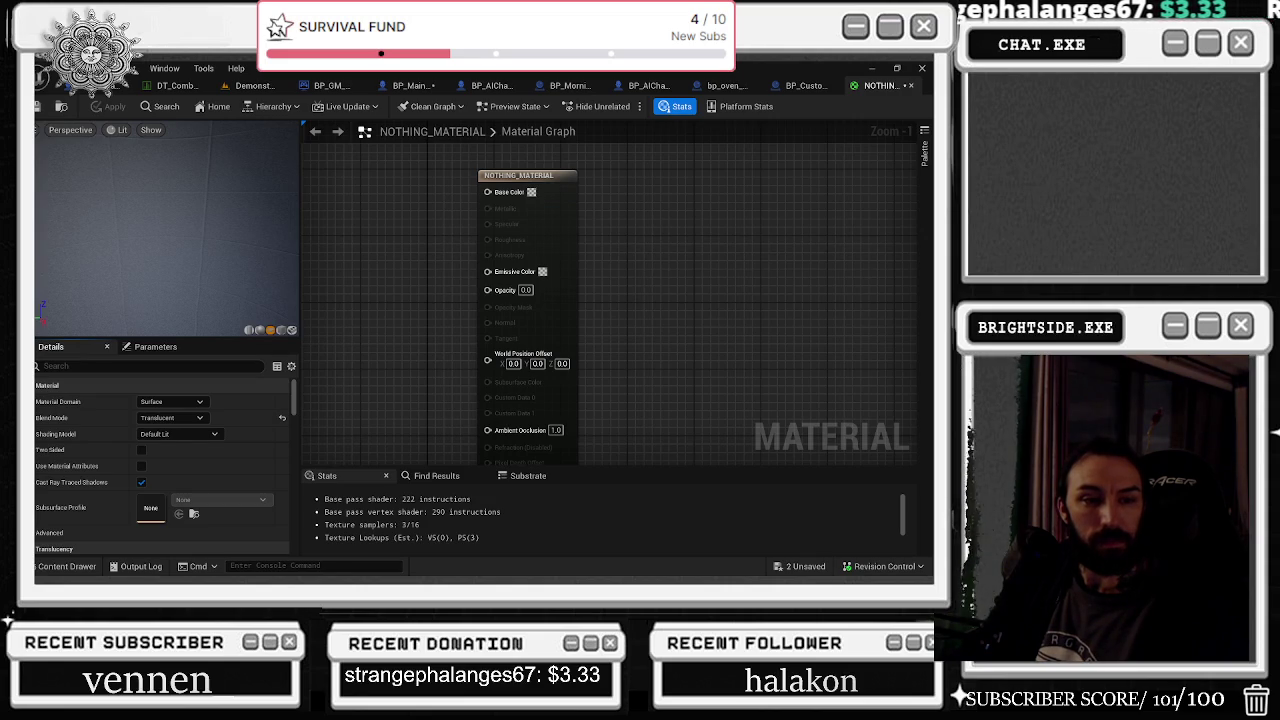
# Step: Set NOTHING_MATERIAL's Blend Mode to Masked and bring the Texture Sample node into view
pyautogui.click(170, 417)
pyautogui.click(157, 451)
pyautogui.click(170, 417)
pyautogui.click(152, 440)
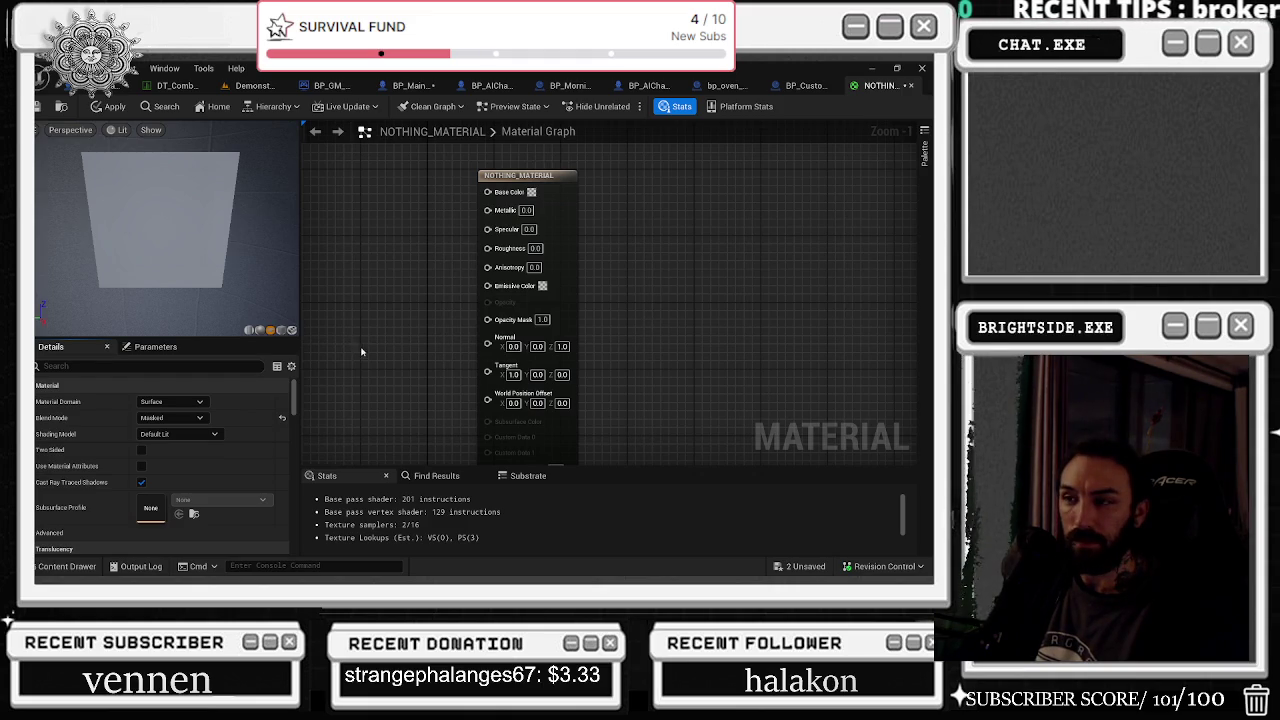
pyautogui.moveTo(374, 337)
pyautogui.mouseDown()
pyautogui.moveTo(537, 346)
pyautogui.moveTo(485, 318)
pyautogui.mouseUp()
pyautogui.click(485, 318)
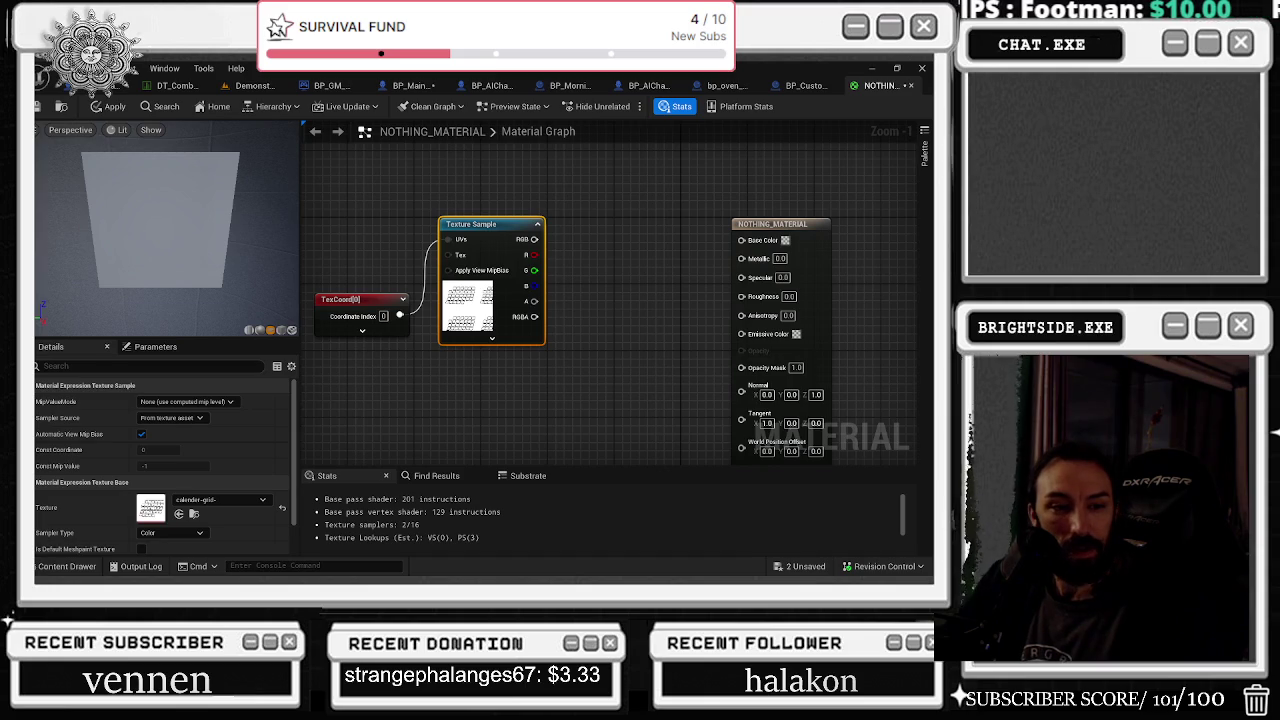
# Step: Rearrange the TexCoord, Texture Sample and material result nodes, then reselect the Texture Sample's texture field
pyautogui.click(623, 372)
pyautogui.moveTo(493, 236)
pyautogui.mouseDown()
pyautogui.moveTo(561, 369)
pyautogui.moveTo(688, 404)
pyautogui.moveTo(745, 385)
pyautogui.moveTo(743, 366)
pyautogui.mouseUp()
pyautogui.moveTo(564, 366); pyautogui.dragTo(564, 358)
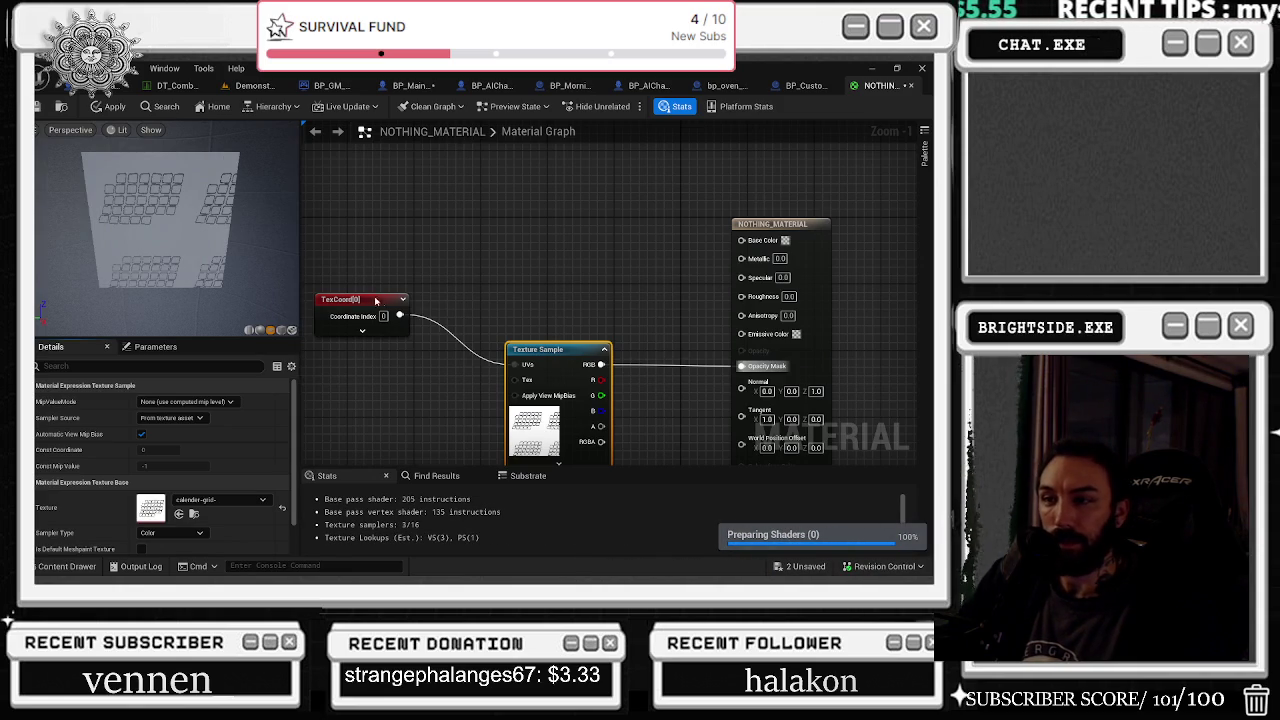
pyautogui.moveTo(362, 301); pyautogui.dragTo(379, 326)
pyautogui.moveTo(553, 351); pyautogui.dragTo(530, 281)
pyautogui.click(545, 322)
pyautogui.moveTo(737, 187); pyautogui.dragTo(719, 163)
pyautogui.scroll(1, 500, 330)
pyautogui.click(530, 290)
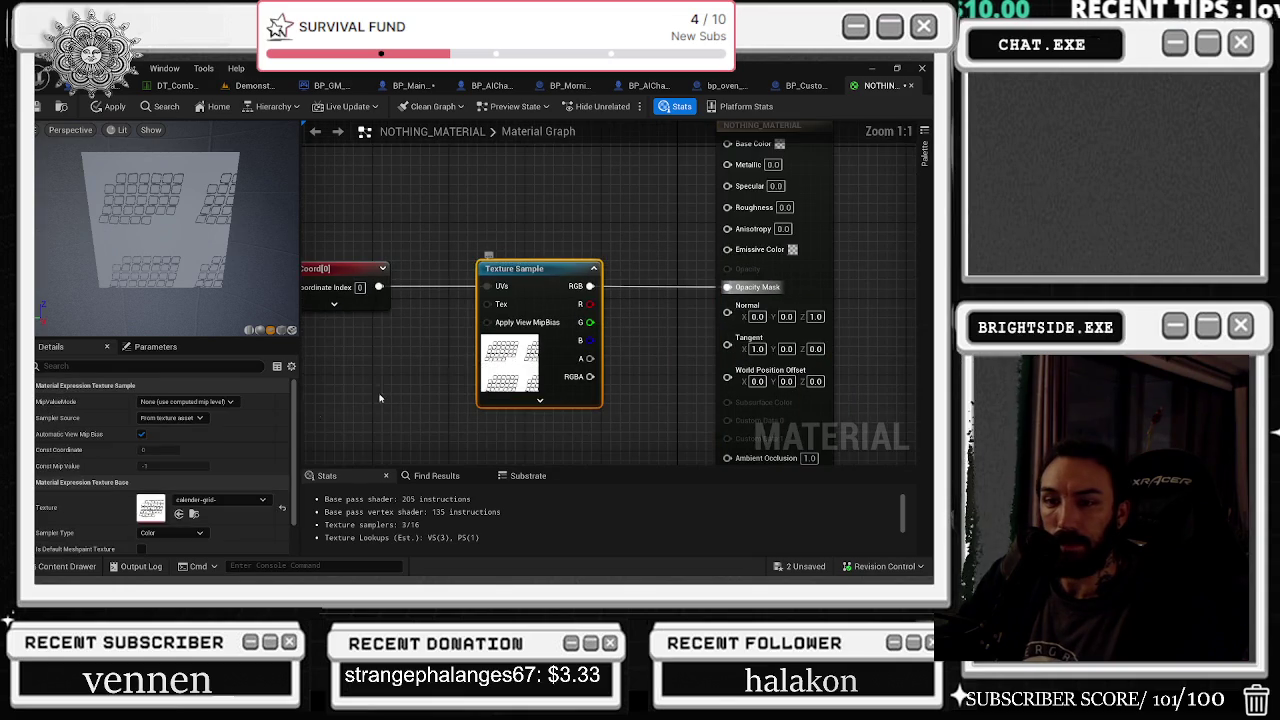
pyautogui.click(200, 499)
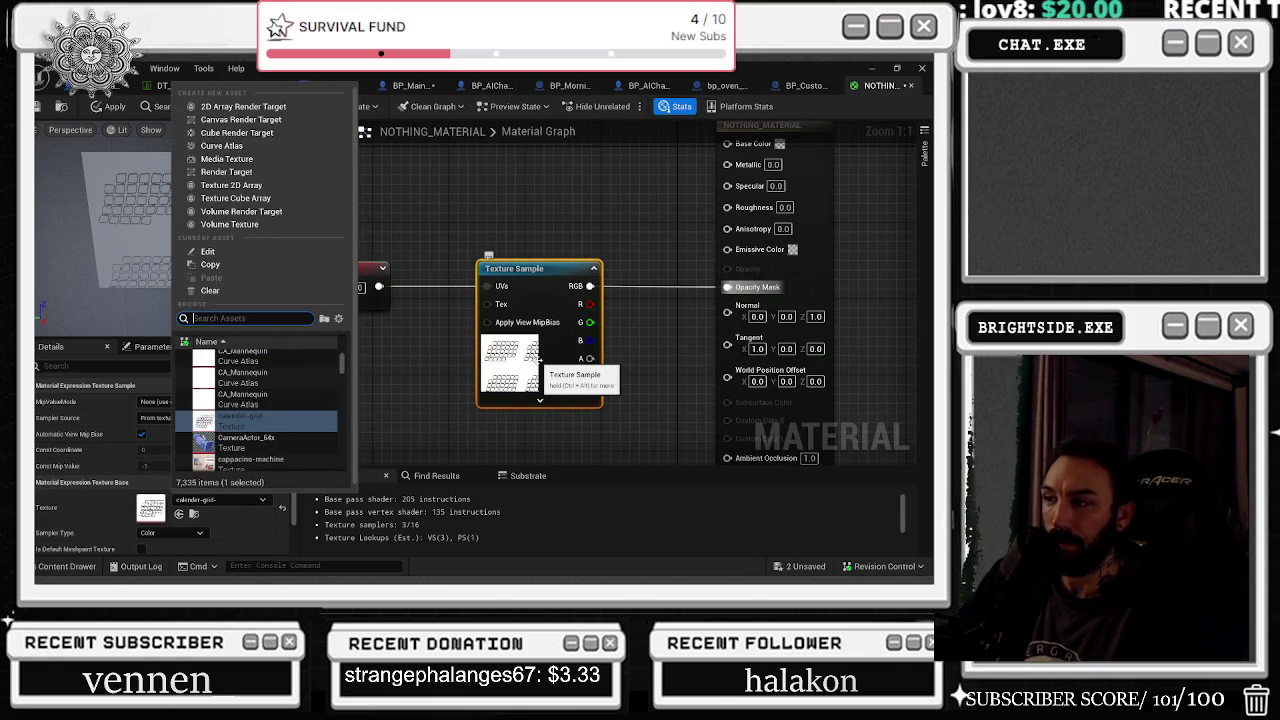
# Step: Change the Texture Sample's texture to broken--glass-2-
pyautogui.click(434, 362)
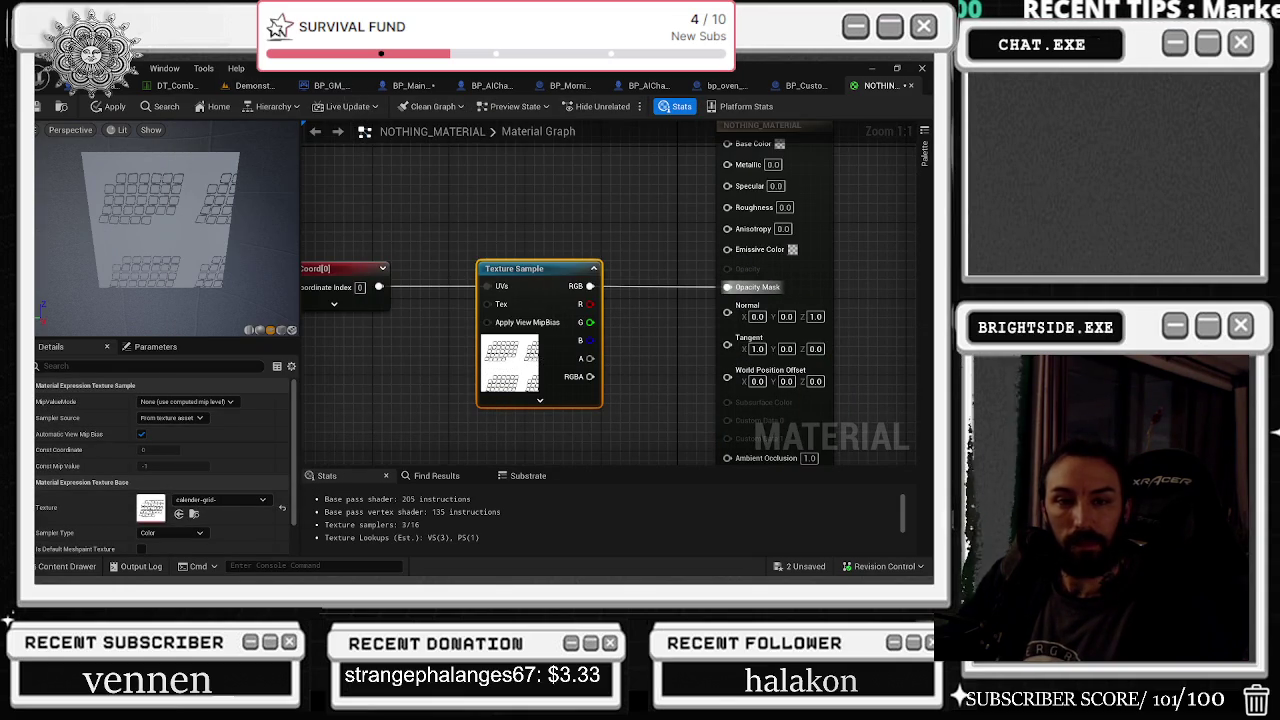
pyautogui.scroll(-2, 160, 450)
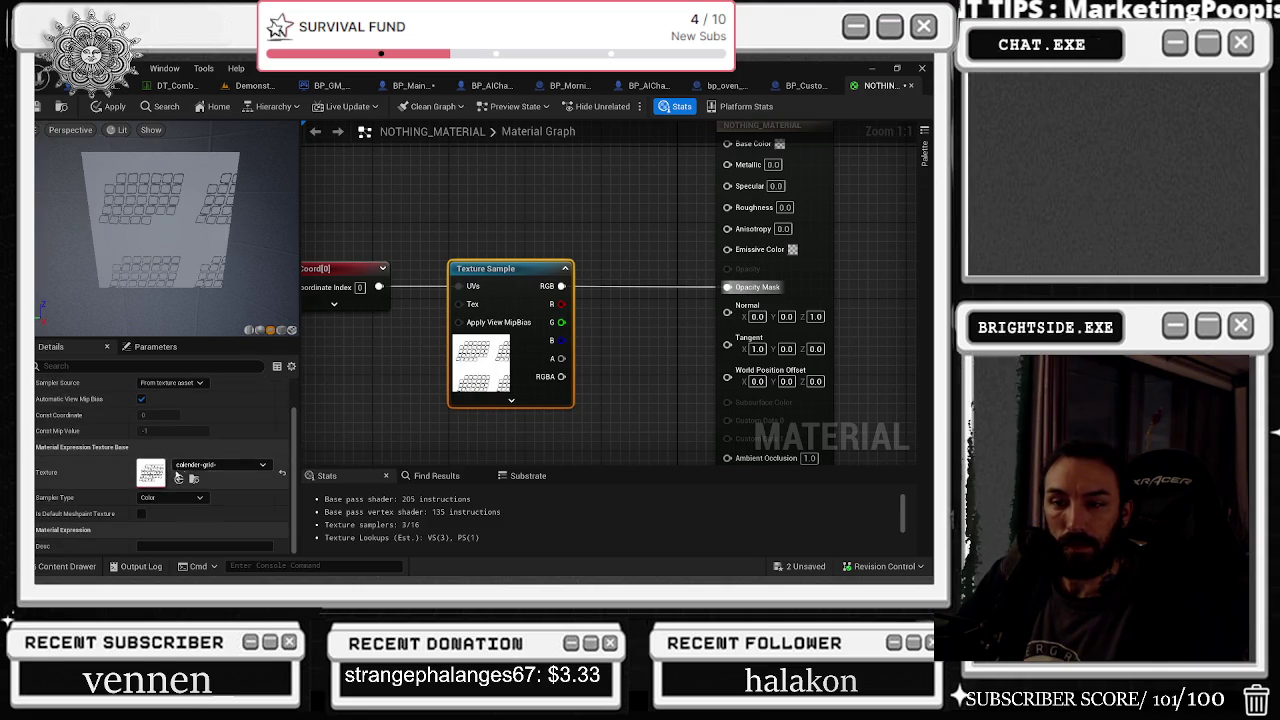
pyautogui.click(218, 464)
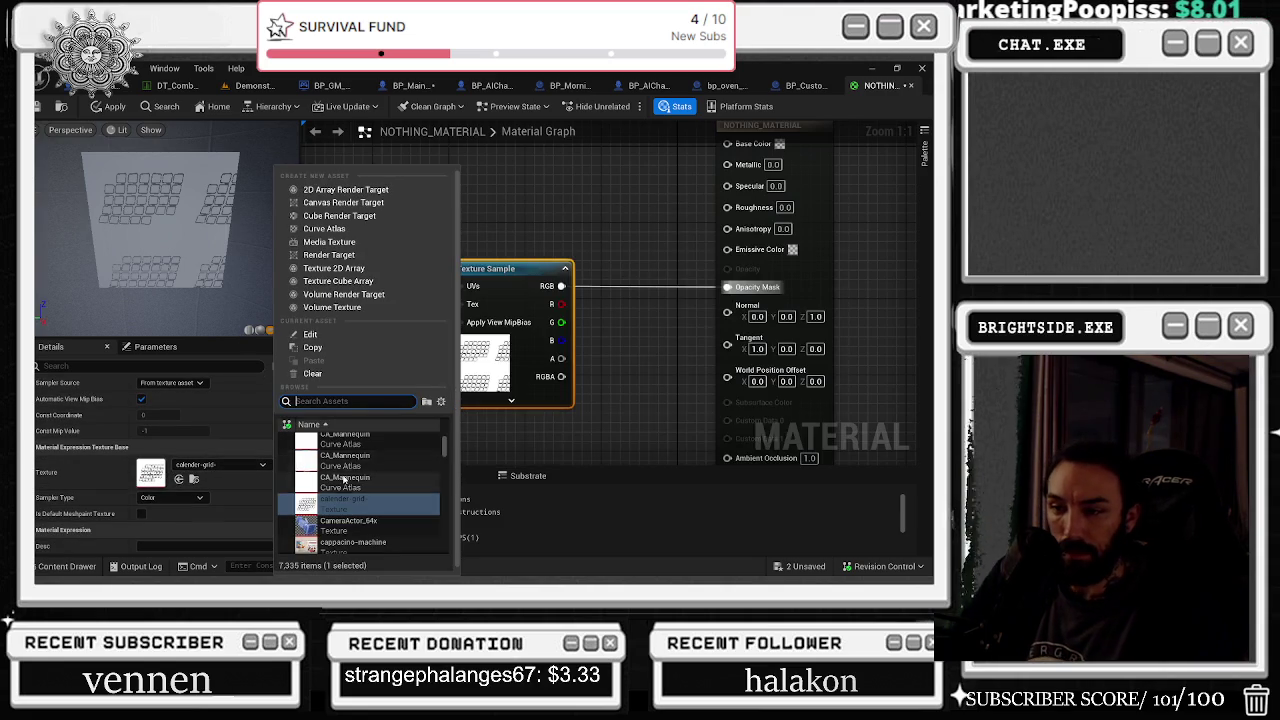
pyautogui.scroll(-3, 375, 468)
pyautogui.scroll(5, 375, 468)
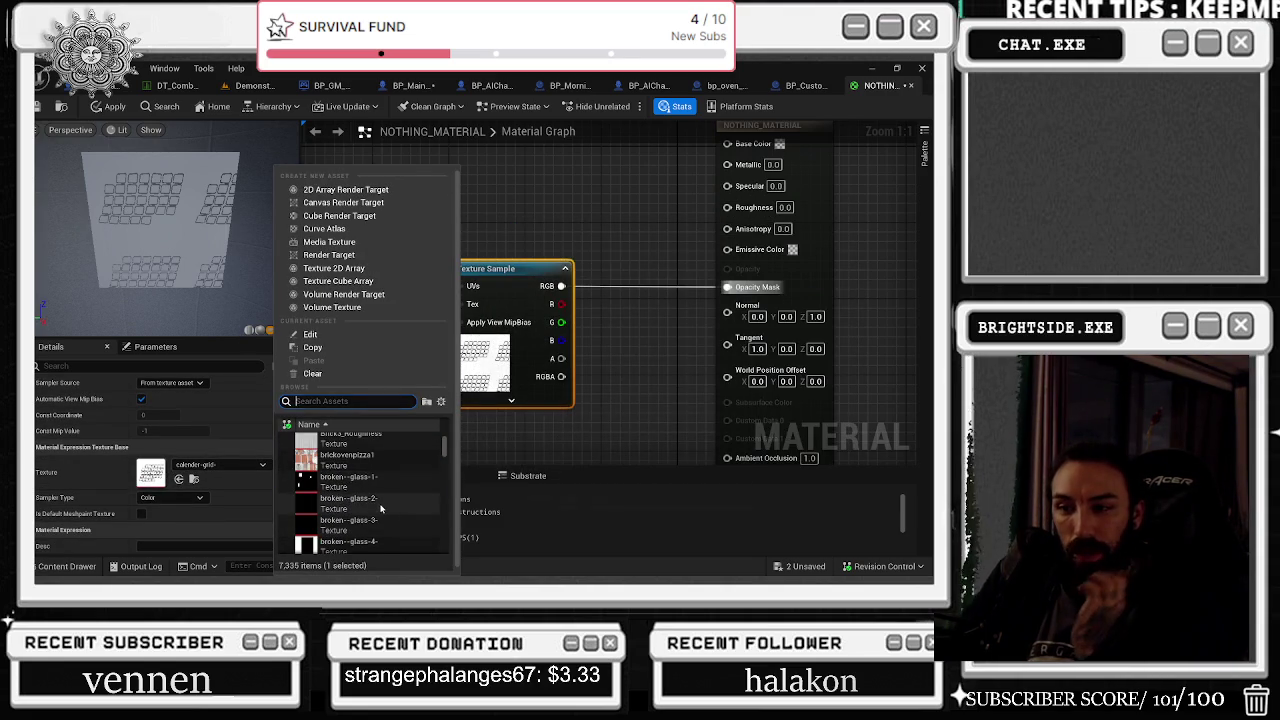
pyautogui.click(370, 500)
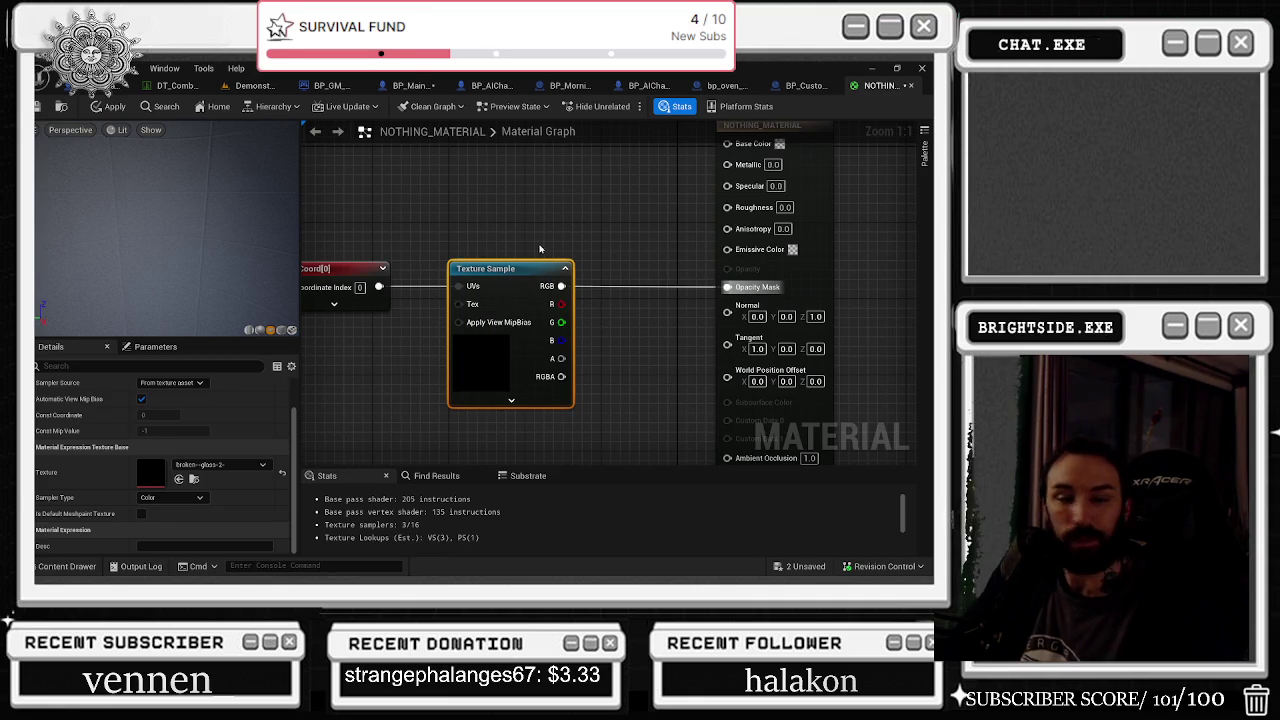
pyautogui.moveTo(489, 248); pyautogui.dragTo(548, 233)
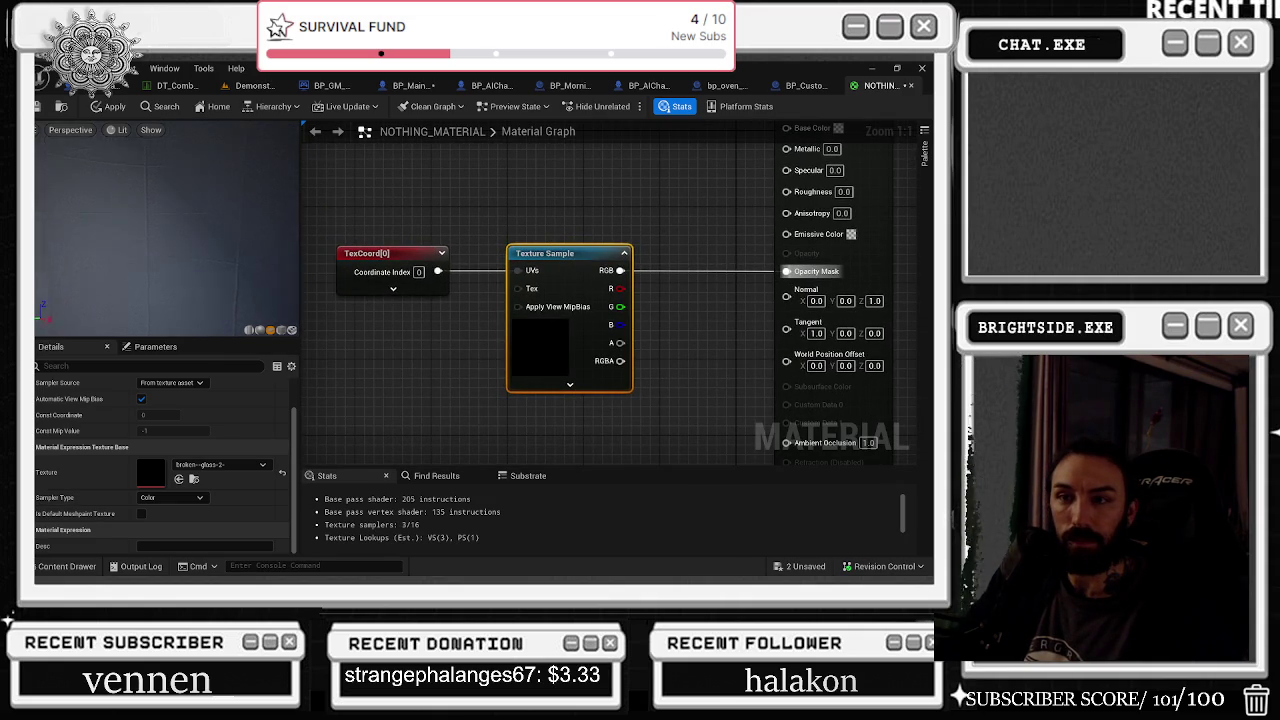
# Step: Apply the material changes and save the unsaved assets
pyautogui.click(64, 107)
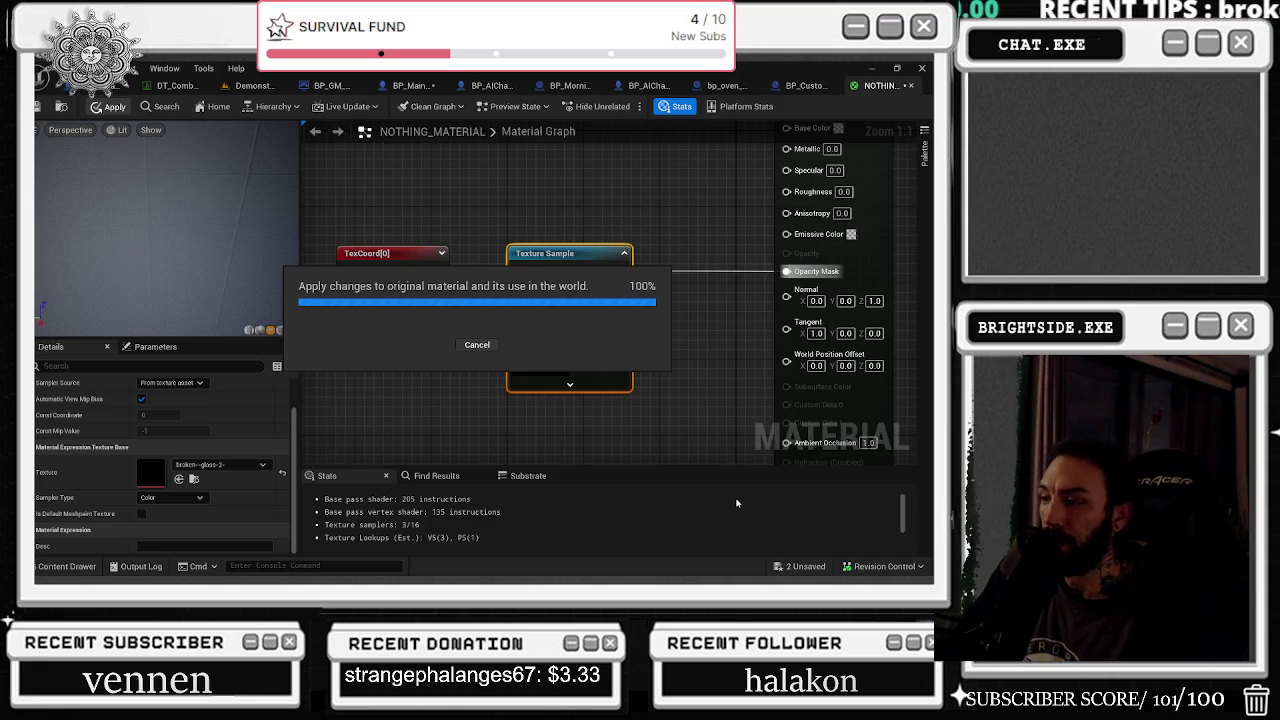
pyautogui.click(820, 566)
pyautogui.click(569, 456)
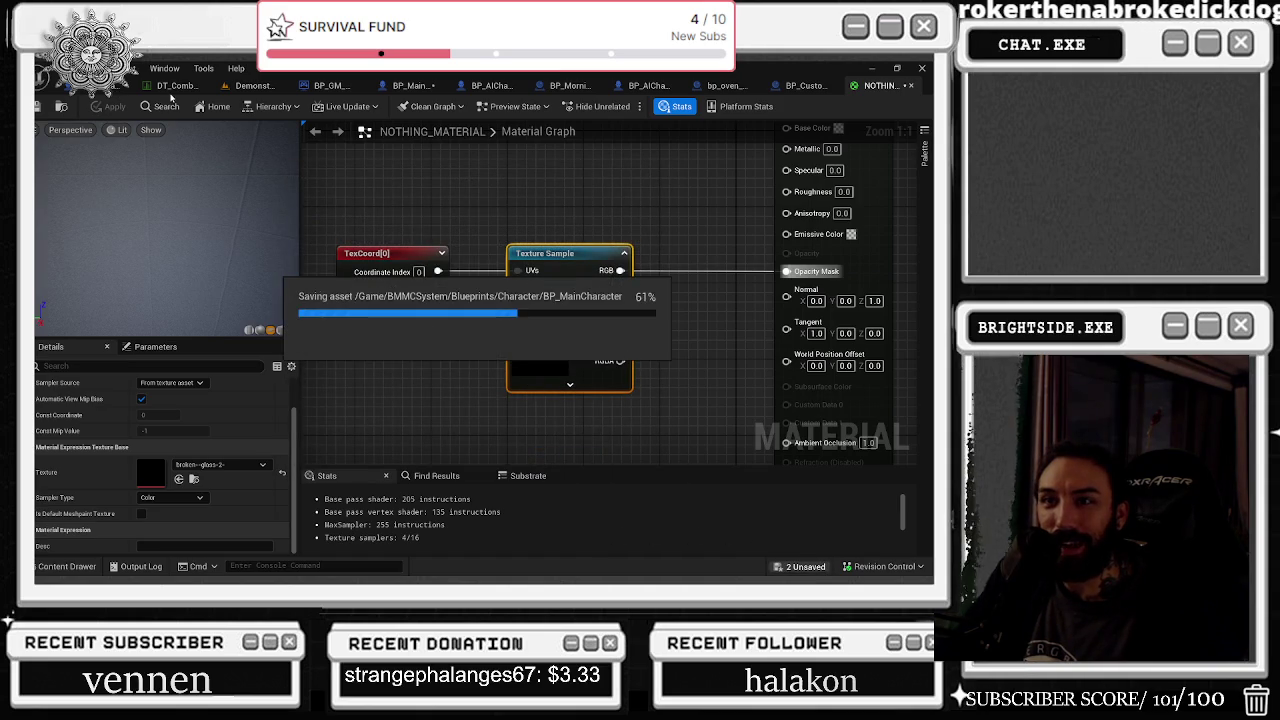
pyautogui.click(252, 88)
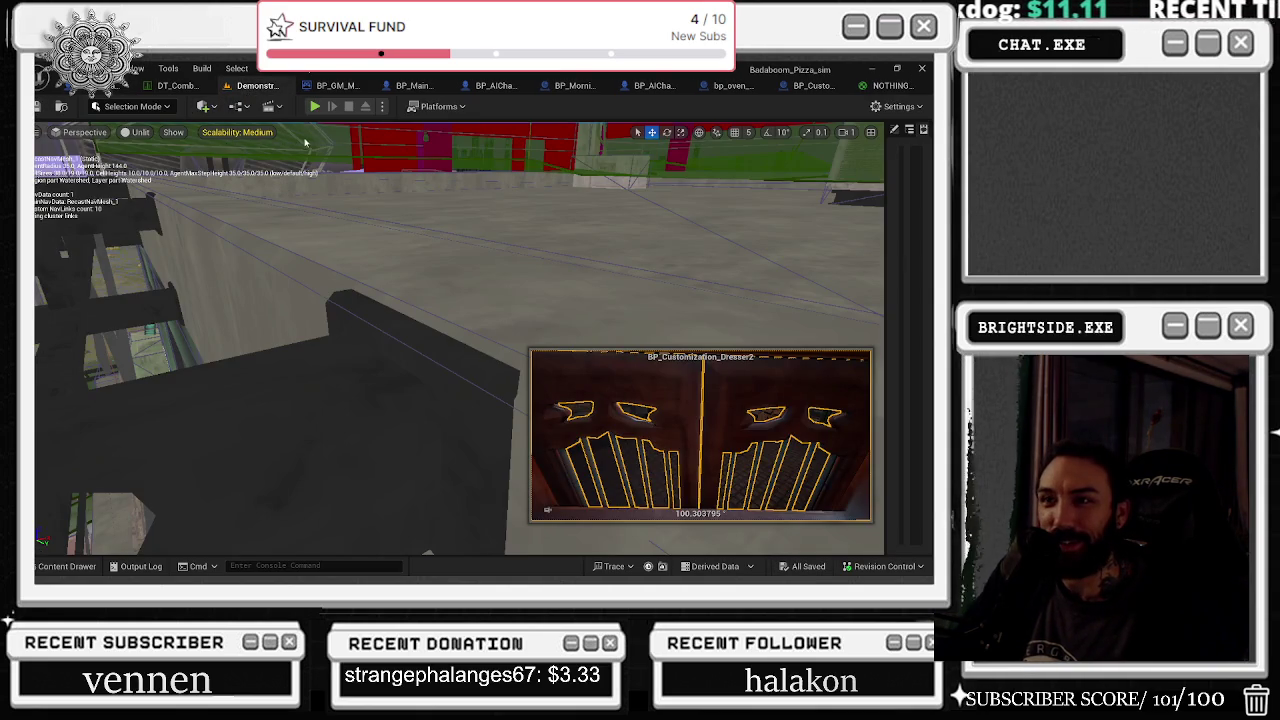
# Step: Set the Set Material node's Material to NOTHING_MATERIAL in BP_MainCharacter
pyautogui.click(314, 106)
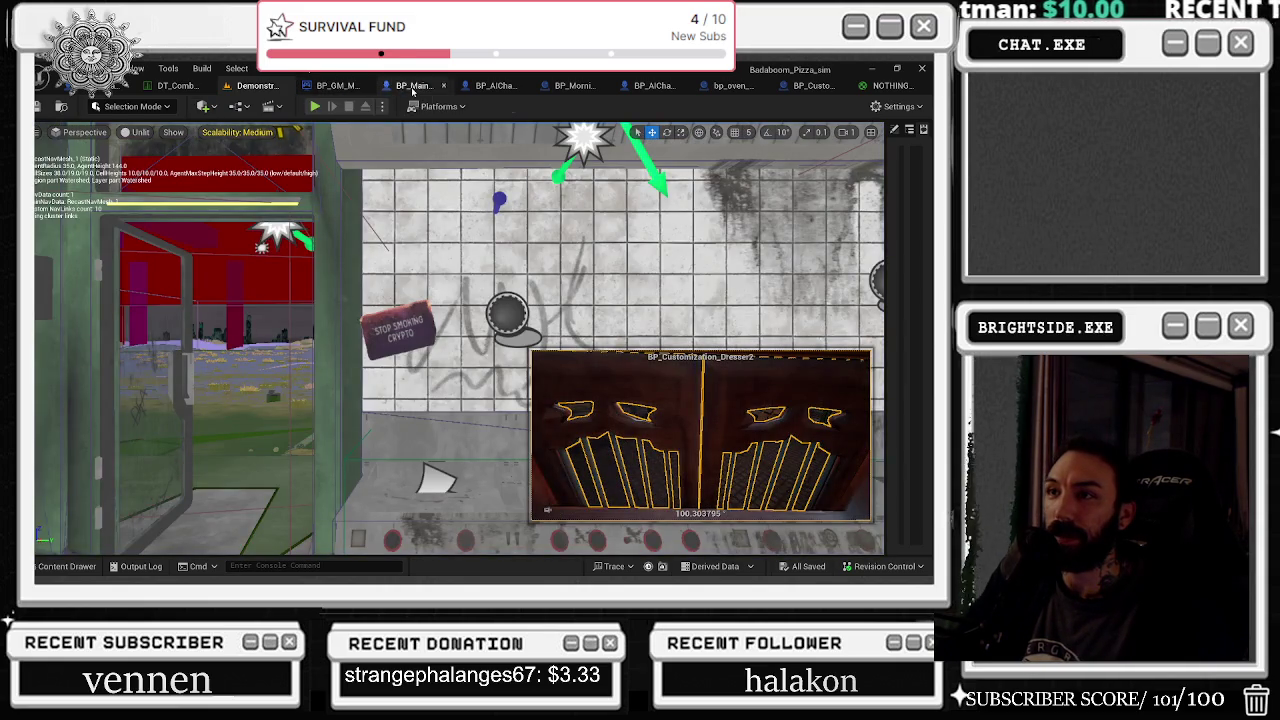
pyautogui.click(413, 87)
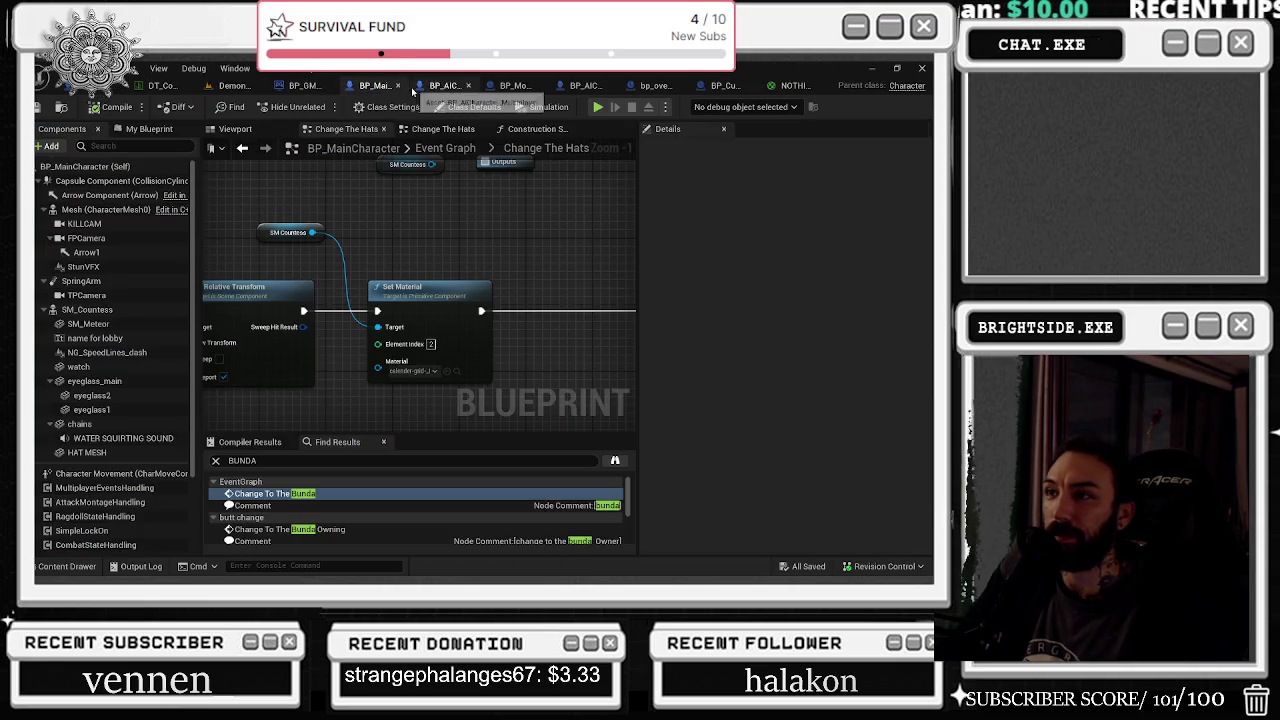
pyautogui.click(434, 371)
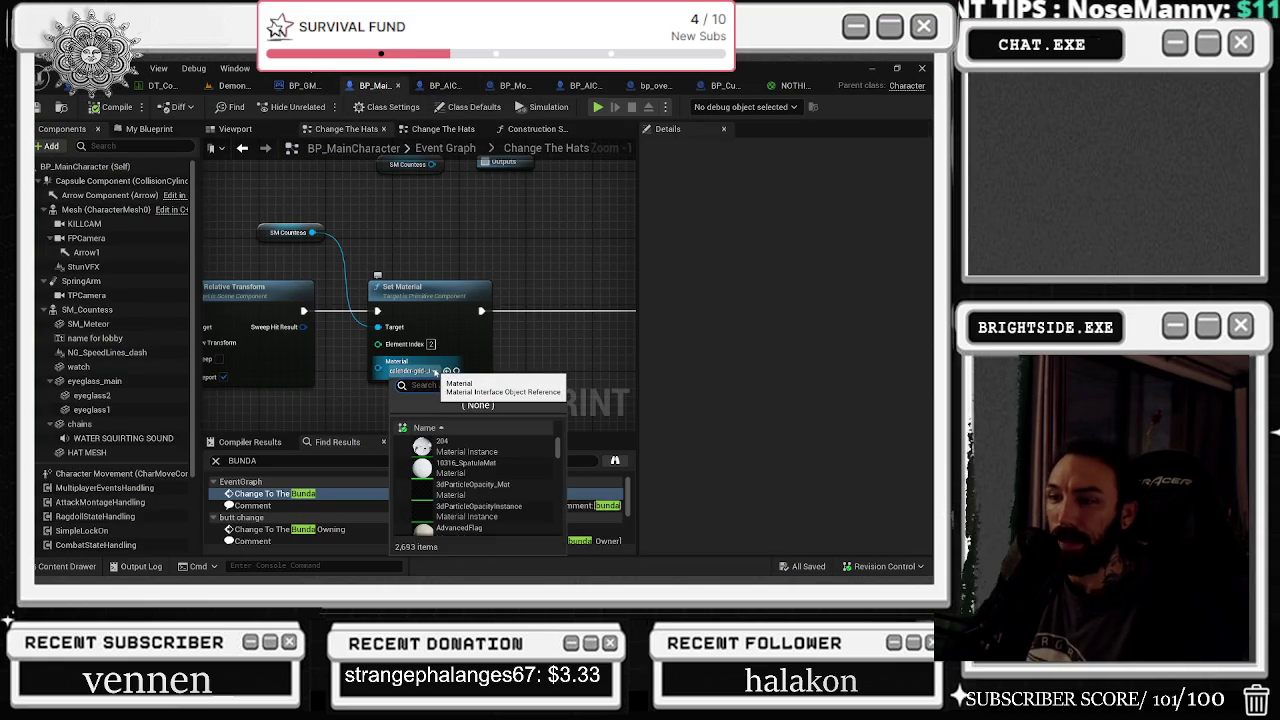
pyautogui.write('nothing')
pyautogui.press('Return')
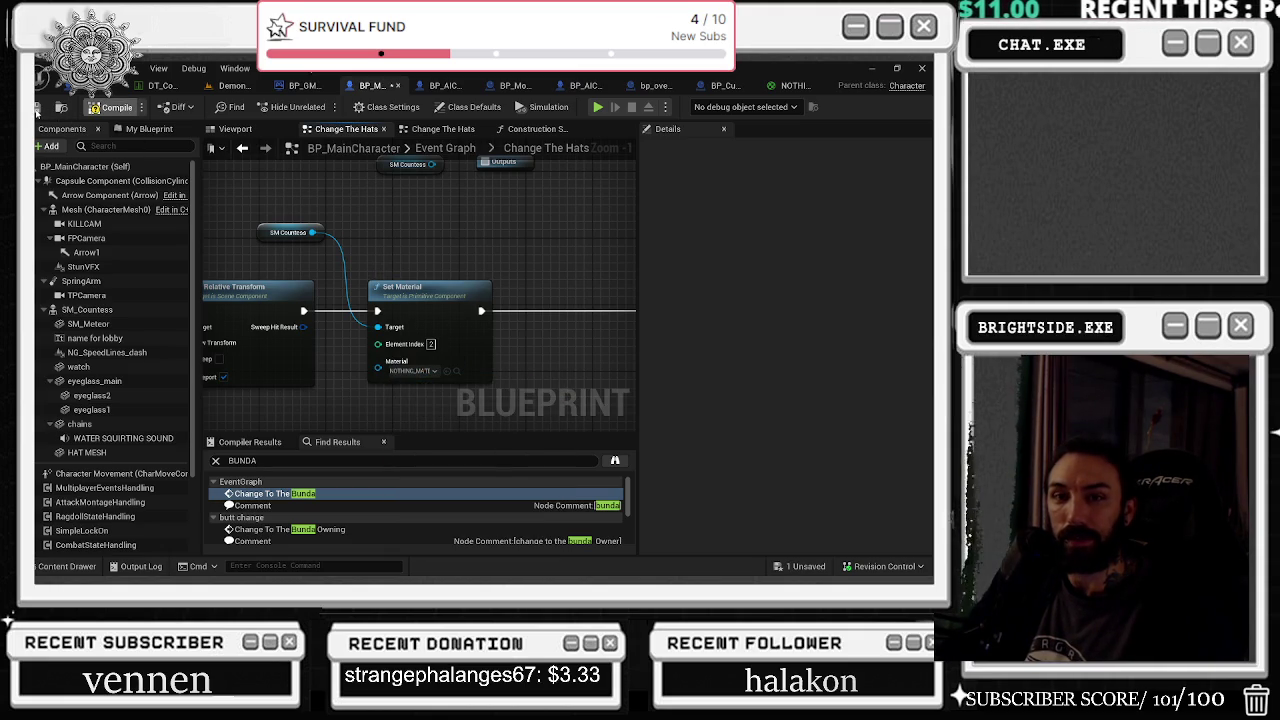
# Step: Make the HAT MESH component invisible by default via its Visible property
pyautogui.click(118, 88)
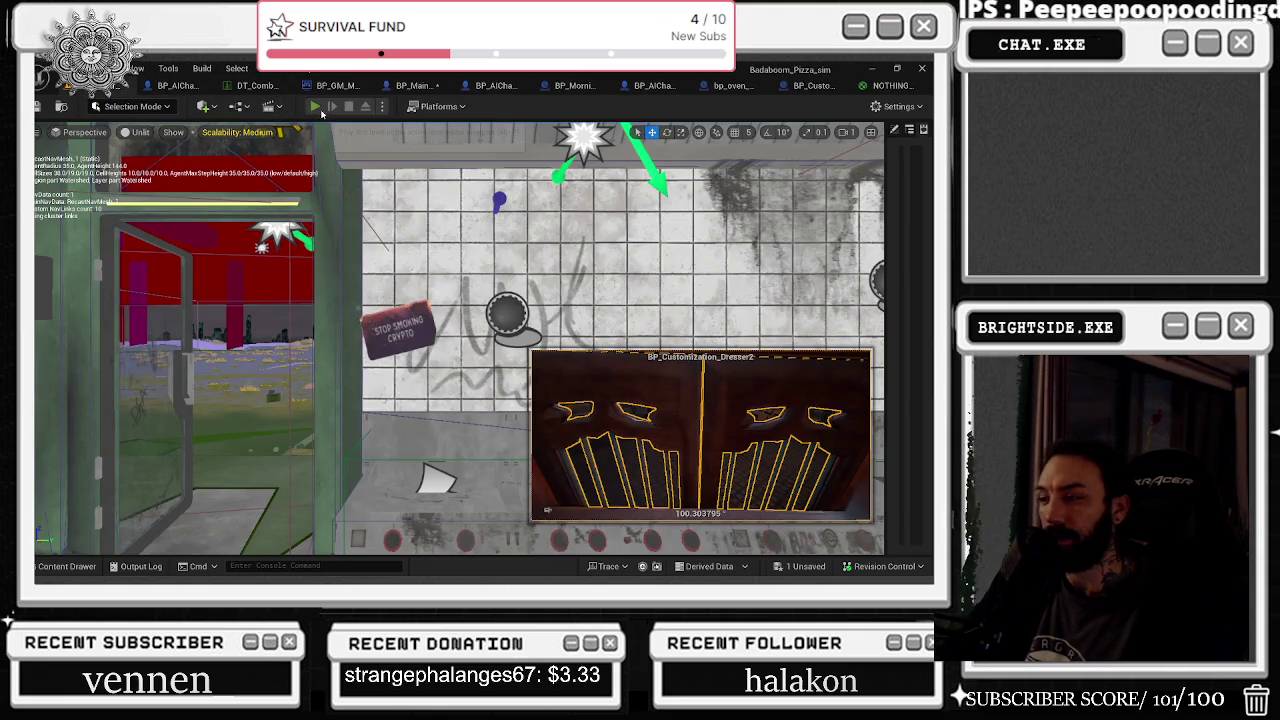
pyautogui.click(315, 107)
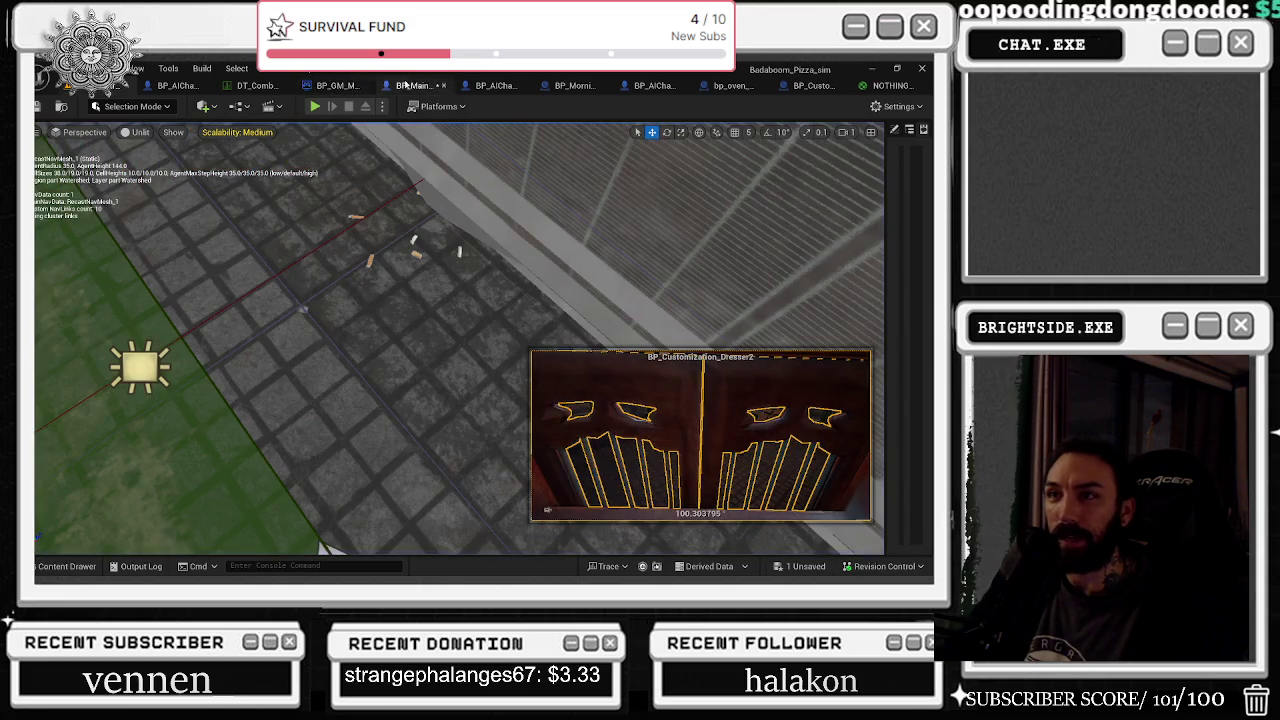
pyautogui.click(415, 85)
pyautogui.click(121, 449)
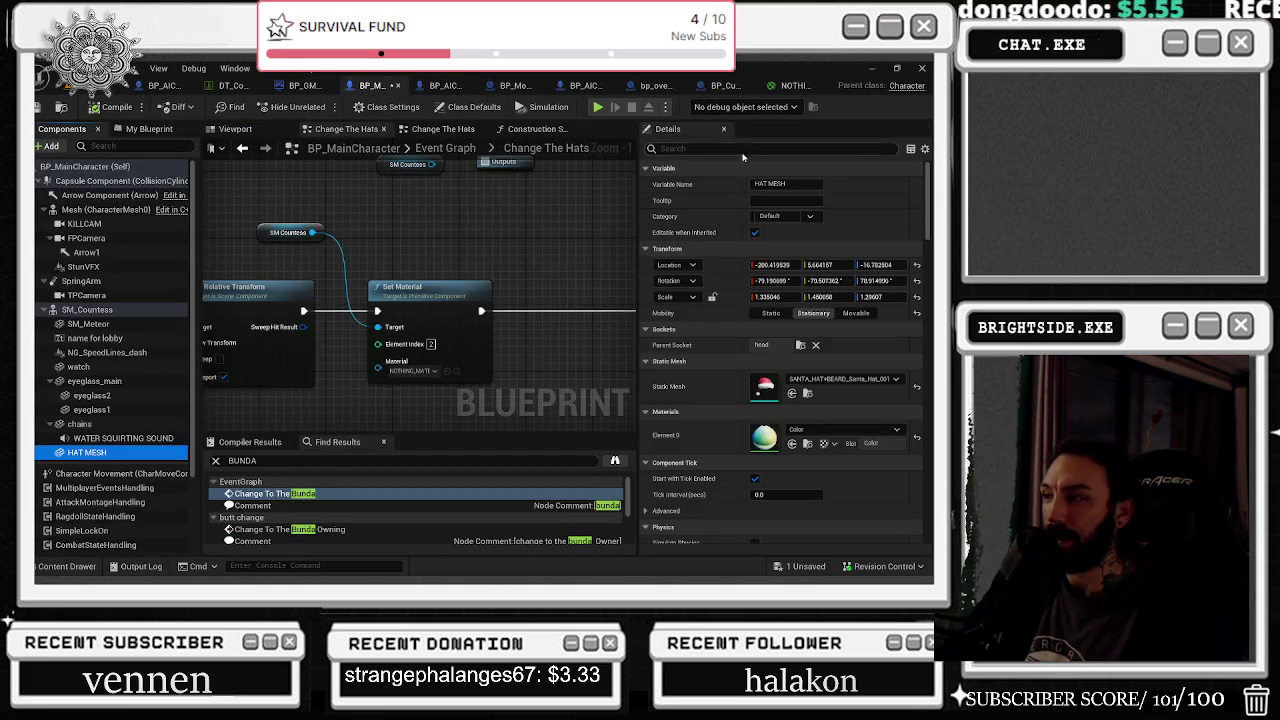
pyautogui.write('VIS')
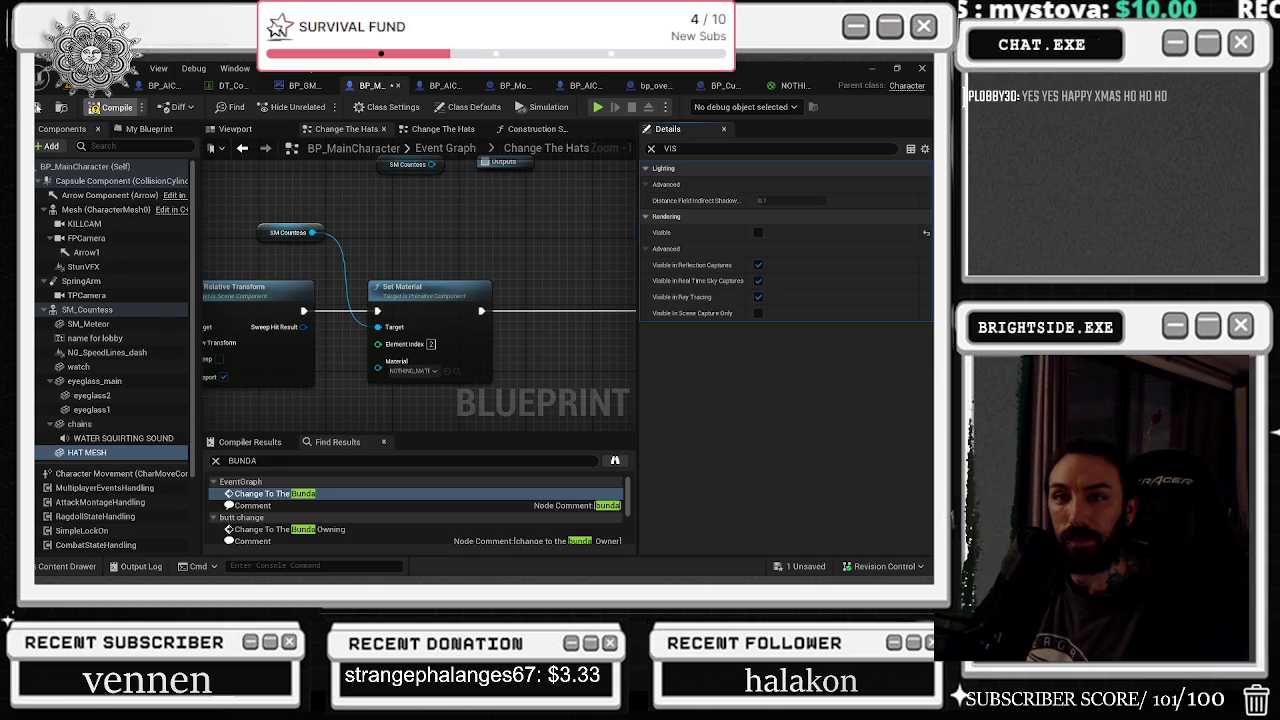
pyautogui.hotkey('alt', 'Tab')
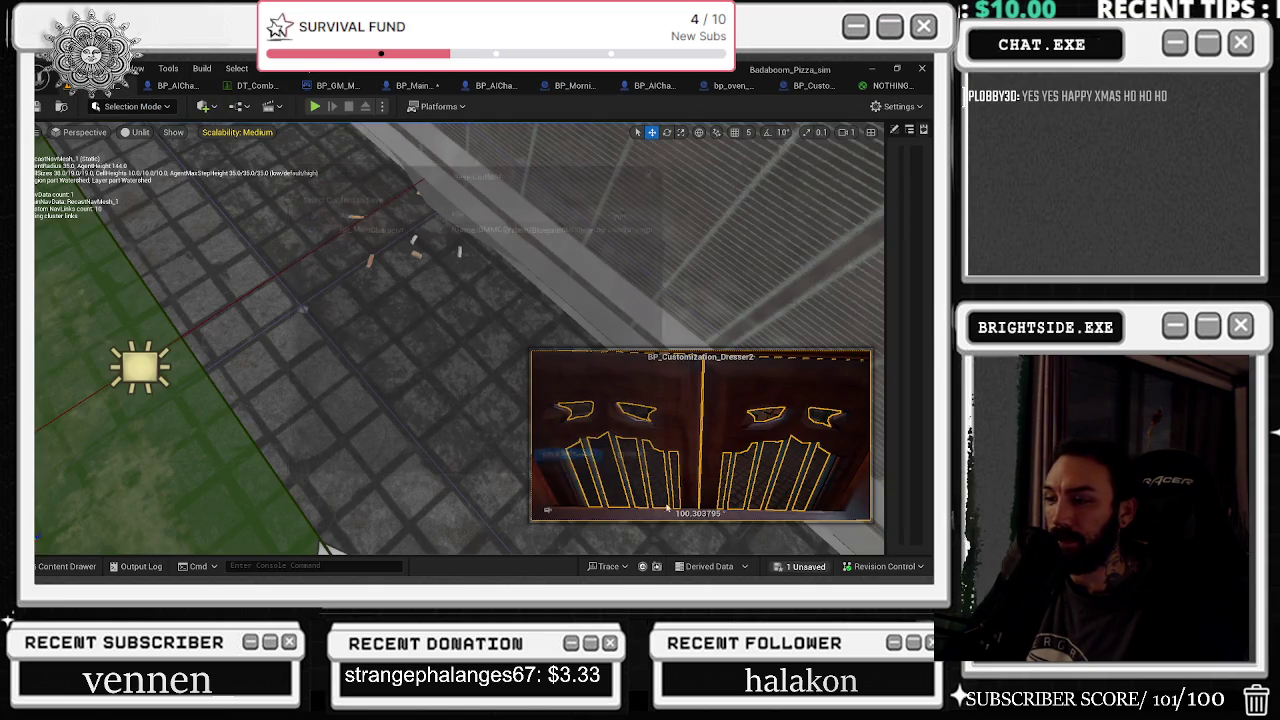
# Step: Save BP_MainCharacter and start a test play of the level
pyautogui.hotkey('ctrl', 'shift', 's')
pyautogui.press('Return')
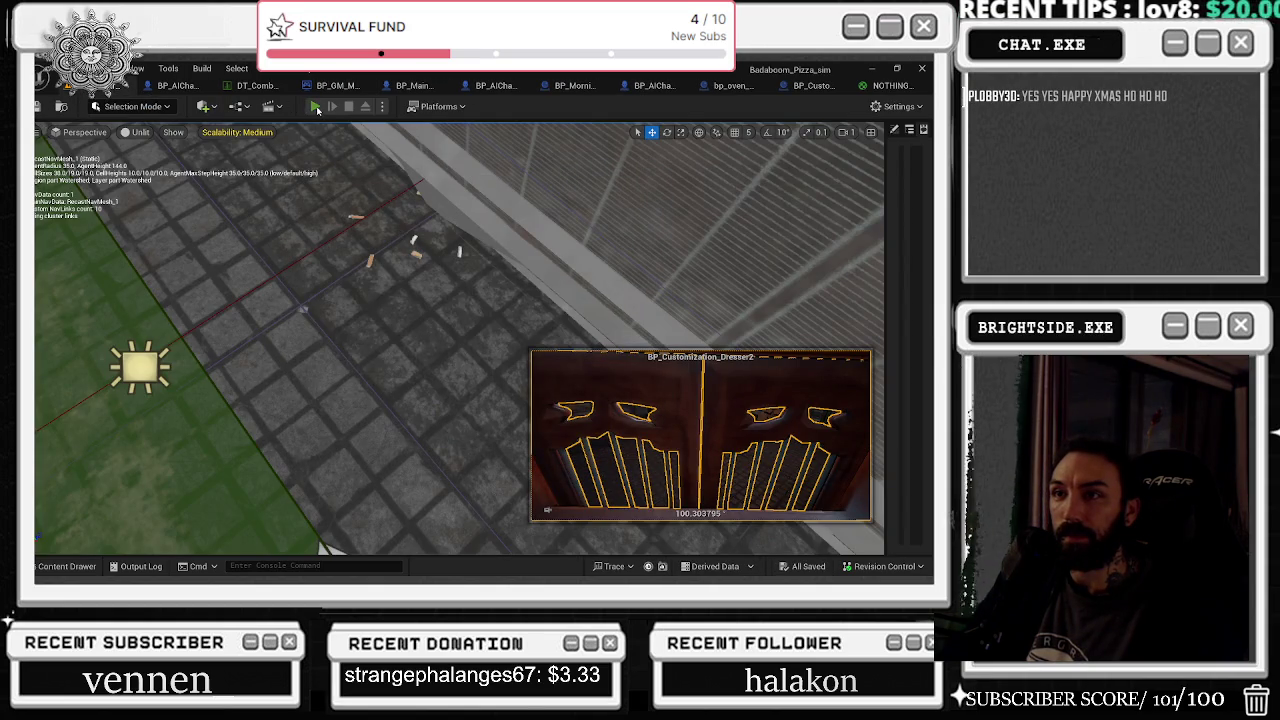
pyautogui.click(314, 106)
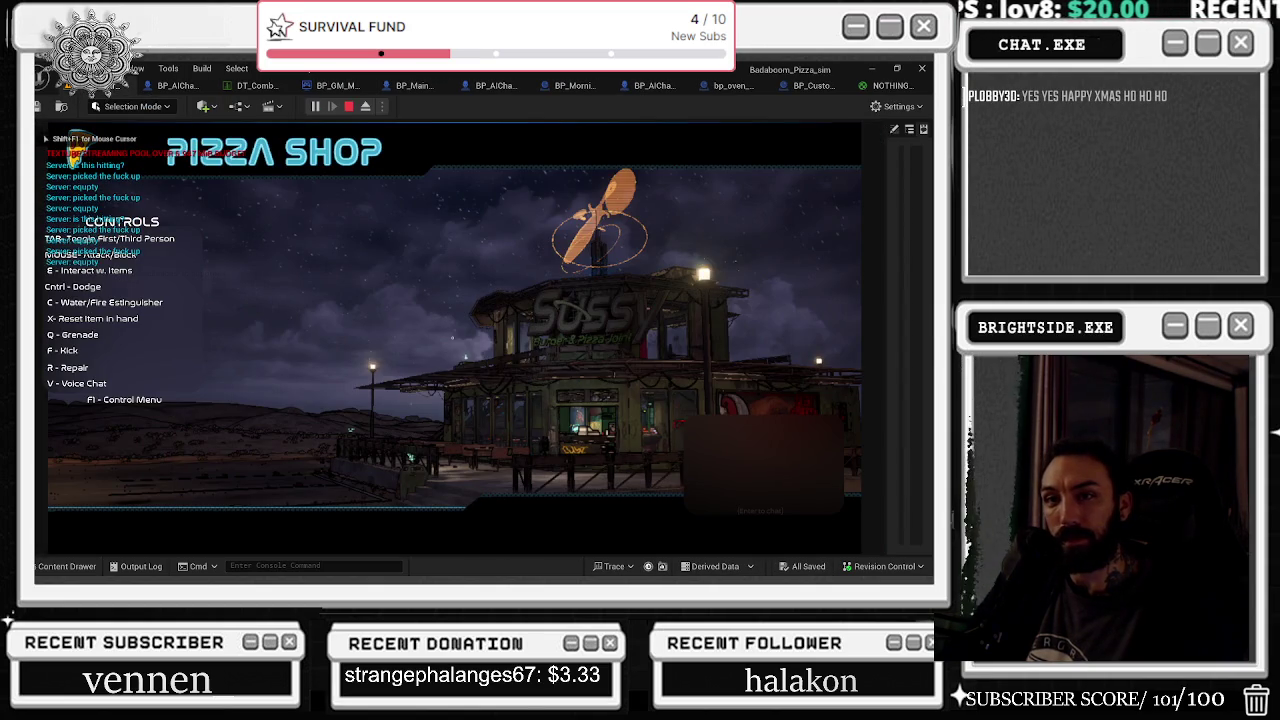
# Step: Walk the player up to the teal dresser cabinet, open it, and close its hat panel
pyautogui.press('w')
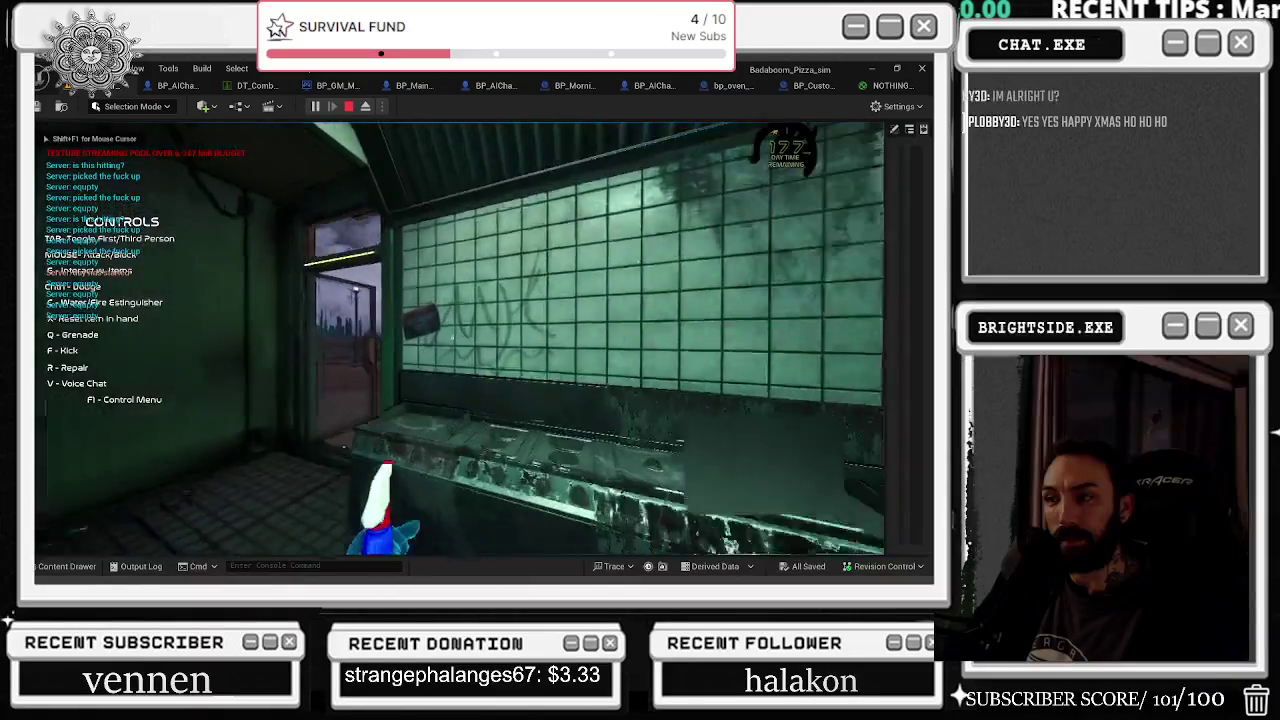
pyautogui.press('w')
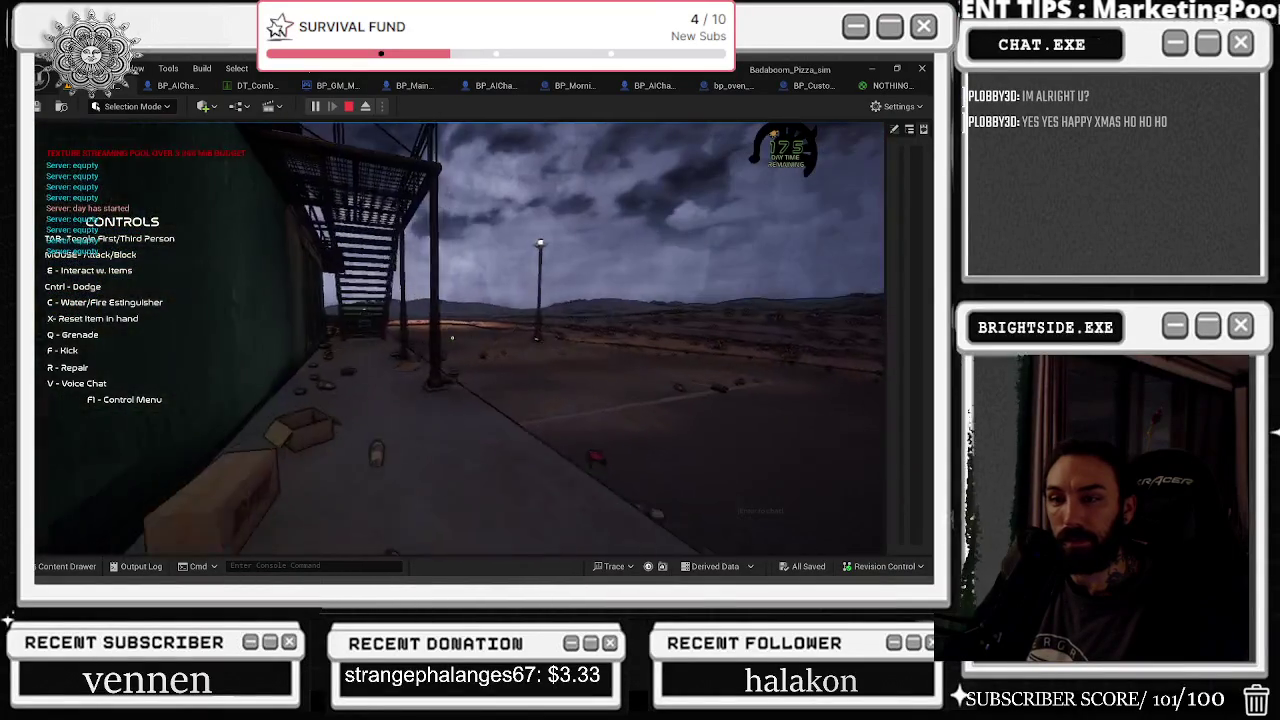
pyautogui.press('w')
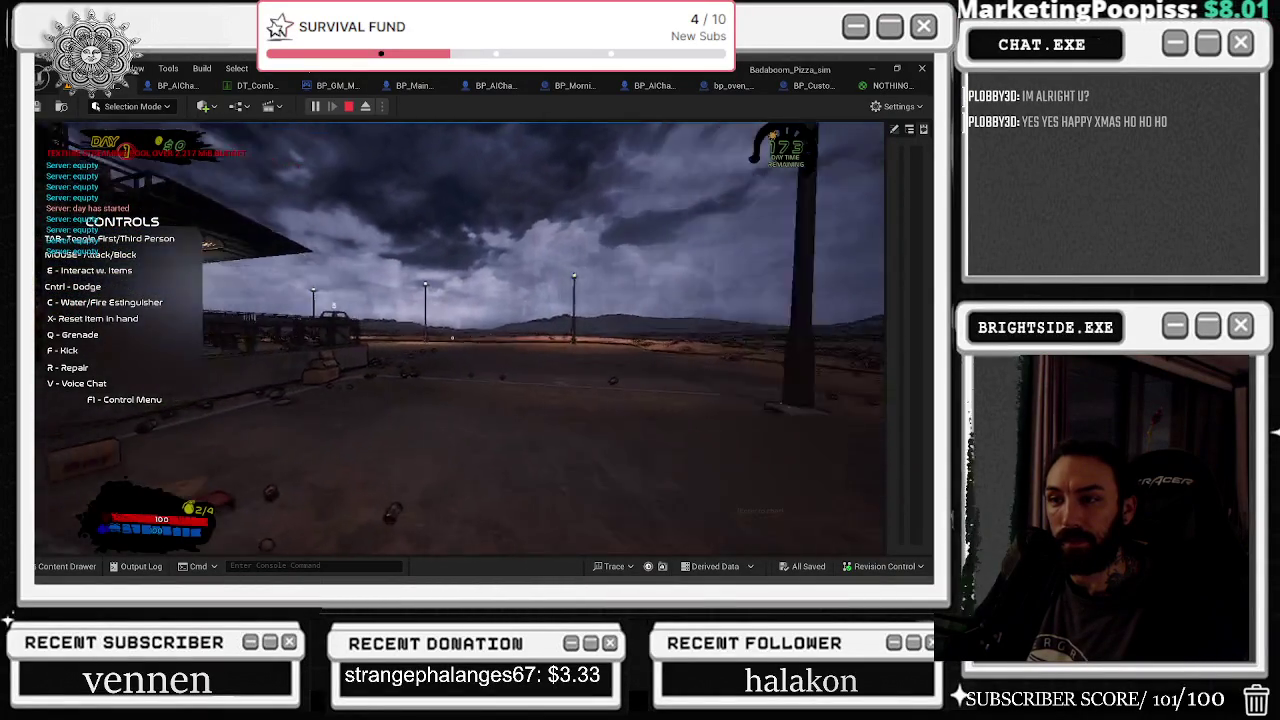
pyautogui.press('w')
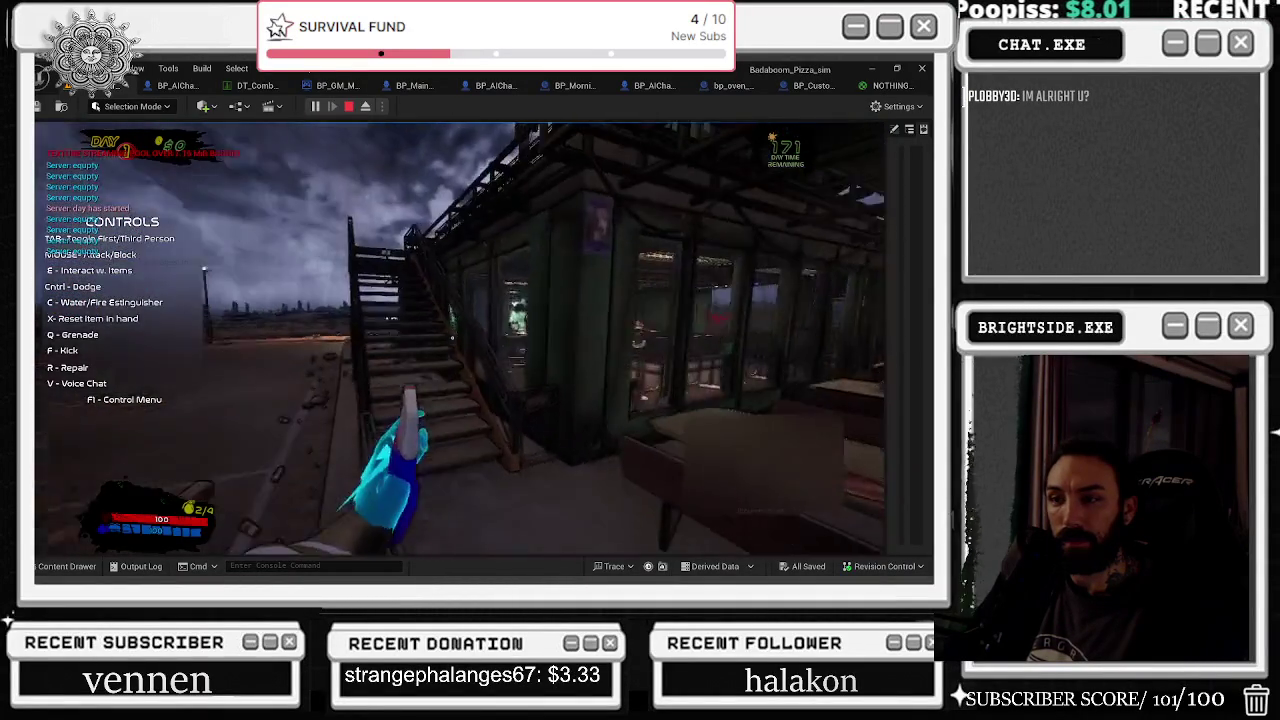
pyautogui.press('w')
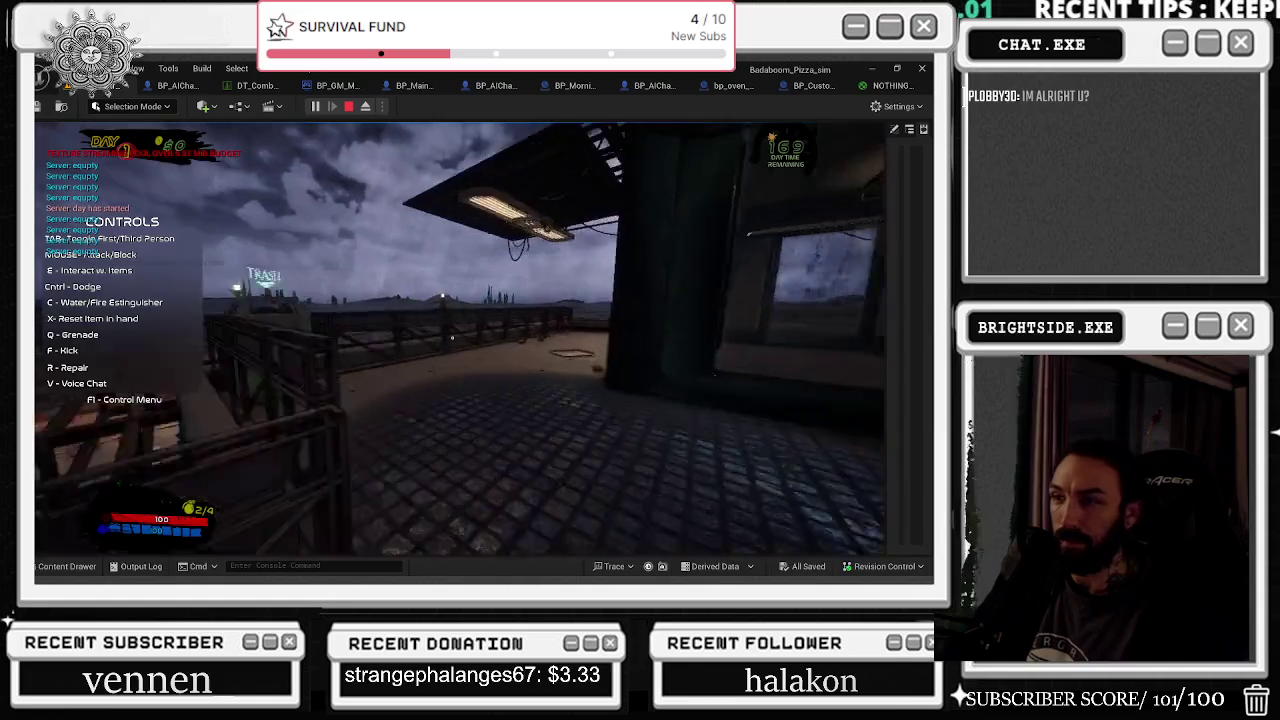
pyautogui.press('w')
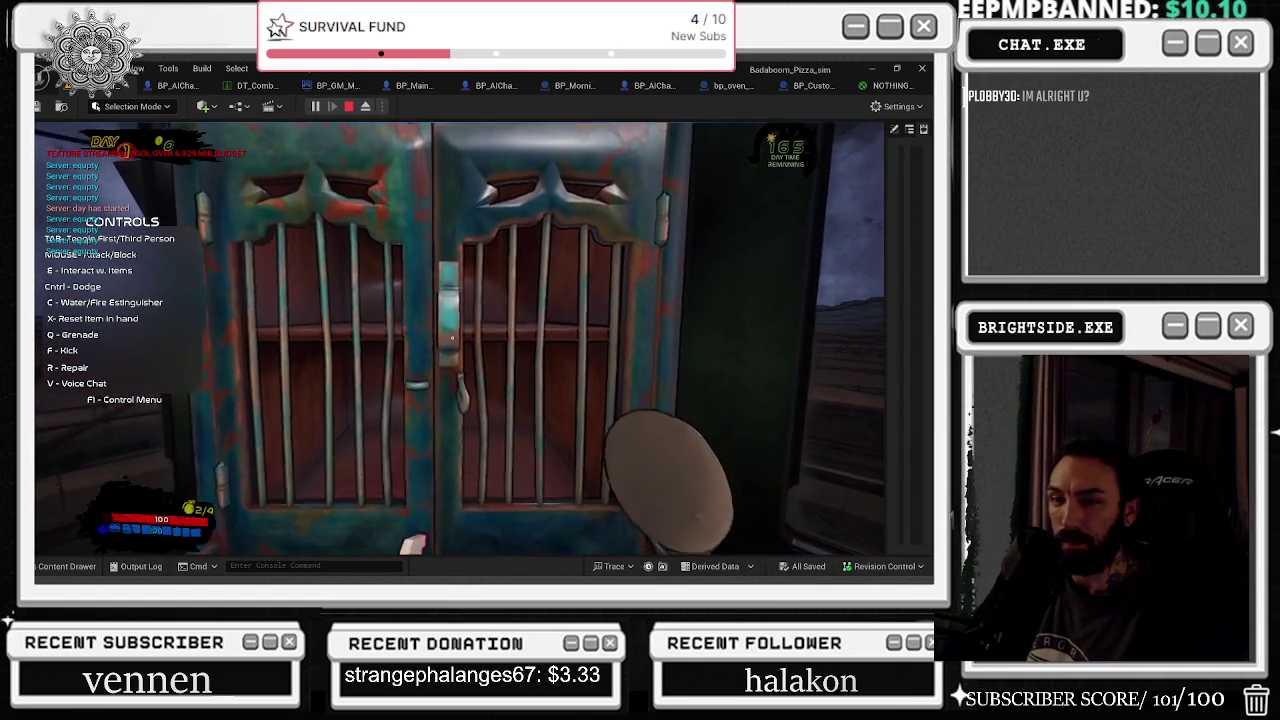
pyautogui.press('e')
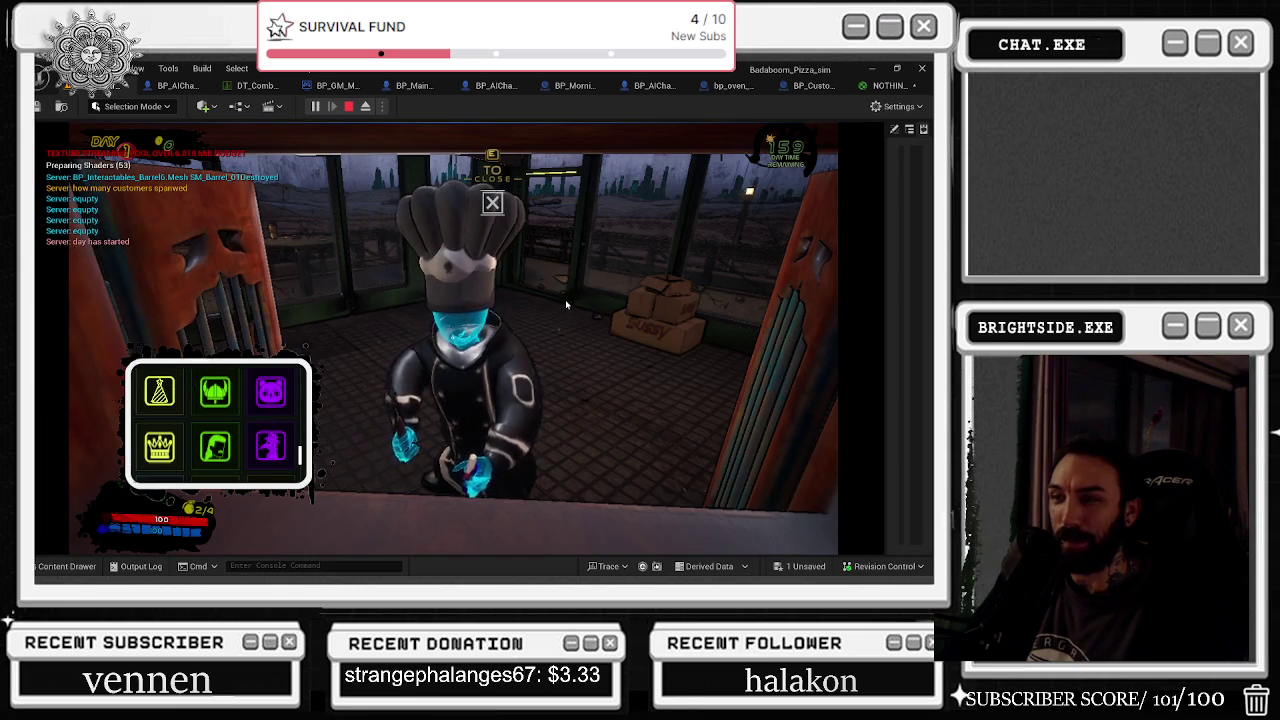
pyautogui.press('e')
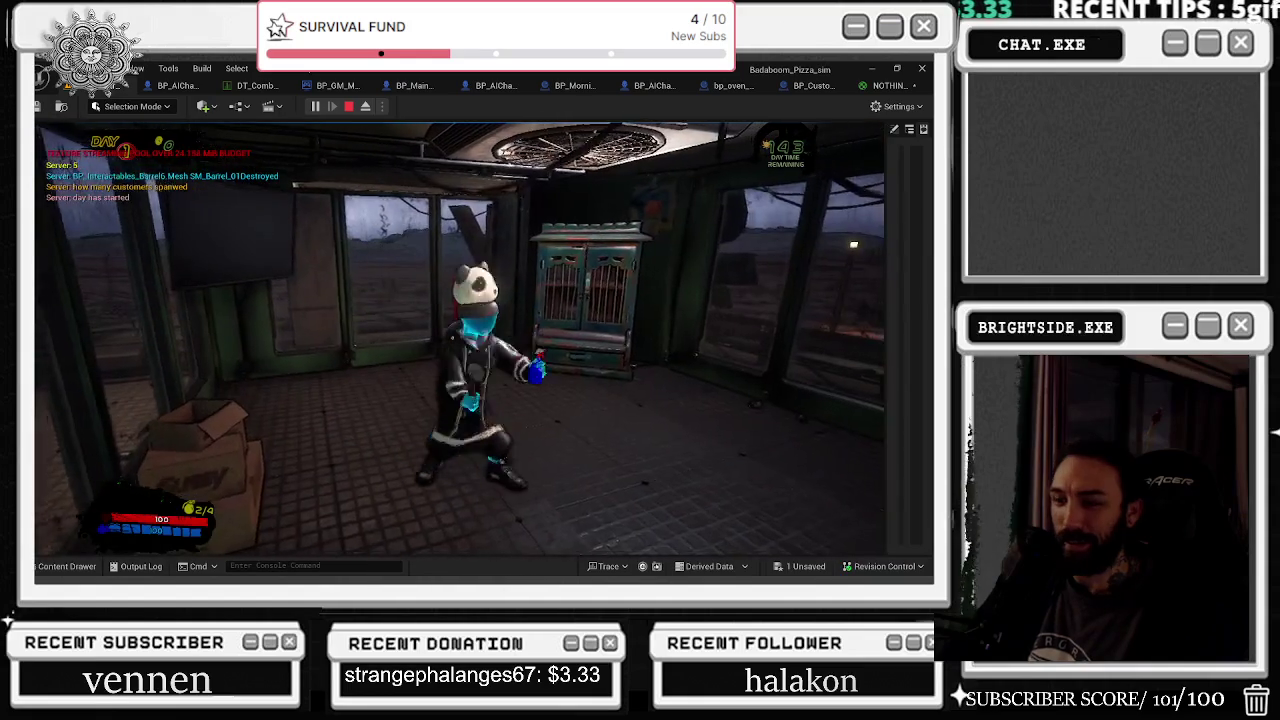
# Step: Eject to the editor camera and cycle view modes with Alt+4, Alt+6 and Alt+7
pyautogui.hotkey('alt', 'Tab')
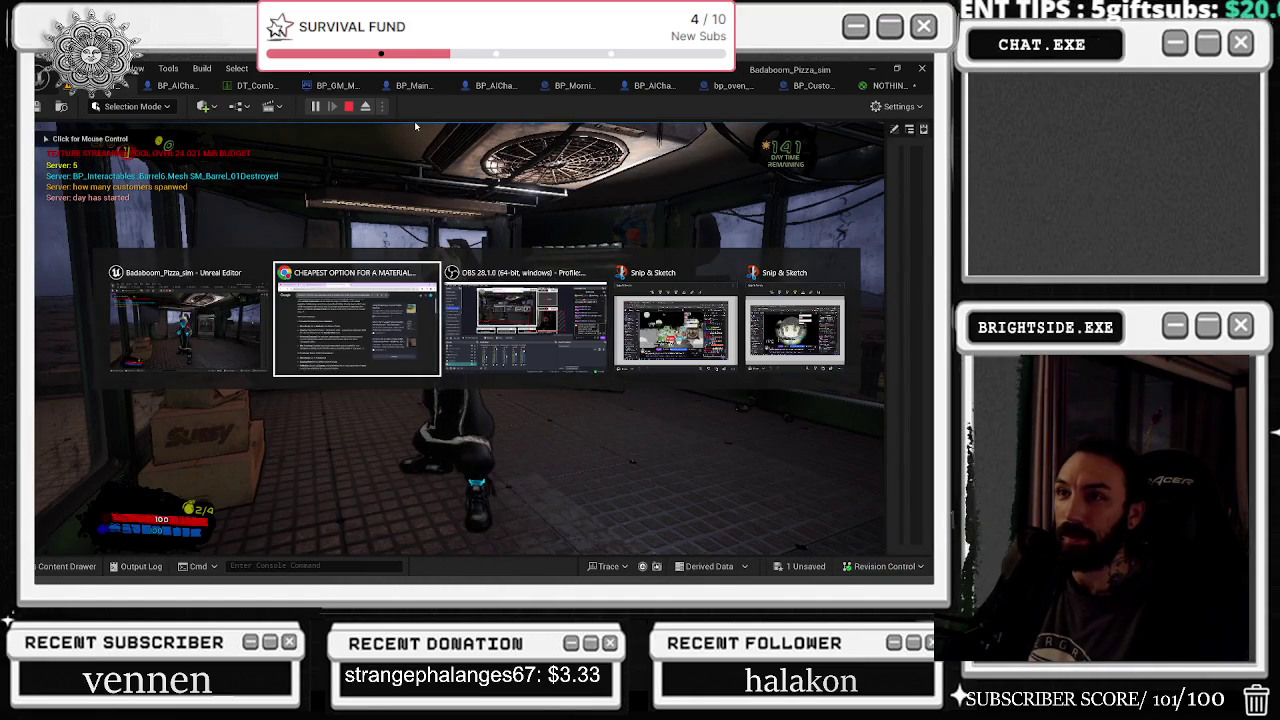
pyautogui.click(366, 108)
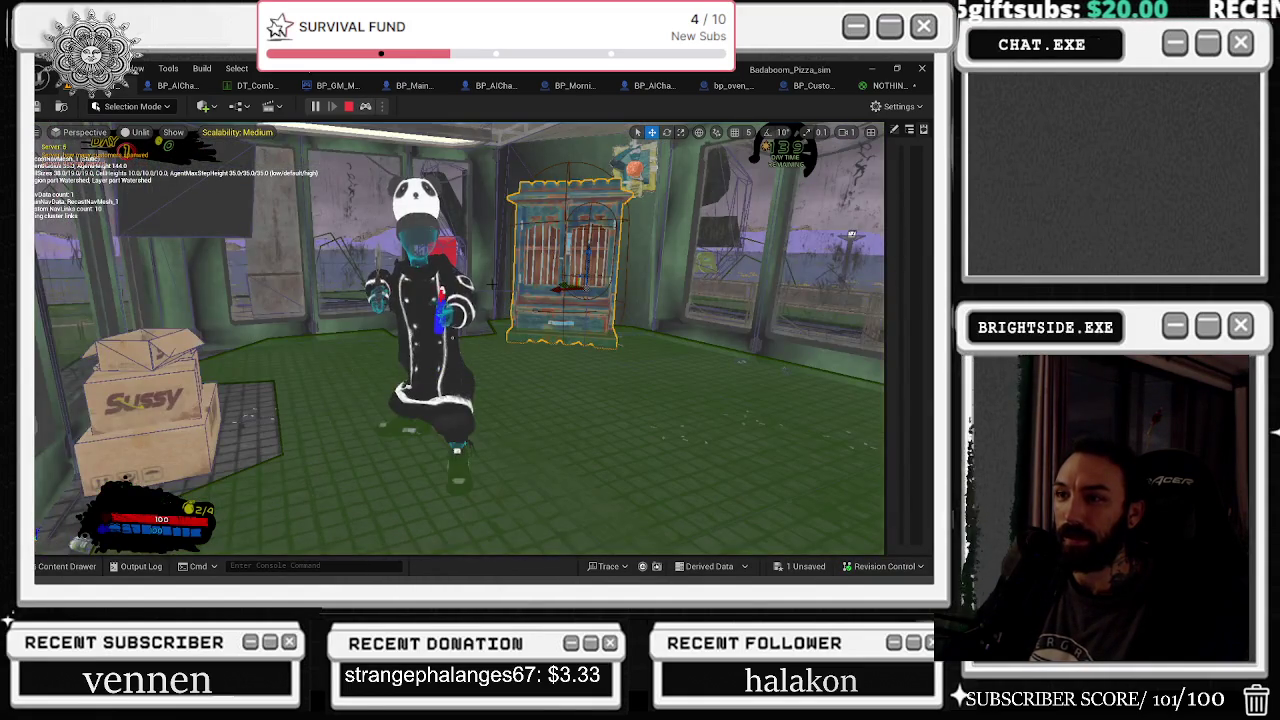
pyautogui.hotkey('alt', '4')
pyautogui.hotkey('alt', '6')
pyautogui.hotkey('alt', '4')
pyautogui.hotkey('alt', '7')
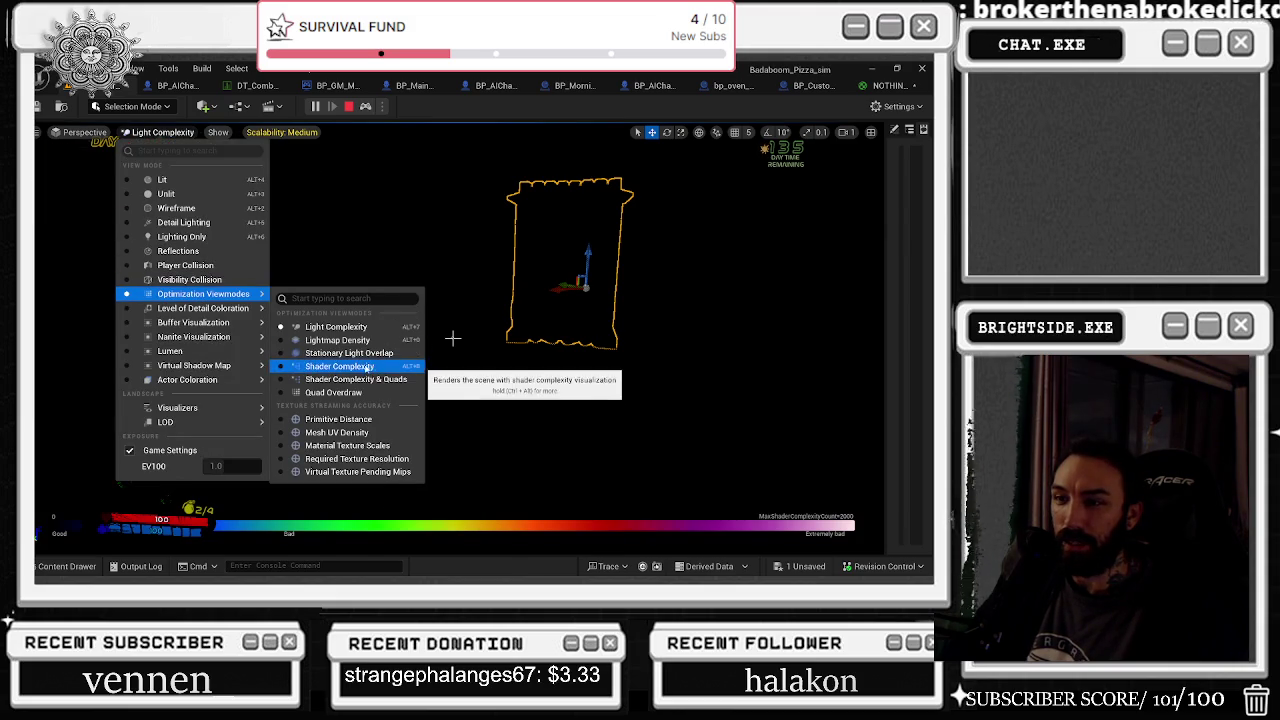
# Step: Switch to Shader Complexity and fly the camera around the room and outdoor area
pyautogui.click(367, 367)
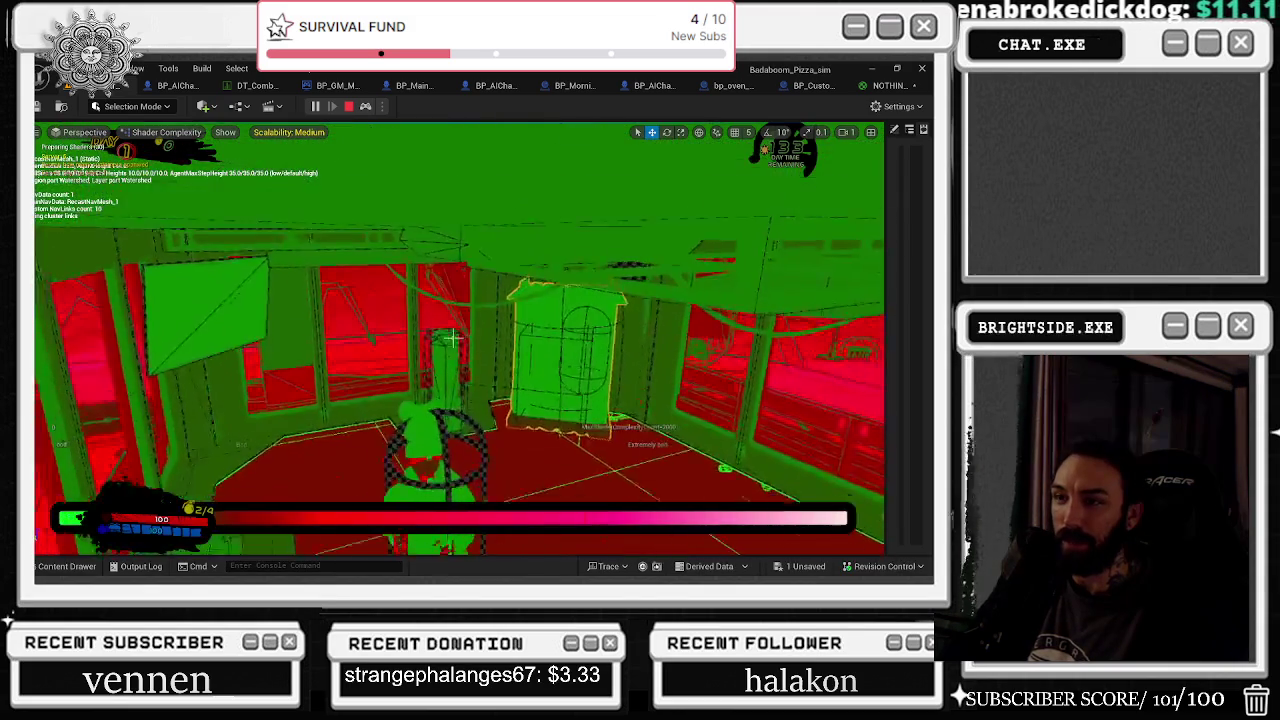
pyautogui.press('w')
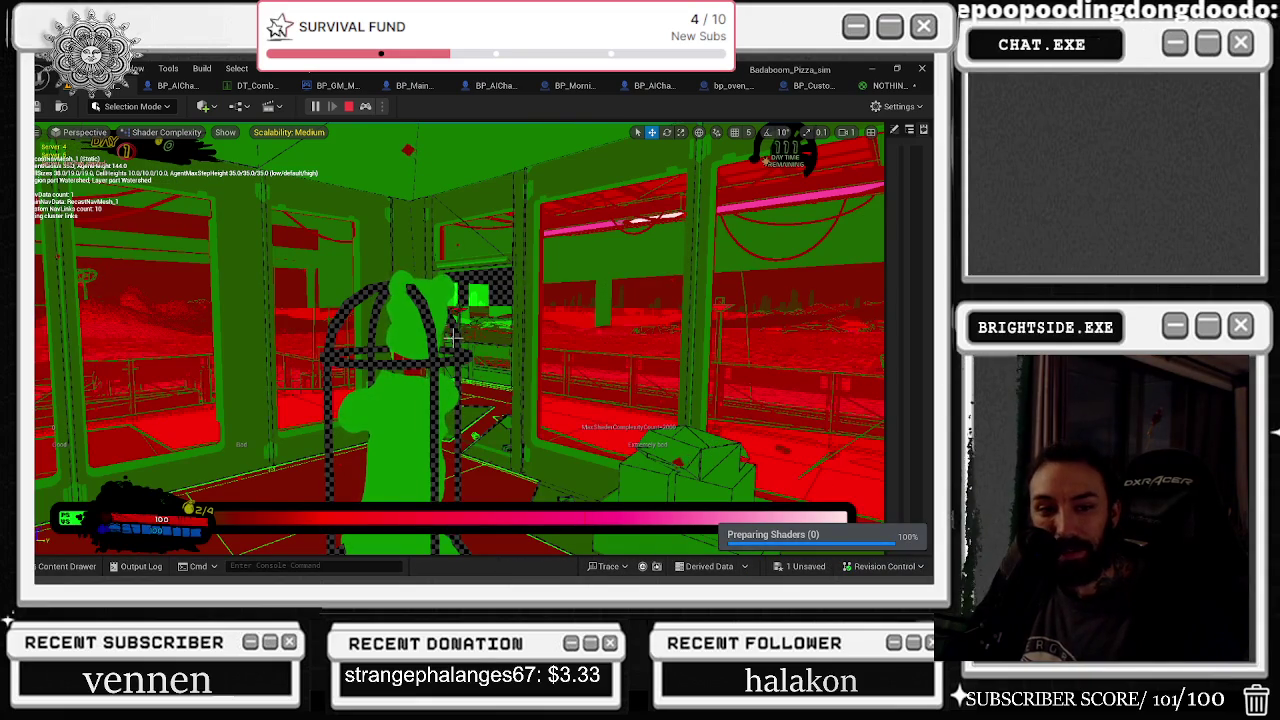
pyautogui.press('w')
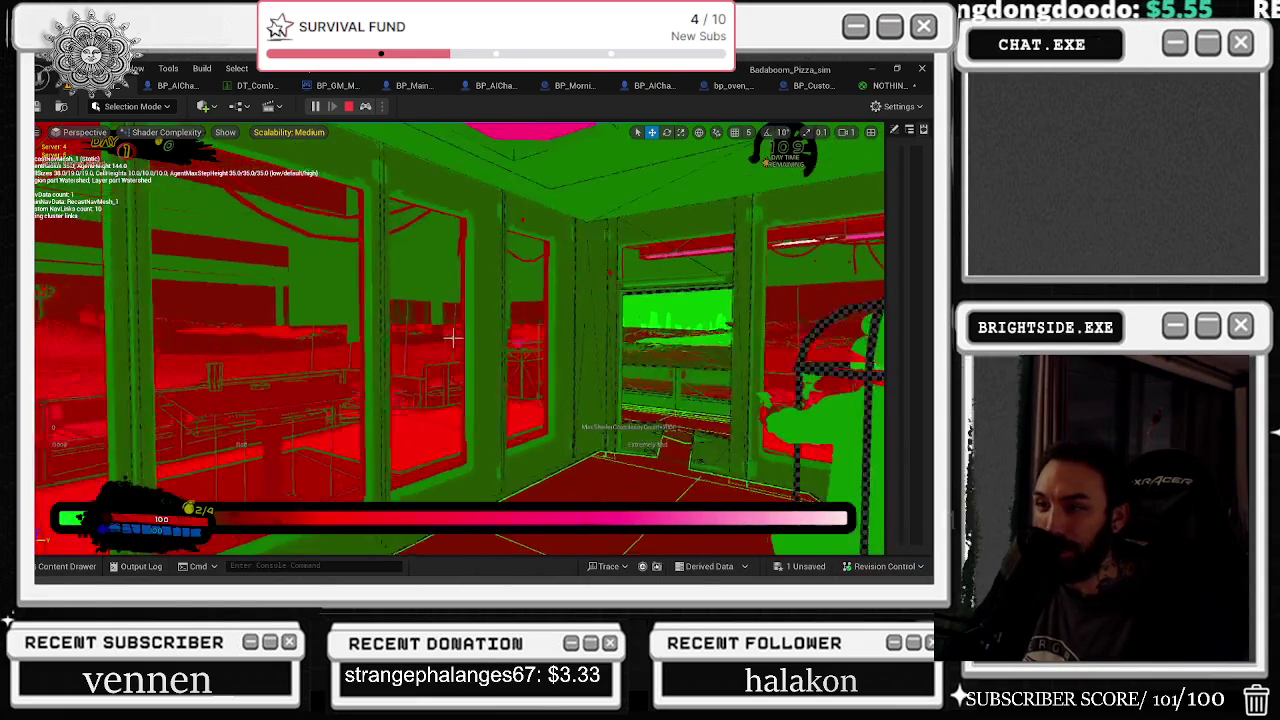
pyautogui.press('w')
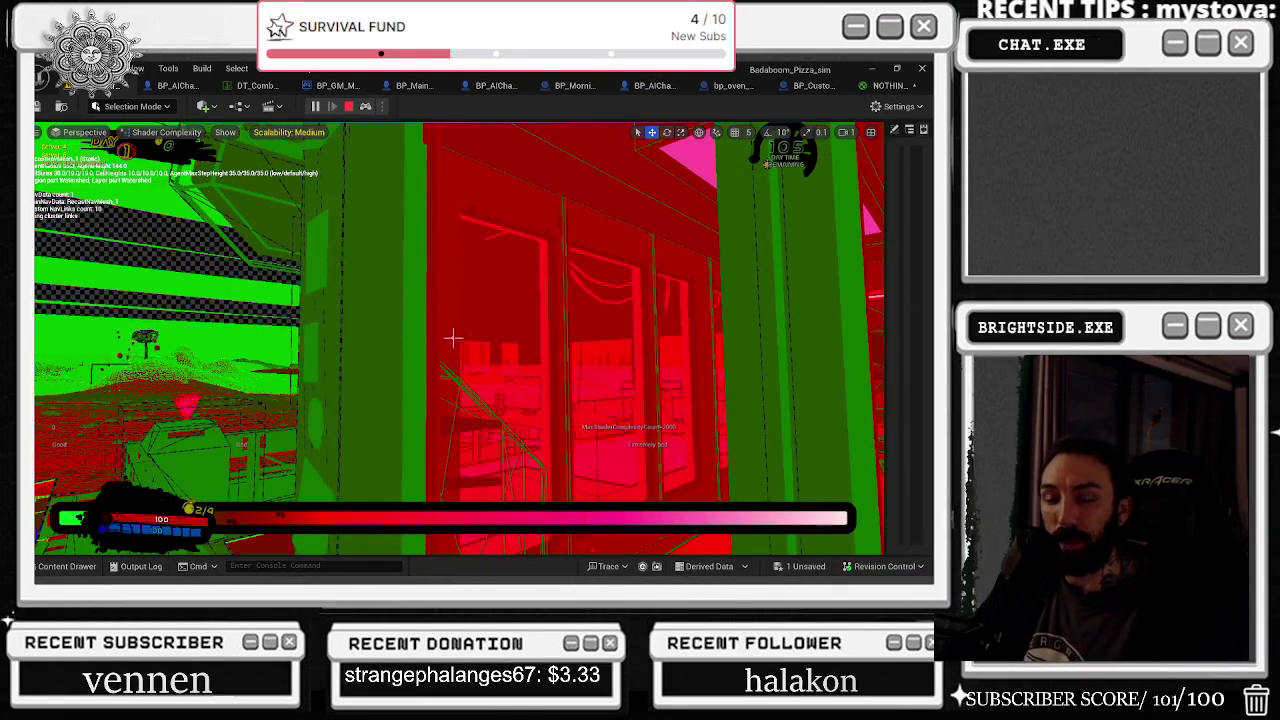
pyautogui.press('w')
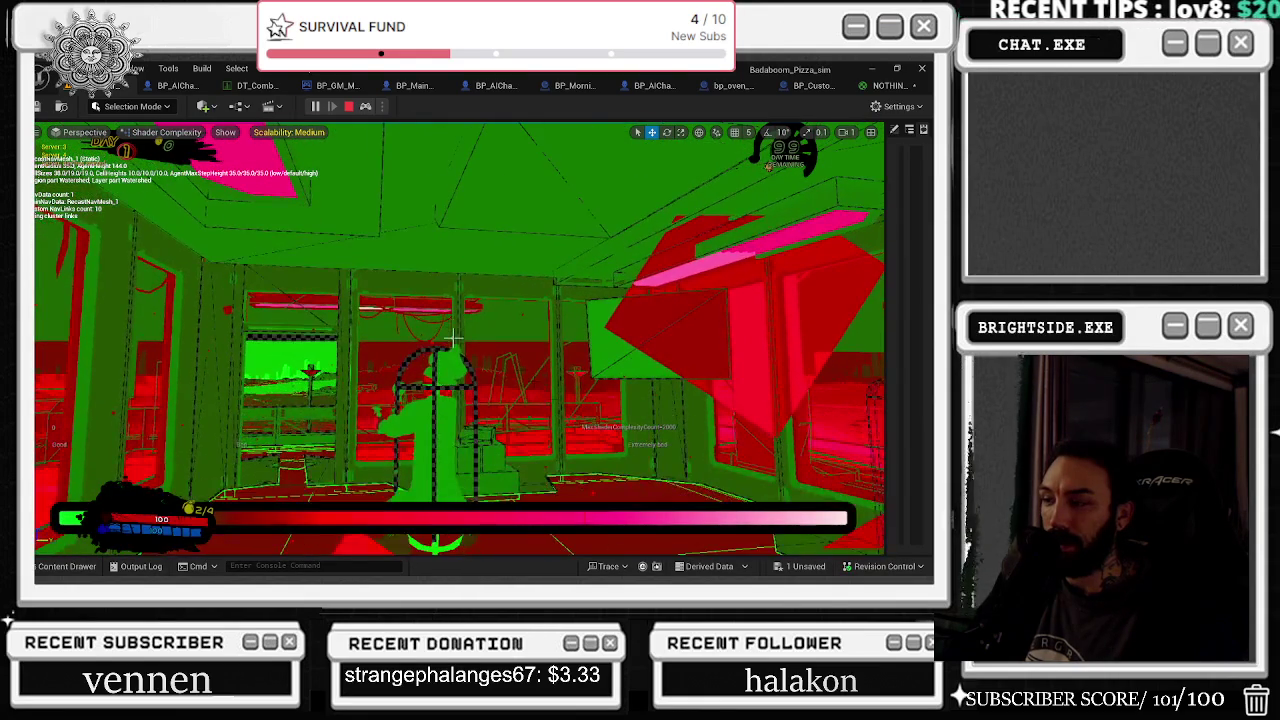
# Step: Restore normal shading and possess the player character again
pyautogui.press('F1')
pyautogui.press('F2')
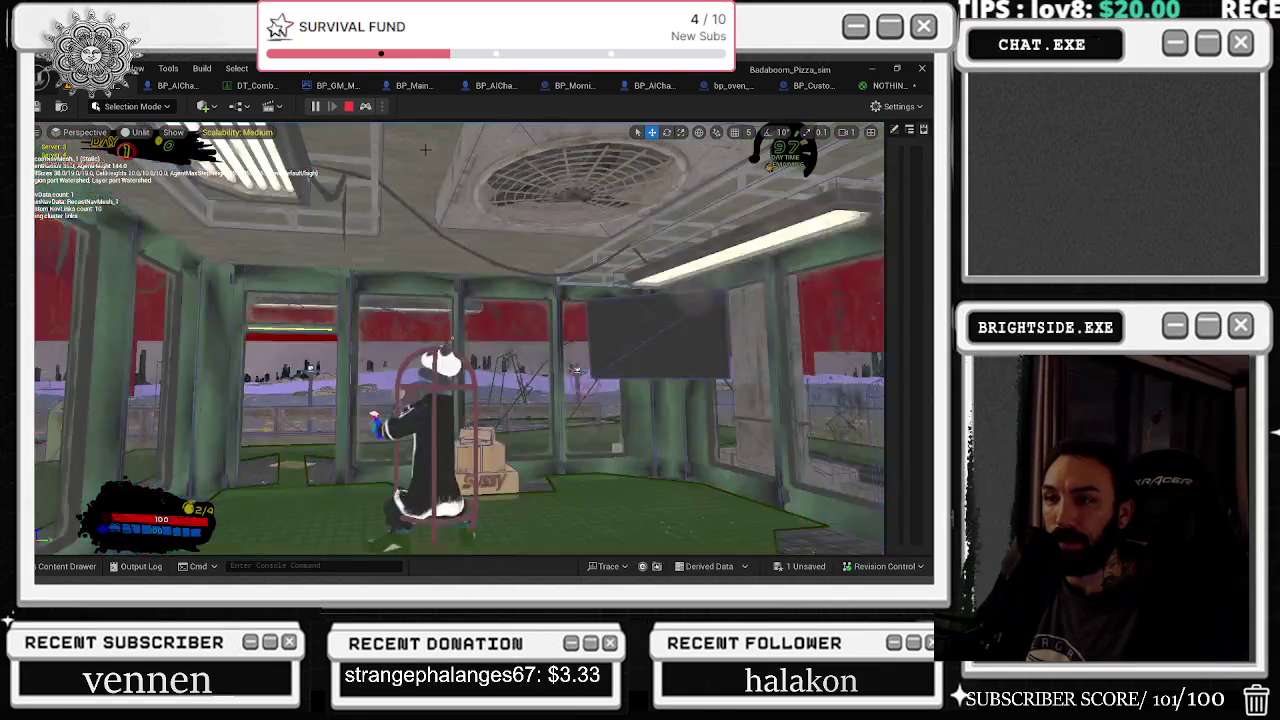
pyautogui.click(366, 108)
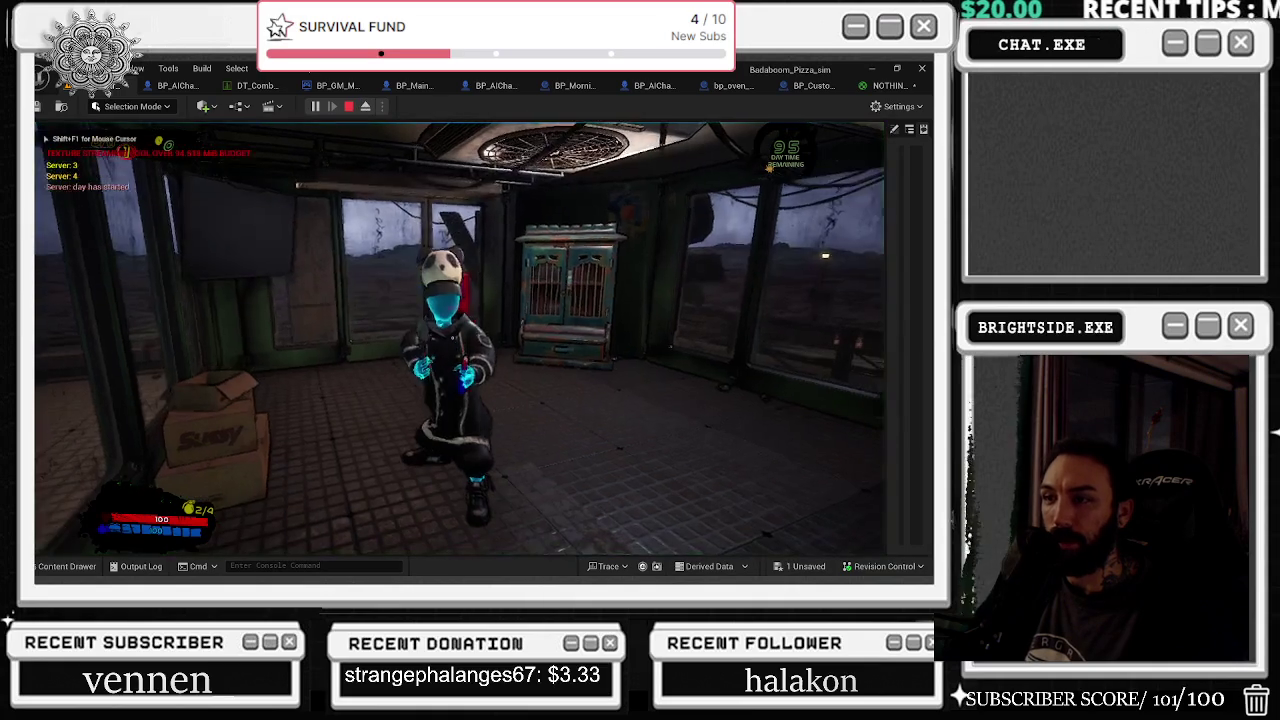
# Step: Walk to the Achievement Dresser, open it to view the hat choices, then close it
pyautogui.press('w')
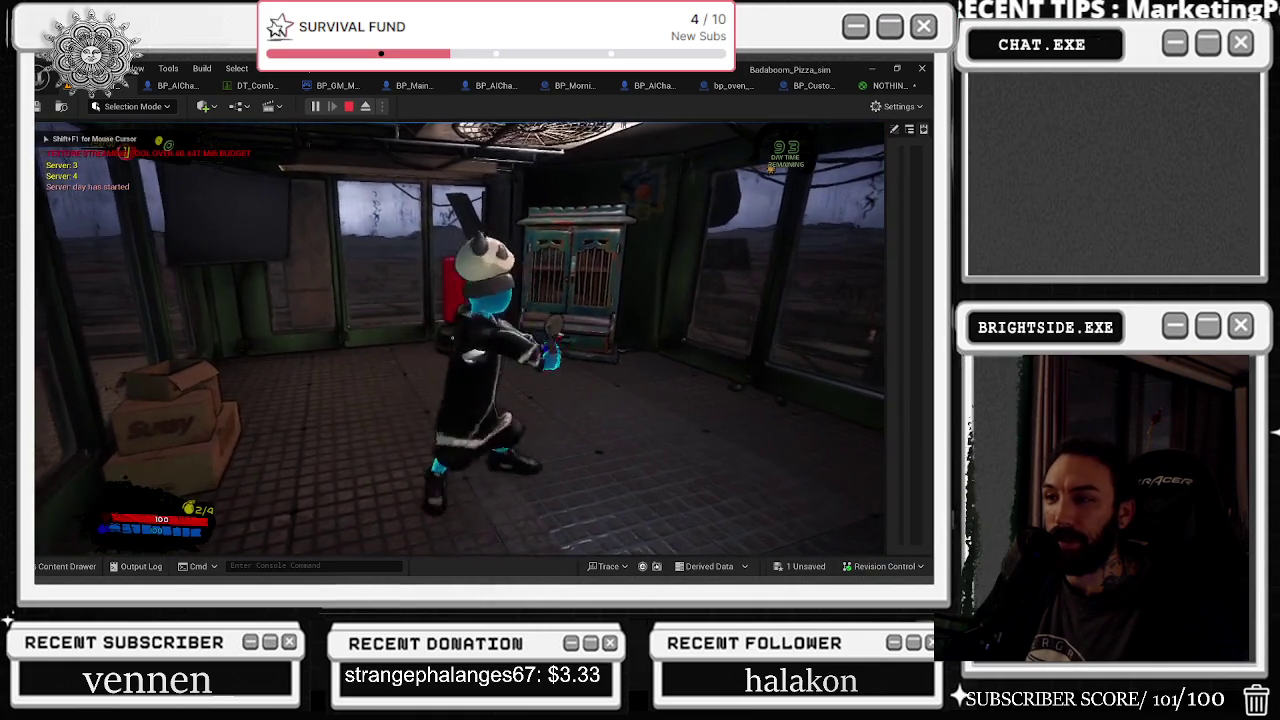
pyautogui.press('w')
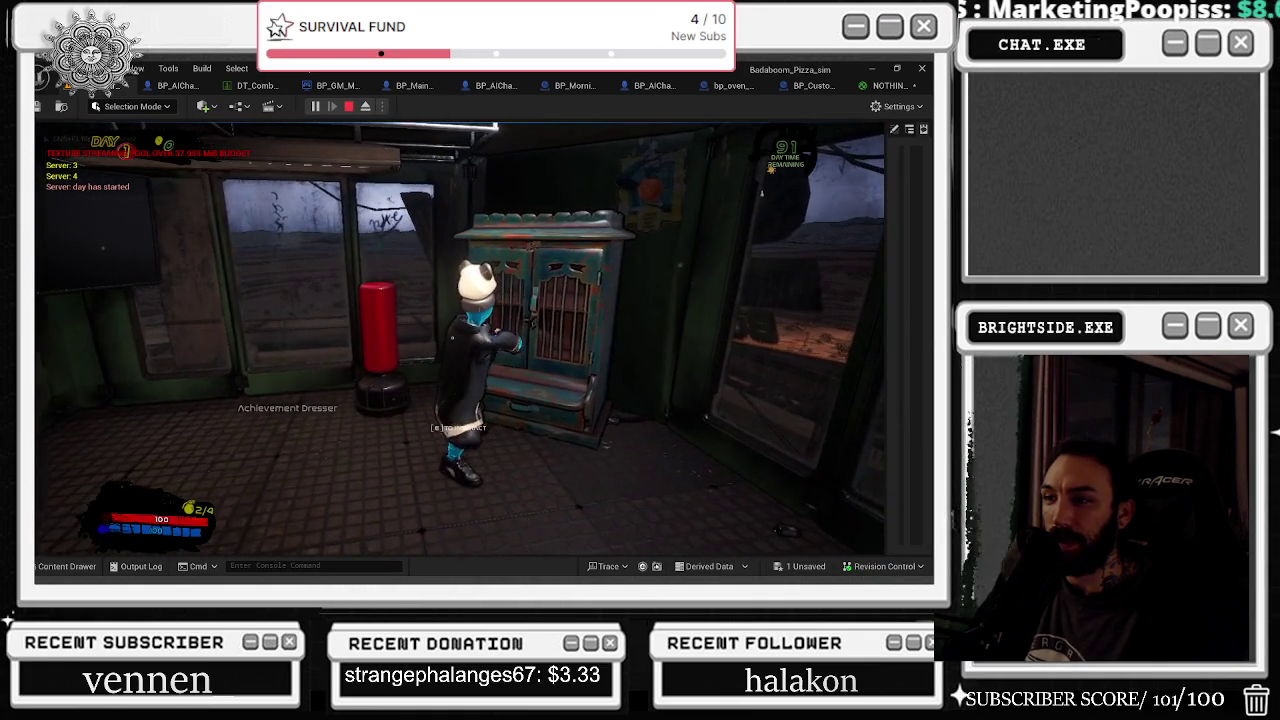
pyautogui.press('e')
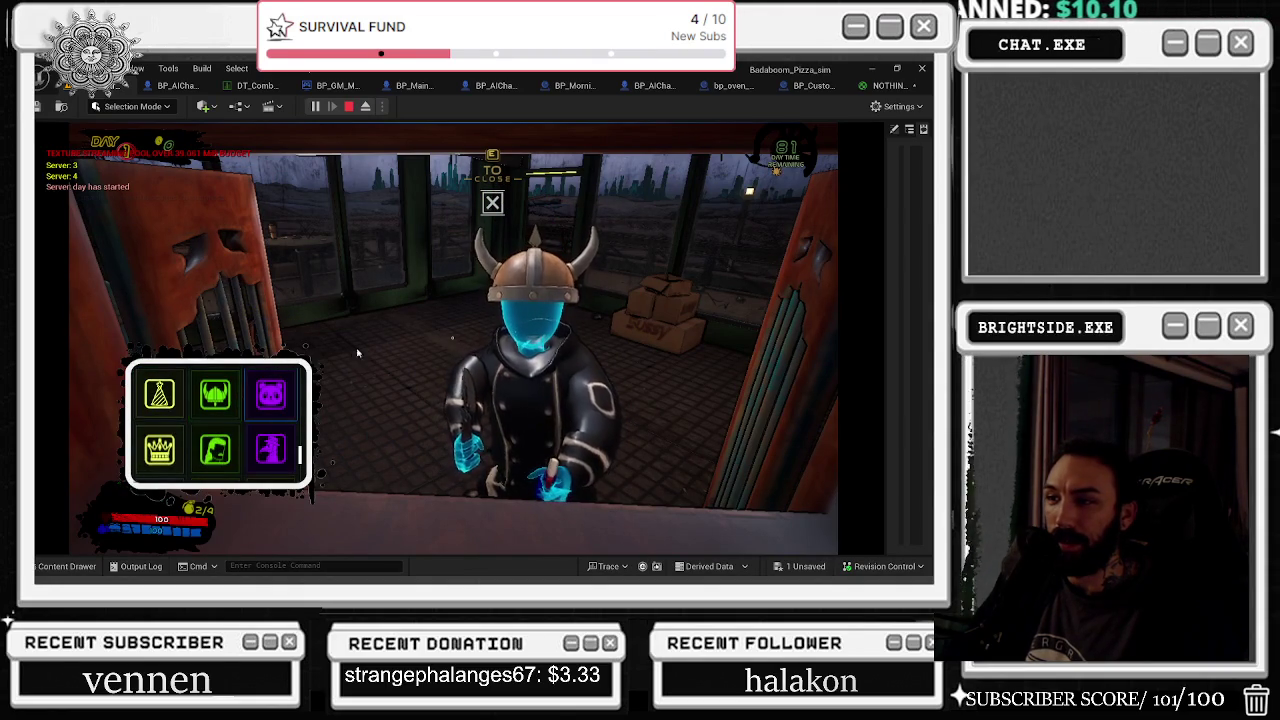
pyautogui.press('x')
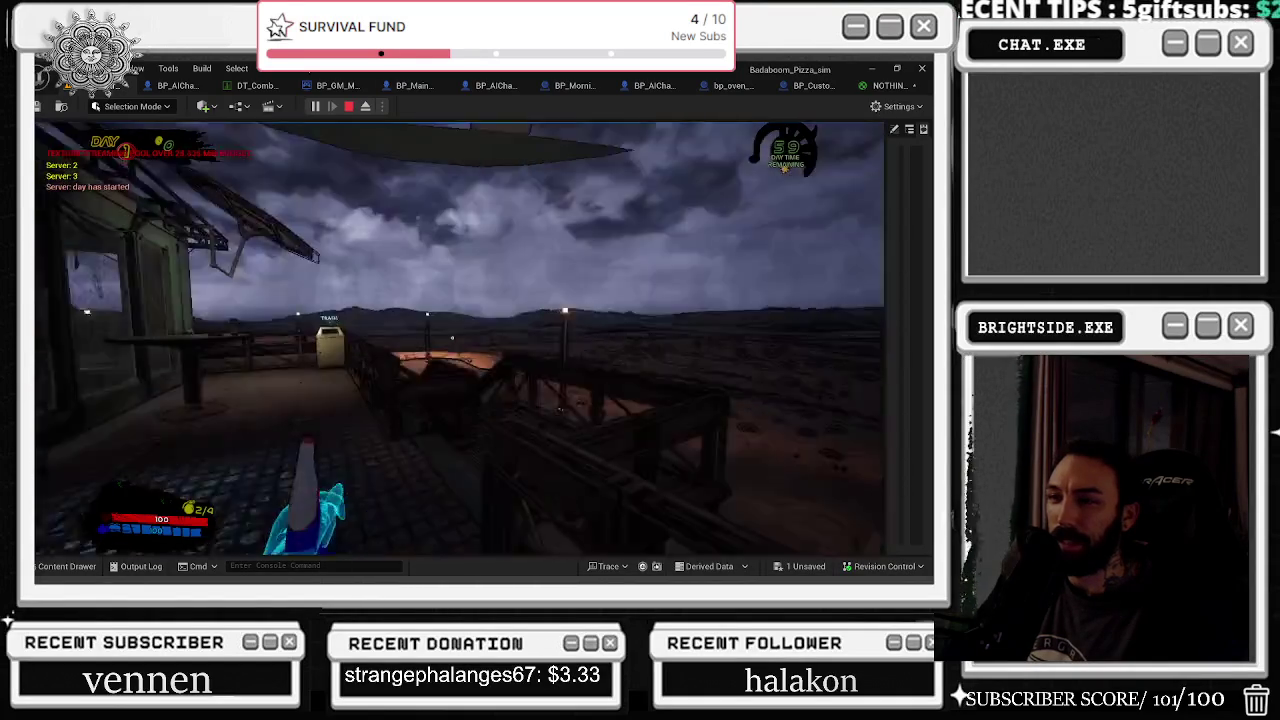
# Step: Walk back to the dresser, equip the Panda head, close it, and recapture the mouse
pyautogui.press('1')
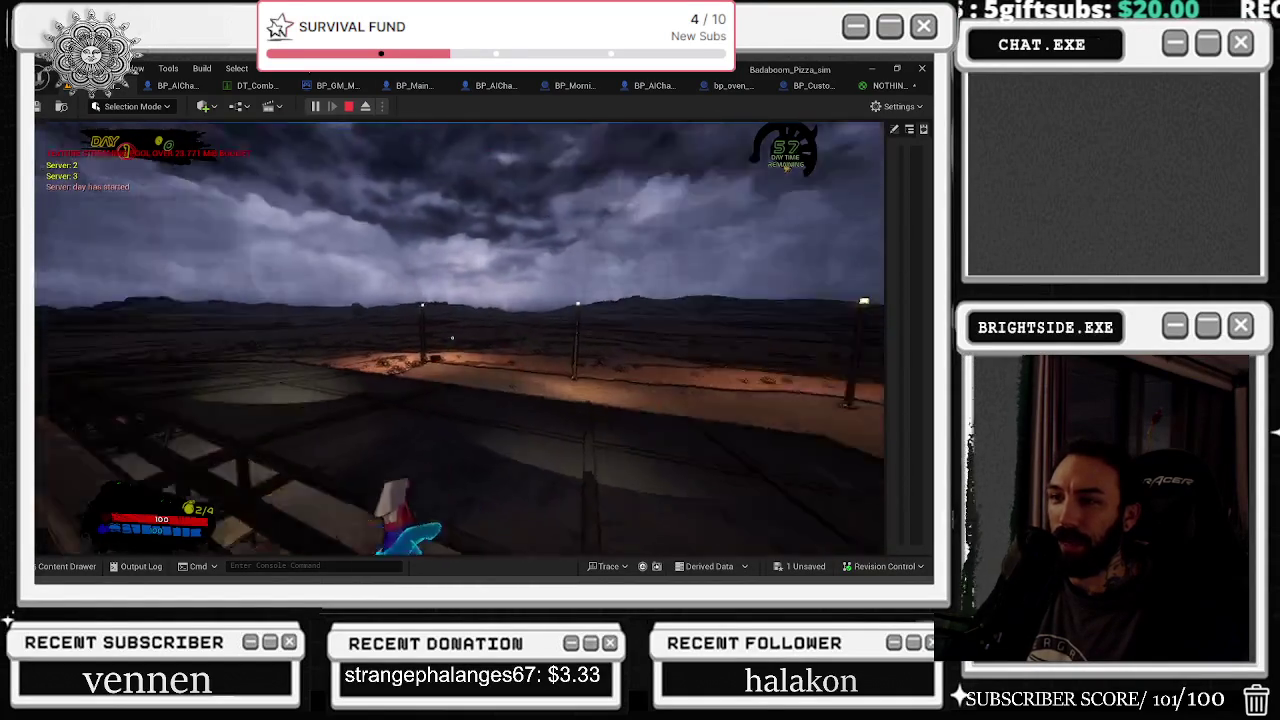
pyautogui.press('1')
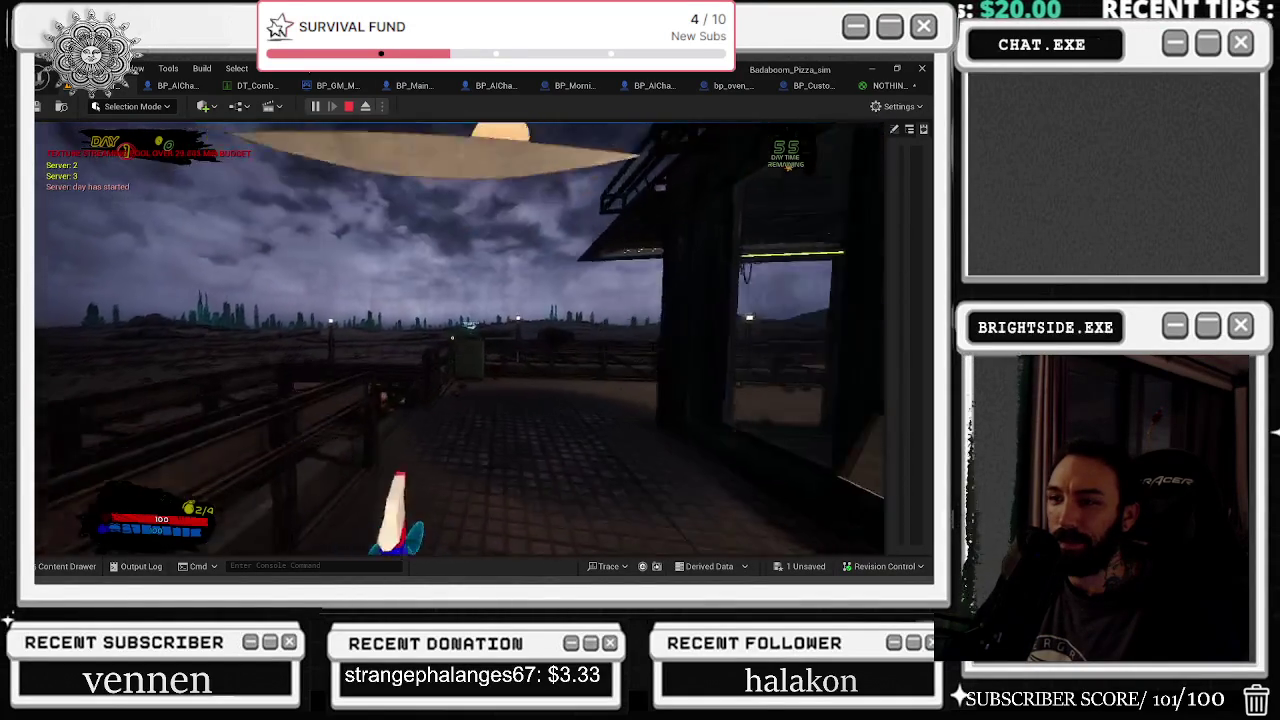
pyautogui.press('w')
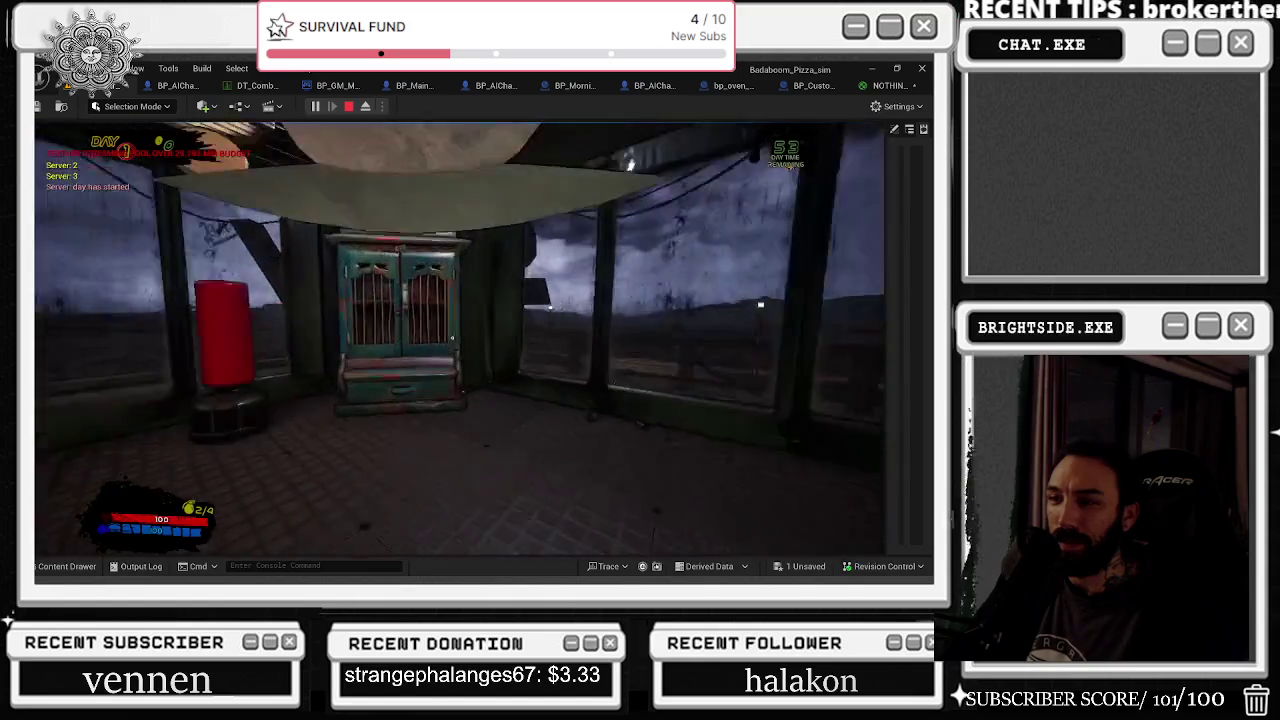
pyautogui.press('w')
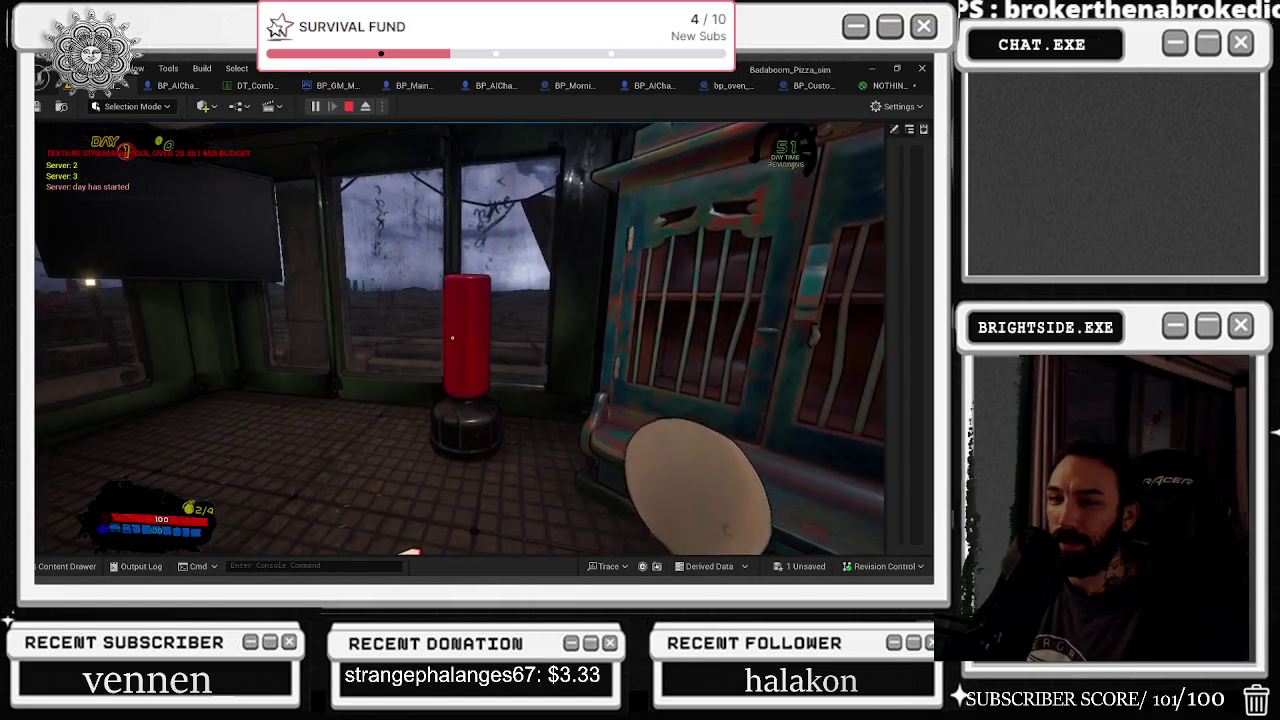
pyautogui.press('e')
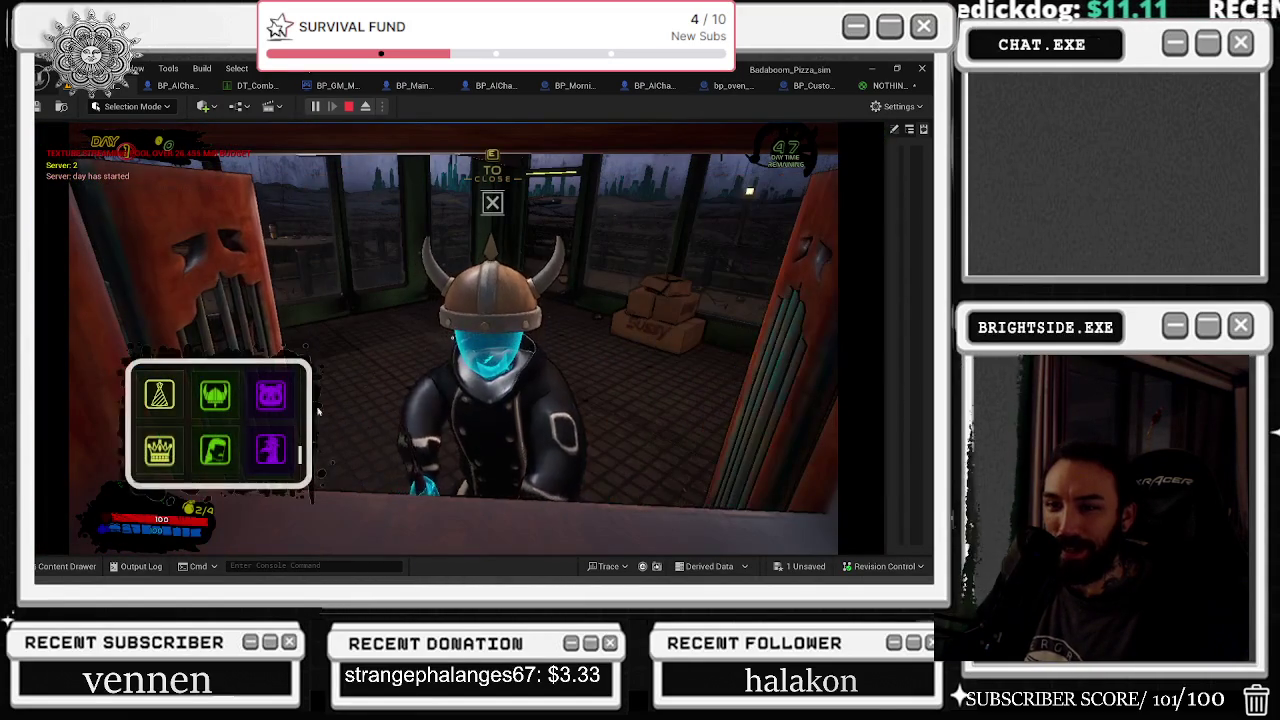
pyautogui.click(273, 395)
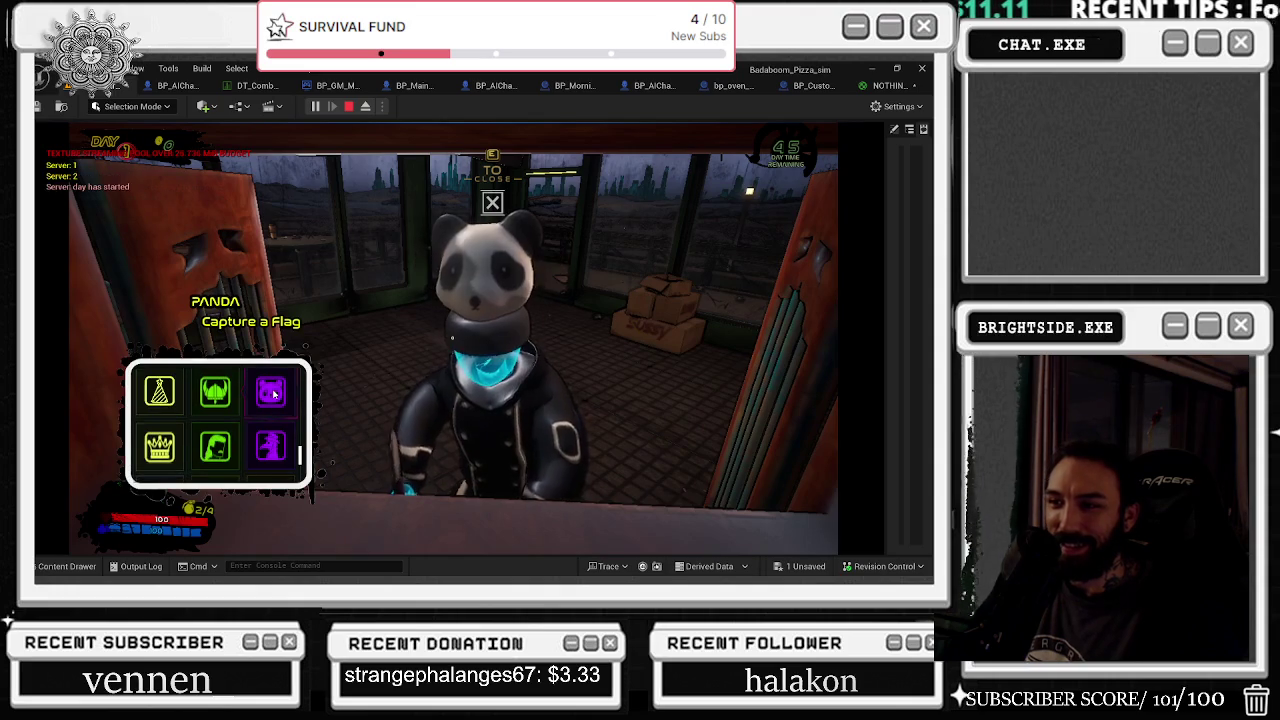
pyautogui.press('e')
pyautogui.click(473, 257)
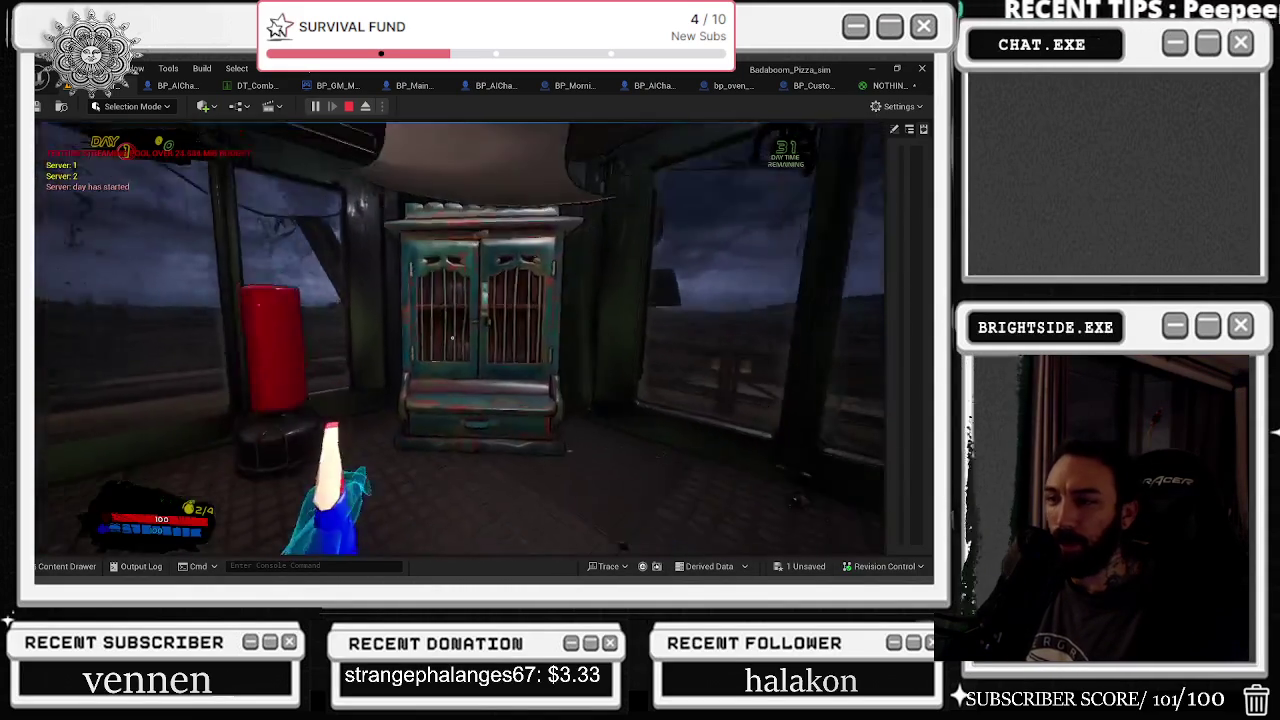
pyautogui.press('w')
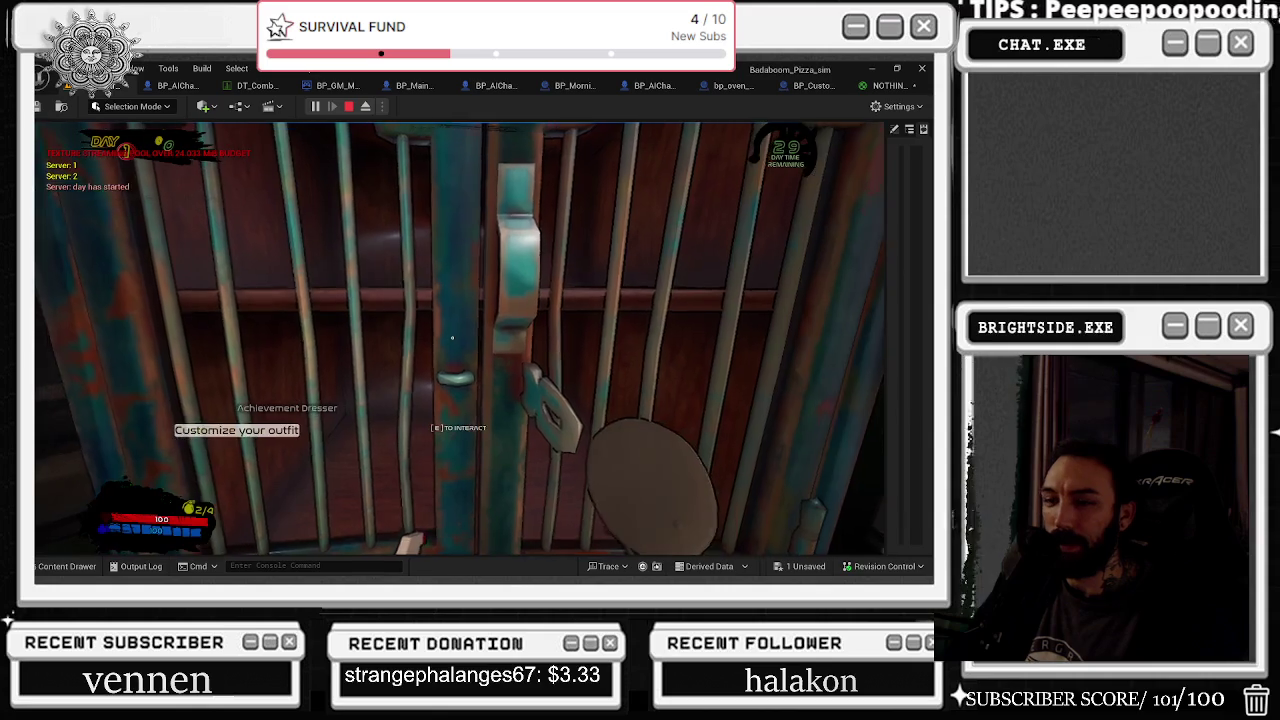
pyautogui.press('e')
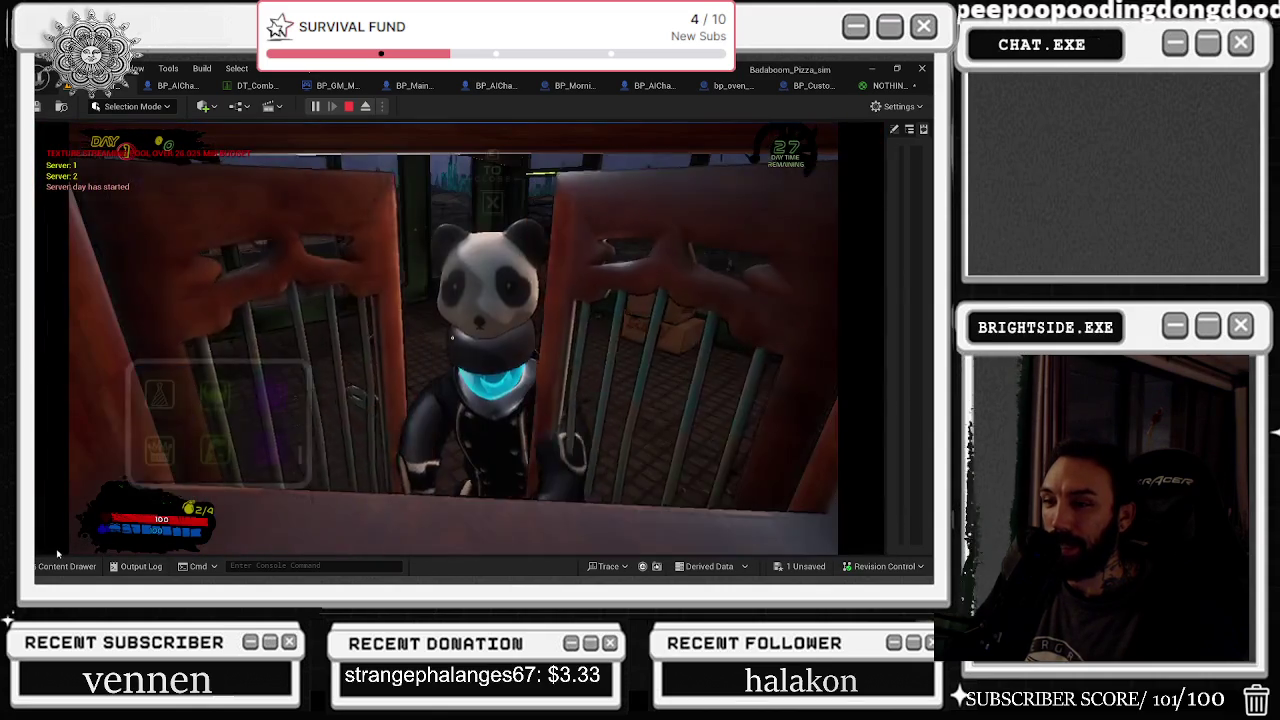
pyautogui.scroll(-2, 170, 390)
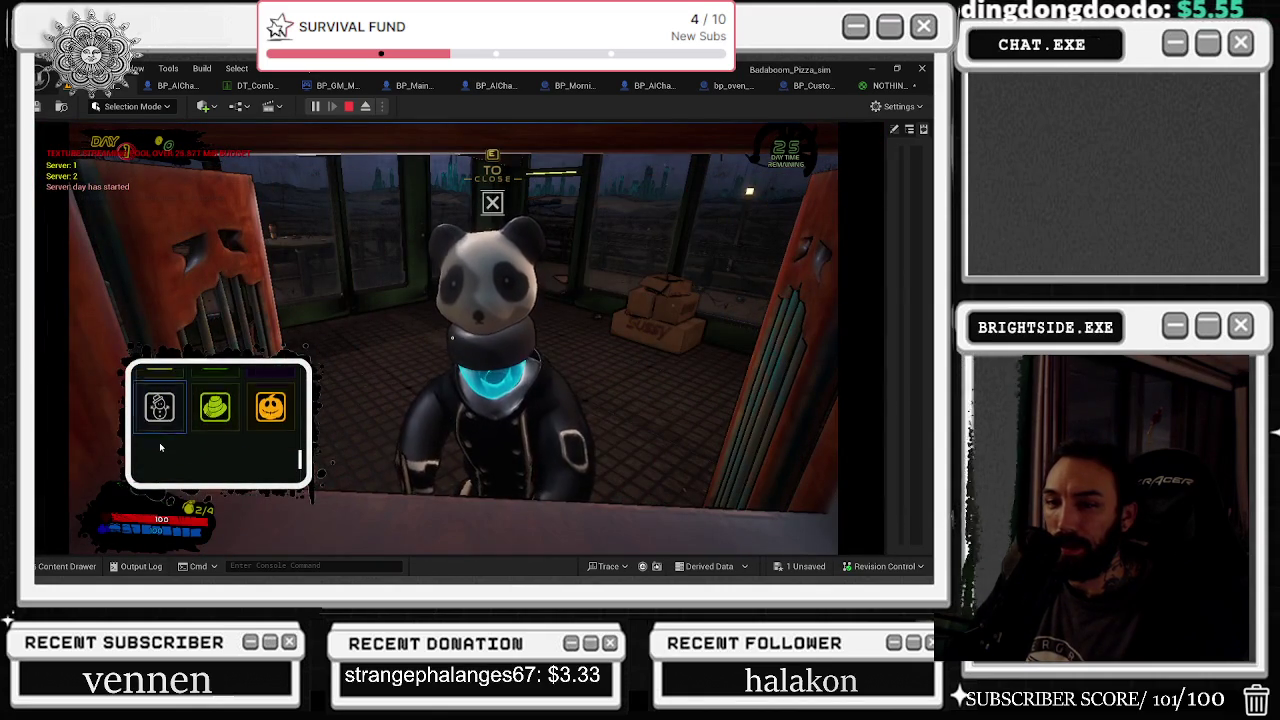
pyautogui.scroll(1, 170, 390)
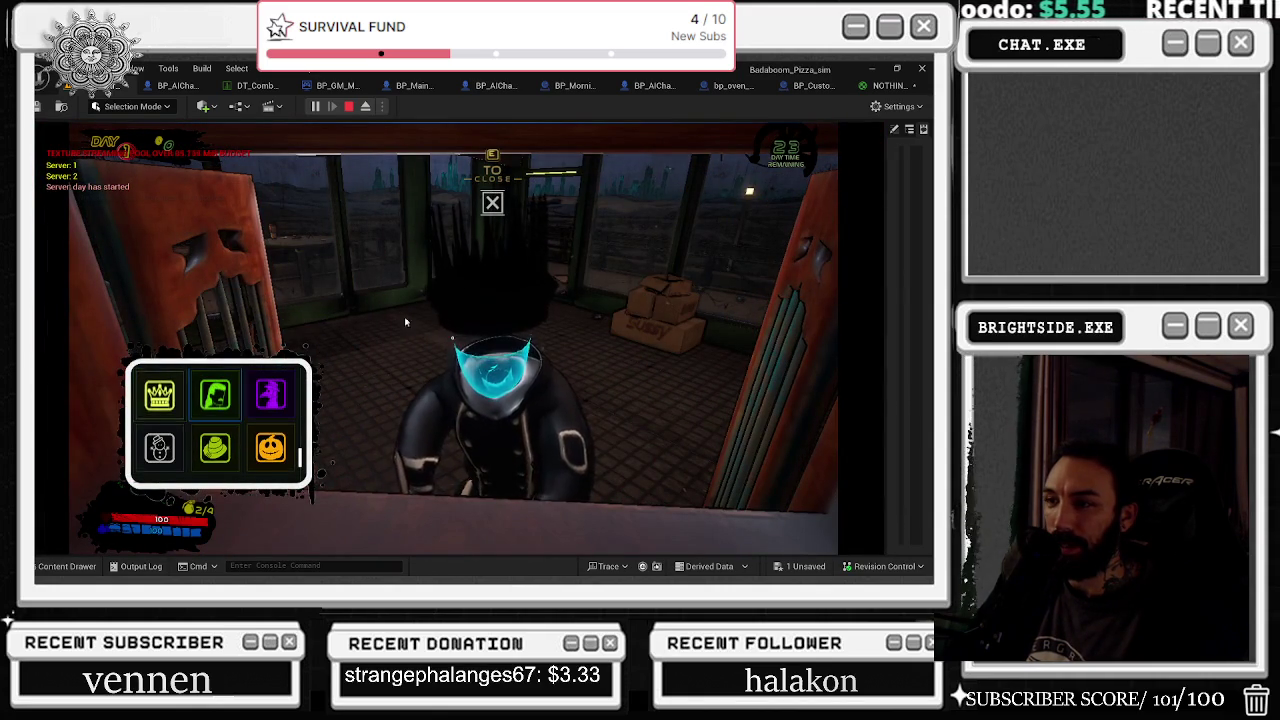
pyautogui.press('e')
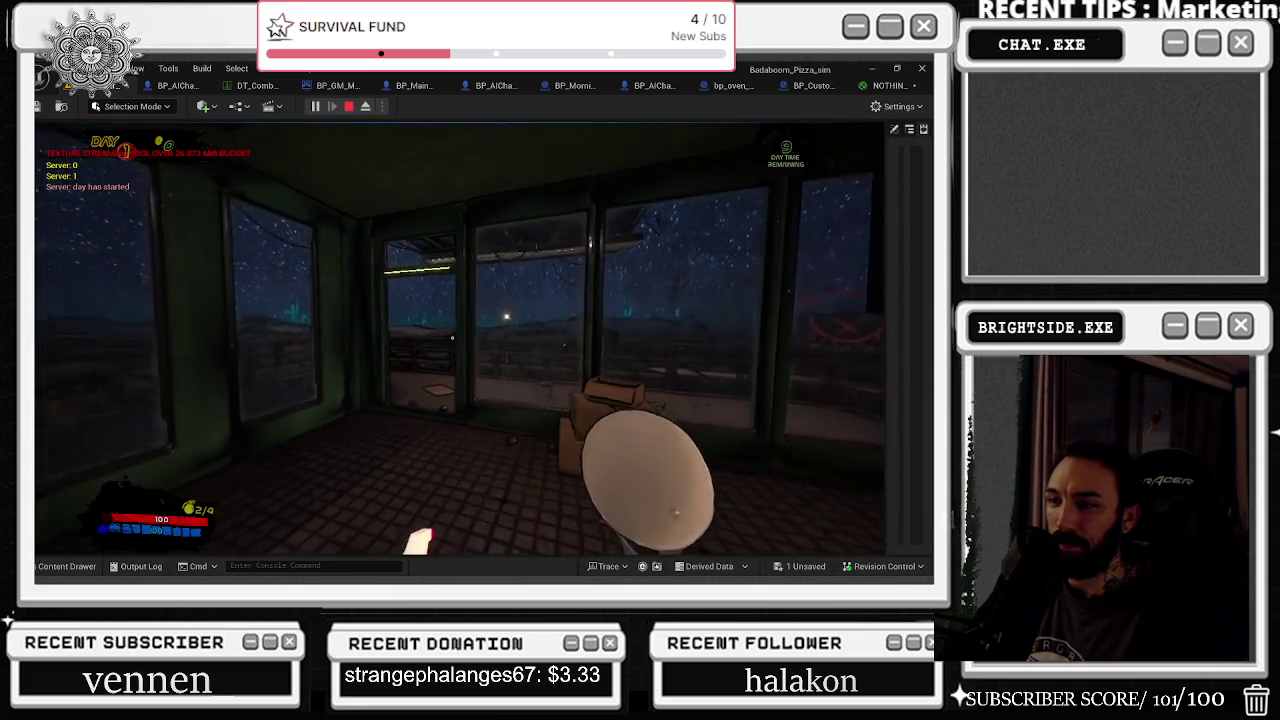
# Step: Toggle the play camera to third-person view with V
pyautogui.press('v')
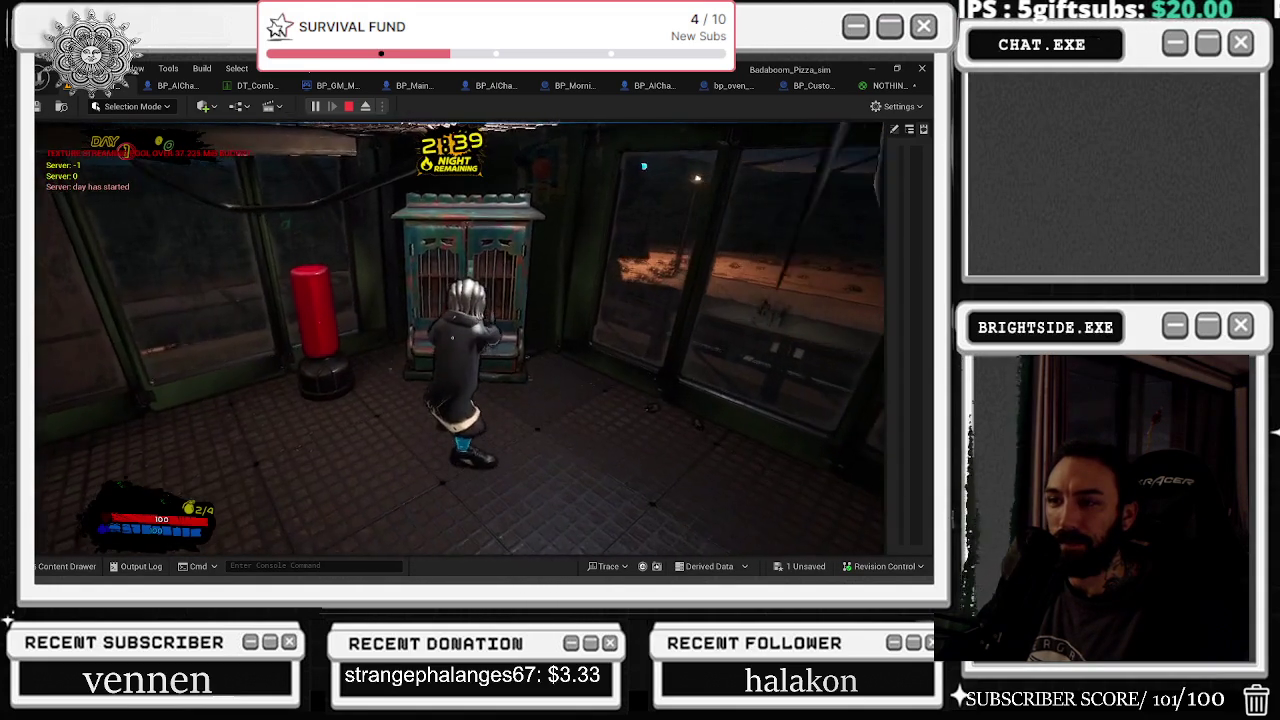
# Step: Open the dresser, equip the Plague Mask, close it, and return control to the game
pyautogui.press('e')
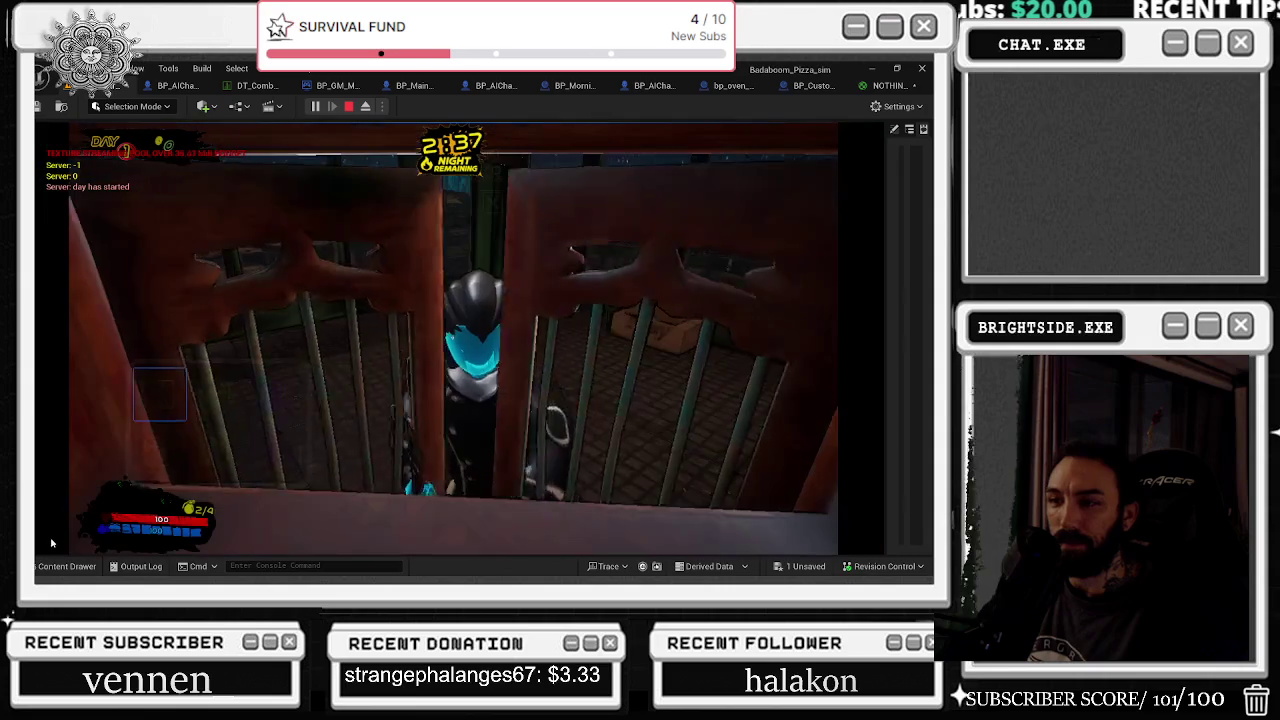
pyautogui.moveTo(285, 405)
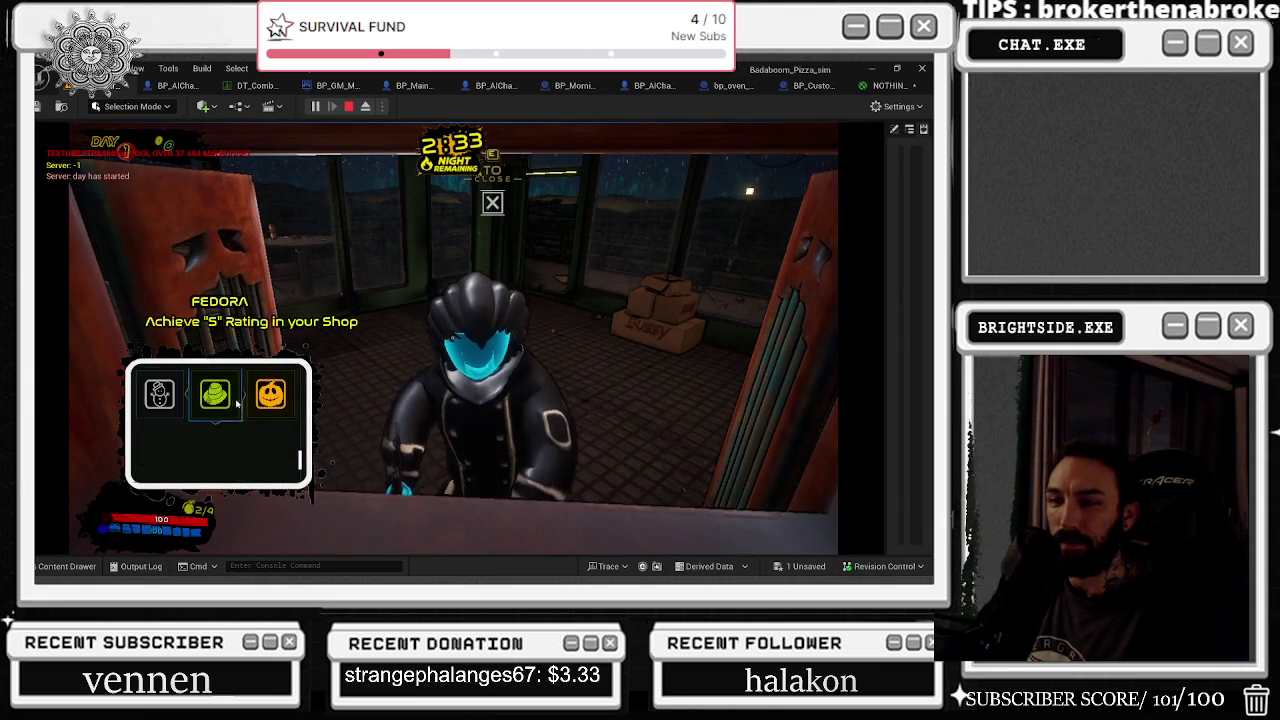
pyautogui.click(265, 306)
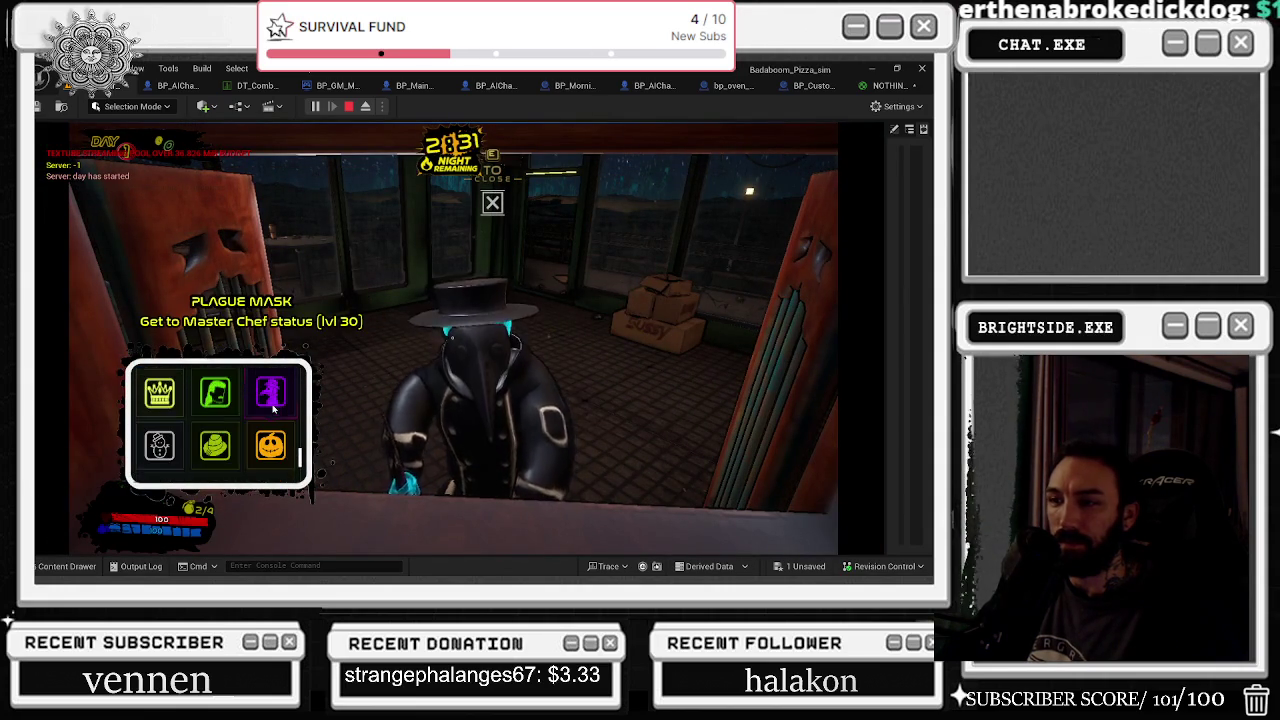
pyautogui.press('e')
pyautogui.click(396, 368)
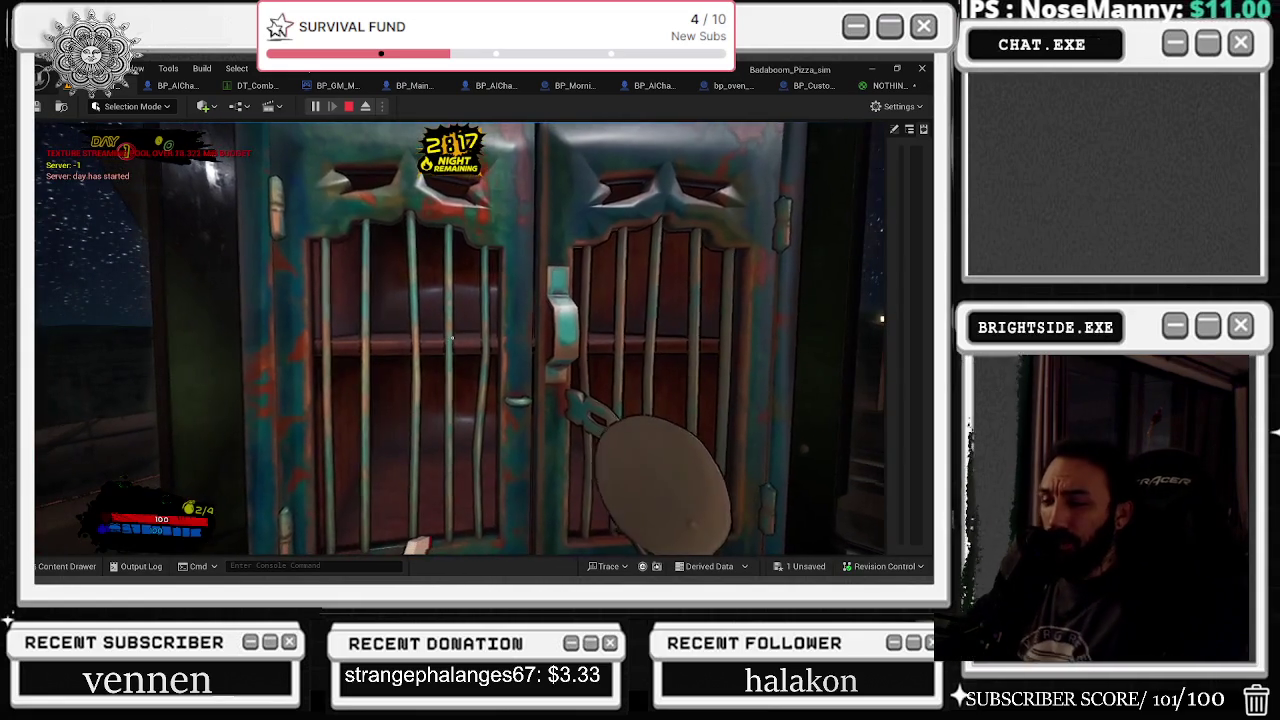
# Step: Reopen the dresser, equip the pumpkin head, and close the menu
pyautogui.press('e')
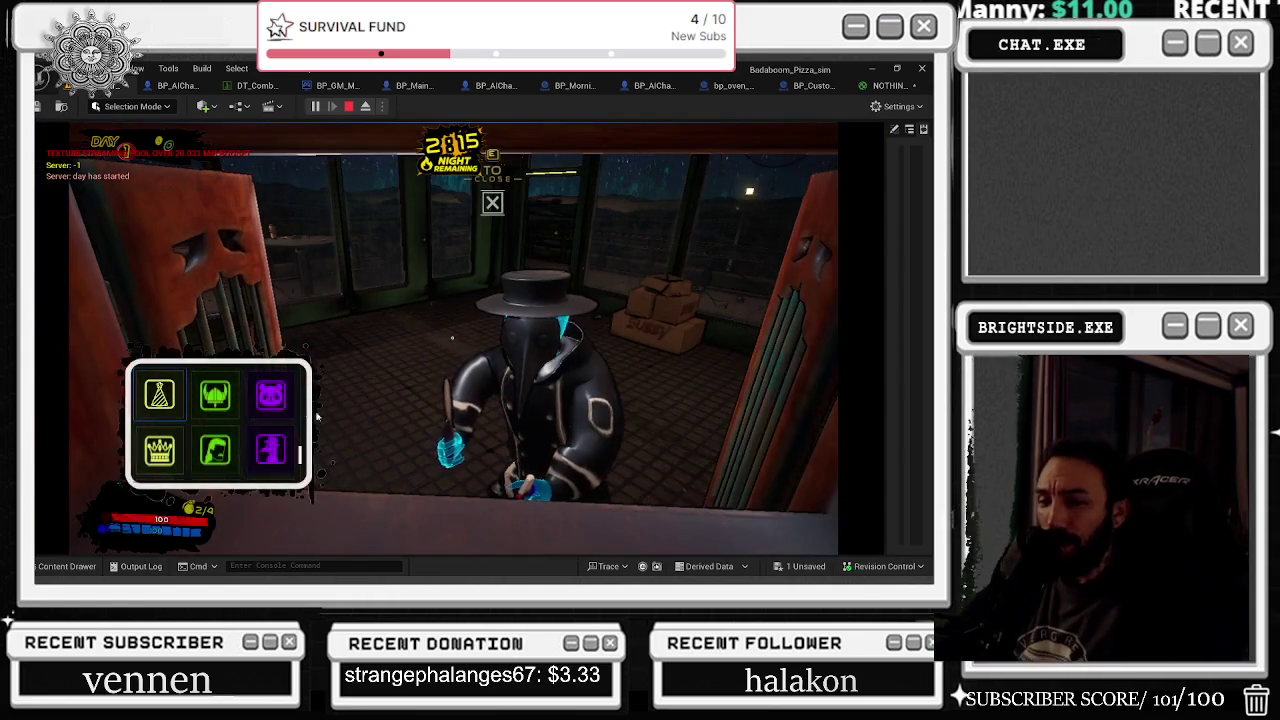
pyautogui.click(271, 450)
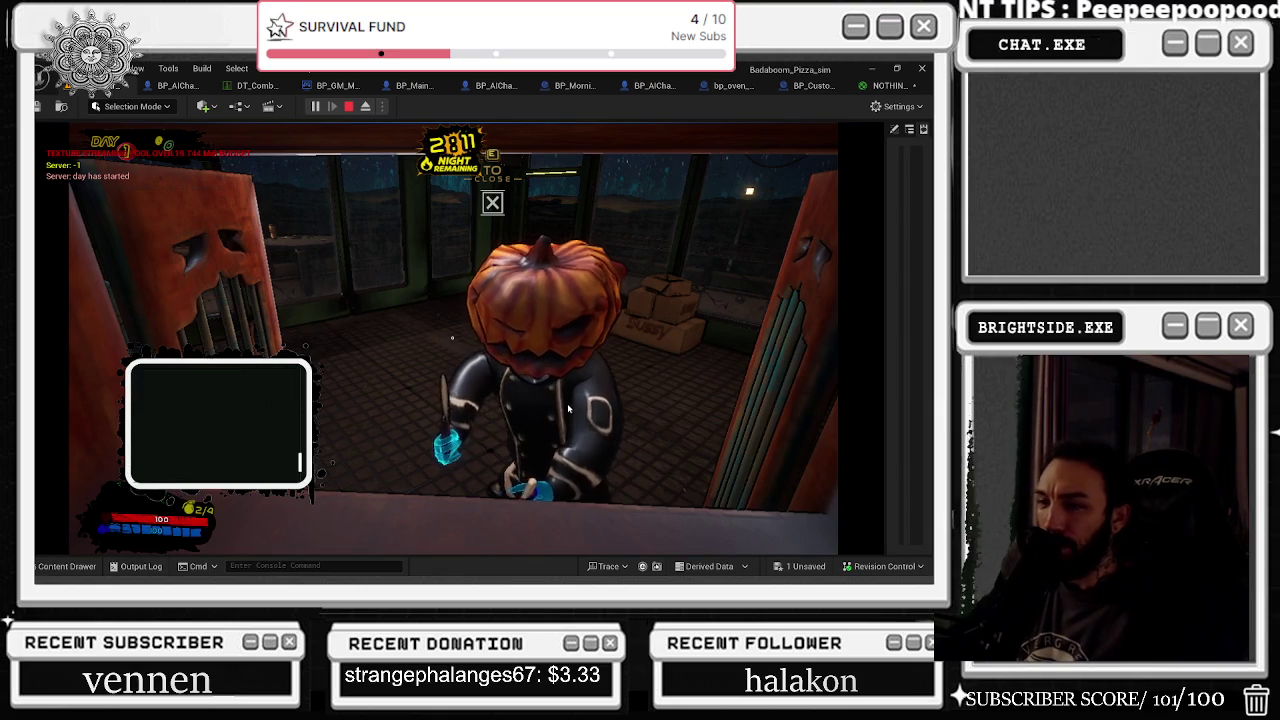
pyautogui.press('e')
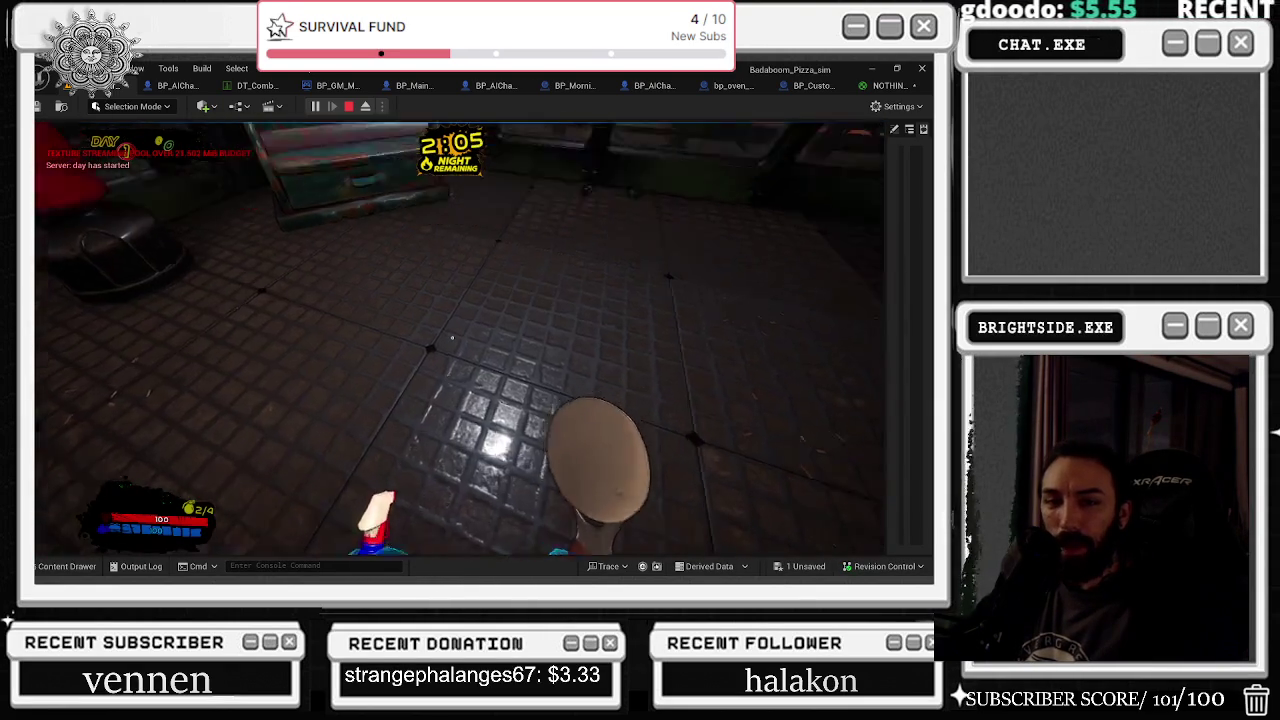
# Step: At the dresser, replace the pumpkin head with the black fedora, then close the hat picker
pyautogui.press('v')
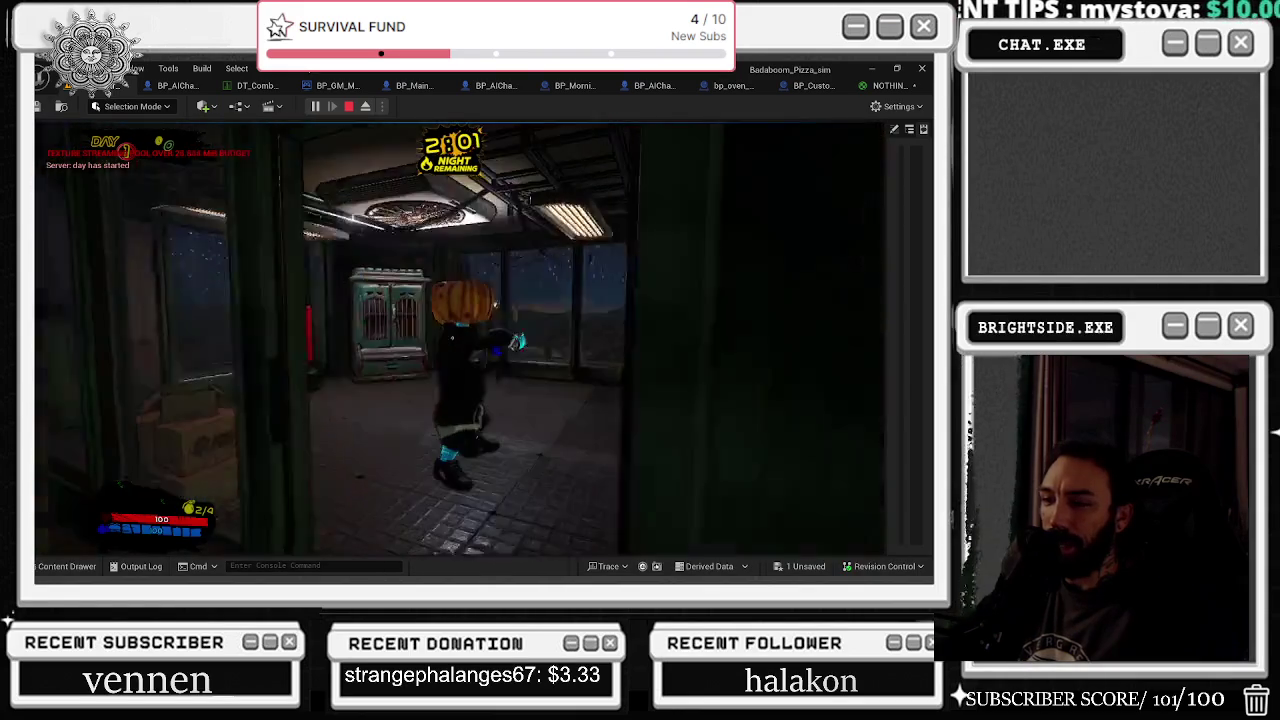
pyautogui.press('v')
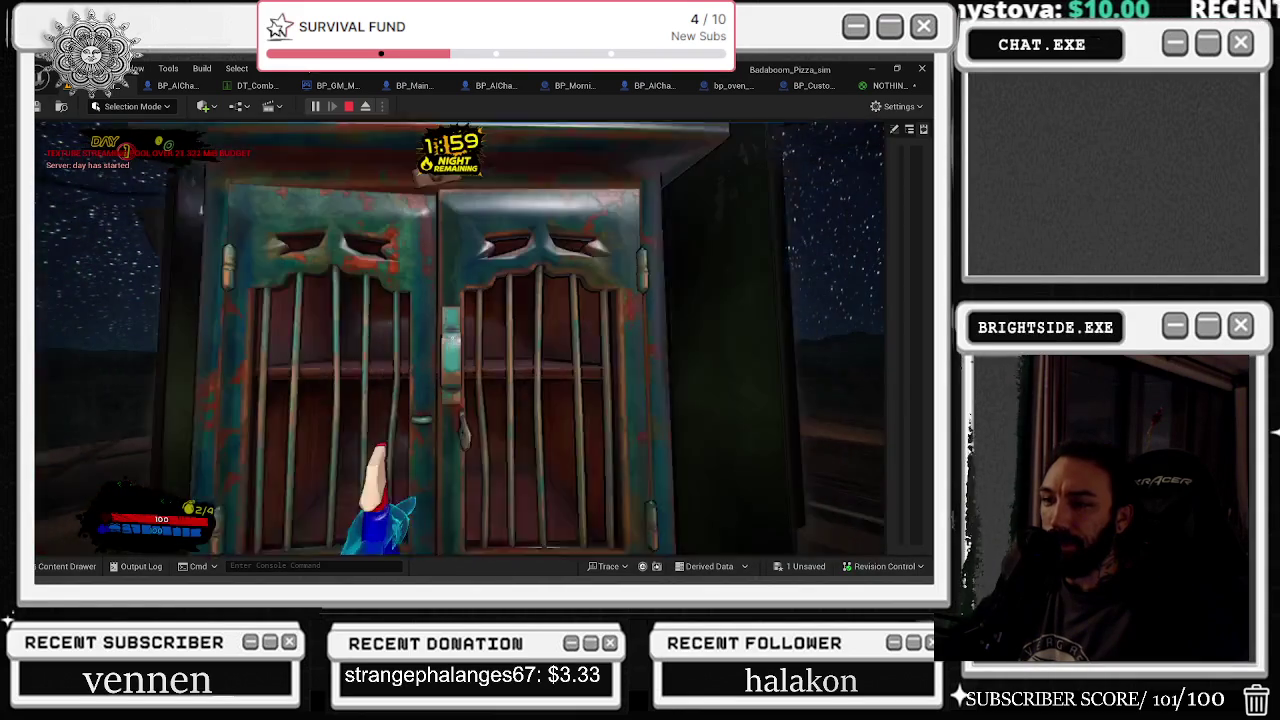
pyautogui.press('e')
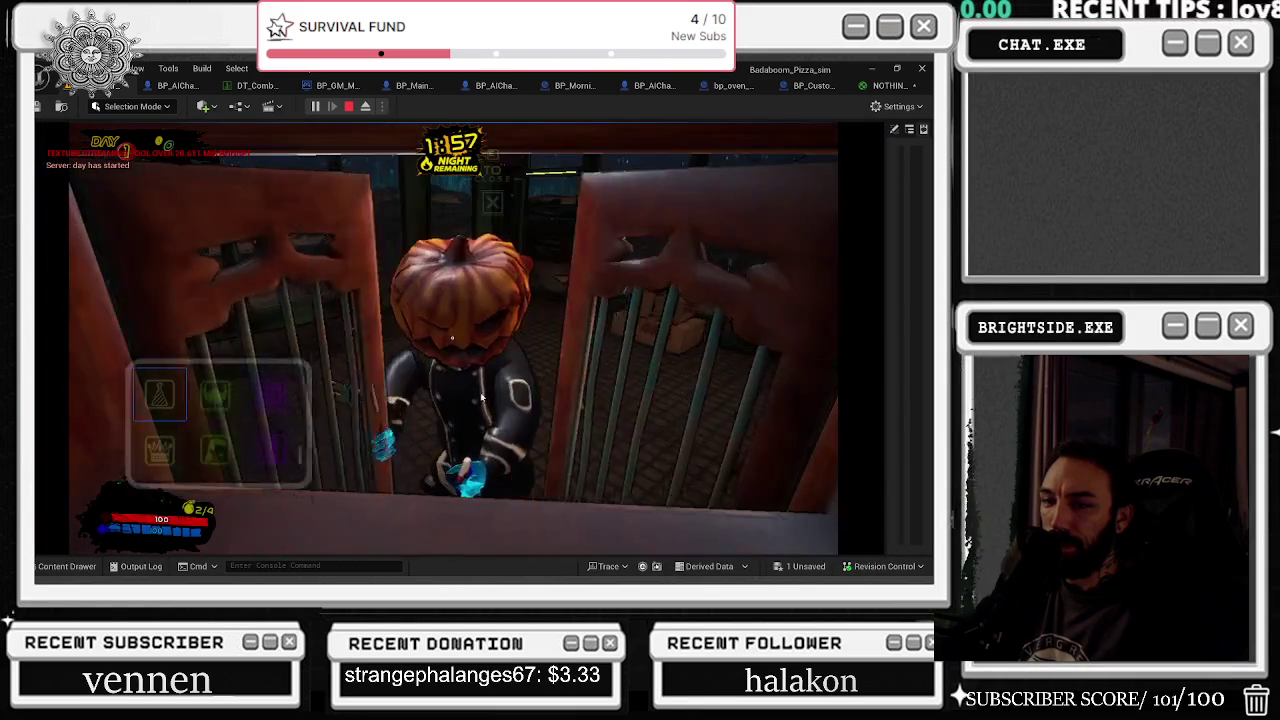
pyautogui.scroll(-1, 245, 462)
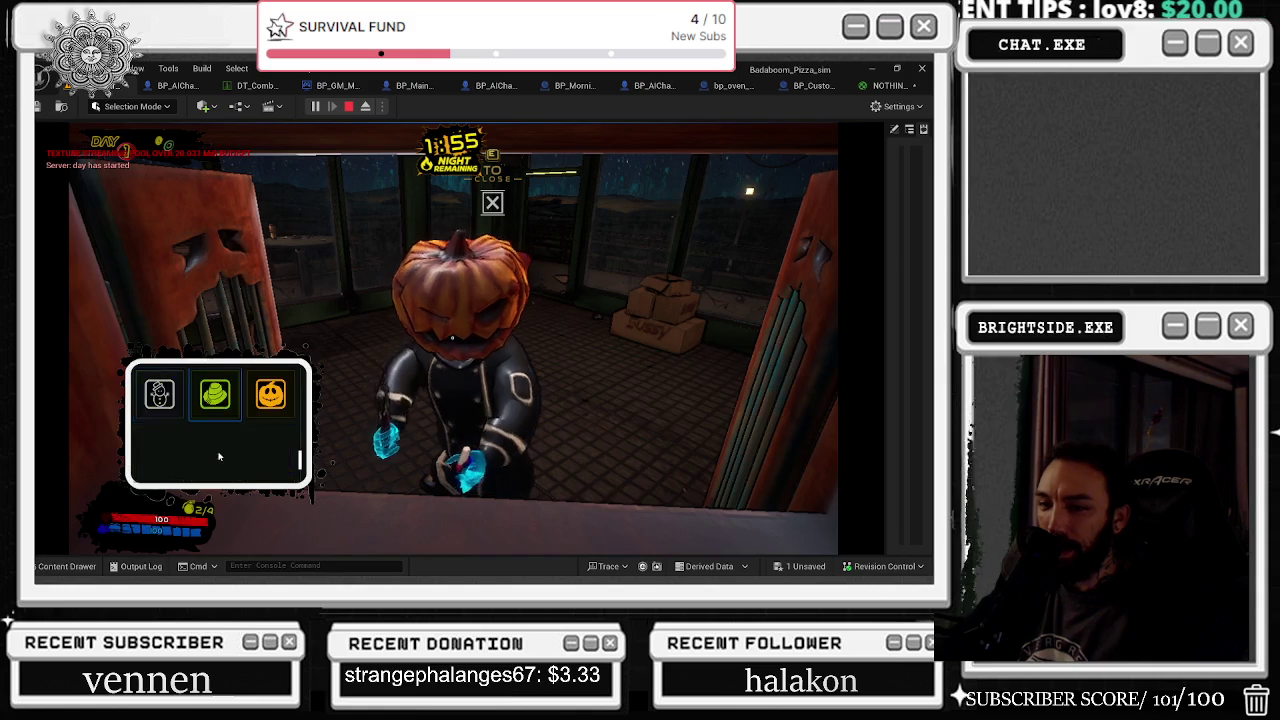
pyautogui.click(159, 395)
pyautogui.press('e')
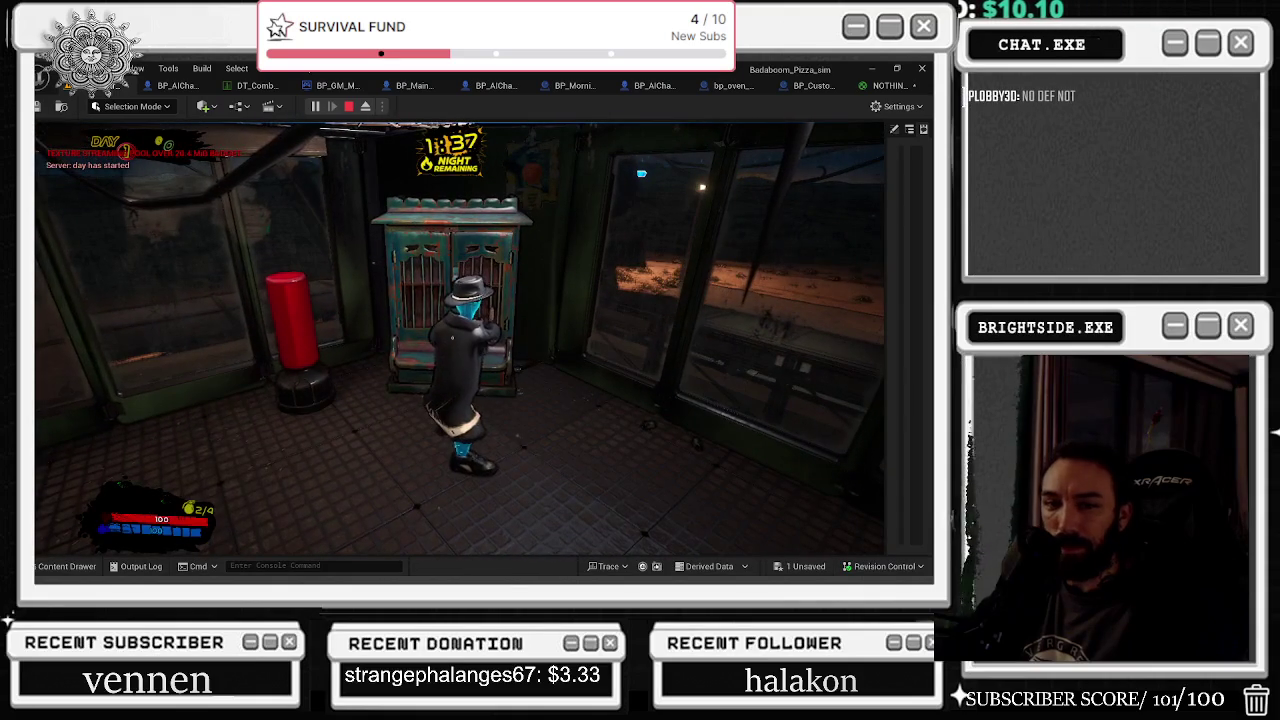
# Step: At the cabinet, equip the Santa hat from the snowman slot
pyautogui.press('e')
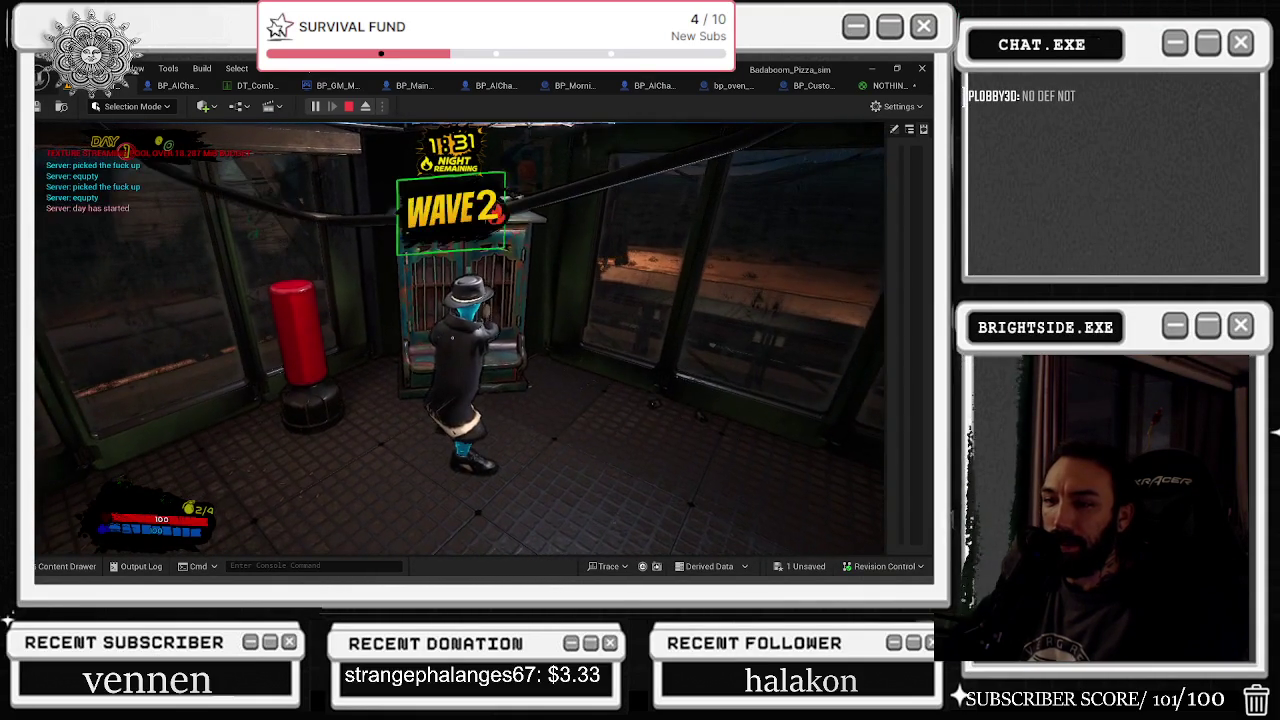
pyautogui.press('e')
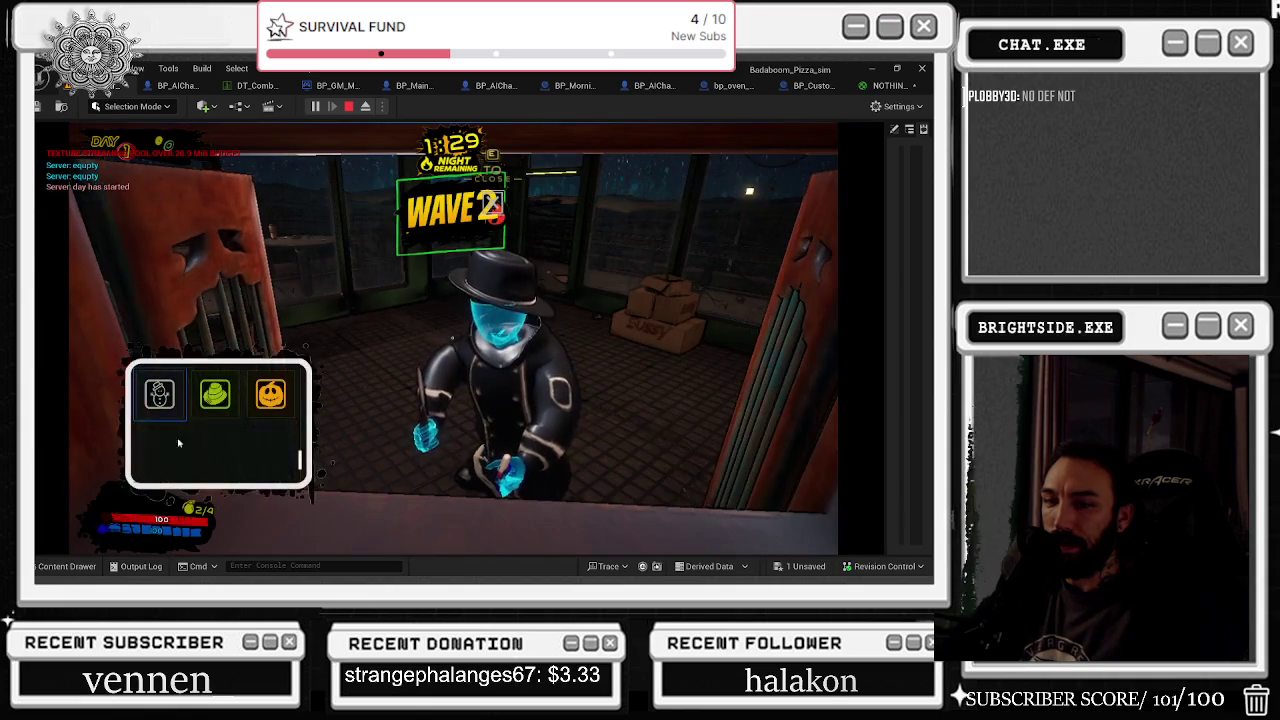
pyautogui.click(158, 407)
pyautogui.press('e')
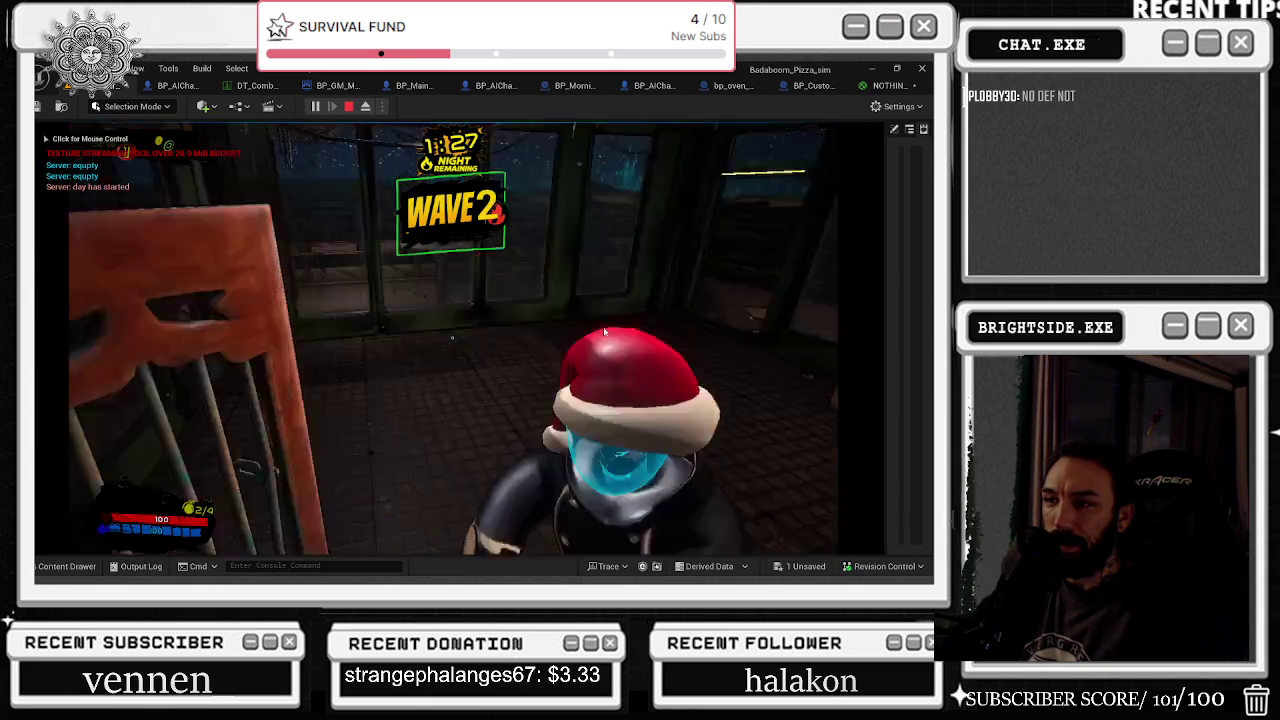
# Step: Walk and jump around the room in the Santa hat, then stop the playtest
pyautogui.press('a')
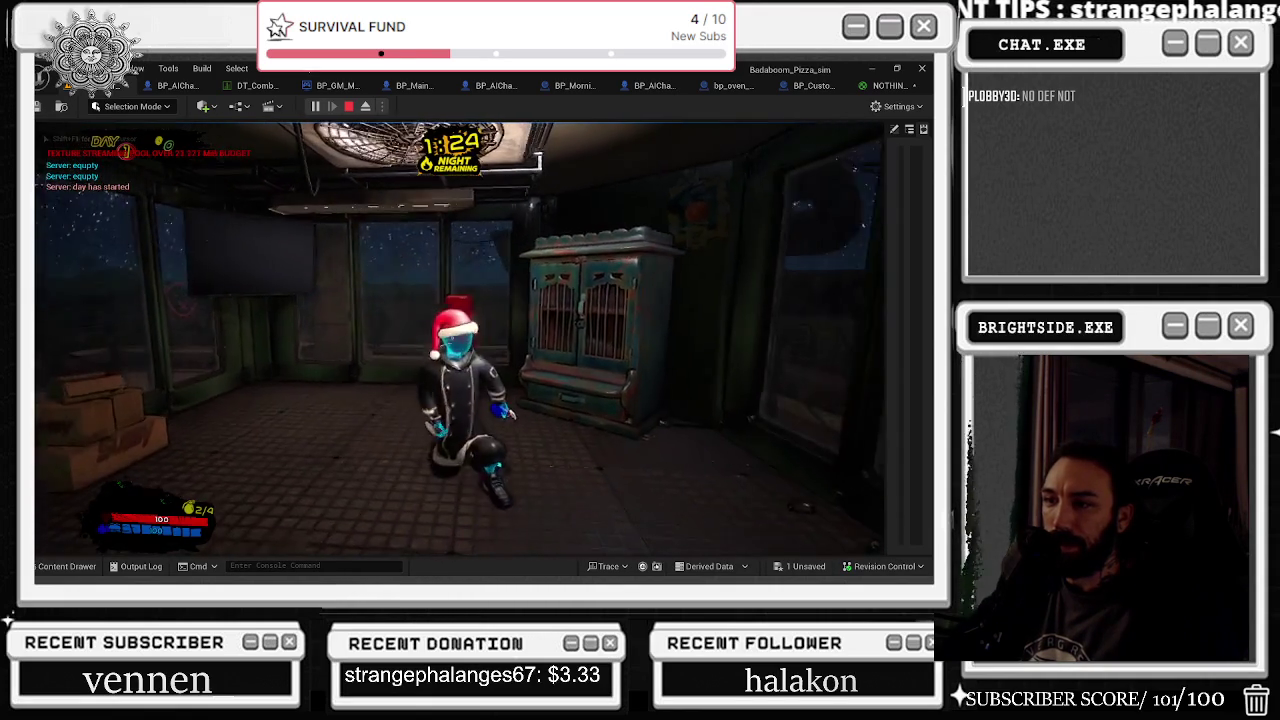
pyautogui.press('d')
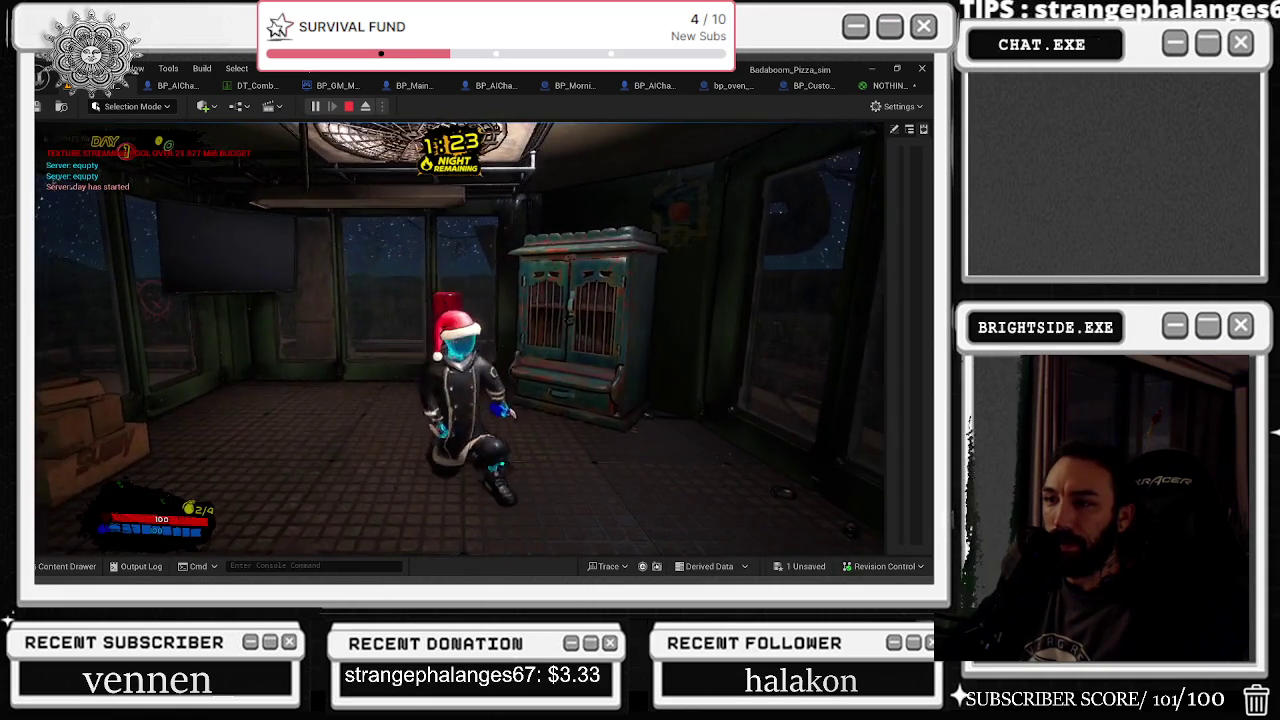
pyautogui.press('s')
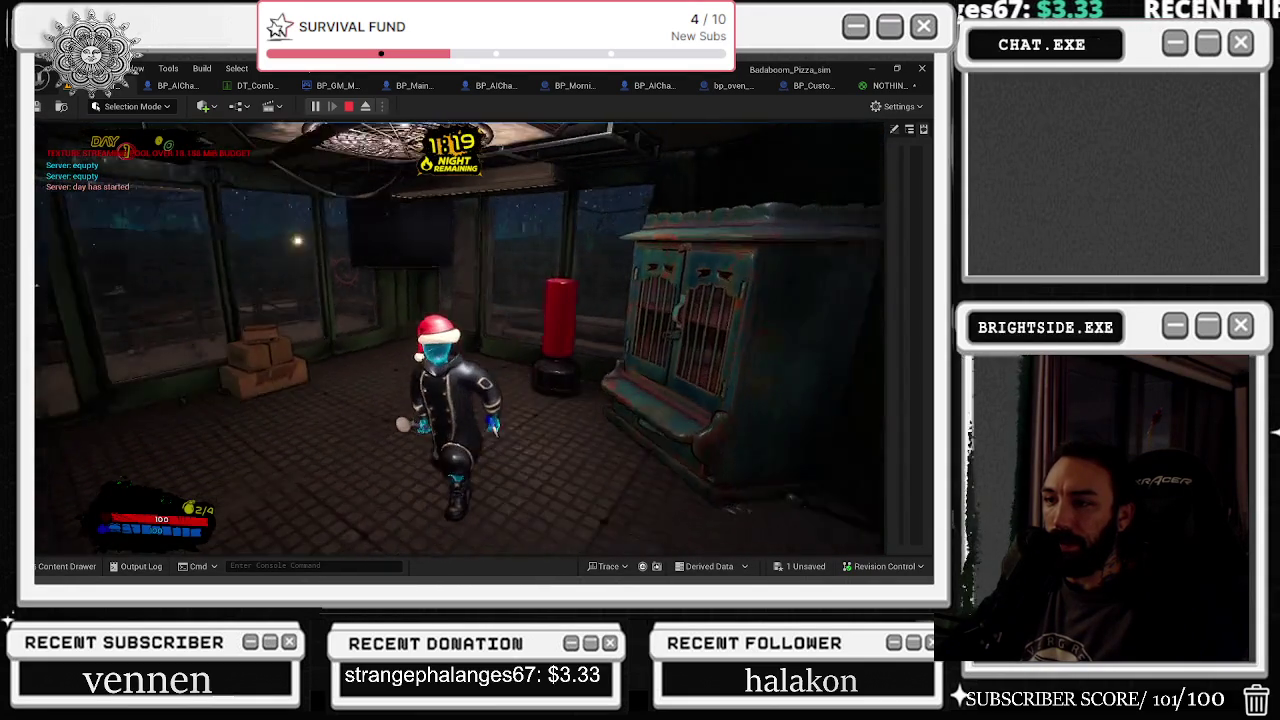
pyautogui.press('space')
pyautogui.press('Escape')
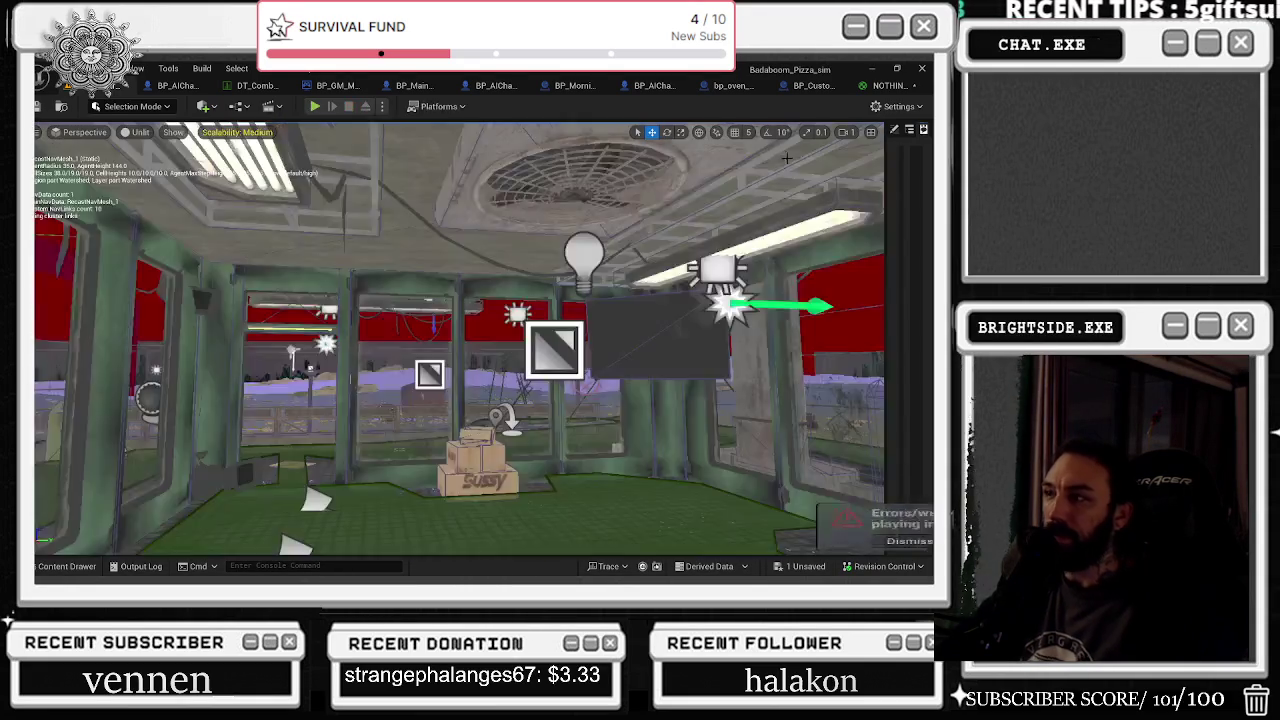
# Step: Close the NOTHING_MATERIAL editor and bring up BP_MainCharacter's hat nodes and Viewport preview
pyautogui.click(888, 85)
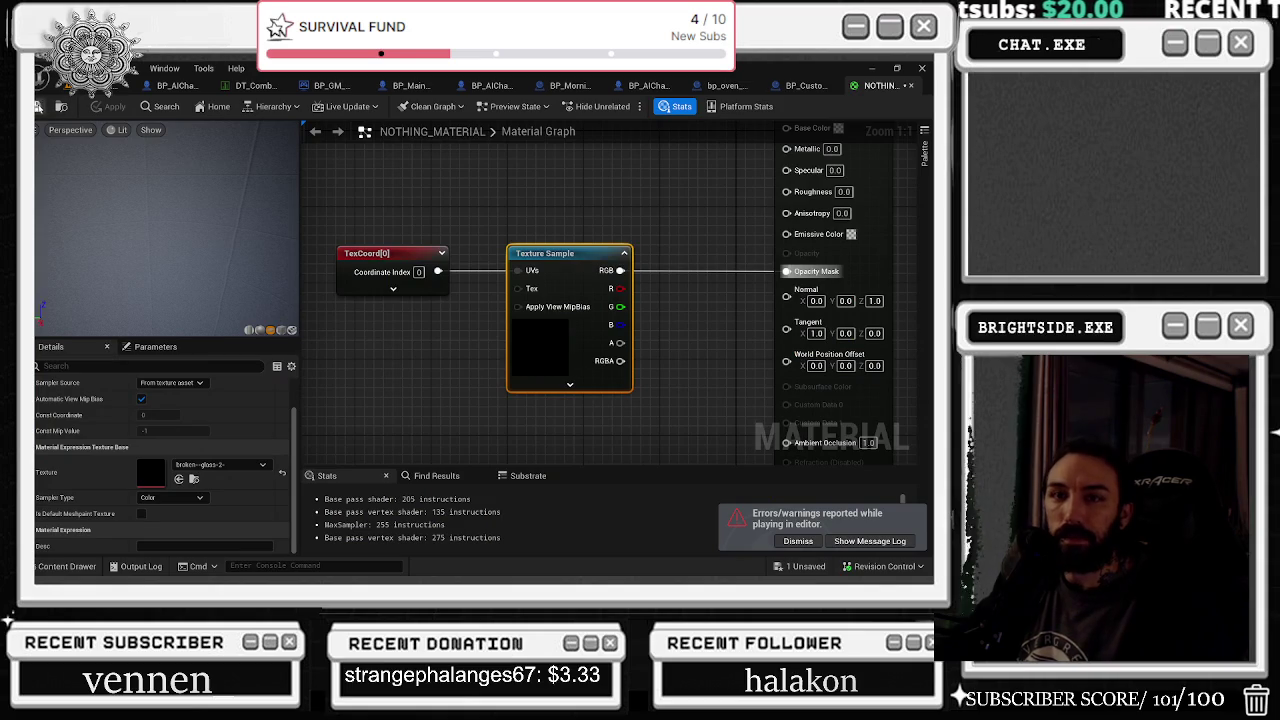
pyautogui.click(912, 85)
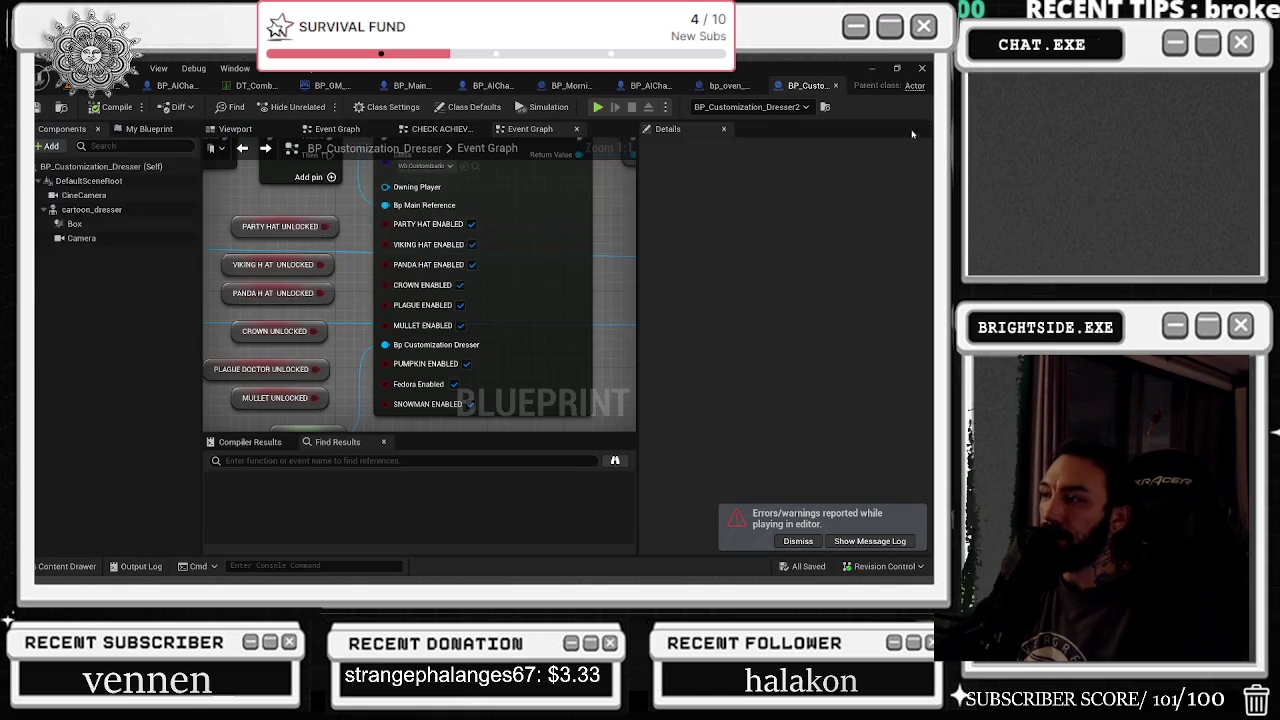
pyautogui.click(178, 86)
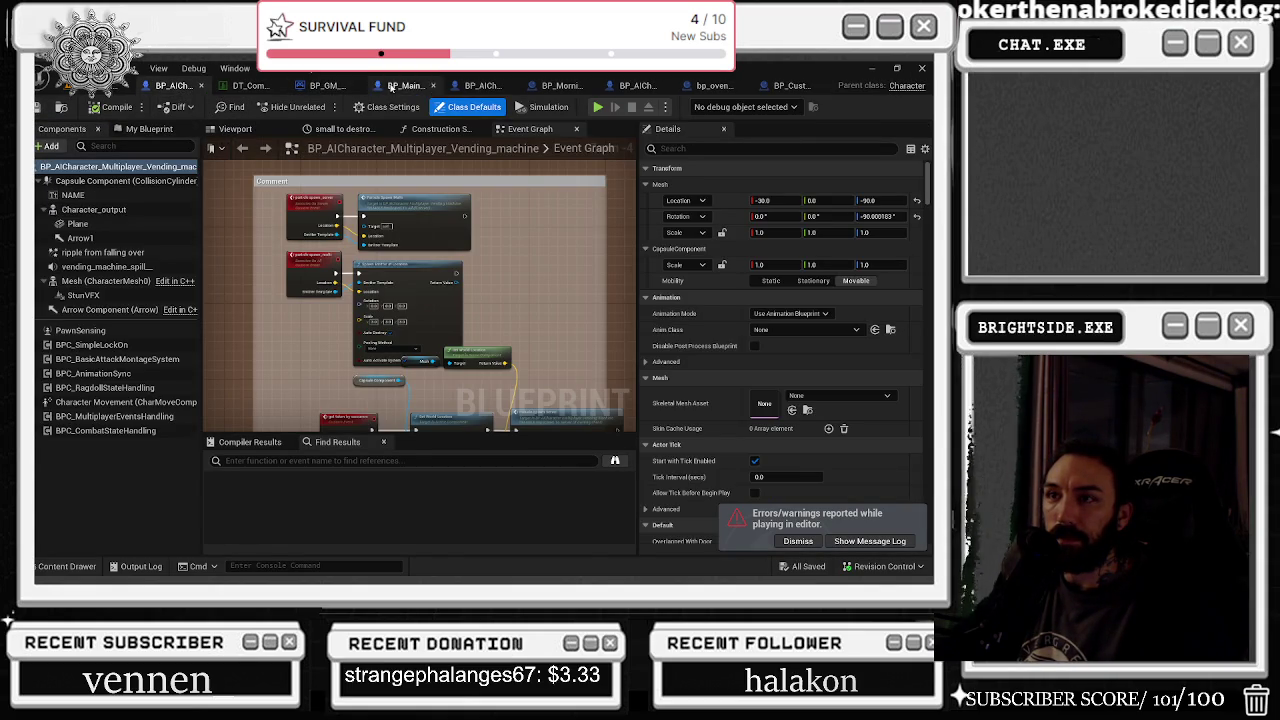
pyautogui.click(405, 86)
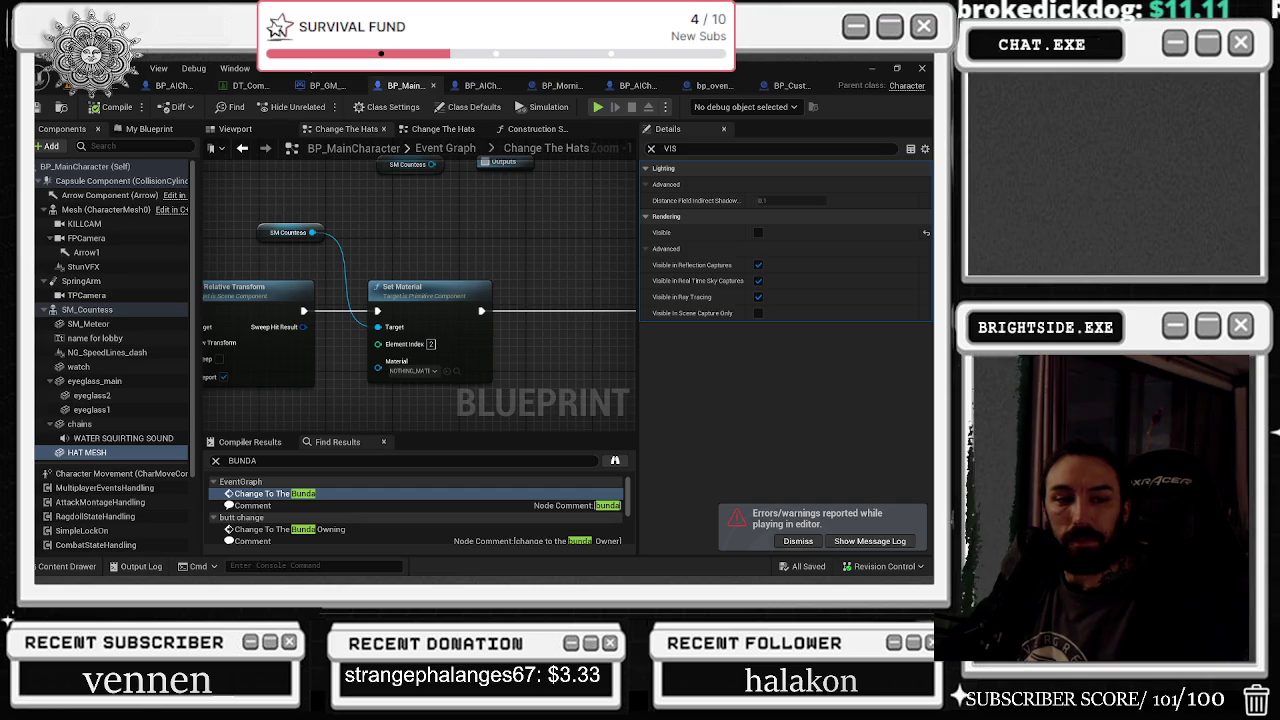
pyautogui.moveTo(378, 283)
pyautogui.mouseDown()
pyautogui.moveTo(618, 236)
pyautogui.moveTo(577, 254)
pyautogui.mouseUp()
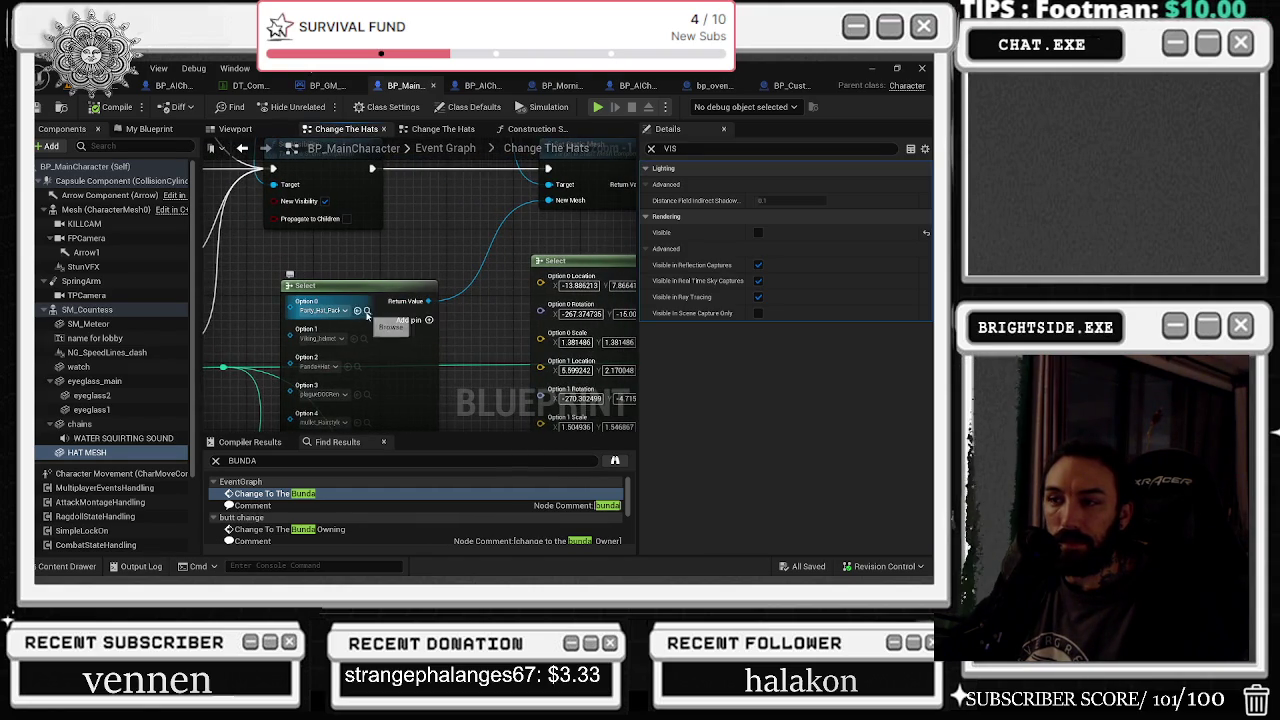
pyautogui.click(366, 310)
pyautogui.click(238, 129)
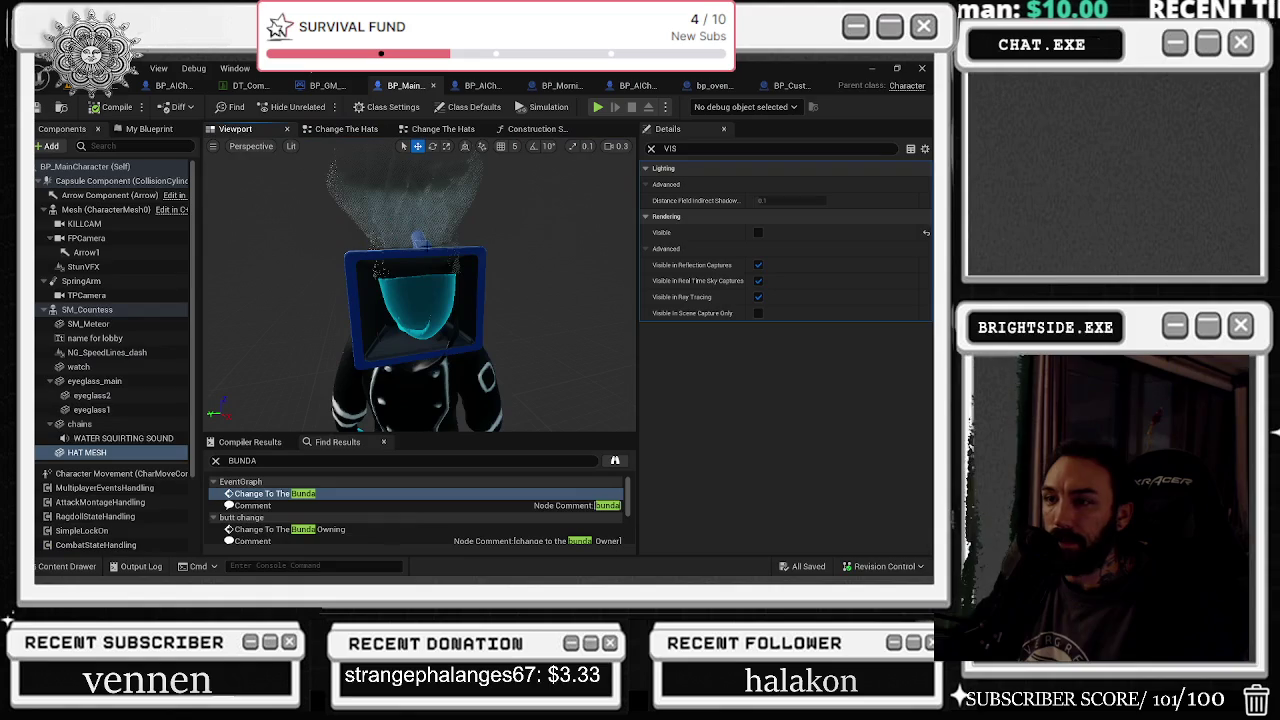
pyautogui.hotkey('alt', 'Tab')
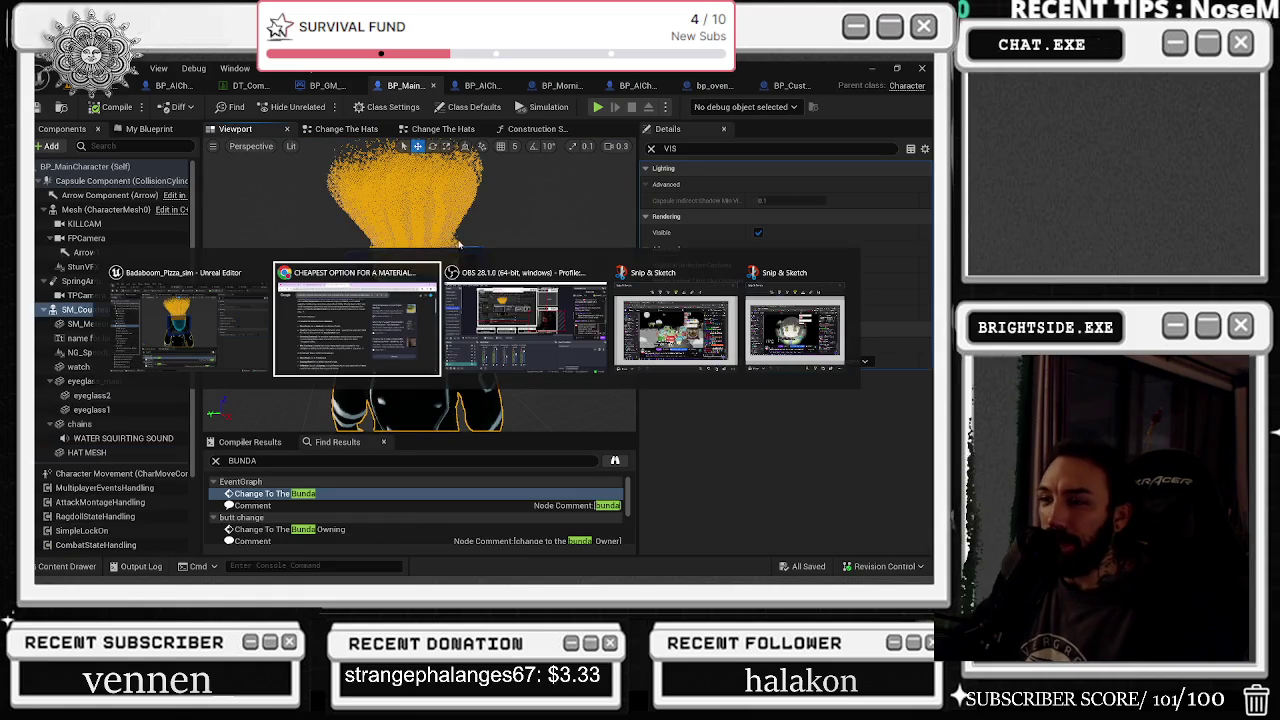
pyautogui.press('Escape')
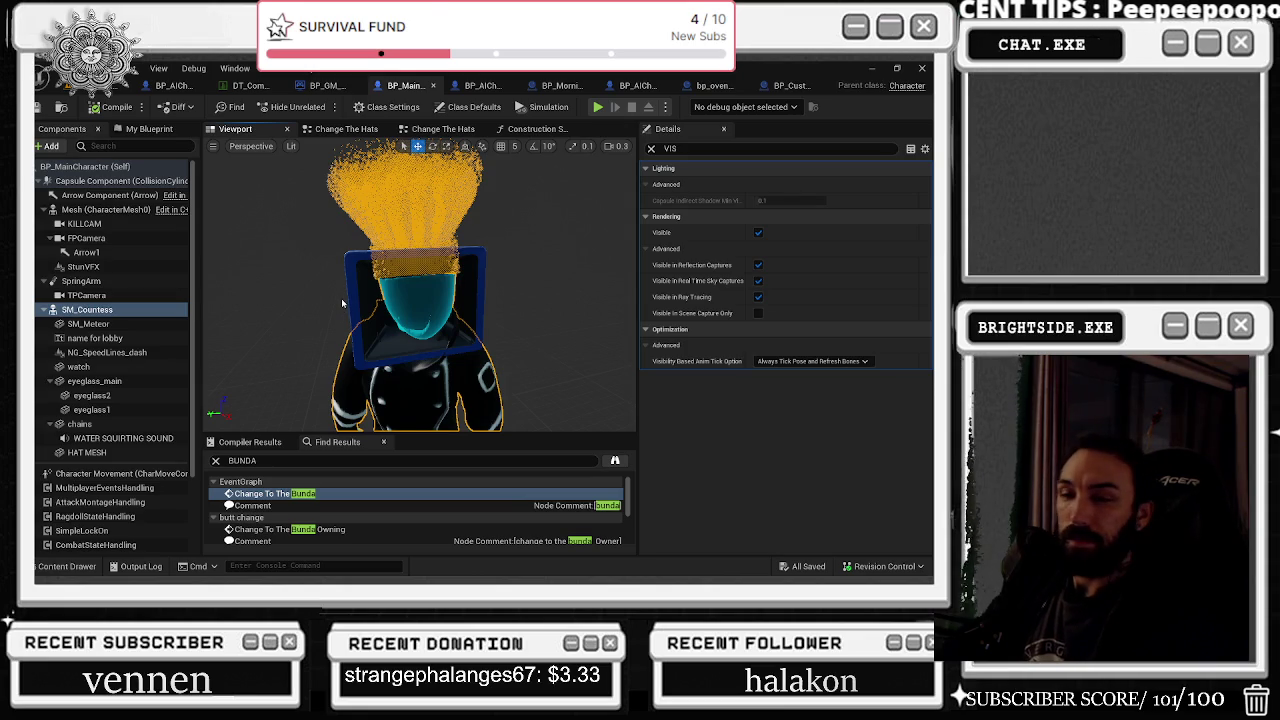
# Step: Select HAT MESH and set its static mesh to Party_Hat_Package
pyautogui.click(87, 452)
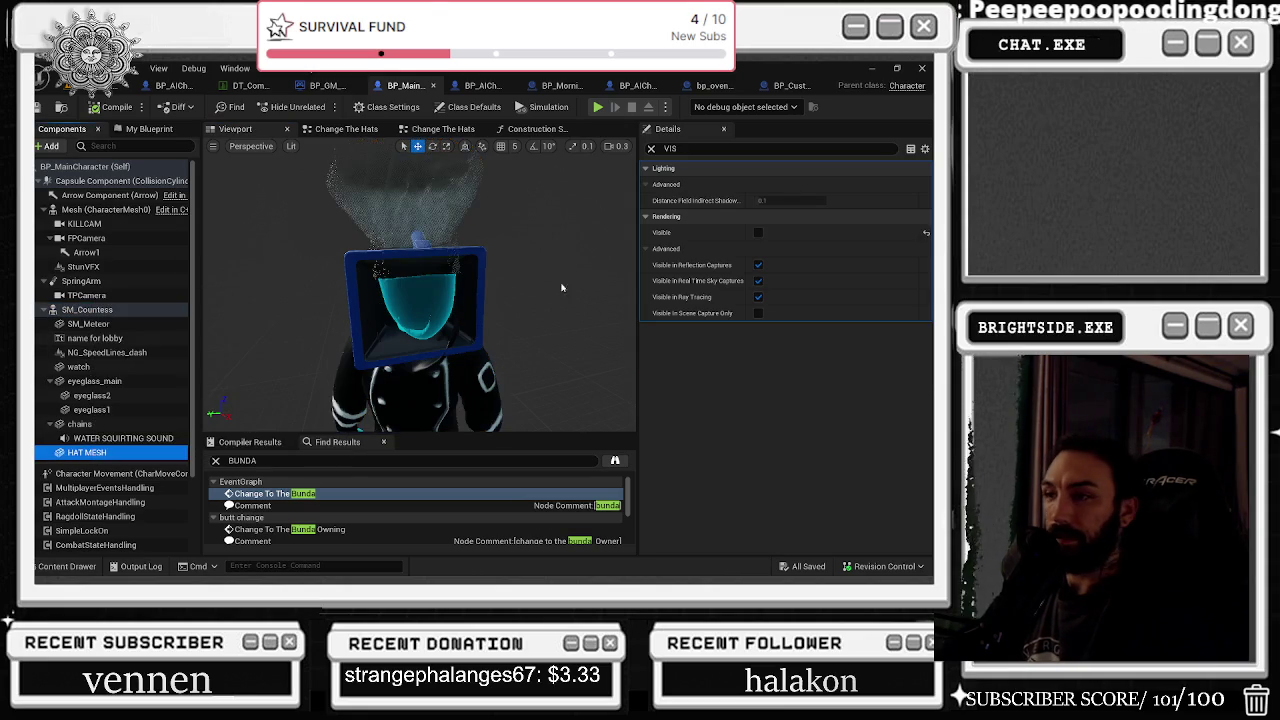
pyautogui.click(651, 148)
pyautogui.click(791, 393)
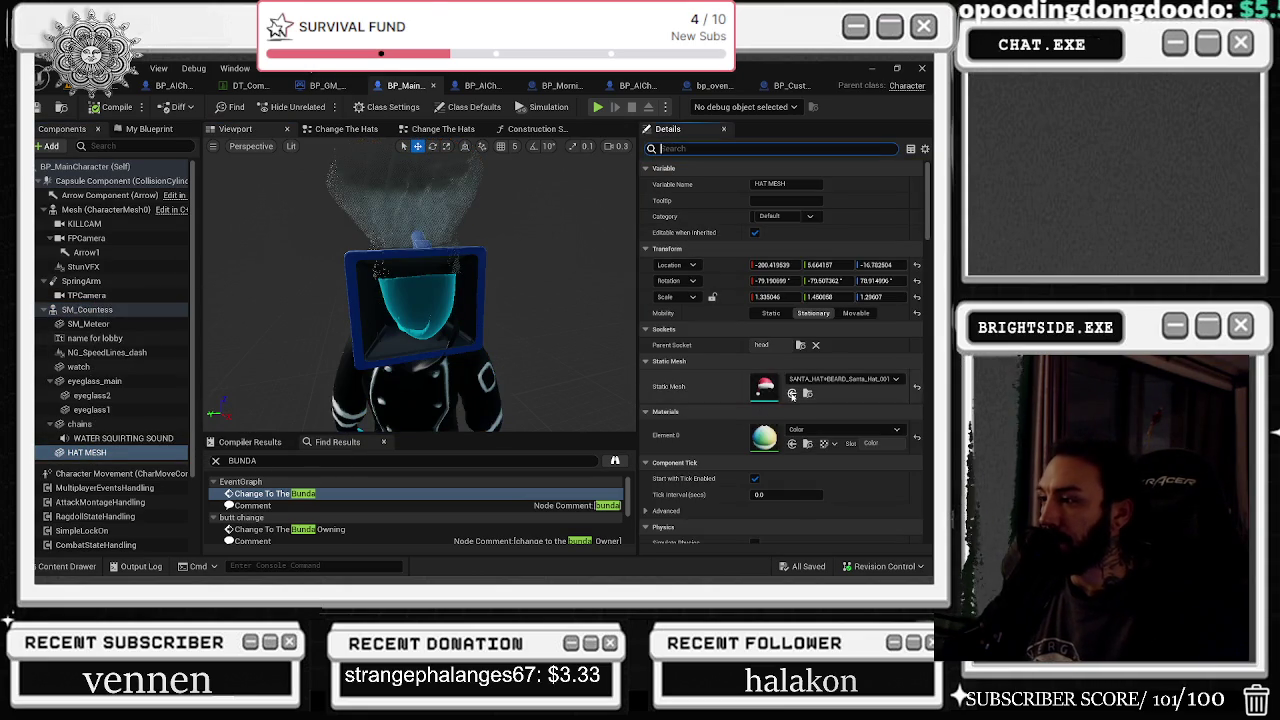
pyautogui.scroll(3, 517, 263)
pyautogui.scroll(-6, 420, 290)
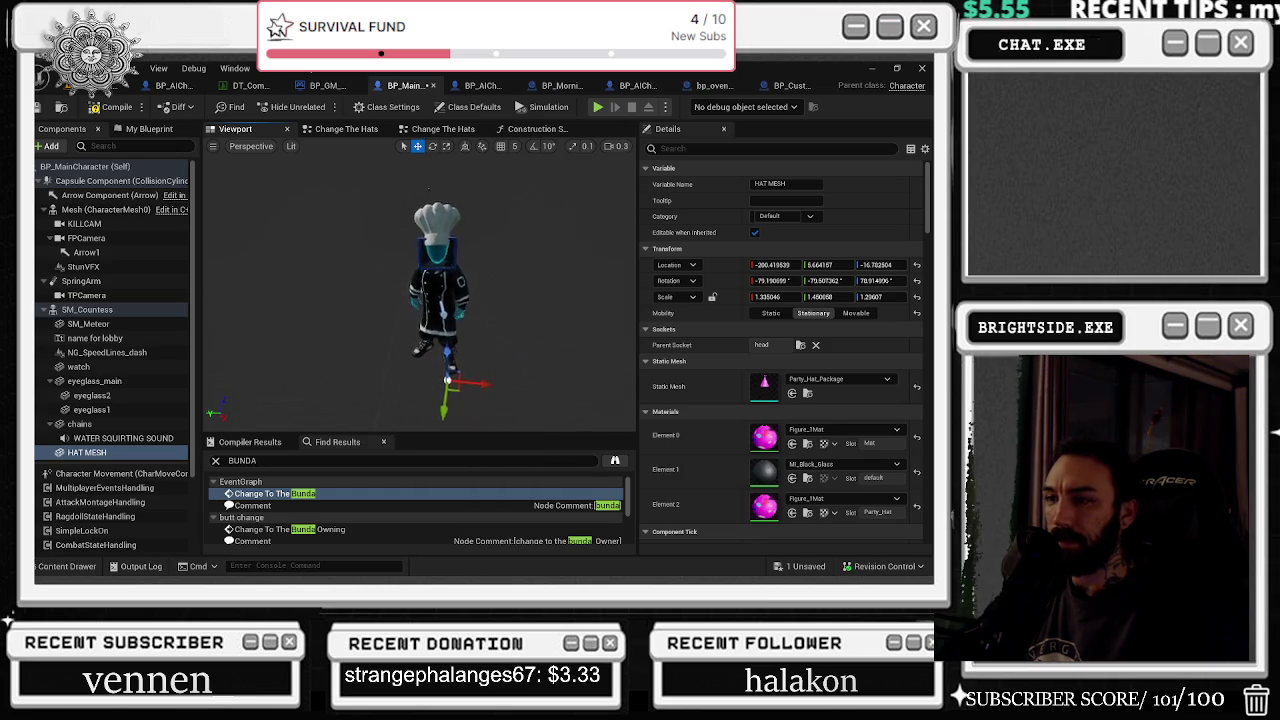
pyautogui.scroll(5, 440, 290)
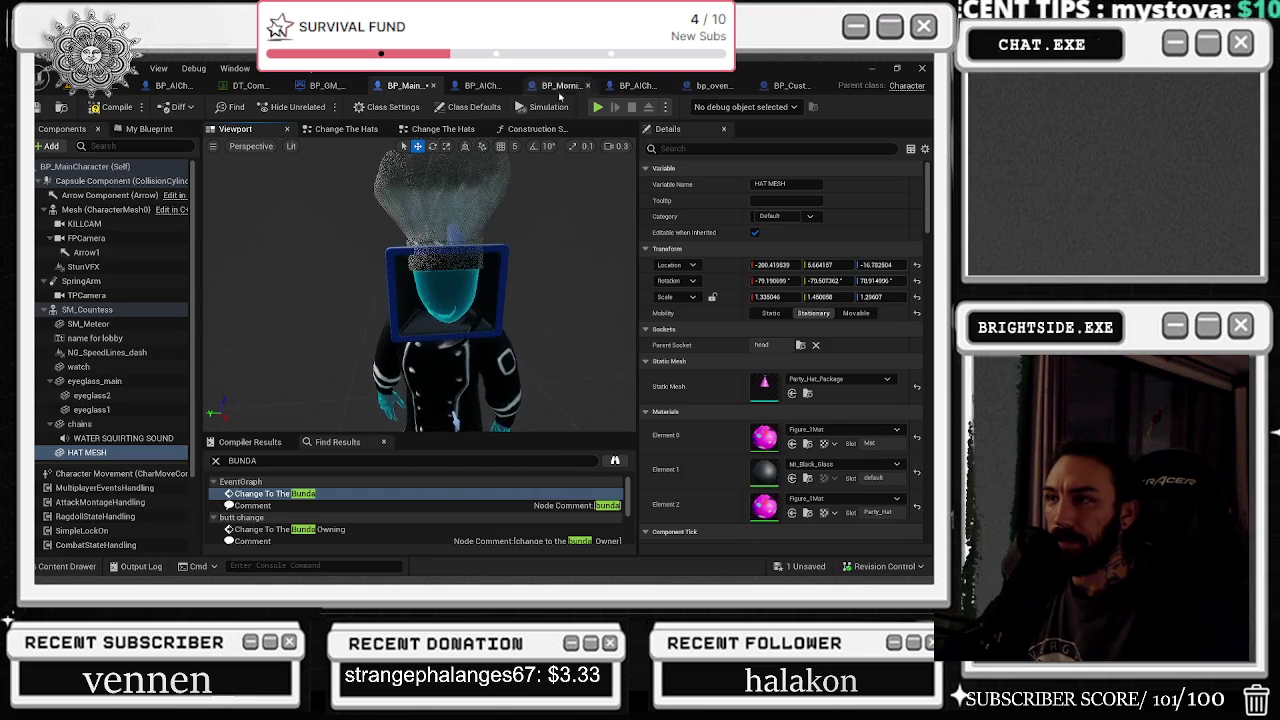
# Step: Copy the Select node's Option 0 location X, Y and Z onto HAT MESH's Location
pyautogui.click(329, 130)
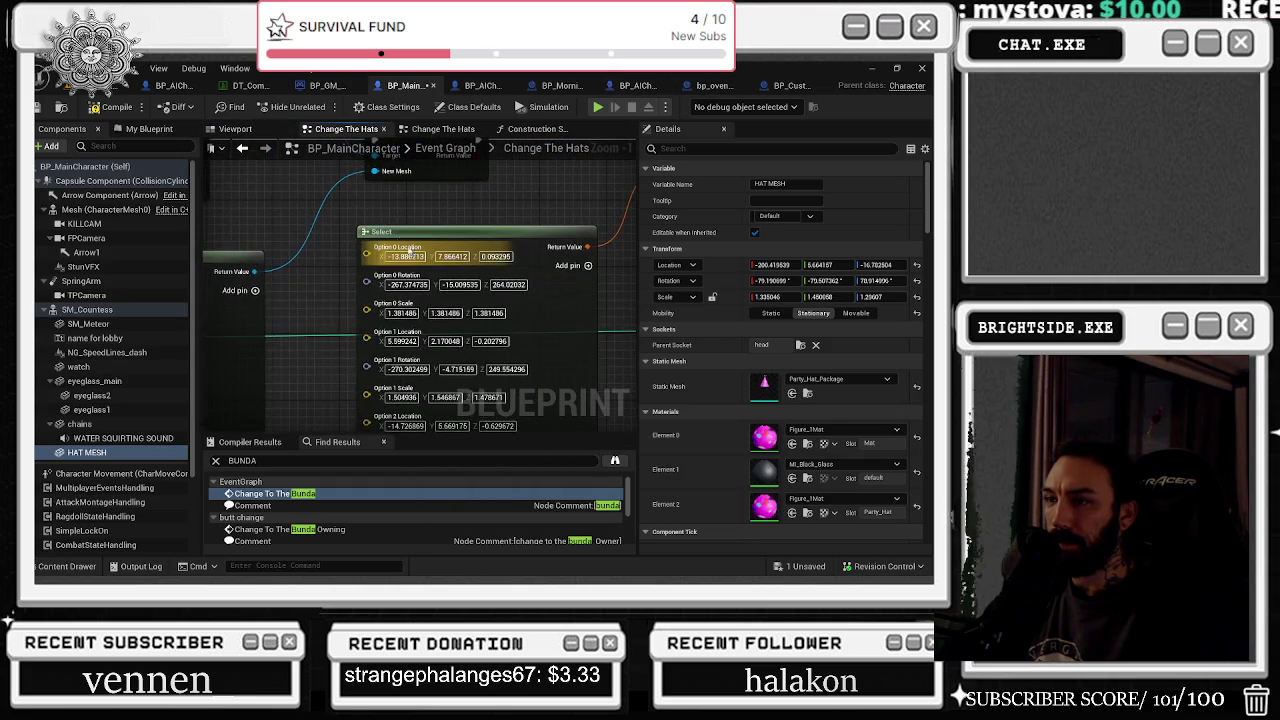
pyautogui.click(405, 256)
pyautogui.write('-13.886213')
pyautogui.click(452, 256)
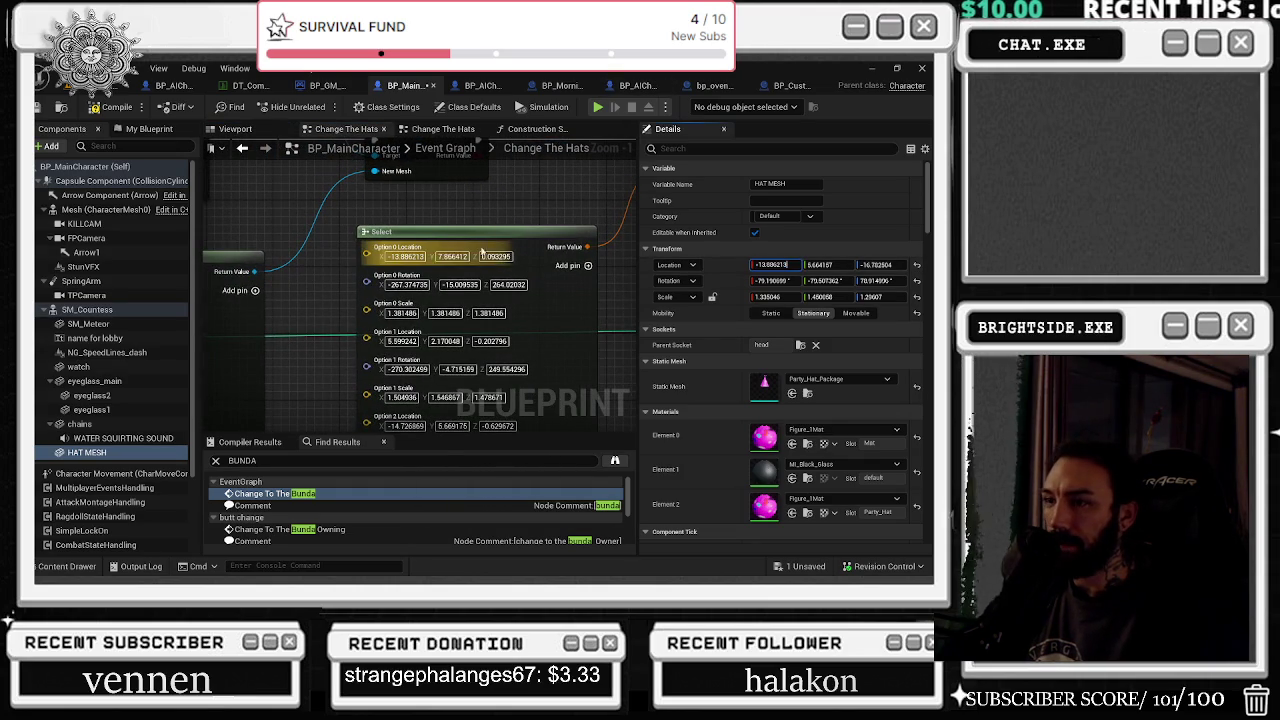
pyautogui.write('7.866412')
pyautogui.click(496, 256)
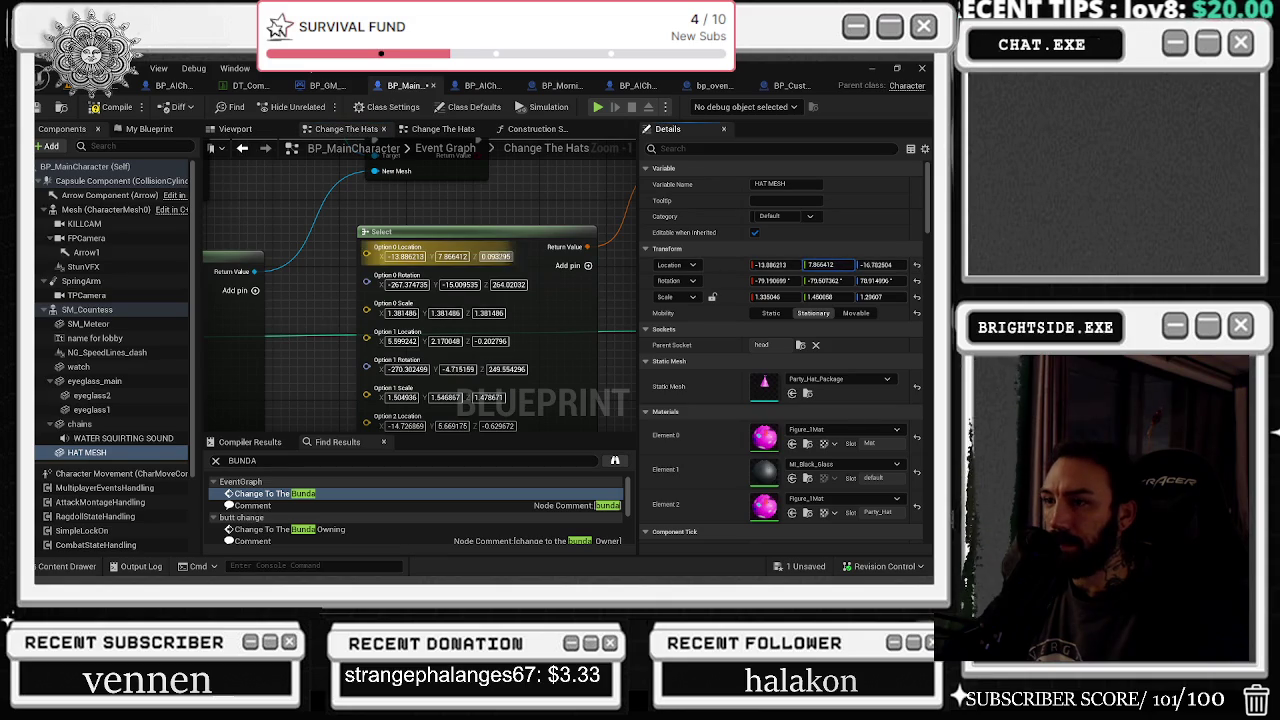
pyautogui.hotkey('ctrl', 'v')
# Step: Copy Option 0 rotation Z, Y, X and scale onto HAT MESH's Rotation and Scale
pyautogui.click(508, 284)
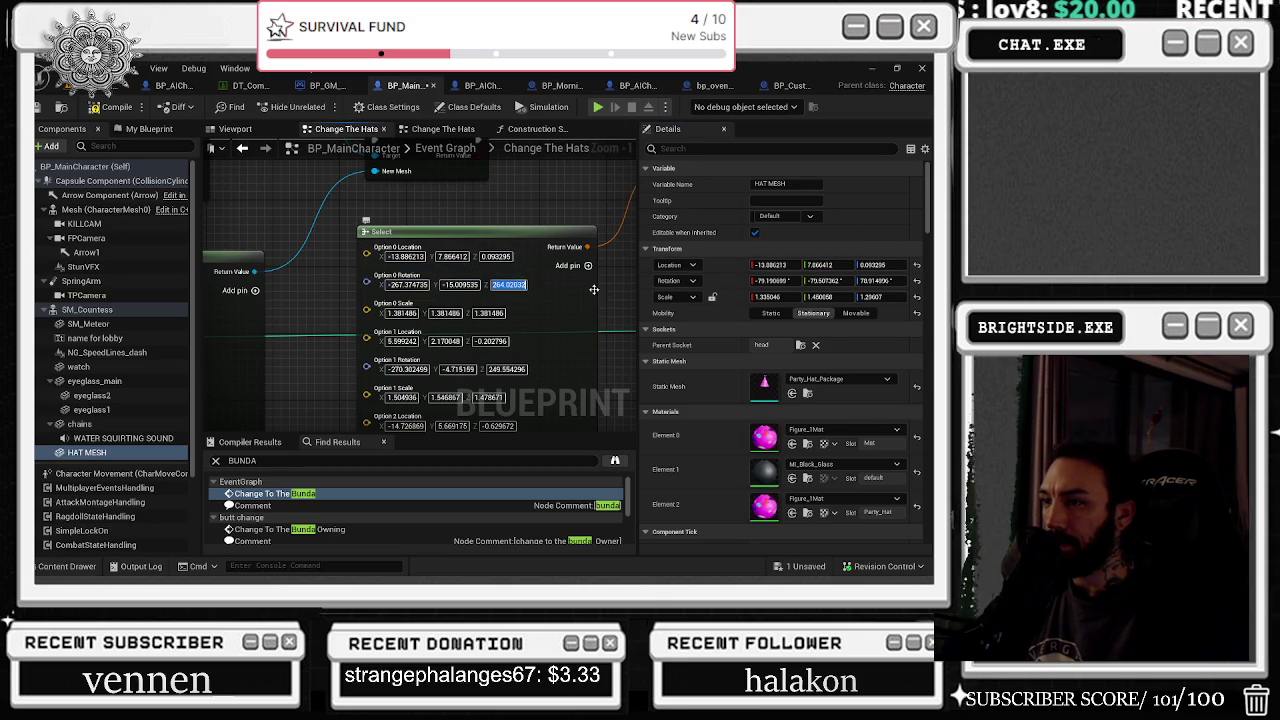
pyautogui.write('264.02032')
pyautogui.click(462, 284)
pyautogui.click(820, 281)
pyautogui.write('-15.009535')
pyautogui.click(405, 284)
pyautogui.click(773, 281)
pyautogui.write('-267.374735')
pyautogui.click(401, 313)
pyautogui.click(766, 297)
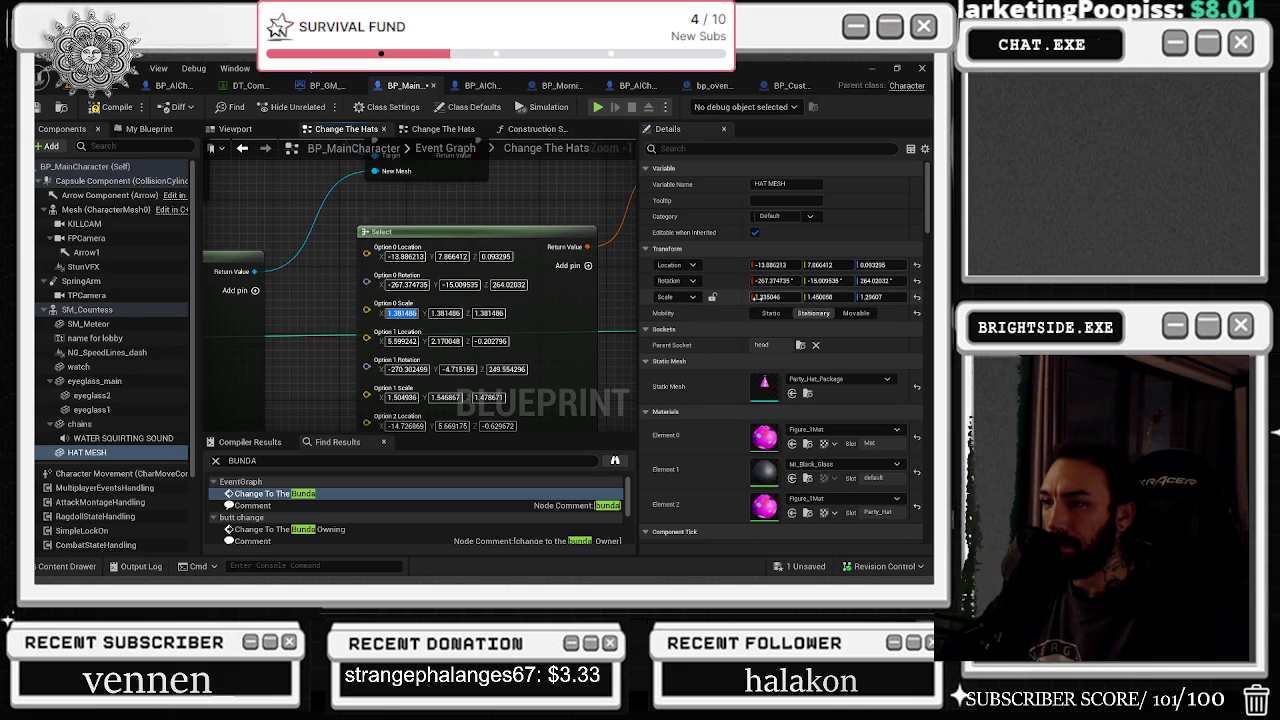
pyautogui.write('1.381486')
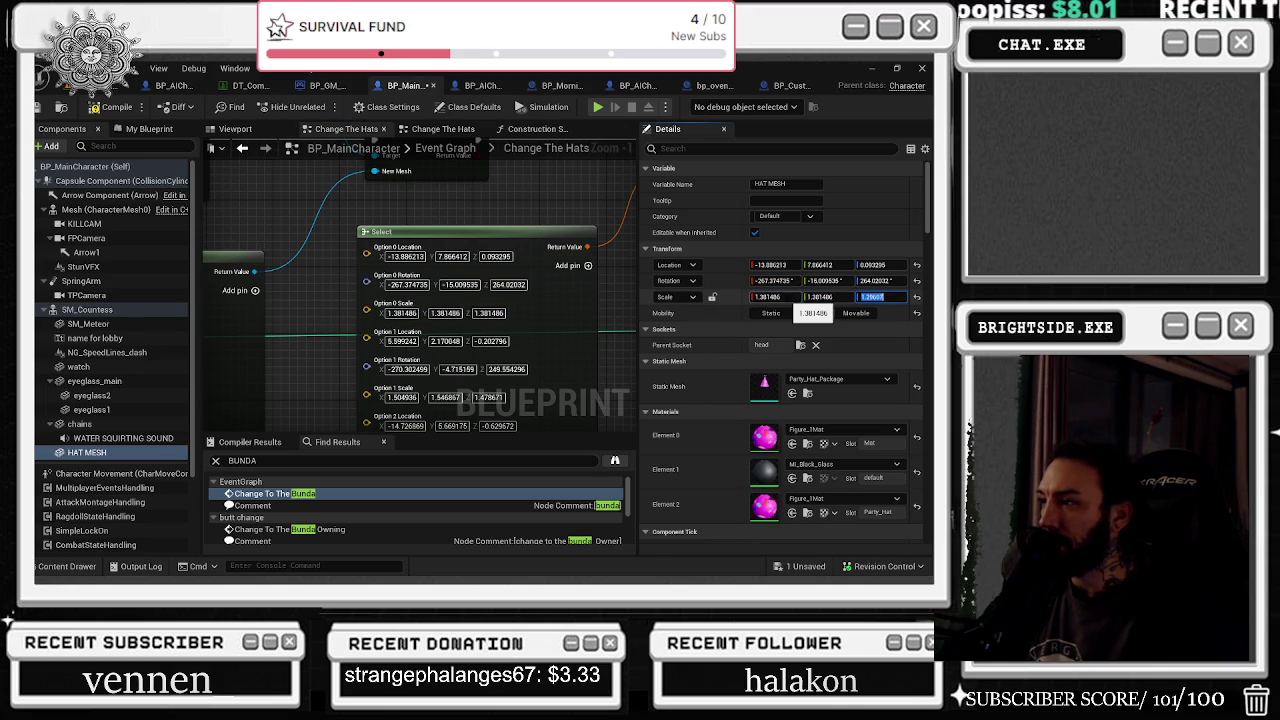
# Step: Reposition and enlarge the hat on the character's head in the Viewport
pyautogui.click(240, 133)
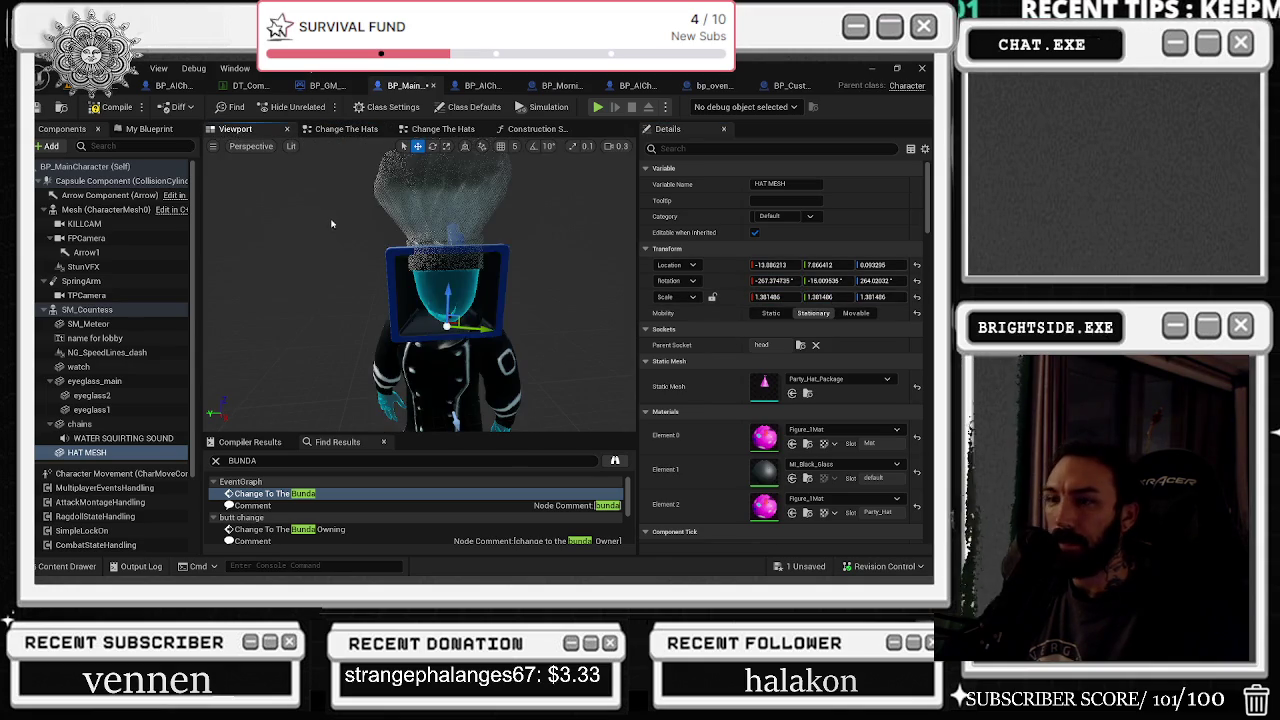
pyautogui.scroll(-10, 331, 223)
pyautogui.moveTo(610, 170); pyautogui.dragTo(632, 168)
pyautogui.write('VIS')
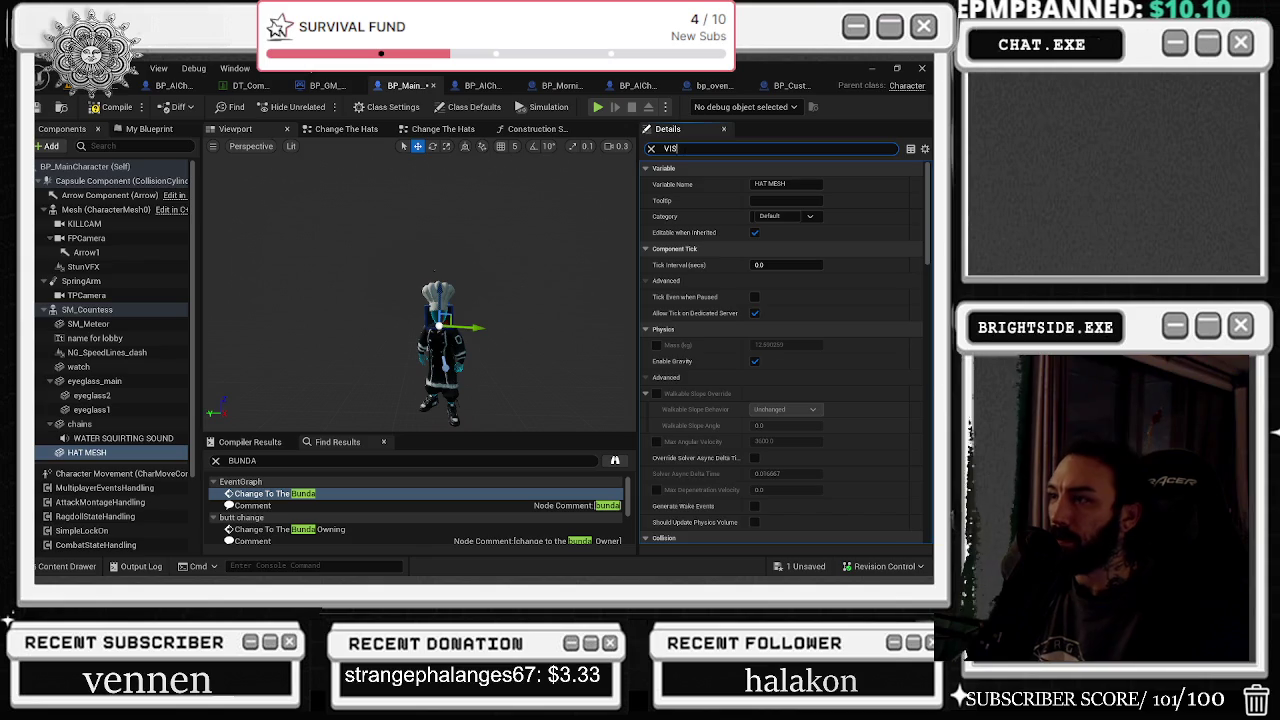
pyautogui.write('f')
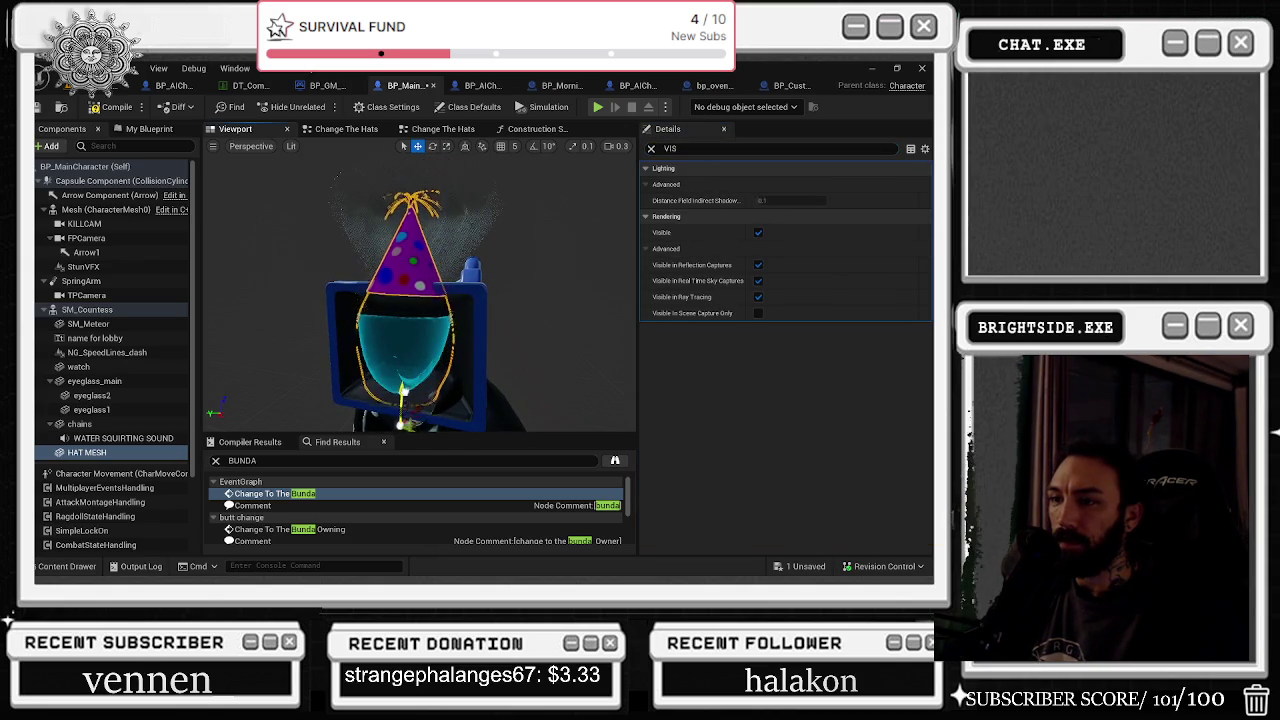
pyautogui.write('r')
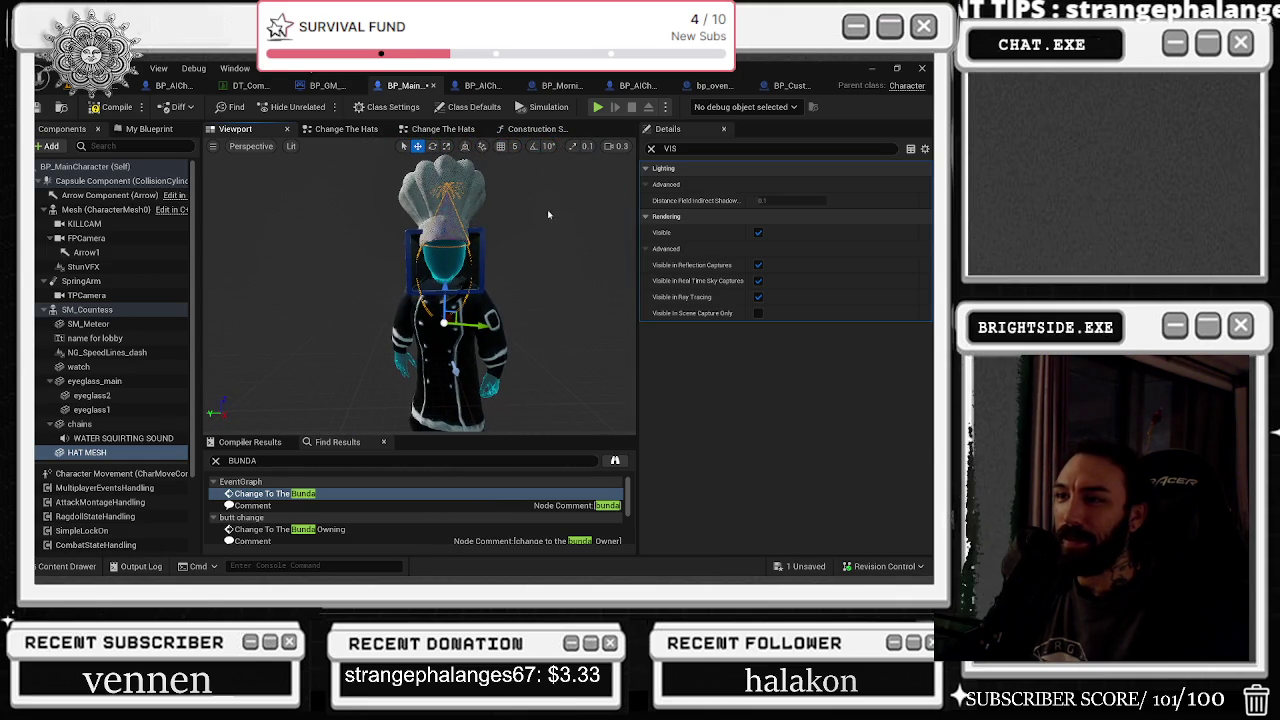
pyautogui.click(651, 148)
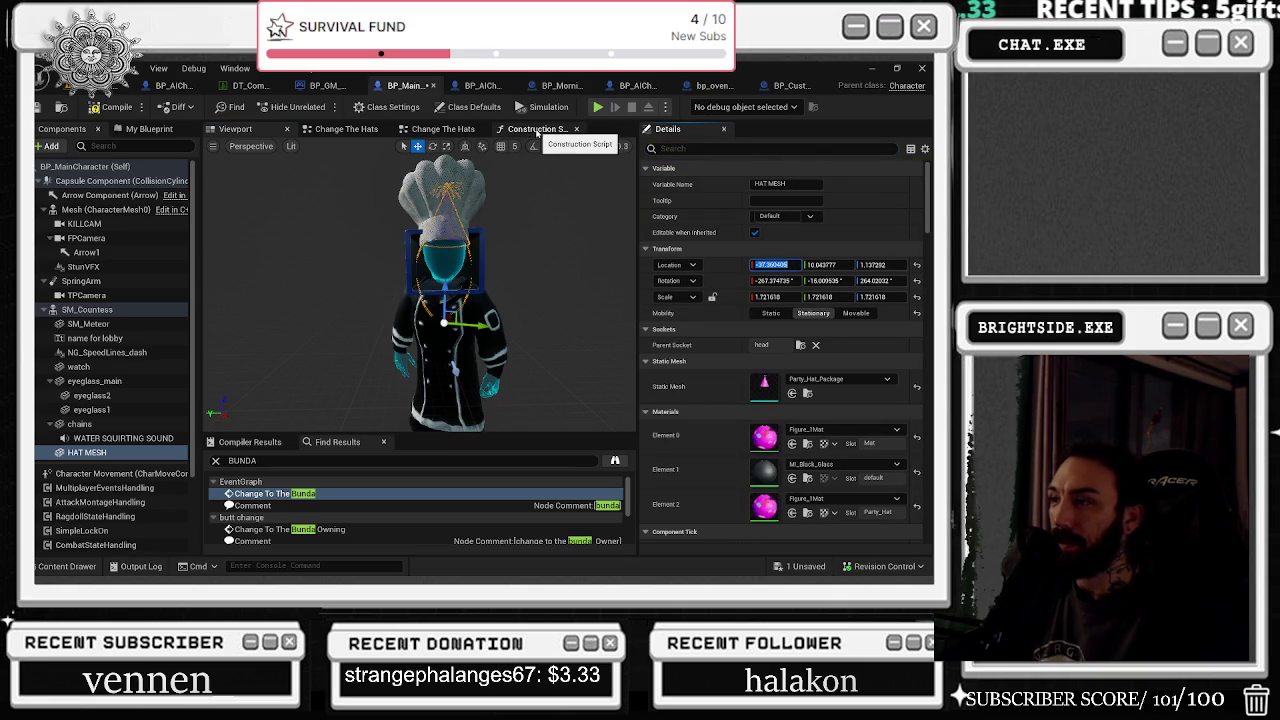
# Step: Paste HAT MESH's new location X, Y and Z into the Select node's Option 0 Location
pyautogui.click(346, 129)
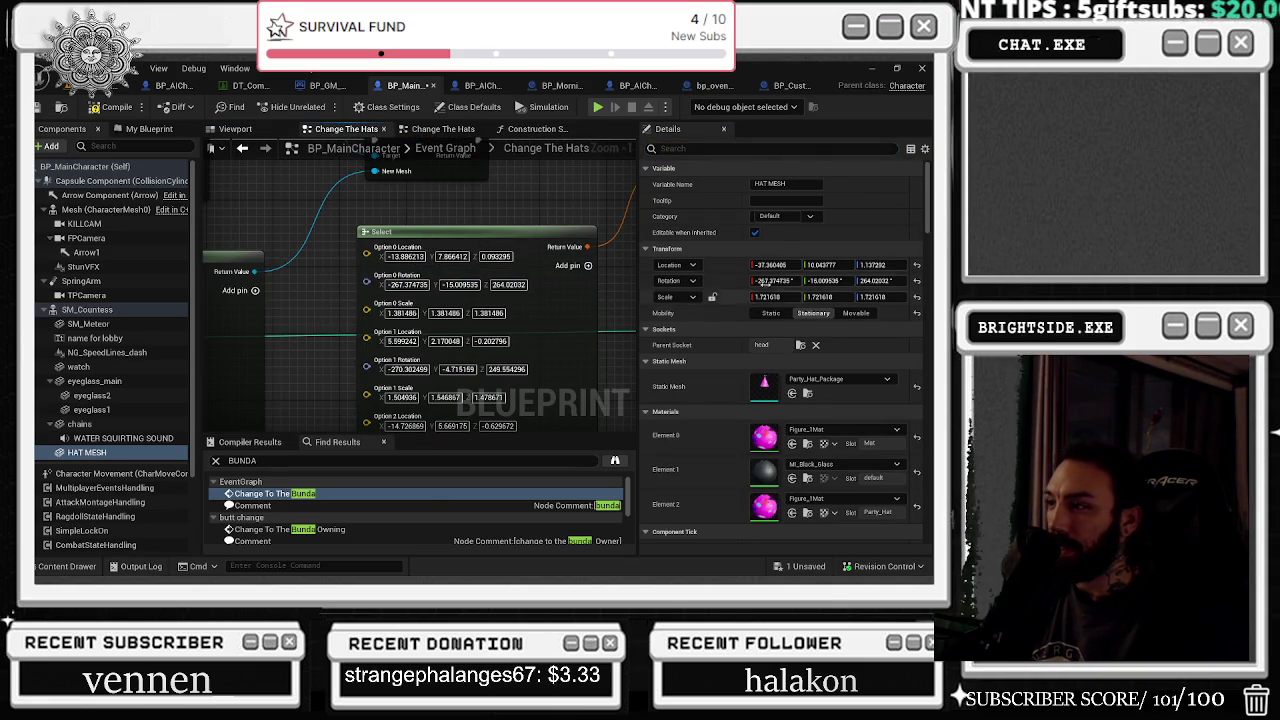
pyautogui.write('-37.360405')
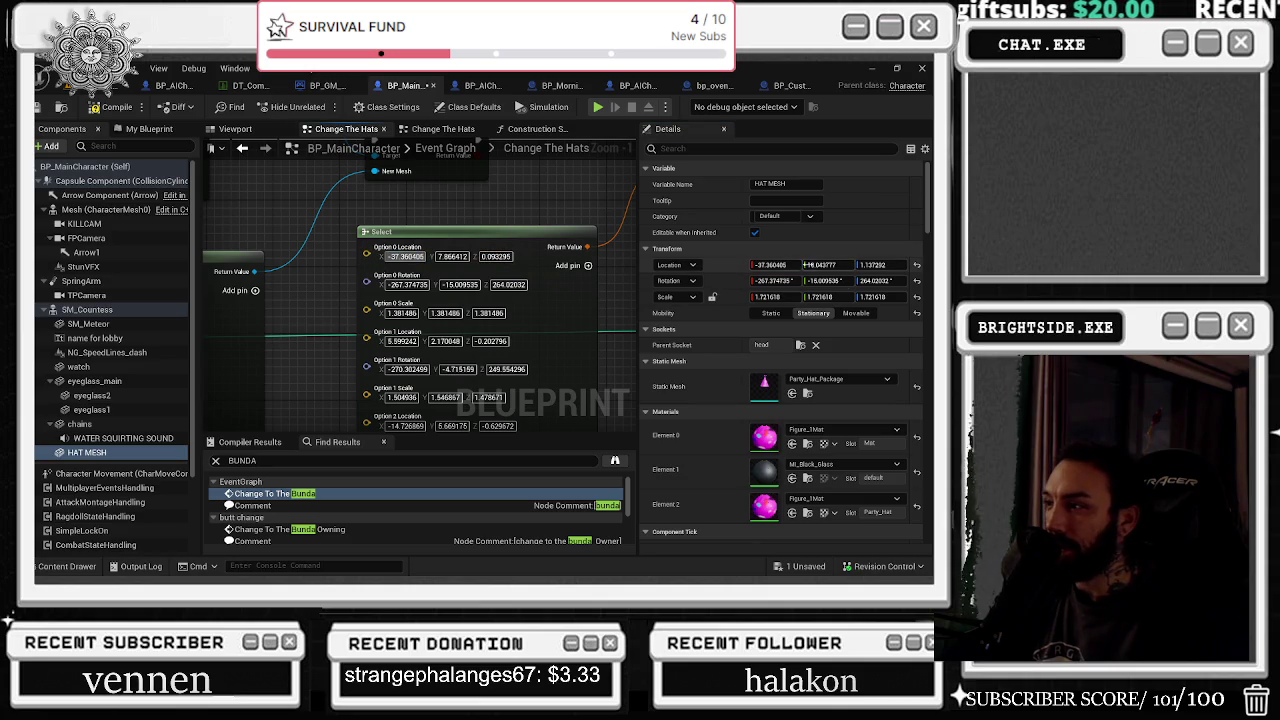
pyautogui.click(453, 256)
pyautogui.write('10.043777')
pyautogui.click(880, 264)
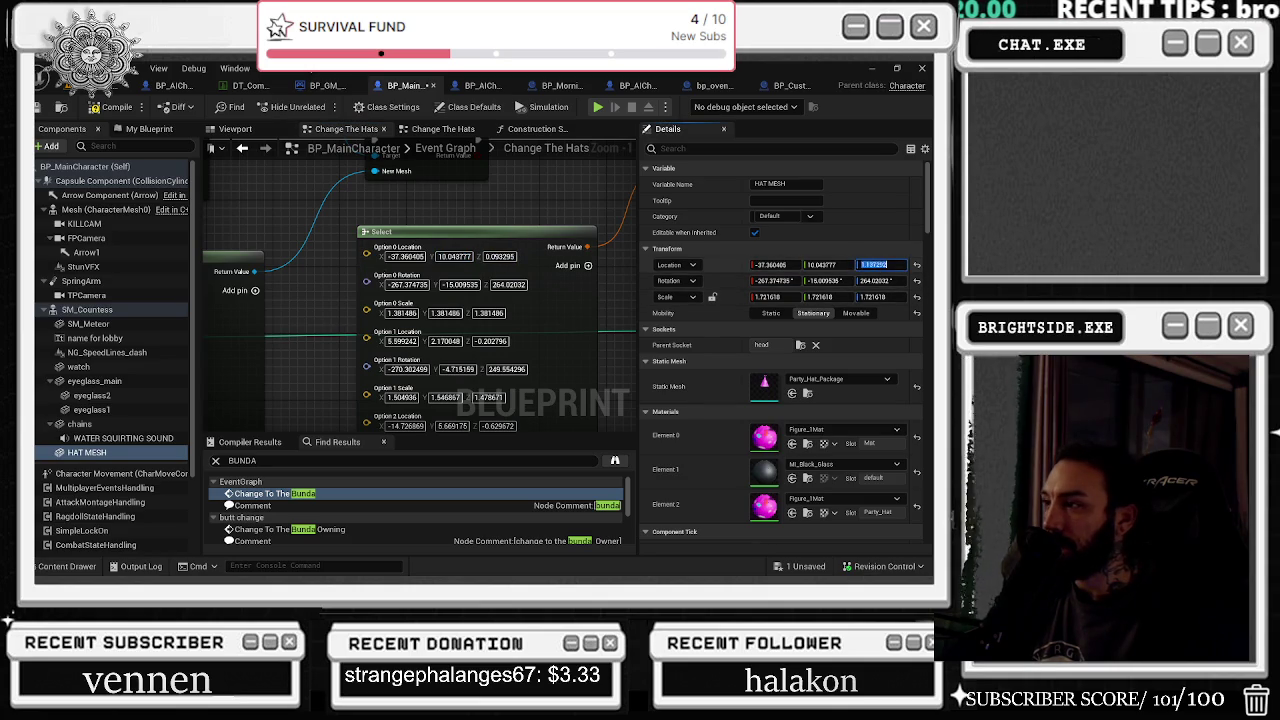
pyautogui.click(500, 256)
pyautogui.write('1.137292')
# Step: Paste the new rotation and scale values into Option 0's Rotation and Scale
pyautogui.click(880, 280)
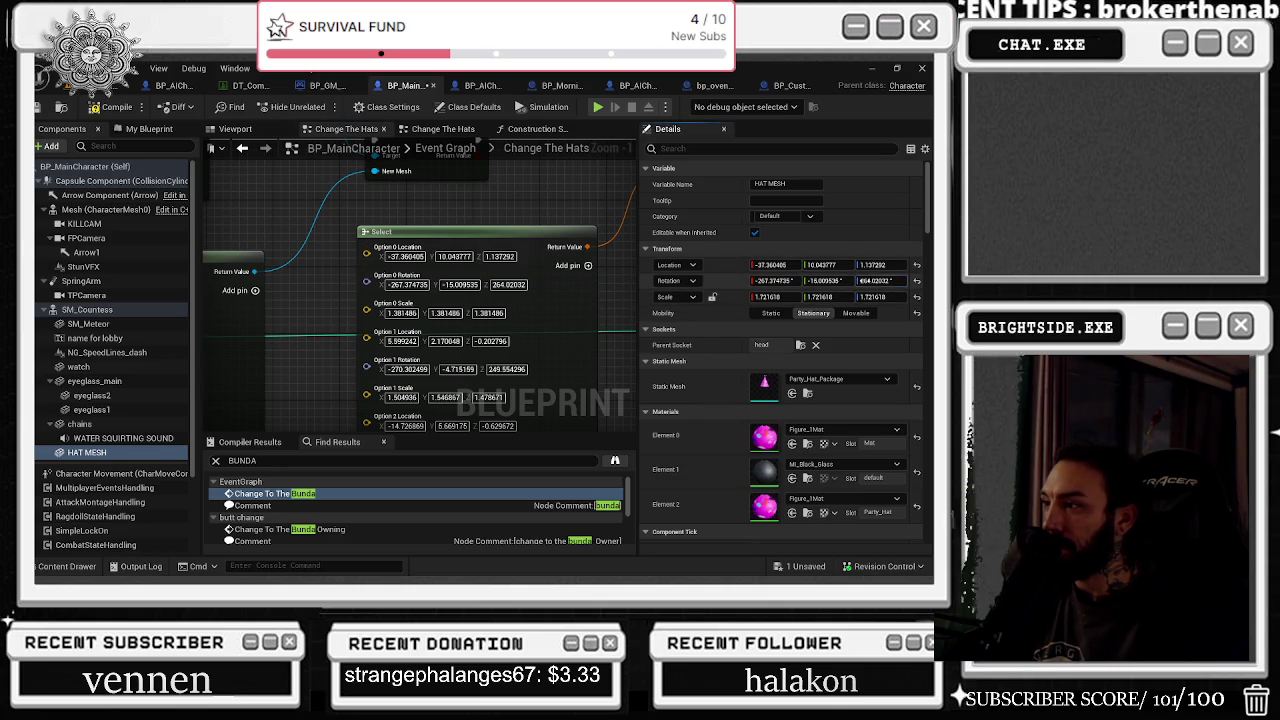
pyautogui.click(508, 284)
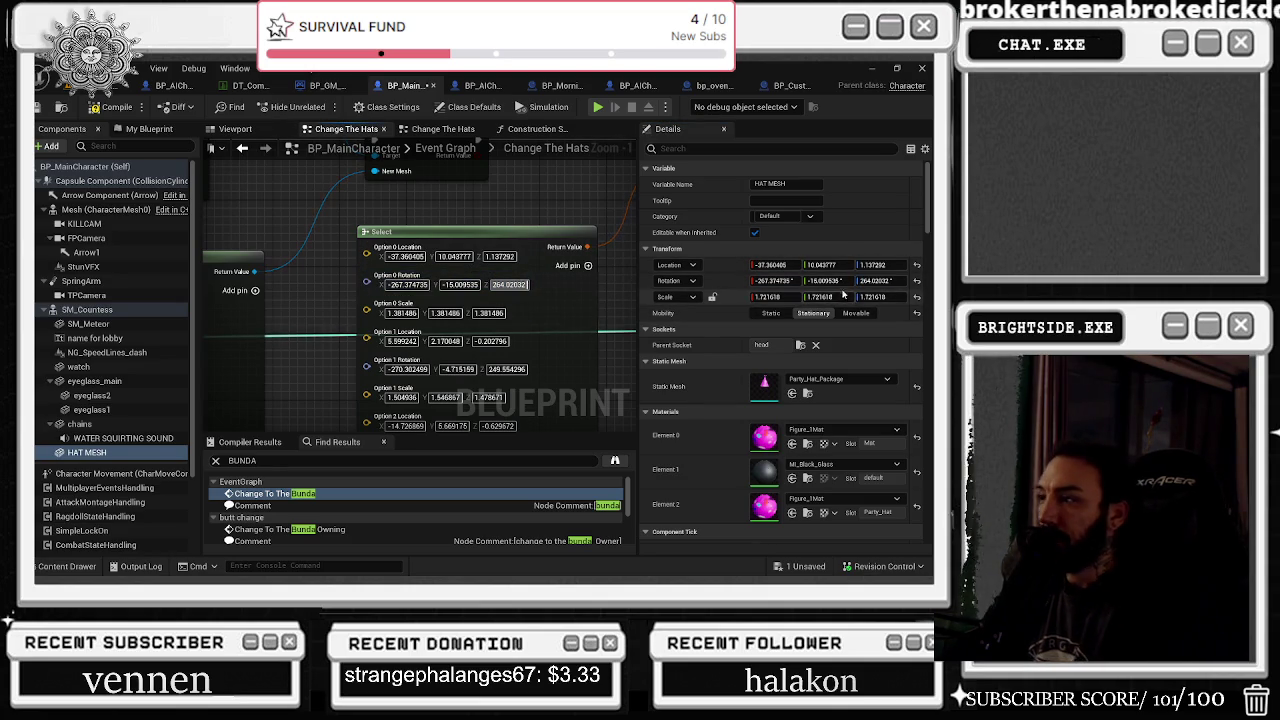
pyautogui.click(403, 313)
pyautogui.write('1.721618')
pyautogui.click(818, 297)
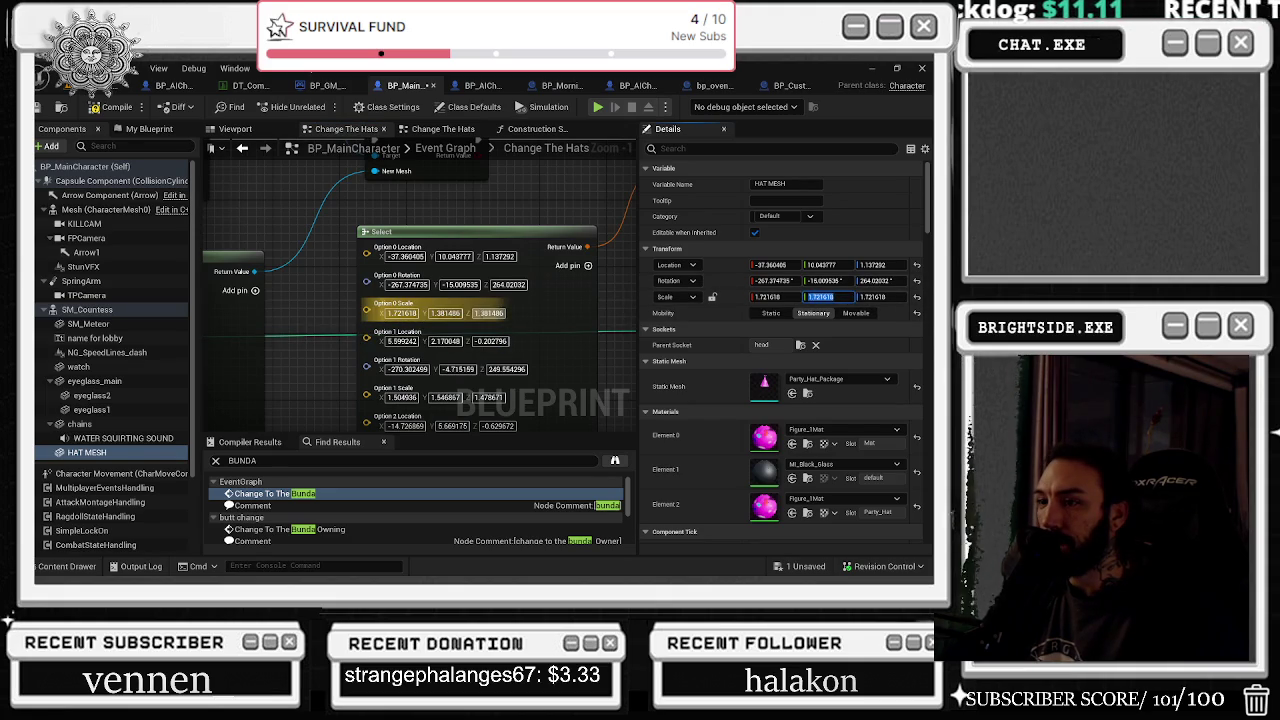
pyautogui.click(810, 313)
pyautogui.press('Return')
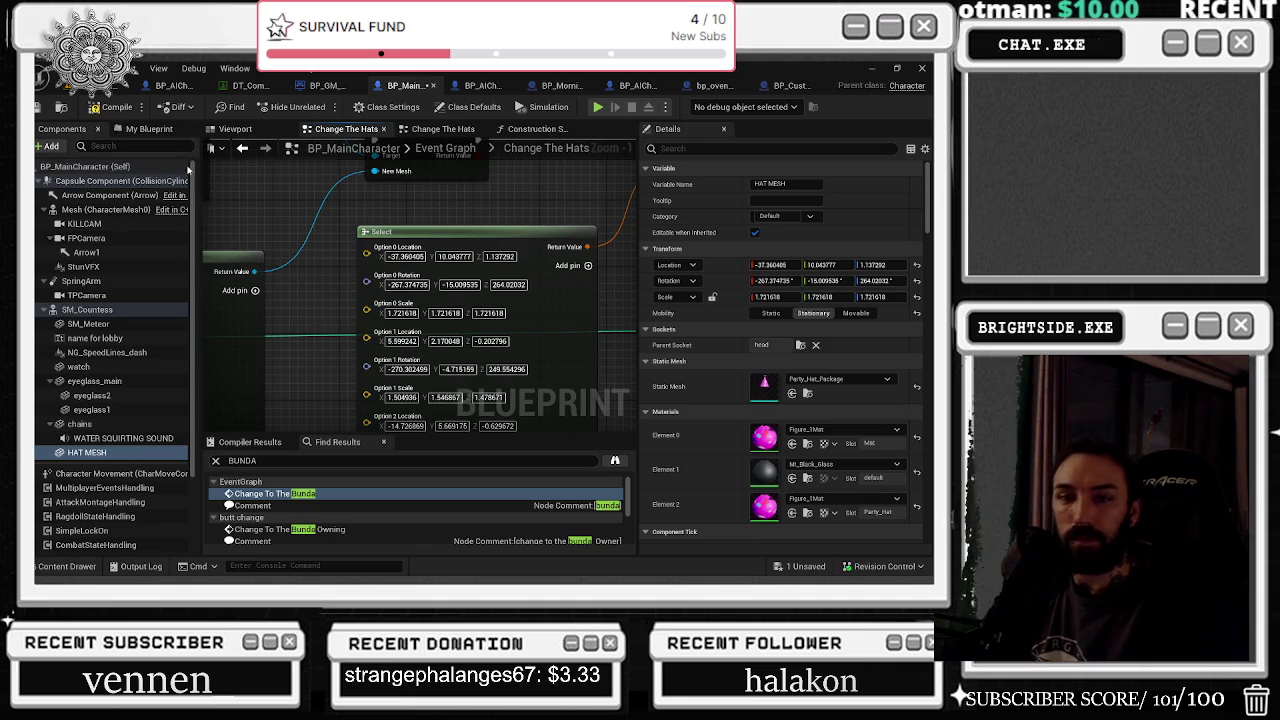
# Step: Compile BP_MainCharacter and uncheck HAT MESH's Visible setting
pyautogui.press('F7')
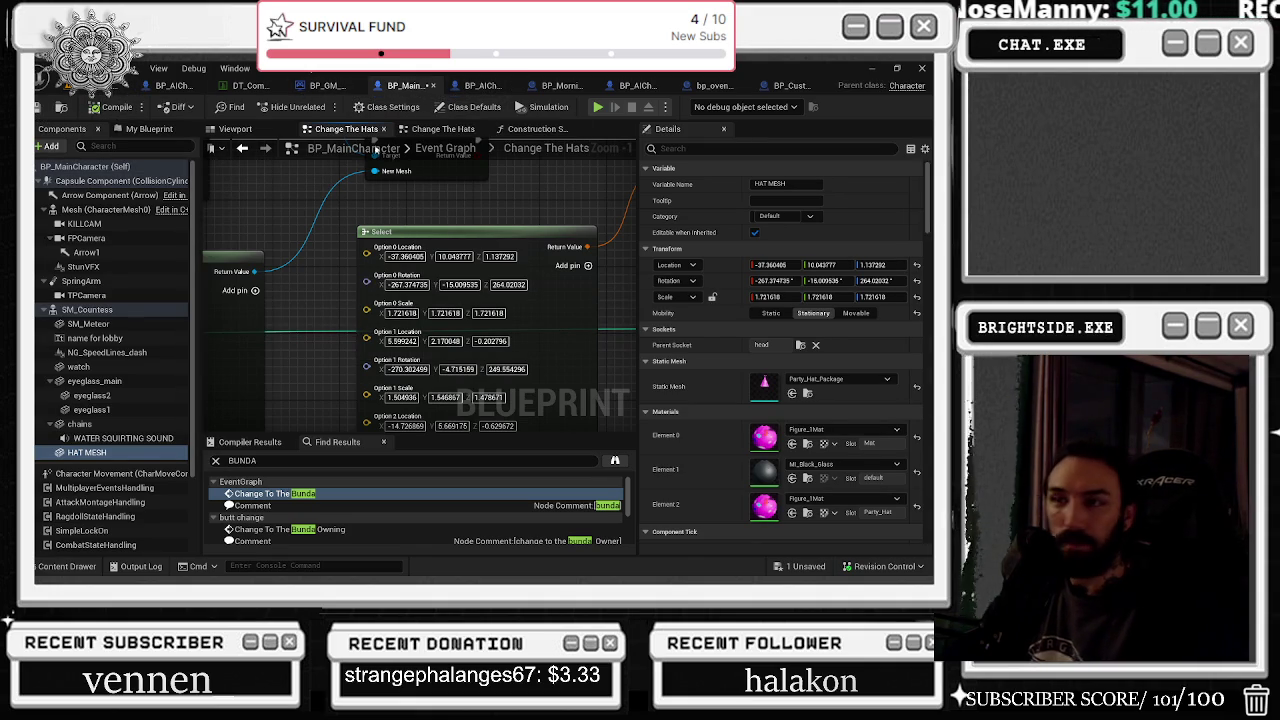
pyautogui.write('VIS')
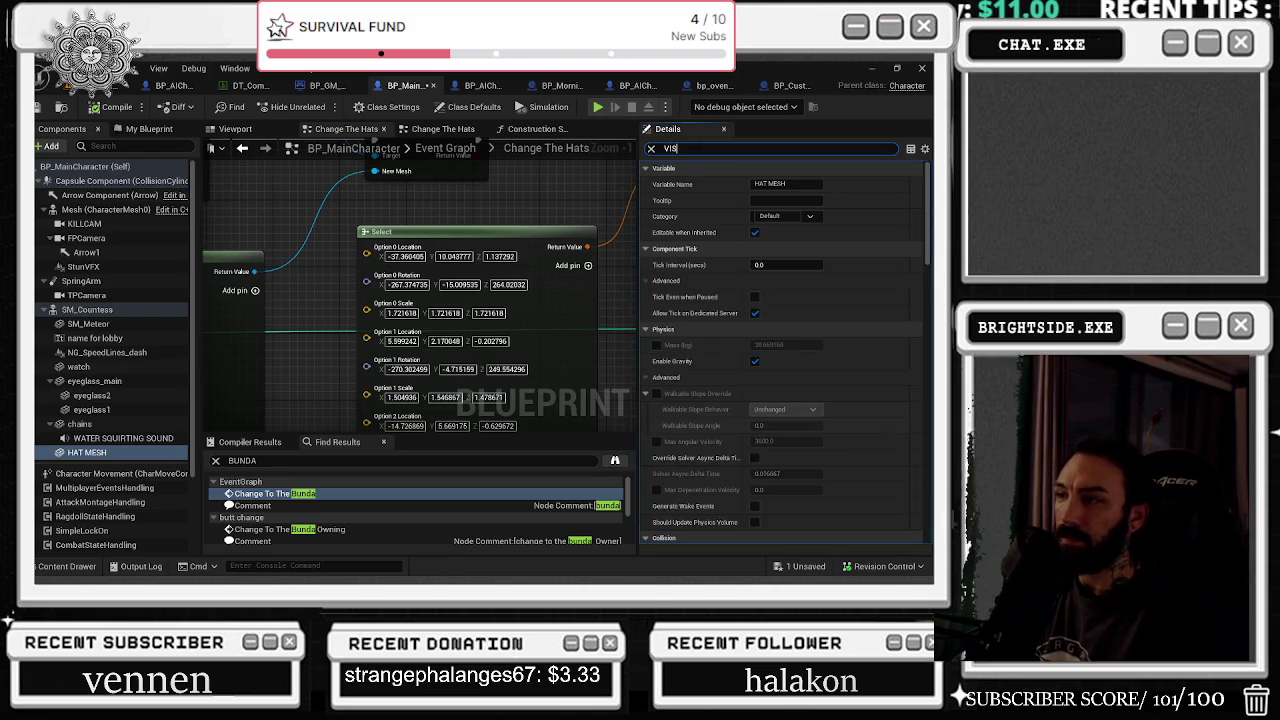
pyautogui.click(758, 232)
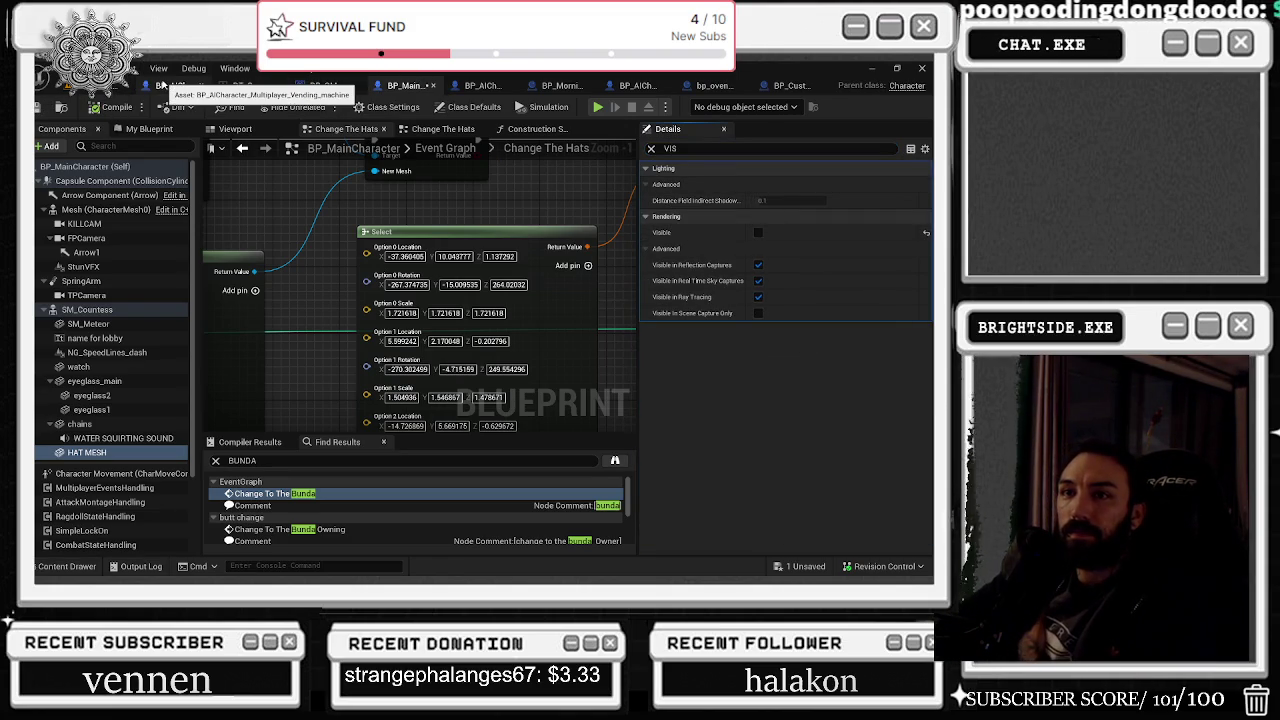
# Step: Set HAT MESH's Min Draw Distance to 30.0
pyautogui.moveTo(261, 220); pyautogui.dragTo(446, 245)
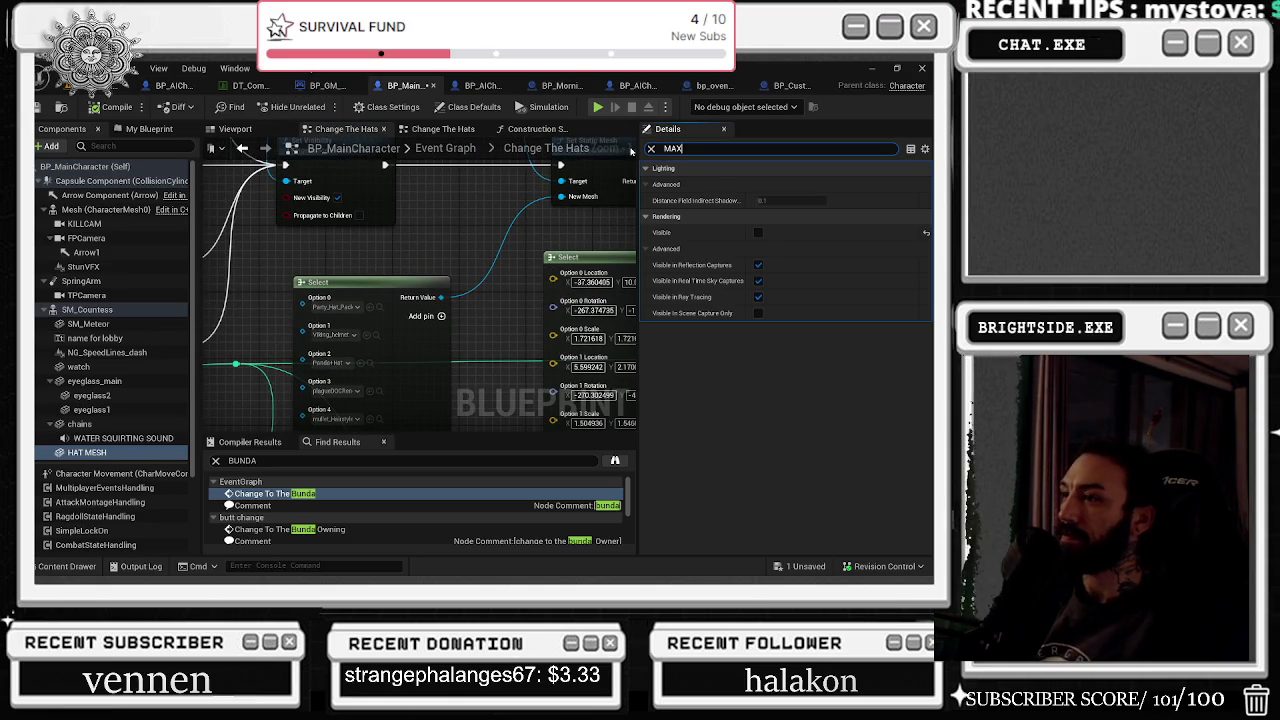
pyautogui.hotkey('ctrl', 'a')
pyautogui.write('N')
pyautogui.click(790, 329)
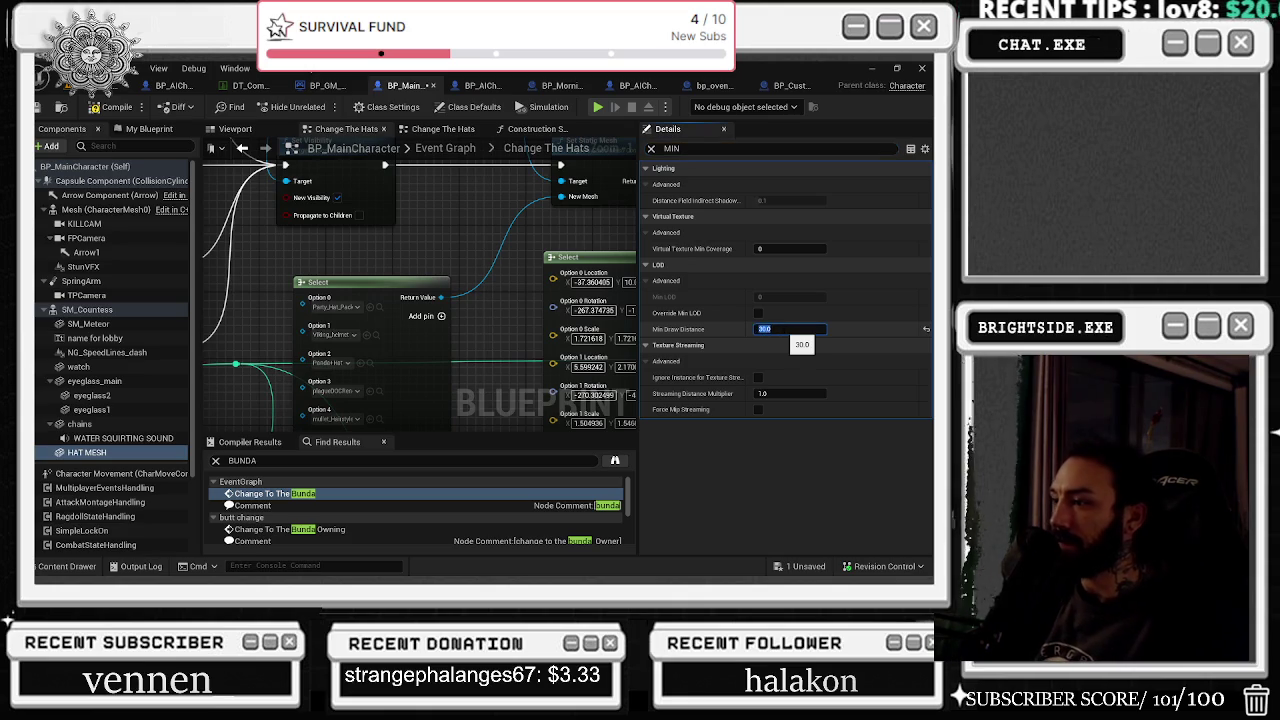
pyautogui.press('Return')
# Step: Save and compile BP_MainCharacter, then return to the level editor
pyautogui.click(820, 567)
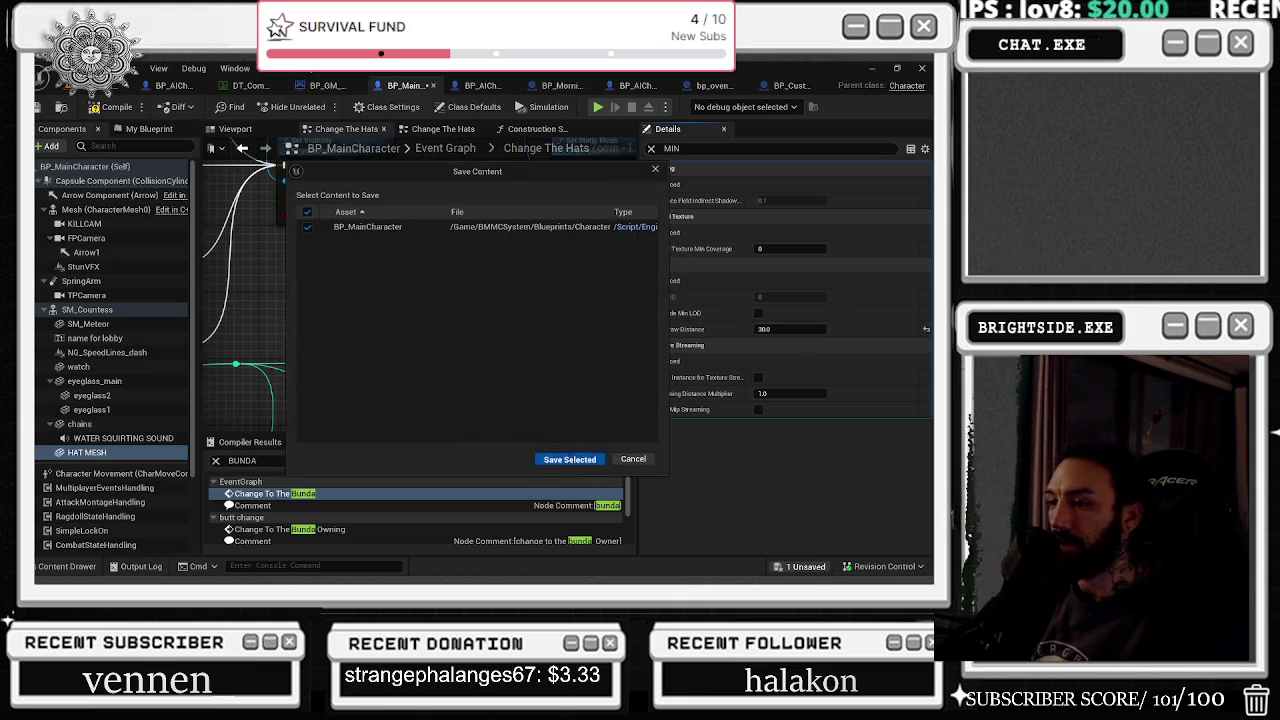
pyautogui.click(570, 459)
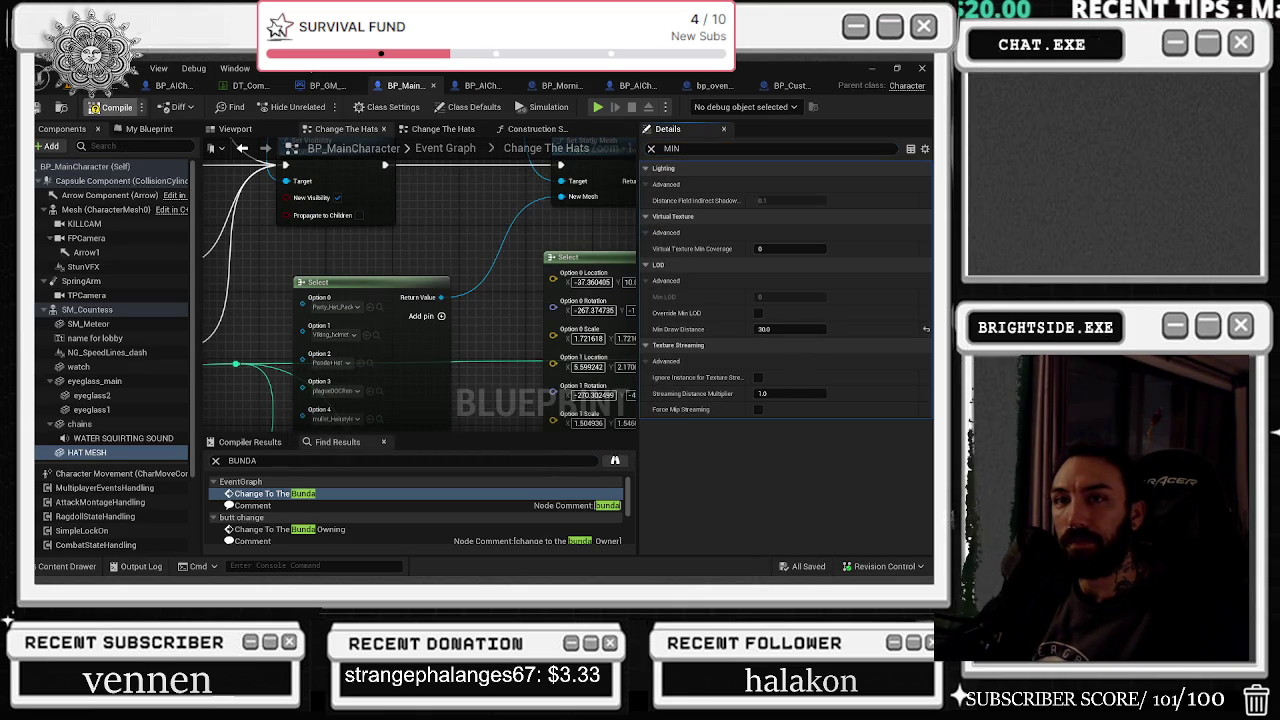
pyautogui.click(112, 107)
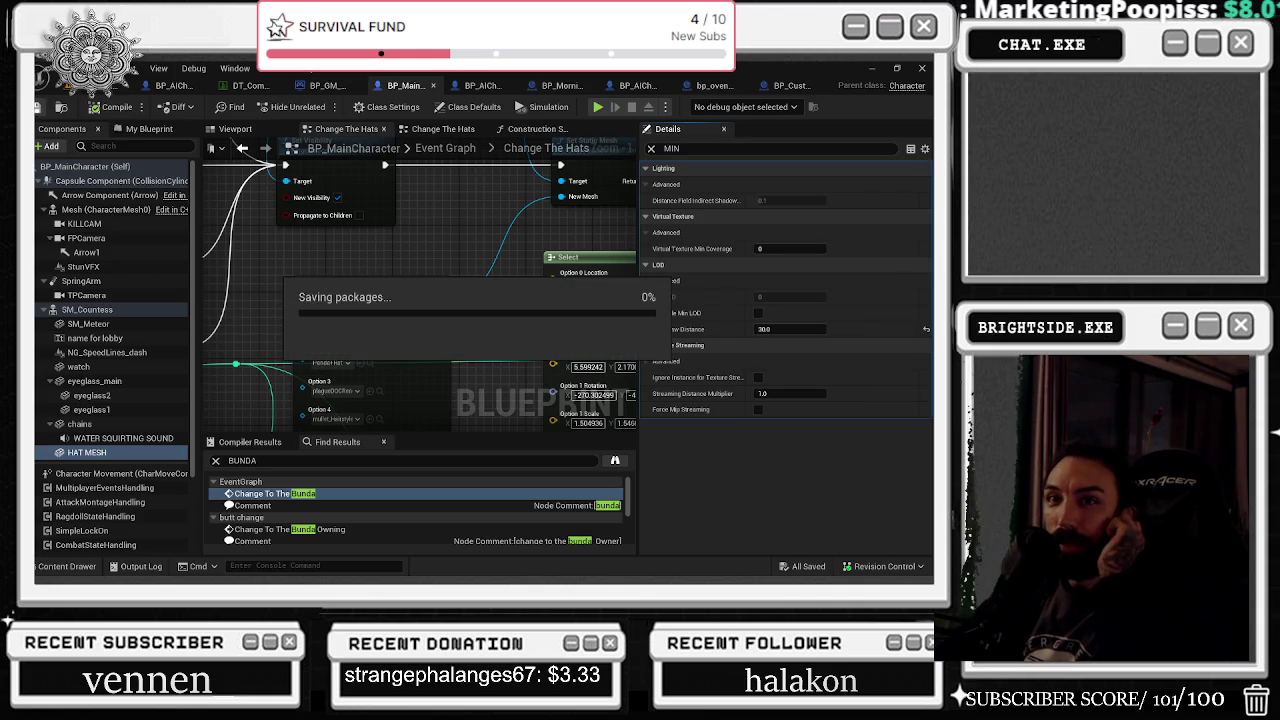
pyautogui.click(100, 90)
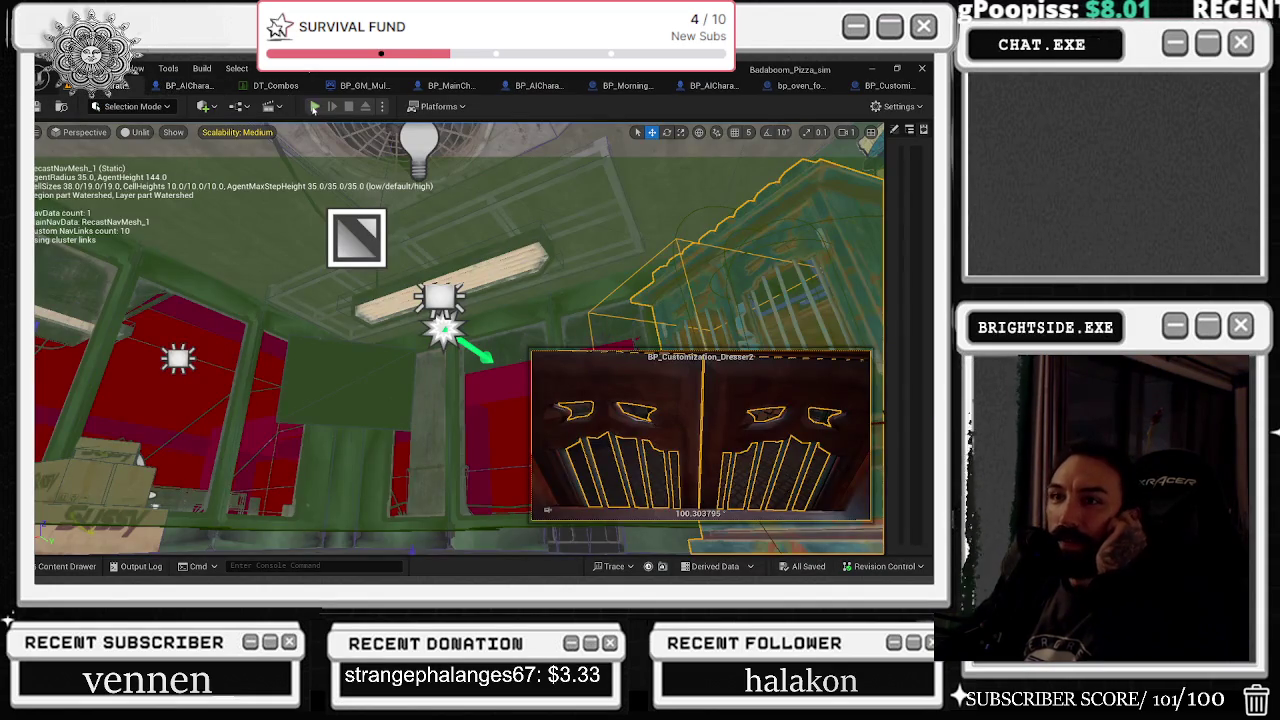
# Step: Start Play-in-Editor and walk the character to the Achievement Dresser
pyautogui.click(313, 107)
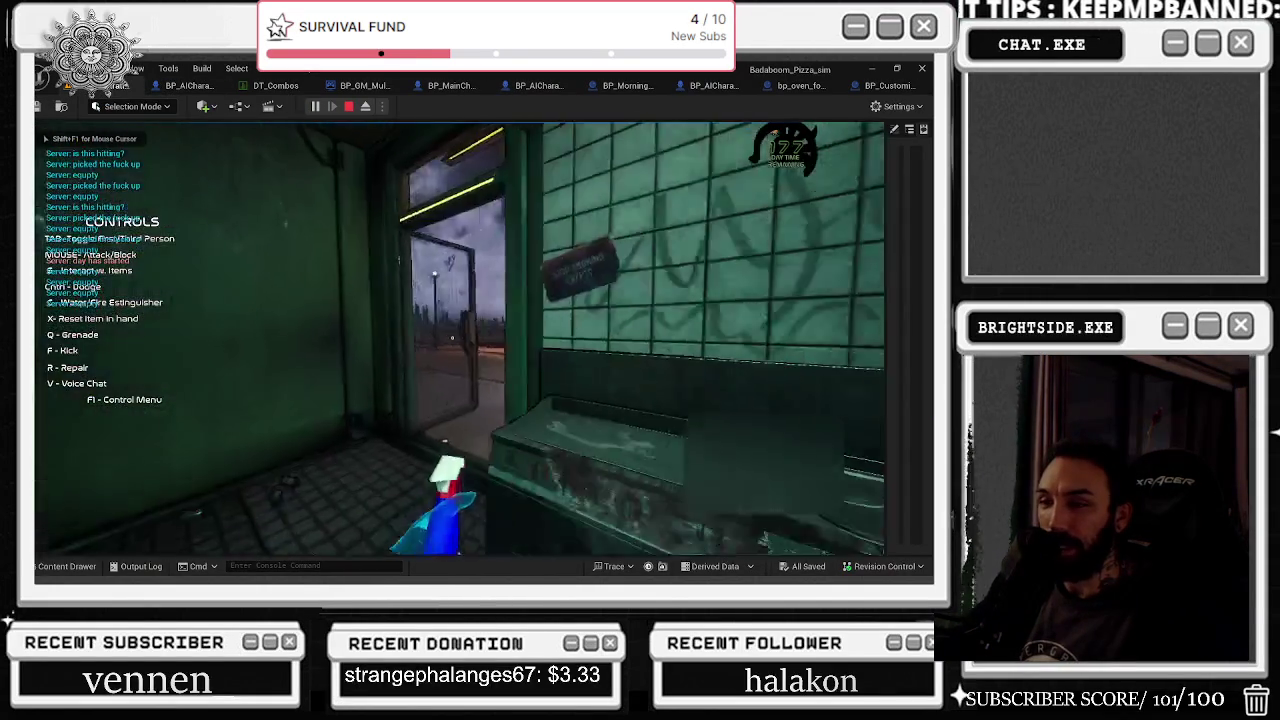
pyautogui.press('w')
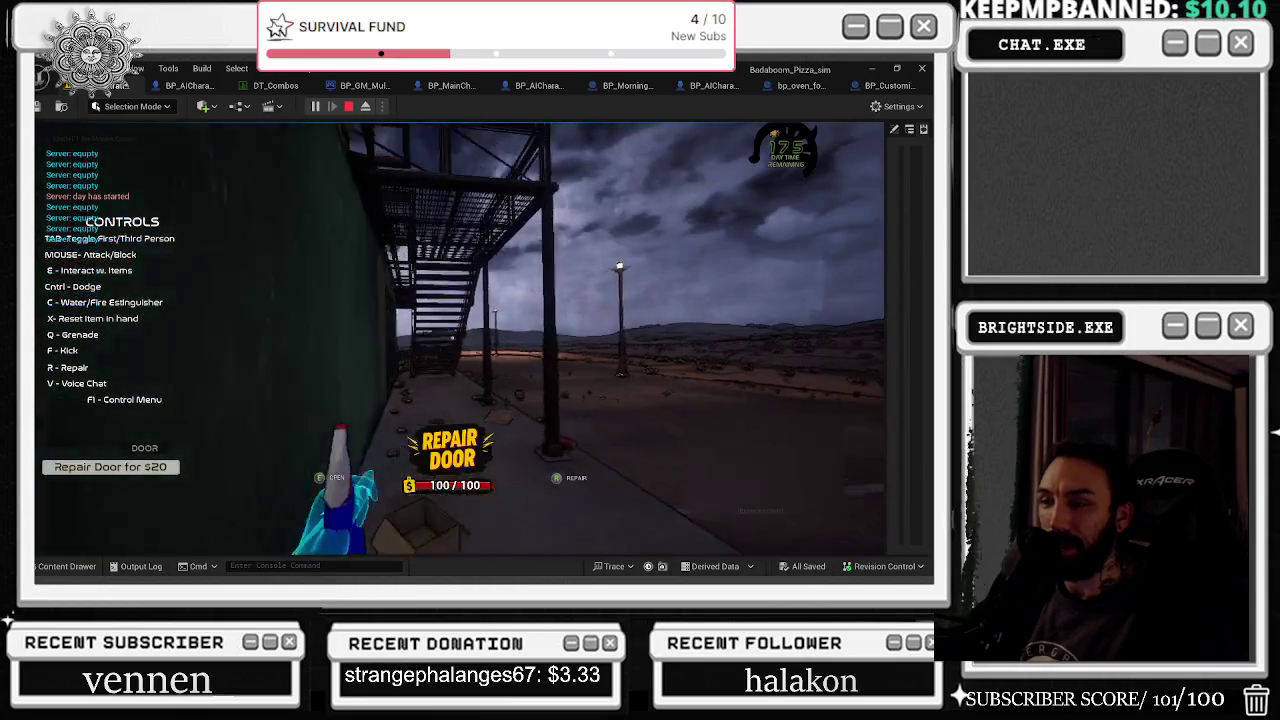
pyautogui.press('w')
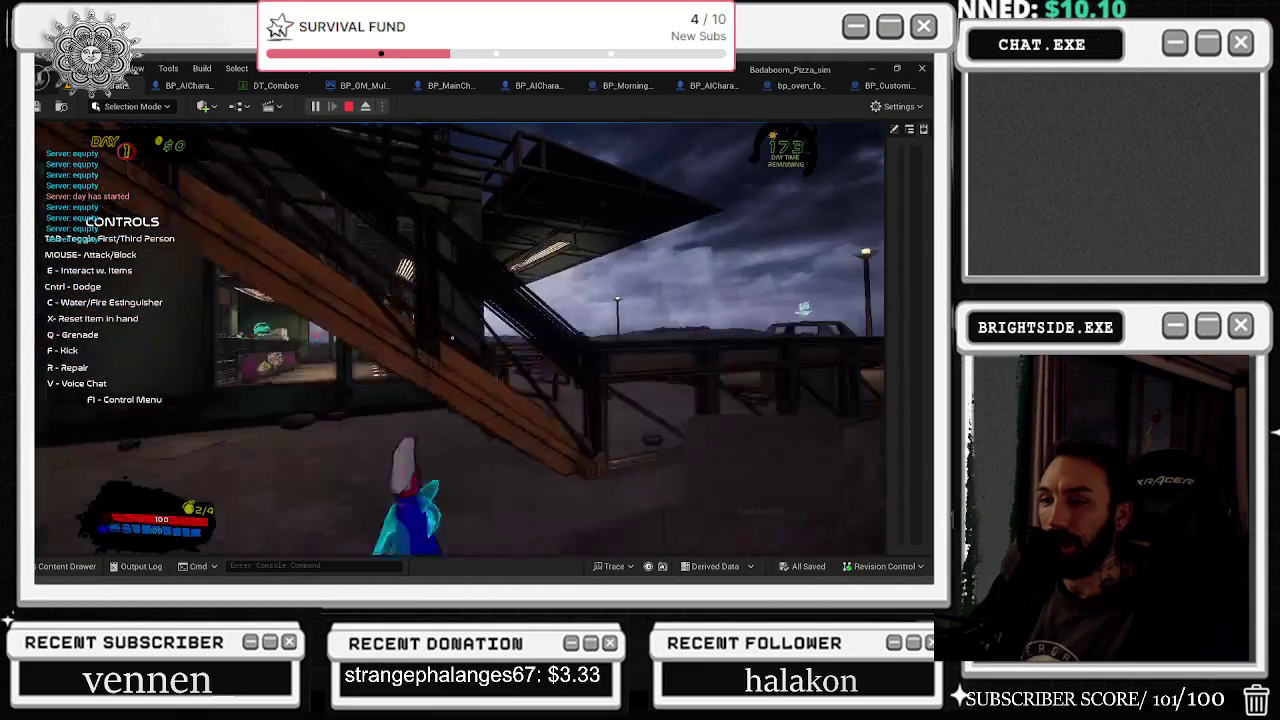
pyautogui.press('w')
pyautogui.press('w')
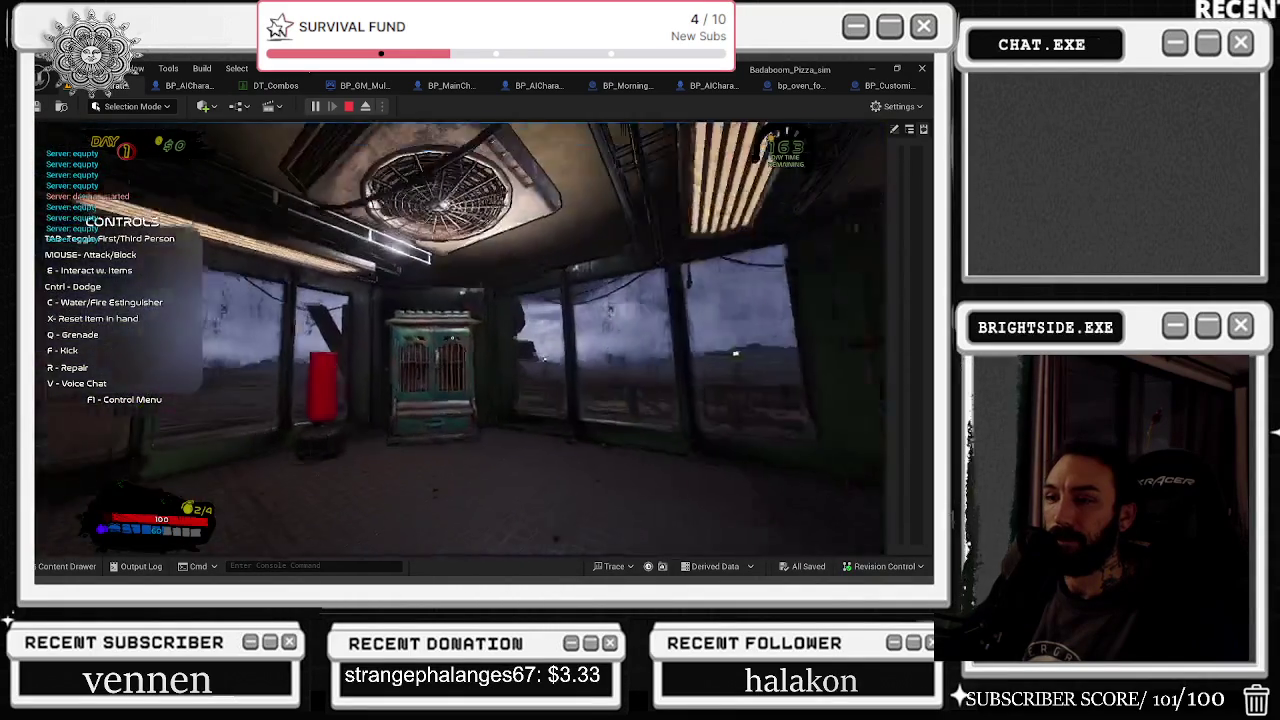
pyautogui.press('c')
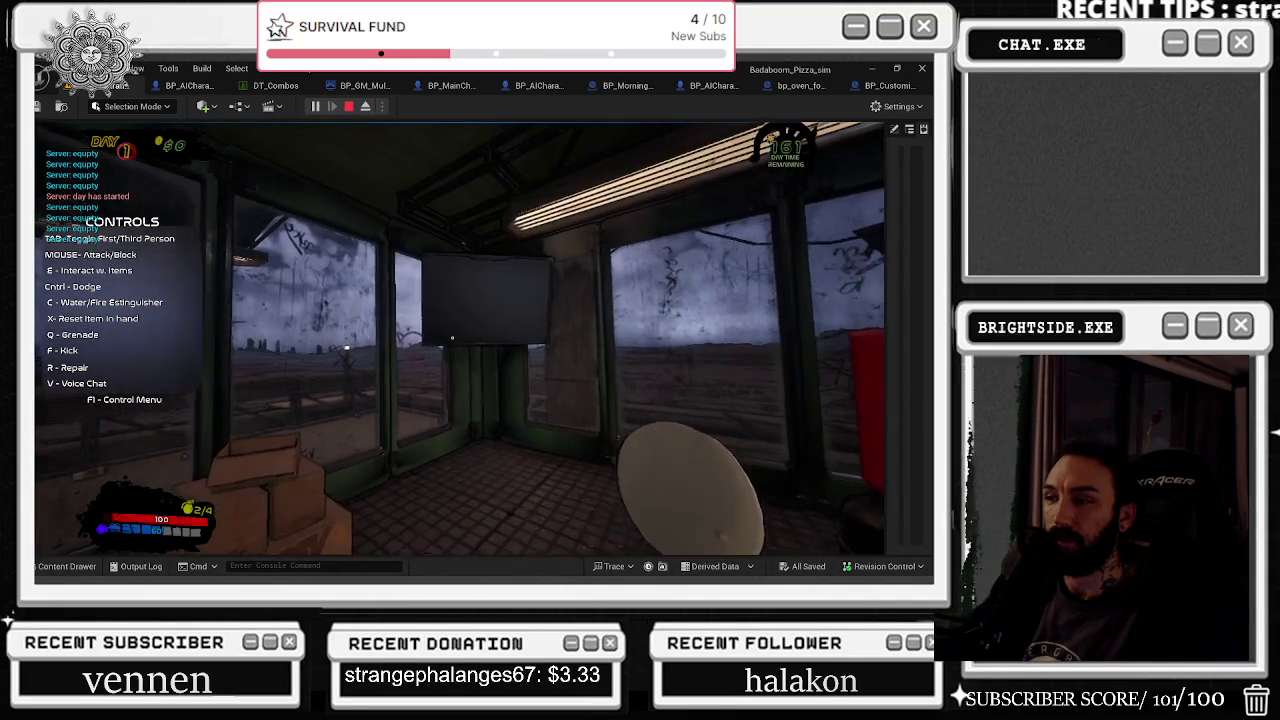
pyautogui.press('F1')
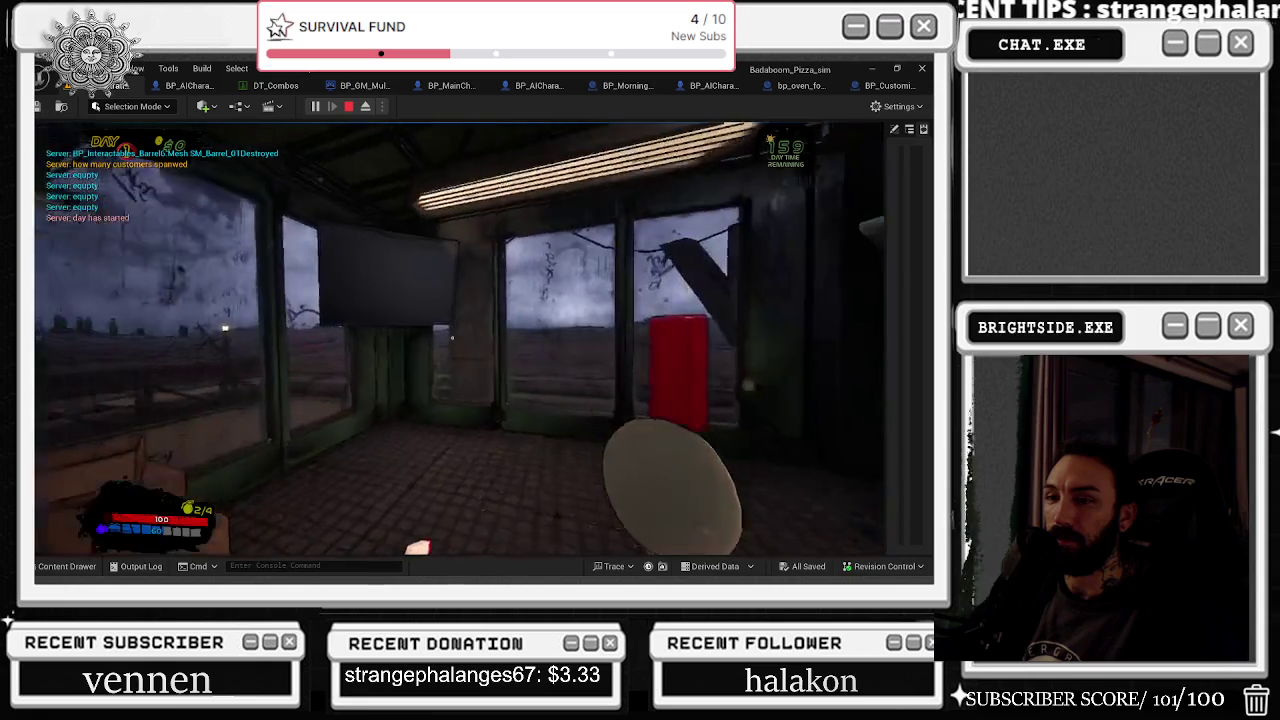
pyautogui.press('w')
pyautogui.press('w')
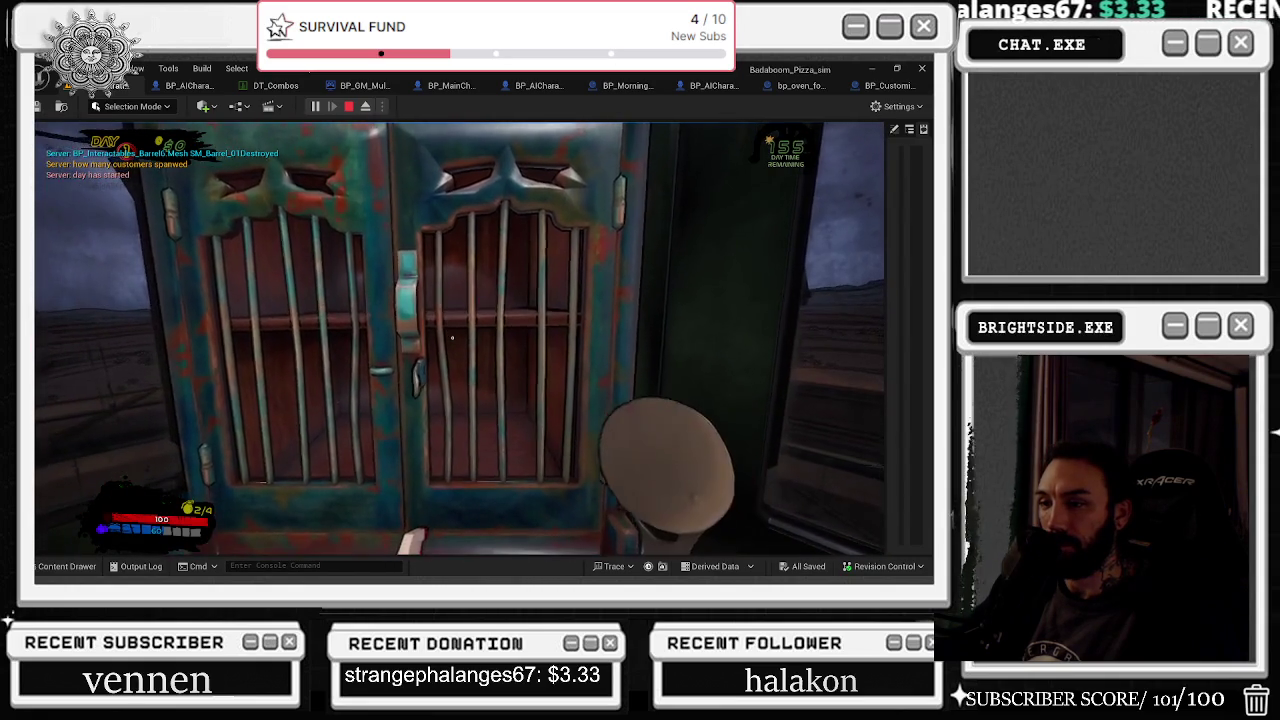
# Step: Swap the chef's hat for the party hat, then return to the dresser for the viking helmet
pyautogui.press('e')
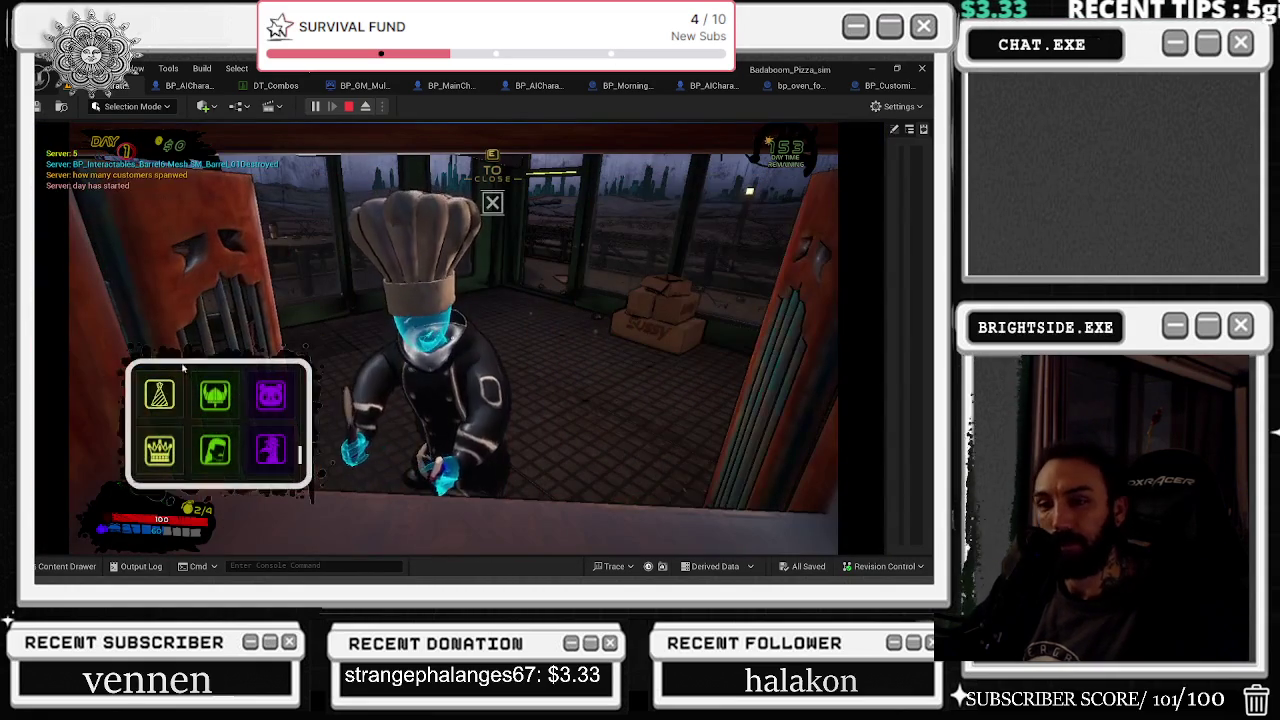
pyautogui.click(159, 394)
pyautogui.press('e')
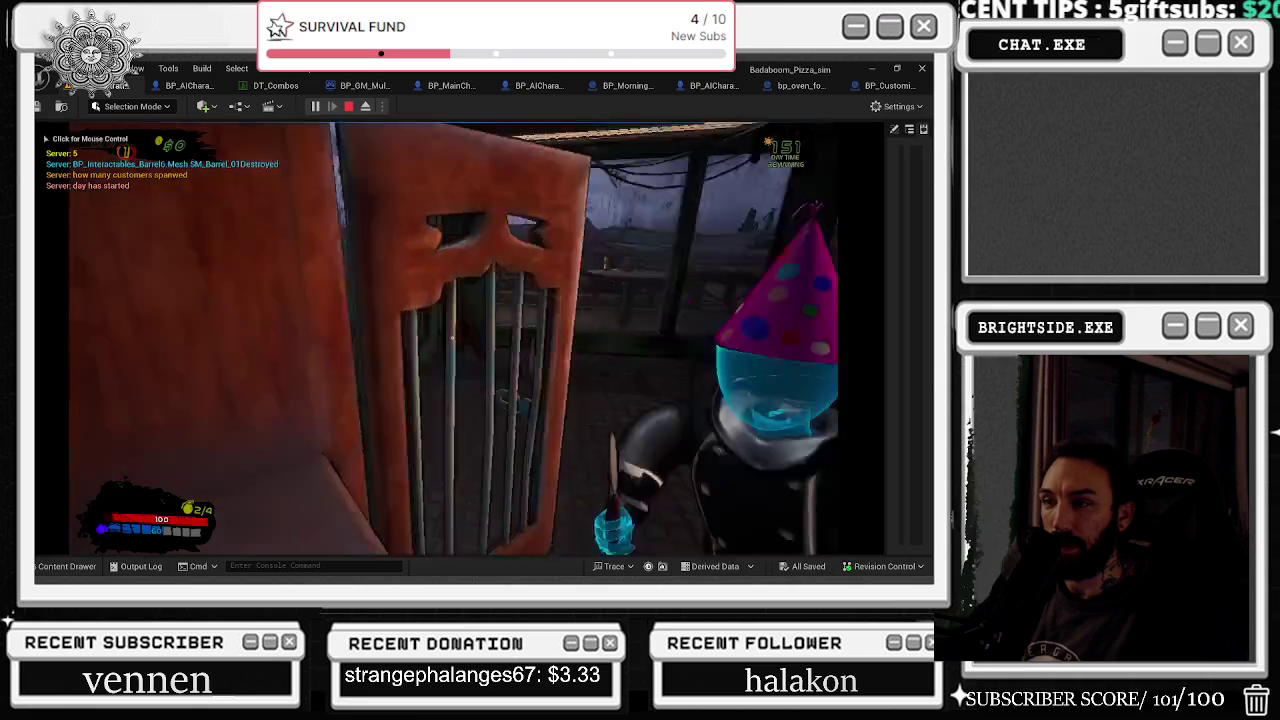
pyautogui.press('w')
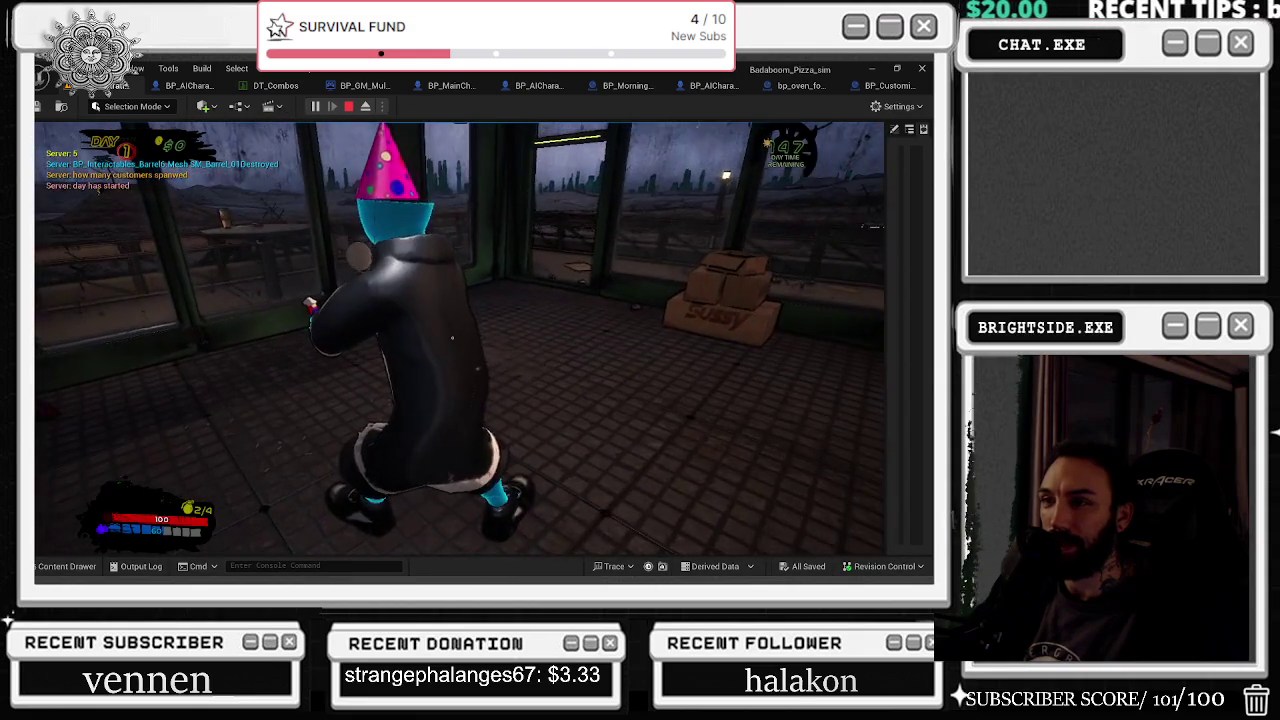
pyautogui.press('e')
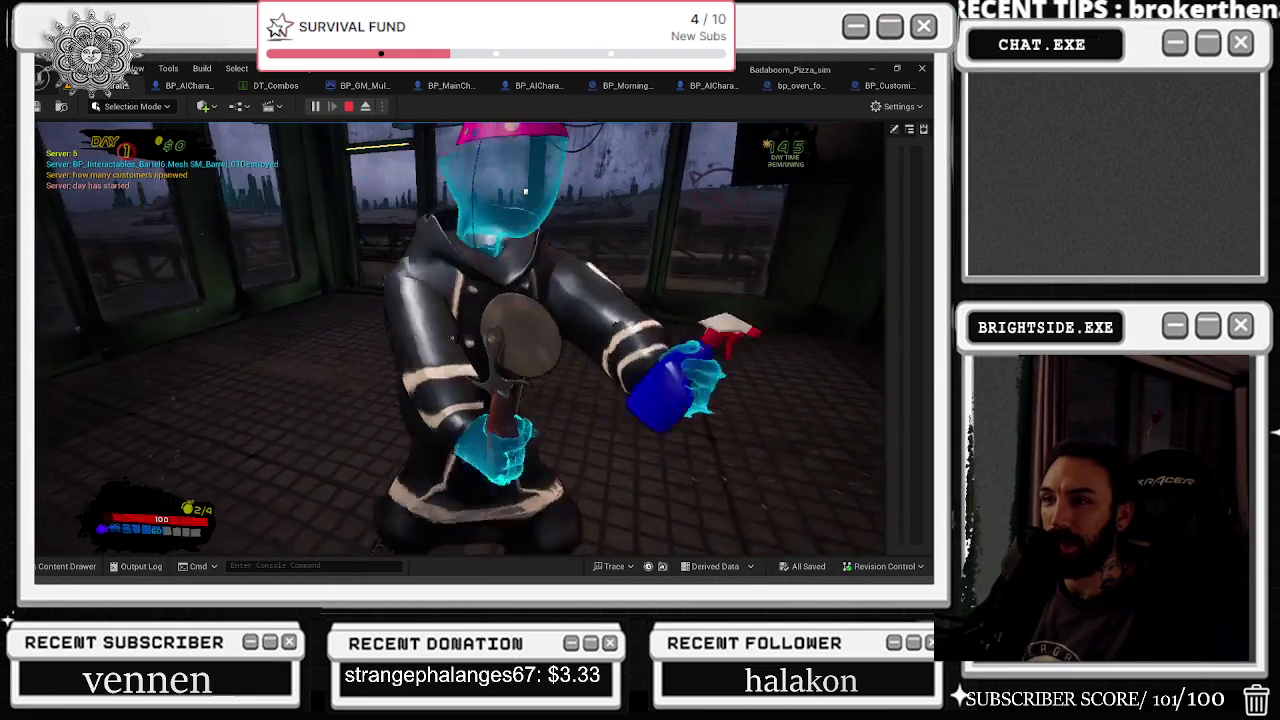
pyautogui.press('w')
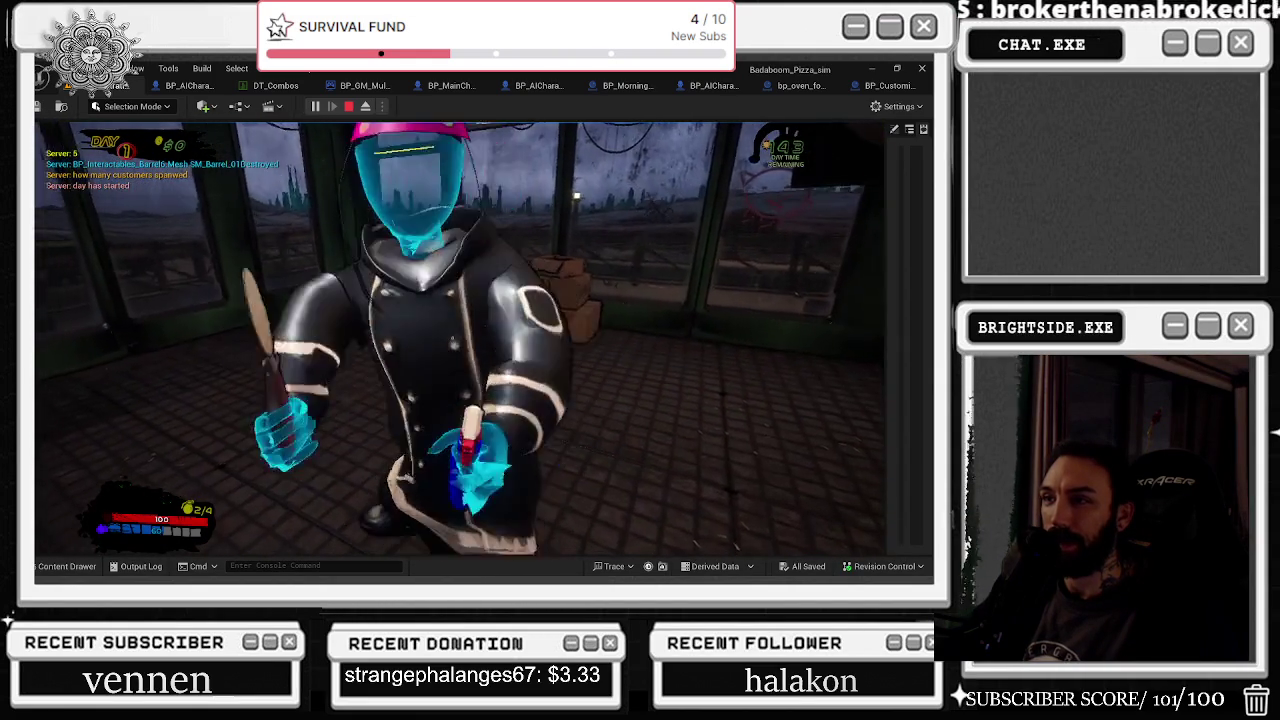
pyautogui.press('a')
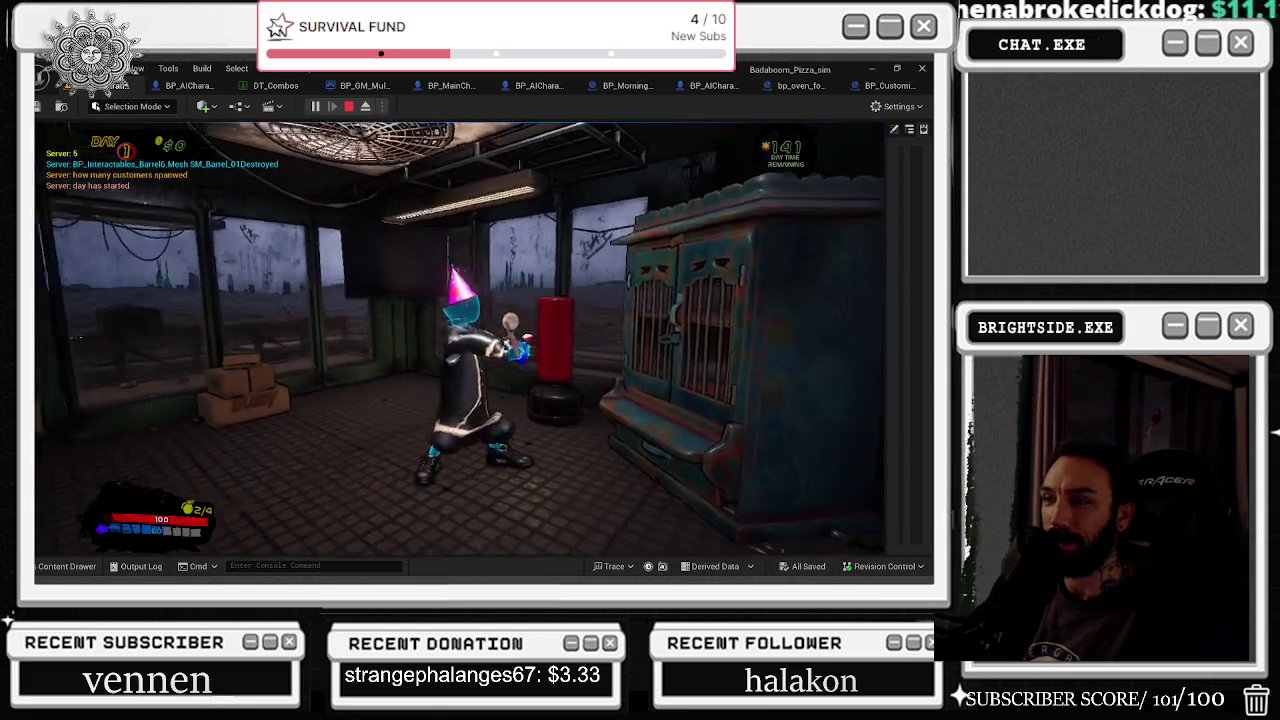
pyautogui.press('w')
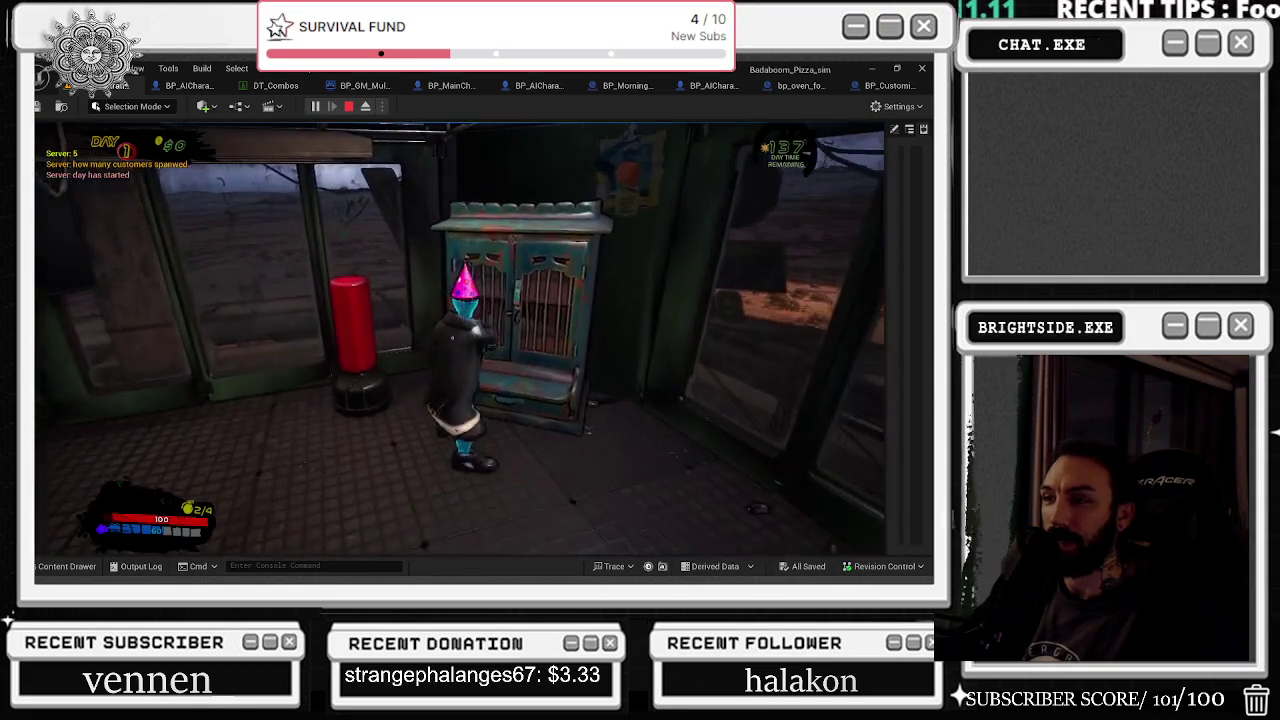
pyautogui.press('e')
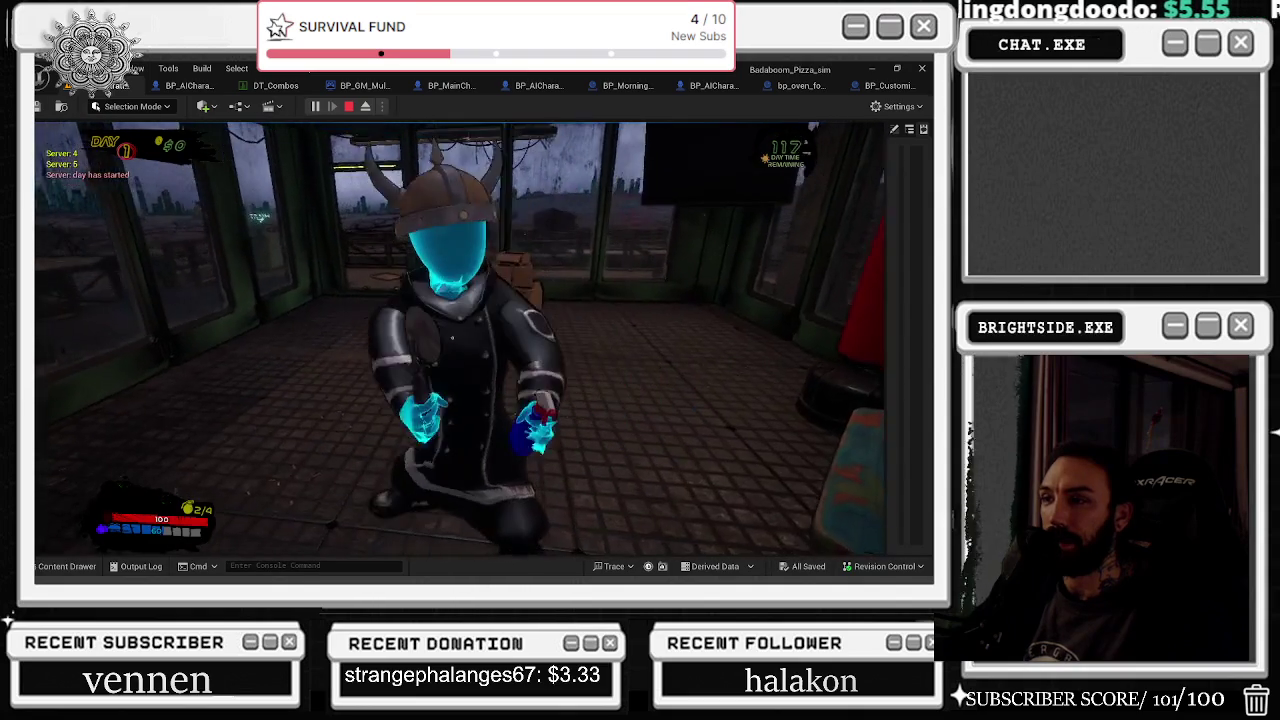
# Step: Replace the viking helmet with the panda head, then reopen the wardrobe
pyautogui.press('w')
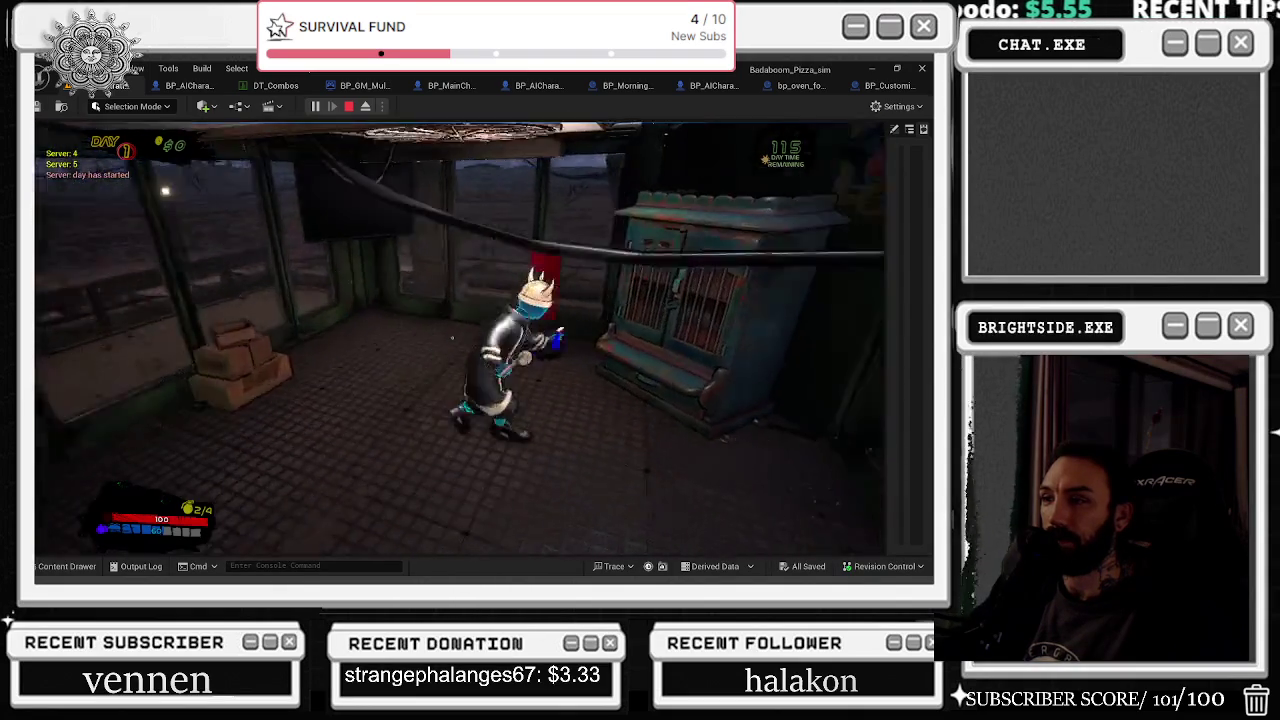
pyautogui.press('e')
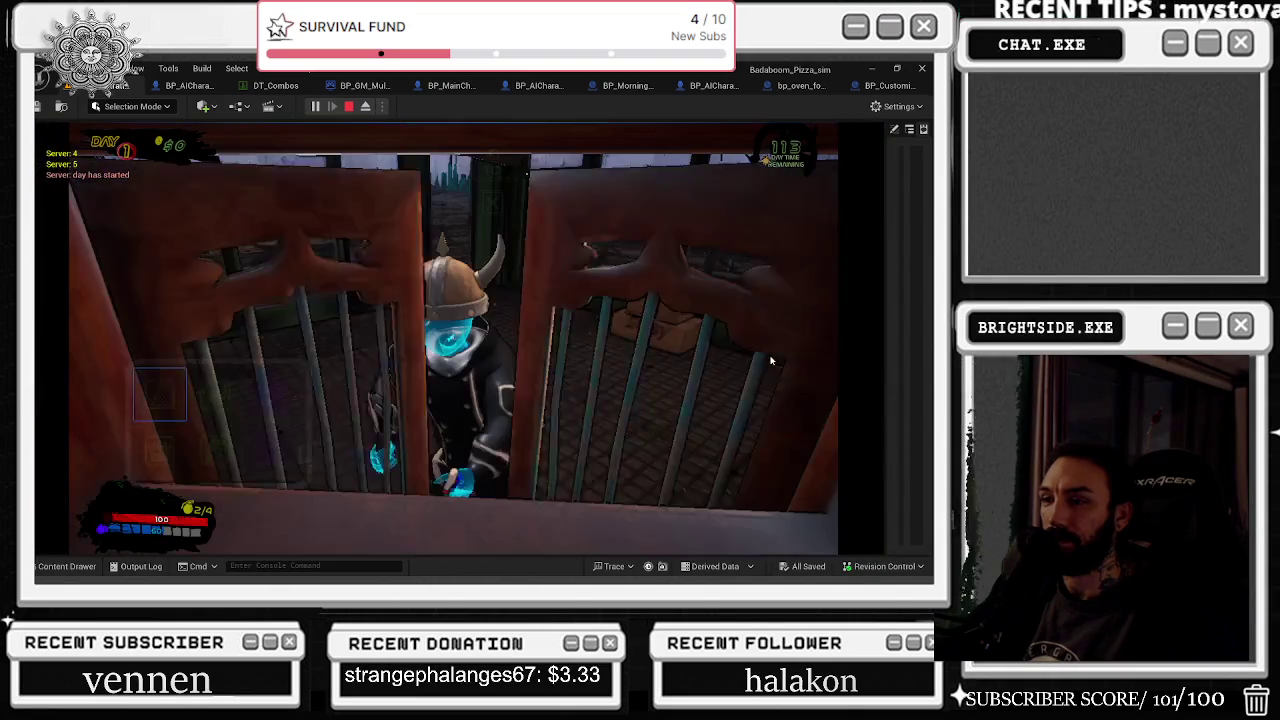
pyautogui.click(281, 405)
pyautogui.press('e')
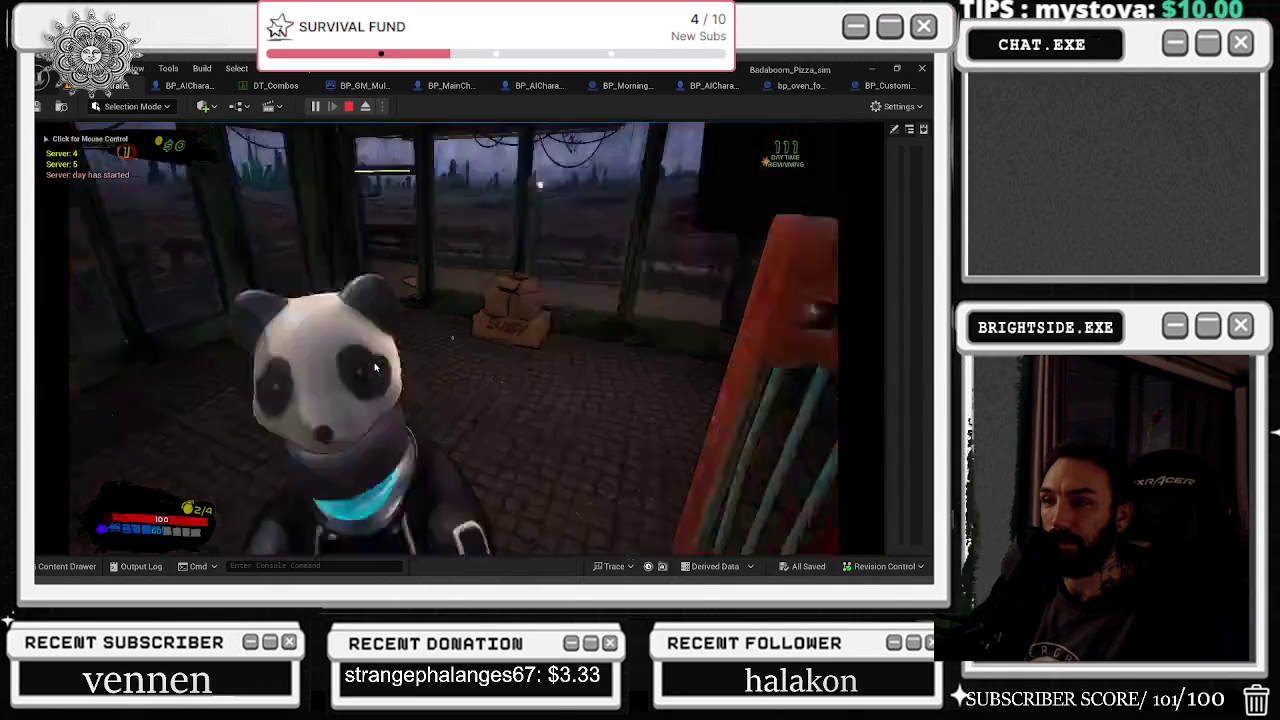
pyautogui.press('s')
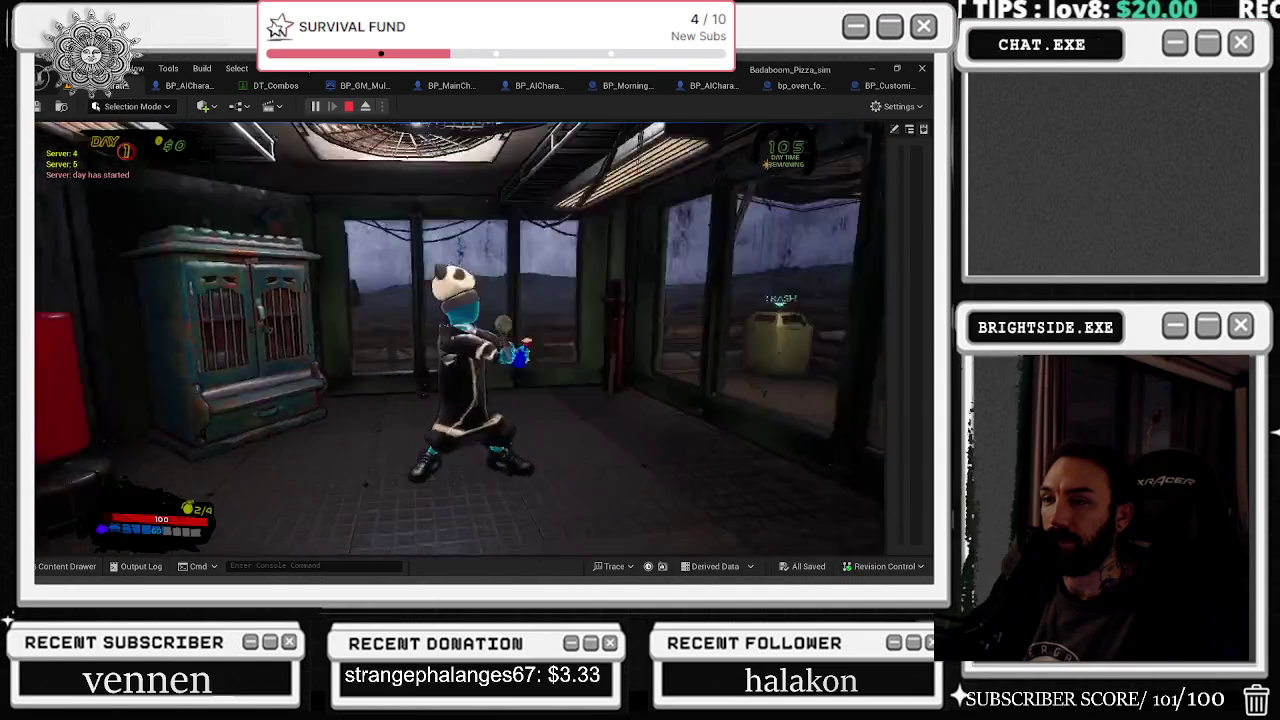
pyautogui.press('w')
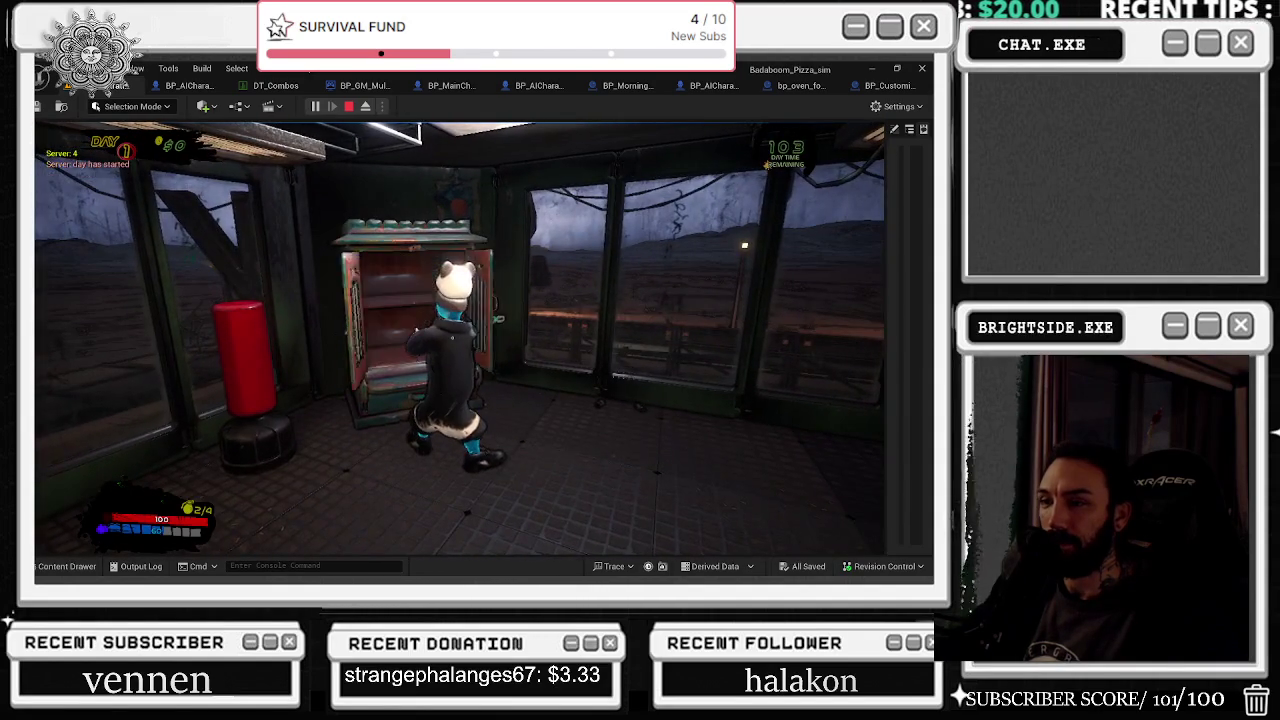
pyautogui.press('e')
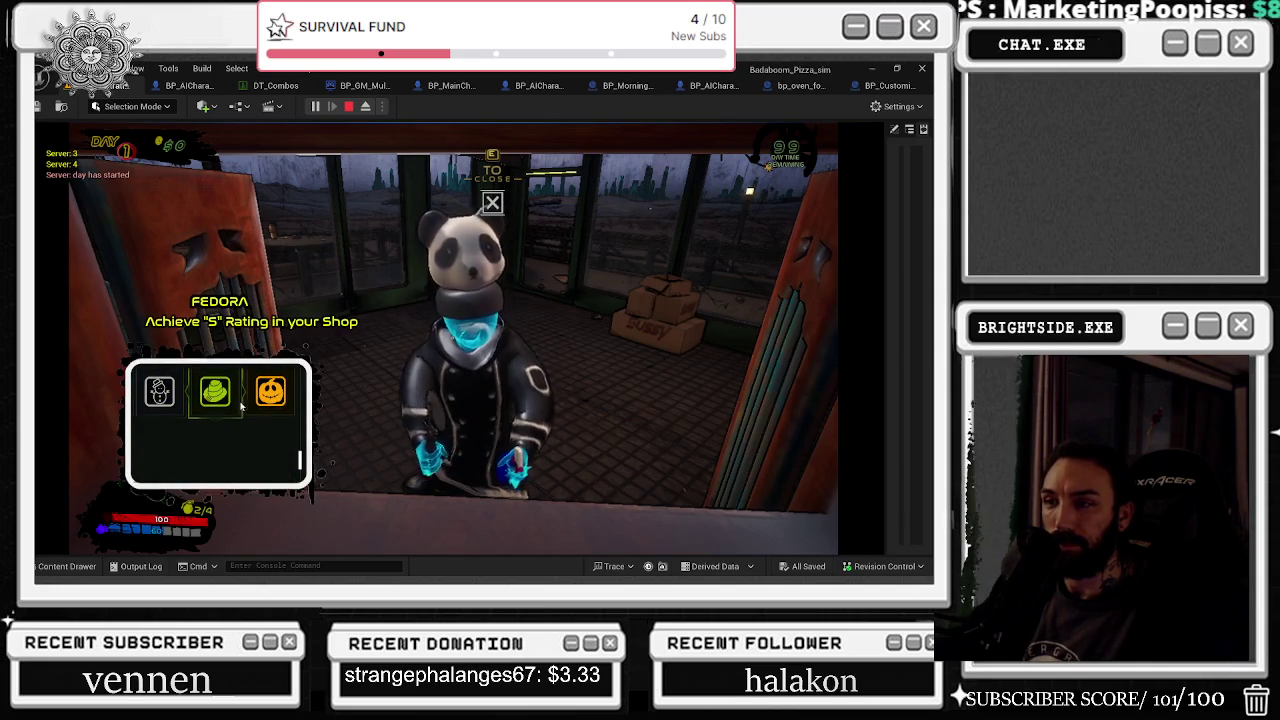
# Step: Scroll through the dresser's hat grid, reopen and leave it, then stop Play-in-Editor
pyautogui.scroll(-2, 282, 440)
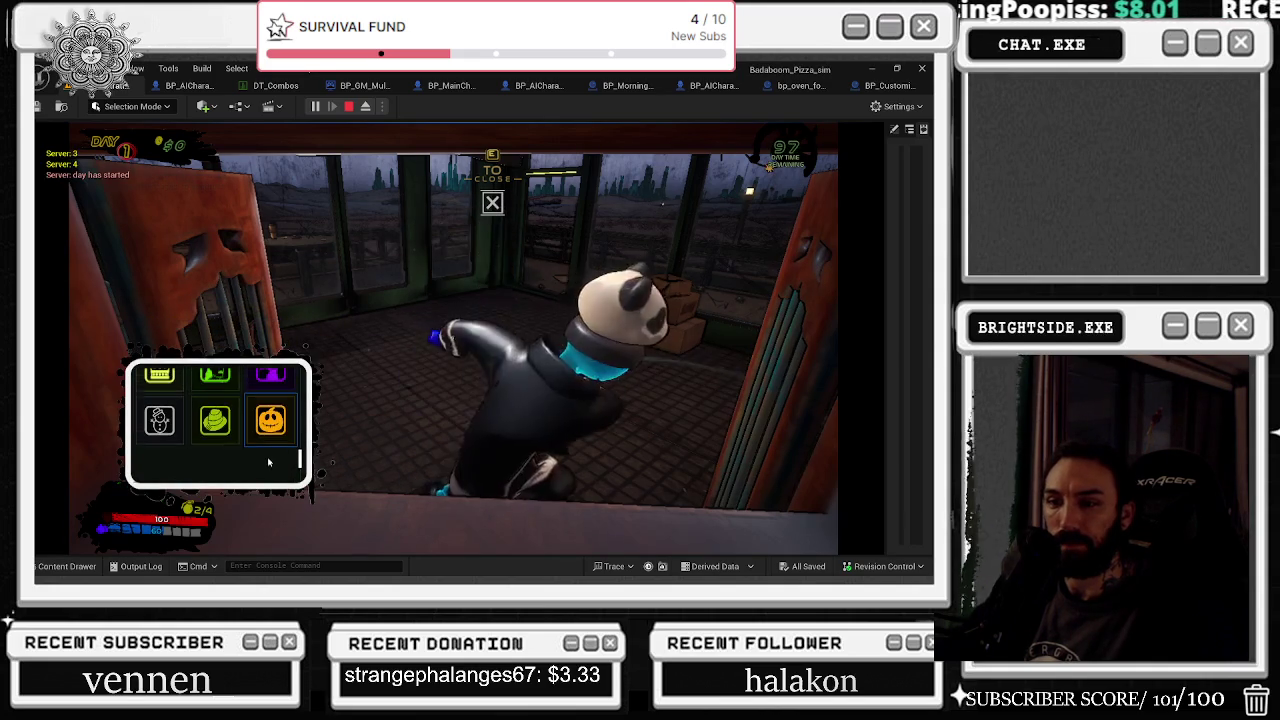
pyautogui.scroll(3, 275, 427)
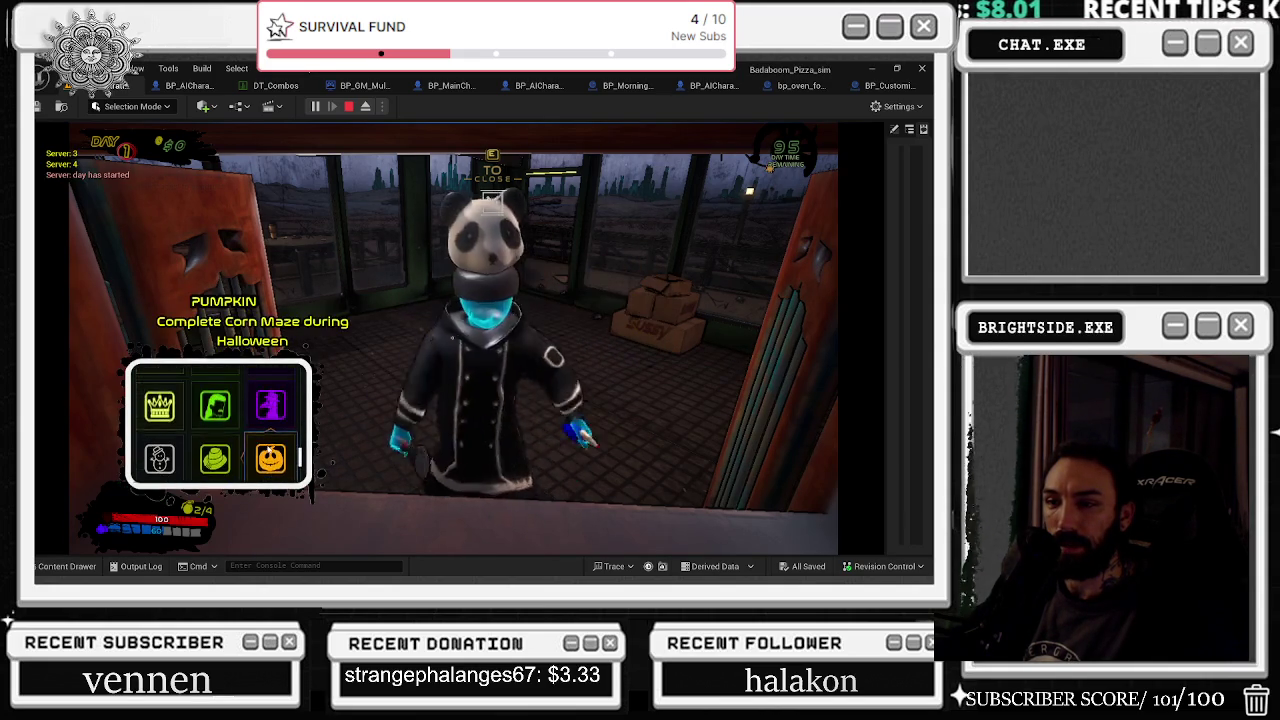
pyautogui.scroll(-1, 276, 425)
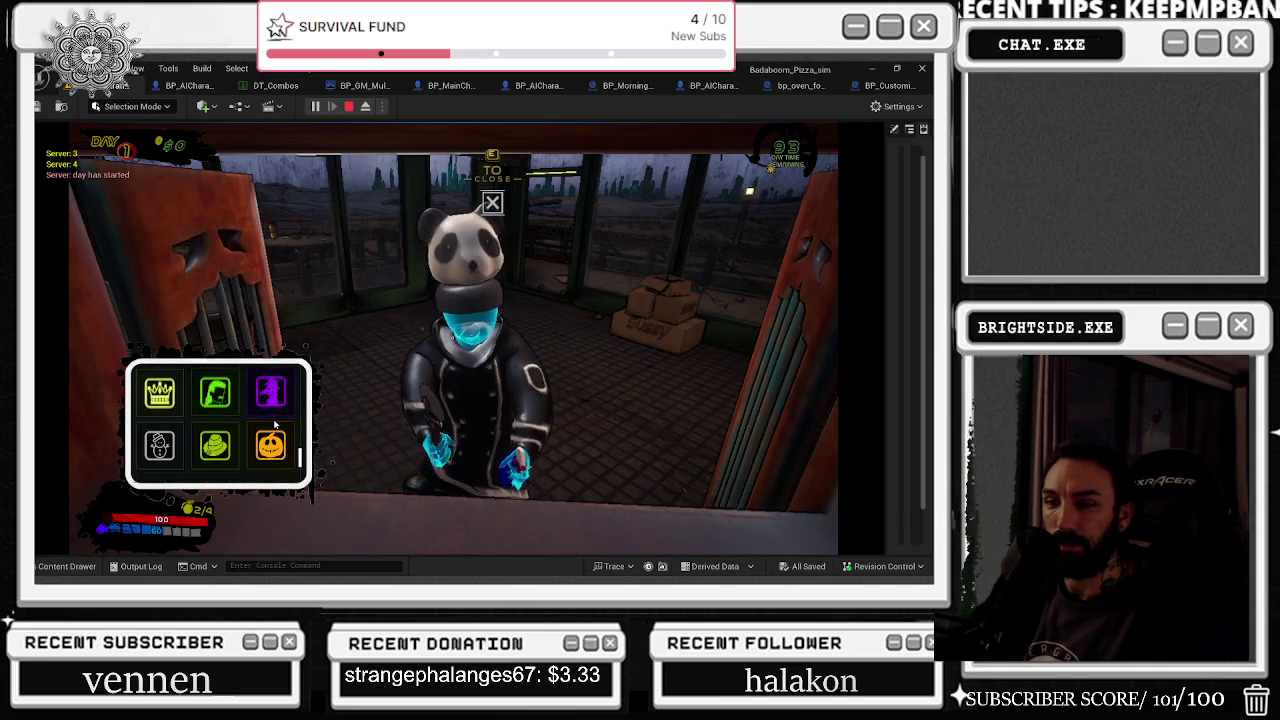
pyautogui.press('e')
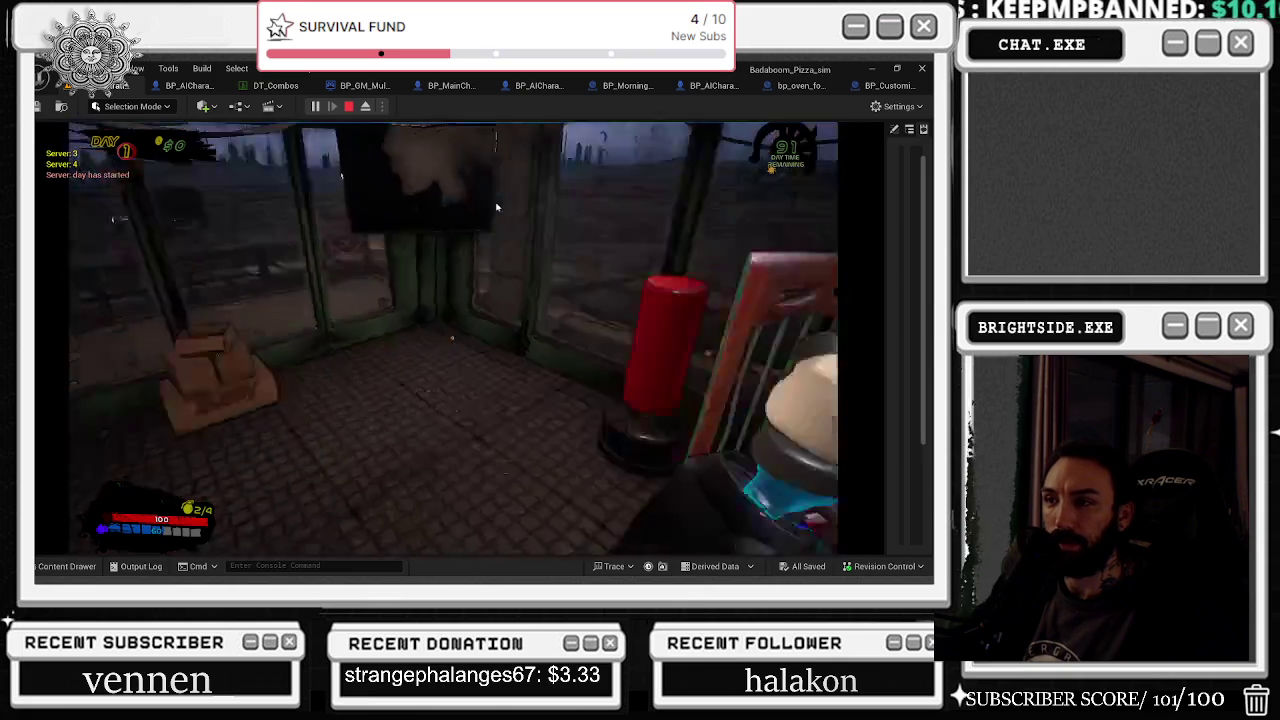
pyautogui.press('w')
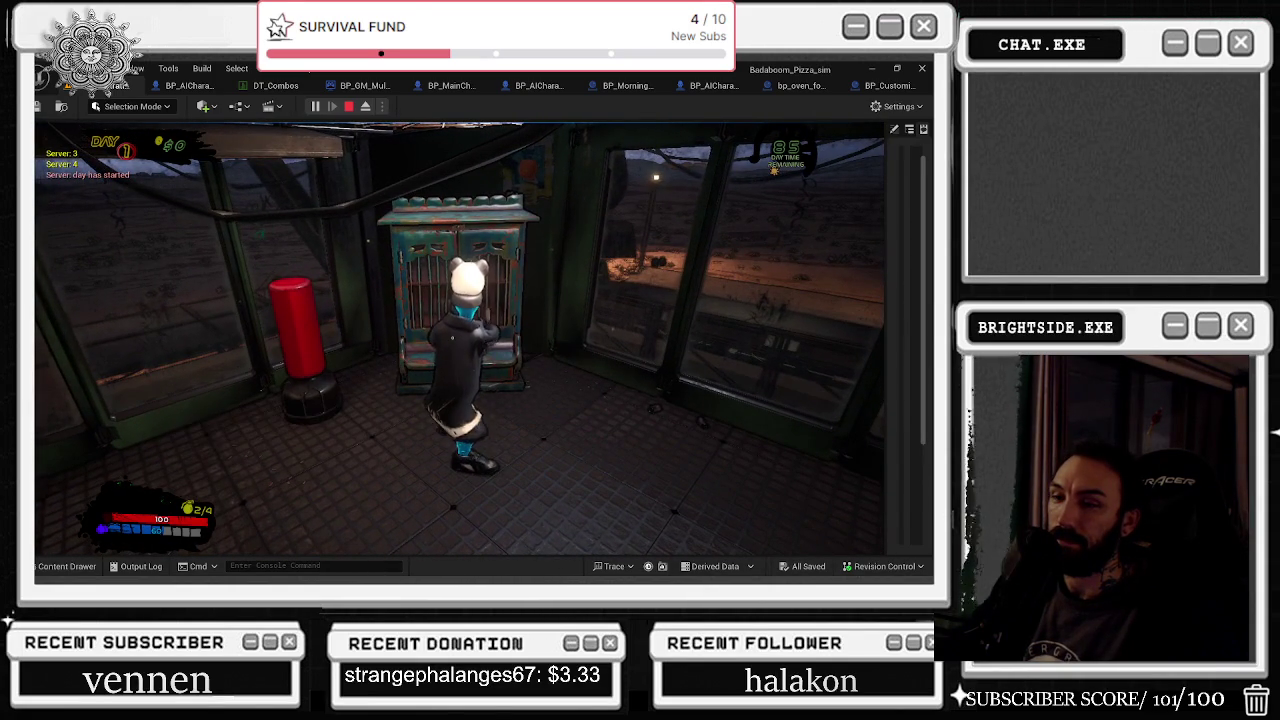
pyautogui.press('e')
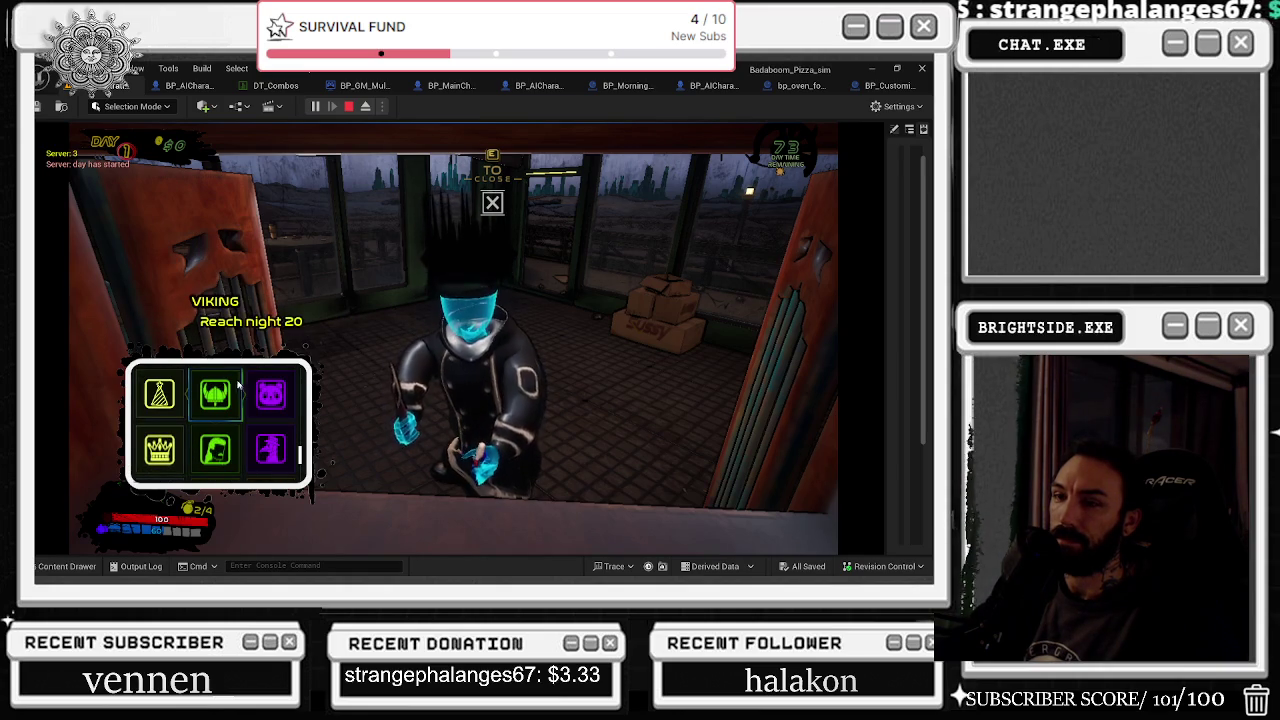
pyautogui.click(216, 392)
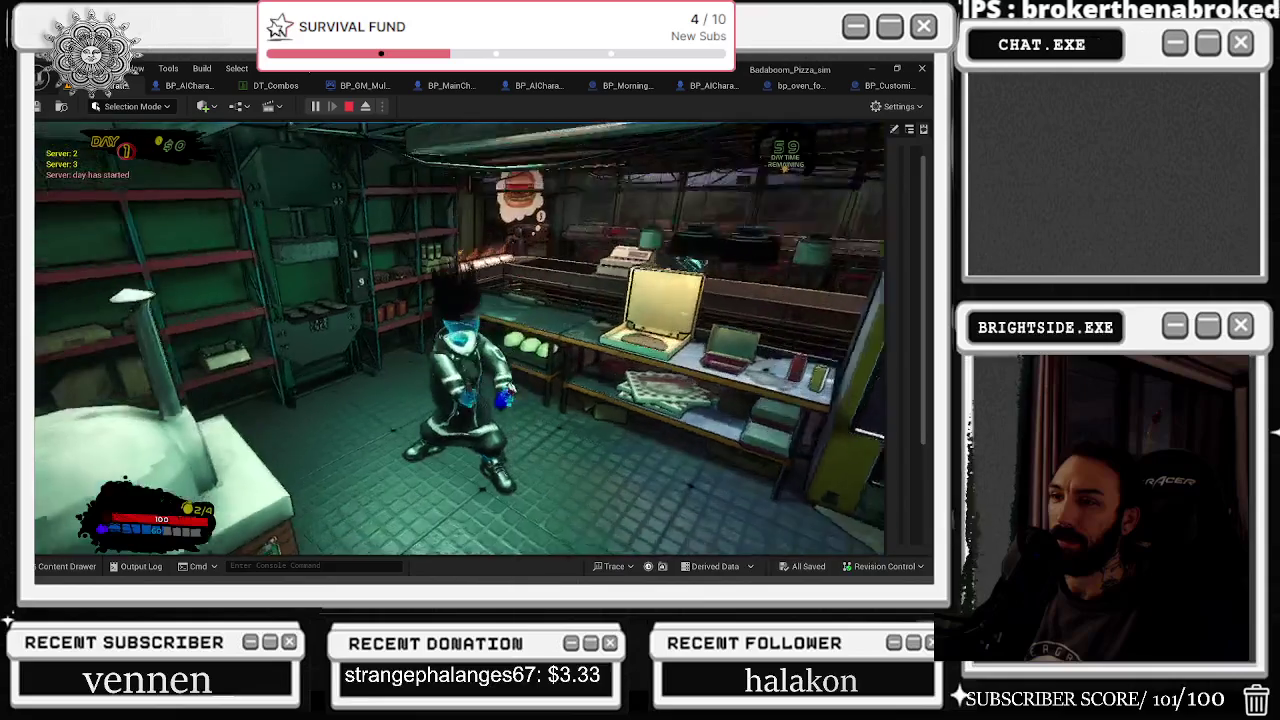
pyautogui.press('Escape')
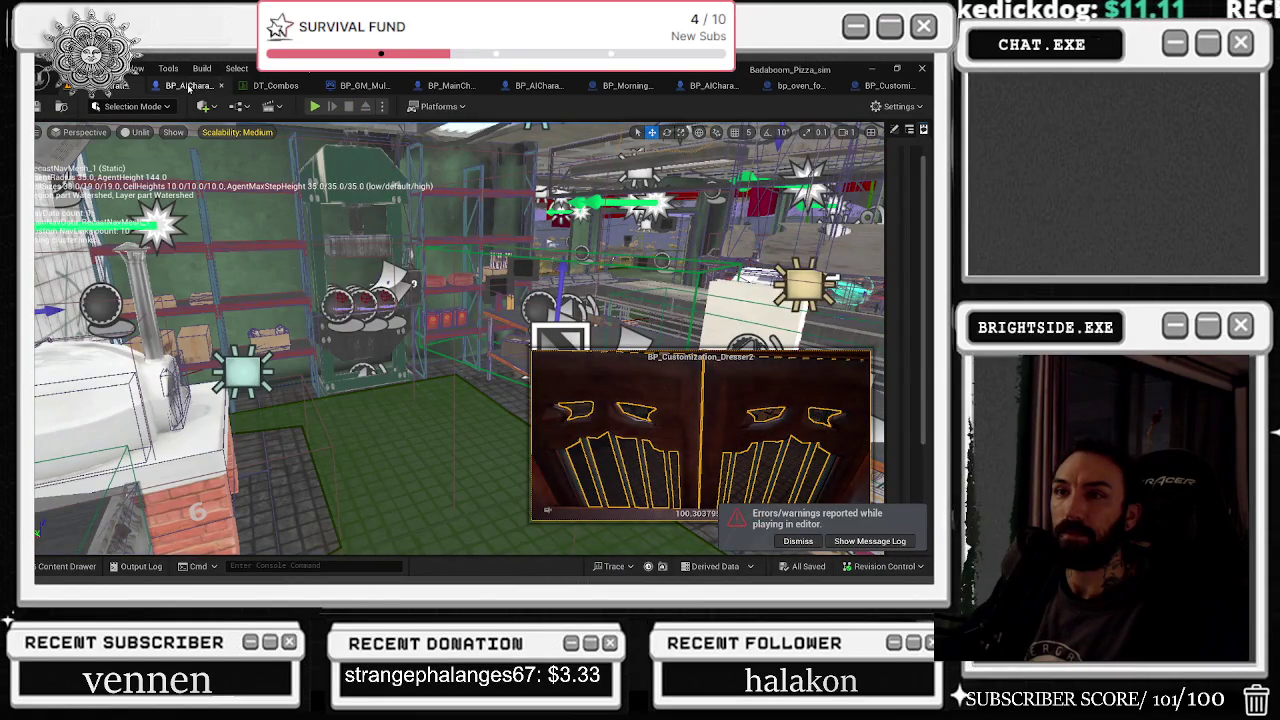
# Step: In BP_MainCharacter, make HAT MESH visible and rotate and shift the party hat onto the head
pyautogui.click(414, 86)
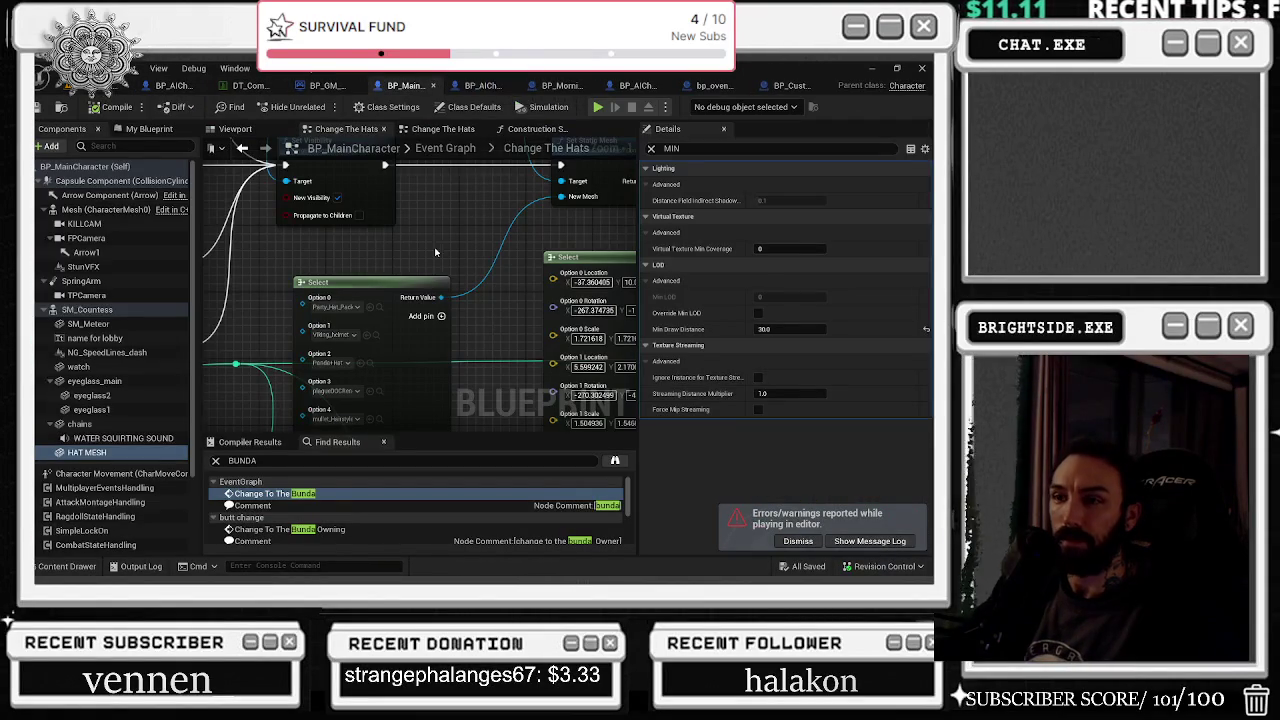
pyautogui.click(233, 129)
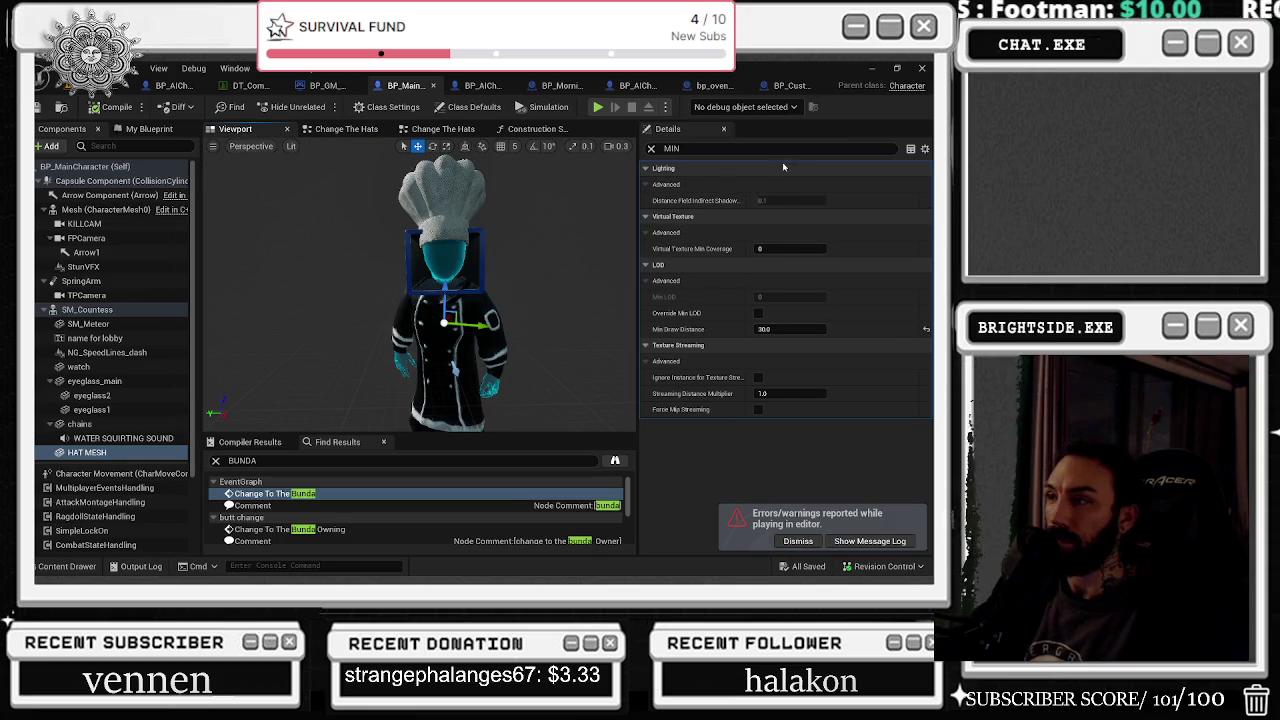
pyautogui.write('VIS')
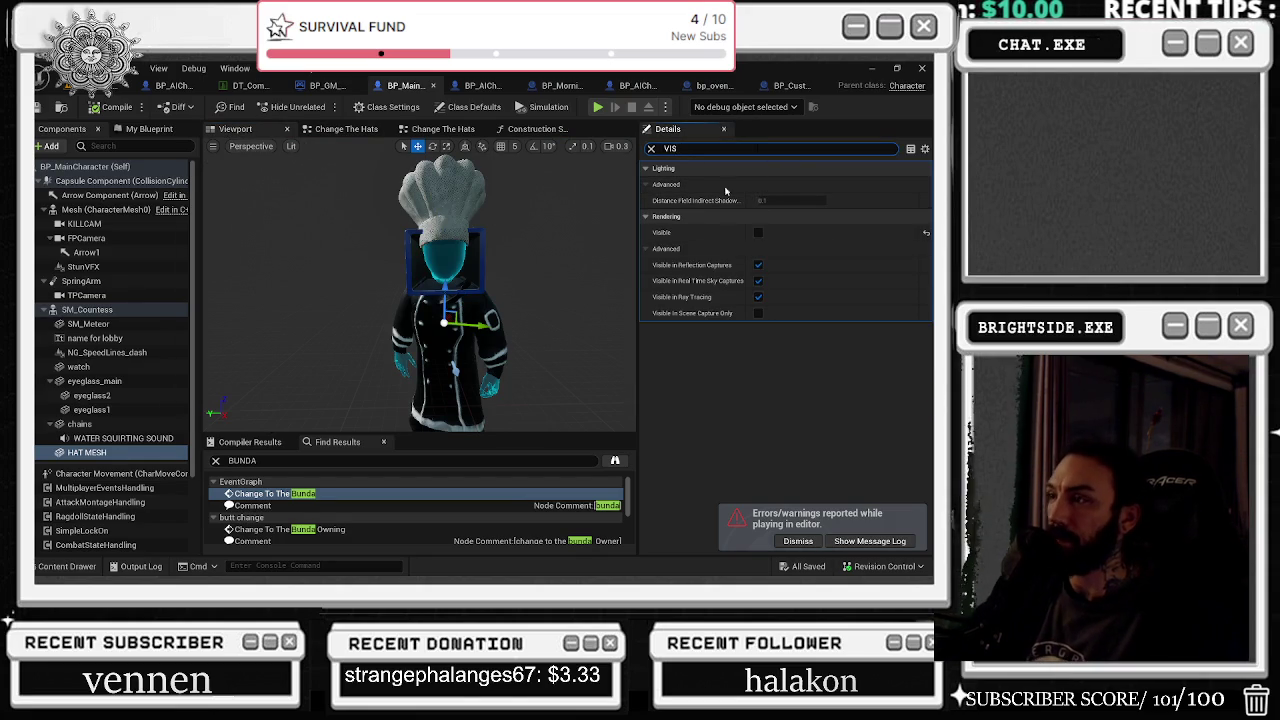
pyautogui.moveTo(599, 242); pyautogui.dragTo(555, 175)
pyautogui.press('e')
pyautogui.moveTo(498, 405)
pyautogui.mouseDown()
pyautogui.moveTo(507, 390)
pyautogui.moveTo(522, 406)
pyautogui.moveTo(513, 366)
pyautogui.moveTo(410, 372)
pyautogui.moveTo(505, 330)
pyautogui.mouseUp()
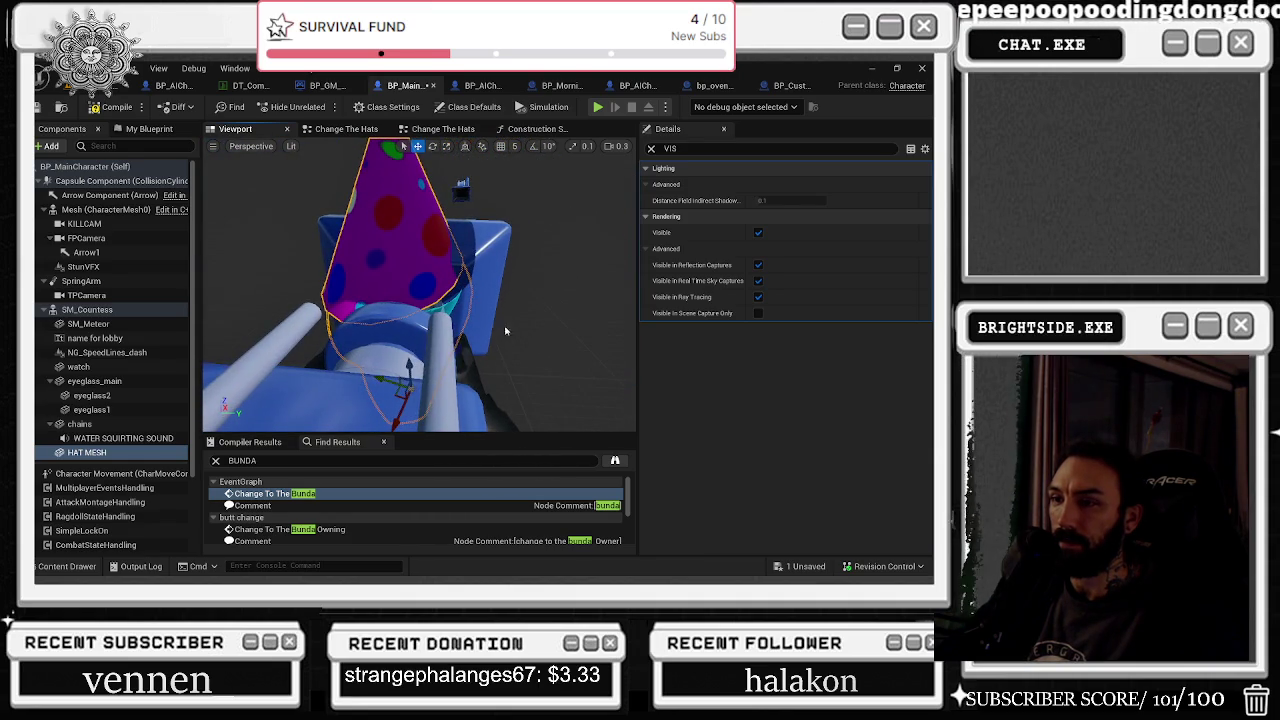
pyautogui.moveTo(386, 381)
pyautogui.mouseDown()
pyautogui.moveTo(430, 372)
pyautogui.moveTo(418, 324)
pyautogui.moveTo(432, 259)
pyautogui.mouseUp()
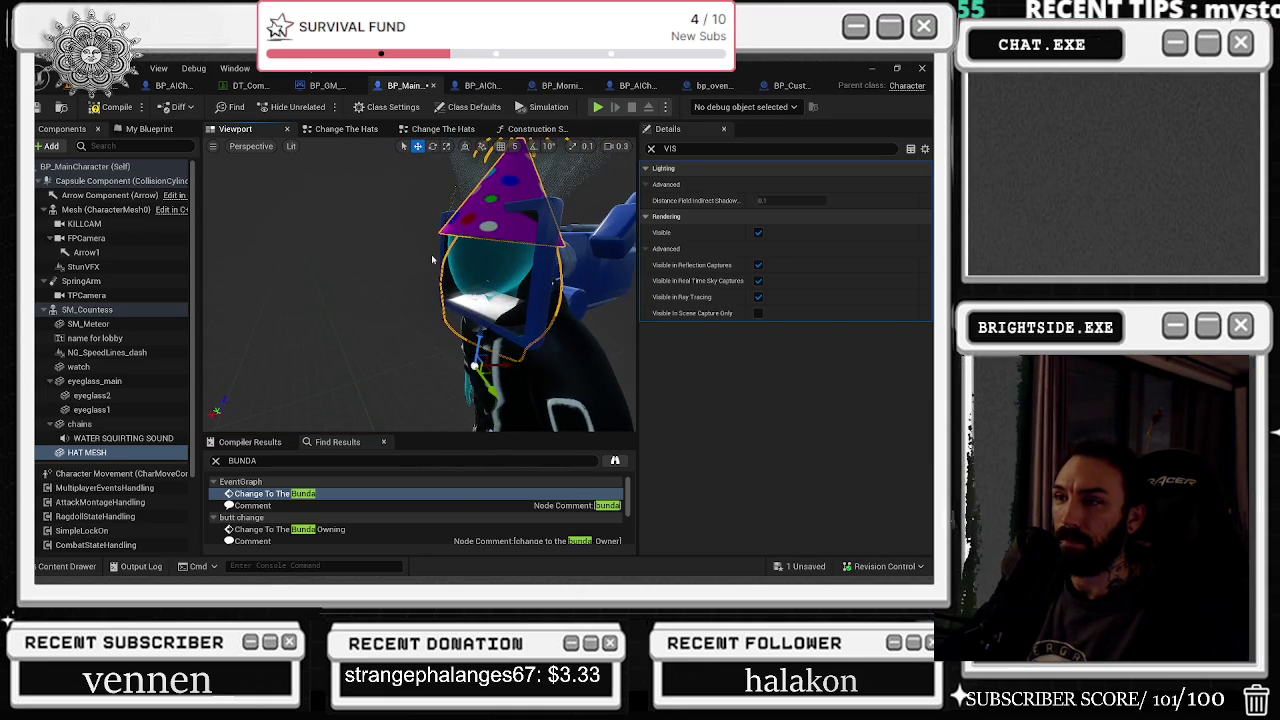
pyautogui.moveTo(474, 366)
pyautogui.mouseDown()
pyautogui.moveTo(503, 365)
pyautogui.moveTo(480, 362)
pyautogui.moveTo(500, 320)
pyautogui.moveTo(540, 300)
pyautogui.mouseUp()
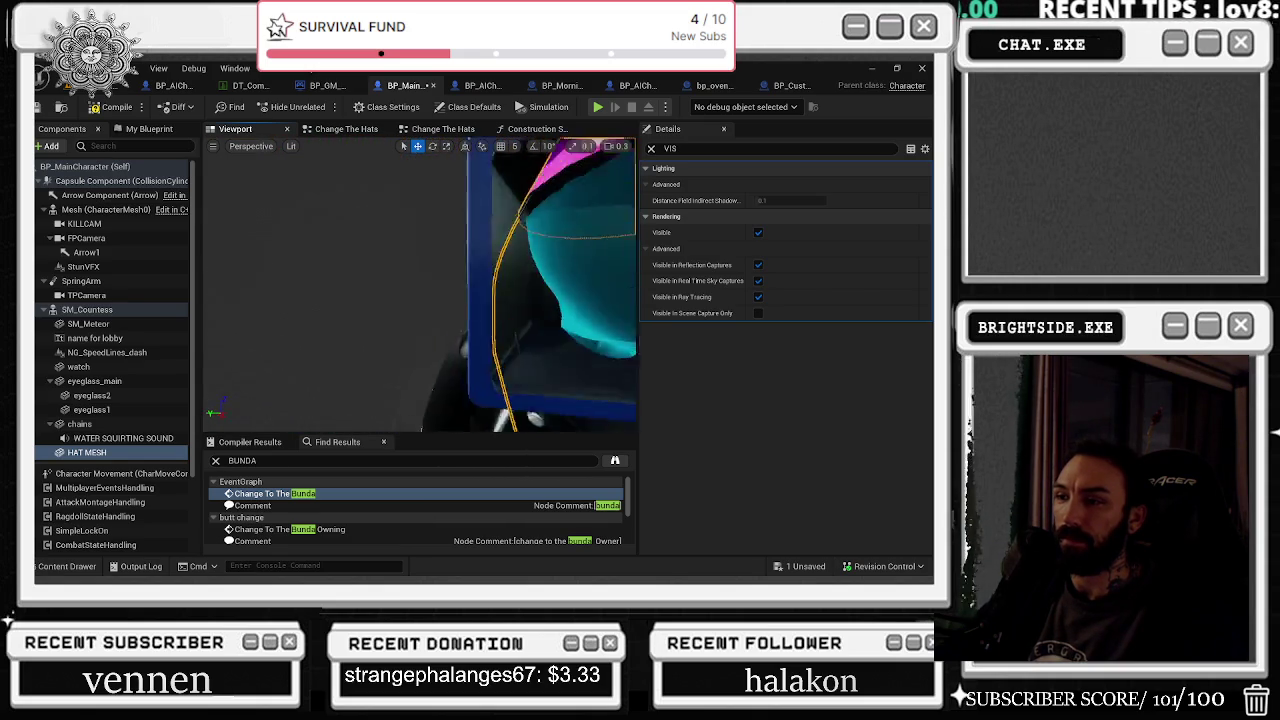
# Step: Clear the Details filter and show the Change The Hats graph
pyautogui.click(87, 309)
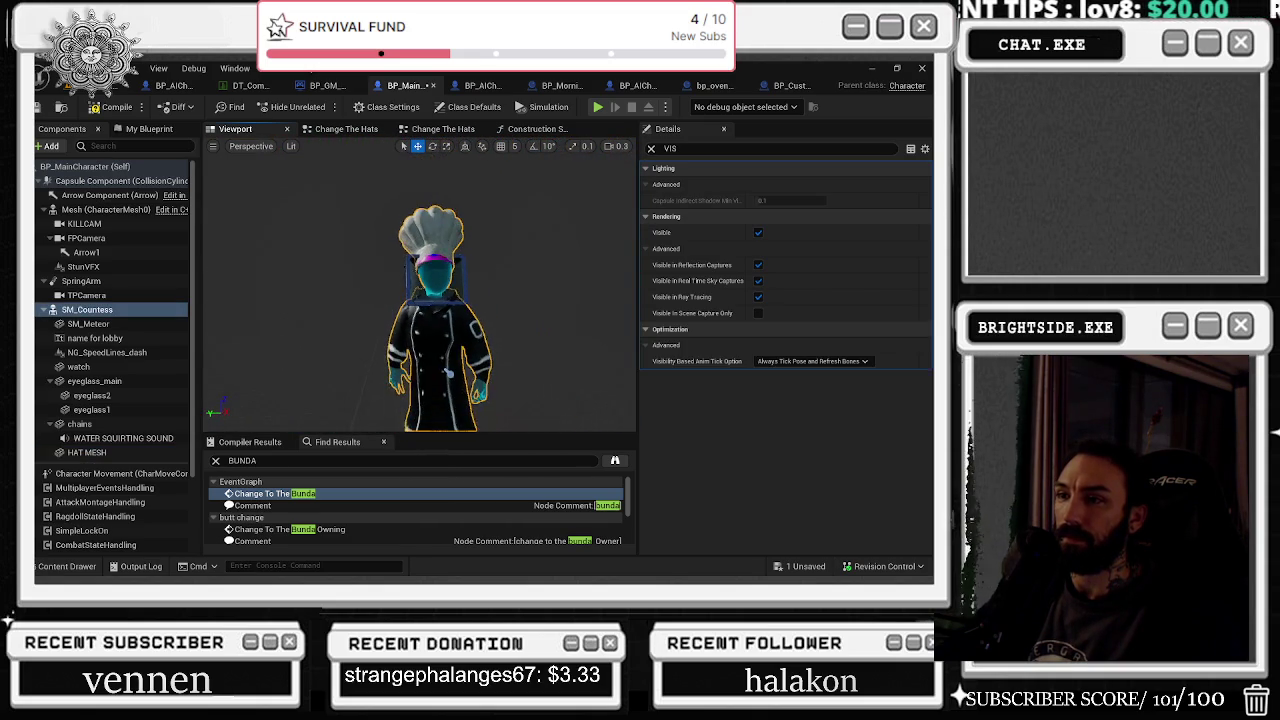
pyautogui.click(652, 149)
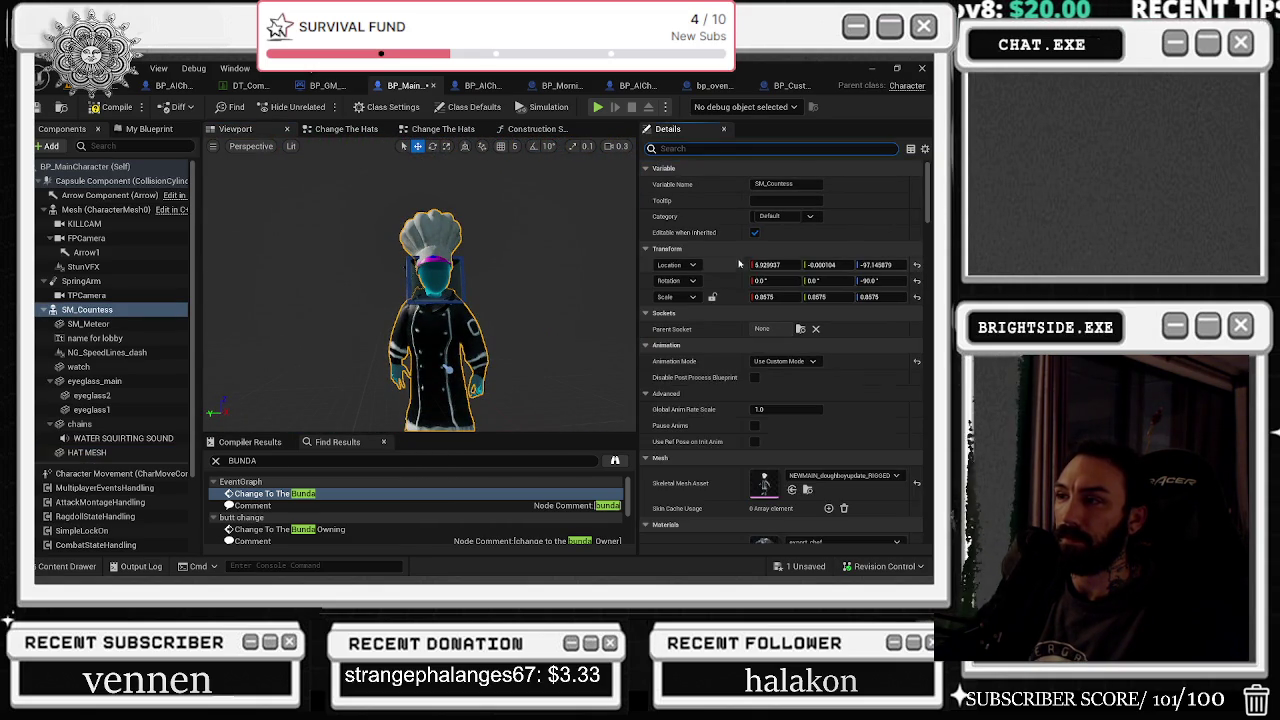
pyautogui.click(350, 129)
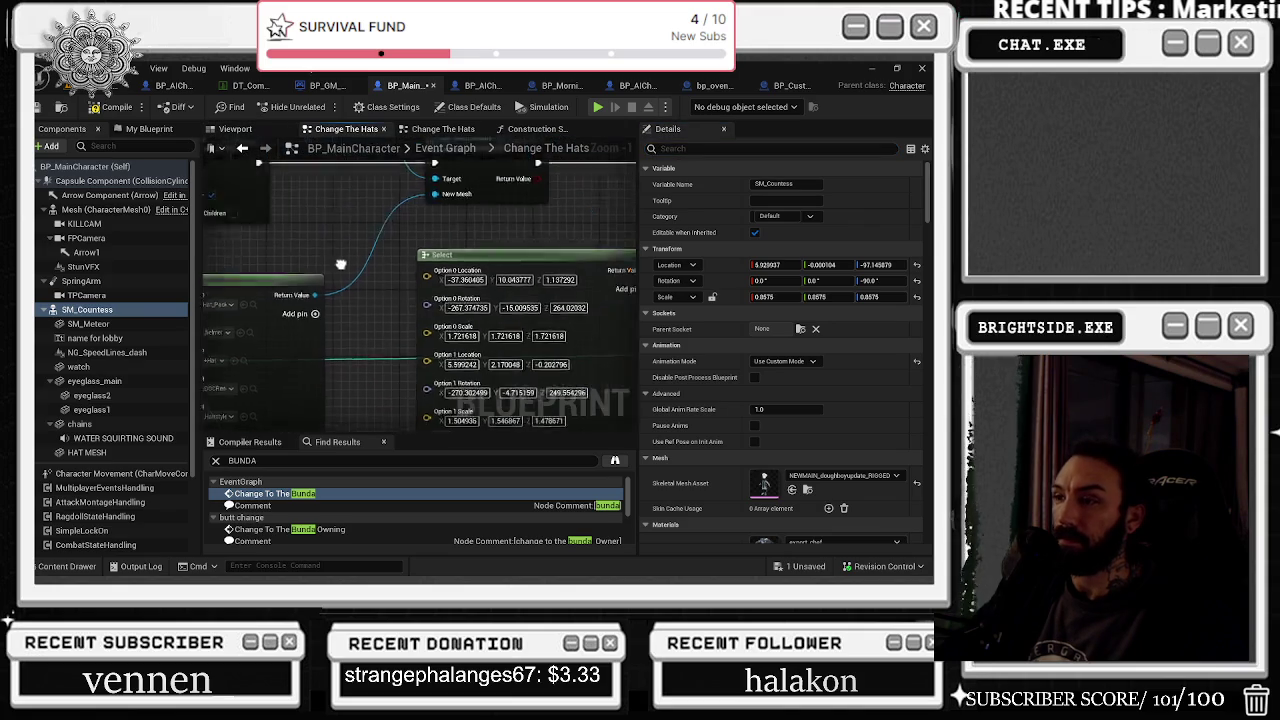
# Step: Copy HAT MESH's location X, Y and Z into the Select node's Option 0 Location
pyautogui.click(90, 453)
pyautogui.click(770, 265)
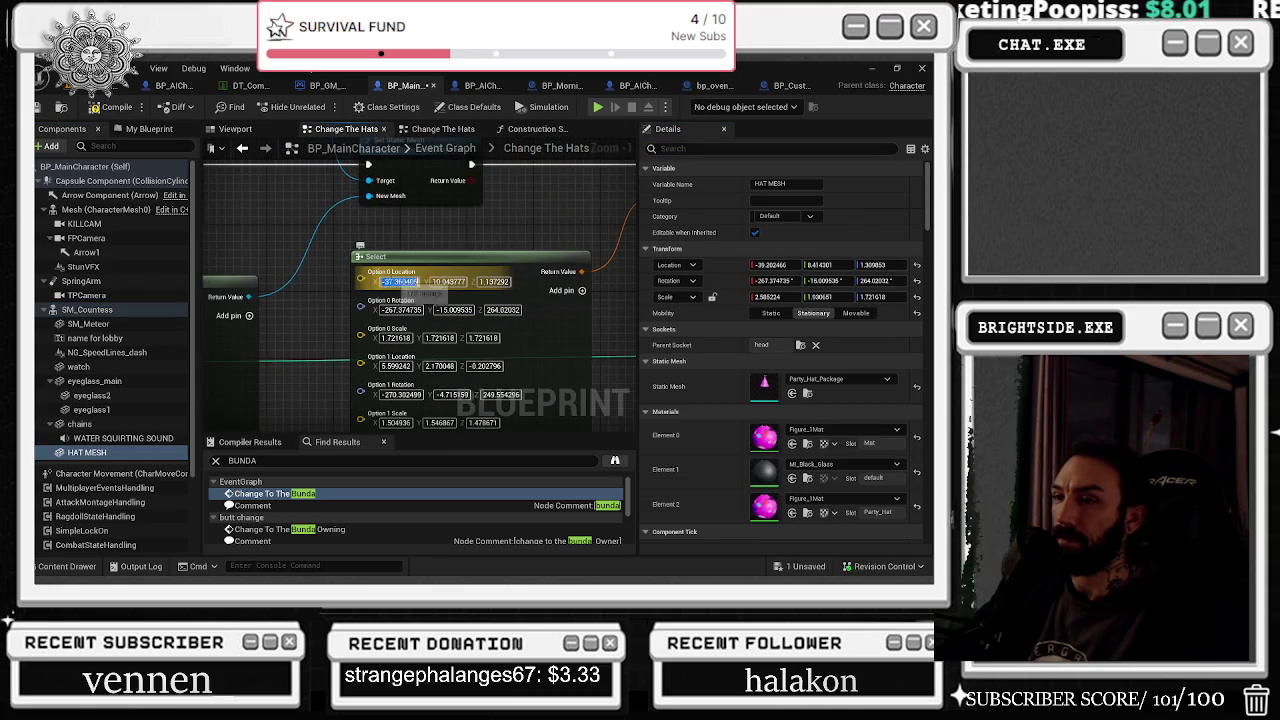
pyautogui.write('-39.202466')
pyautogui.hotkey('ctrl', 'c')
pyautogui.hotkey('ctrl', 'v')
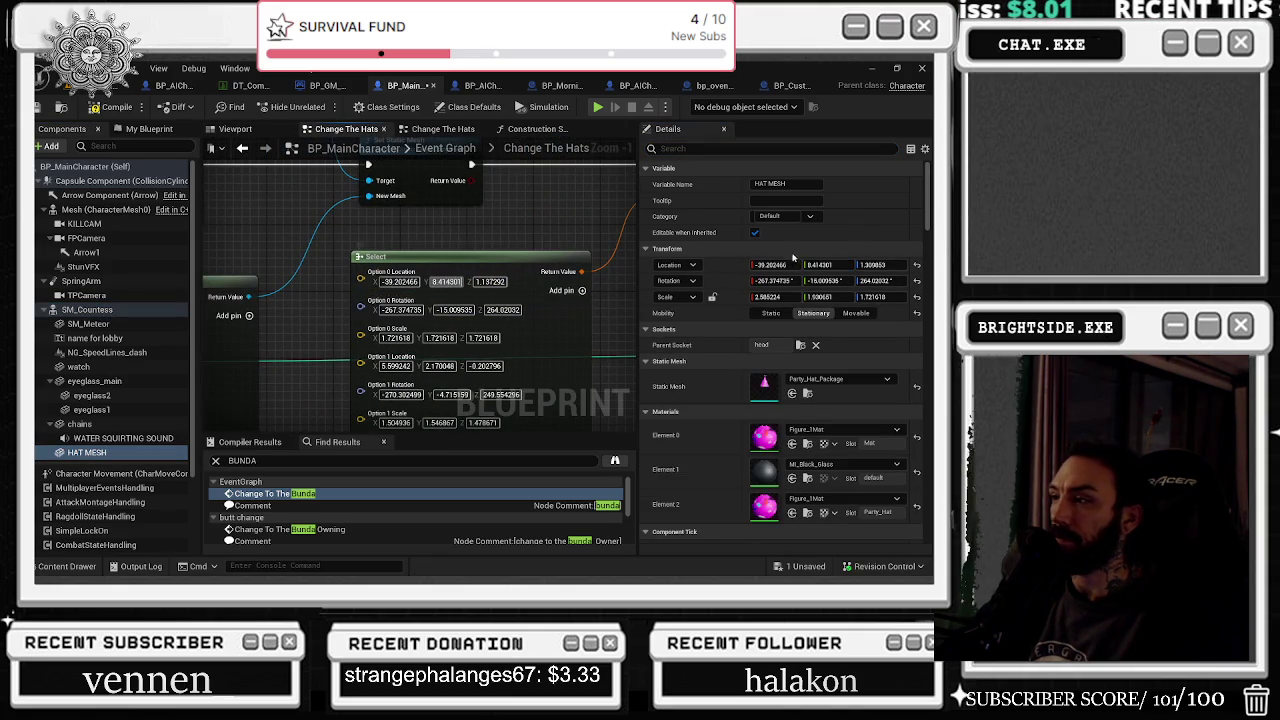
pyautogui.click(490, 281)
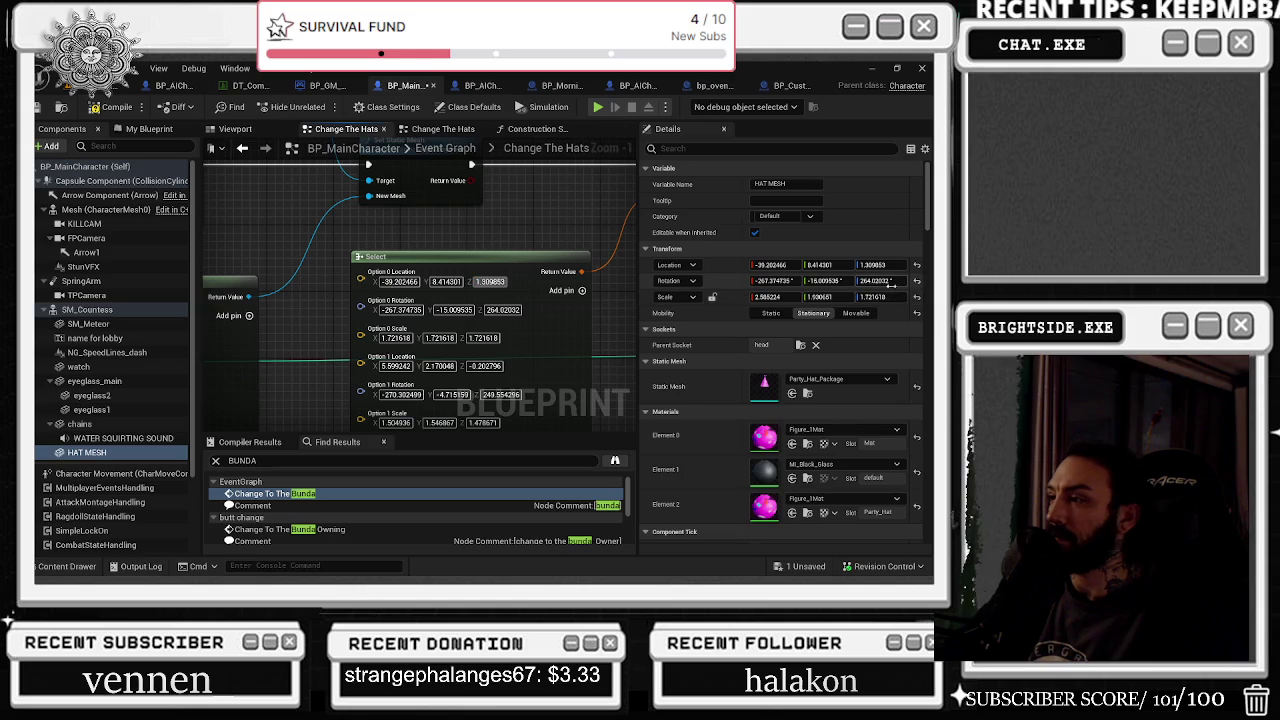
# Step: Copy rotation and scale 2.585224, 1.500651, 1.721618 into Option 0
pyautogui.click(498, 310)
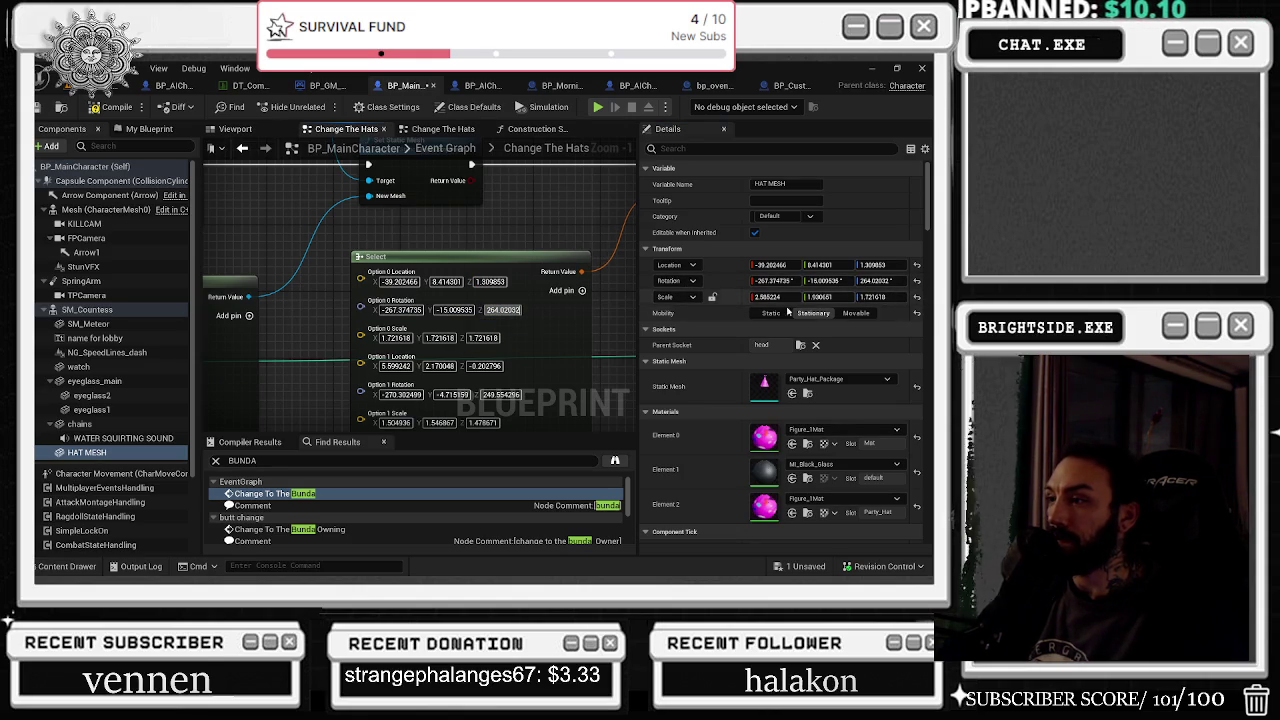
pyautogui.hotkey('ctrl', 'c')
pyautogui.click(395, 338)
pyautogui.hotkey('ctrl', 'v')
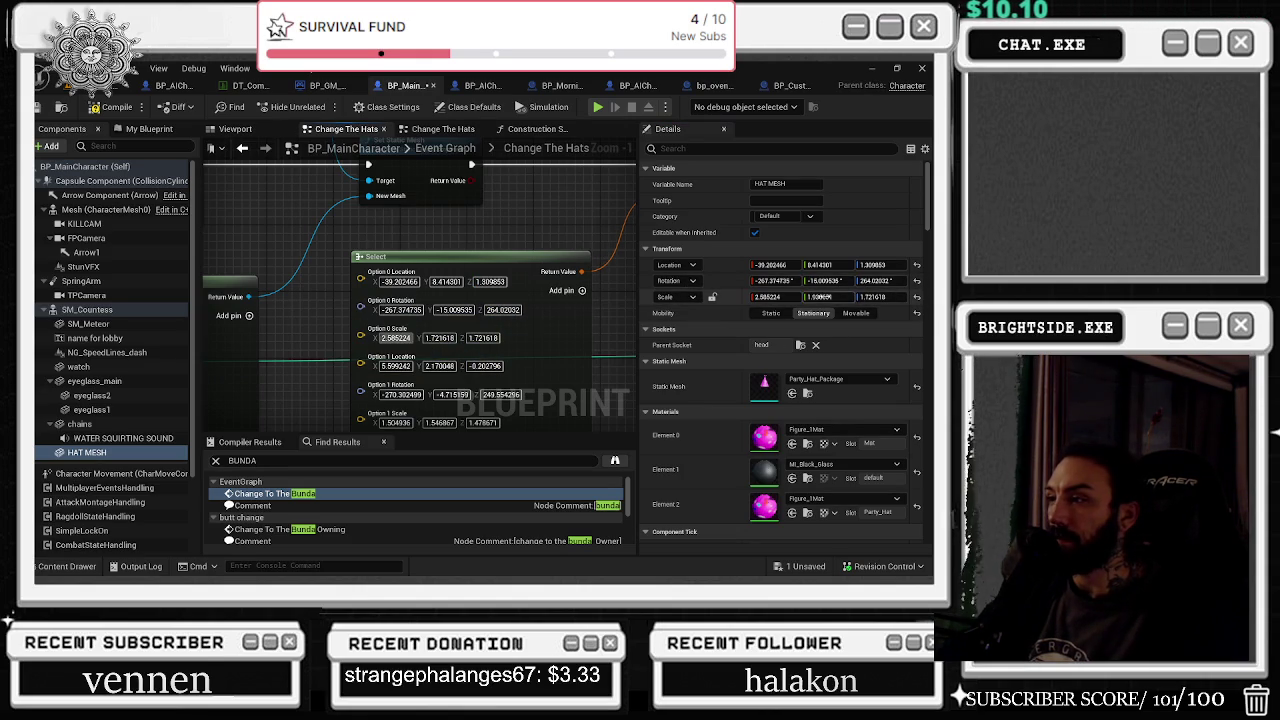
pyautogui.press('Tab')
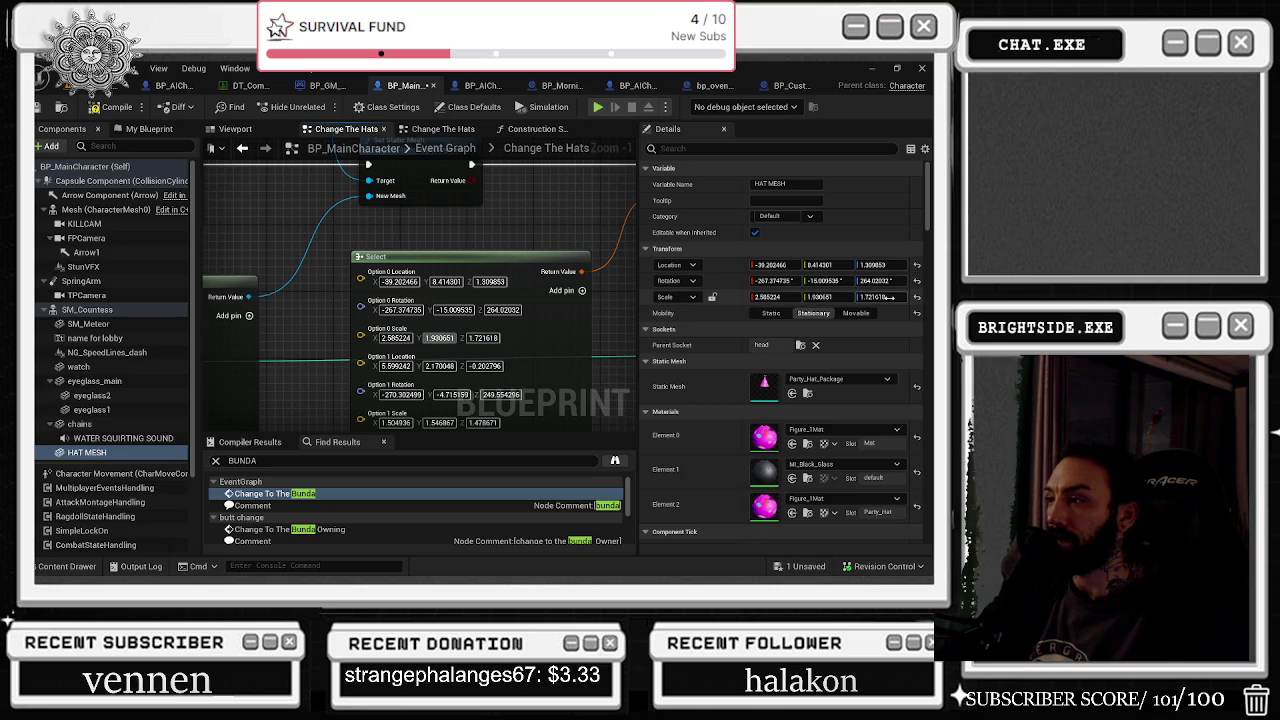
pyautogui.click(476, 210)
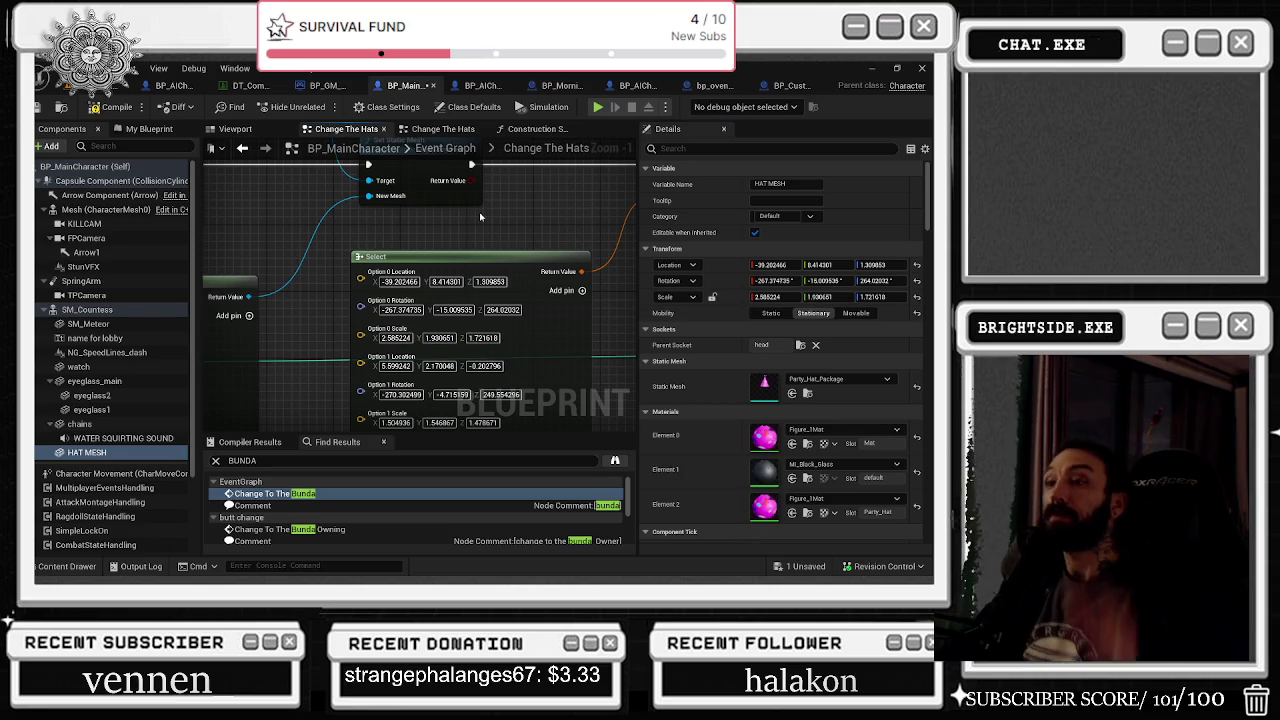
pyautogui.scroll(-3, 476, 218)
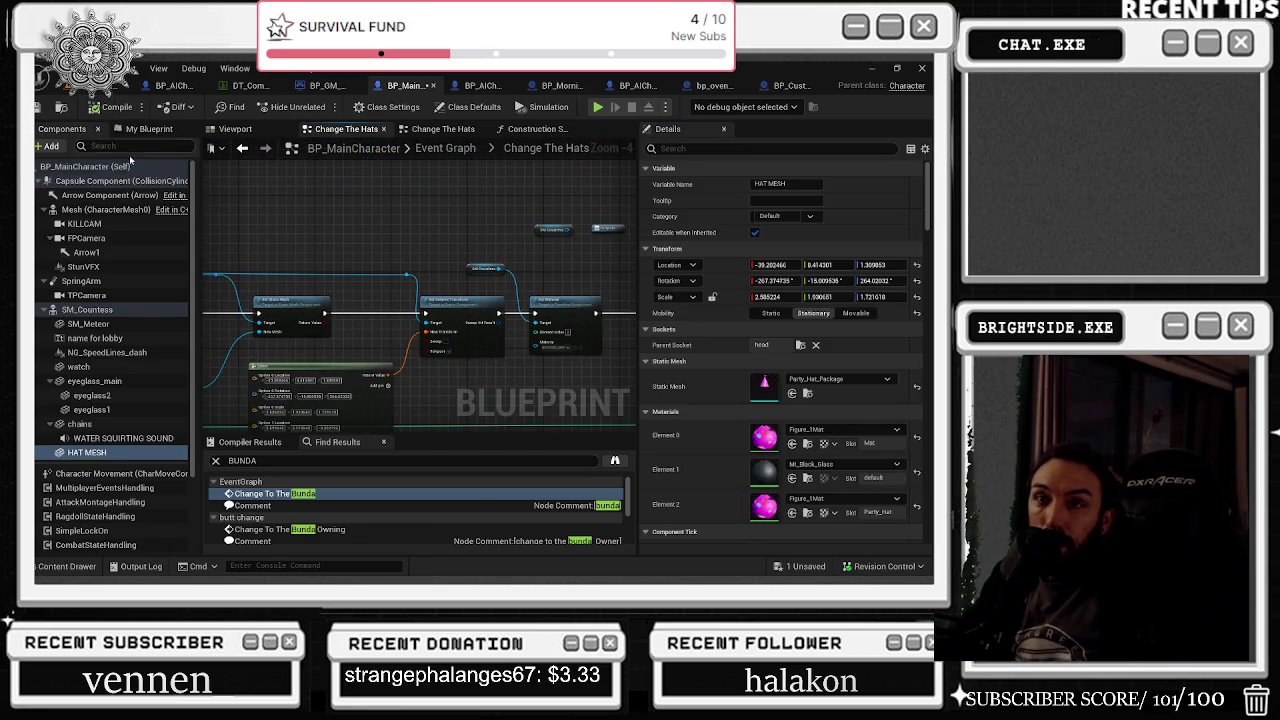
# Step: Pan the graph through the Select node's Option 0–6 transform values, checking Option 5's Scale
pyautogui.scroll(3, 535, 392)
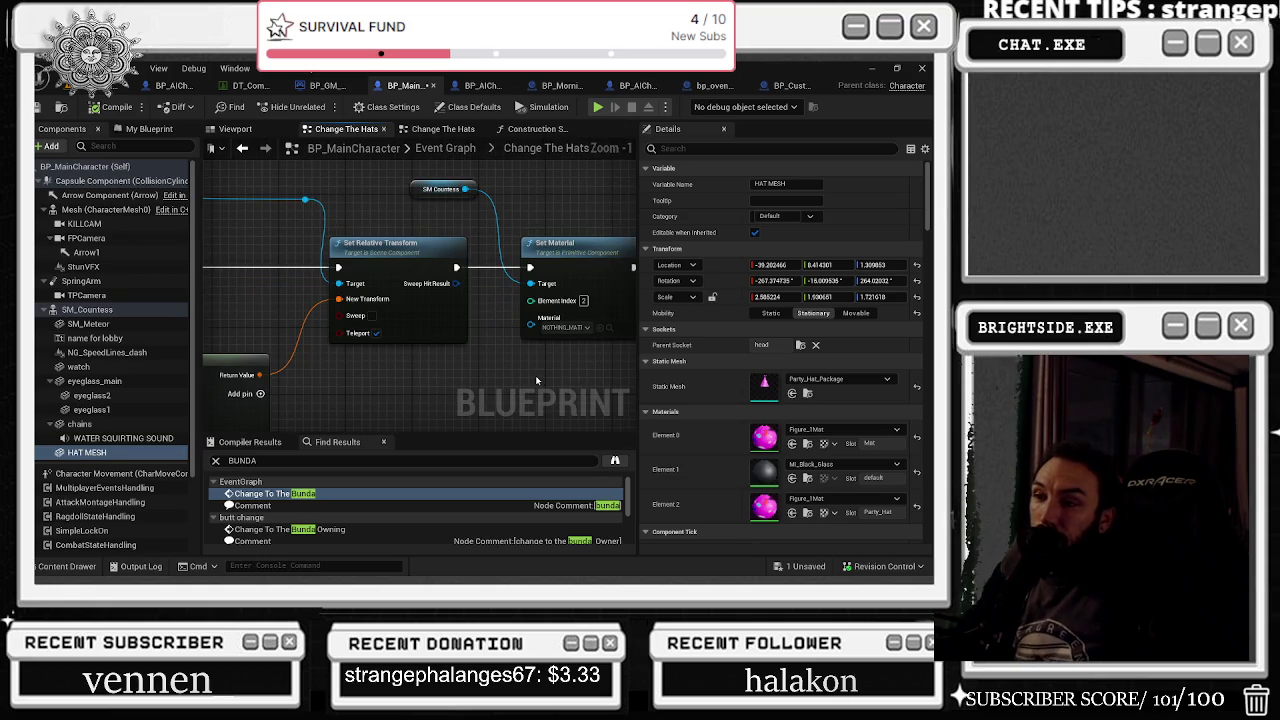
pyautogui.moveTo(535, 375)
pyautogui.mouseDown()
pyautogui.moveTo(520, 300)
pyautogui.moveTo(480, 260)
pyautogui.moveTo(432, 329)
pyautogui.mouseUp()
pyautogui.moveTo(336, 300)
pyautogui.mouseDown()
pyautogui.moveTo(471, 234)
pyautogui.moveTo(466, 271)
pyautogui.moveTo(350, 257)
pyautogui.moveTo(500, 309)
pyautogui.mouseUp()
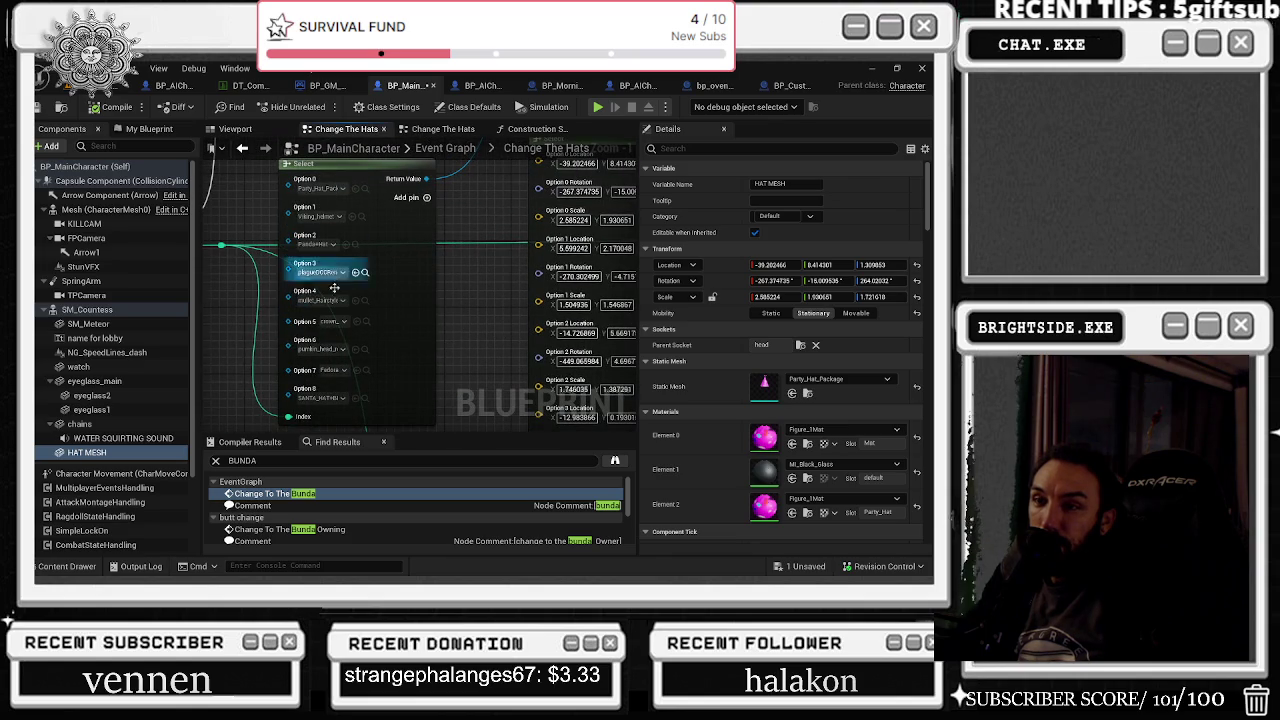
pyautogui.moveTo(330, 326)
pyautogui.mouseDown()
pyautogui.moveTo(357, 277)
pyautogui.moveTo(360, 234)
pyautogui.mouseUp()
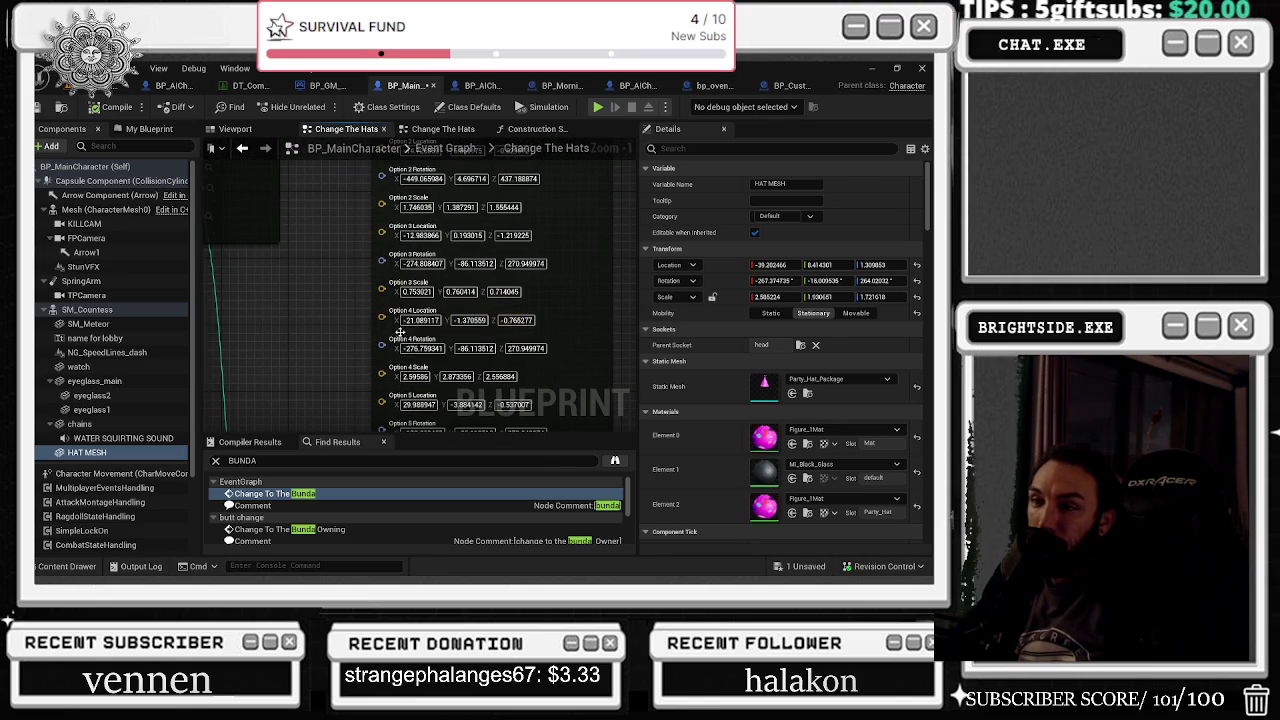
pyautogui.moveTo(367, 397)
pyautogui.mouseDown()
pyautogui.moveTo(361, 341)
pyautogui.moveTo(336, 309)
pyautogui.mouseUp()
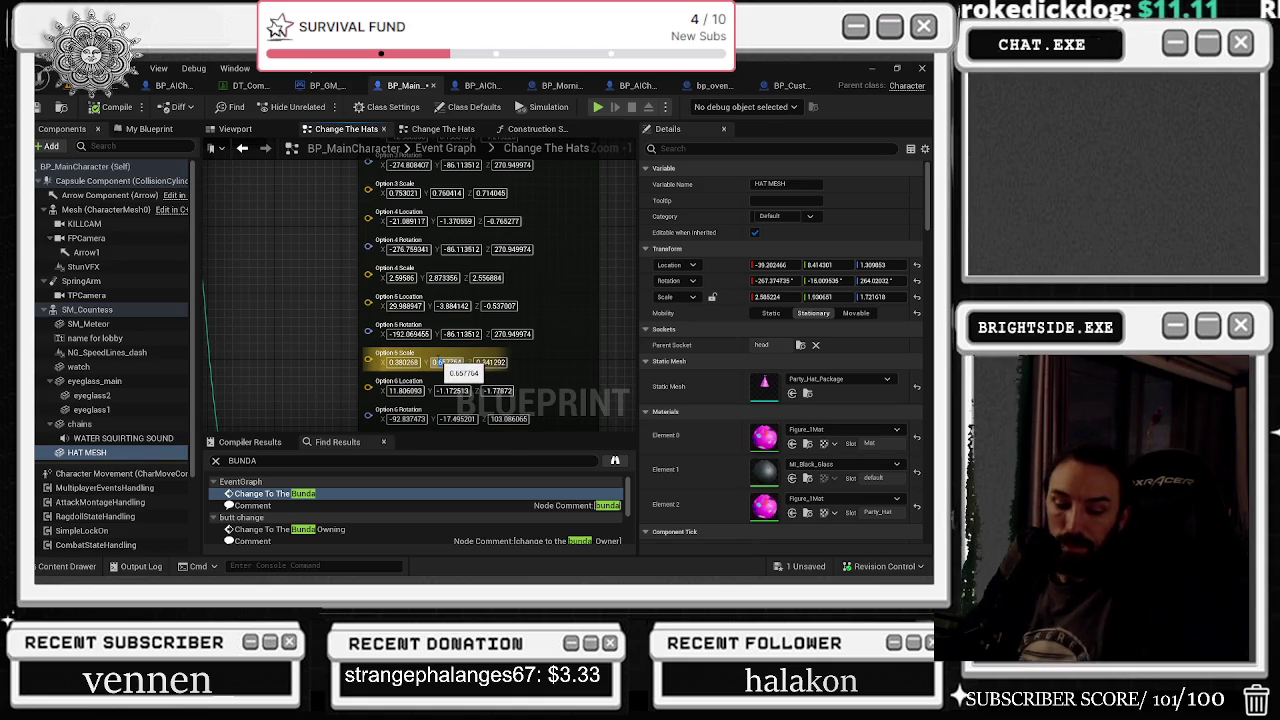
pyautogui.click(438, 362)
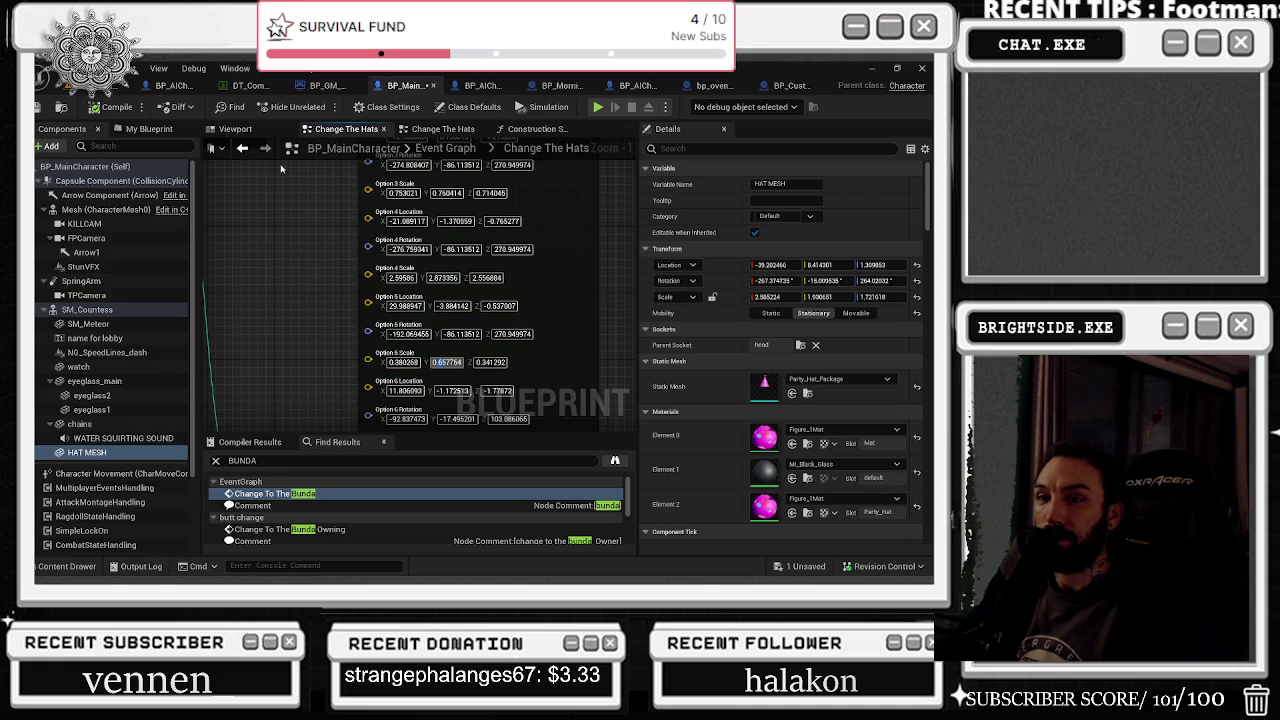
# Step: Assign the crown mesh to HAT MESH's Static Mesh and preview it on the character
pyautogui.moveTo(218, 122); pyautogui.dragTo(450, 321)
pyautogui.click(422, 243)
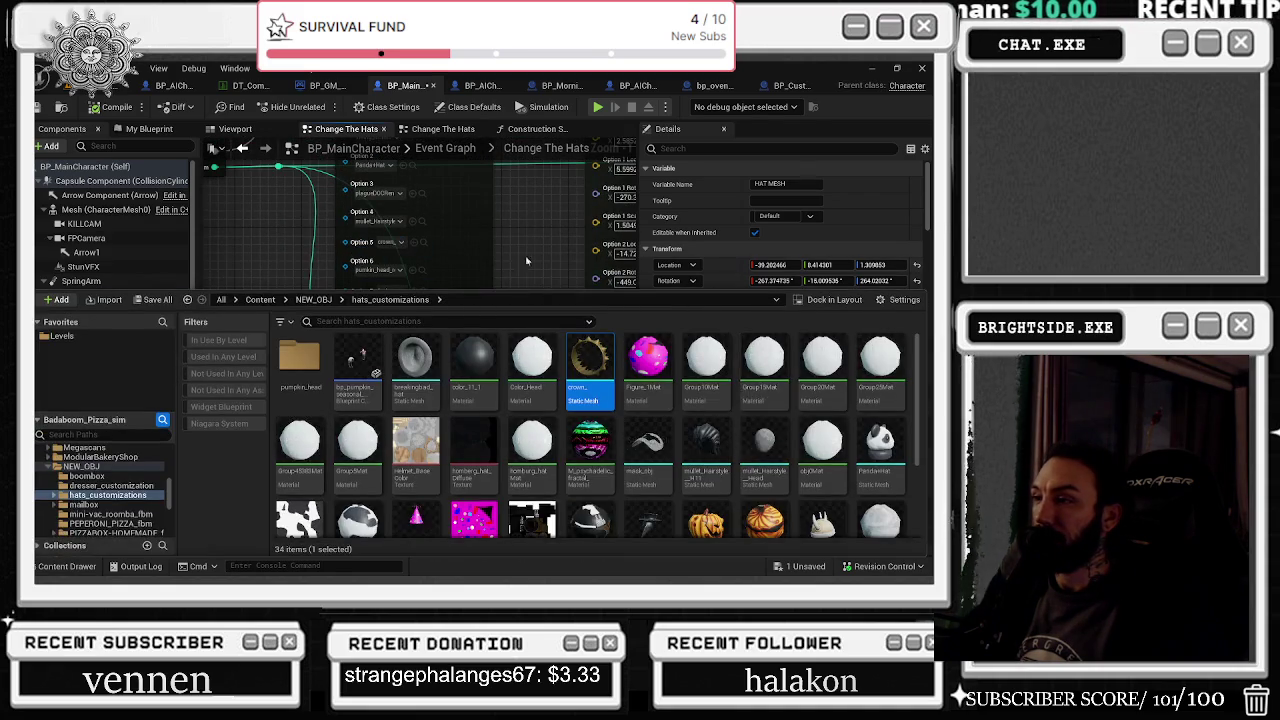
pyautogui.moveTo(430, 250); pyautogui.dragTo(383, 203)
pyautogui.click(792, 393)
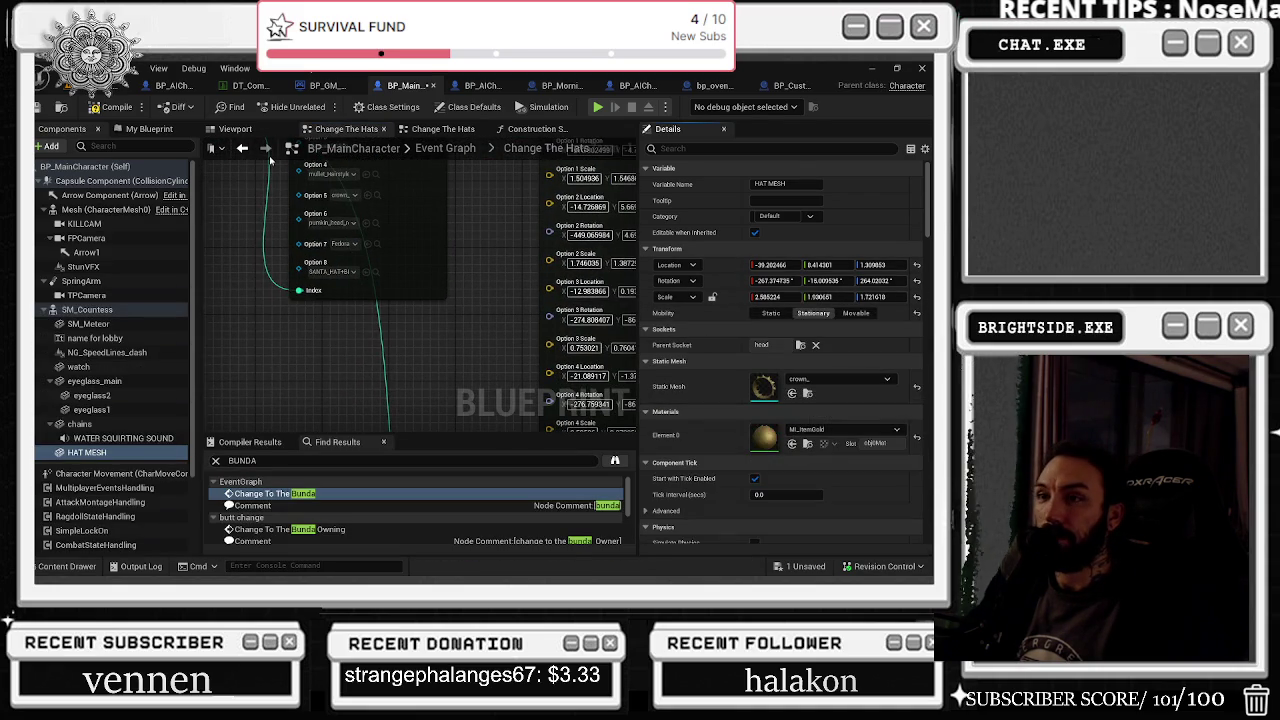
pyautogui.click(235, 128)
pyautogui.press('f')
pyautogui.moveTo(420, 290); pyautogui.dragTo(535, 290)
pyautogui.click(351, 133)
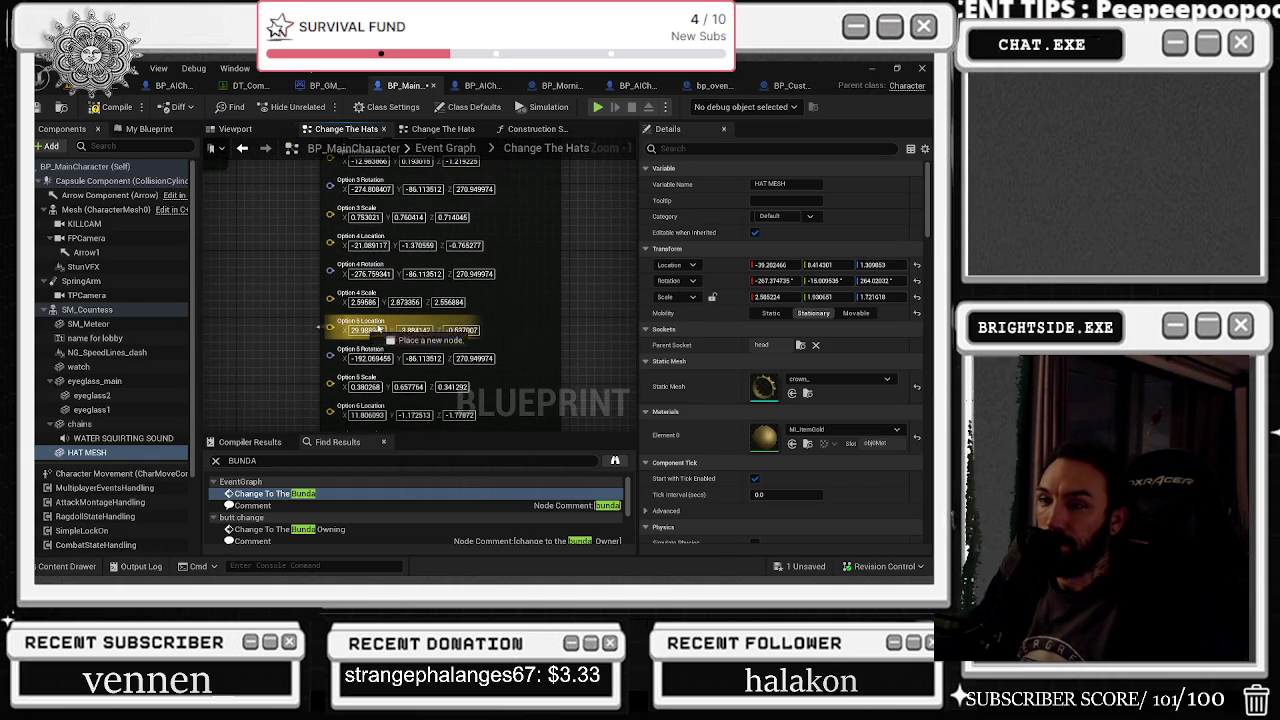
# Step: Copy Option 5's location 29.988947, -3.884142, -0.537007 into HAT MESH's Location fields
pyautogui.click(378, 330)
pyautogui.click(770, 265)
pyautogui.write('29.988947')
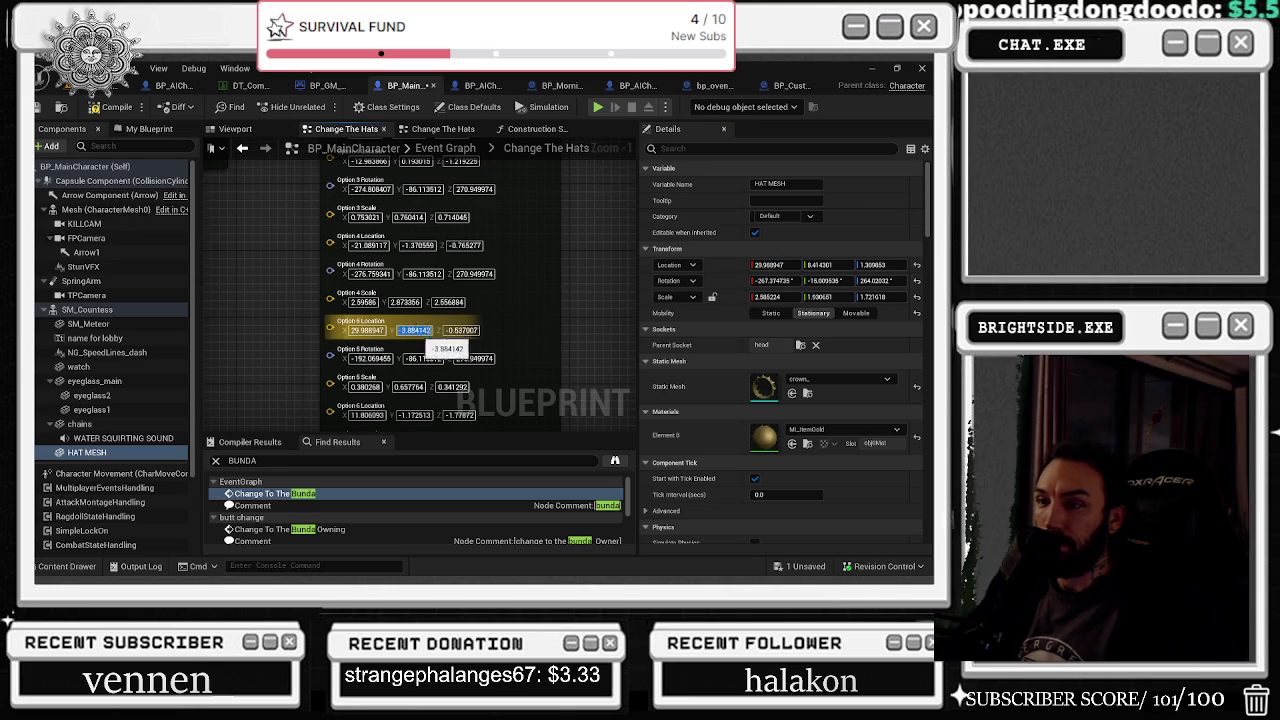
pyautogui.hotkey('ctrl', 'c')
pyautogui.click(822, 265)
pyautogui.hotkey('ctrl', 'v')
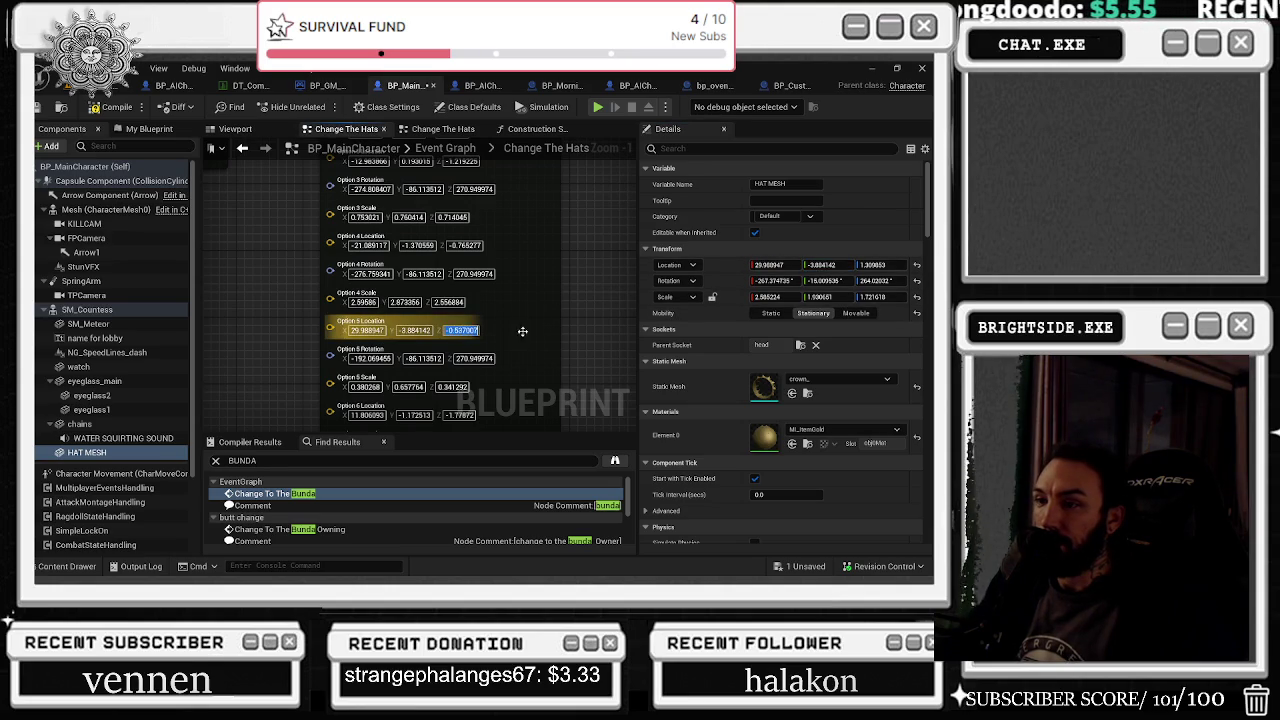
pyautogui.hotkey('ctrl', 'c')
pyautogui.click(880, 265)
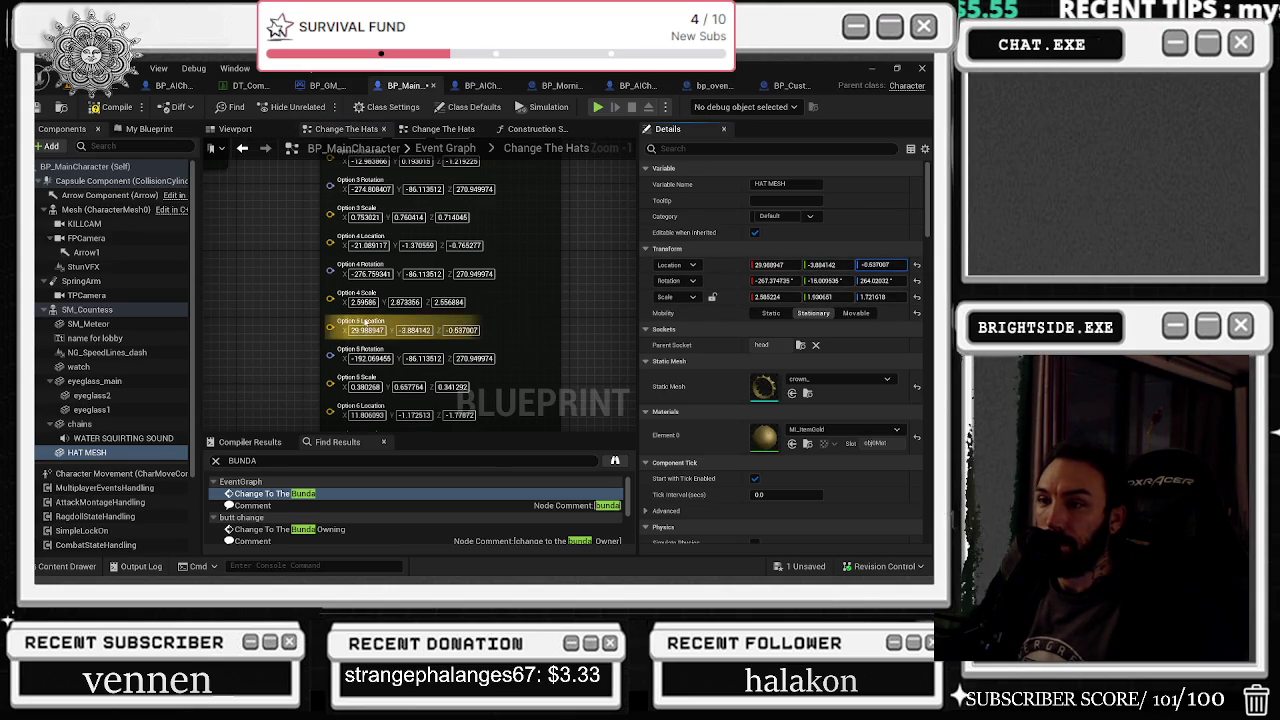
# Step: Reselect HAT MESH and transfer Option 5's rotation values into its Rotation fields
pyautogui.rightClick(366, 324)
pyautogui.click(359, 333)
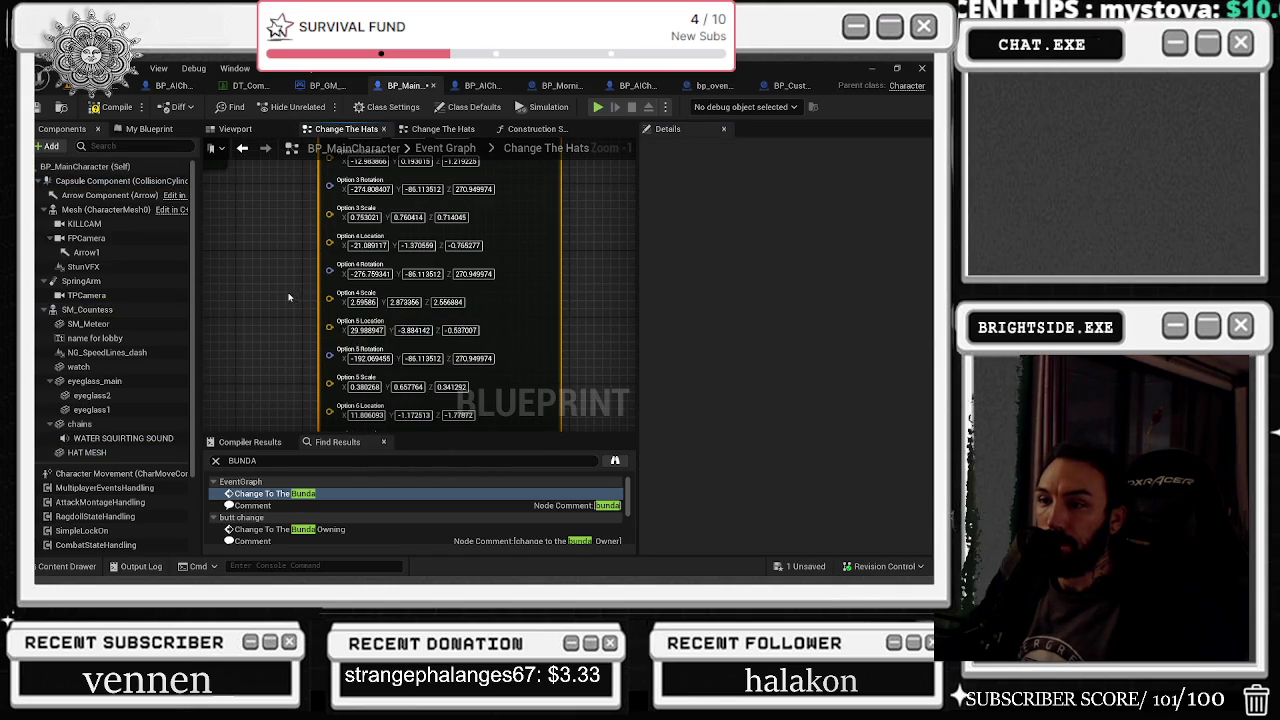
pyautogui.click(87, 452)
pyautogui.click(766, 281)
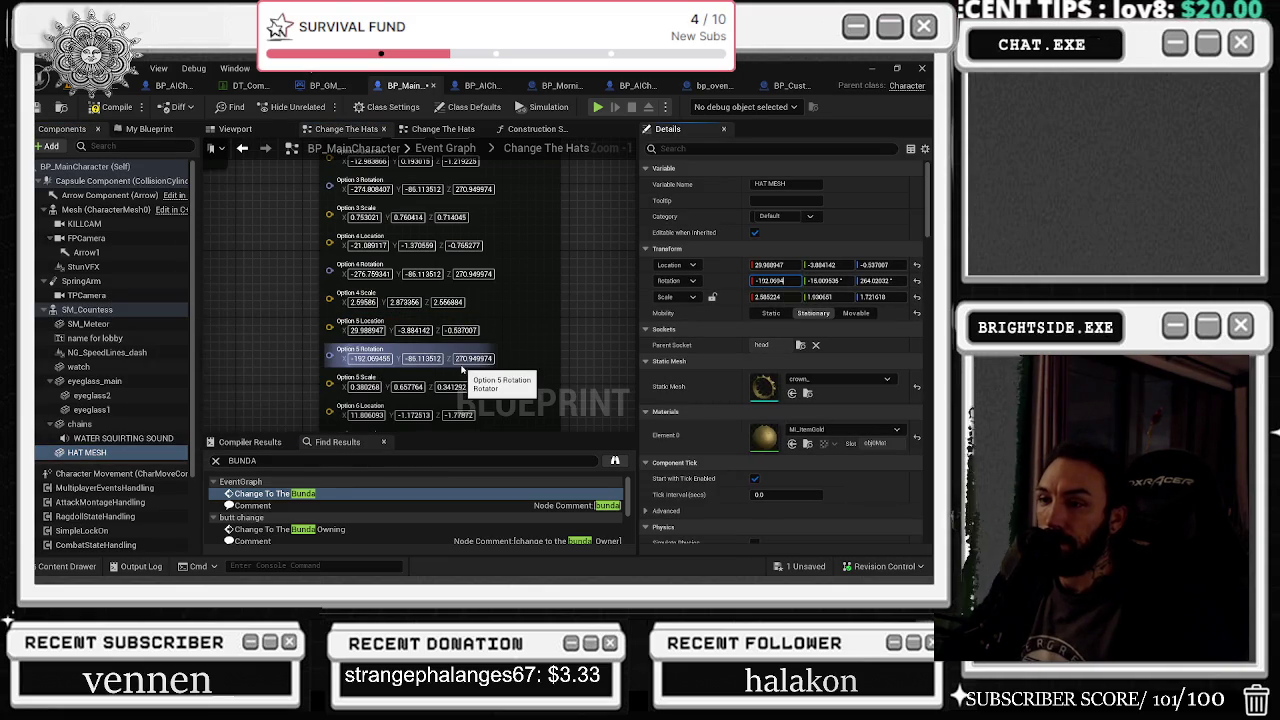
pyautogui.click(422, 358)
pyautogui.write('-86.11351')
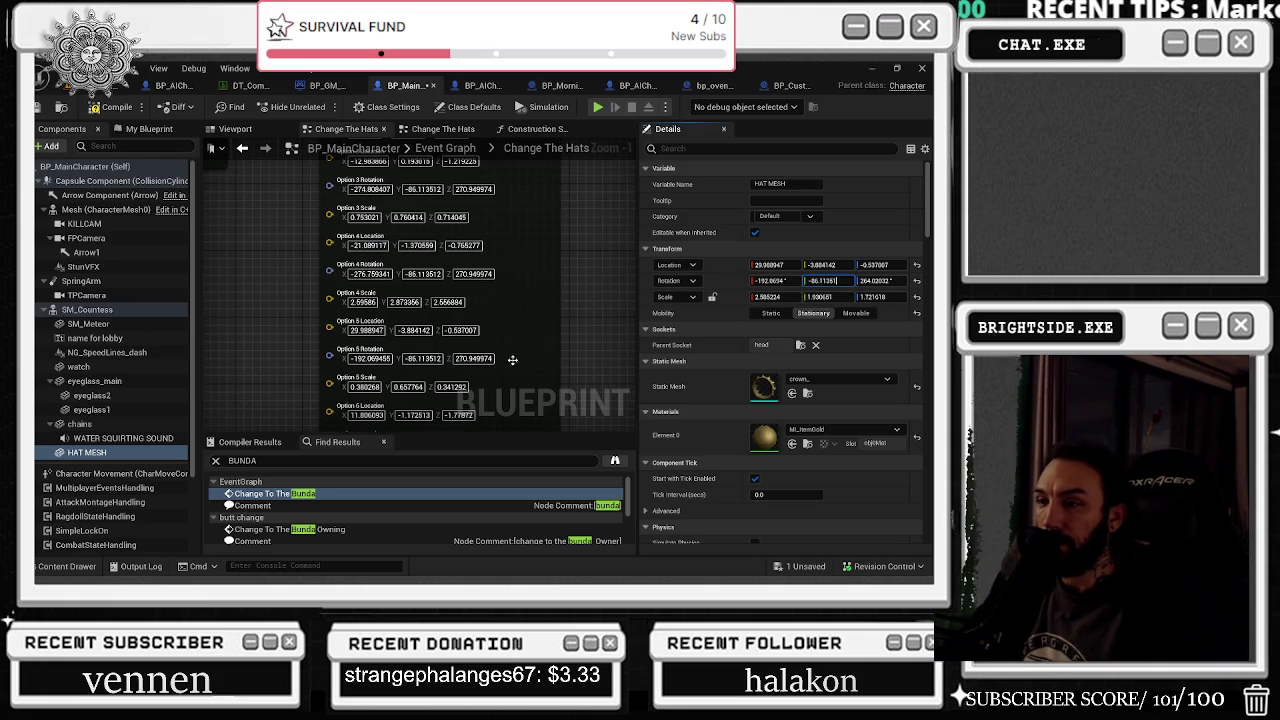
pyautogui.click(473, 358)
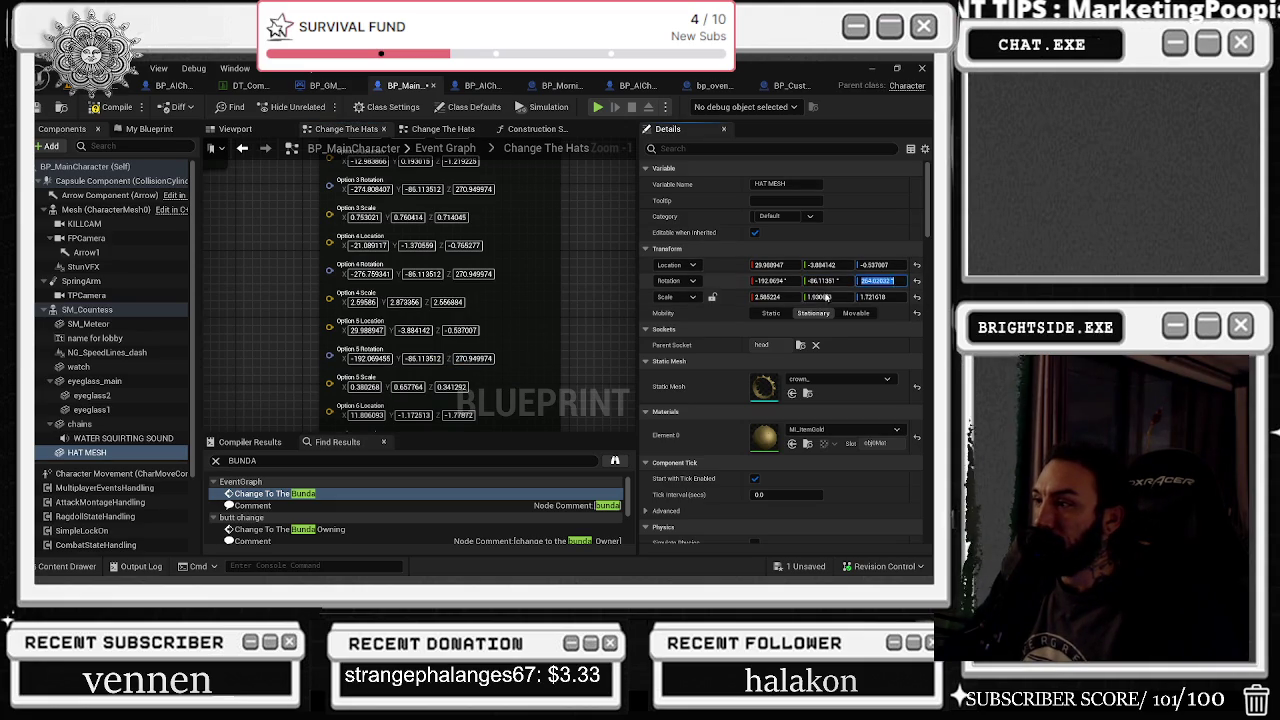
# Step: Paste Option 5's scale Z 0.341292 and Y 0.657764 into HAT MESH, then copy X
pyautogui.click(450, 387)
pyautogui.click(888, 296)
pyautogui.hotkey('ctrl', 'v')
pyautogui.click(408, 387)
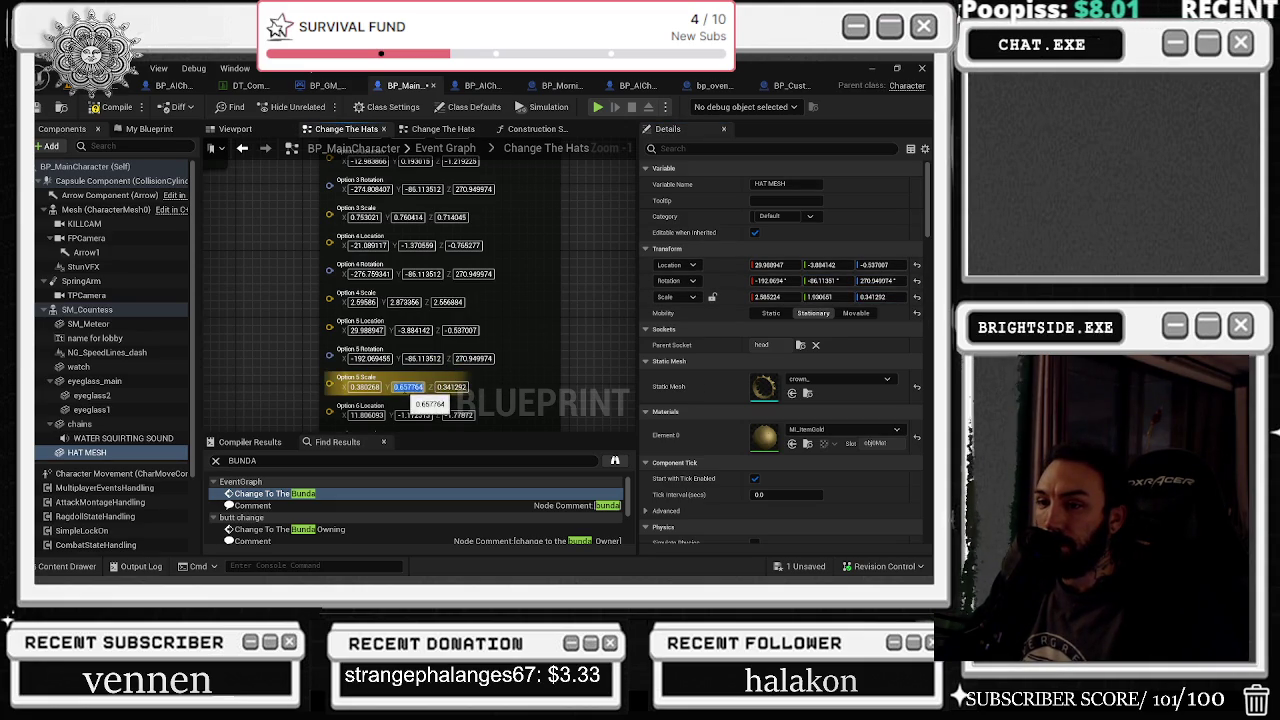
pyautogui.click(820, 296)
pyautogui.hotkey('ctrl', 'v')
pyautogui.click(365, 387)
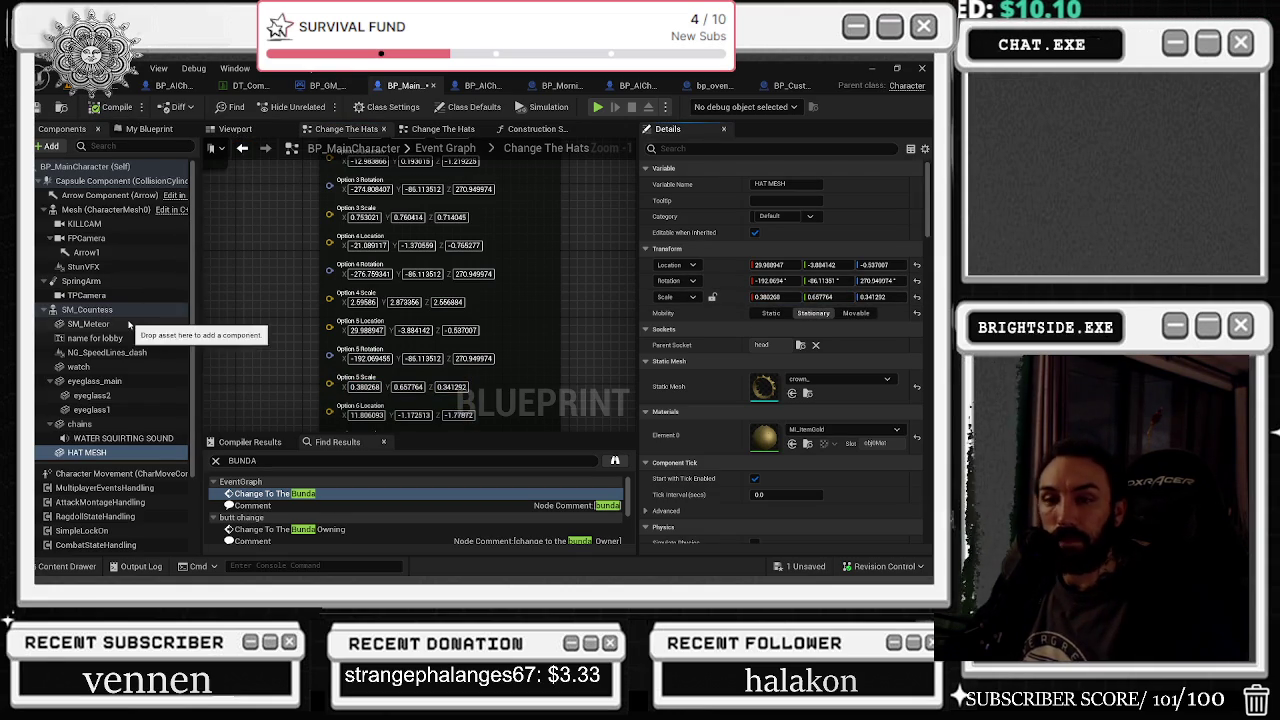
# Step: Make SM_Meteor Stationary and change the watch component's Mobility
pyautogui.click(88, 323)
pyautogui.click(813, 313)
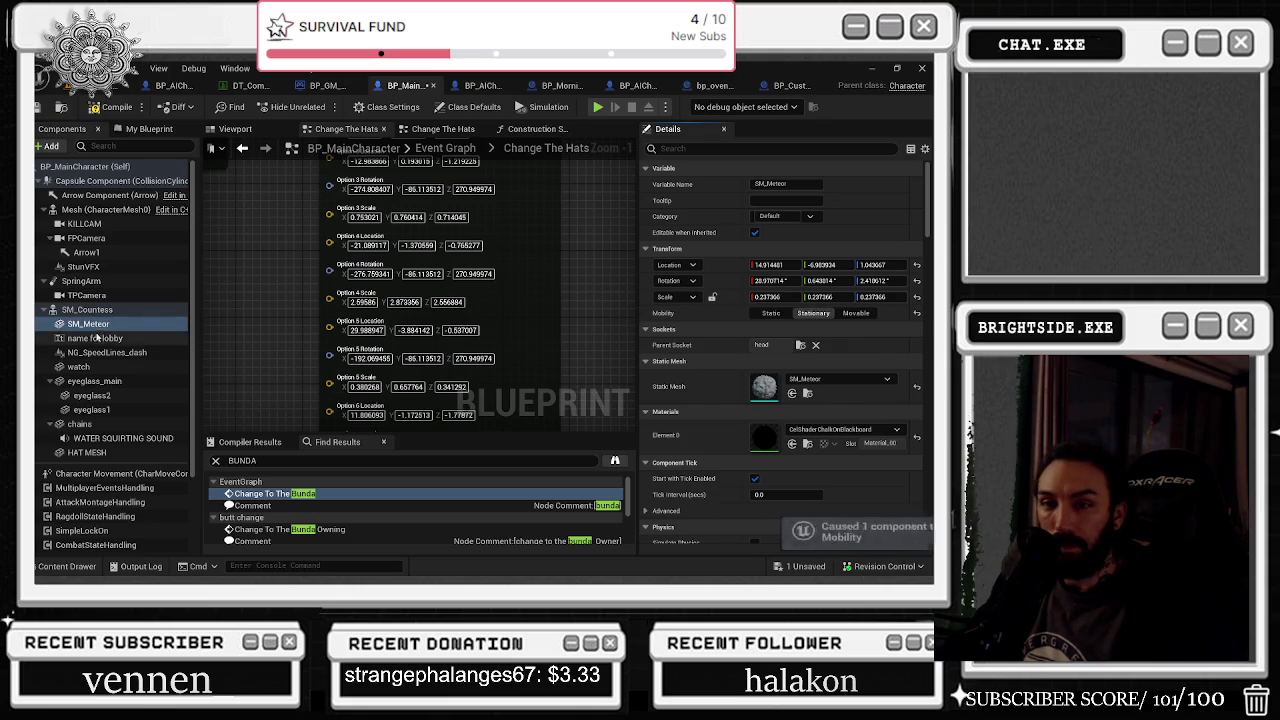
pyautogui.click(115, 340)
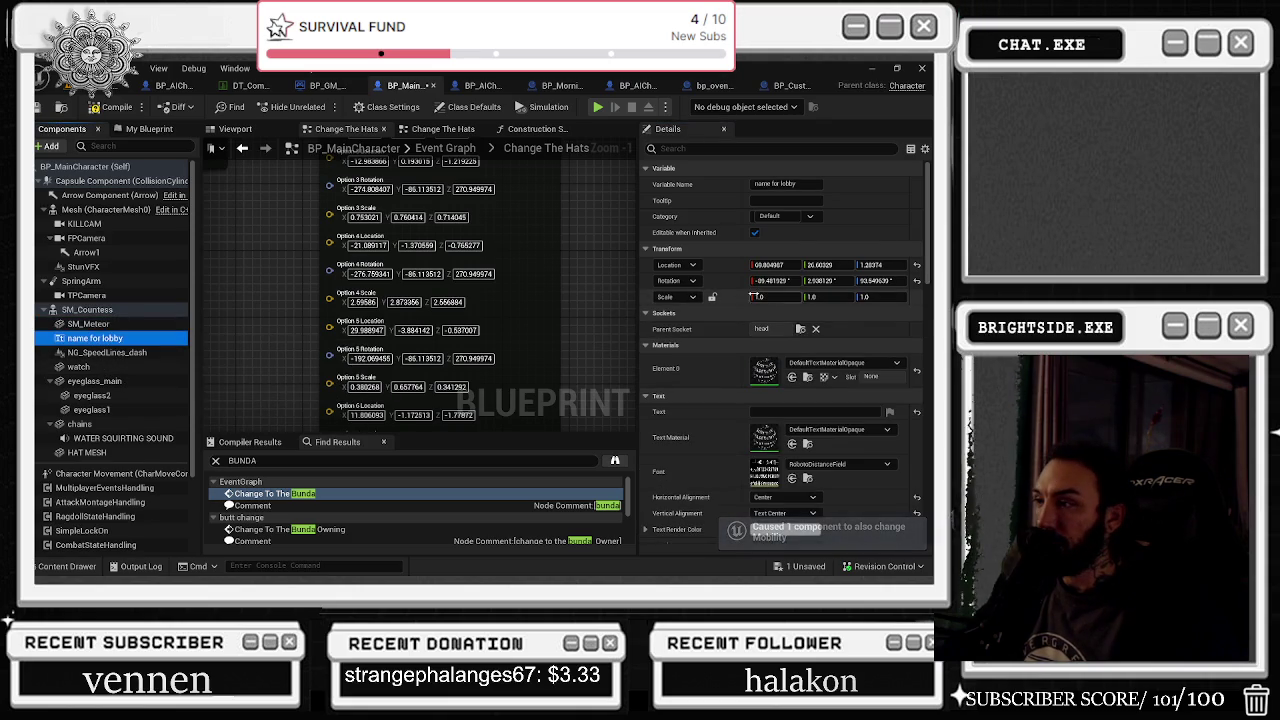
pyautogui.click(125, 353)
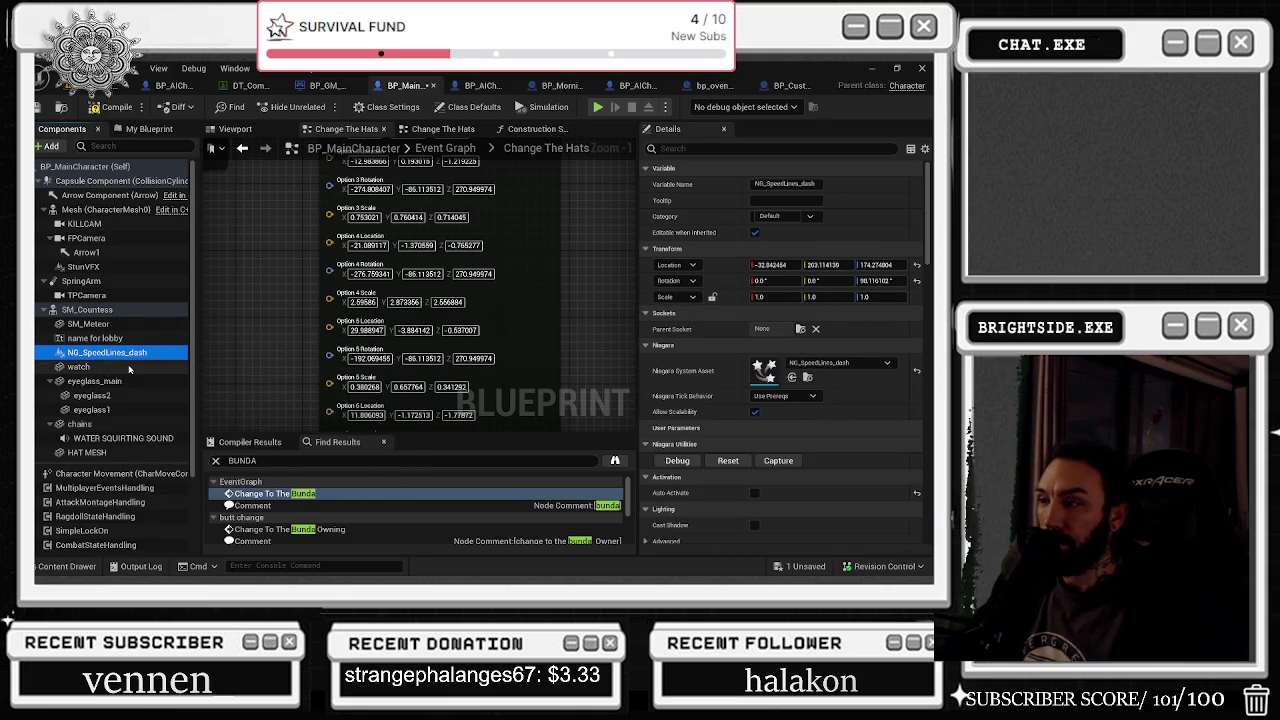
pyautogui.click(128, 368)
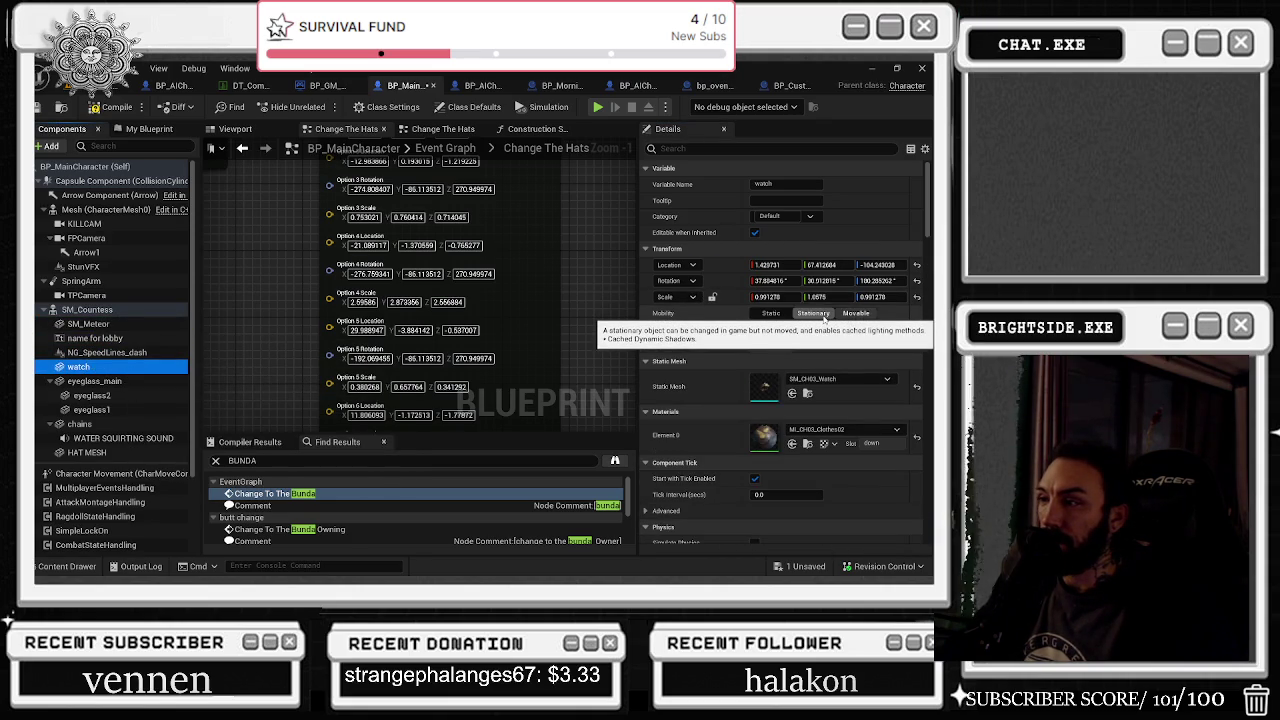
pyautogui.click(856, 313)
# Step: Set eyeglass_main and eyeglass2 mobility to Stationary, check the remaining components, and save everything
pyautogui.click(128, 384)
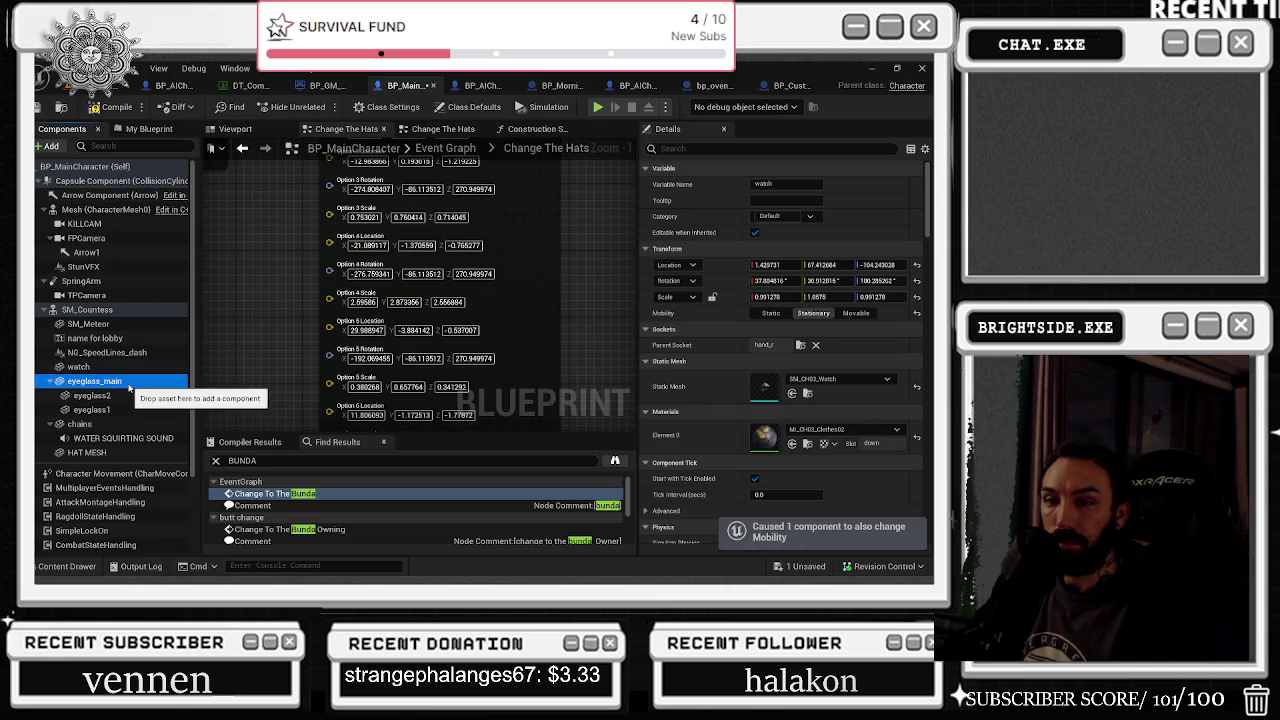
pyautogui.click(856, 313)
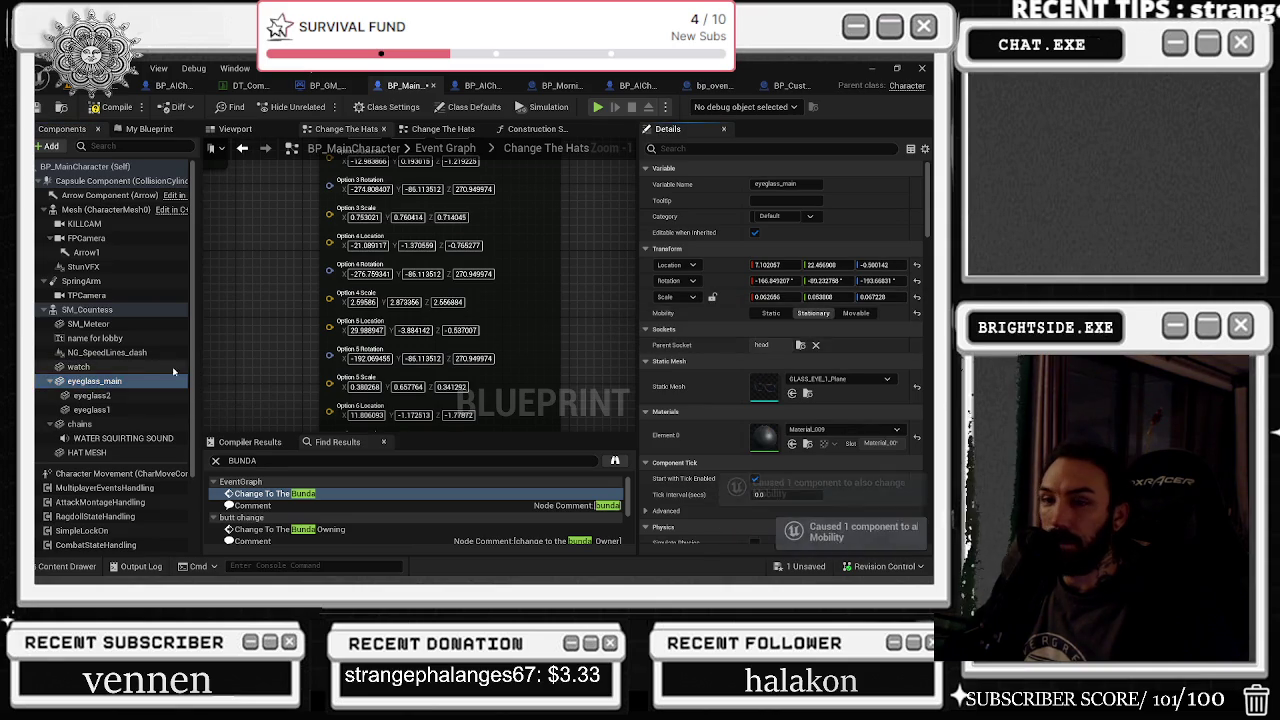
pyautogui.click(130, 396)
pyautogui.click(813, 313)
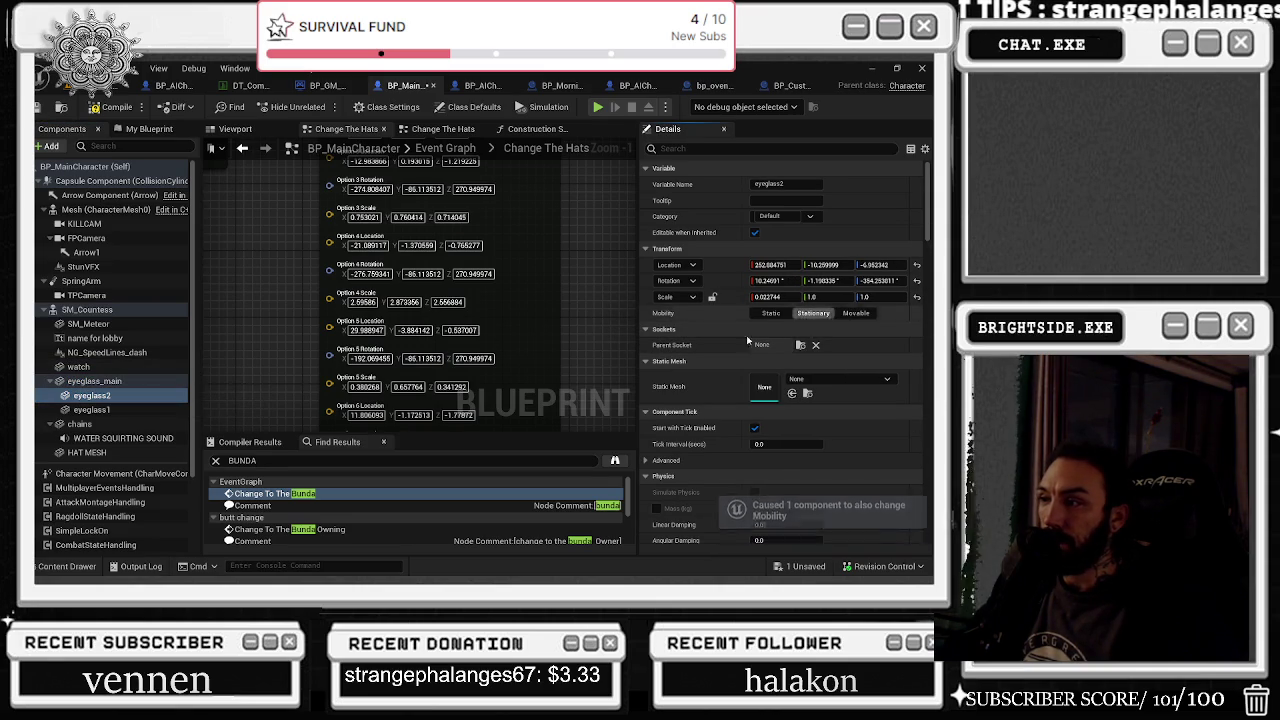
pyautogui.click(92, 410)
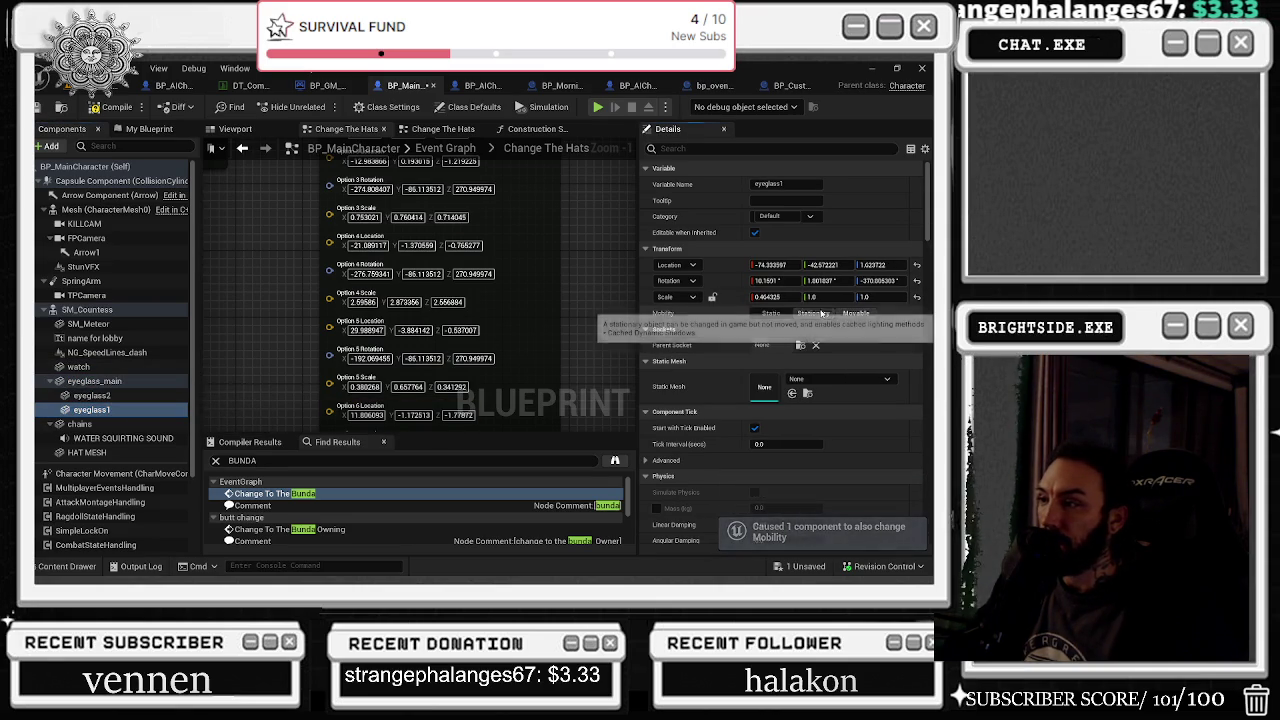
pyautogui.click(160, 452)
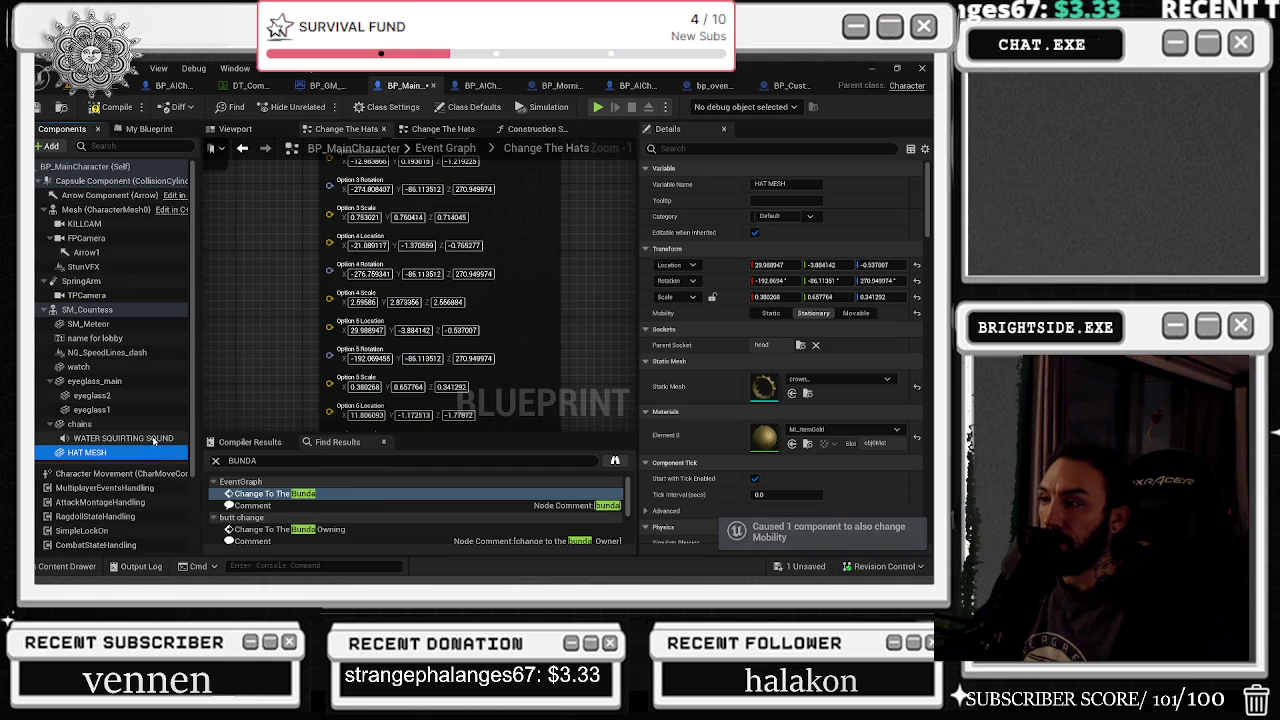
pyautogui.click(155, 439)
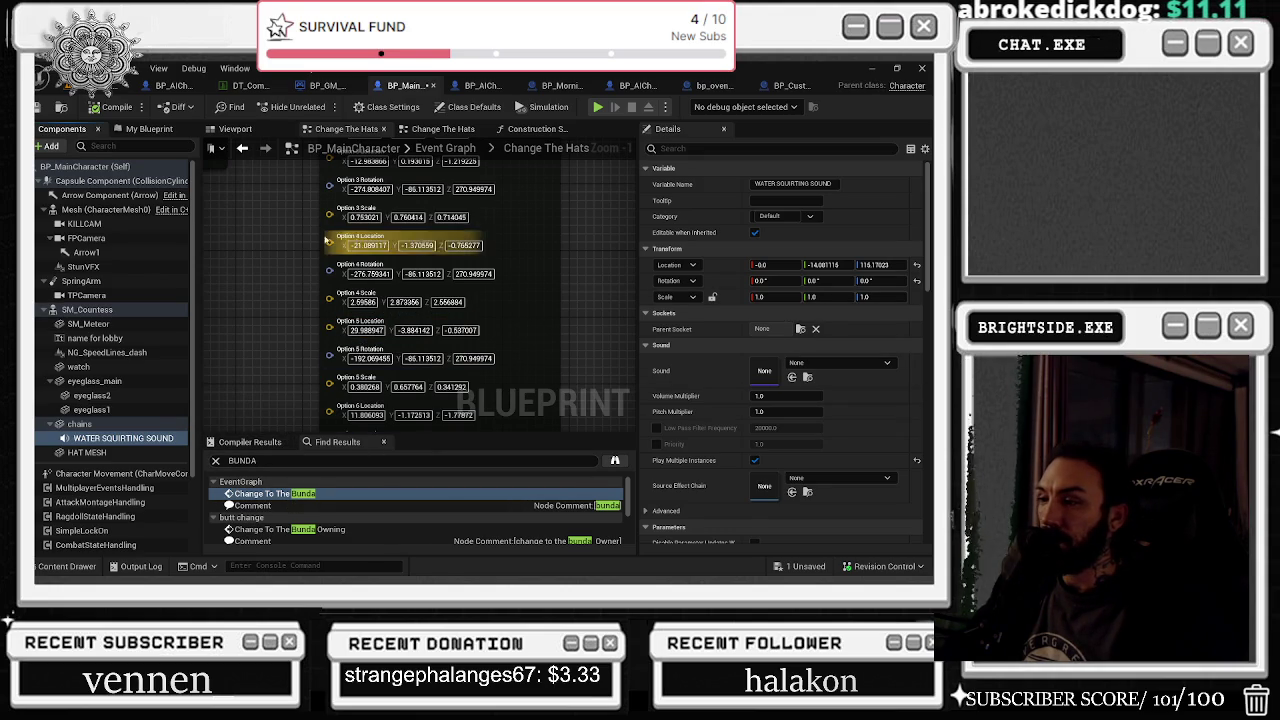
pyautogui.hotkey('ctrl', 's')
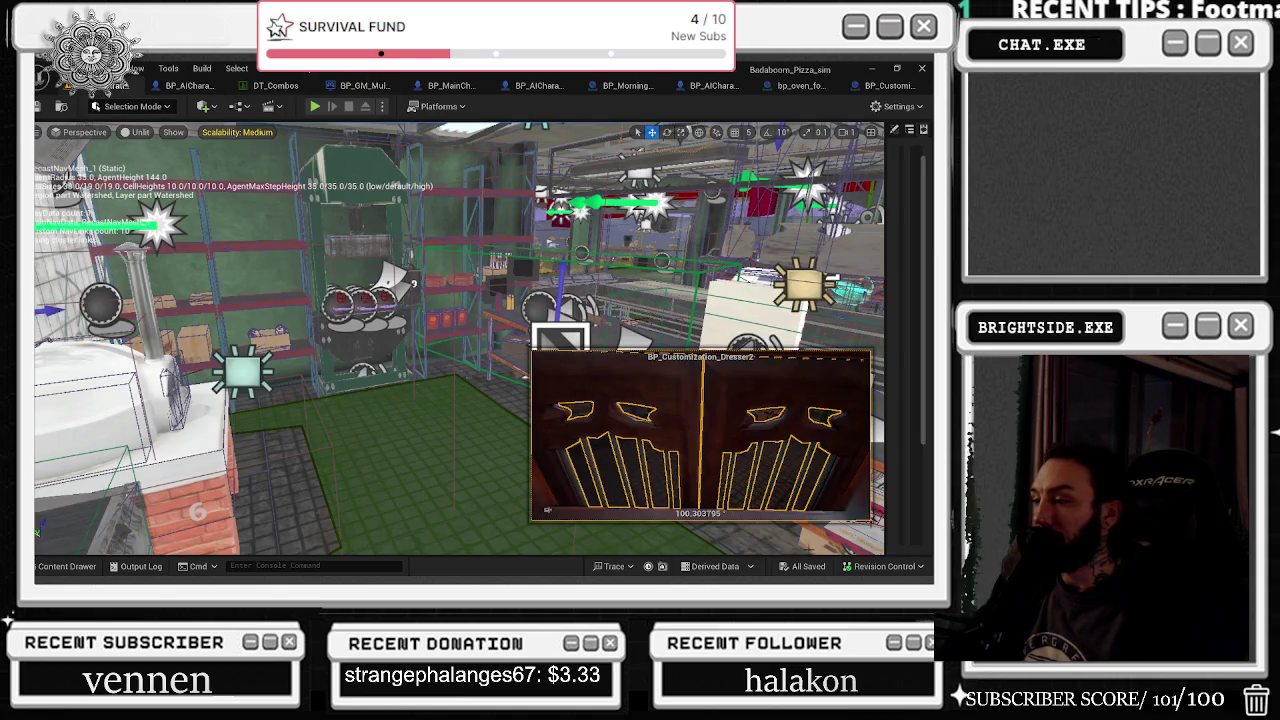
# Step: Start a Play-in-Editor session and walk the character into the container room up to the dresser
pyautogui.click(314, 106)
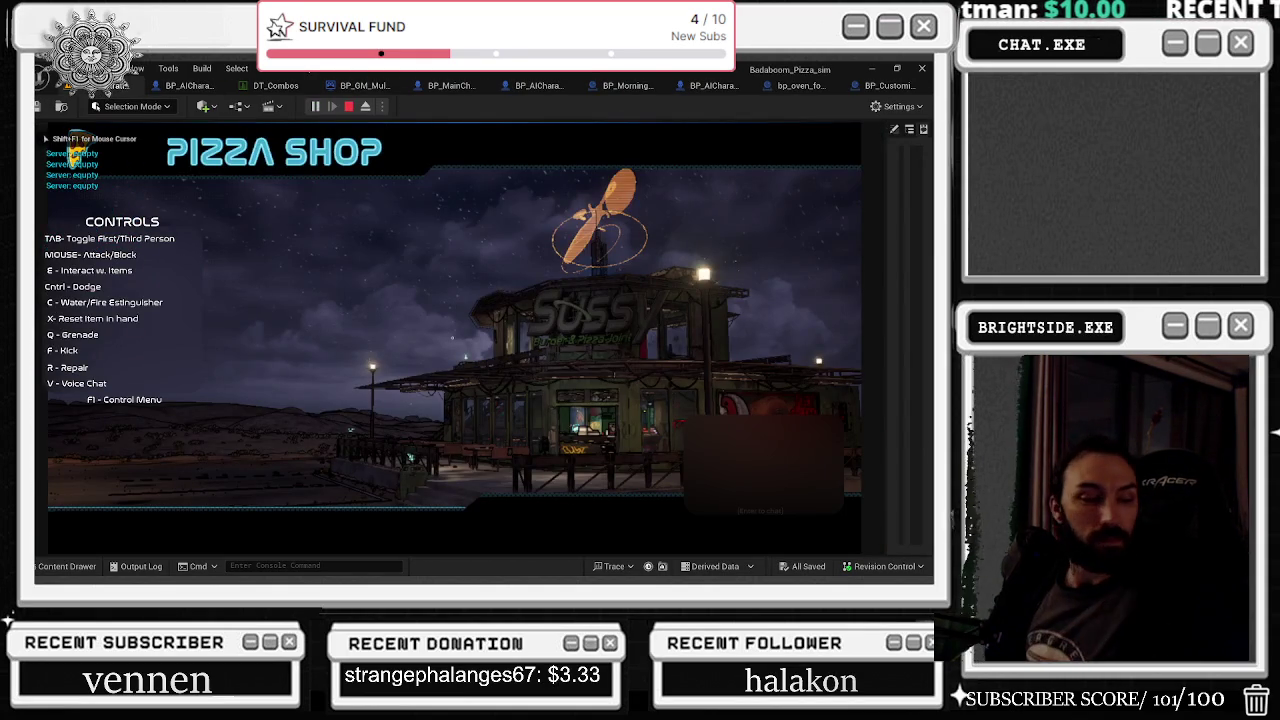
pyautogui.press('w')
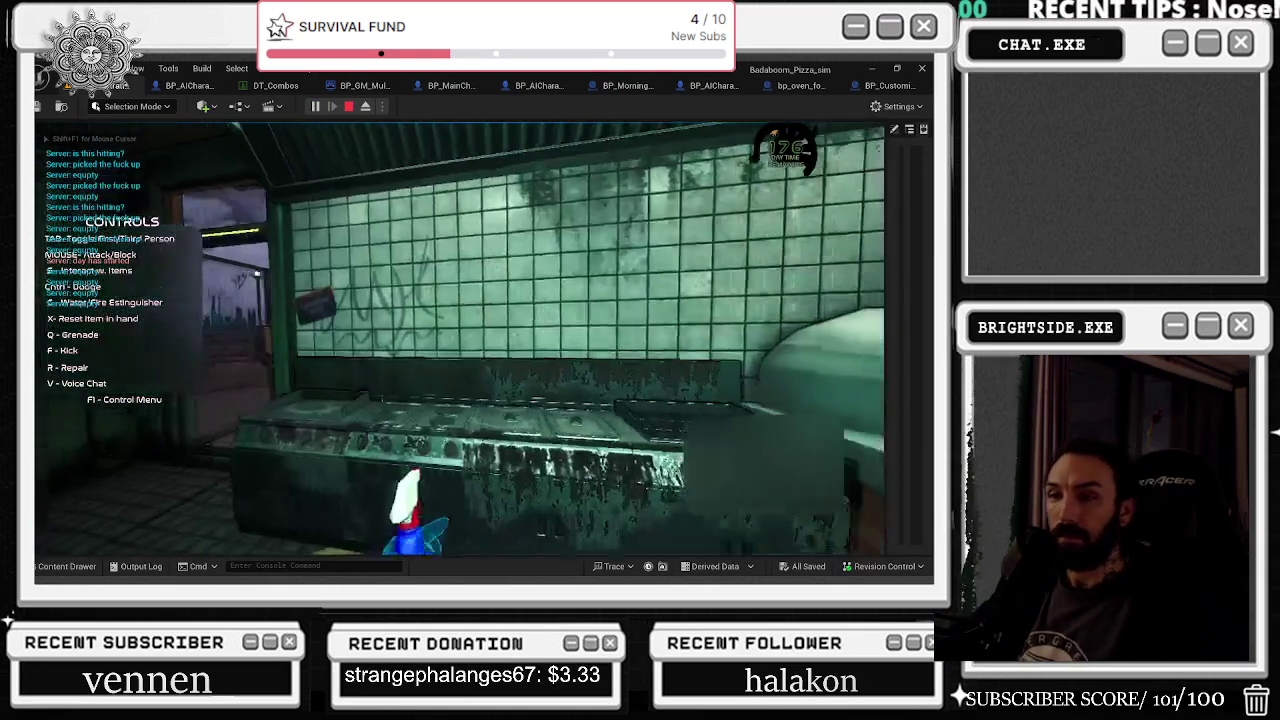
pyautogui.press('w')
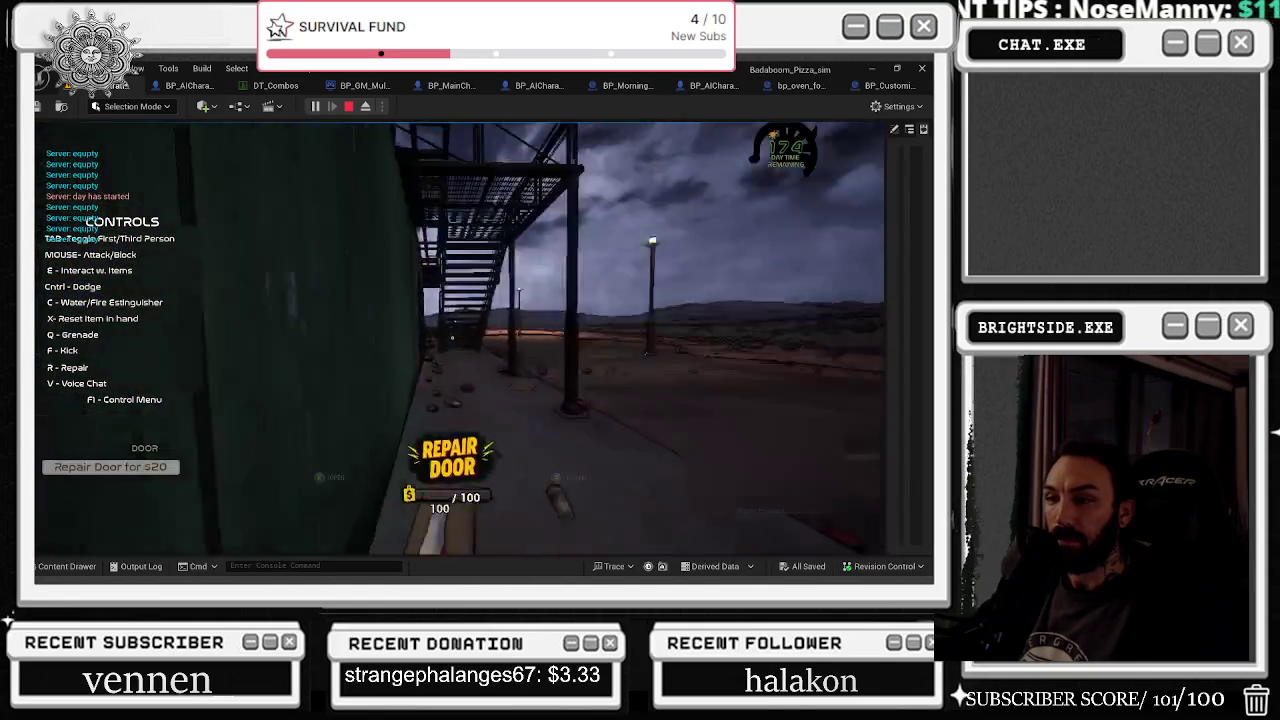
pyautogui.press('w')
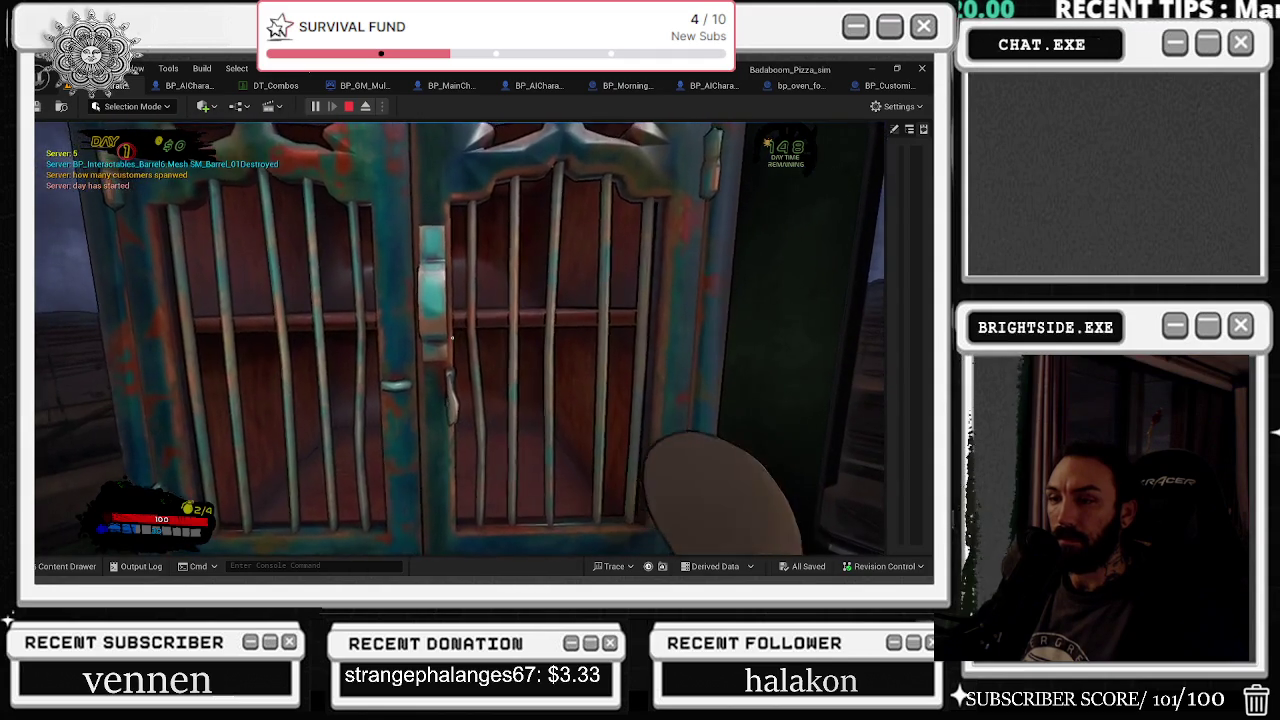
# Step: Equip the party hat at the dresser, then walk around and return to it
pyautogui.press('e')
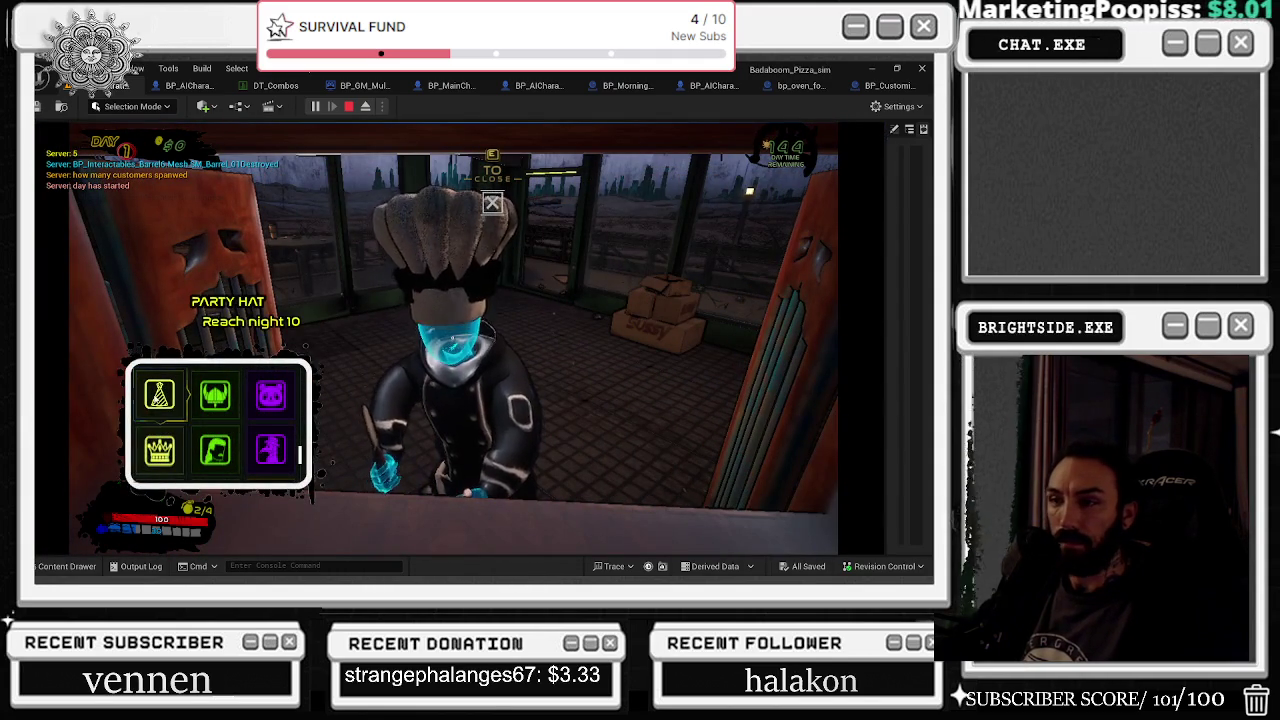
pyautogui.click(159, 392)
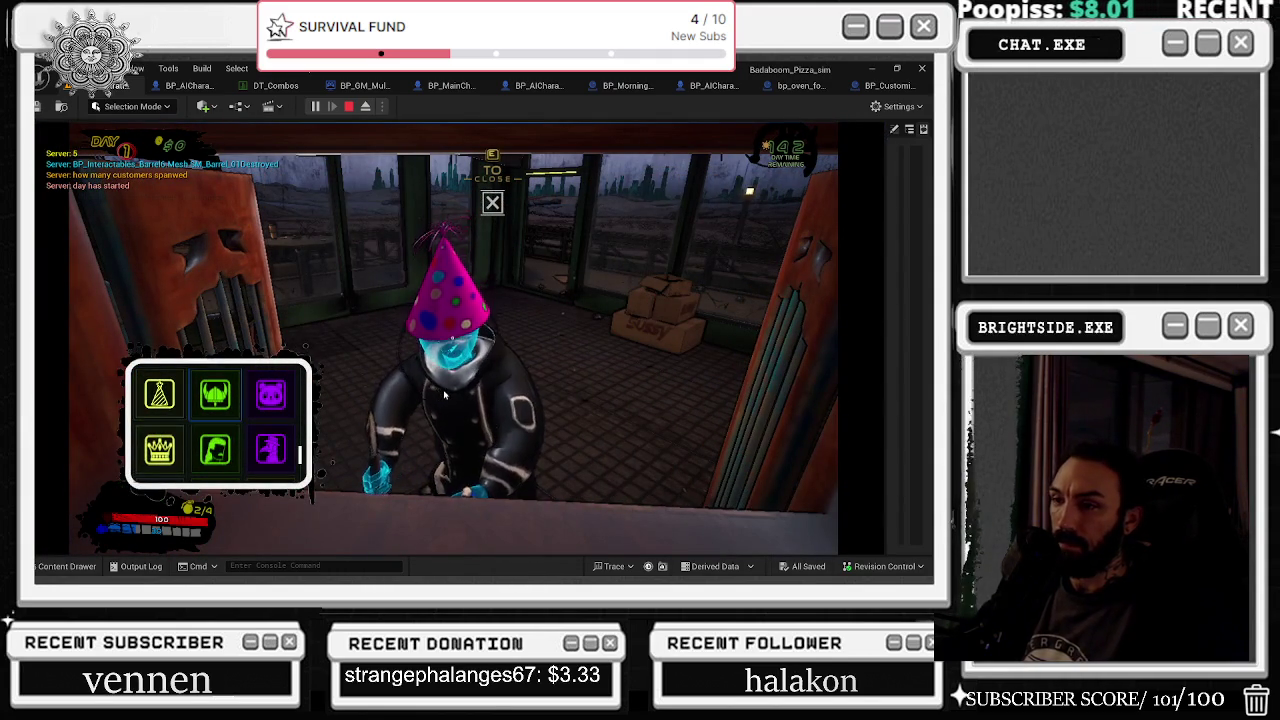
pyautogui.press('e')
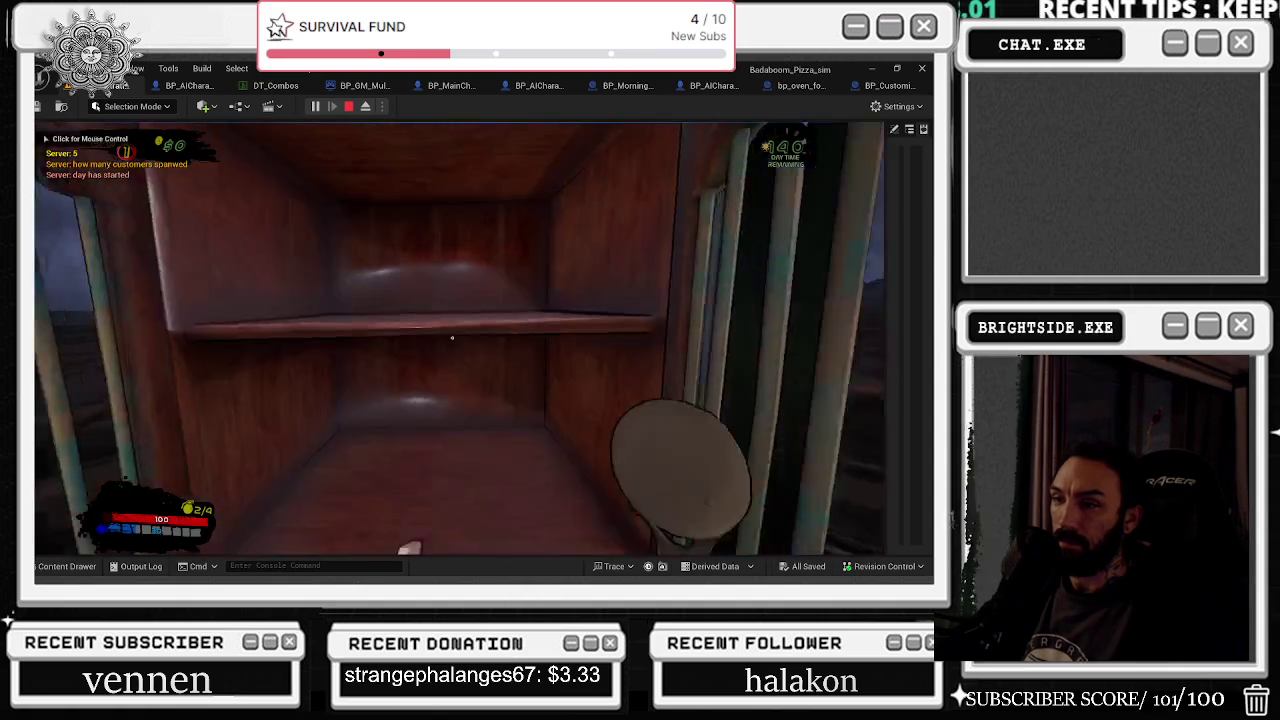
pyautogui.click(484, 340)
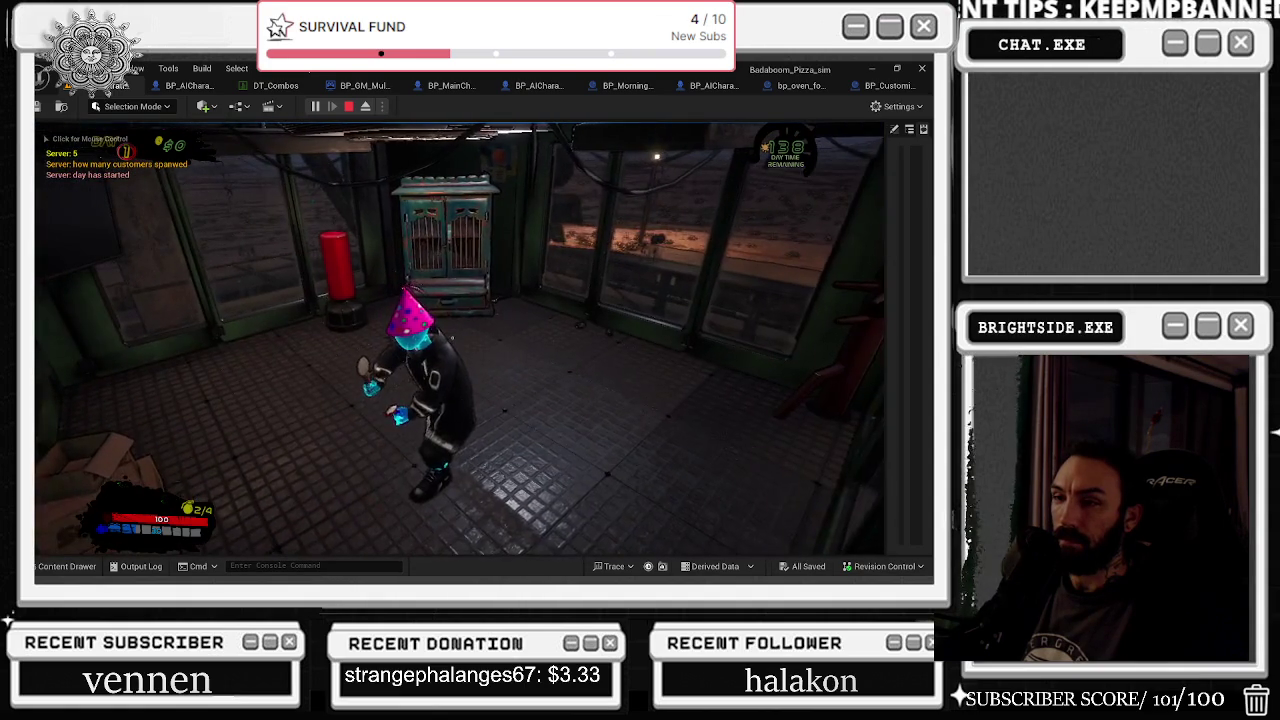
pyautogui.press('w')
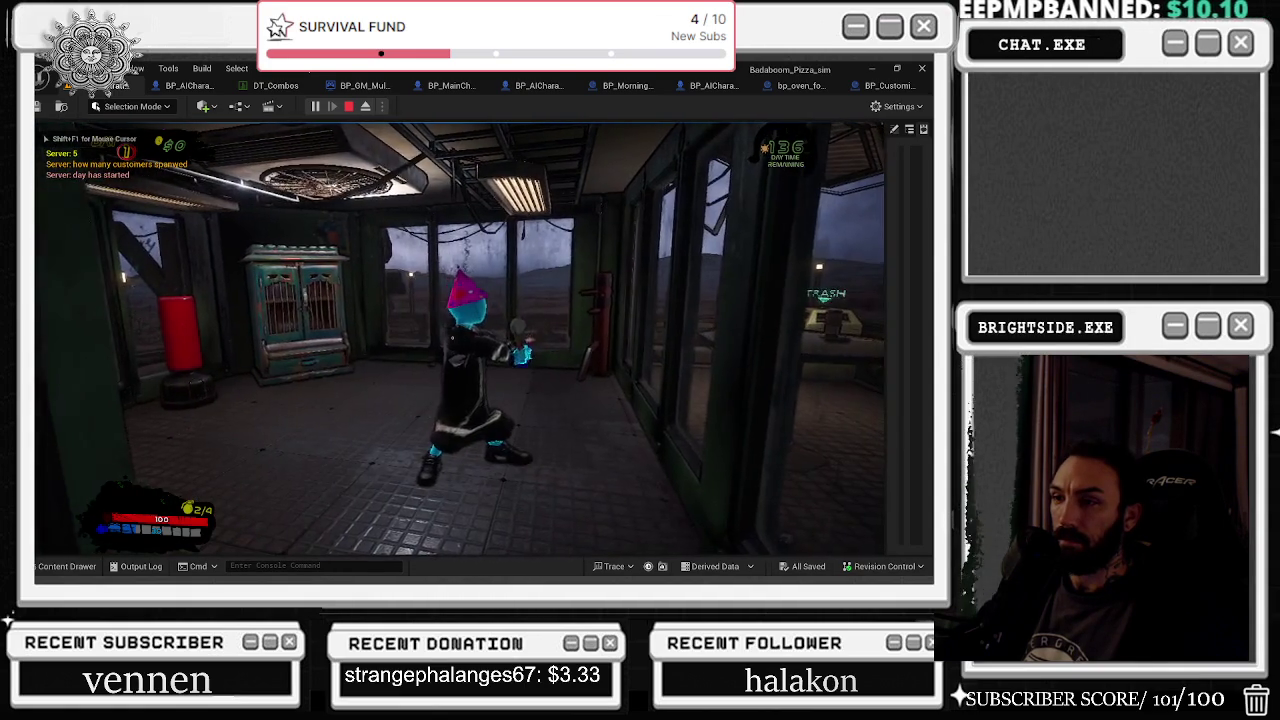
pyautogui.press('w')
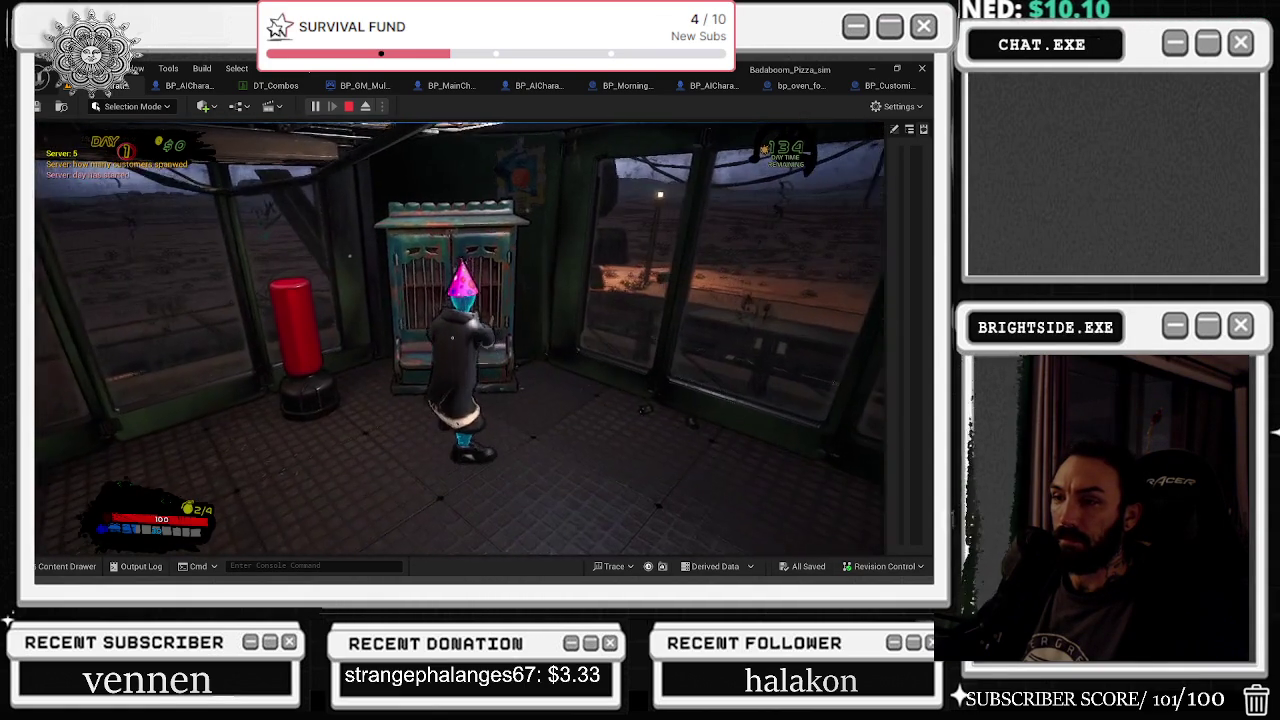
# Step: Try on the Viking helmet, Panda head, plague mask, Mullet and spiky hair, then stop playing
pyautogui.press('e')
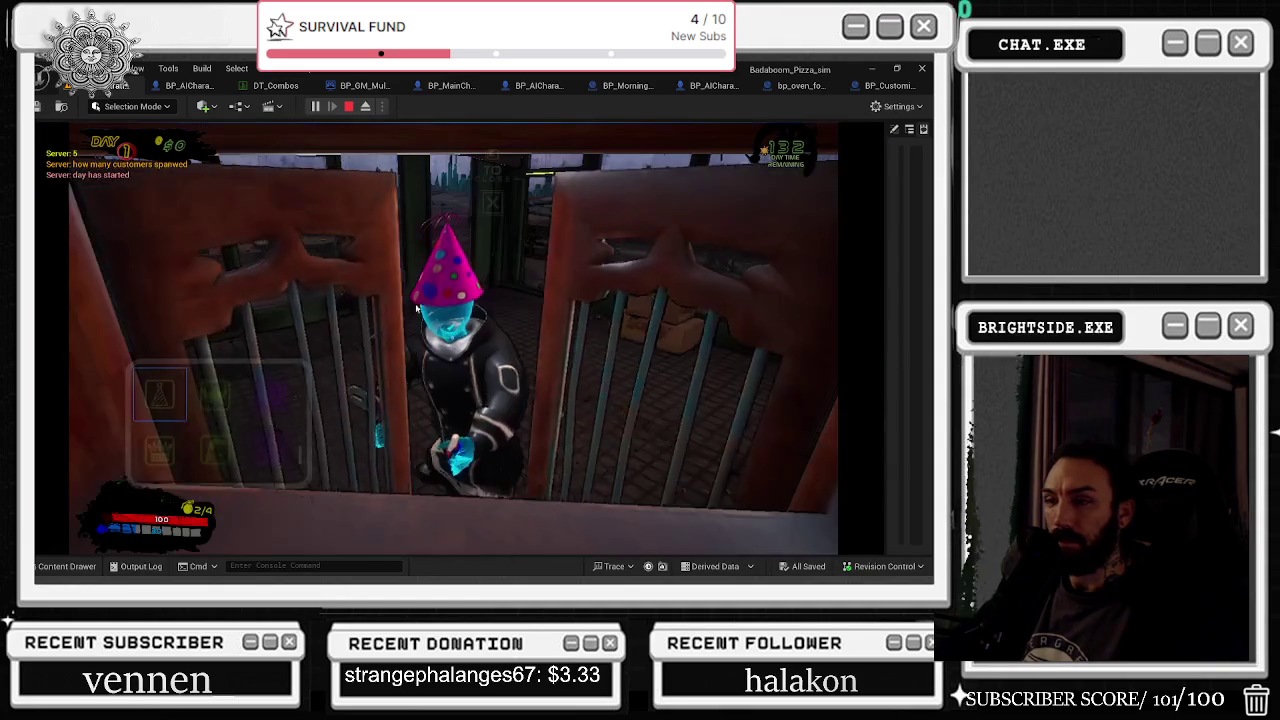
pyautogui.click(212, 394)
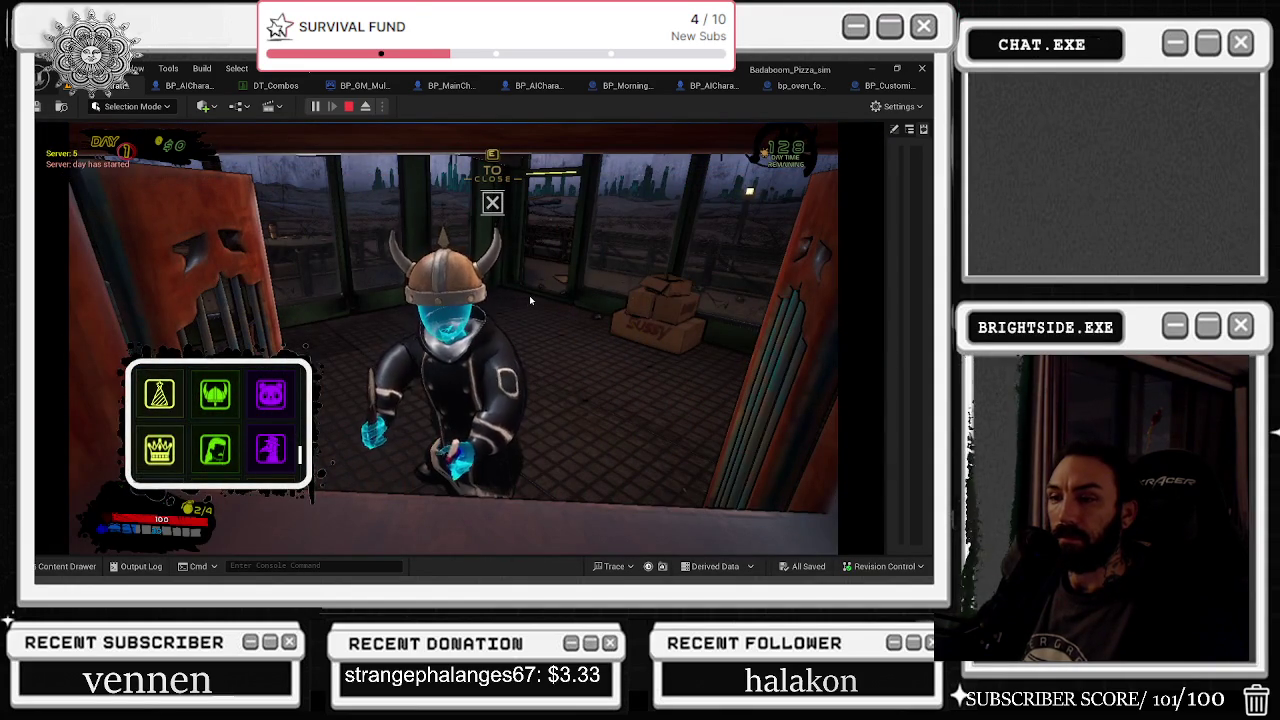
pyautogui.click(270, 393)
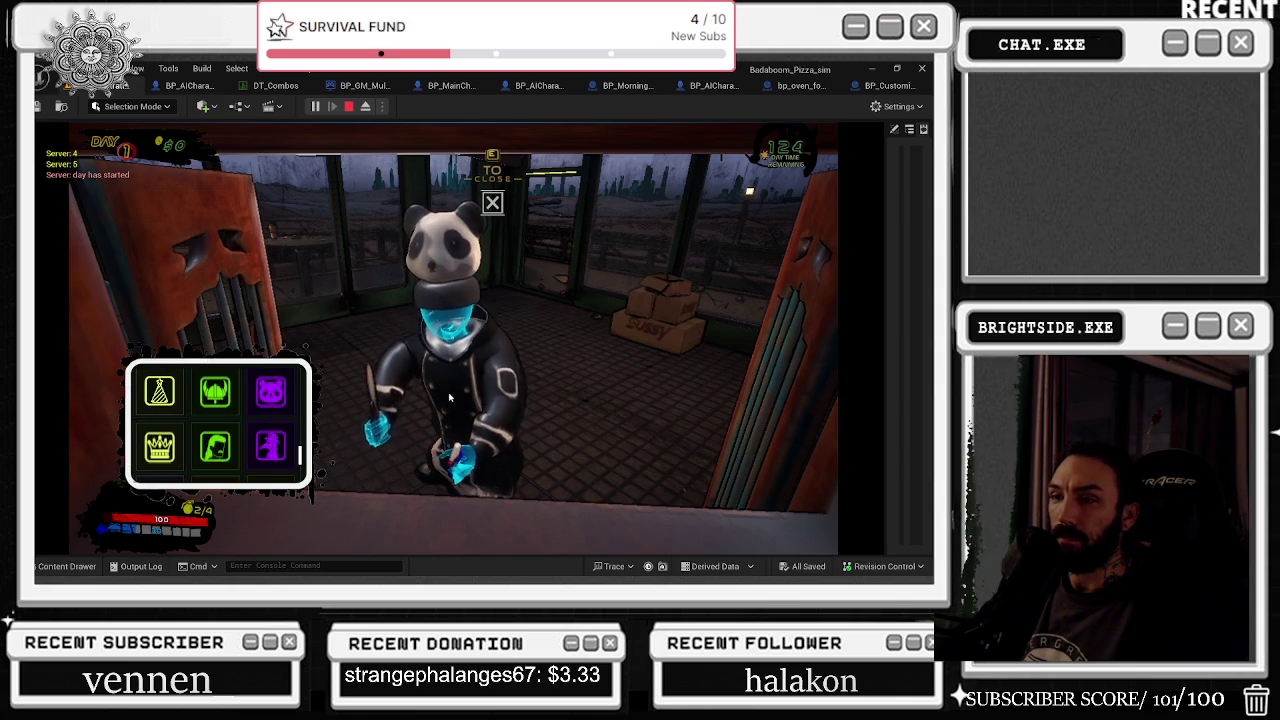
pyautogui.scroll(-2, 255, 460)
pyautogui.scroll(1, 258, 450)
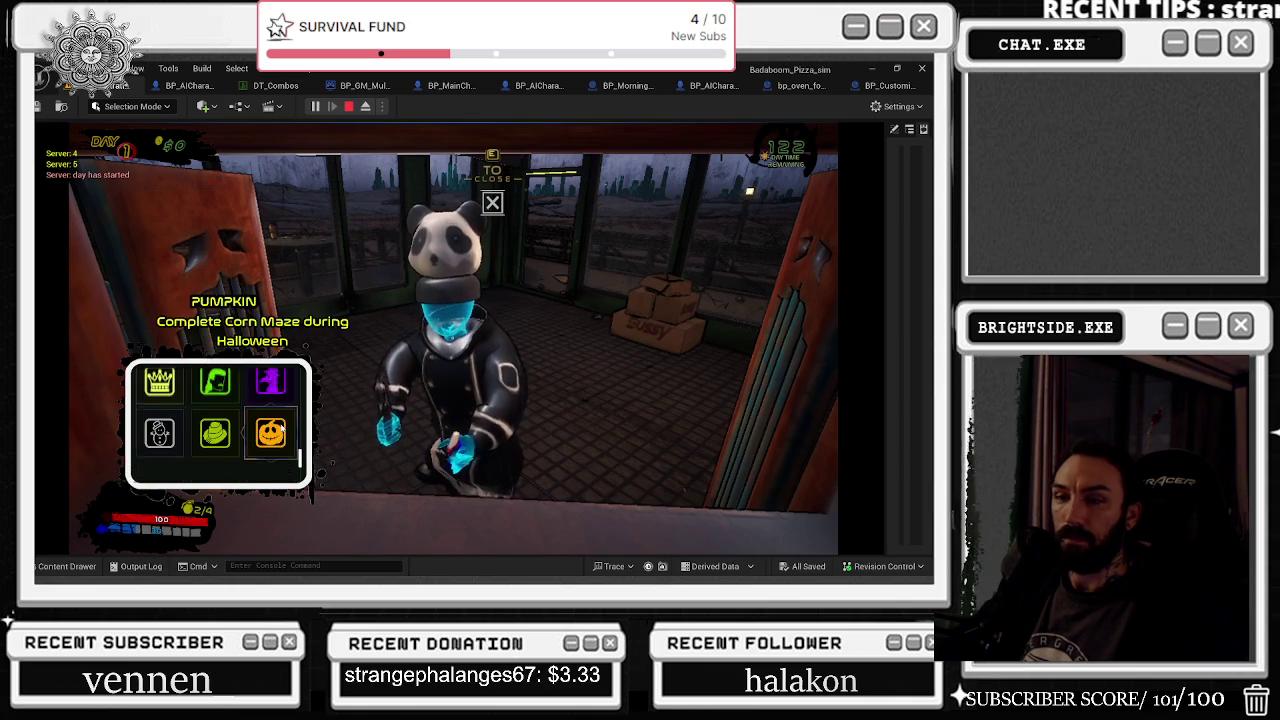
pyautogui.click(258, 410)
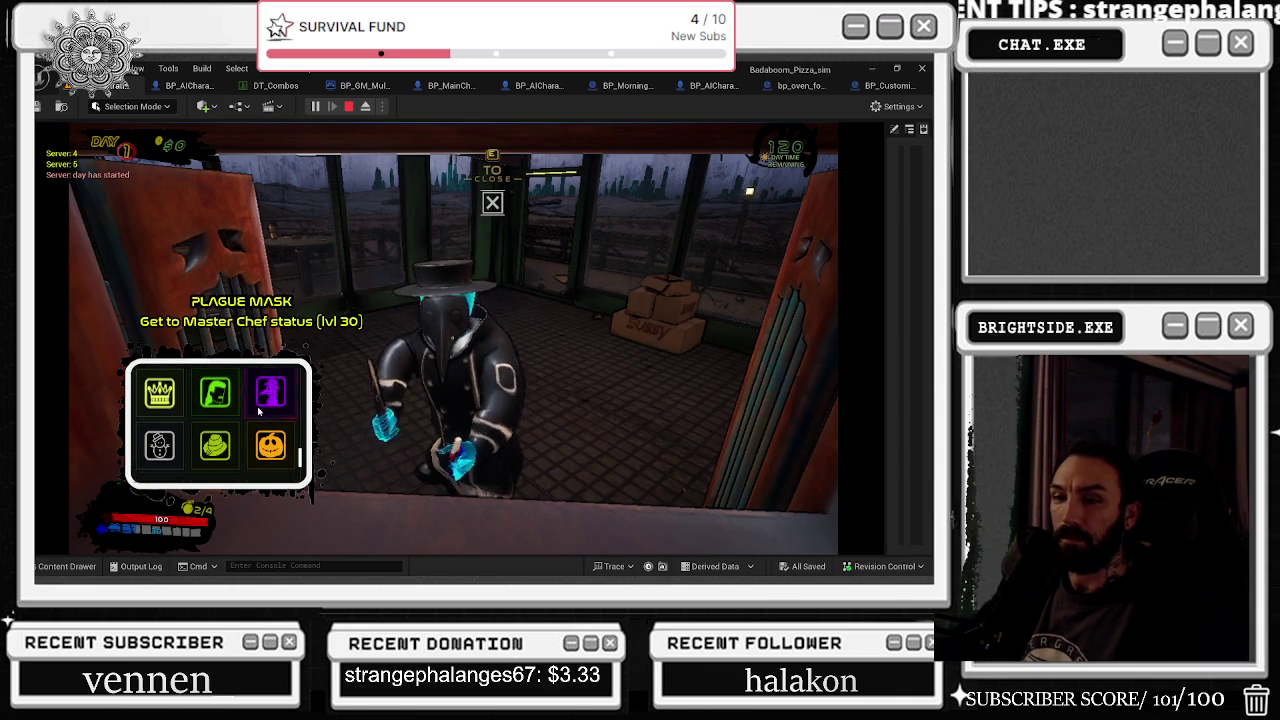
pyautogui.click(214, 400)
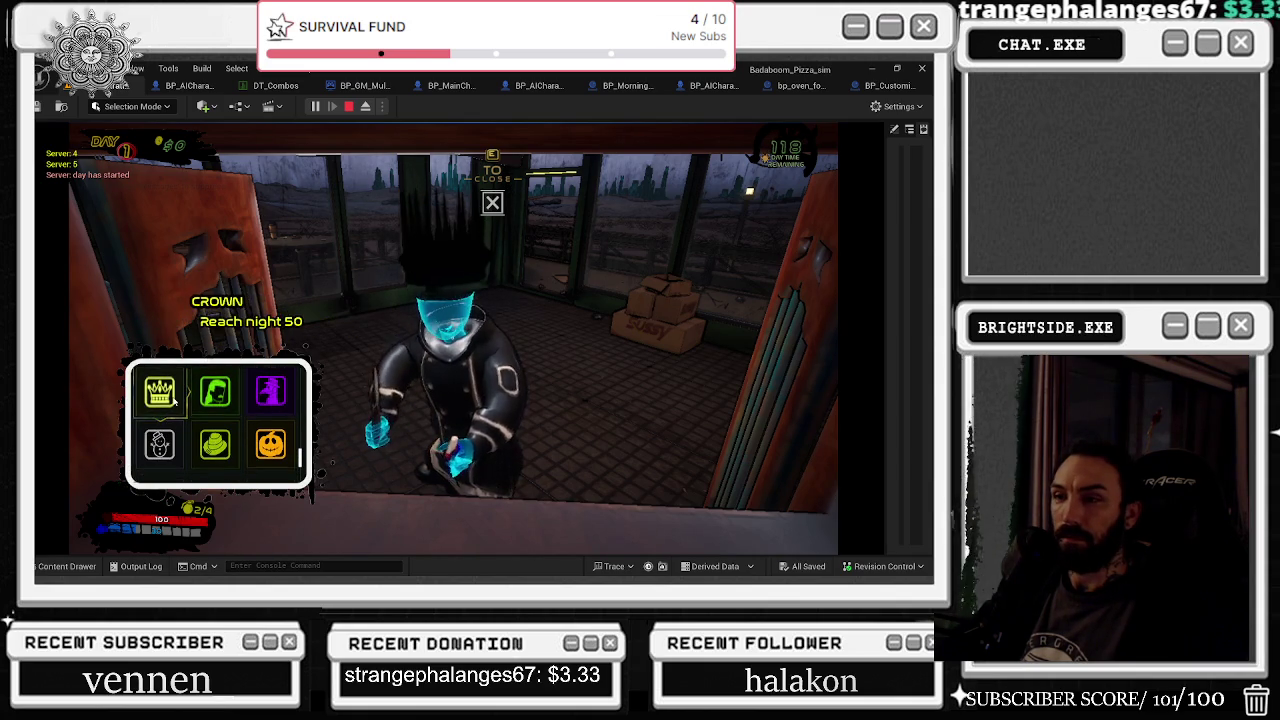
pyautogui.click(270, 393)
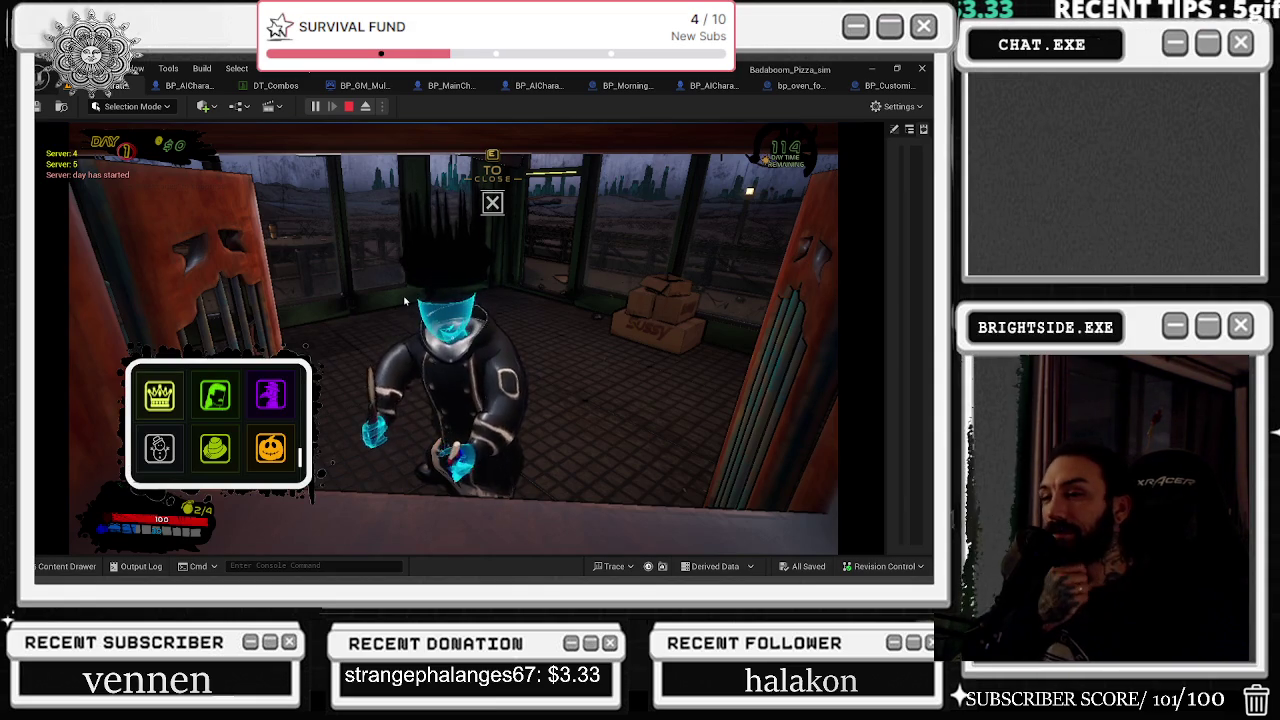
pyautogui.press('Escape')
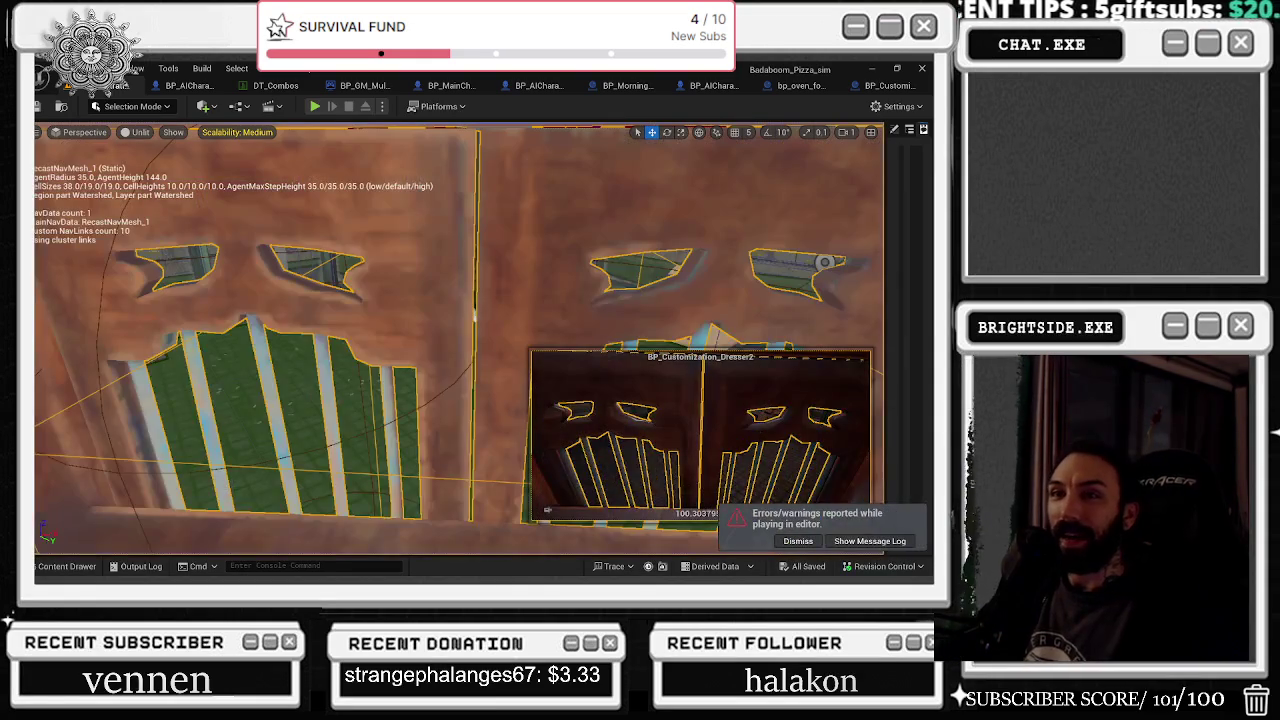
# Step: Open BP_MainCharacter, select HAT MESH and orbit to a frontal view of the crown
pyautogui.click(155, 88)
pyautogui.click(422, 89)
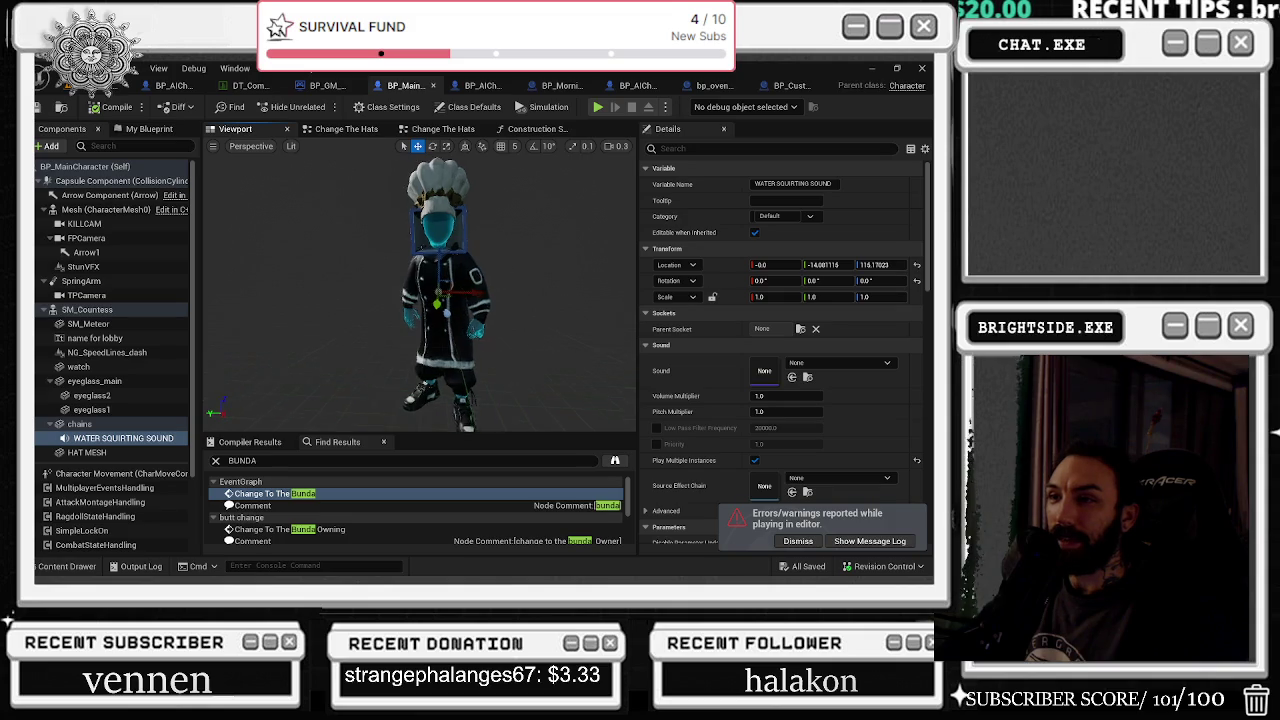
pyautogui.click(87, 452)
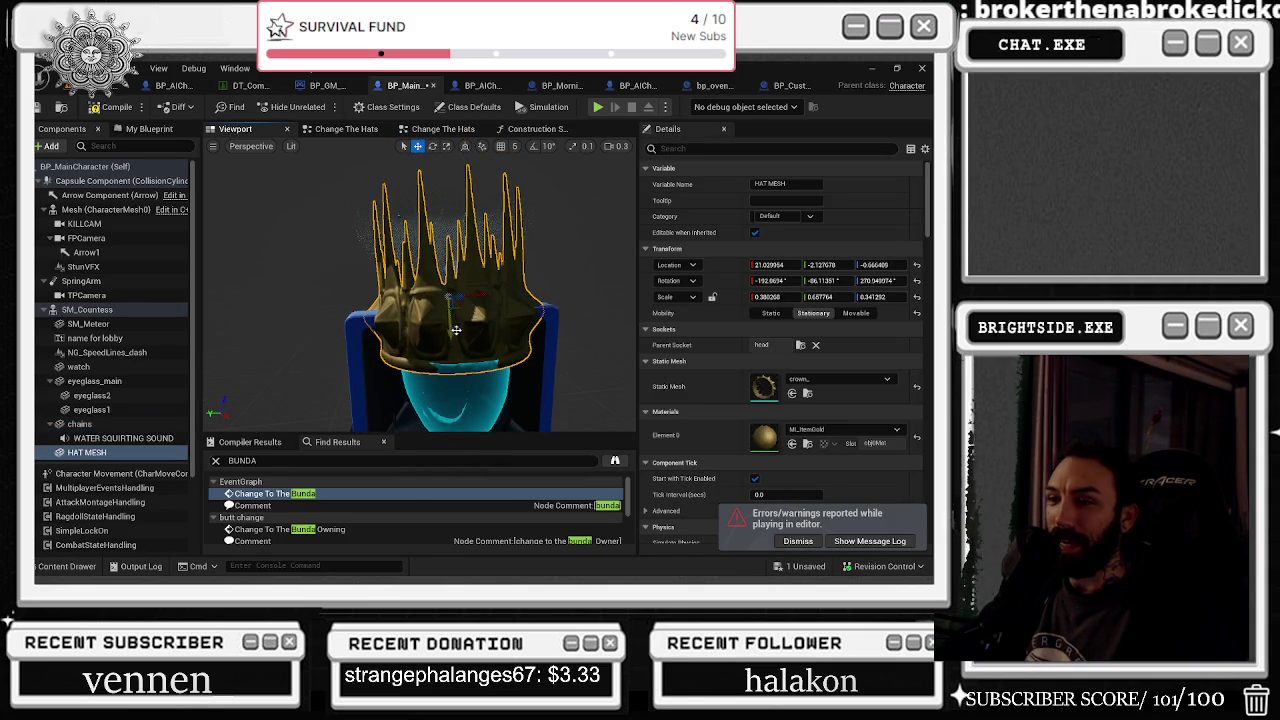
pyautogui.moveTo(420, 300)
pyautogui.mouseDown()
pyautogui.moveTo(470, 300)
pyautogui.moveTo(463, 268)
pyautogui.moveTo(458, 277)
pyautogui.mouseUp()
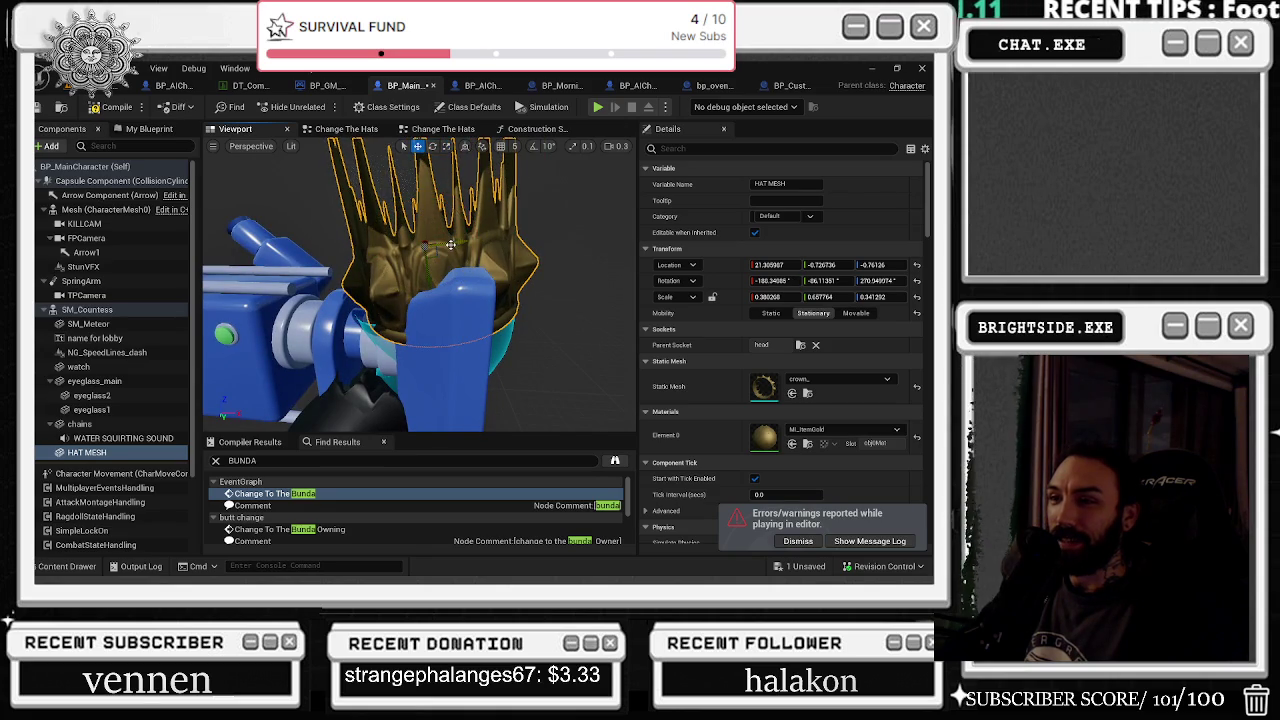
pyautogui.moveTo(442, 244); pyautogui.dragTo(460, 263)
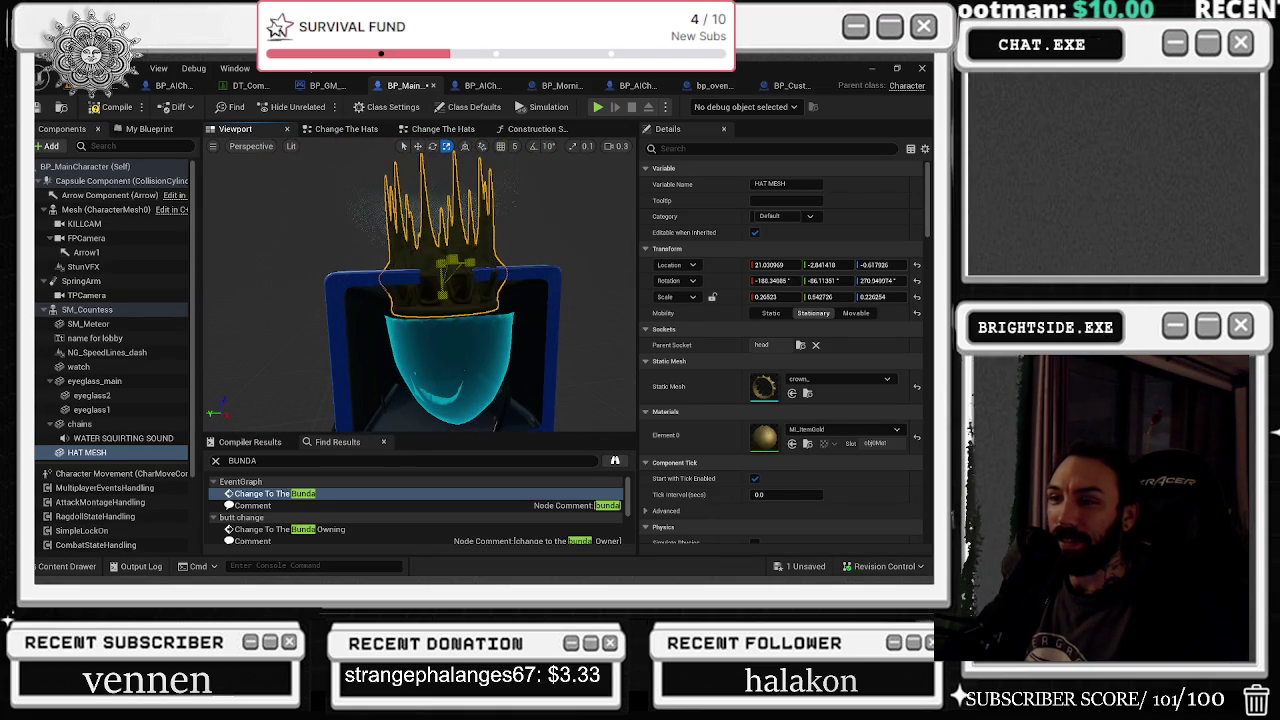
pyautogui.moveTo(472, 263); pyautogui.dragTo(424, 276)
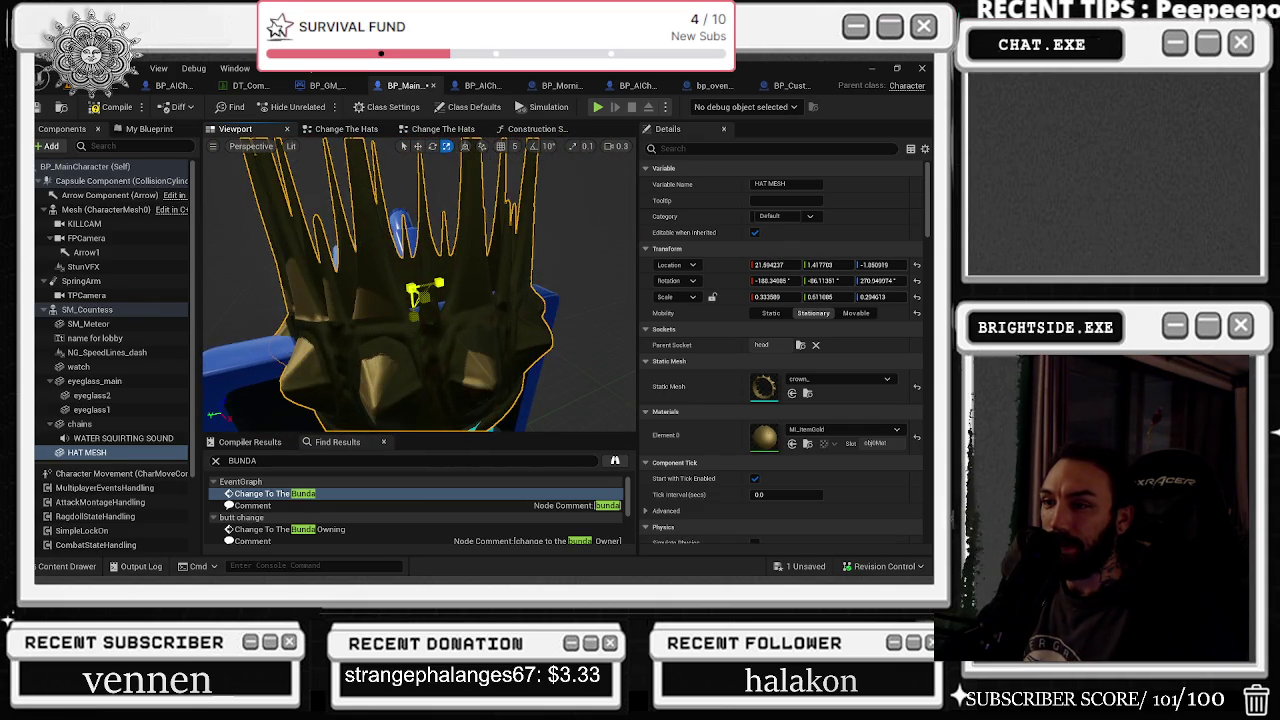
pyautogui.scroll(-3, 424, 276)
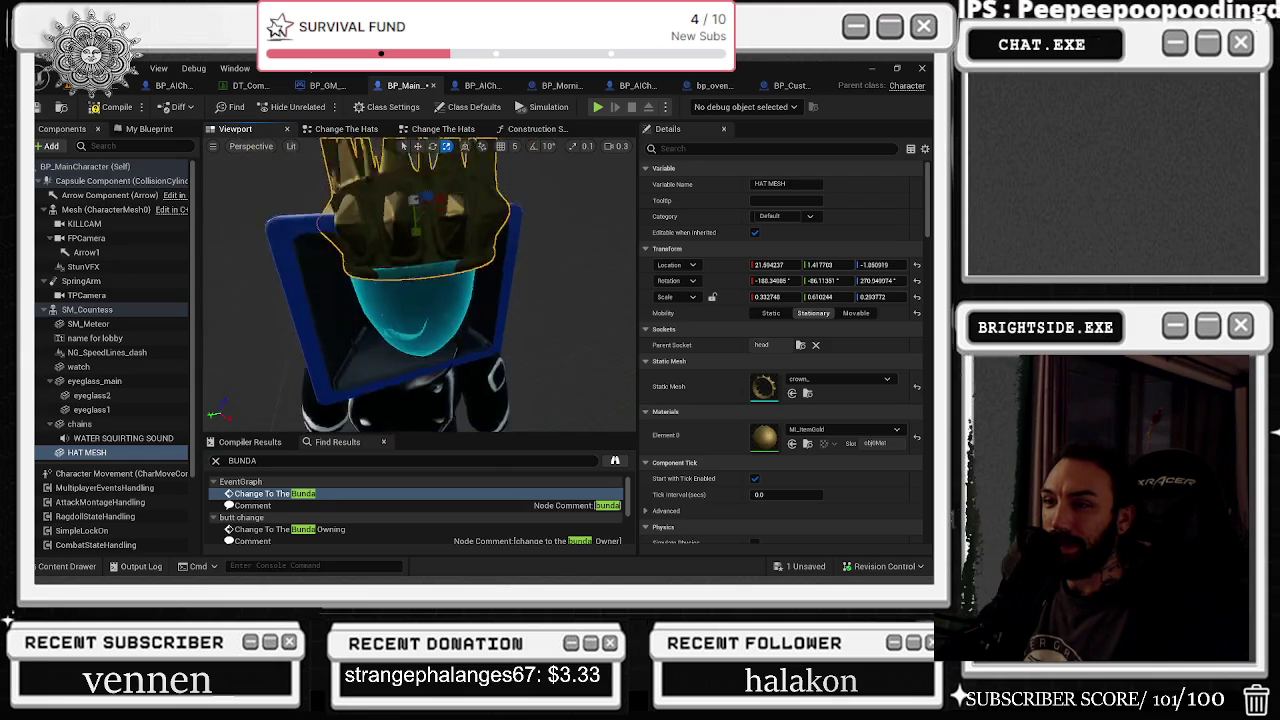
pyautogui.moveTo(424, 276)
pyautogui.mouseDown()
pyautogui.moveTo(436, 274)
pyautogui.moveTo(395, 277)
pyautogui.mouseUp()
# Step: Move, enlarge and tilt the crown so it sits straighter on the TV head
pyautogui.press('w')
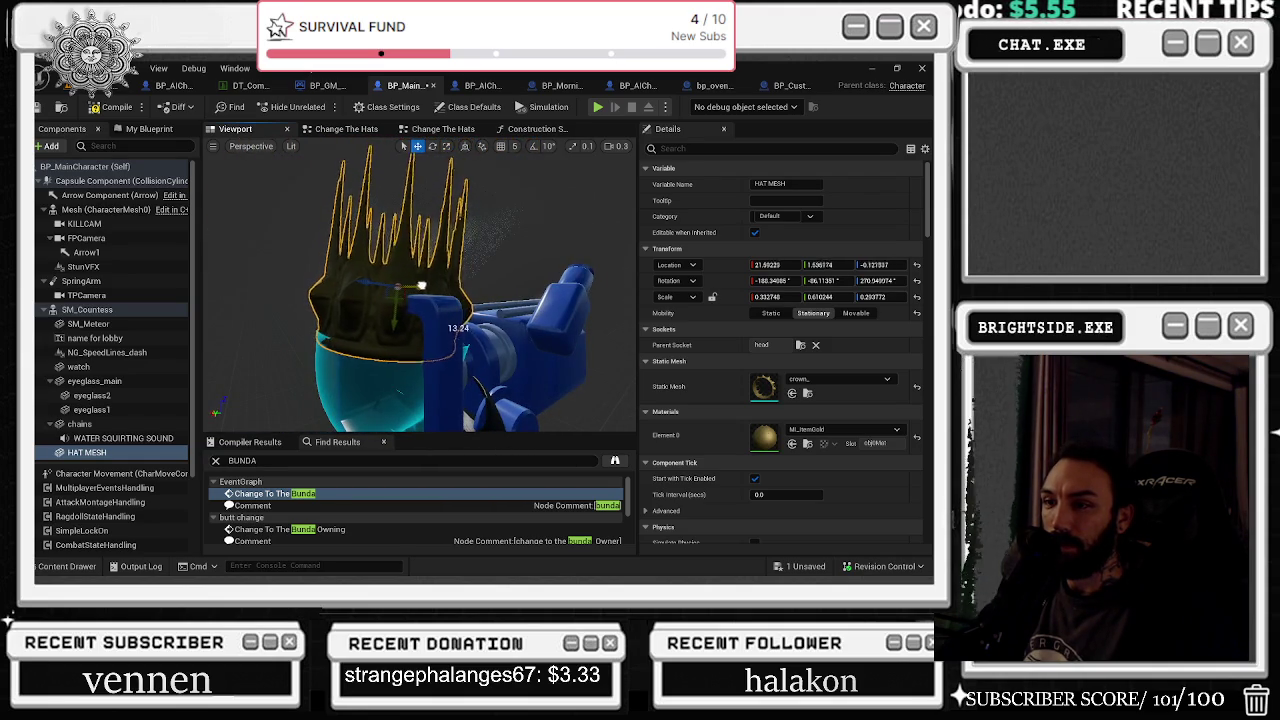
pyautogui.moveTo(376, 281); pyautogui.dragTo(433, 298)
pyautogui.moveTo(337, 293); pyautogui.dragTo(351, 294)
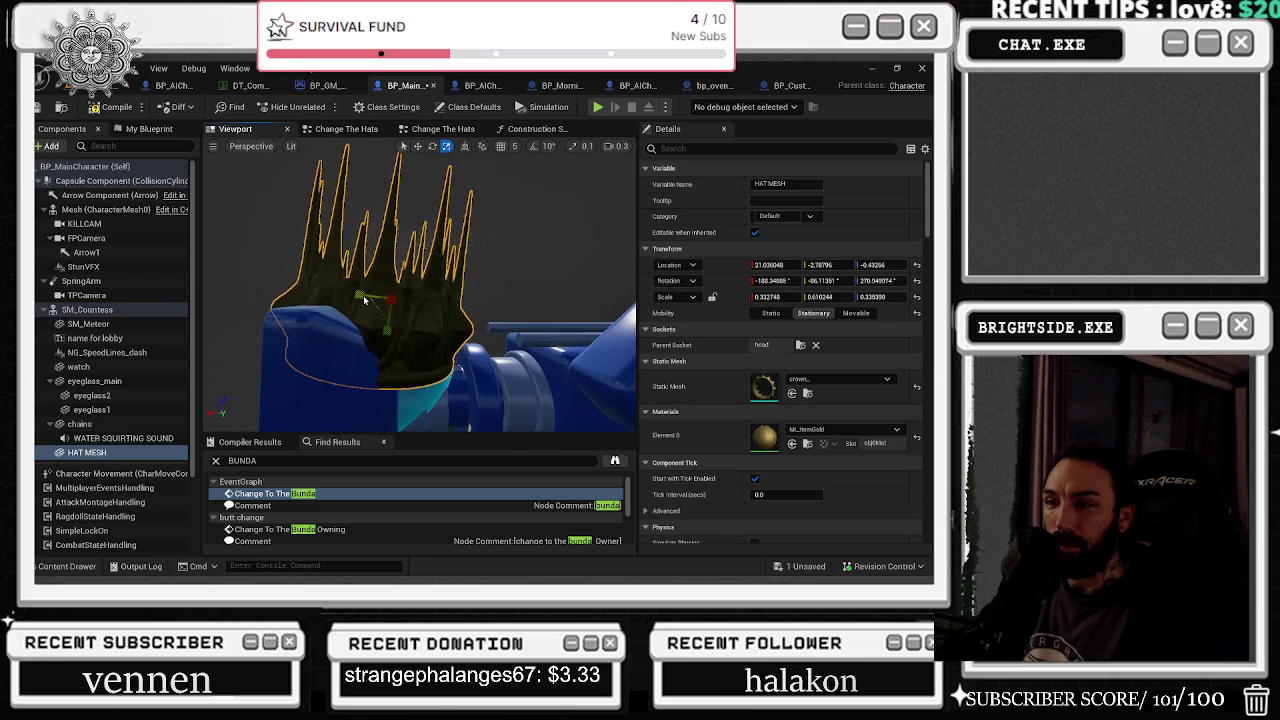
pyautogui.moveTo(366, 293); pyautogui.dragTo(401, 282)
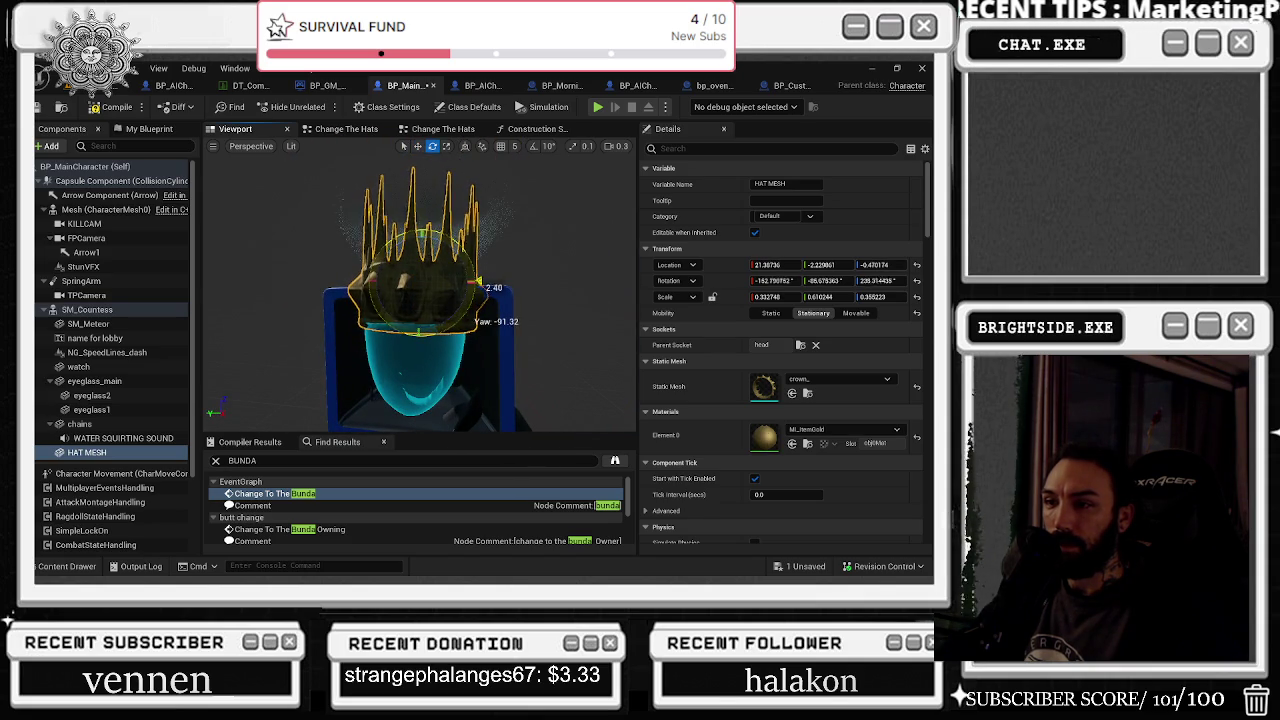
pyautogui.moveTo(478, 284); pyautogui.dragTo(470, 284)
pyautogui.press('f')
pyautogui.press('r')
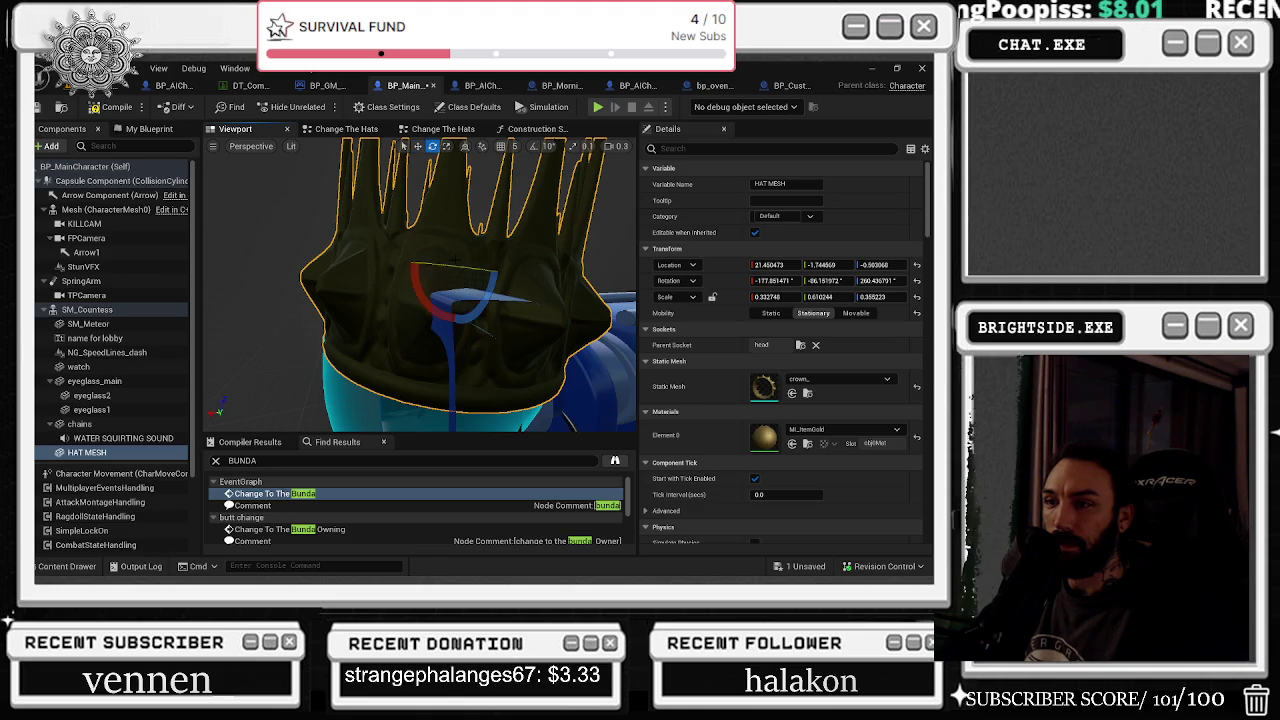
pyautogui.moveTo(416, 290); pyautogui.dragTo(420, 292)
# Step: Shift the crown to 18.104816, -2.379017, -0.424157 and reduce its vertical scale, then view Option 5
pyautogui.press('f')
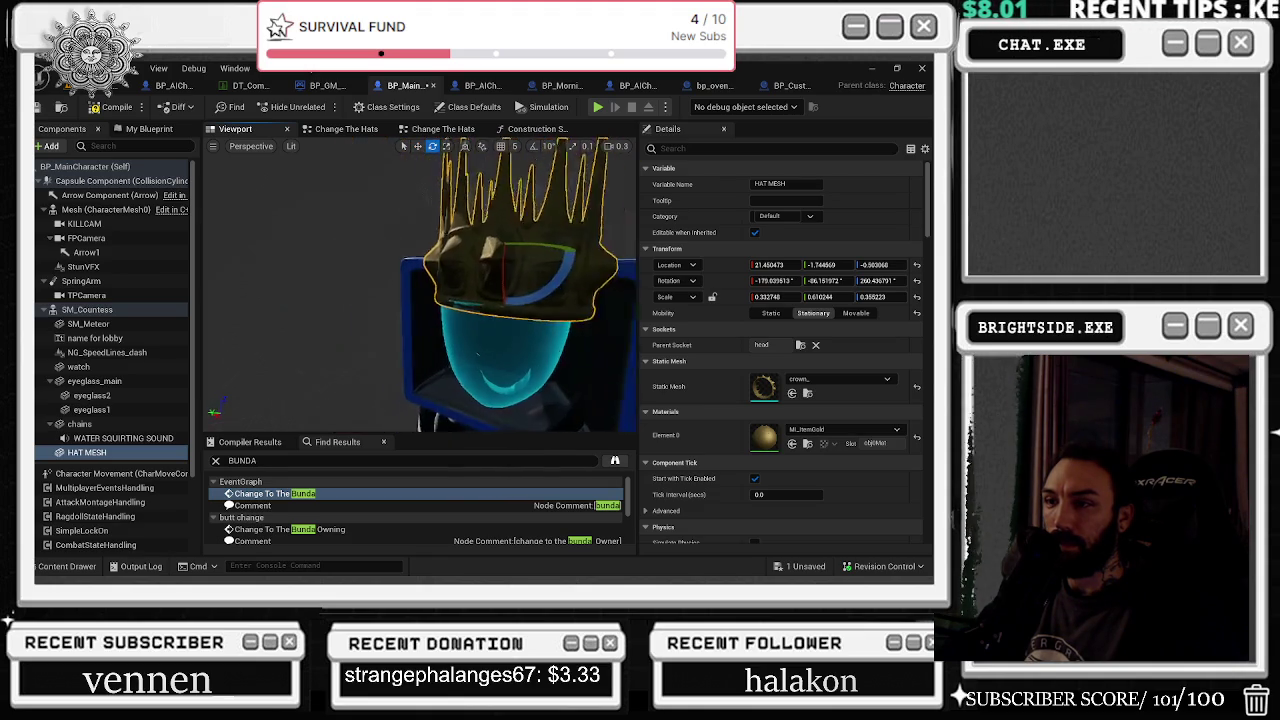
pyautogui.press('w')
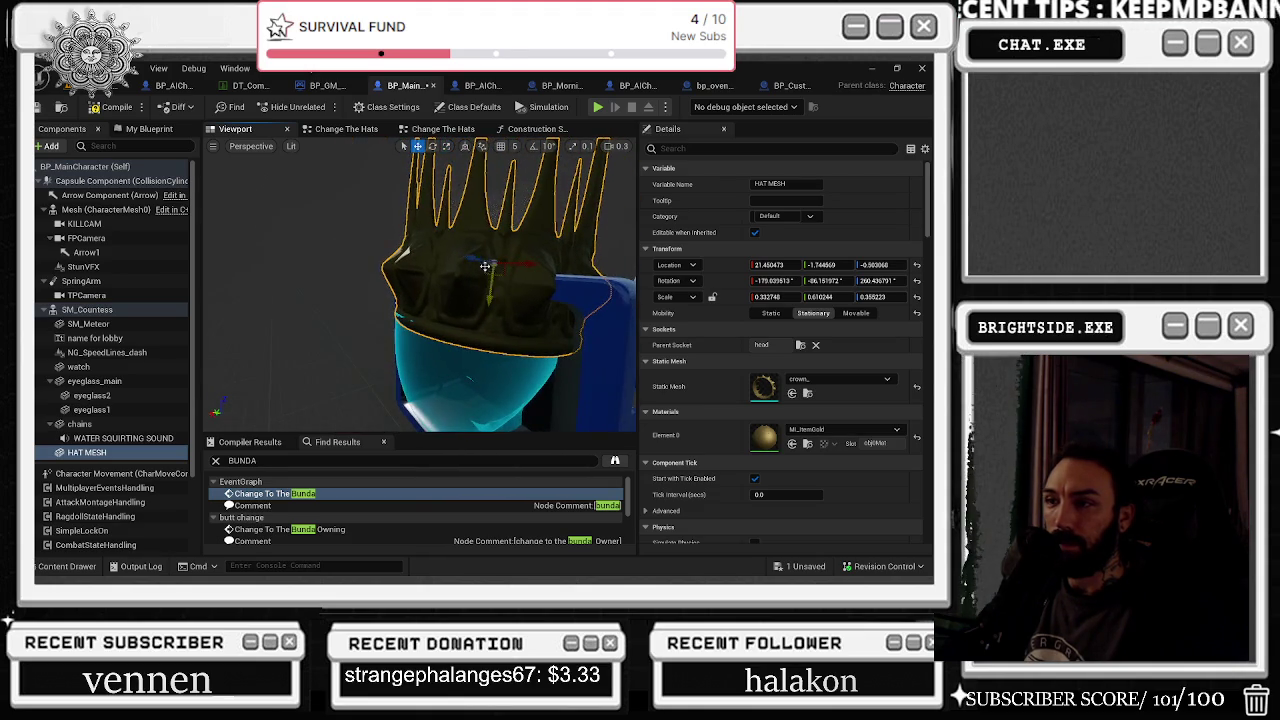
pyautogui.moveTo(474, 261)
pyautogui.mouseDown()
pyautogui.moveTo(469, 272)
pyautogui.moveTo(406, 262)
pyautogui.mouseUp()
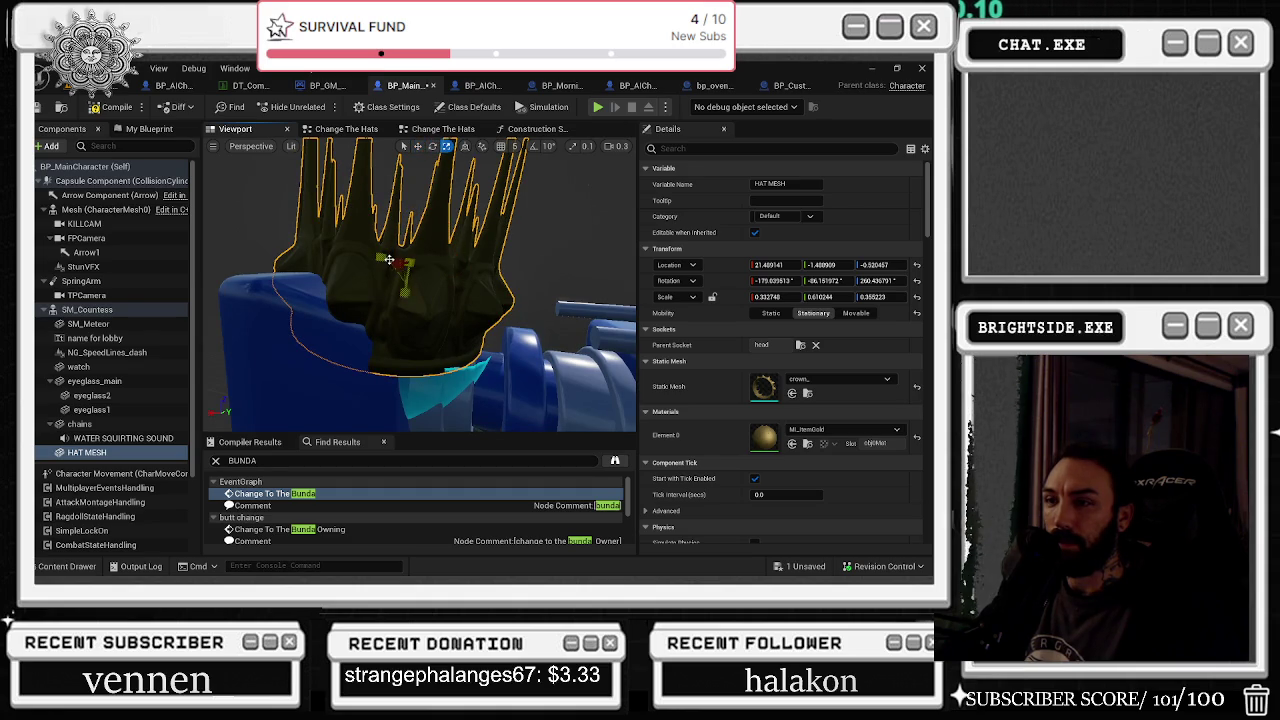
pyautogui.moveTo(380, 258)
pyautogui.mouseDown()
pyautogui.moveTo(334, 230)
pyautogui.moveTo(280, 222)
pyautogui.moveTo(434, 309)
pyautogui.mouseUp()
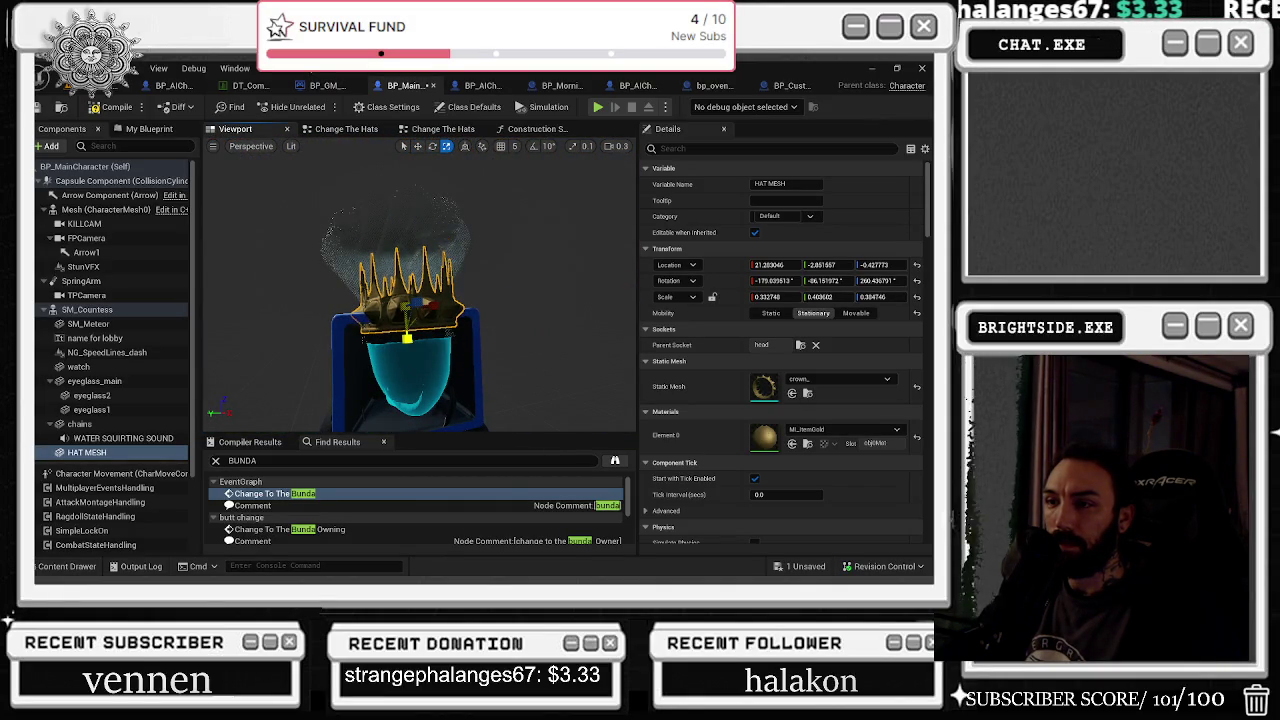
pyautogui.moveTo(409, 336)
pyautogui.mouseDown()
pyautogui.moveTo(495, 336)
pyautogui.moveTo(430, 340)
pyautogui.mouseUp()
pyautogui.scroll(3, 410, 340)
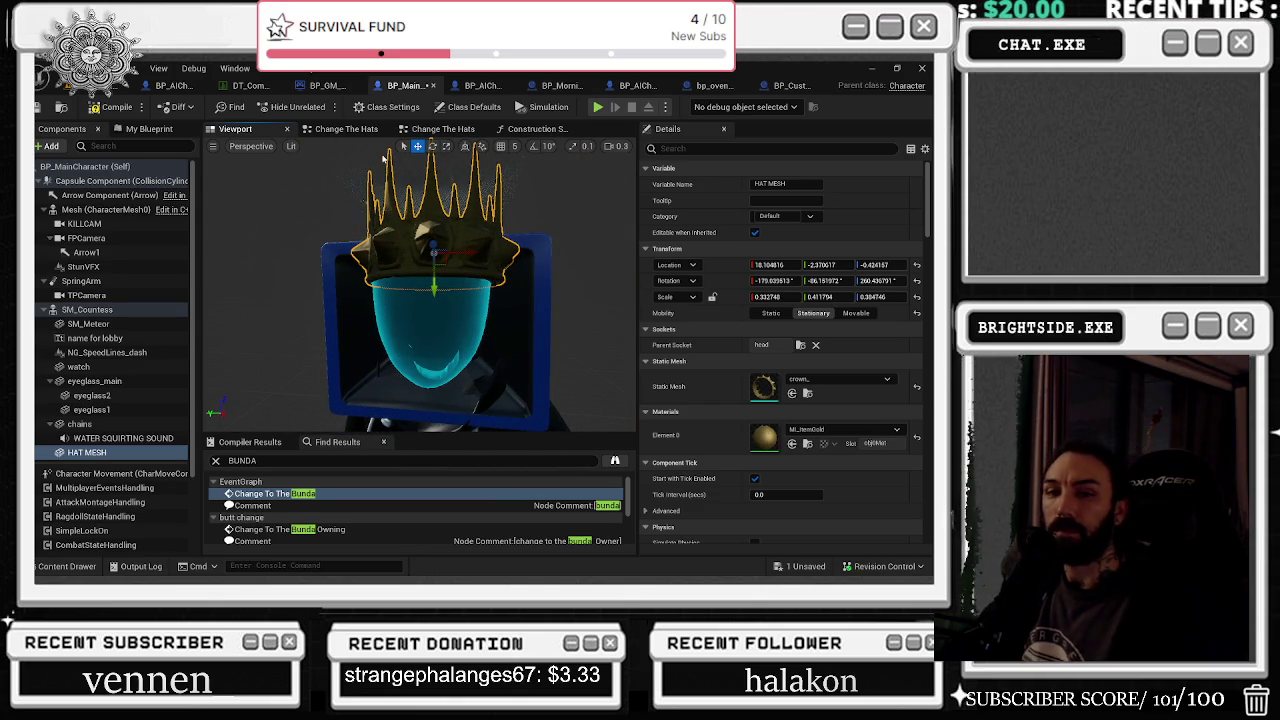
pyautogui.click(340, 129)
pyautogui.moveTo(620, 400); pyautogui.dragTo(610, 318)
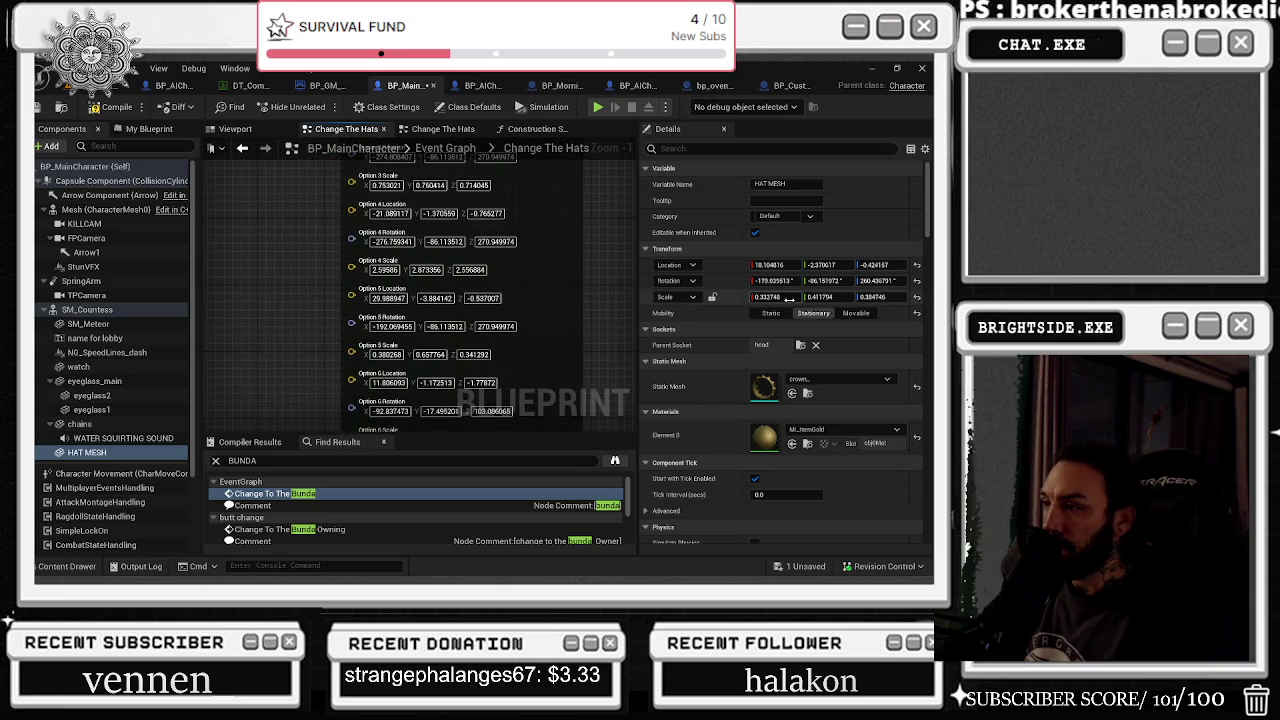
# Step: Apply the crown's scale and rotation (-179.039513, -86.151972, 260.436791) to Option 5's pins
pyautogui.press('Tab')
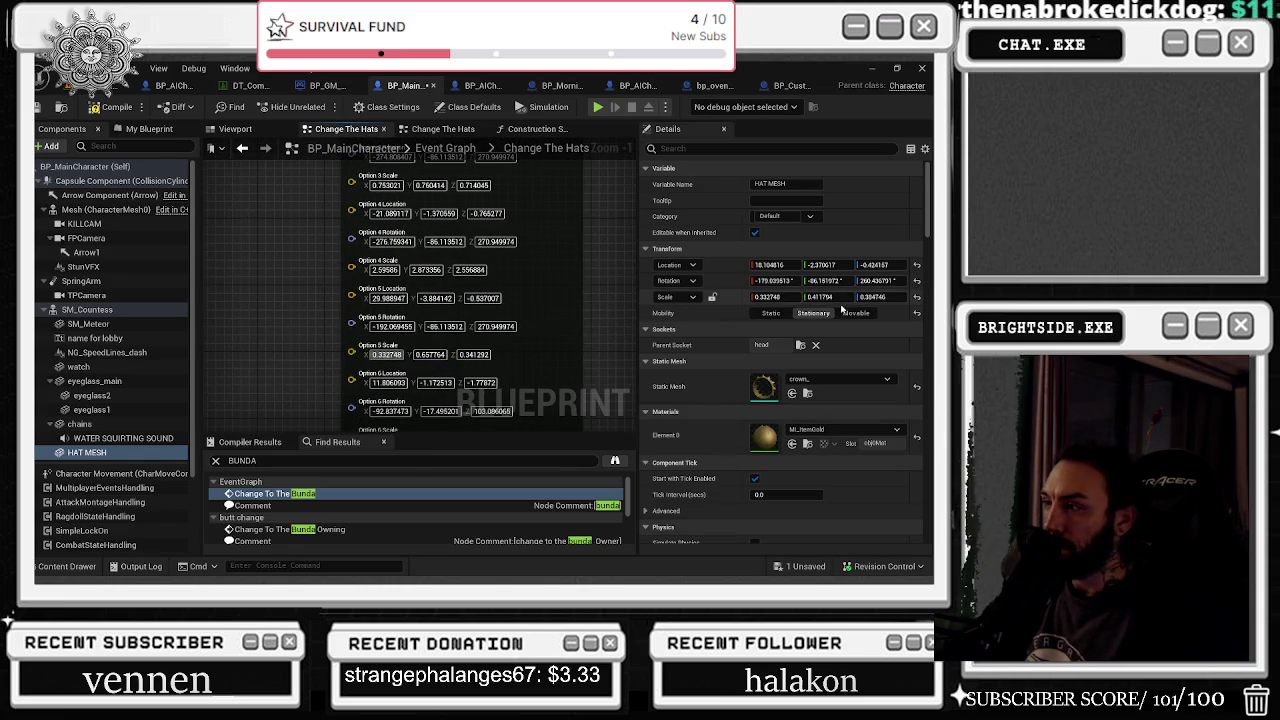
pyautogui.press('Tab')
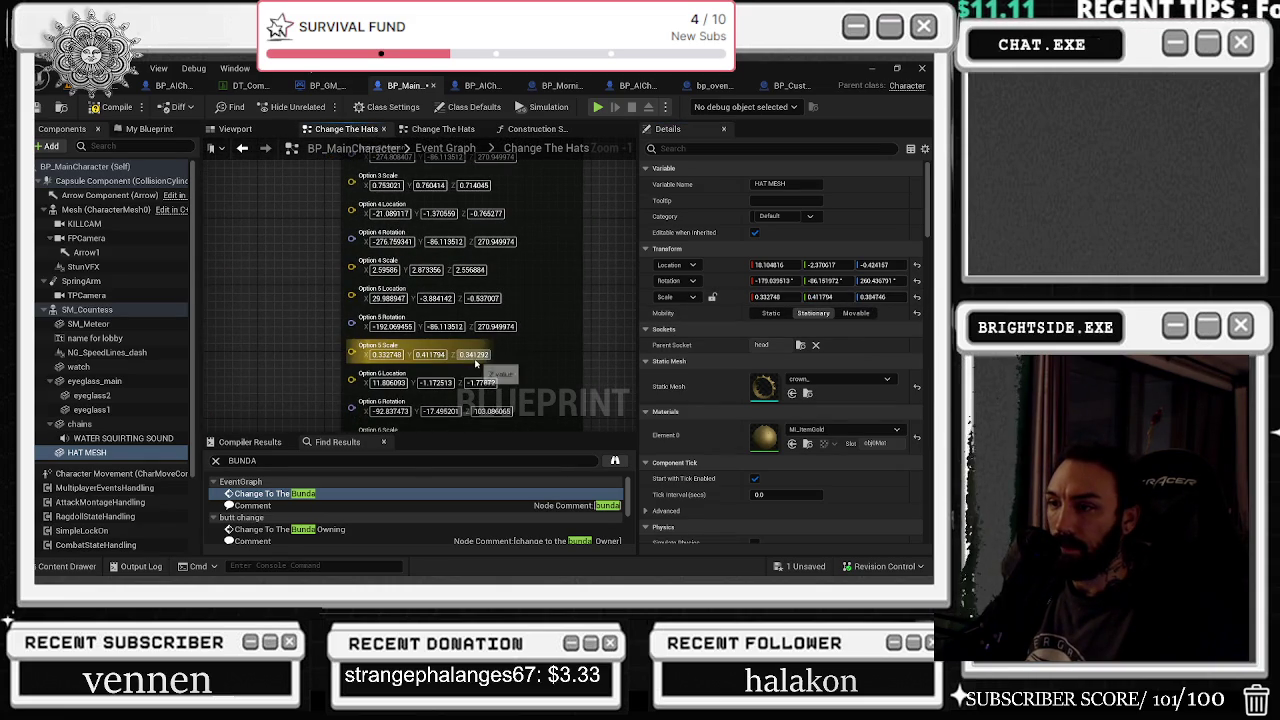
pyautogui.write('0.384746')
pyautogui.click(878, 280)
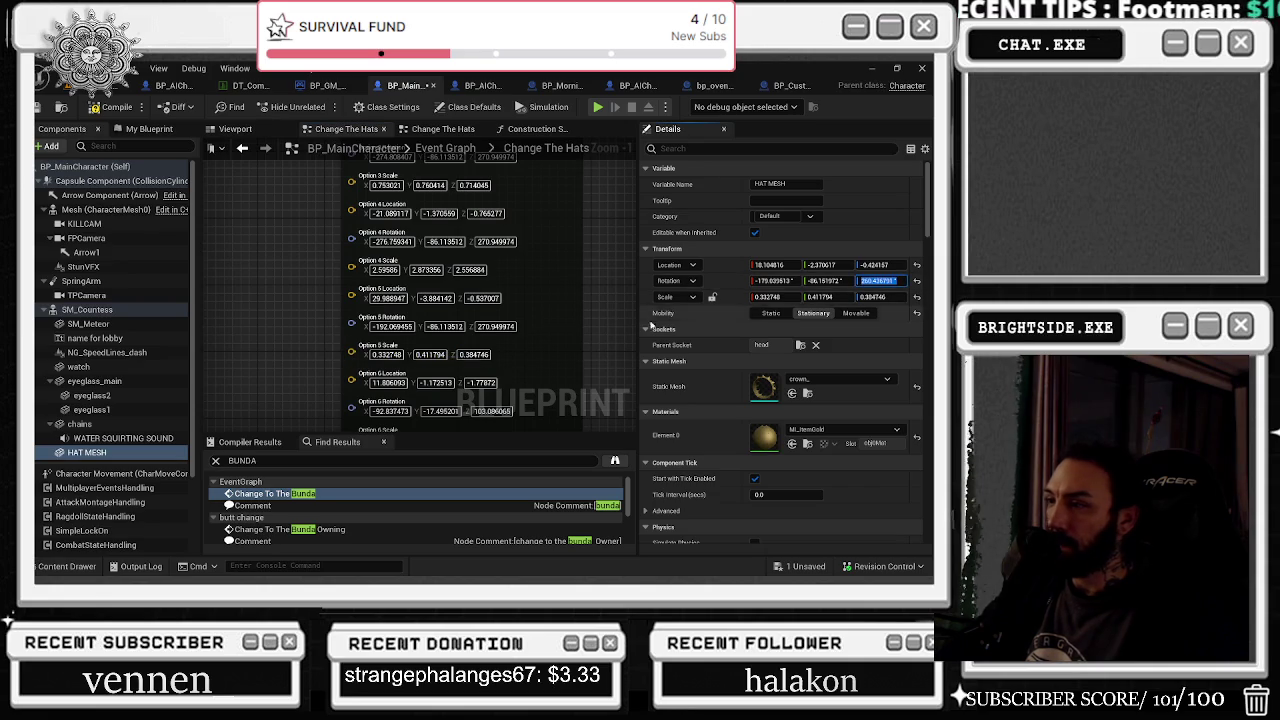
pyautogui.press('Return')
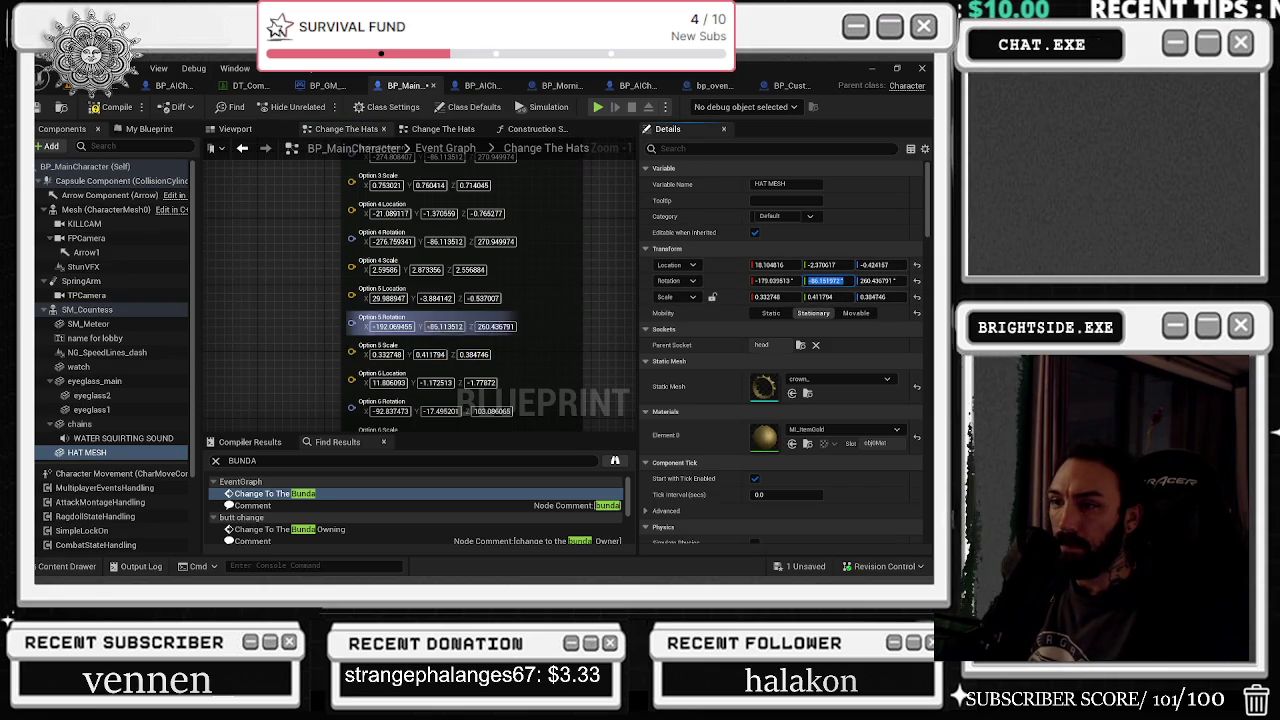
pyautogui.click(445, 326)
pyautogui.write('-86.151972')
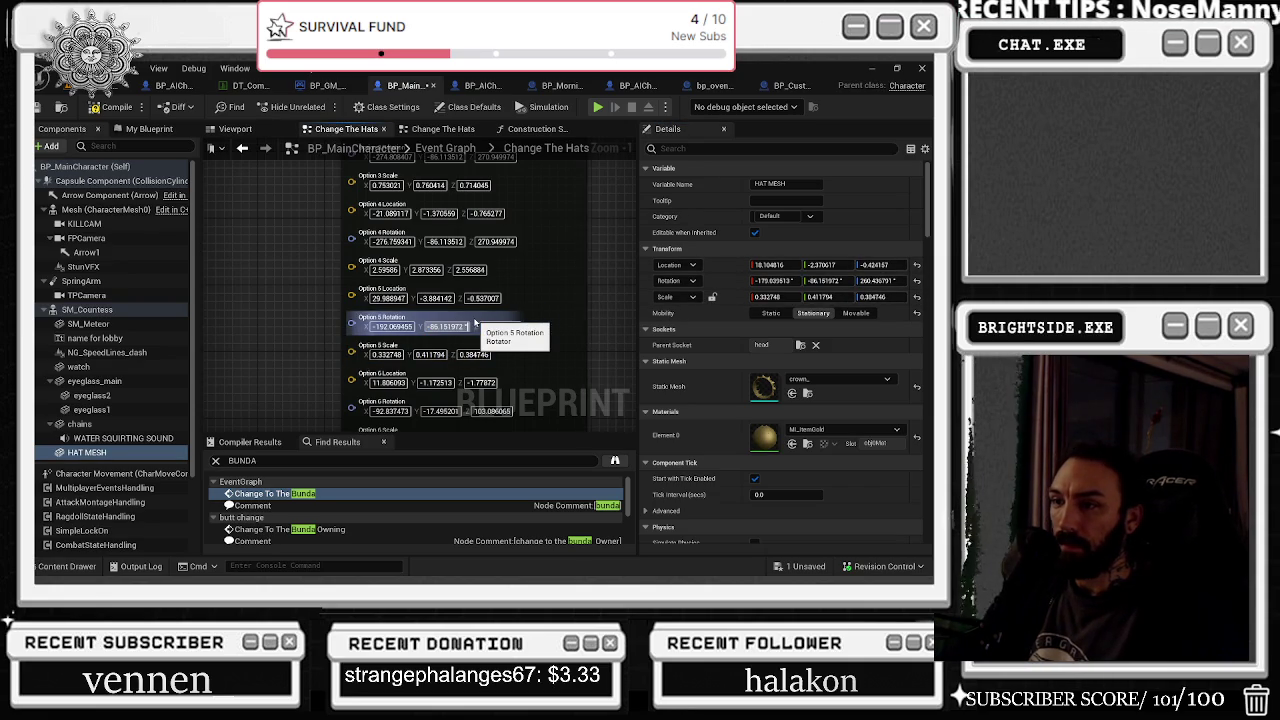
pyautogui.click(757, 280)
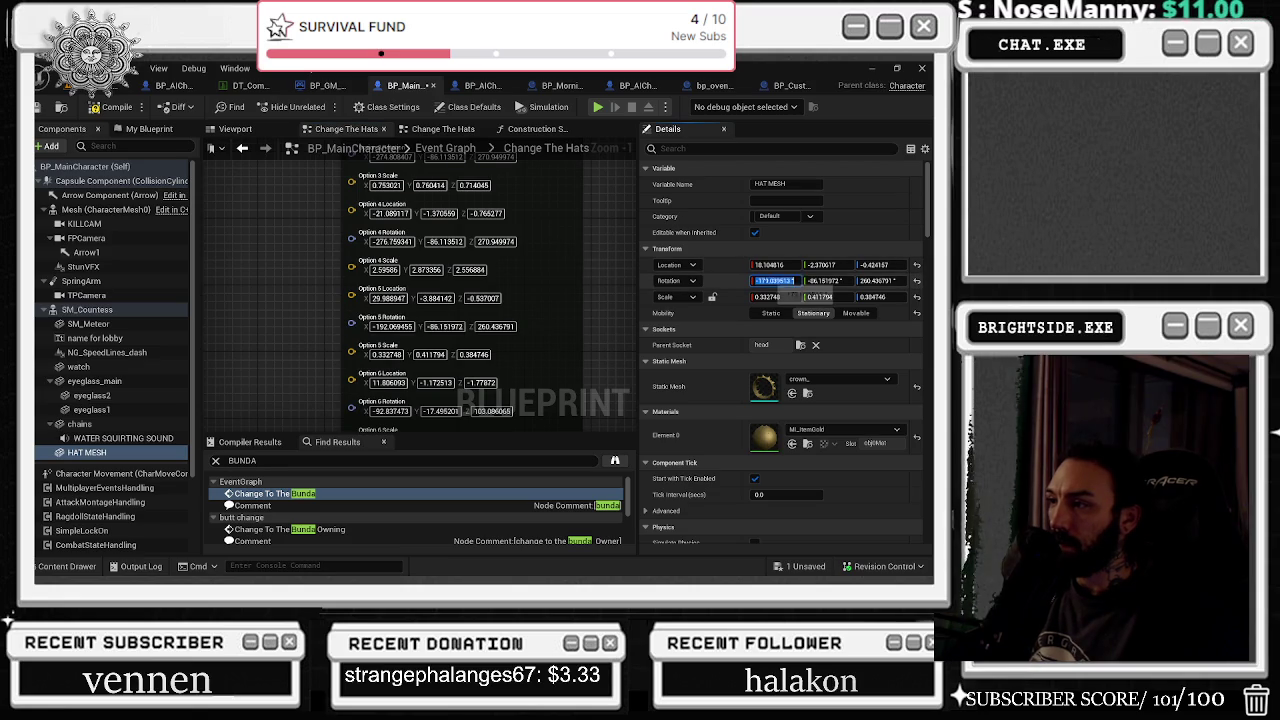
pyautogui.hotkey('ctrl', 'c')
pyautogui.click(395, 326)
pyautogui.hotkey('ctrl', 'v')
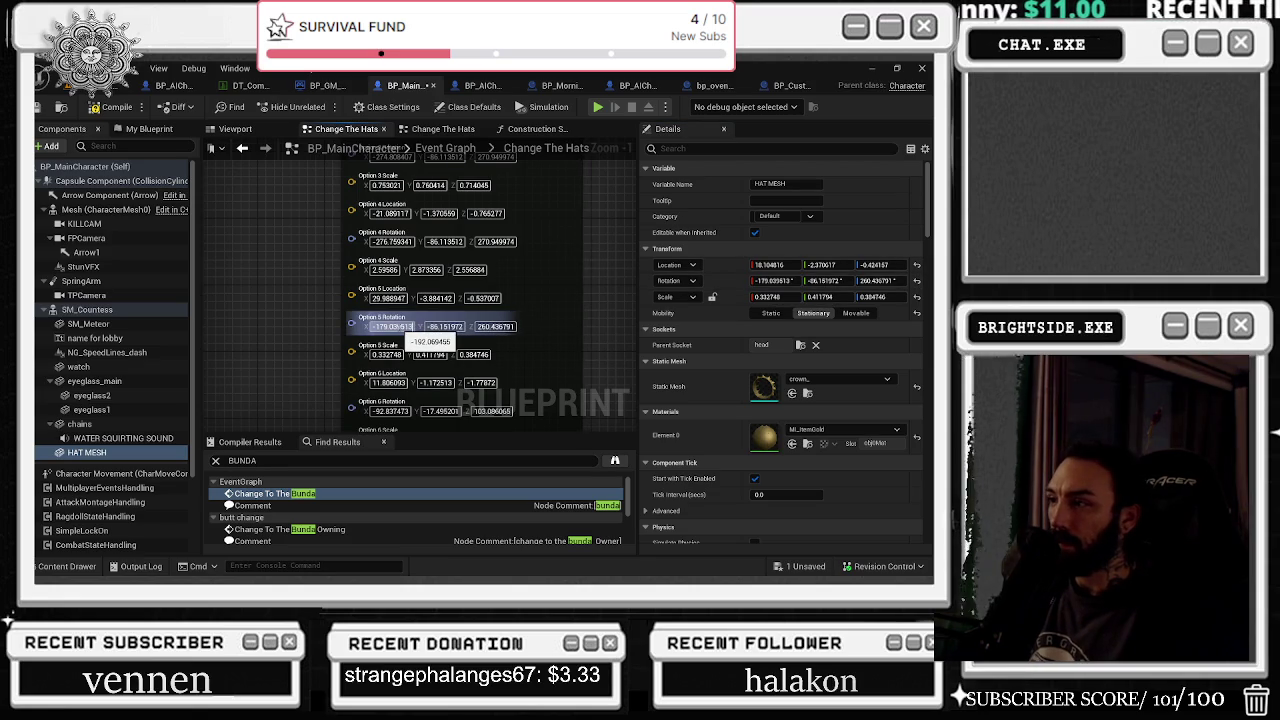
# Step: Copy the crown's location 18.104816, -2.379017, -0.424157 into Option 5's Location pins
pyautogui.click(768, 264)
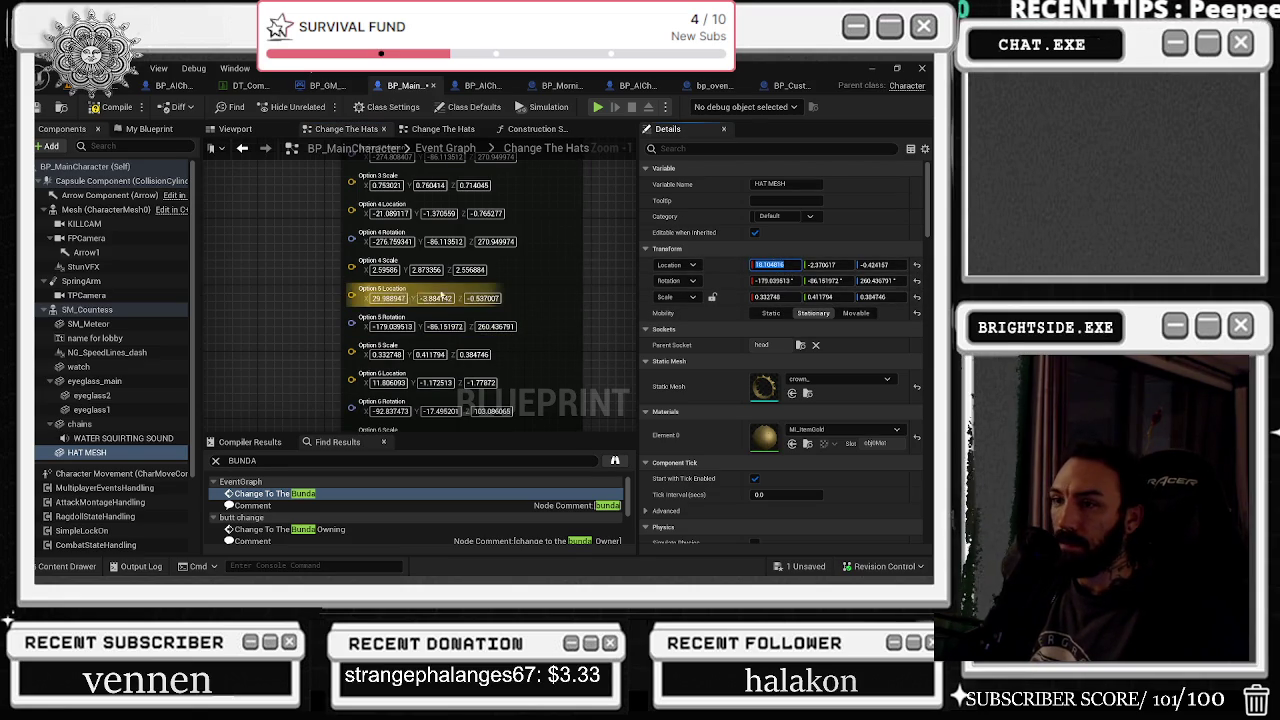
pyautogui.click(398, 298)
pyautogui.hotkey('ctrl', 'v')
pyautogui.click(822, 264)
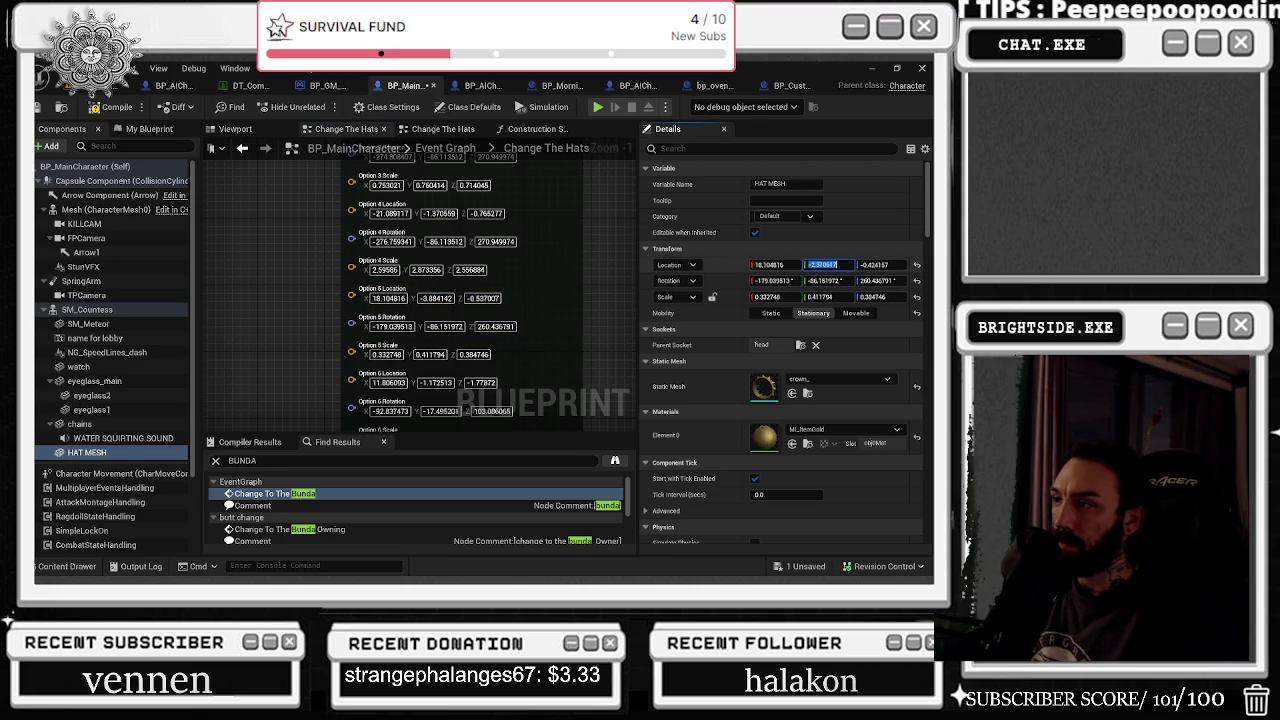
pyautogui.hotkey('ctrl', 'c')
pyautogui.click(437, 298)
pyautogui.hotkey('ctrl', 'v')
pyautogui.click(880, 264)
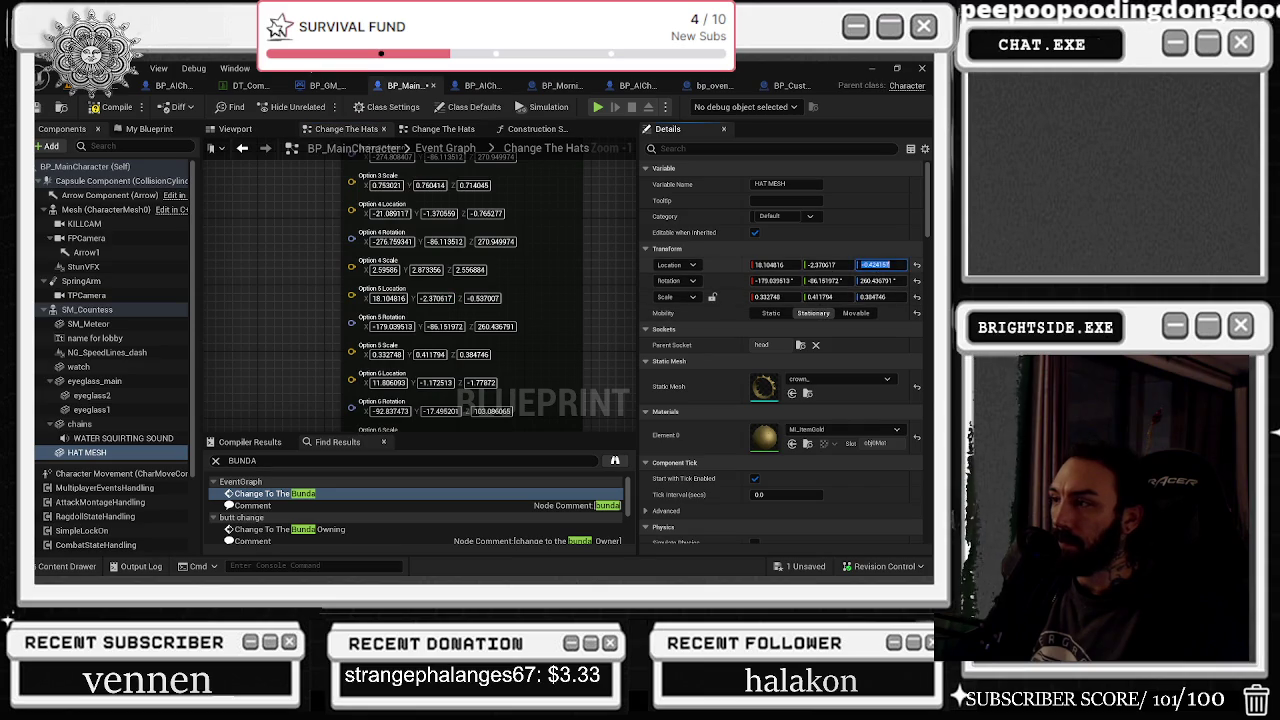
pyautogui.hotkey('ctrl', 'c')
pyautogui.click(483, 298)
pyautogui.hotkey('ctrl', 'v')
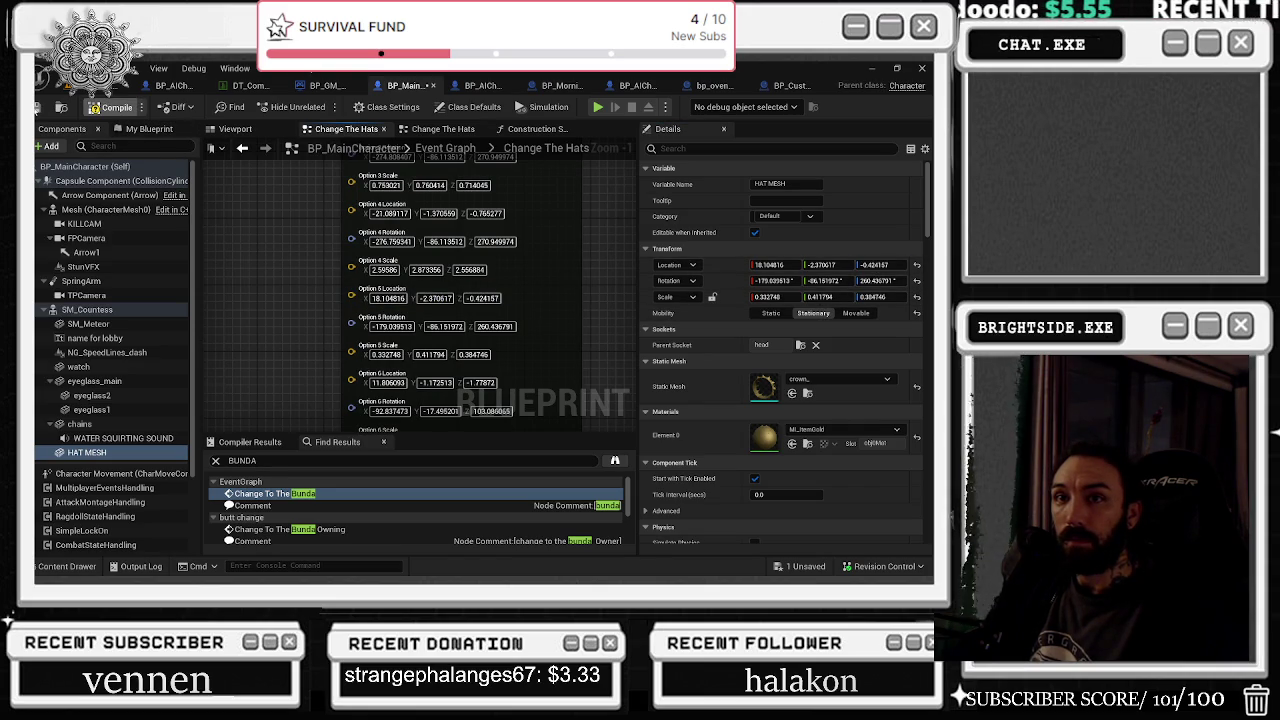
# Step: Return to the level editor, save the level, and start a new play session
pyautogui.click(65, 86)
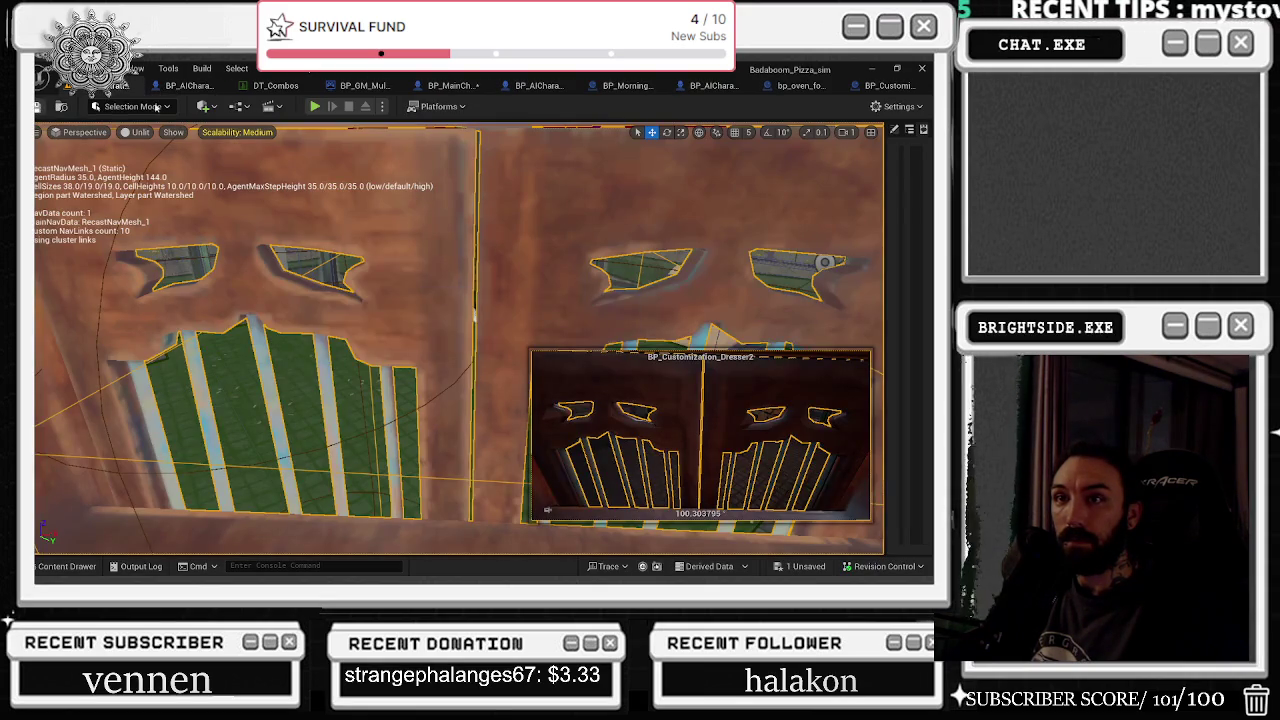
pyautogui.hotkey('ctrl', 's')
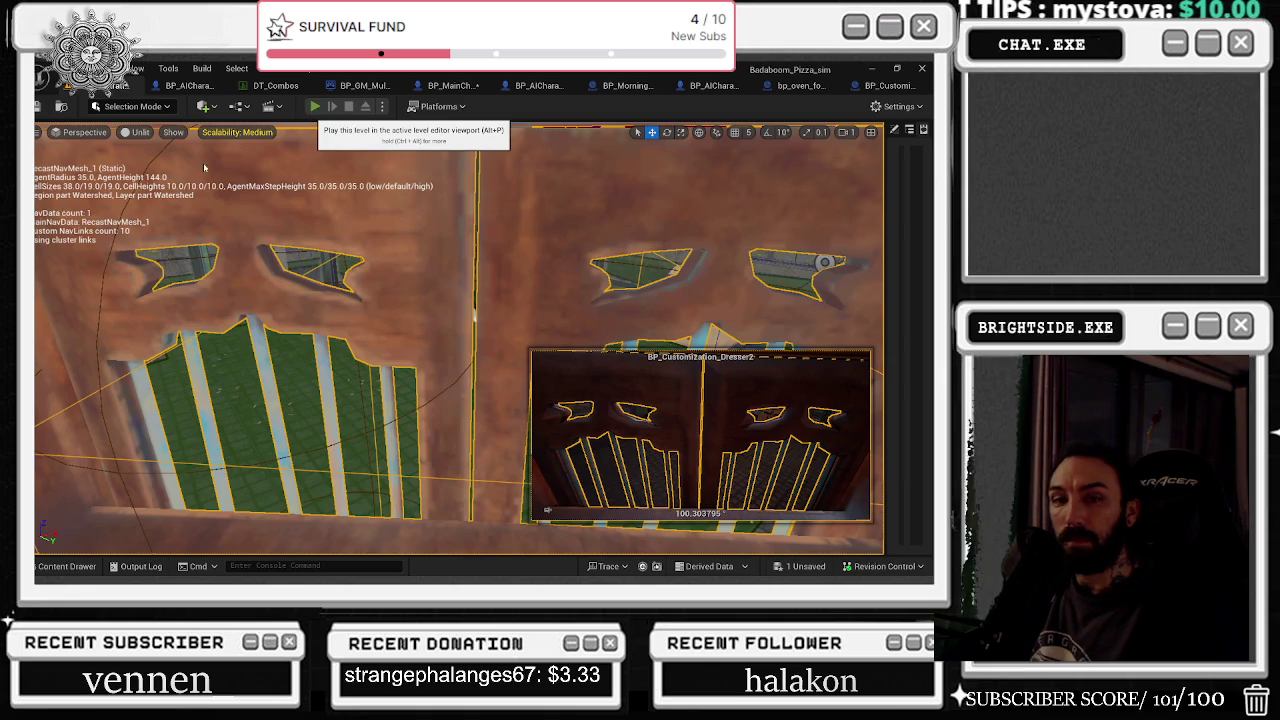
pyautogui.click(314, 106)
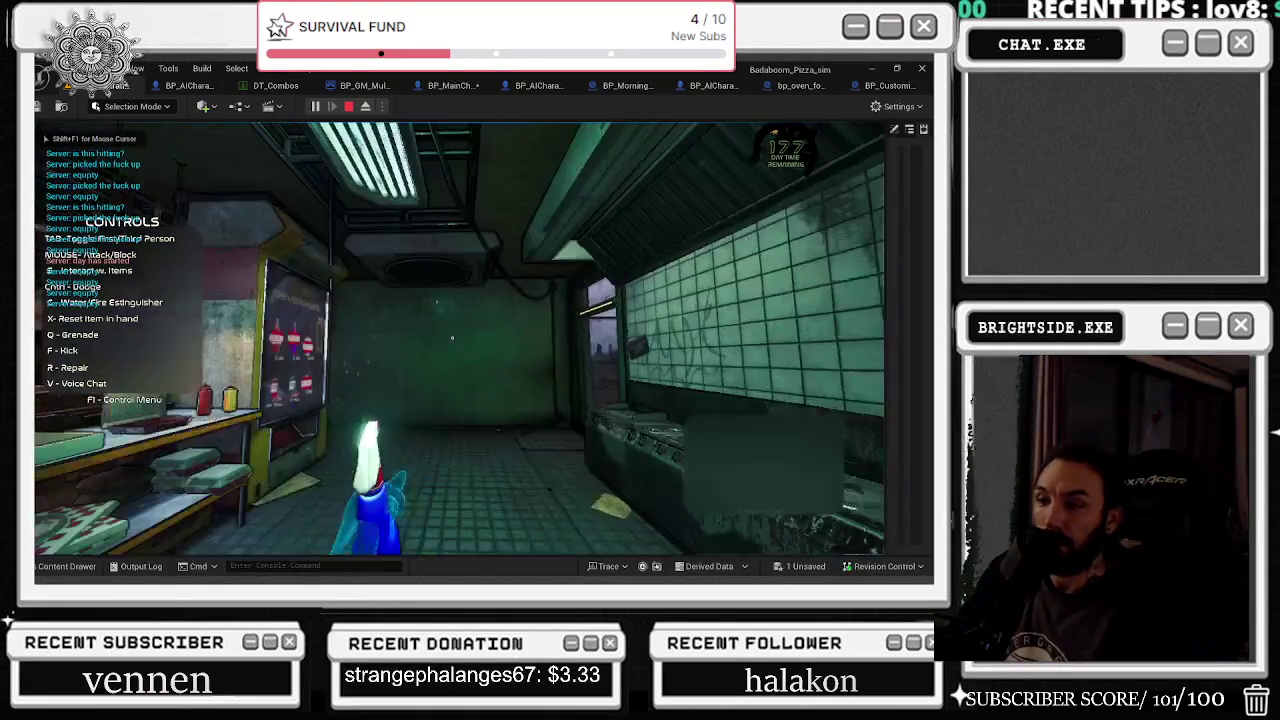
# Step: Walk outside, climb the stairs into the building, and open the barred cabinet
pyautogui.press('w')
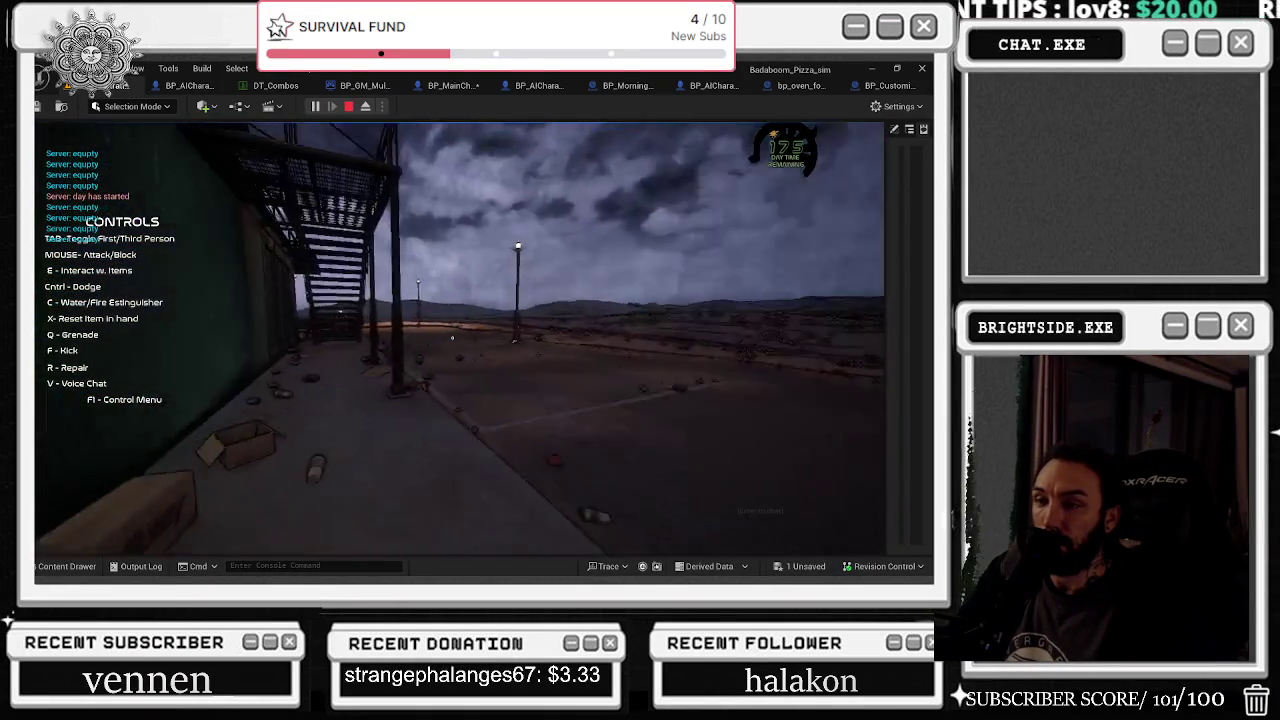
pyautogui.press('w')
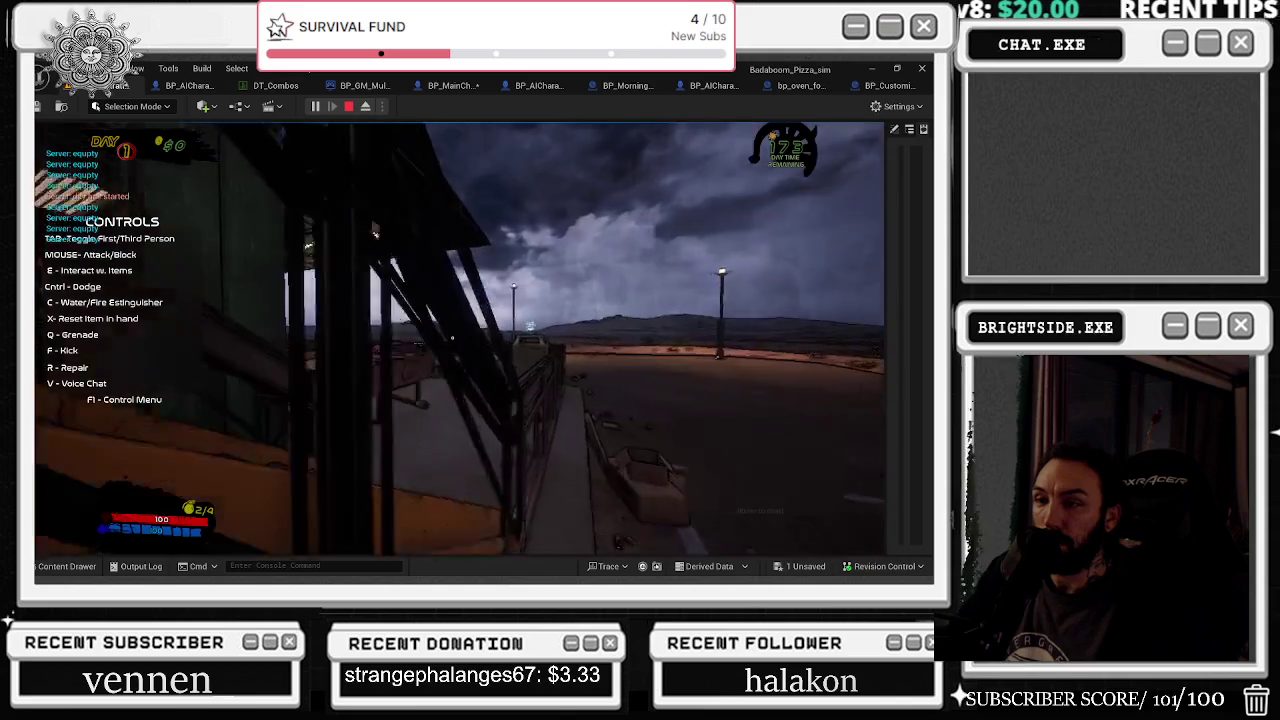
pyautogui.press('w')
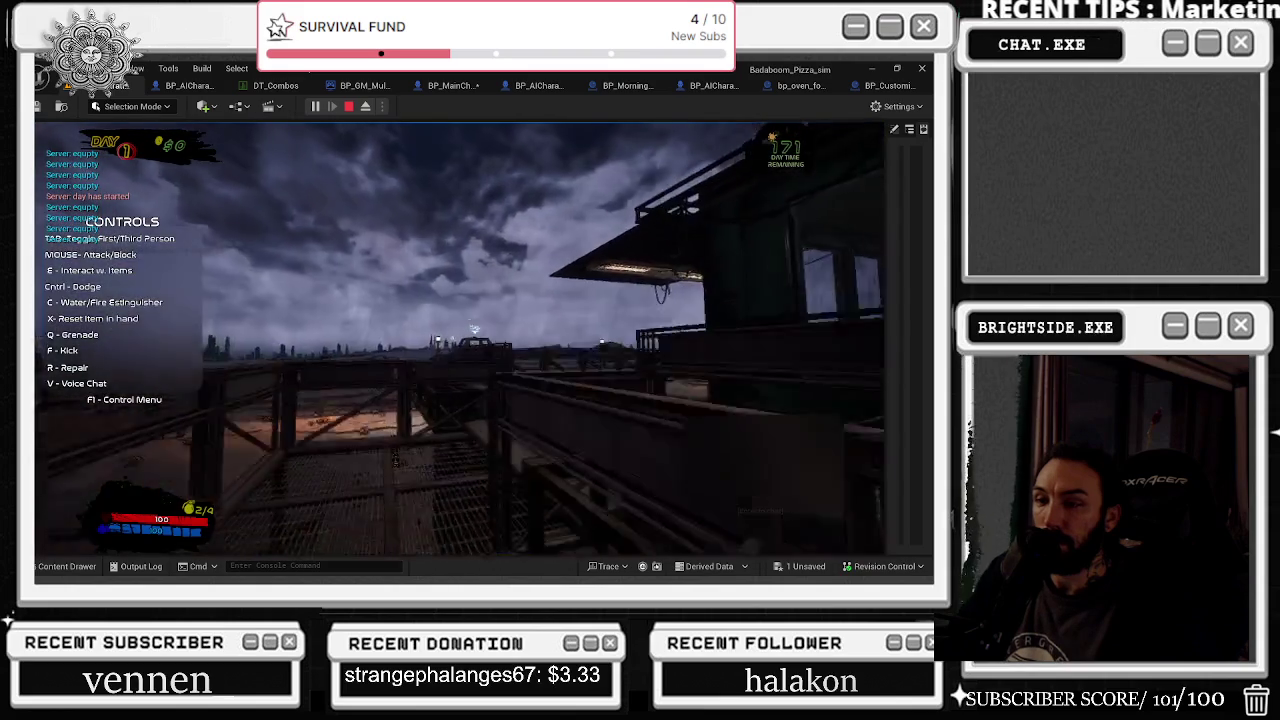
pyautogui.press('w')
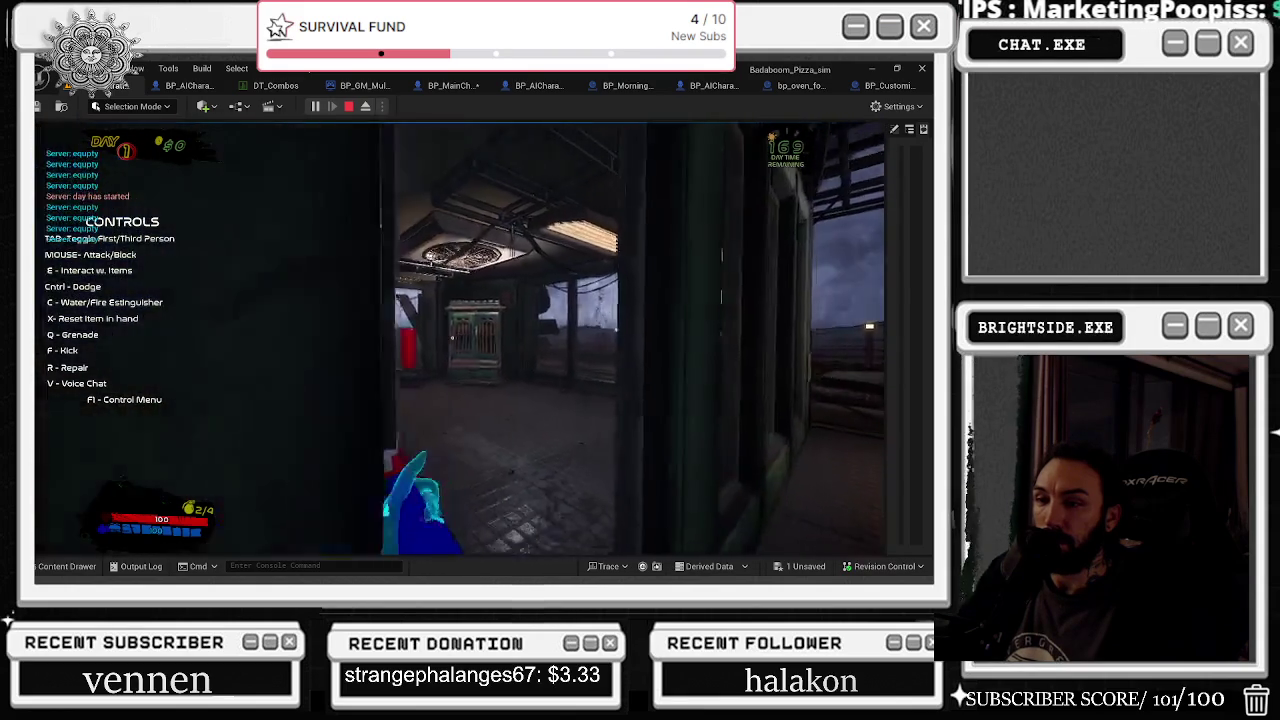
pyautogui.press('w')
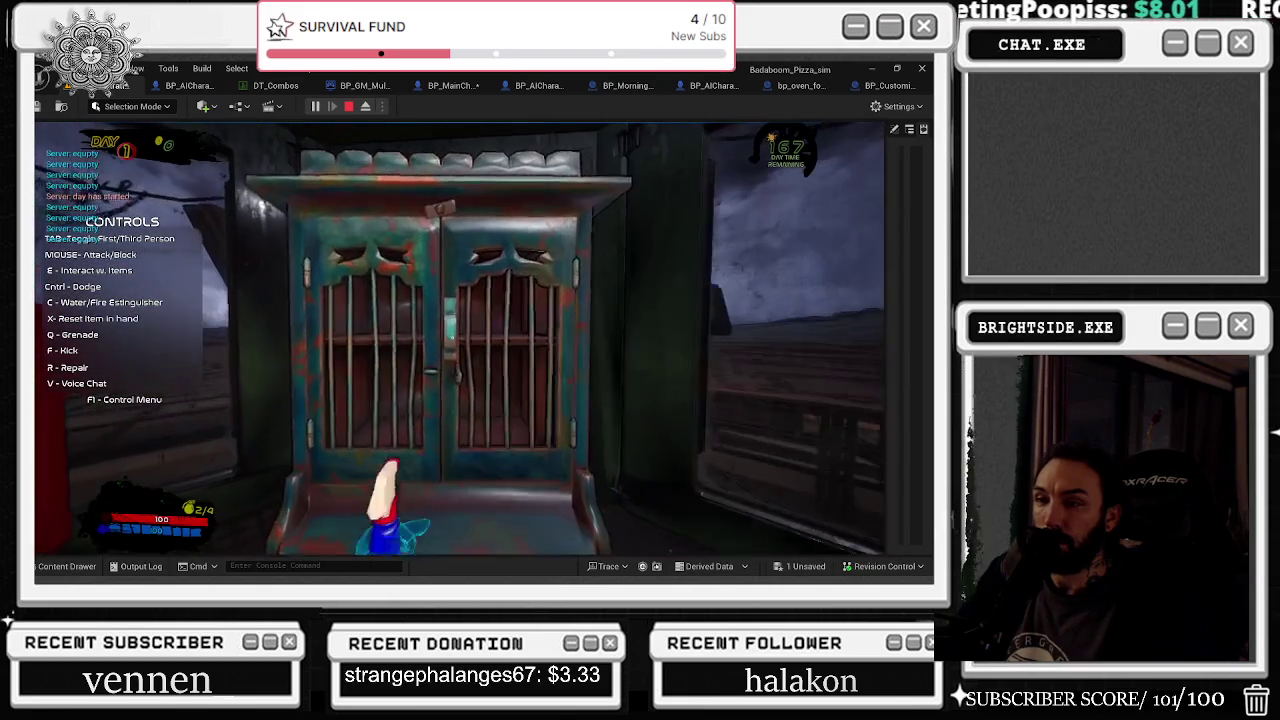
pyautogui.press('w')
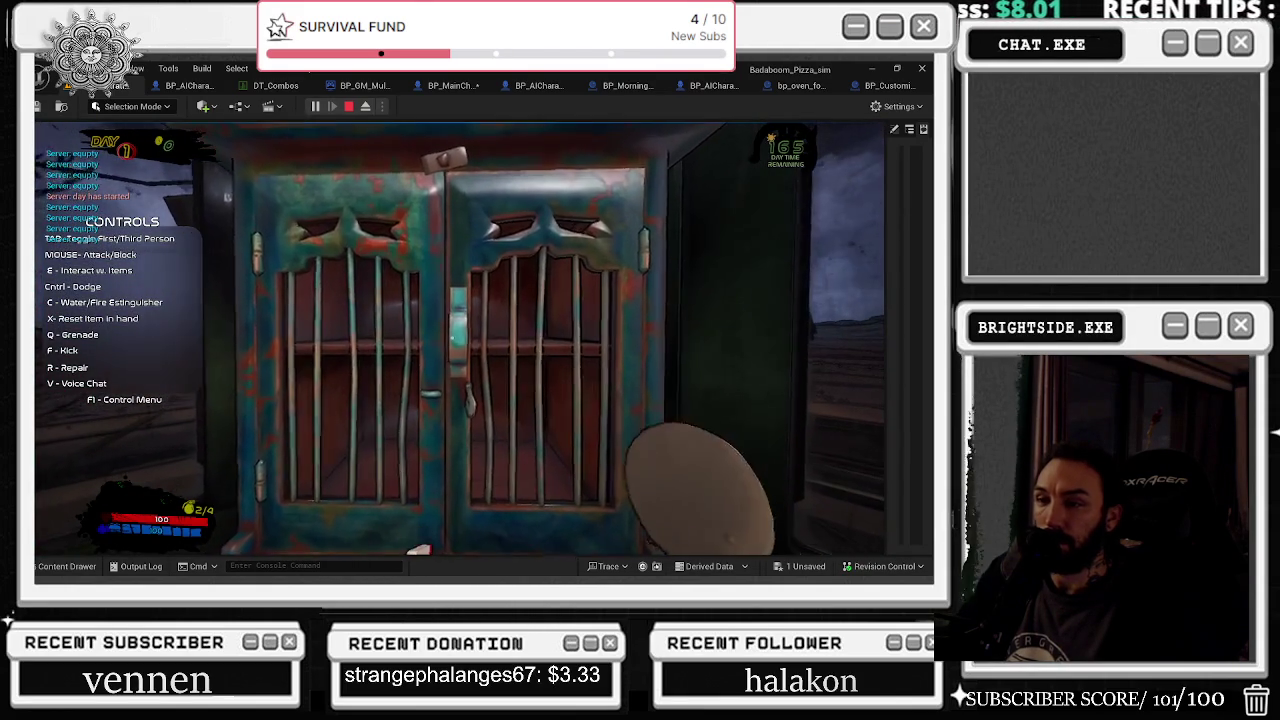
pyautogui.press('e')
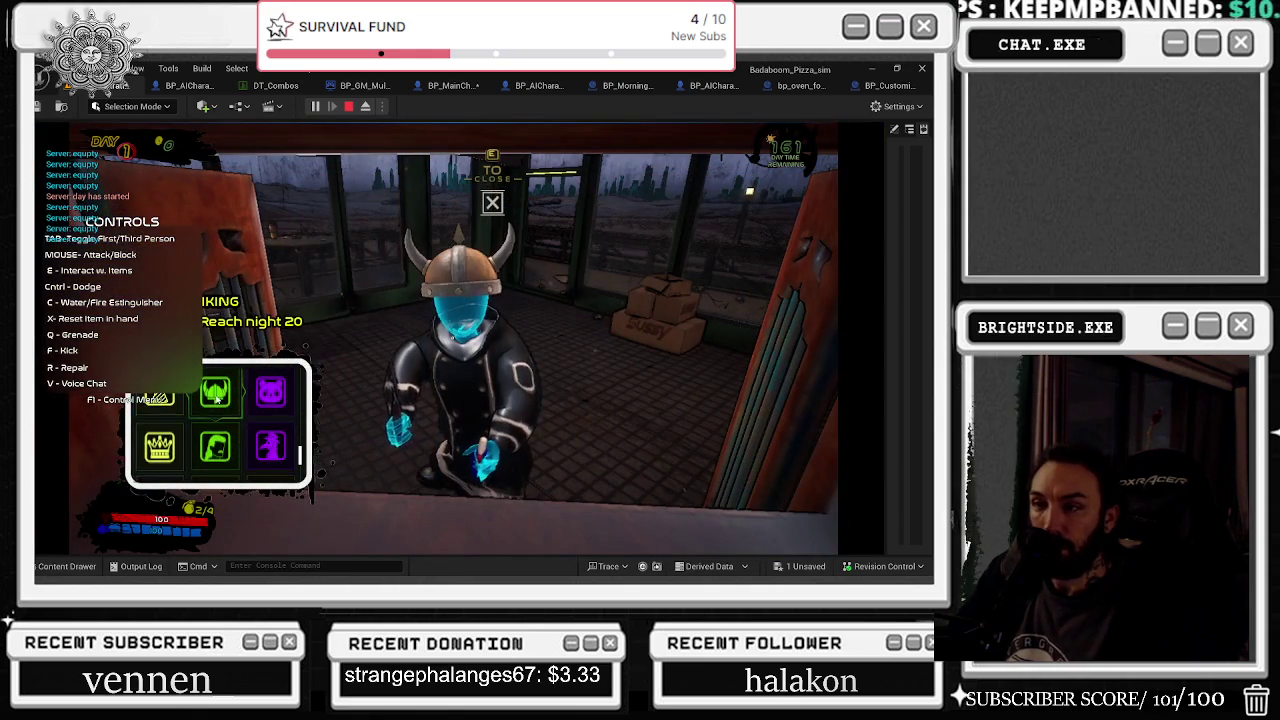
# Step: Try the pumpkin head, fedora and Santa hat on the chef, switching back to the fedora
pyautogui.scroll(-3, 216, 398)
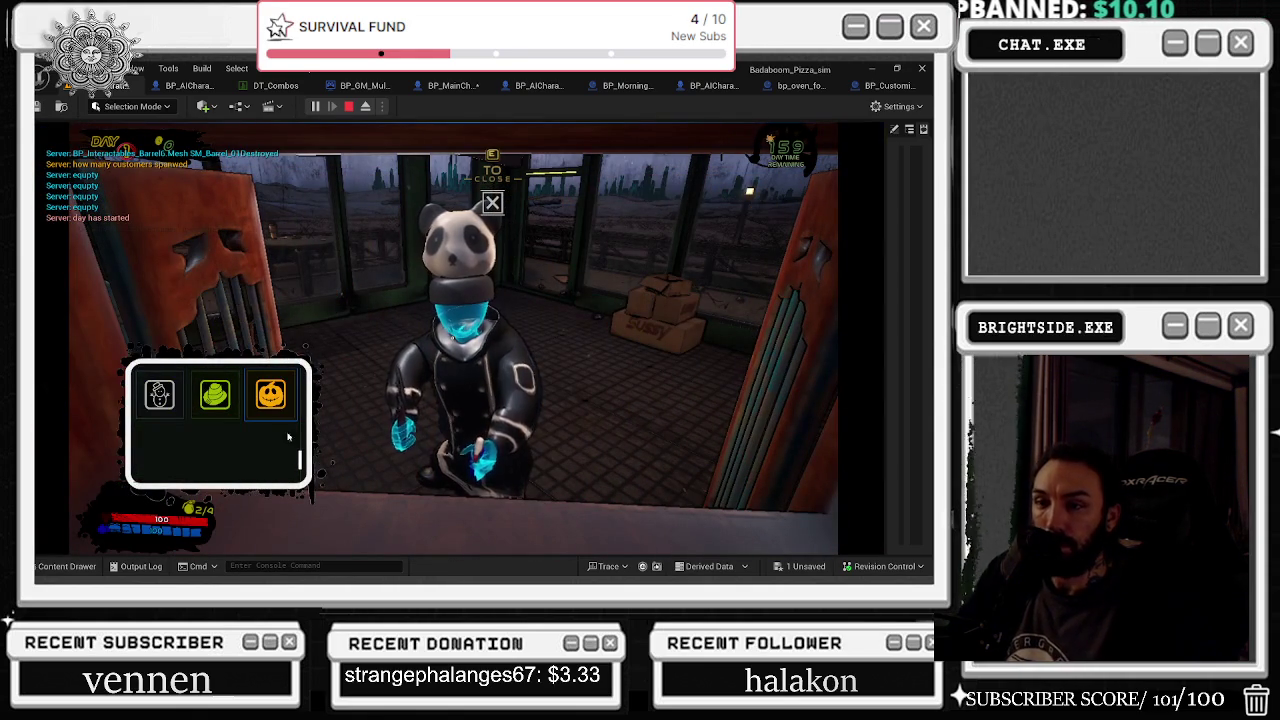
pyautogui.click(281, 404)
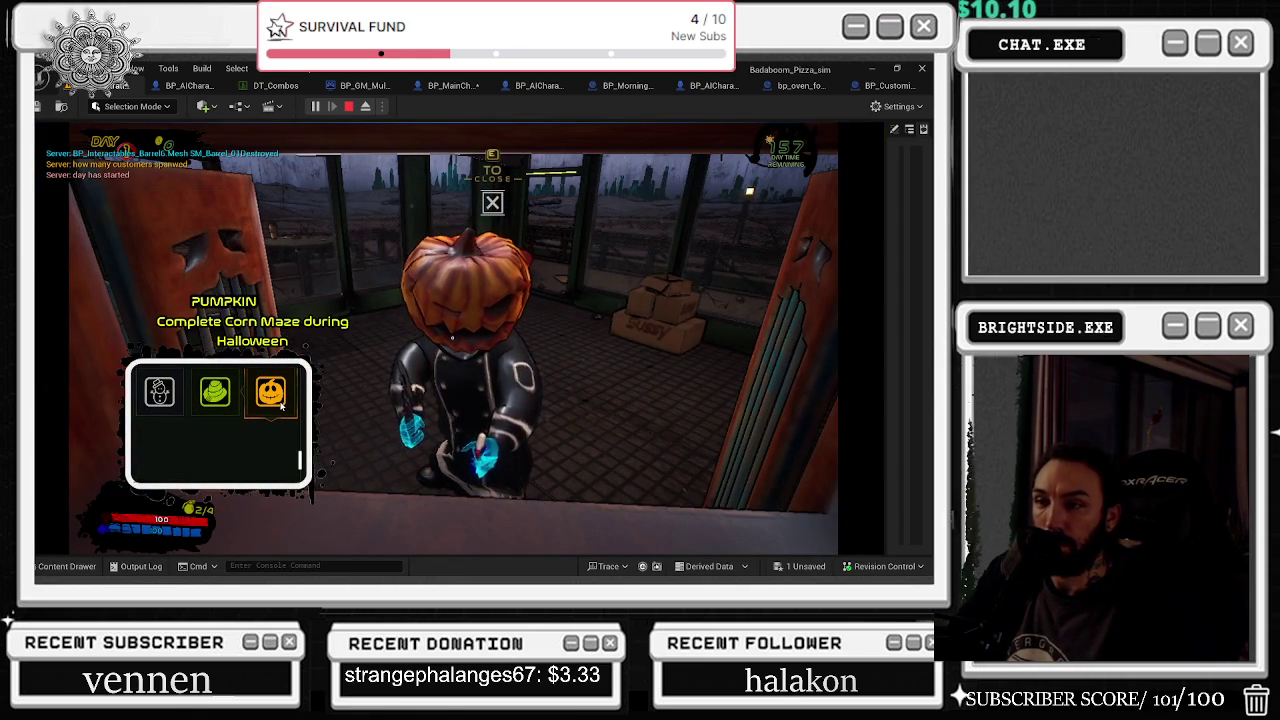
pyautogui.click(217, 403)
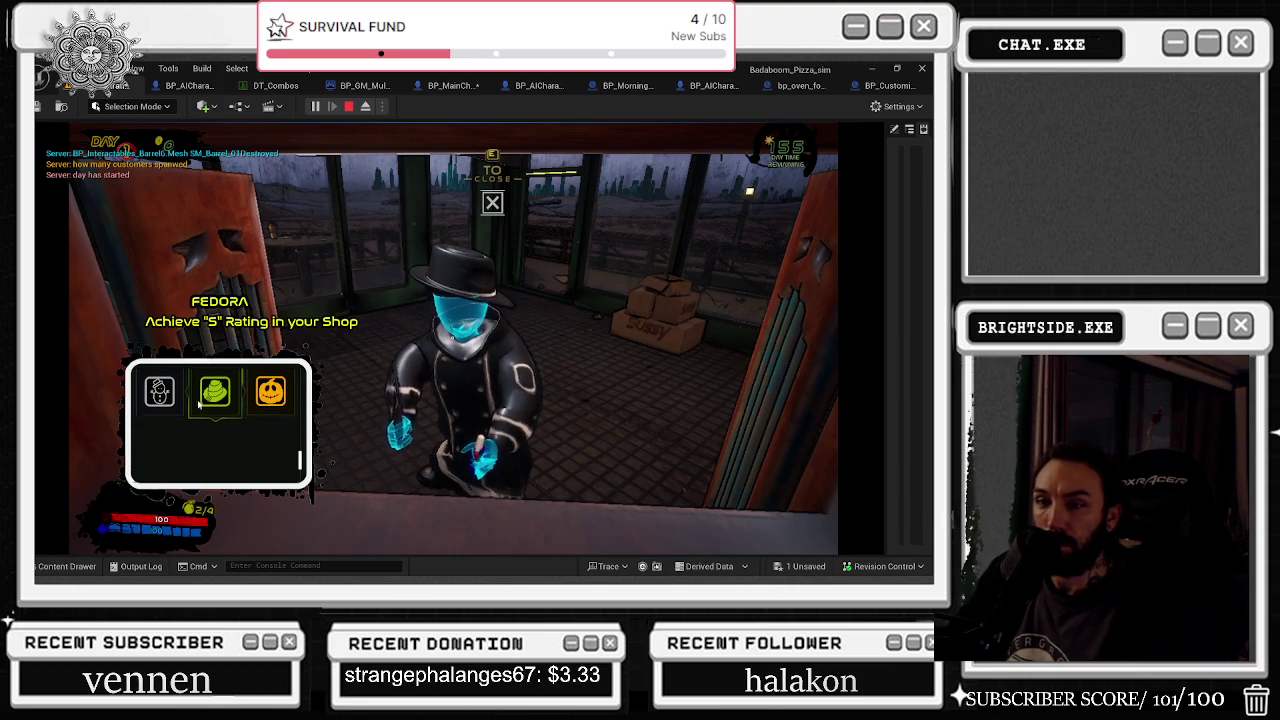
pyautogui.click(180, 410)
pyautogui.scroll(3, 181, 413)
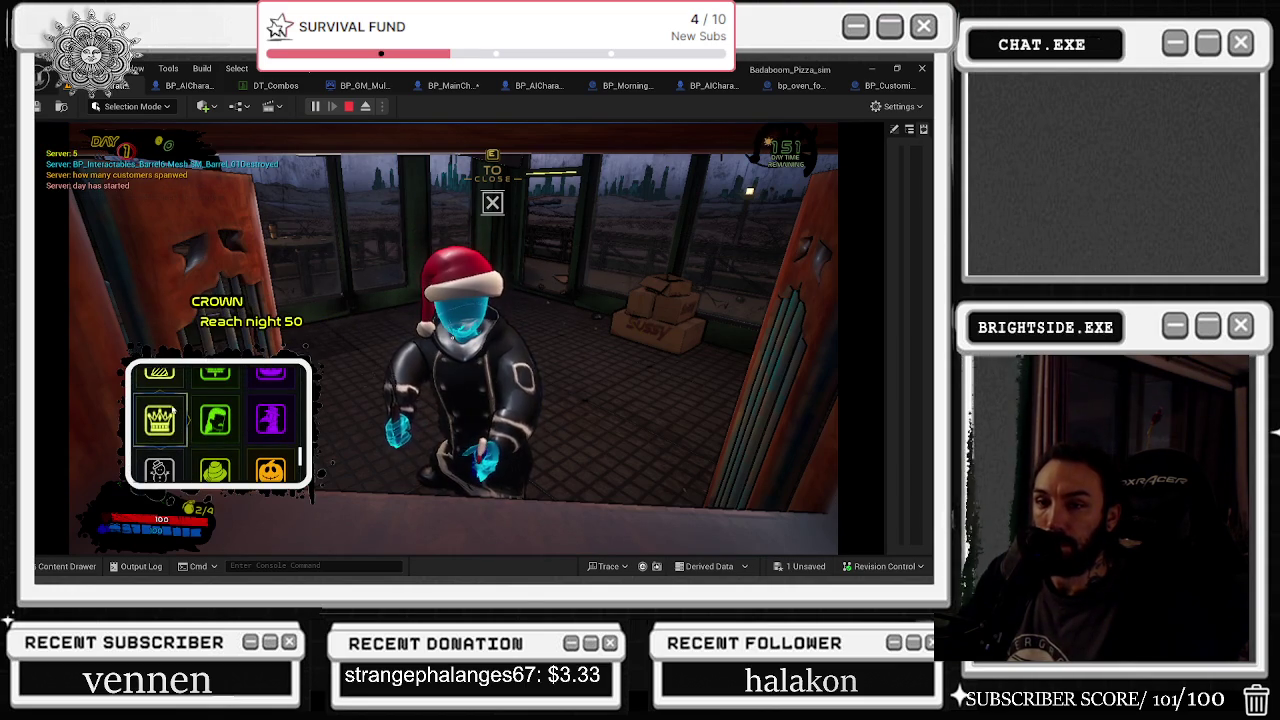
pyautogui.scroll(-1, 176, 410)
pyautogui.click(211, 408)
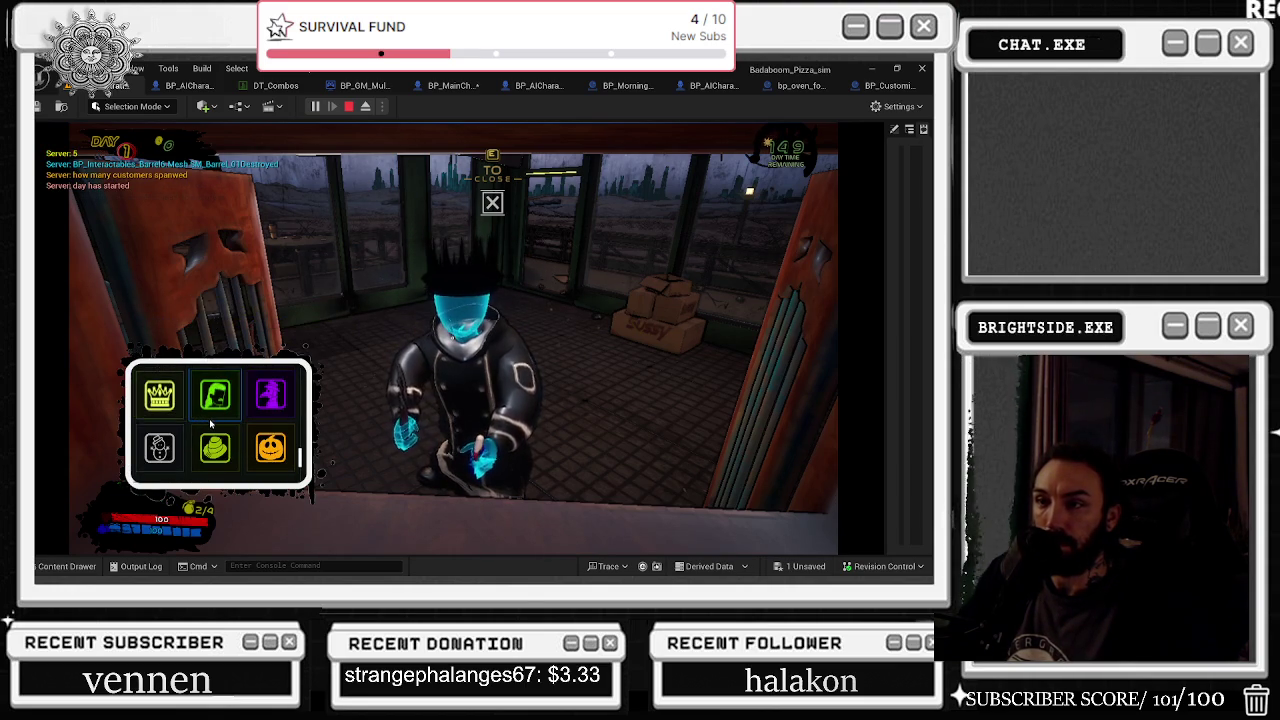
pyautogui.scroll(-1, 209, 418)
pyautogui.click(158, 412)
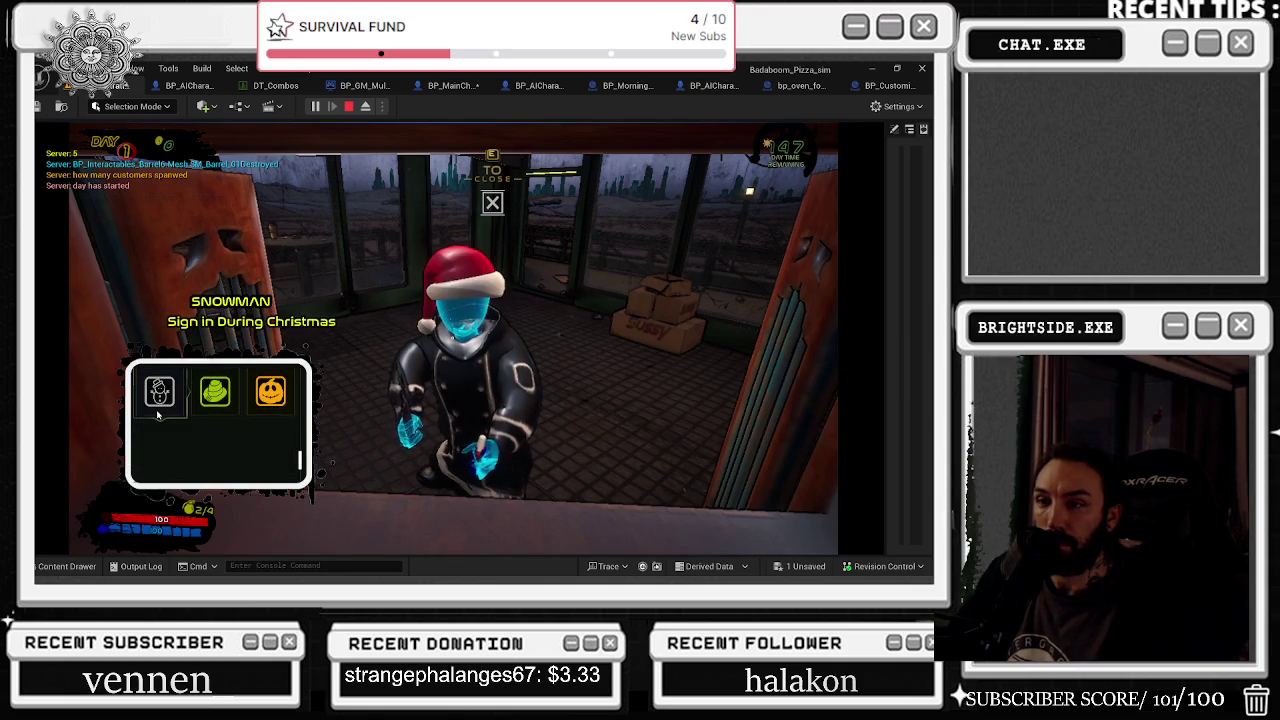
pyautogui.click(214, 392)
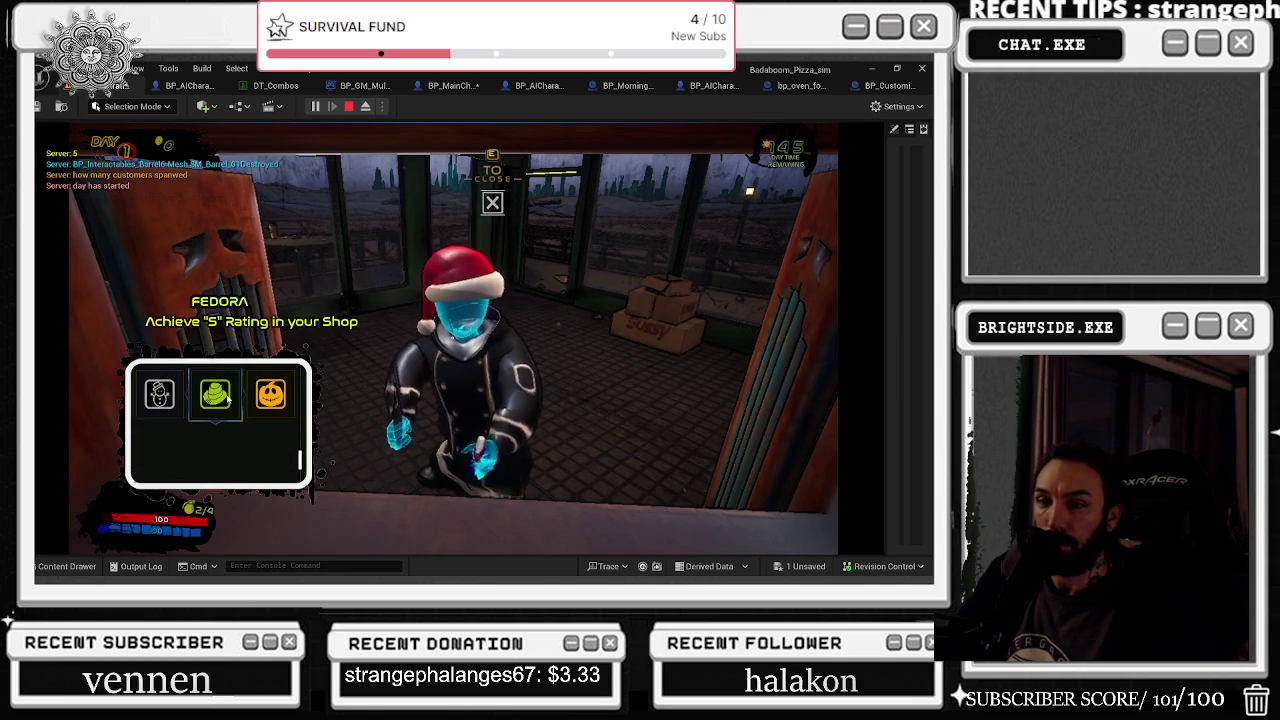
# Step: Try the Mullet, Crown, fedora, pumpkin head and Plague Mask on the chef
pyautogui.scroll(1, 220, 395)
pyautogui.click(218, 397)
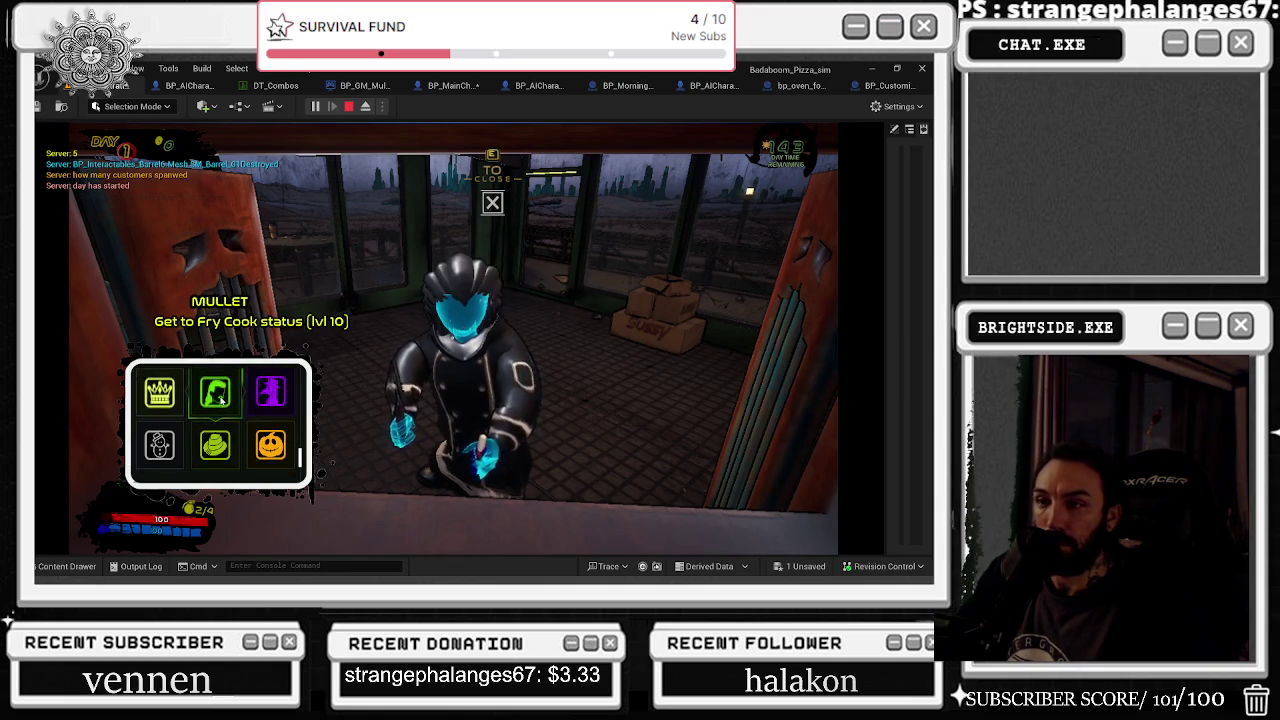
pyautogui.click(160, 398)
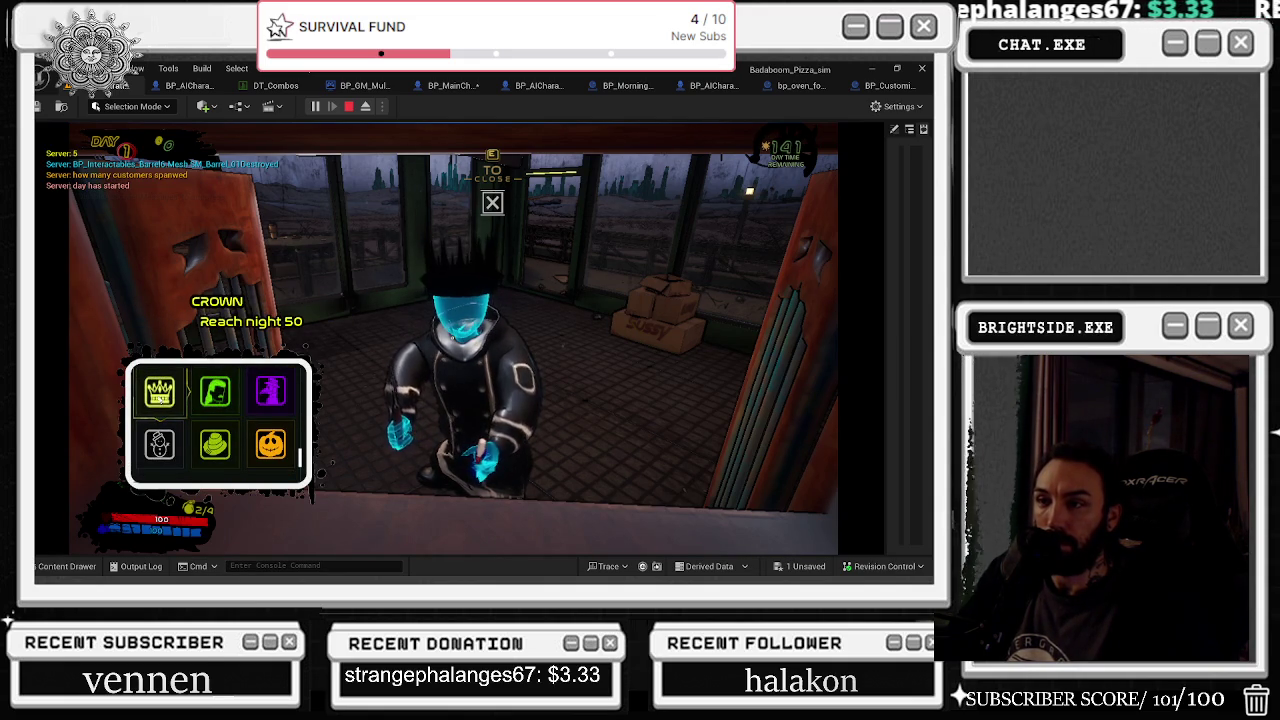
pyautogui.scroll(-2, 215, 420)
pyautogui.click(215, 392)
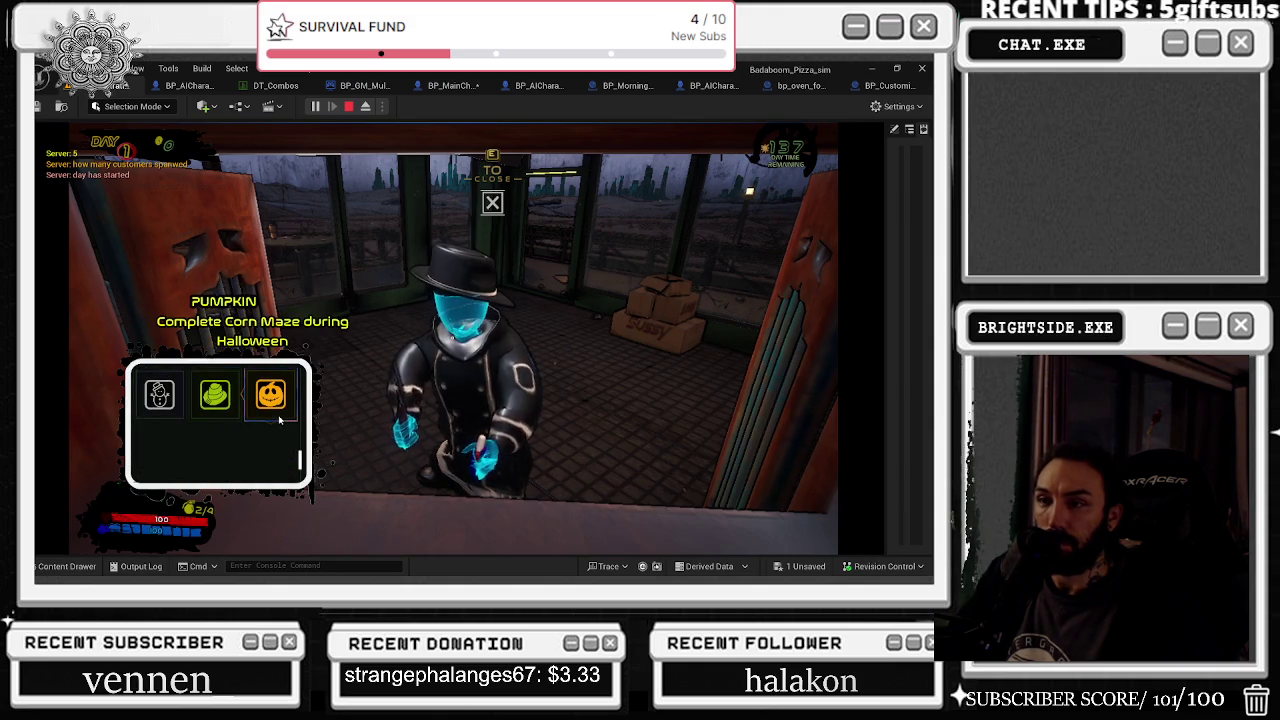
pyautogui.click(278, 405)
pyautogui.scroll(1, 275, 410)
pyautogui.click(272, 388)
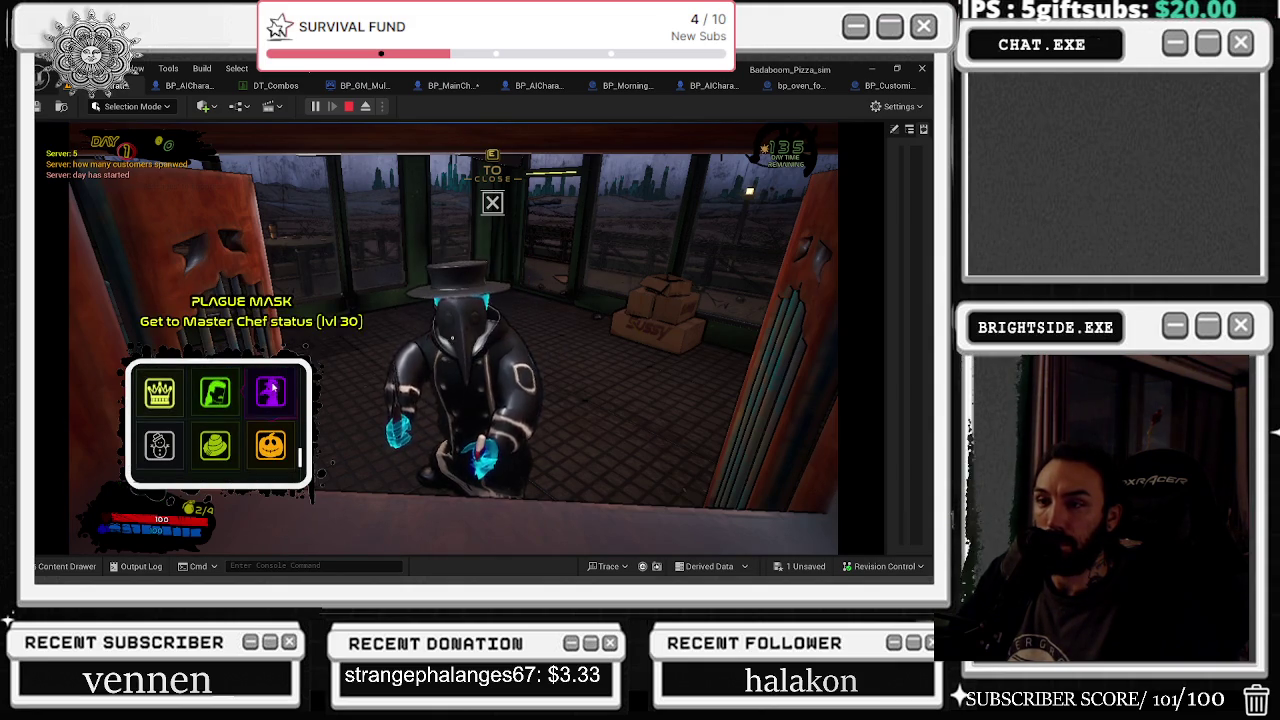
pyautogui.click(230, 393)
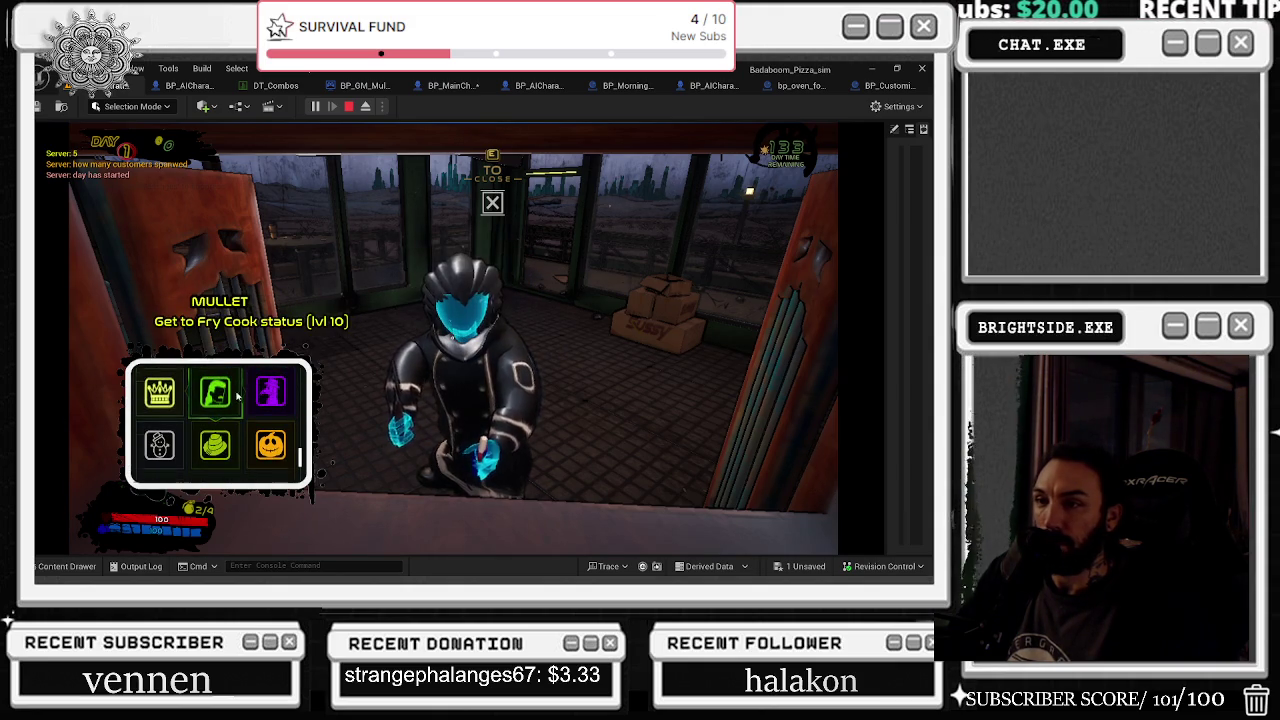
# Step: Try the panda head and Viking helmet, settle on the party hat, and stop the play session
pyautogui.scroll(-2, 235, 410)
pyautogui.scroll(1, 268, 406)
pyautogui.scroll(-1, 270, 408)
pyautogui.scroll(1, 275, 410)
pyautogui.scroll(1, 275, 408)
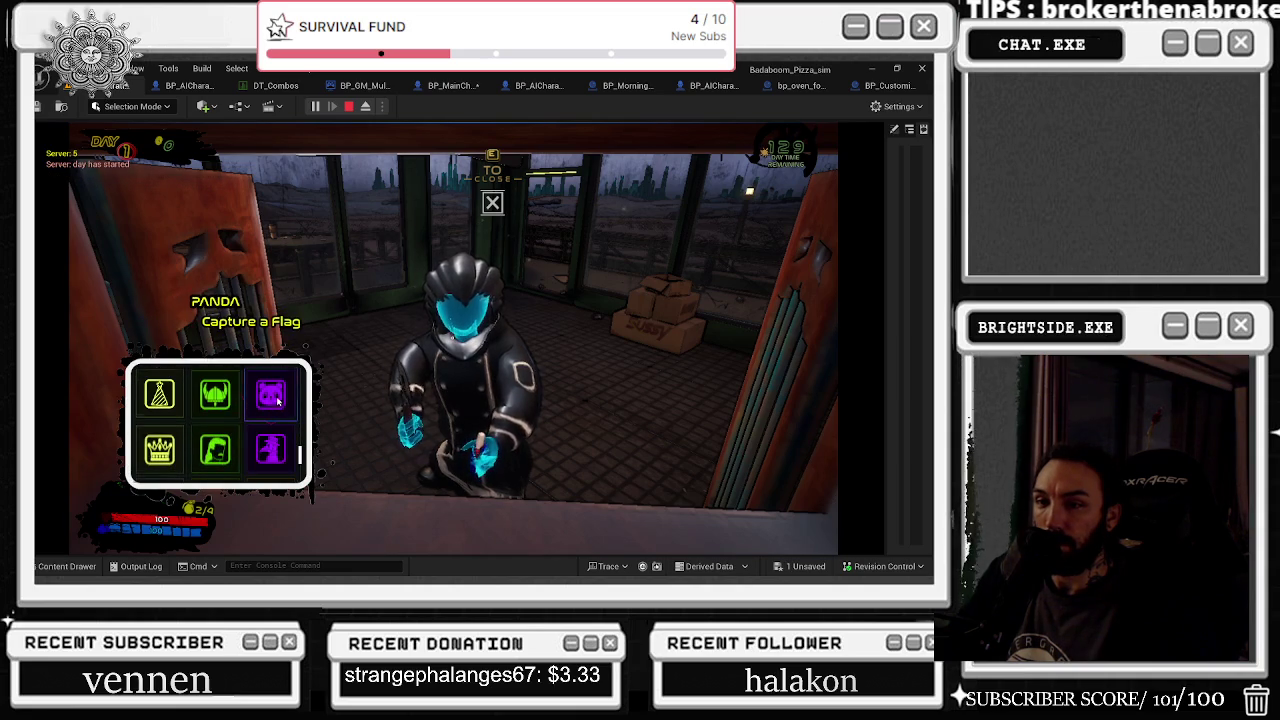
pyautogui.click(271, 392)
pyautogui.click(233, 391)
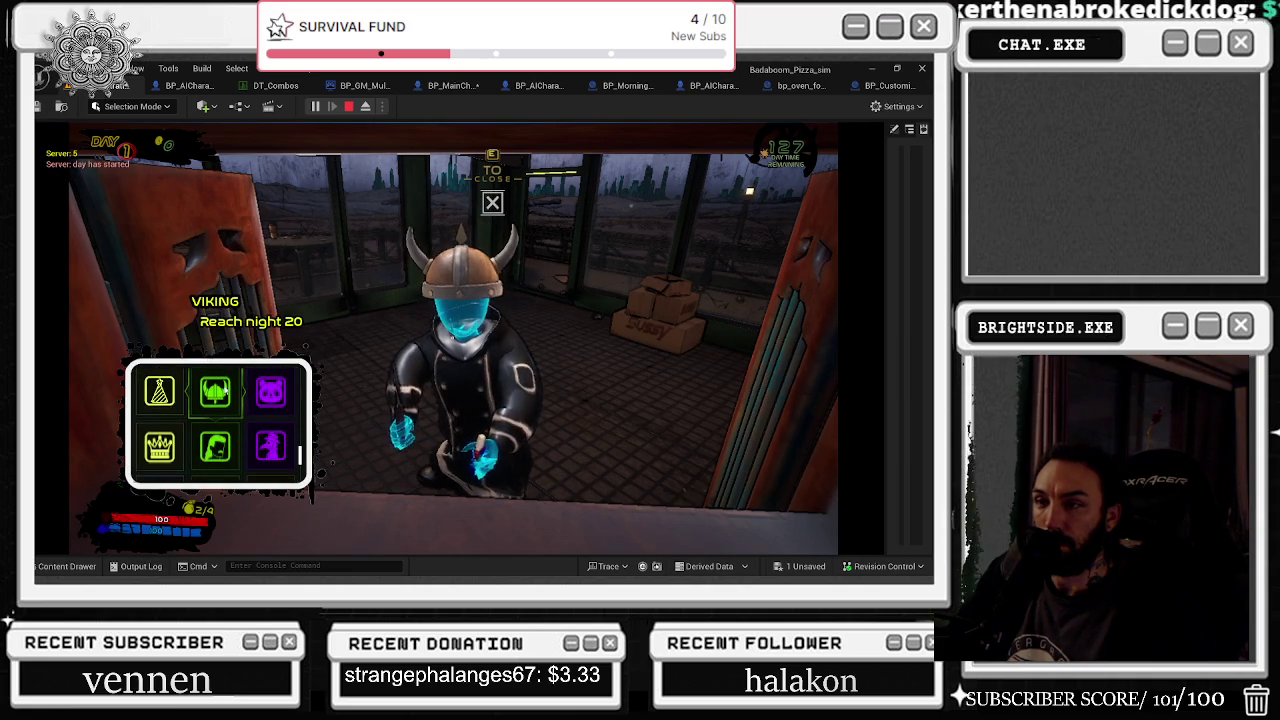
pyautogui.click(172, 381)
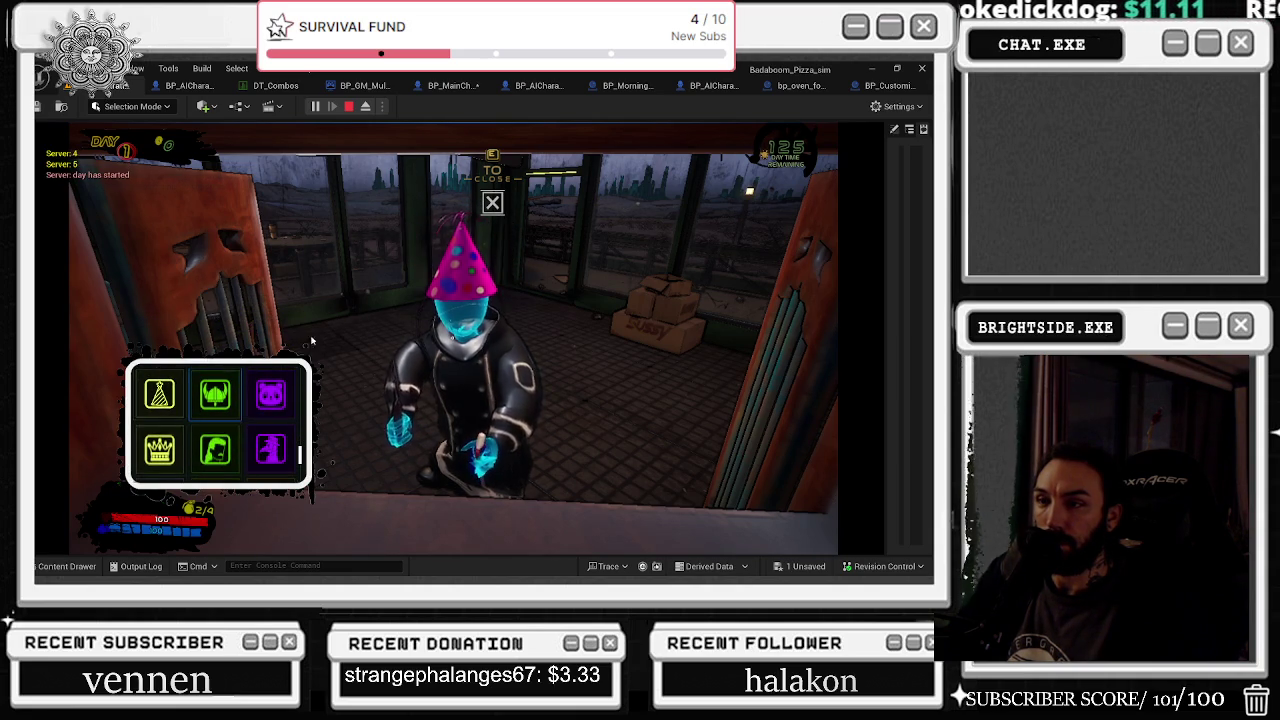
pyautogui.press('e')
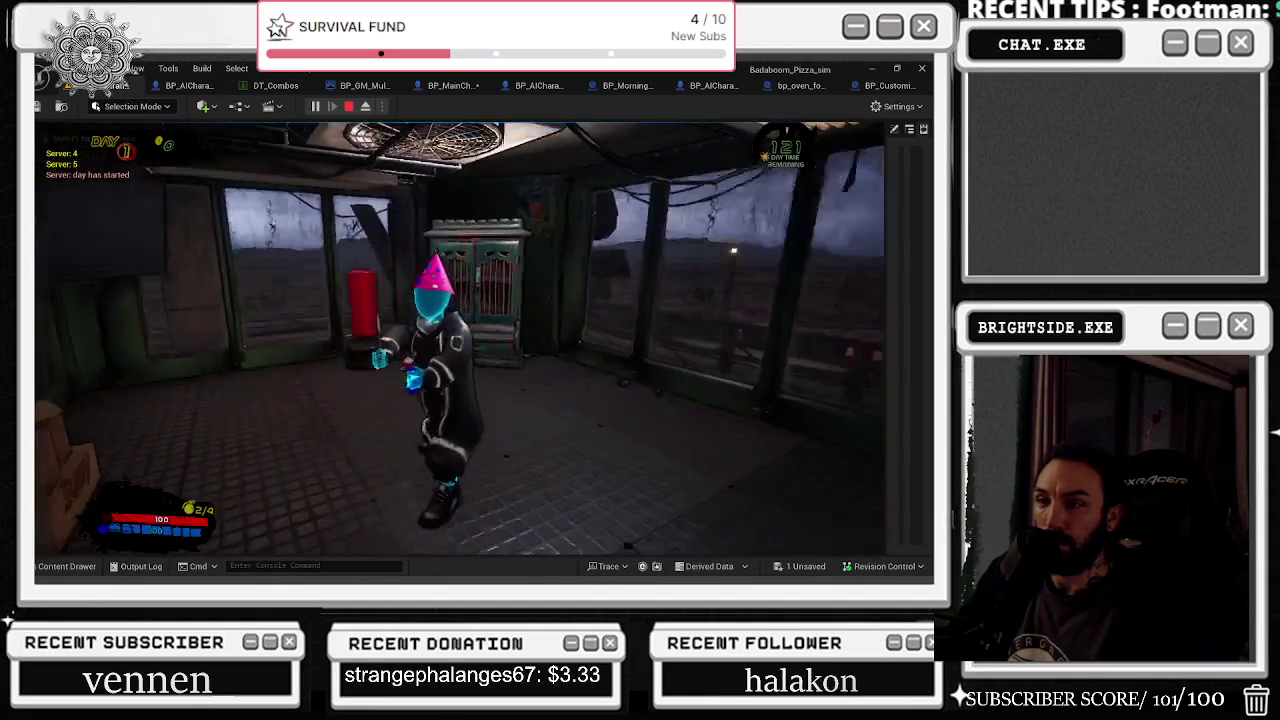
pyautogui.press('Escape')
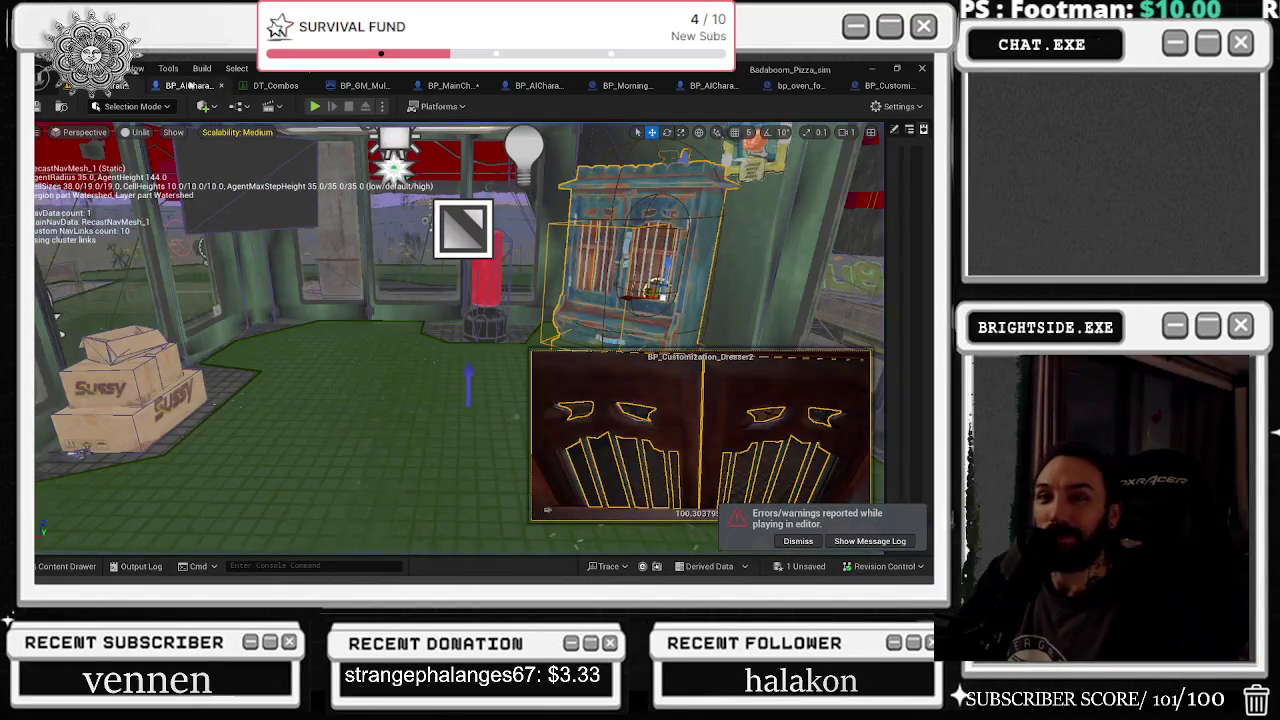
# Step: In BP_MainCharacter, filter HAT MESH's Details by 'VIS', then save all work
pyautogui.click(190, 86)
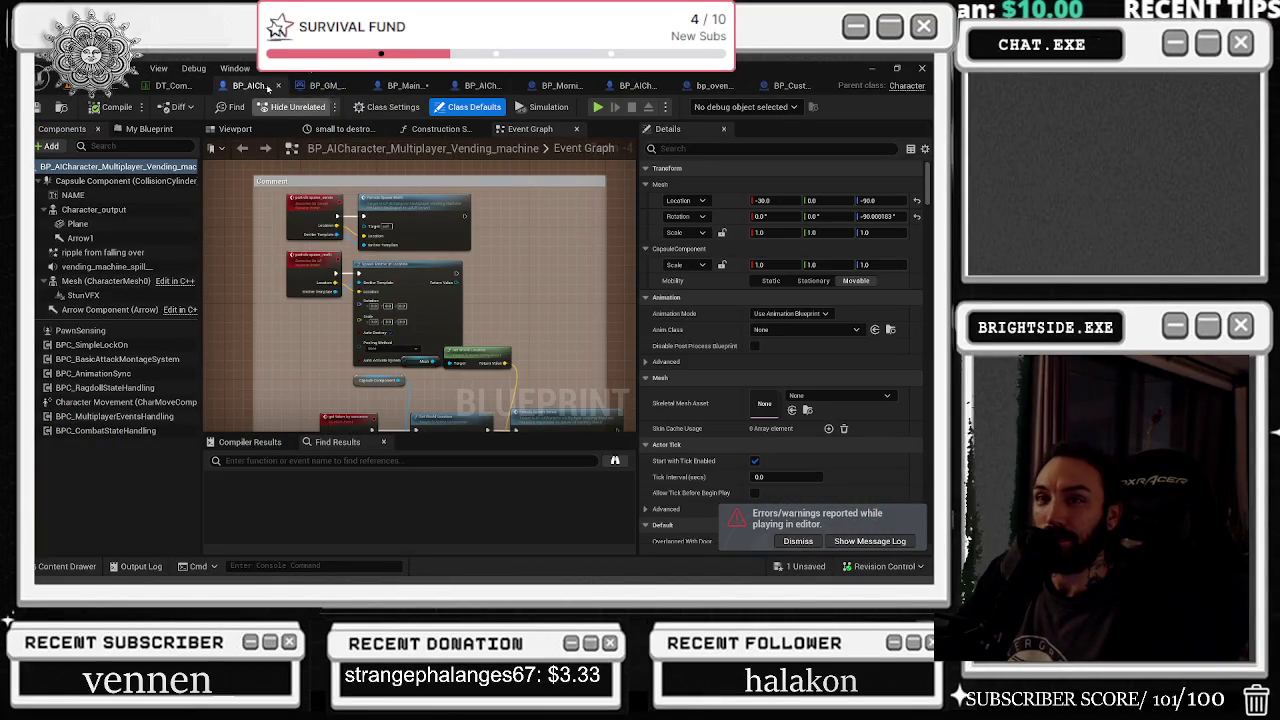
pyautogui.click(408, 87)
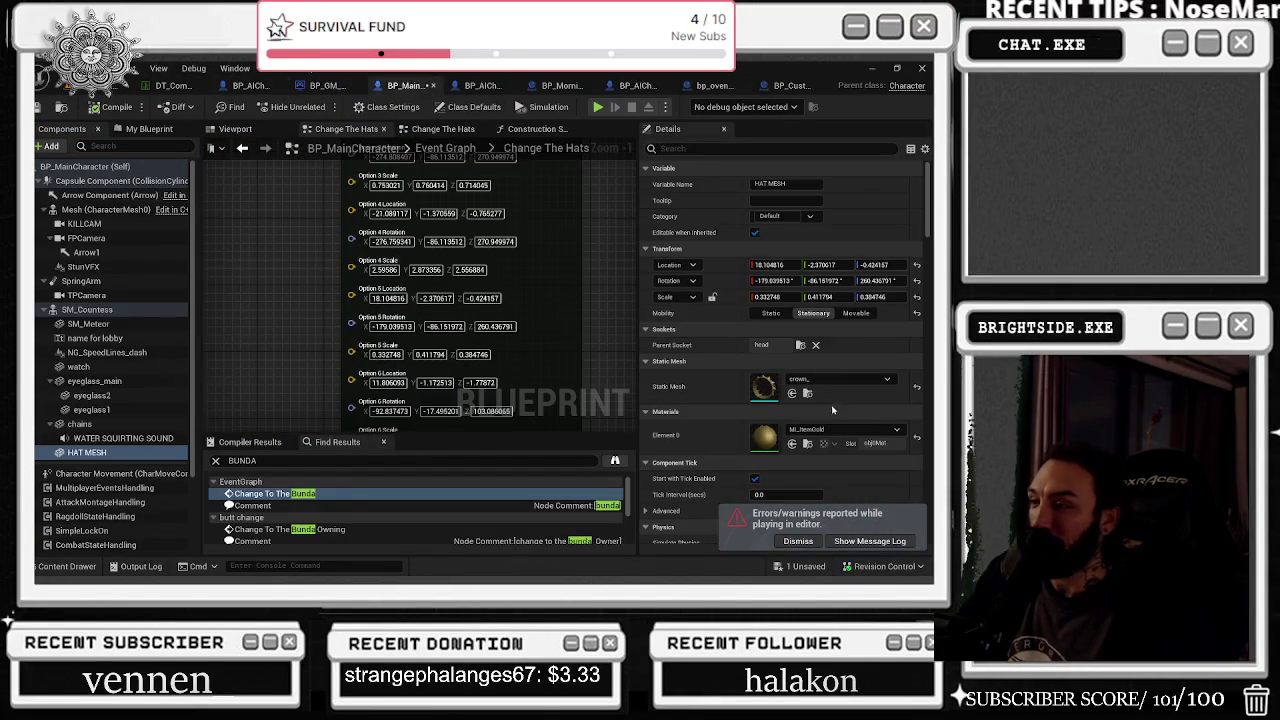
pyautogui.click(720, 148)
pyautogui.write('VIS')
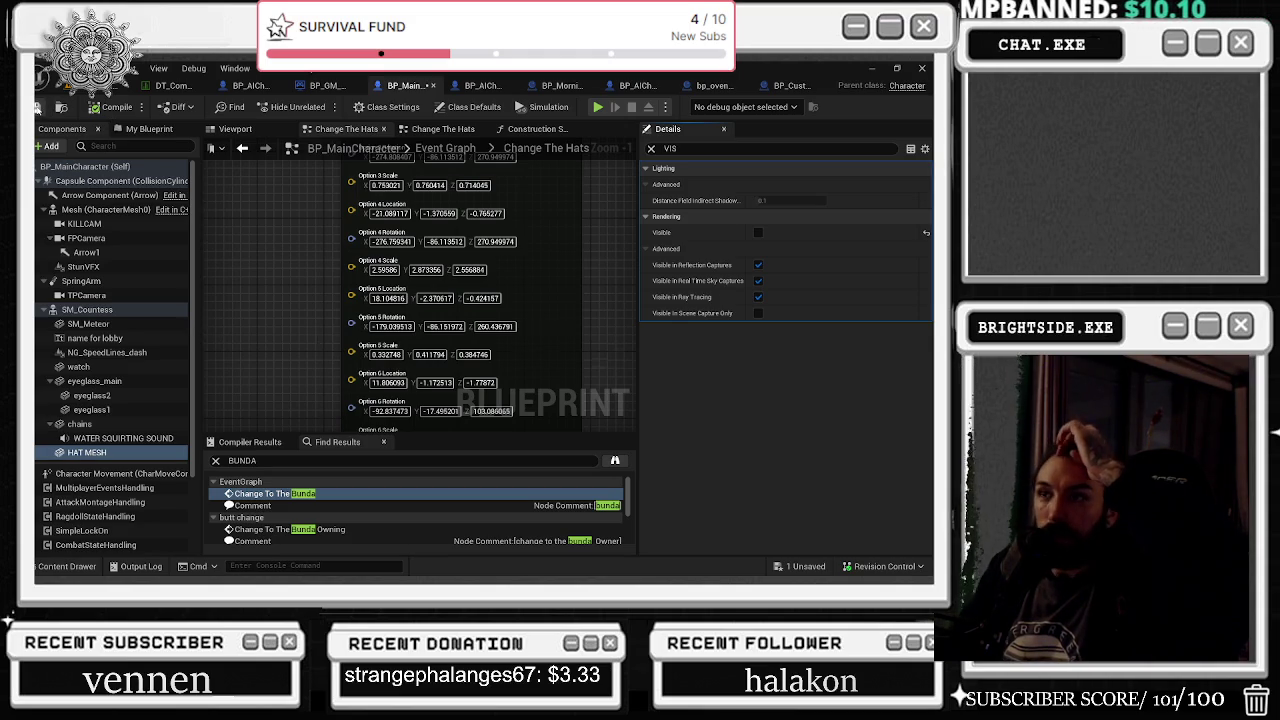
pyautogui.click(37, 108)
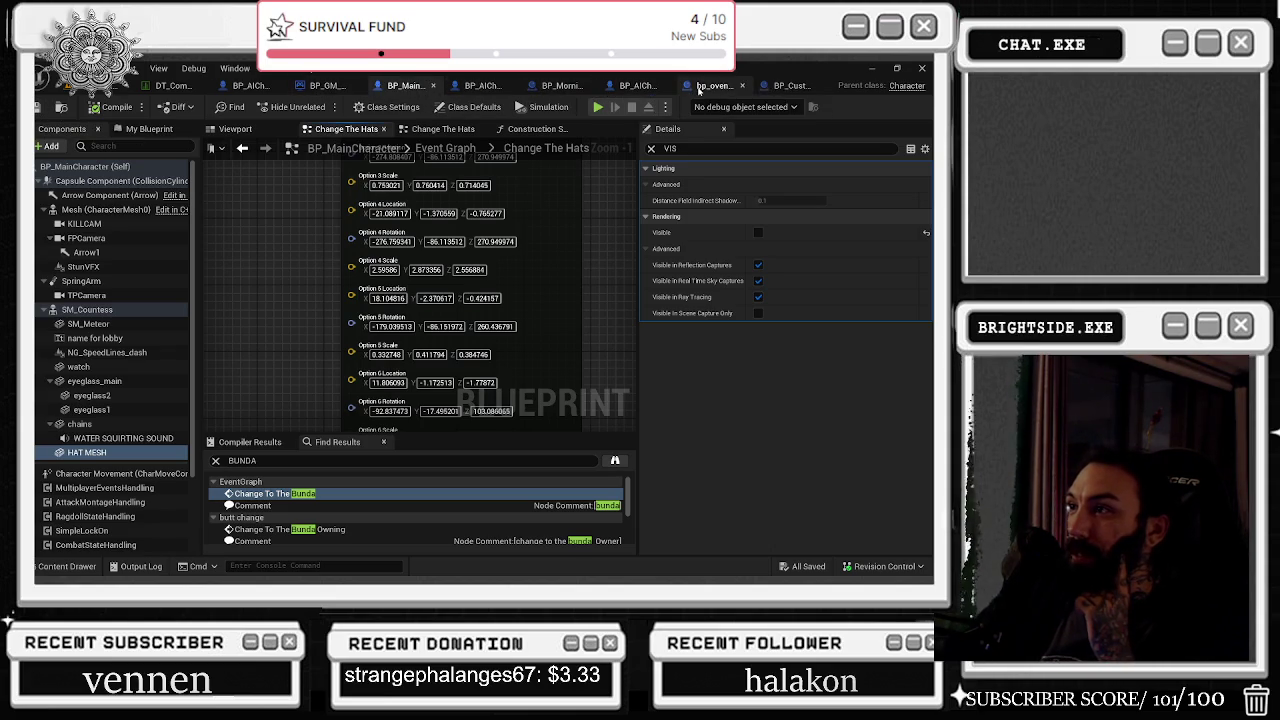
# Step: In BP_Customization_Dresser, untick the Panda Hat, Mullet and Fedora enabled flags on Create Widget
pyautogui.click(789, 93)
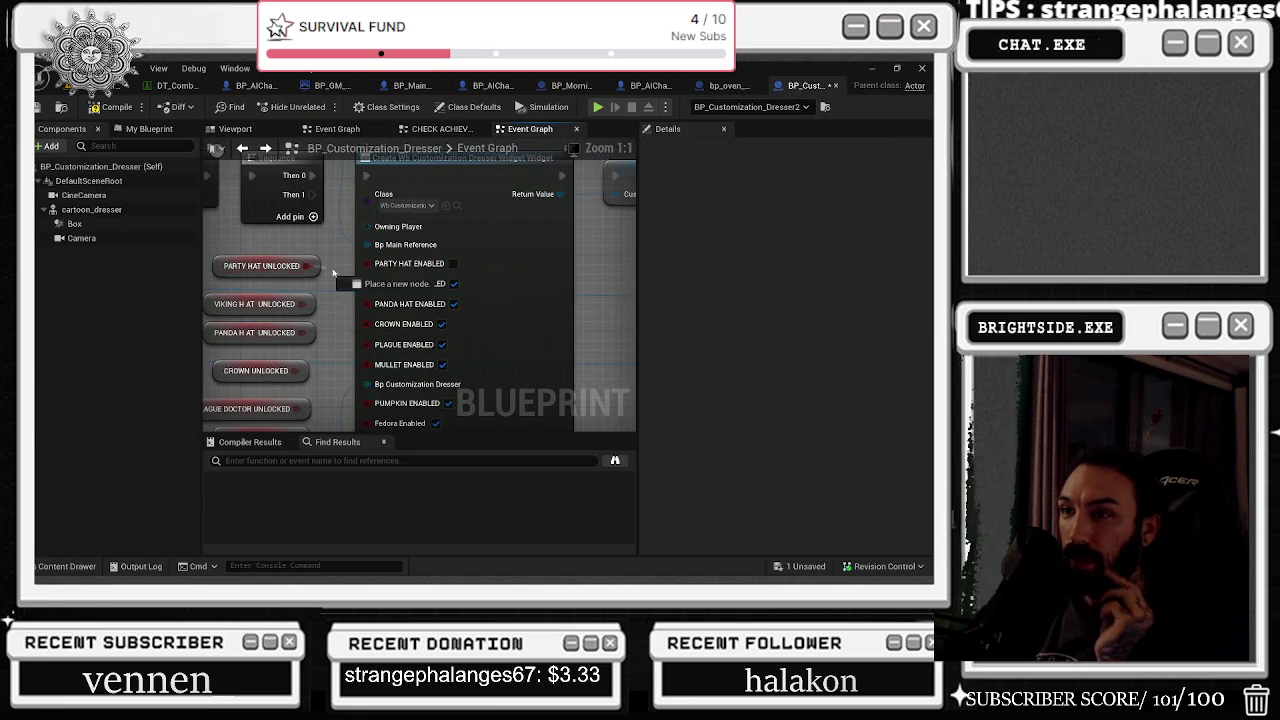
pyautogui.moveTo(379, 290)
pyautogui.mouseDown()
pyautogui.moveTo(321, 300)
pyautogui.moveTo(356, 286)
pyautogui.mouseUp()
pyautogui.click(445, 286)
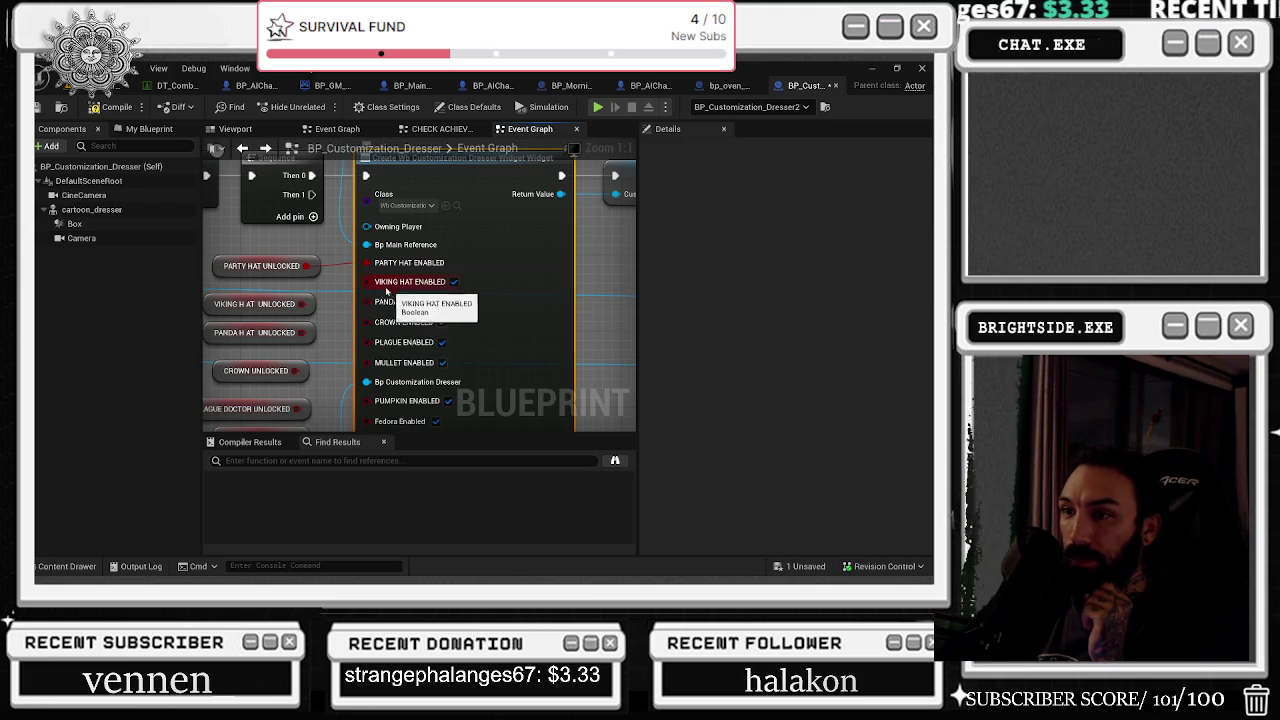
pyautogui.click(454, 301)
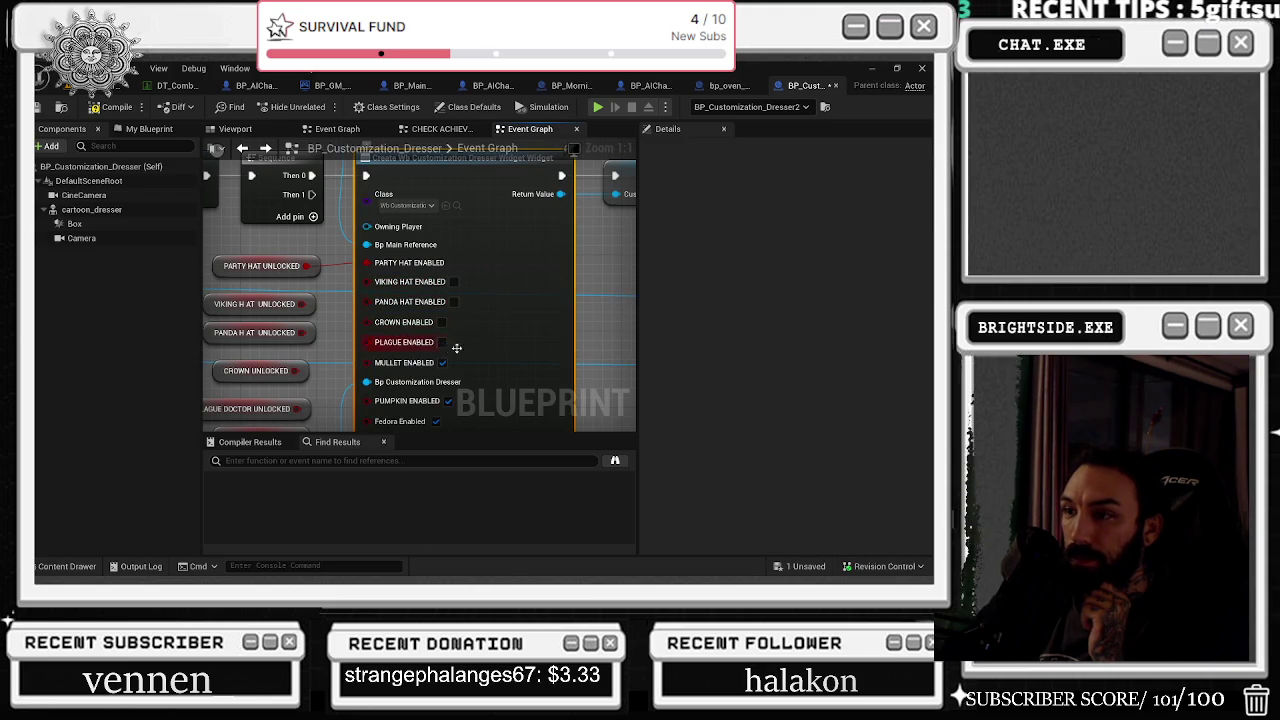
pyautogui.click(430, 302)
pyautogui.click(425, 362)
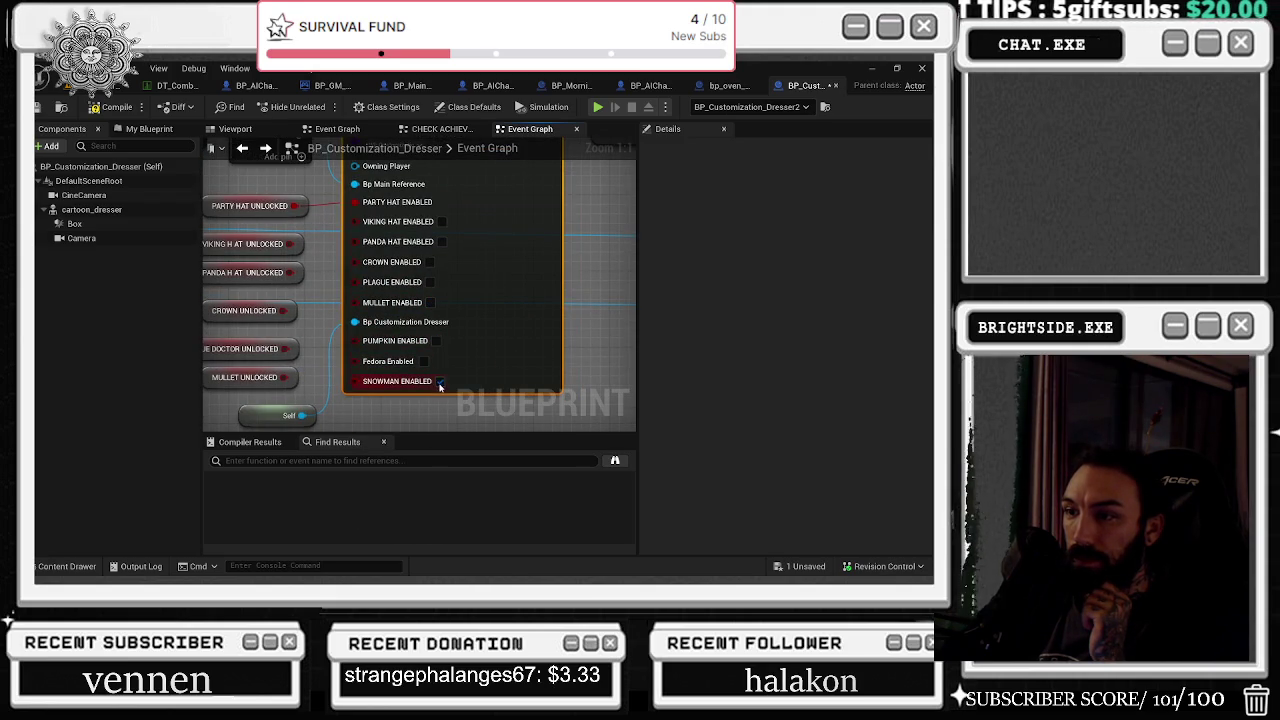
# Step: Wire Snowman Enabled, Pumpkin Head and Fedora Enabled into the widget node, then compile the blueprint and close it
pyautogui.moveTo(435, 372); pyautogui.dragTo(439, 332)
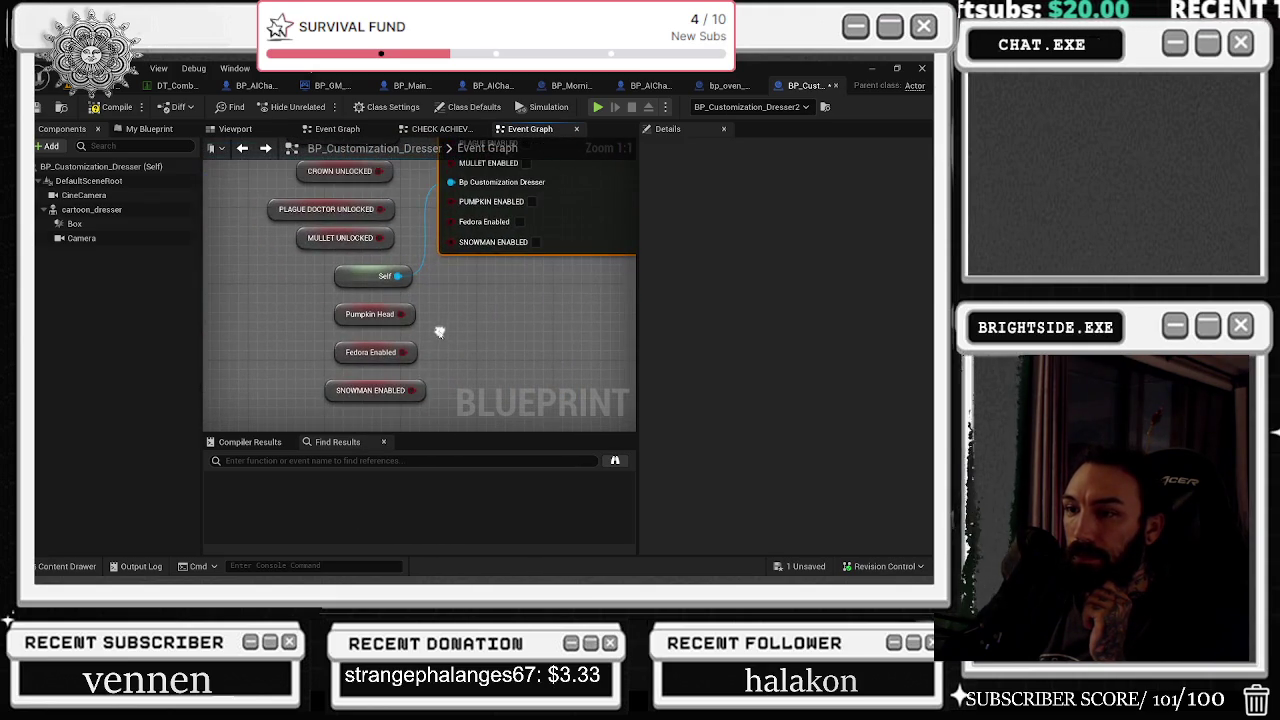
pyautogui.moveTo(408, 391)
pyautogui.mouseDown()
pyautogui.moveTo(453, 240)
pyautogui.moveTo(415, 341)
pyautogui.moveTo(406, 314)
pyautogui.mouseUp()
pyautogui.moveTo(463, 208)
pyautogui.mouseDown()
pyautogui.moveTo(455, 175)
pyautogui.moveTo(390, 360)
pyautogui.moveTo(427, 302)
pyautogui.moveTo(420, 290)
pyautogui.moveTo(355, 340)
pyautogui.moveTo(360, 302)
pyautogui.moveTo(418, 263)
pyautogui.moveTo(400, 288)
pyautogui.moveTo(370, 275)
pyautogui.moveTo(422, 217)
pyautogui.mouseUp()
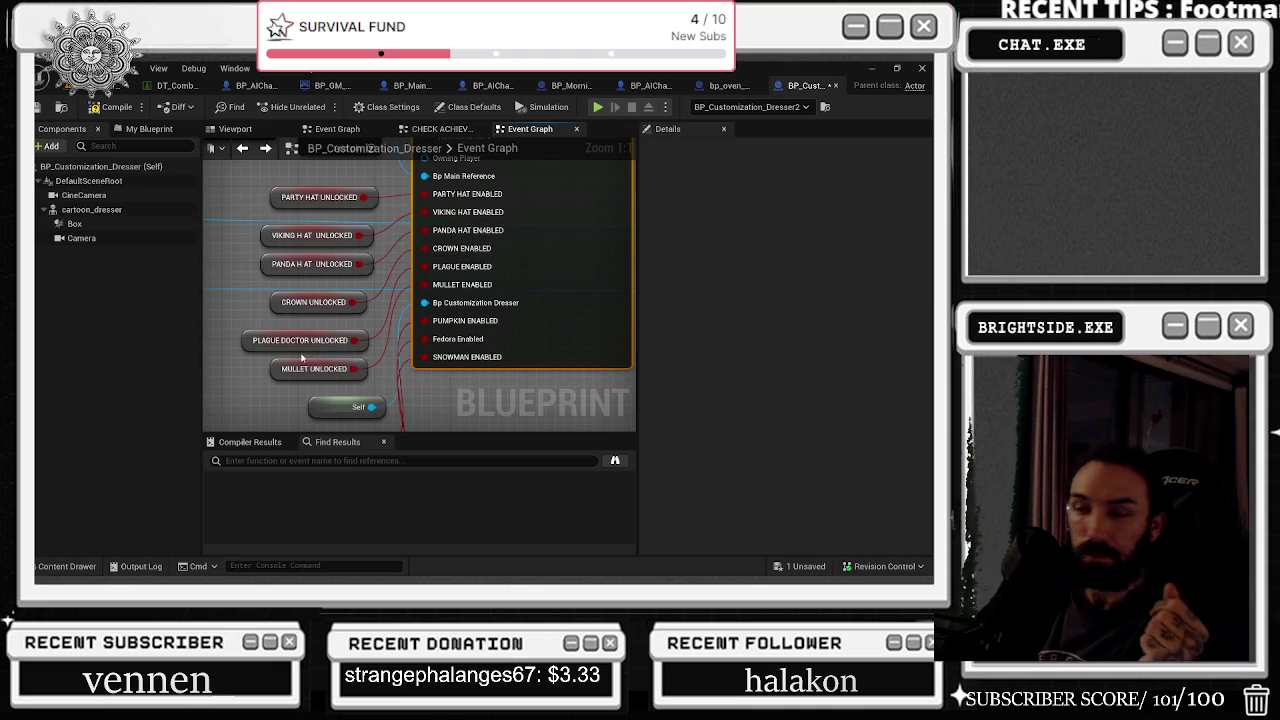
pyautogui.moveTo(360, 306); pyautogui.dragTo(391, 336)
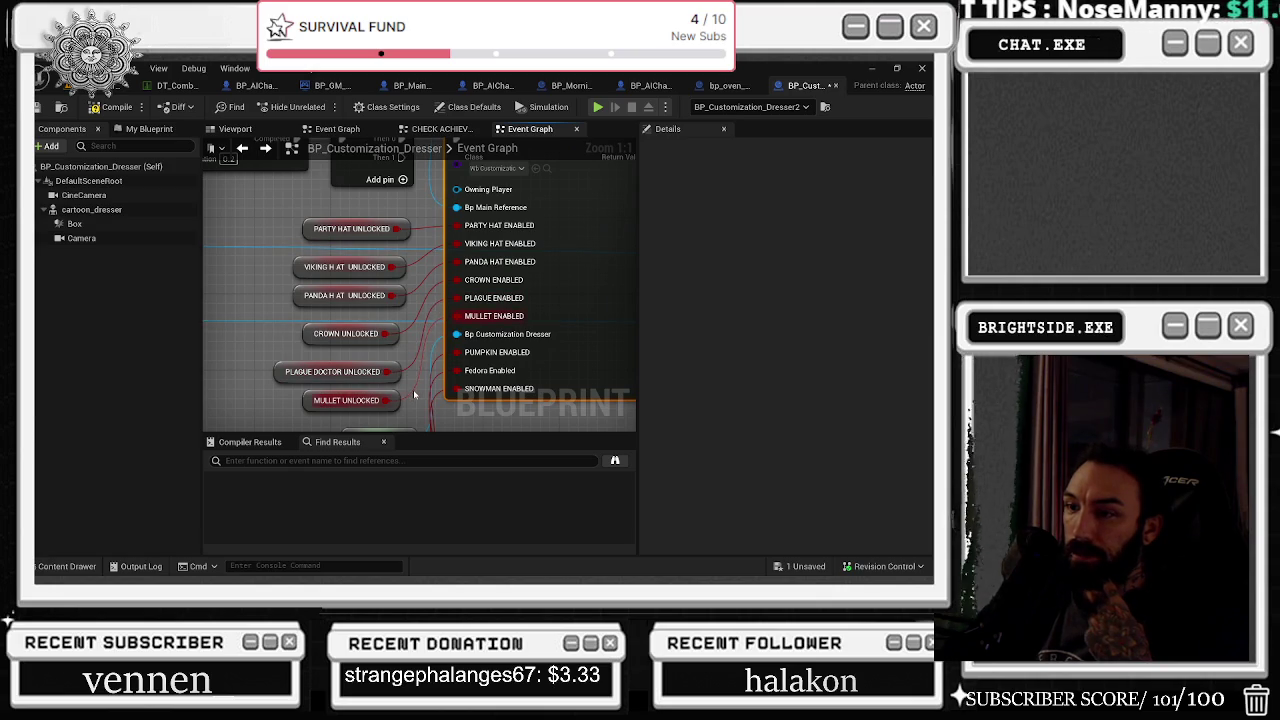
pyautogui.scroll(-2, 413, 395)
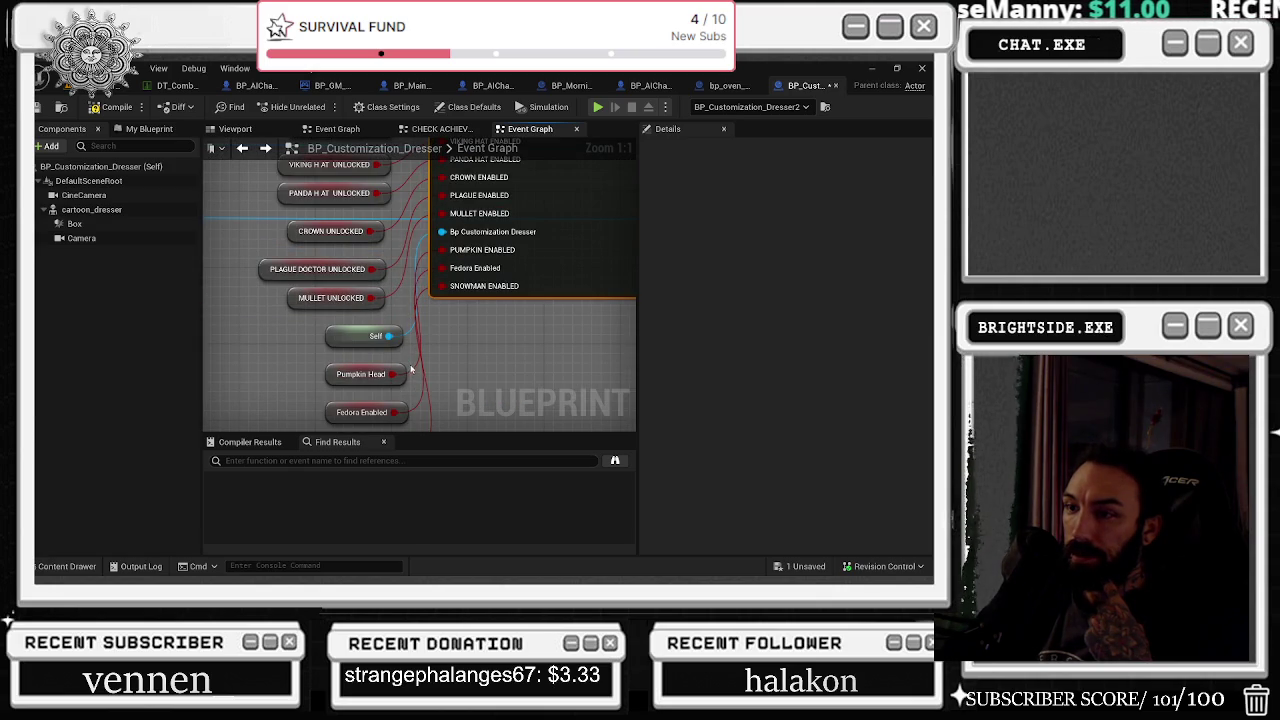
pyautogui.scroll(-1, 445, 366)
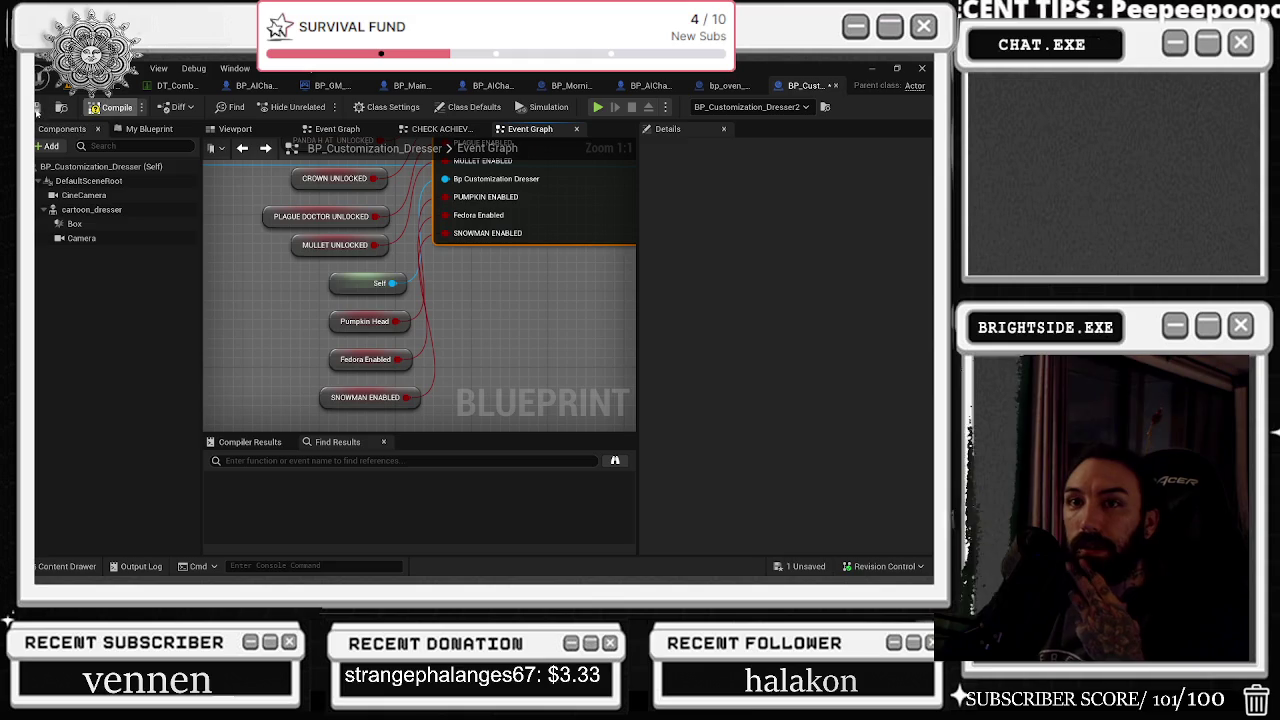
pyautogui.click(110, 107)
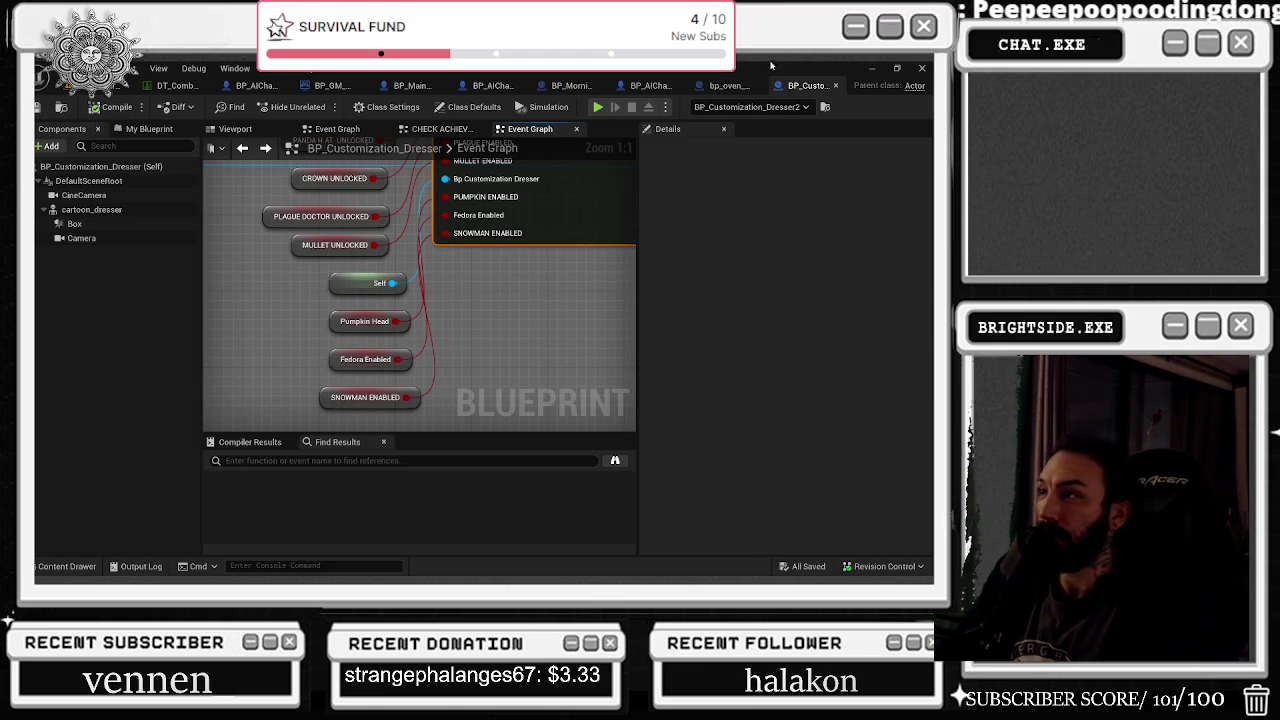
pyautogui.click(835, 85)
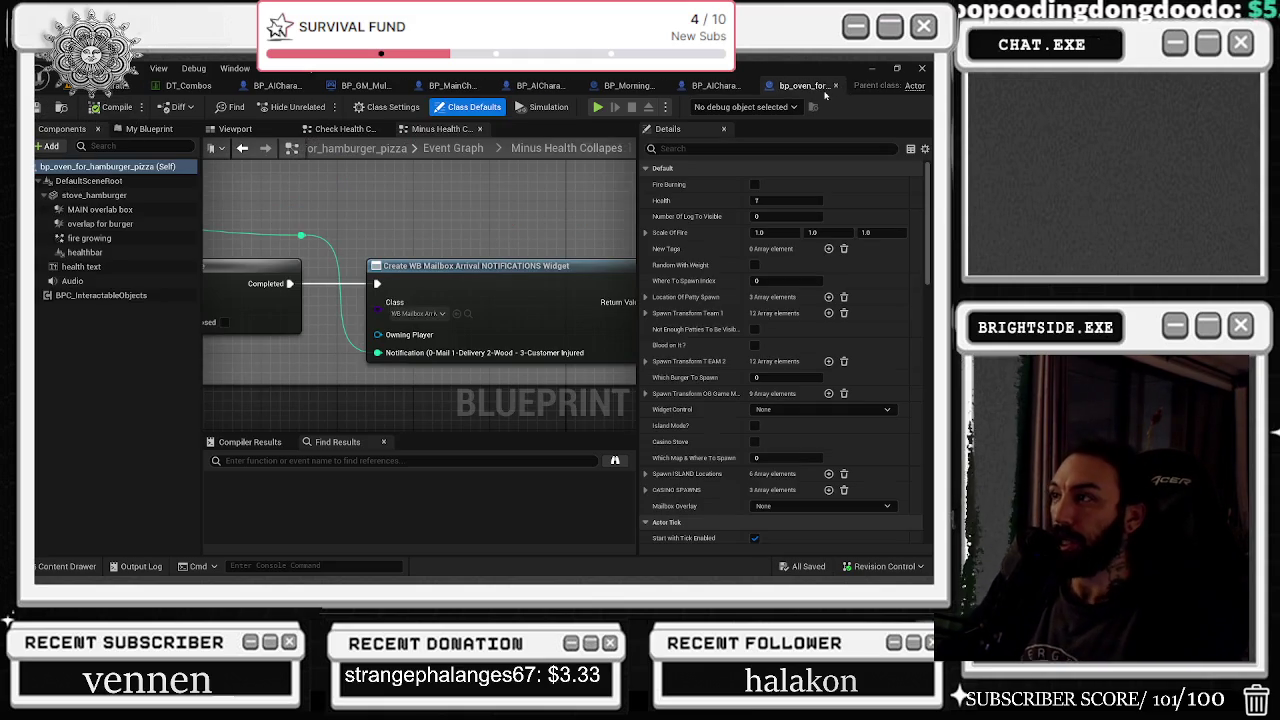
# Step: In BP_AICharacter, drag NS_OrangeSlime from the FX folder onto the components and select StunVFX
pyautogui.click(272, 86)
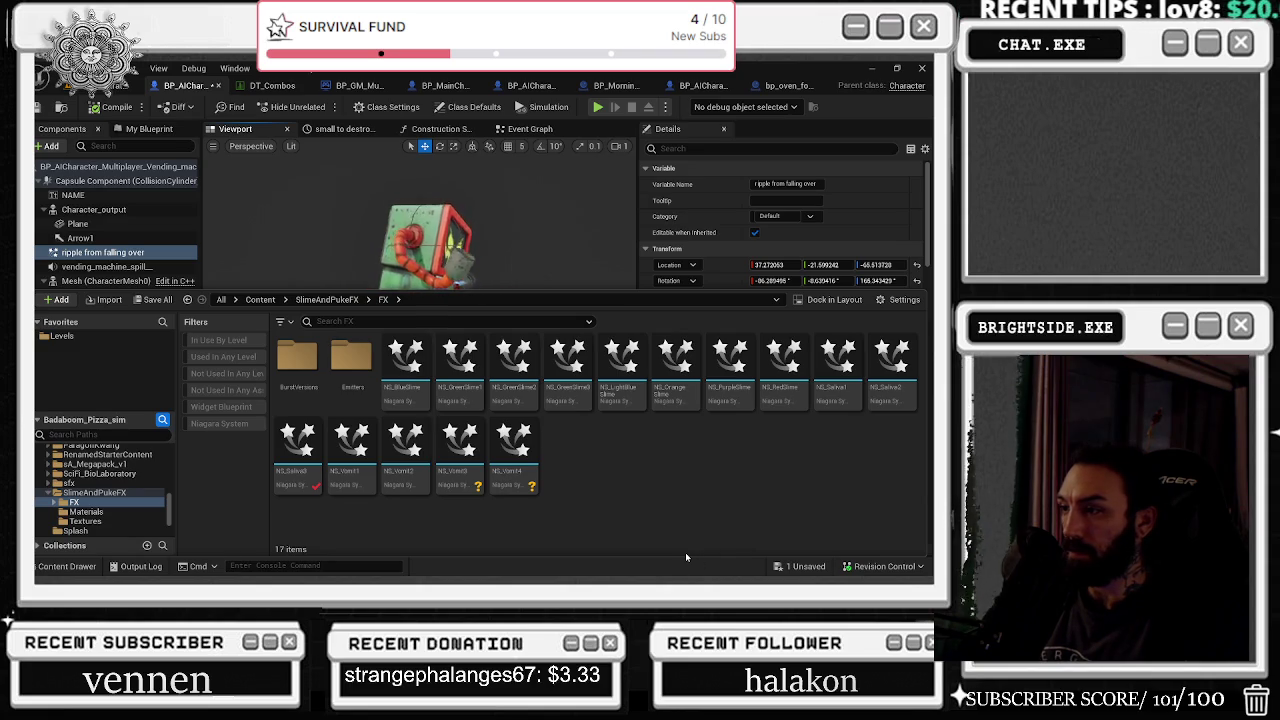
pyautogui.click(673, 395)
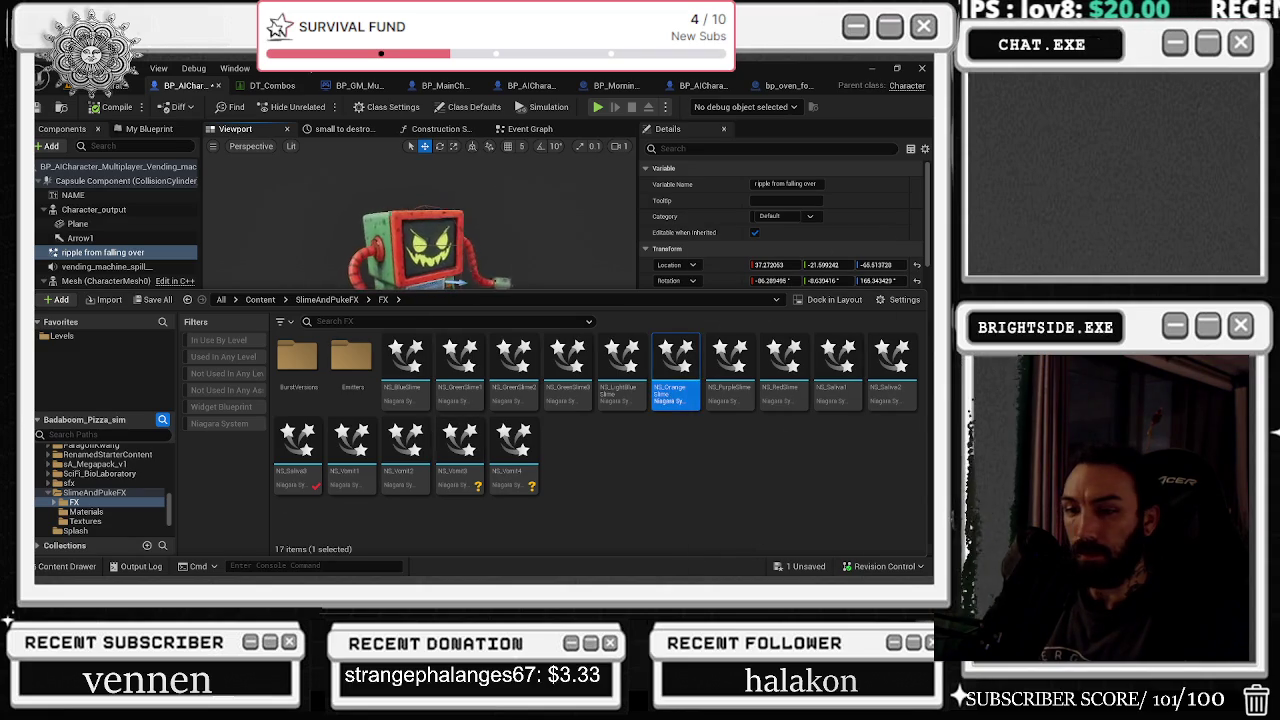
pyautogui.moveTo(673, 395)
pyautogui.mouseDown()
pyautogui.moveTo(780, 330)
pyautogui.moveTo(793, 373)
pyautogui.mouseUp()
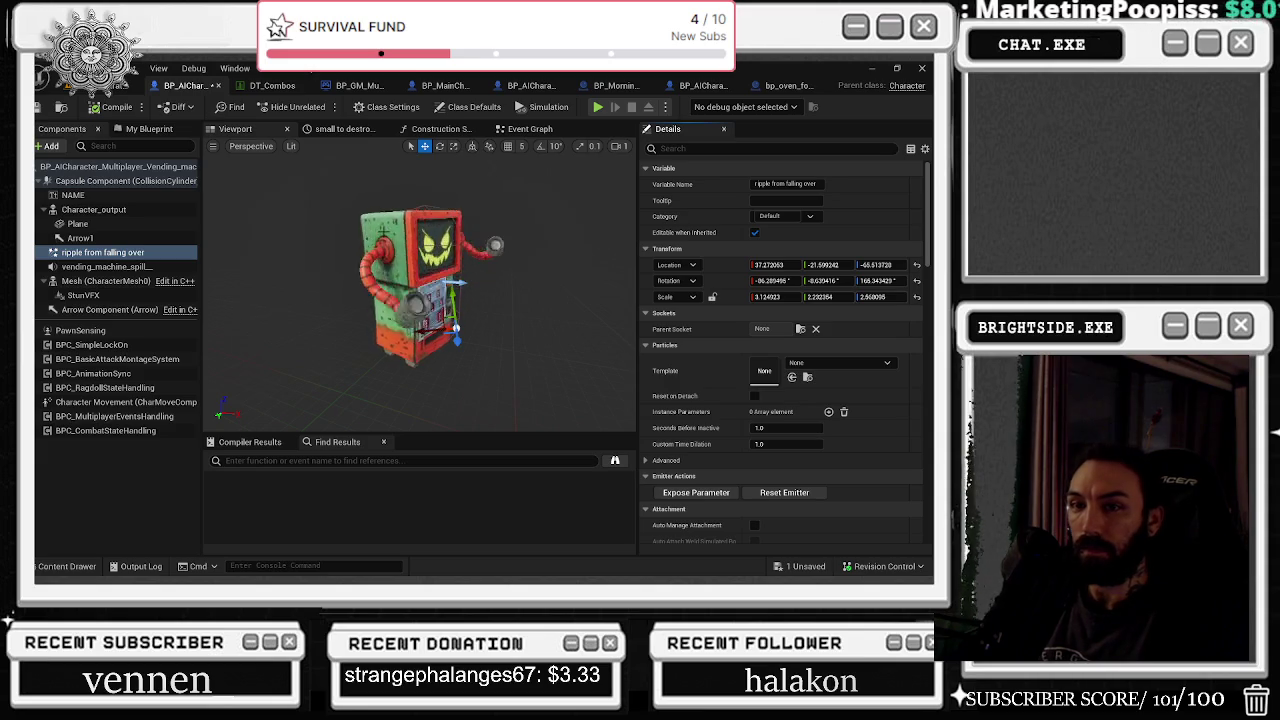
pyautogui.click(83, 295)
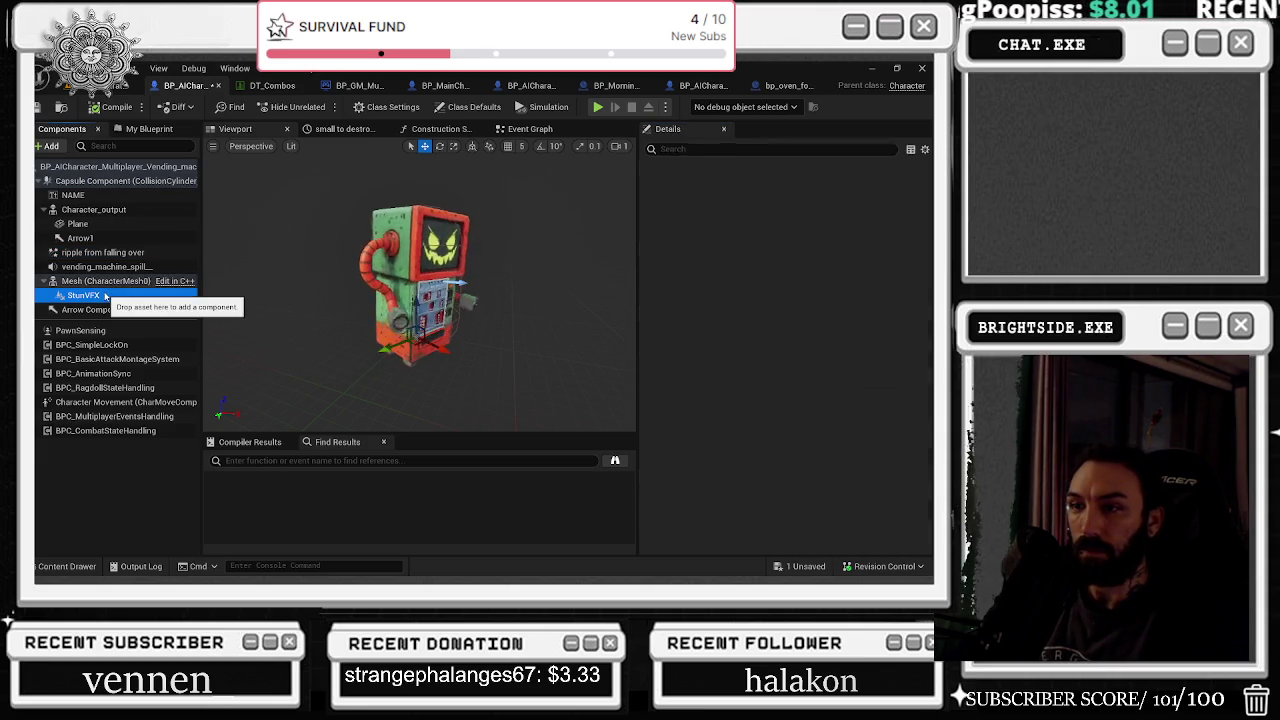
# Step: Assign NS_OrangeSlime to StunVFX and reposition the effect on the vending machine
pyautogui.click(792, 377)
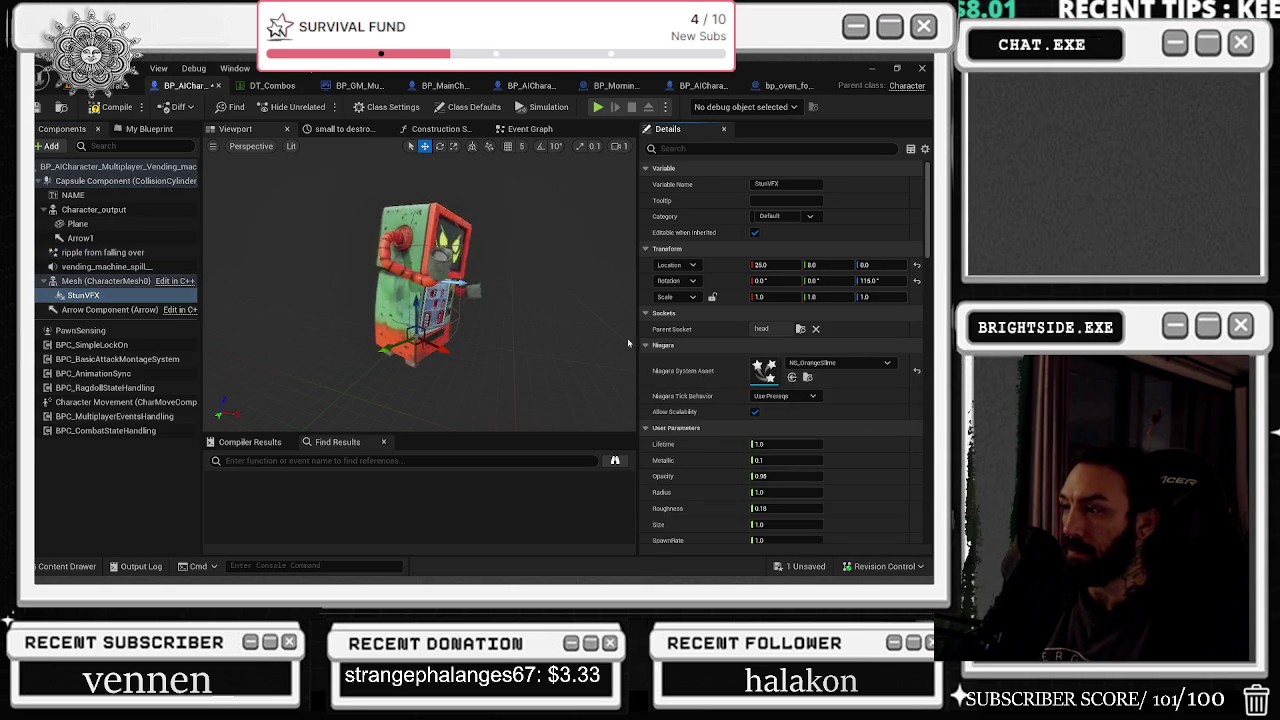
pyautogui.moveTo(577, 321)
pyautogui.mouseDown()
pyautogui.moveTo(540, 321)
pyautogui.moveTo(455, 284)
pyautogui.moveTo(457, 334)
pyautogui.moveTo(458, 280)
pyautogui.moveTo(510, 314)
pyautogui.moveTo(505, 300)
pyautogui.mouseUp()
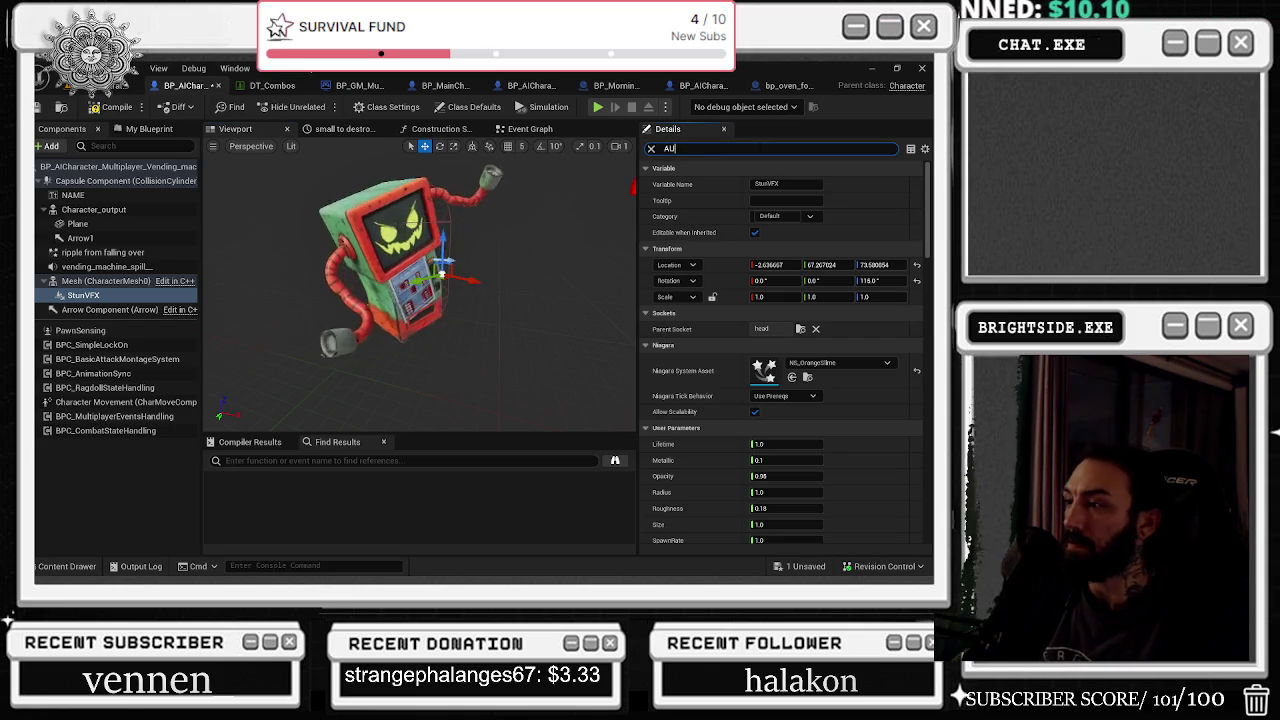
pyautogui.write('A')
pyautogui.press('BackSpace')
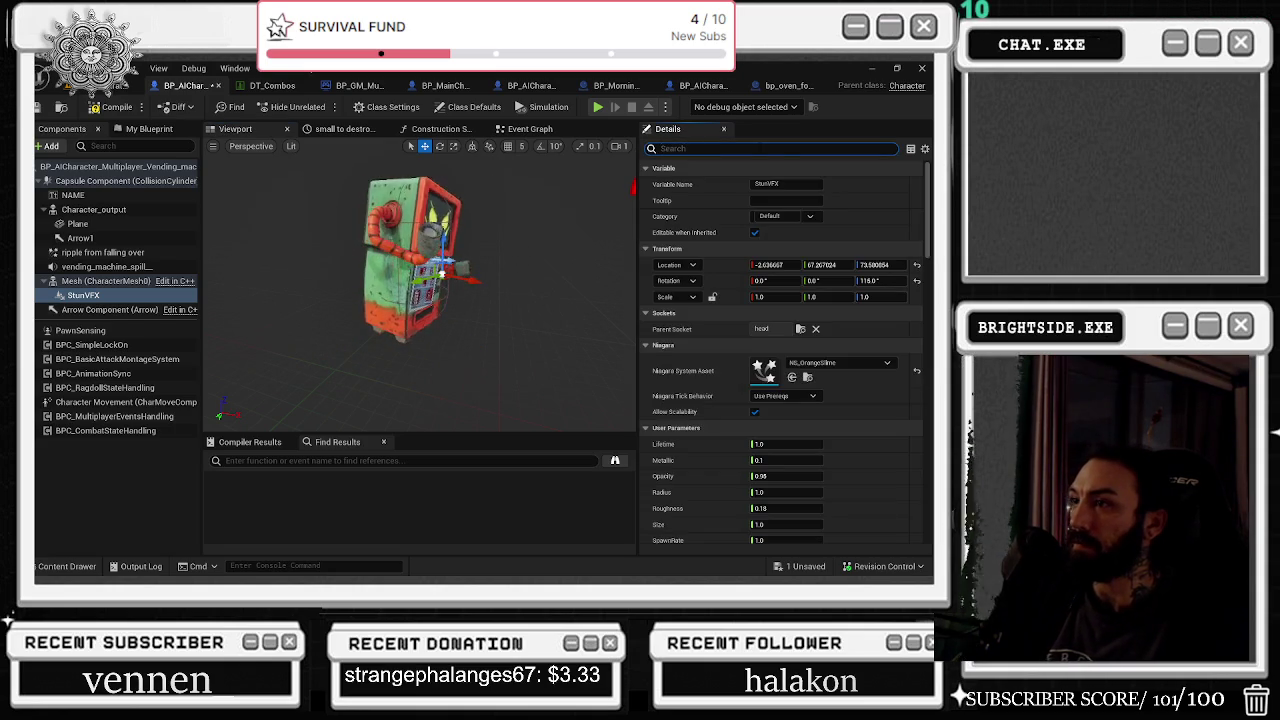
pyautogui.hotkey('ctrl', 'z')
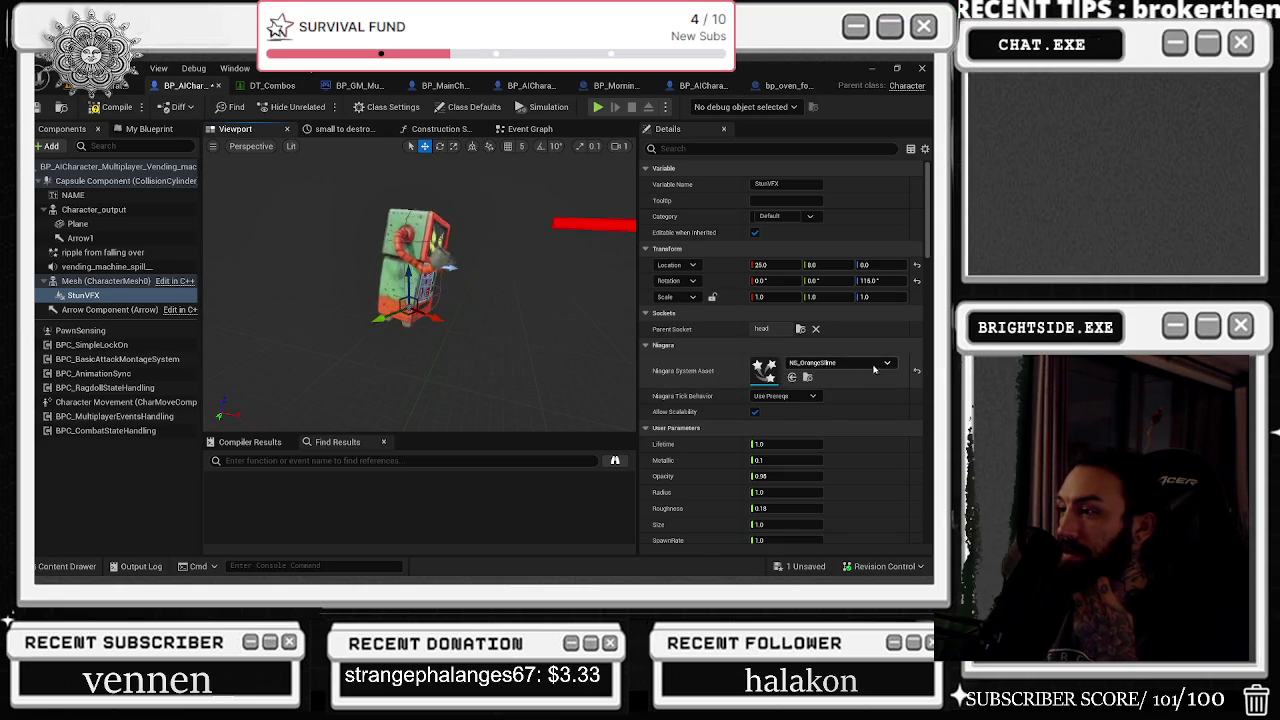
pyautogui.moveTo(466, 320)
pyautogui.mouseDown()
pyautogui.moveTo(478, 356)
pyautogui.moveTo(450, 321)
pyautogui.moveTo(517, 265)
pyautogui.mouseUp()
# Step: Search 'AUTO' in StunVFX's Details and enable Auto Activate, then review the full property list
pyautogui.click(775, 148)
pyautogui.write('AUTO')
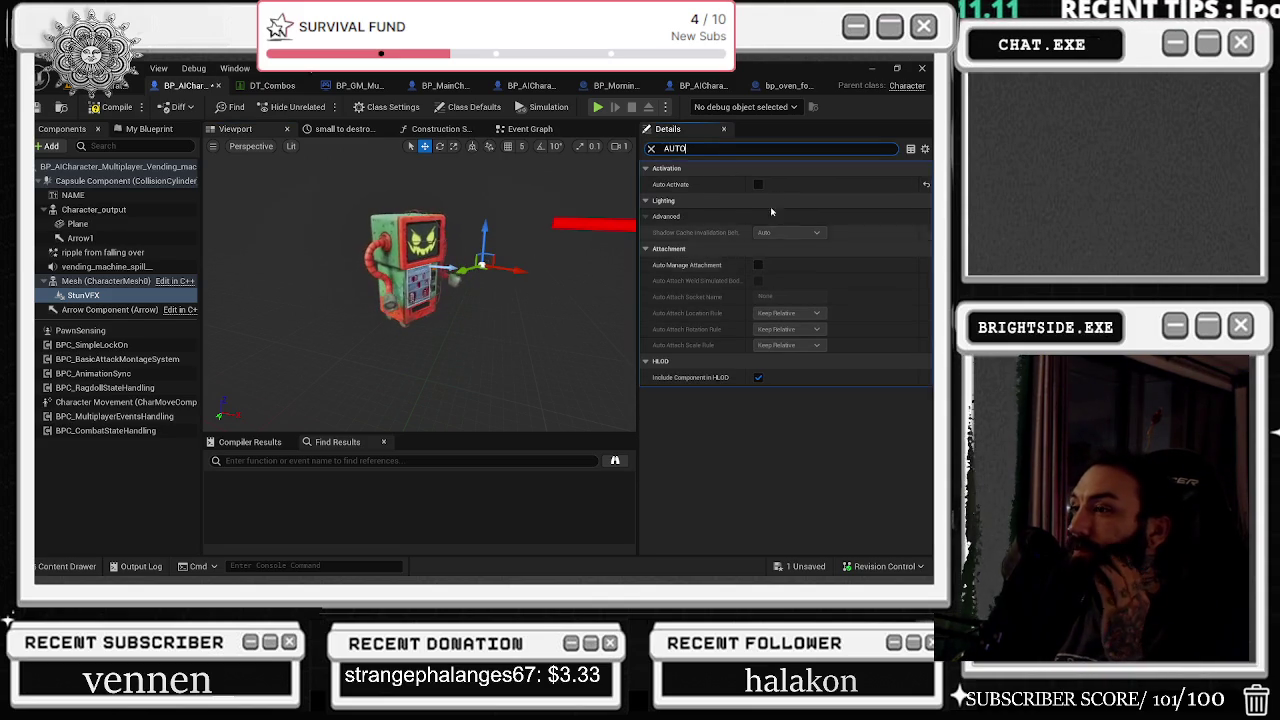
pyautogui.click(758, 185)
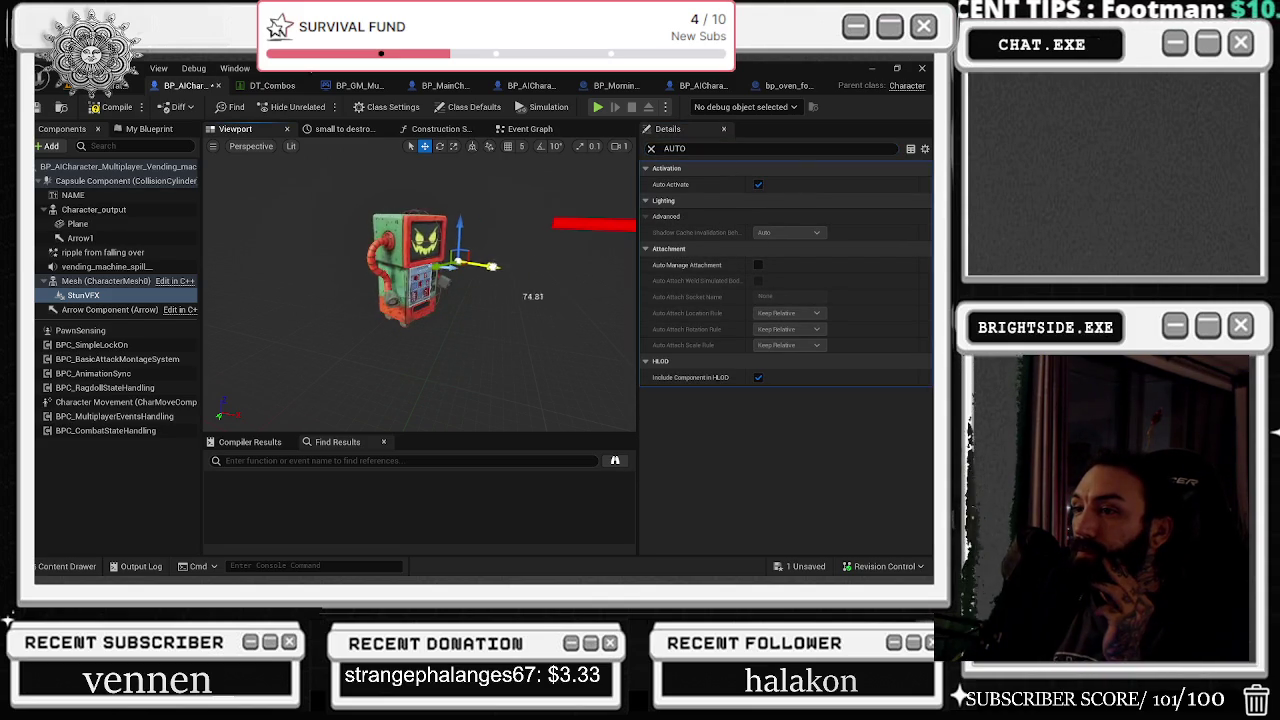
pyautogui.click(651, 148)
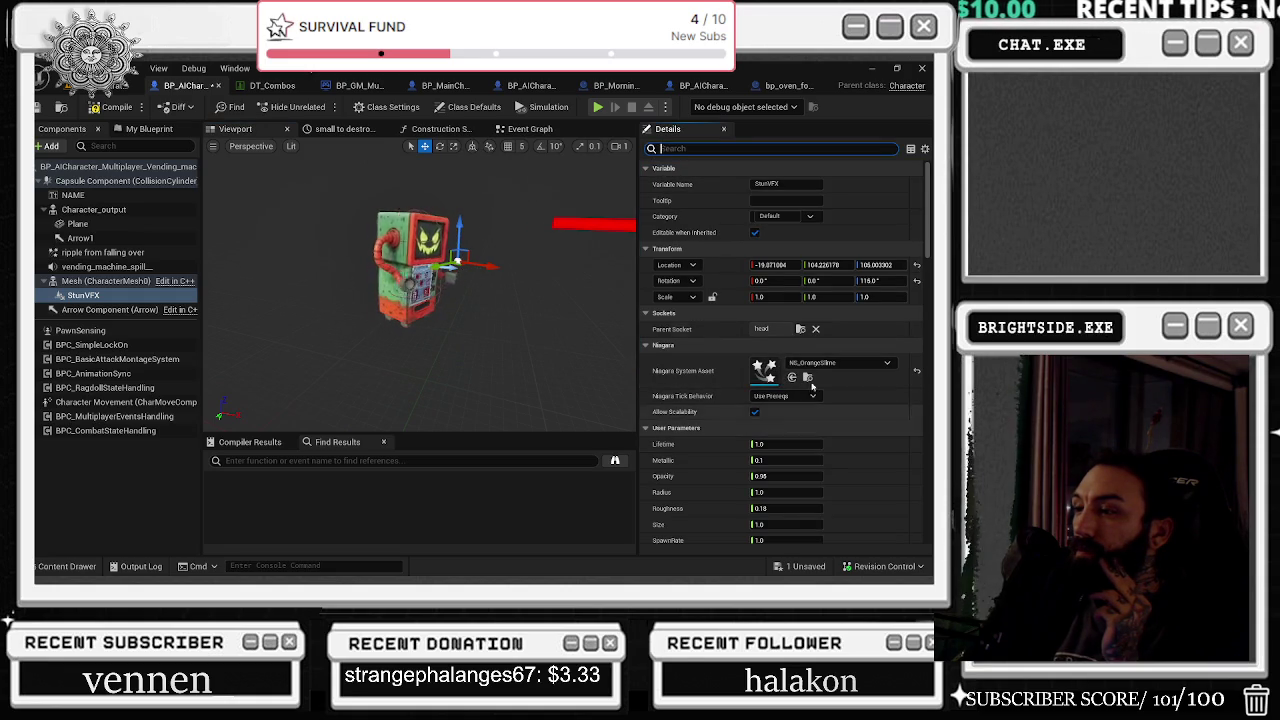
pyautogui.scroll(-5, 865, 403)
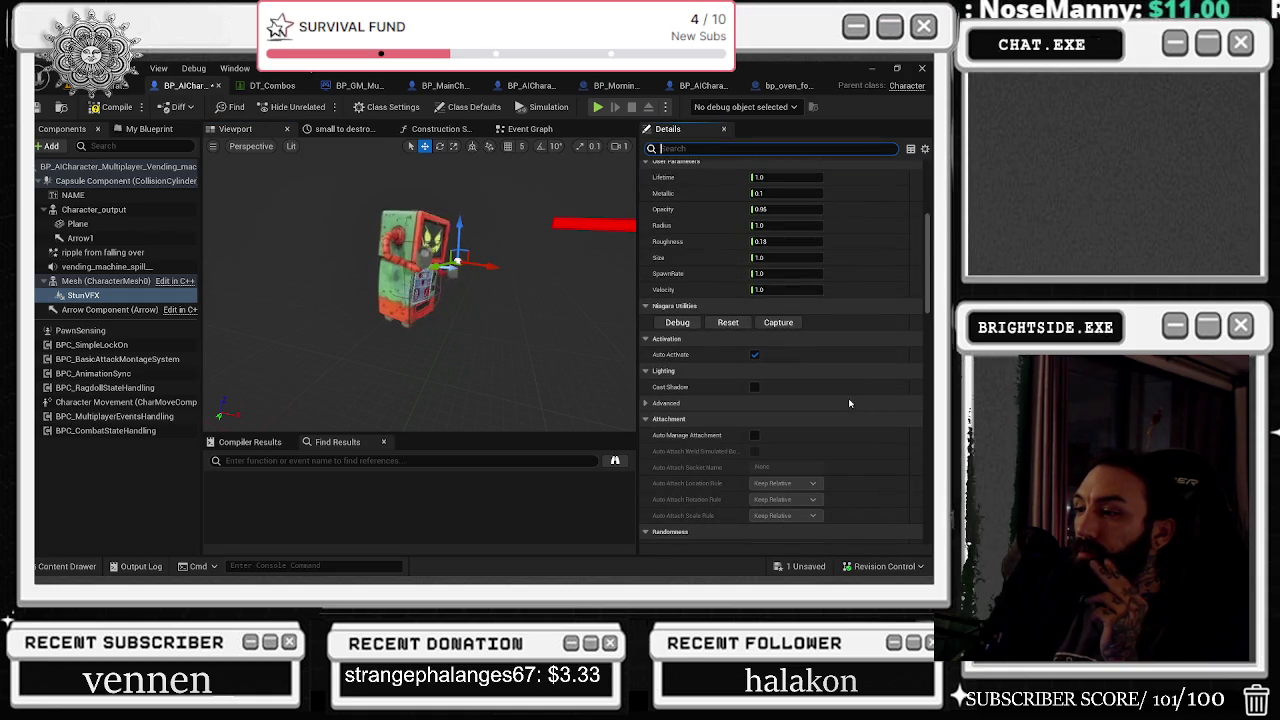
pyautogui.scroll(-3, 850, 403)
pyautogui.scroll(-2, 850, 401)
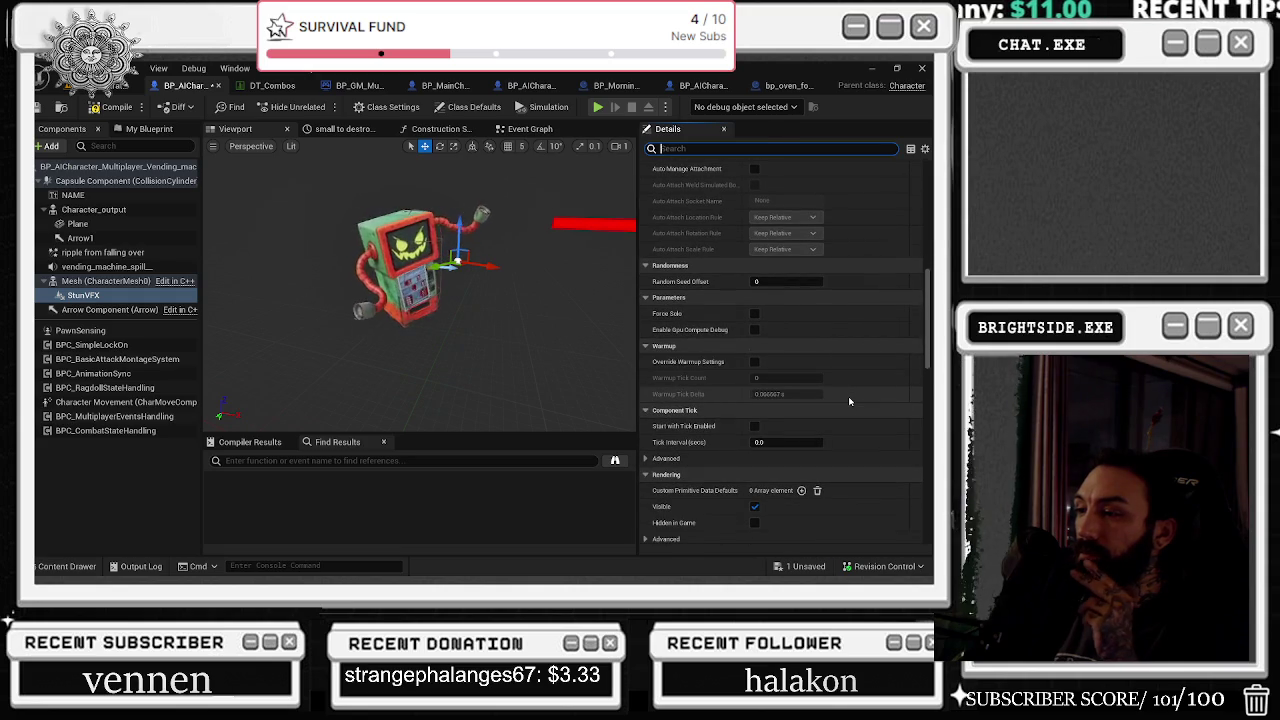
pyautogui.scroll(-1, 850, 401)
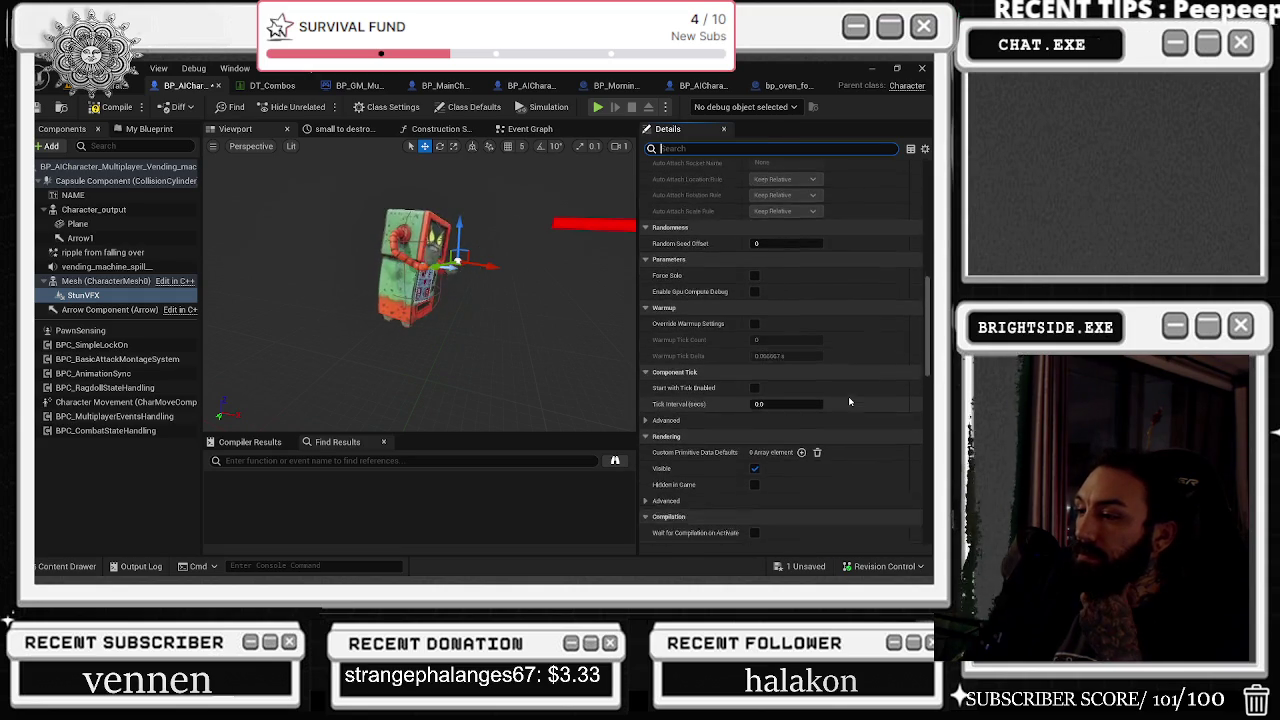
pyautogui.scroll(-1, 850, 401)
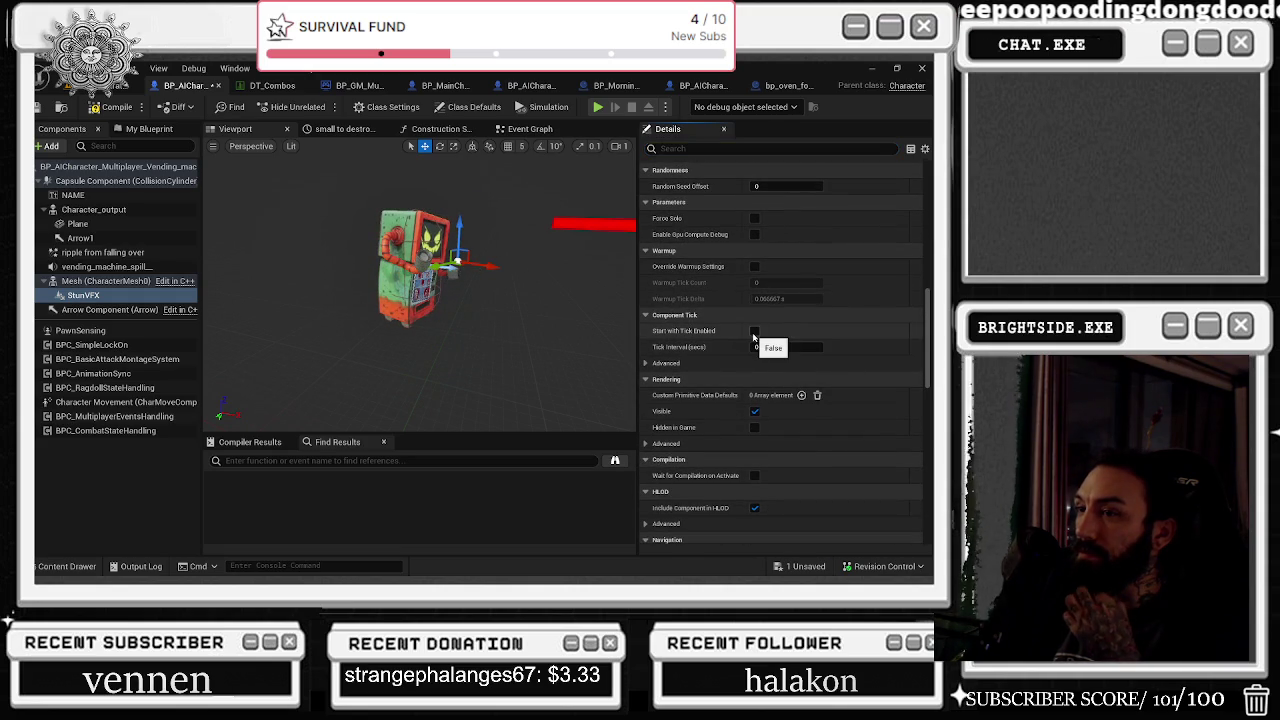
pyautogui.press('super+d')
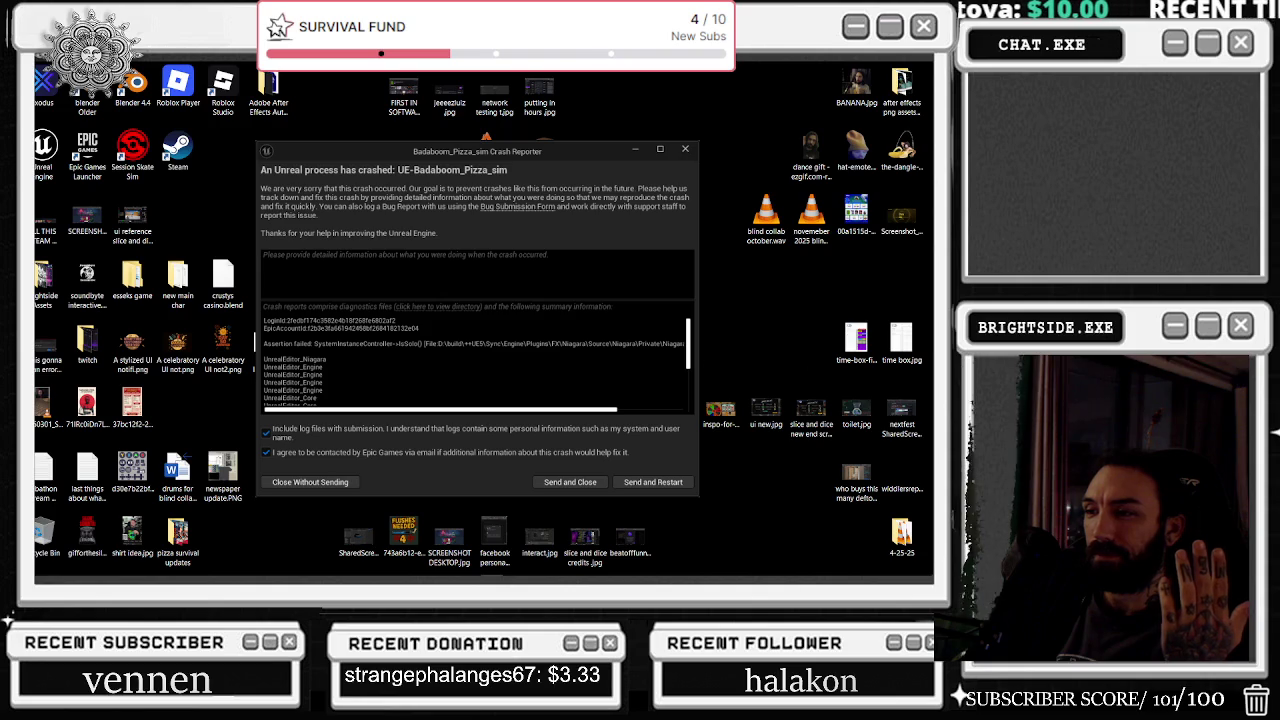
# Step: Send the crash report and restart the editor from the Crash Reporter
pyautogui.moveTo(544, 420)
pyautogui.mouseDown()
pyautogui.moveTo(638, 410)
pyautogui.moveTo(540, 414)
pyautogui.mouseUp()
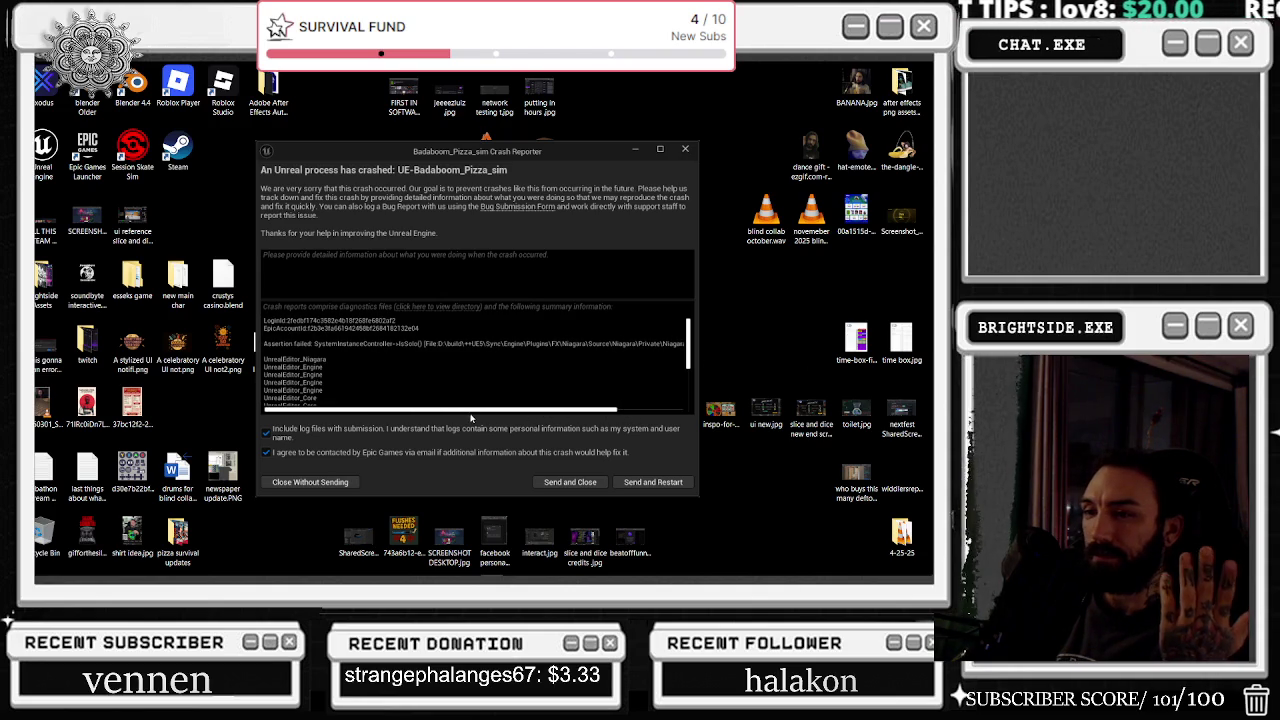
pyautogui.click(680, 481)
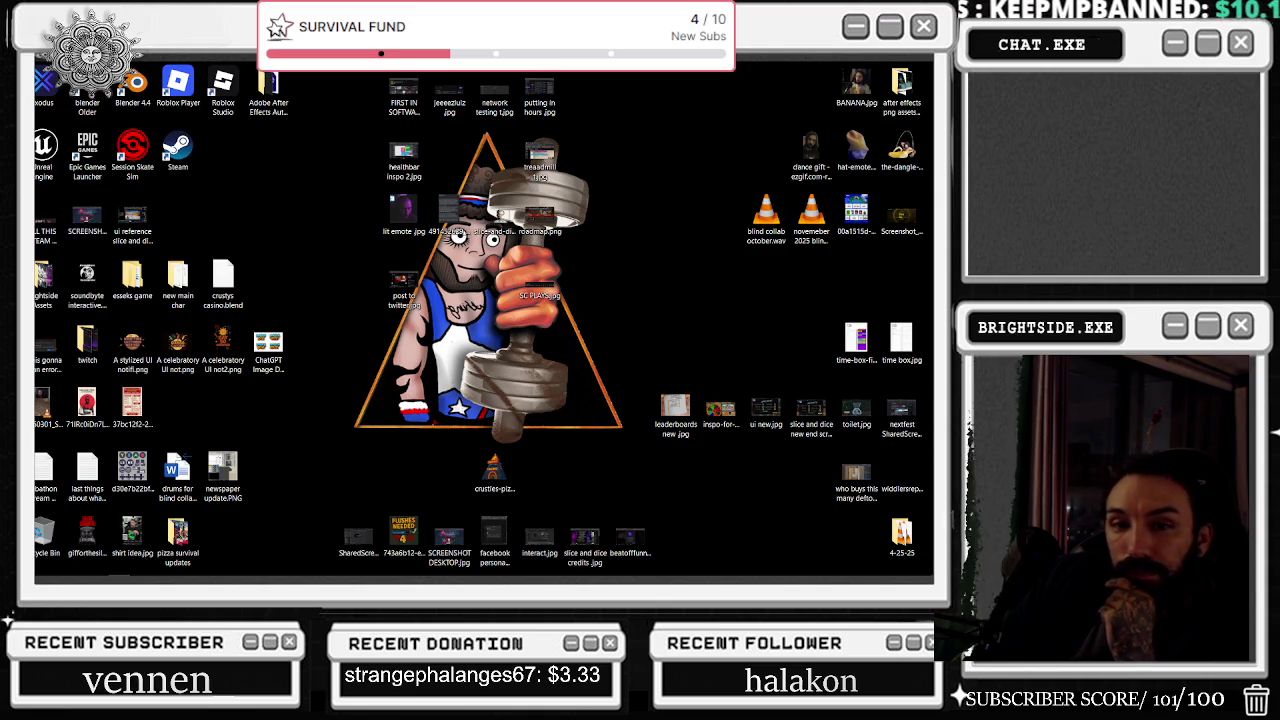
pyautogui.moveTo(311, 580)
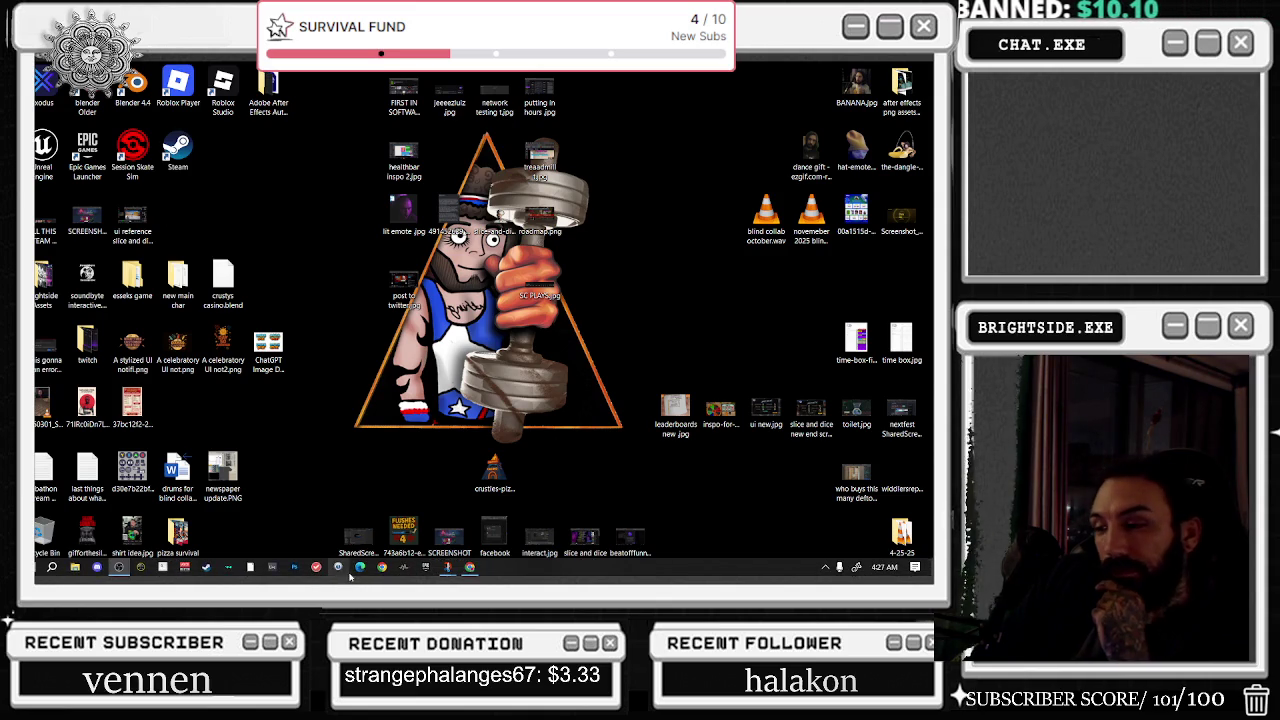
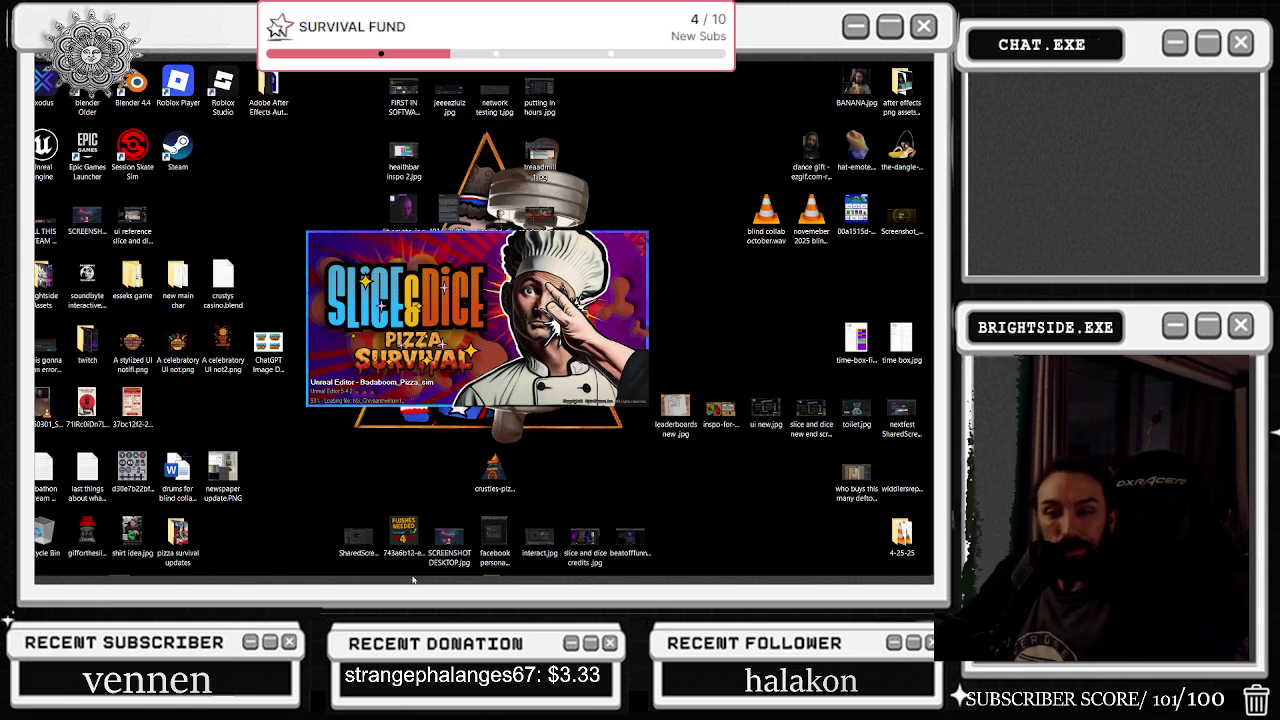
# Step: Check CPU and memory use in Task Manager while Unreal Editor loads, then close it
pyautogui.rightClick(680, 568)
pyautogui.click(715, 497)
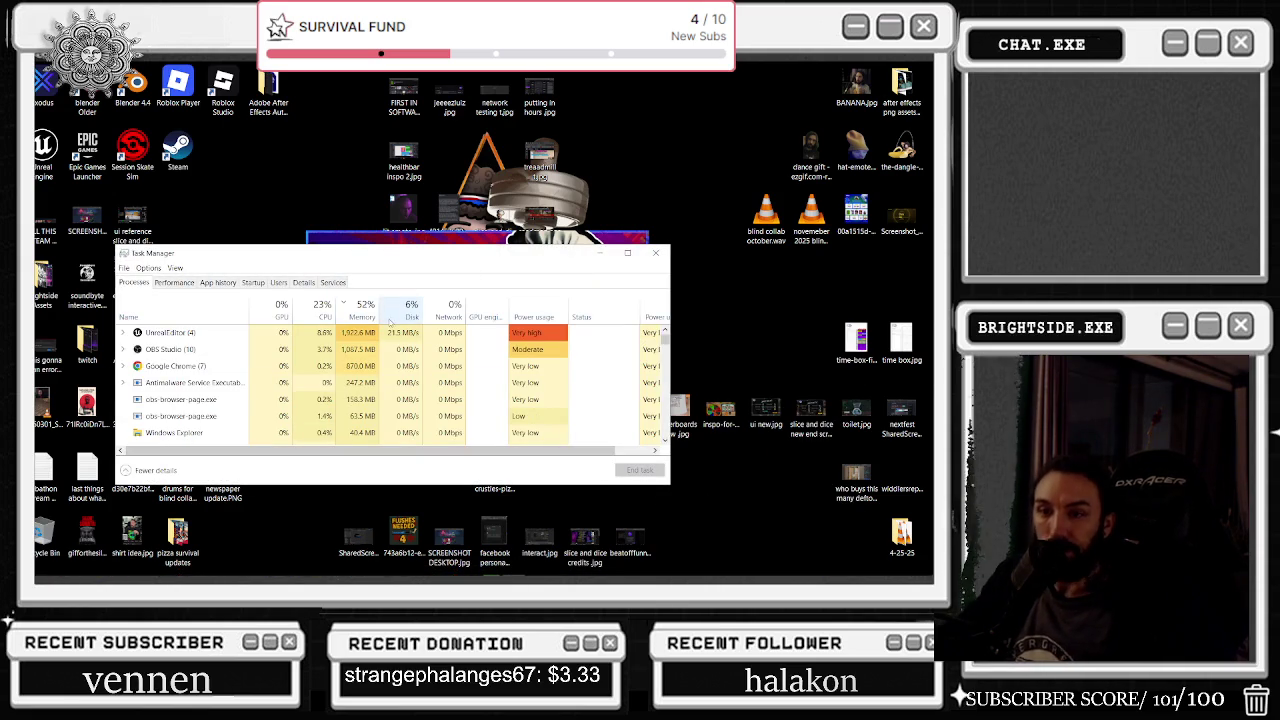
pyautogui.moveTo(459, 578)
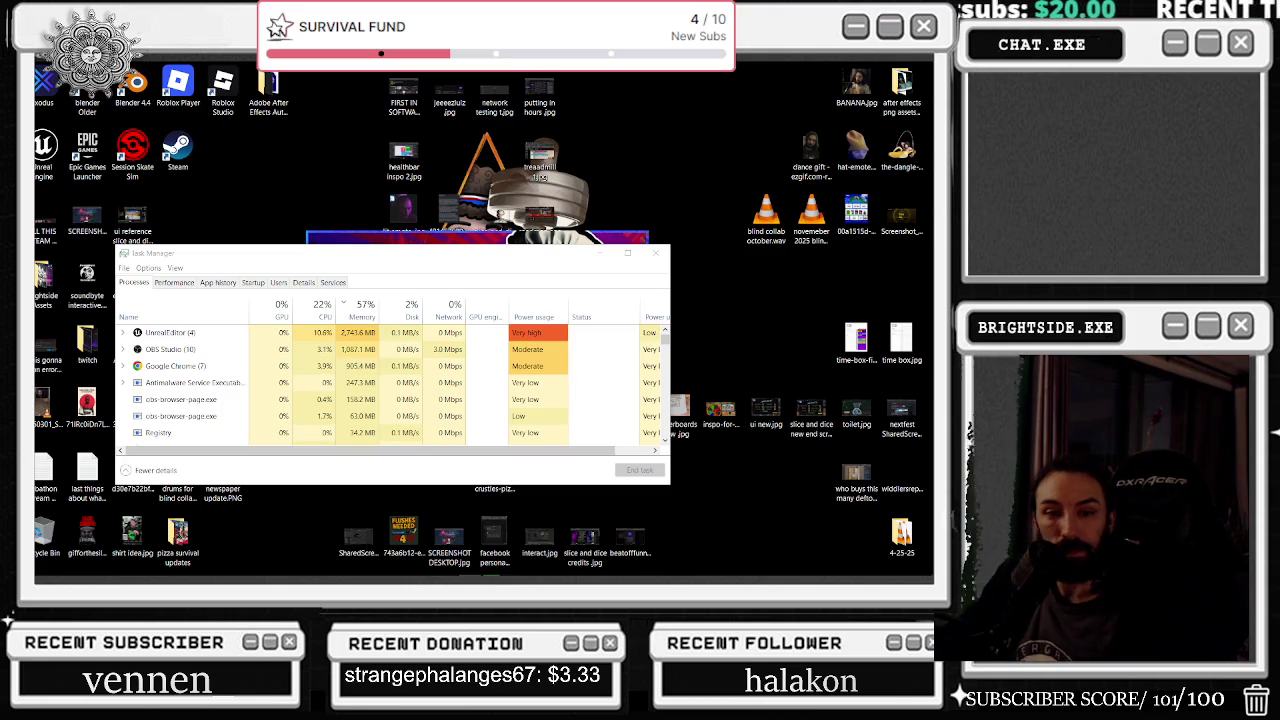
pyautogui.click(655, 254)
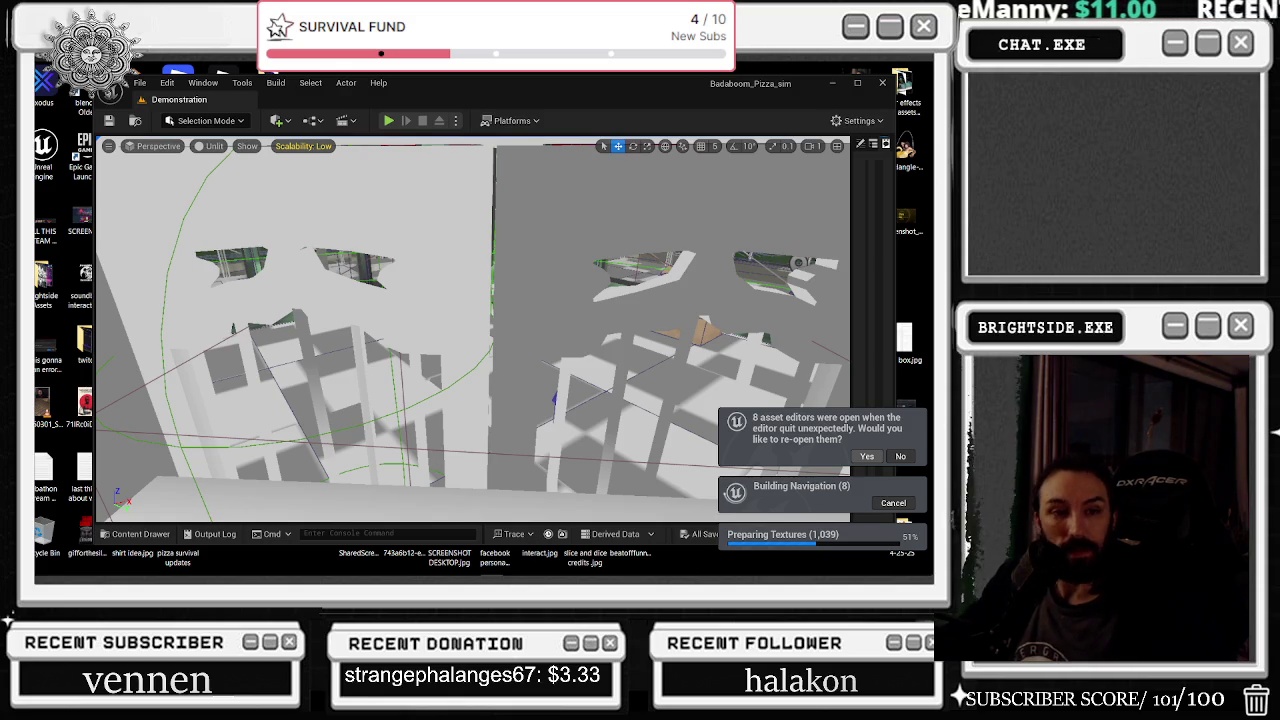
# Step: Reopen the previous asset editors, dock and maximize BP_AICharacter, and select its StunVFX component
pyautogui.click(866, 456)
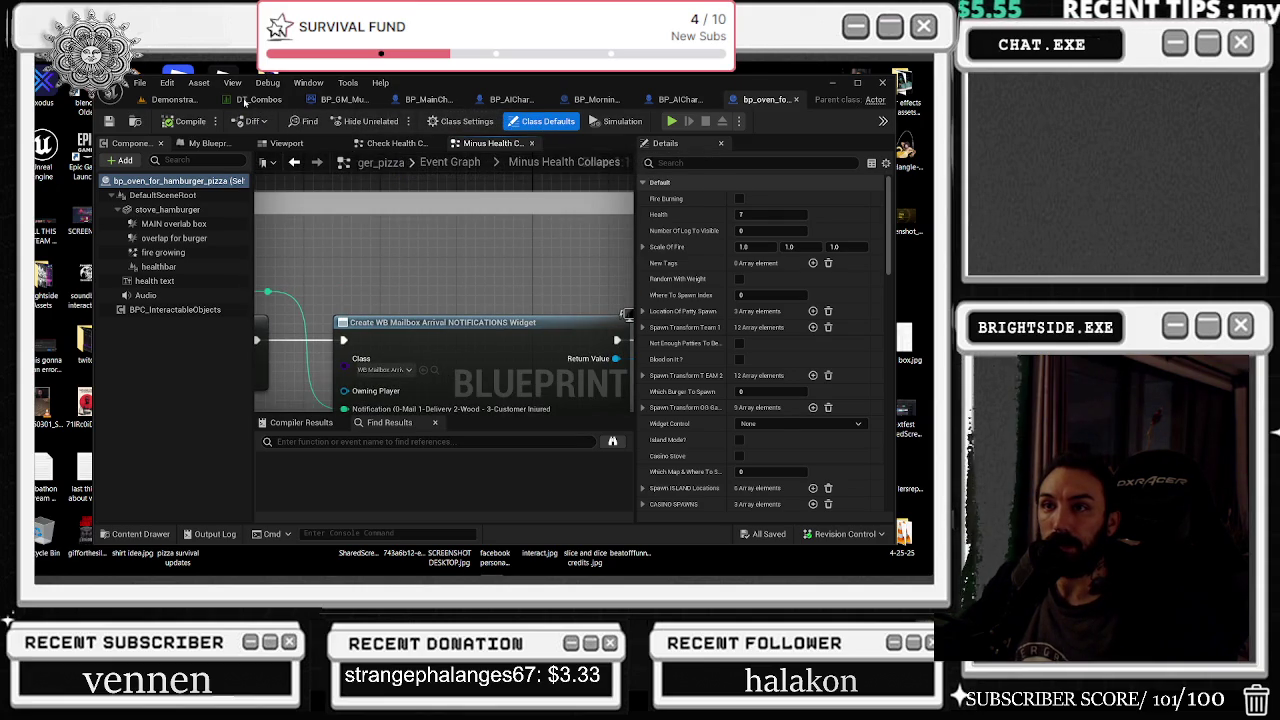
pyautogui.moveTo(245, 103); pyautogui.dragTo(243, 100)
pyautogui.click(857, 84)
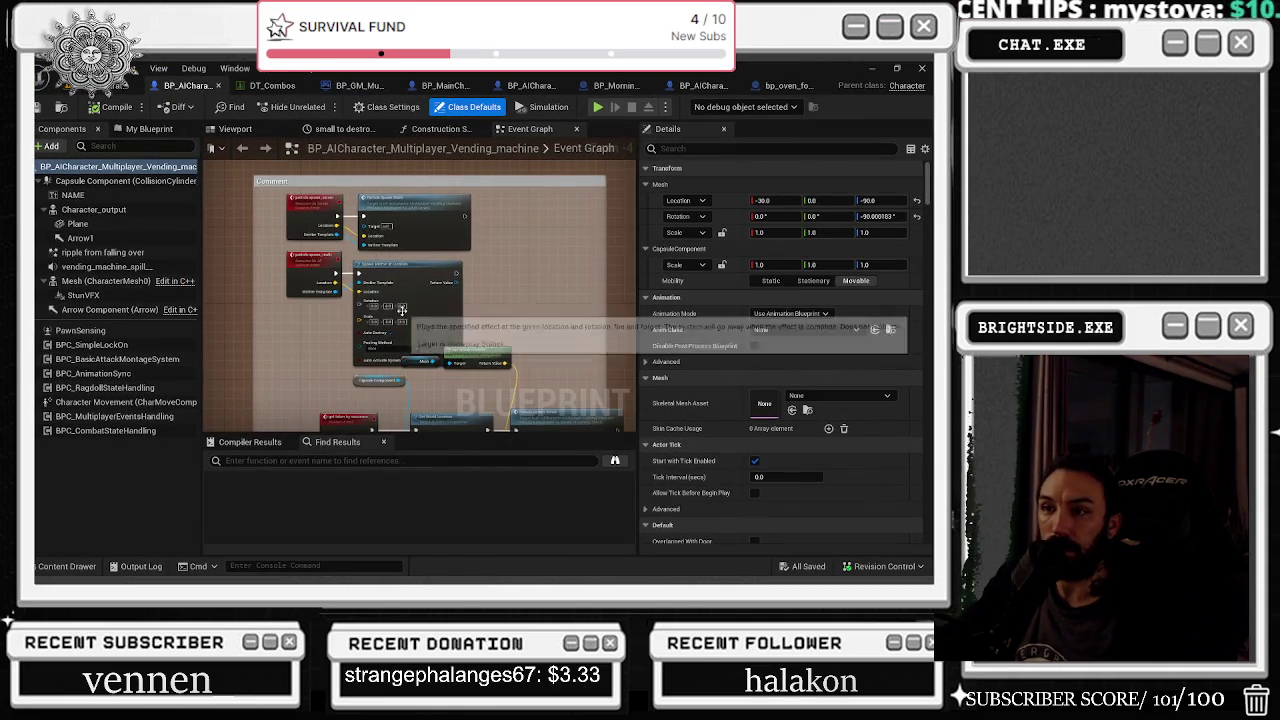
pyautogui.scroll(-5, 420, 330)
pyautogui.scroll(4, 395, 396)
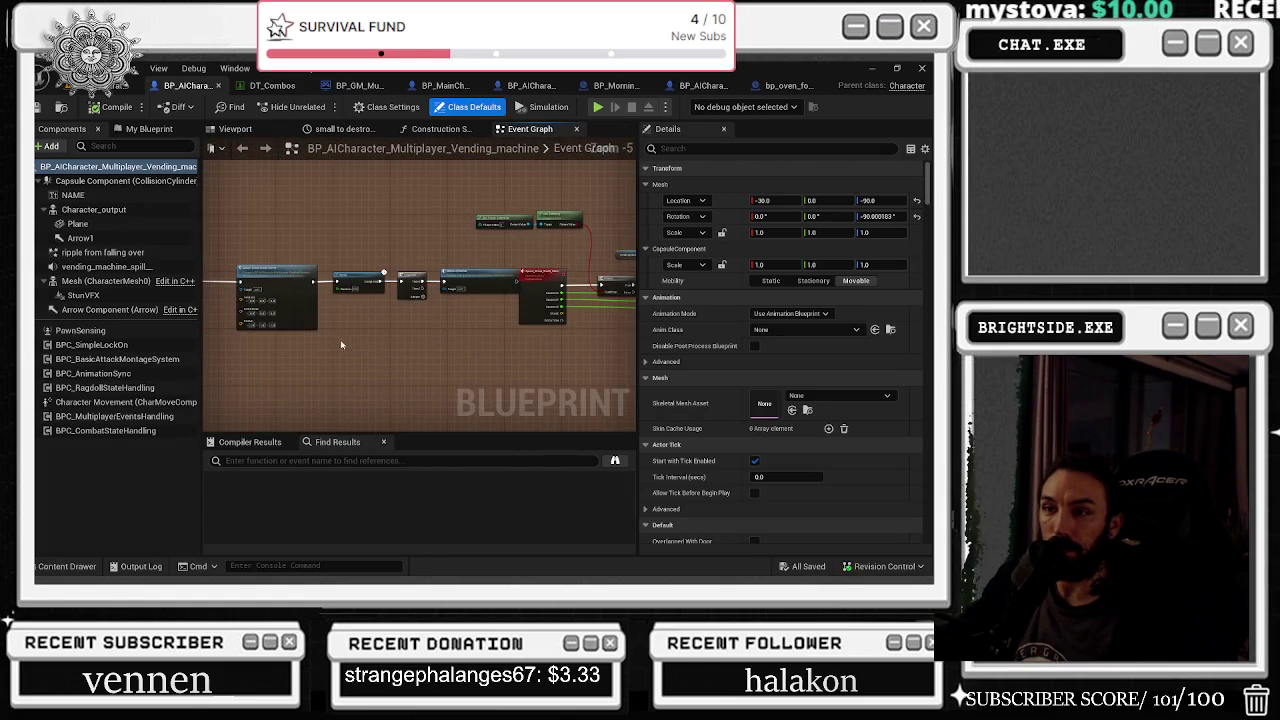
pyautogui.scroll(3, 341, 345)
pyautogui.scroll(-3, 368, 400)
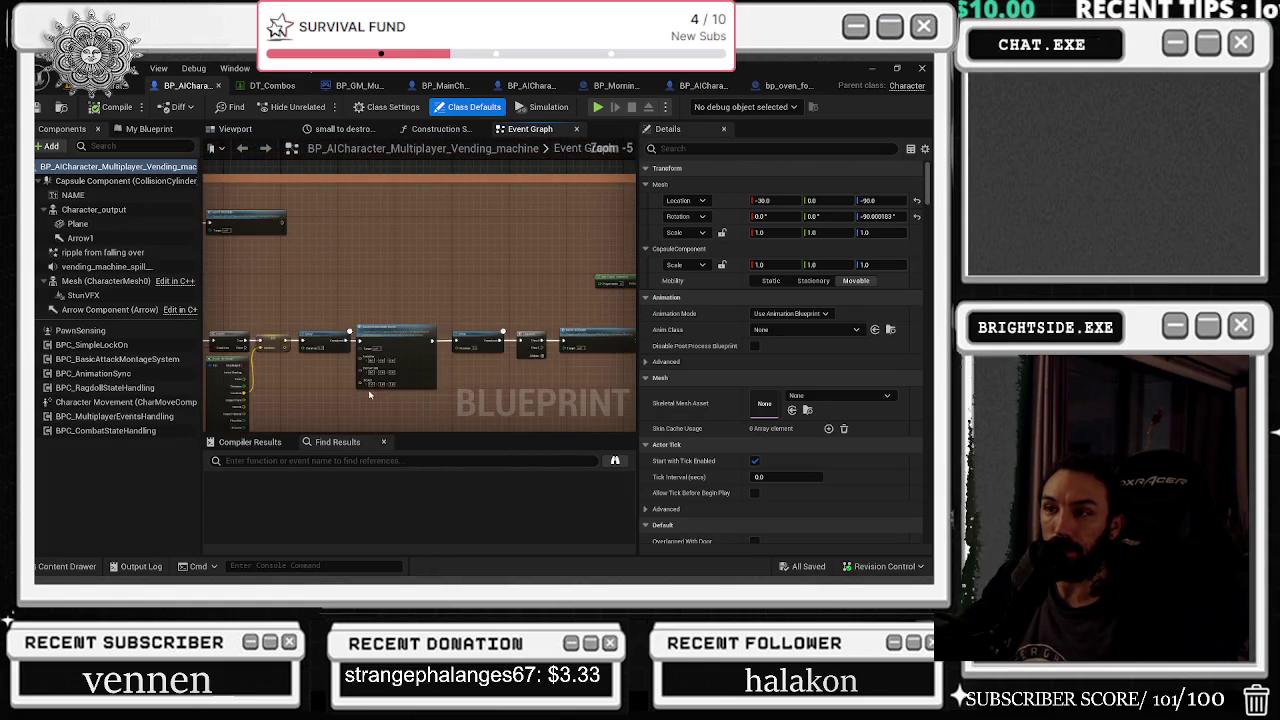
pyautogui.click(83, 295)
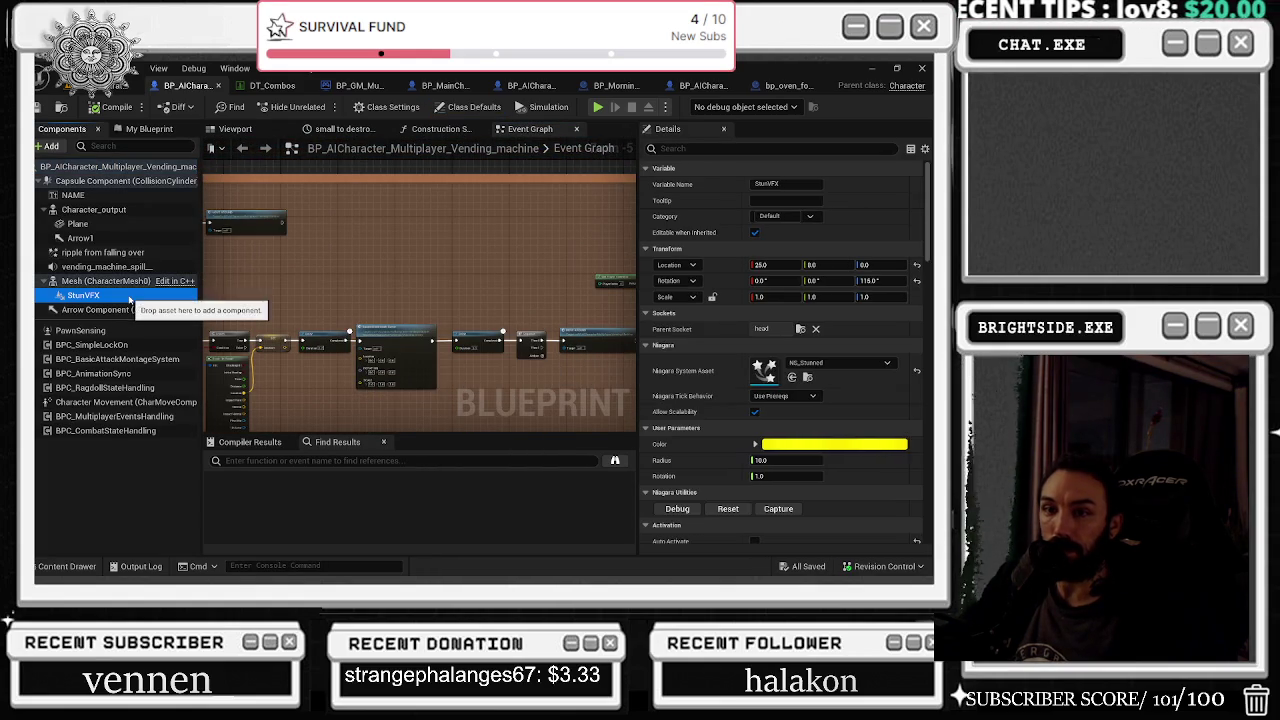
# Step: Assign NS_RedSlime as the StunVFX component's Niagara System Asset
pyautogui.click(805, 363)
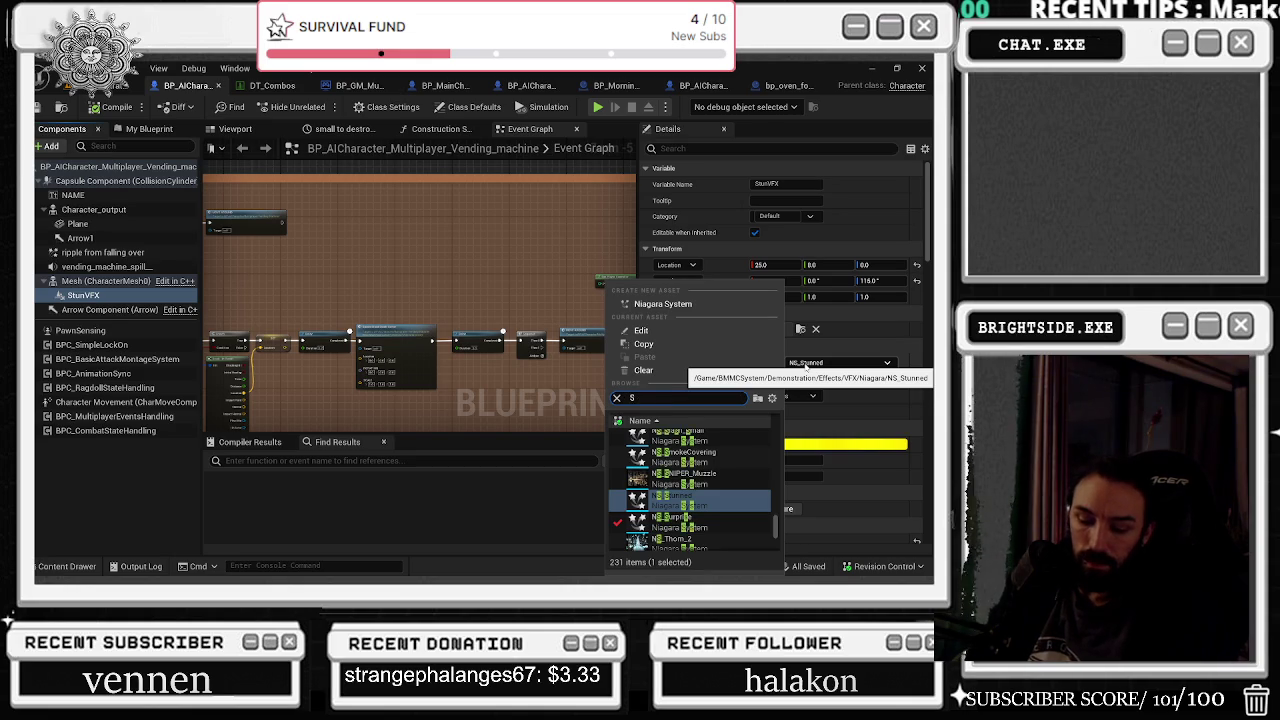
pyautogui.write('LIM')
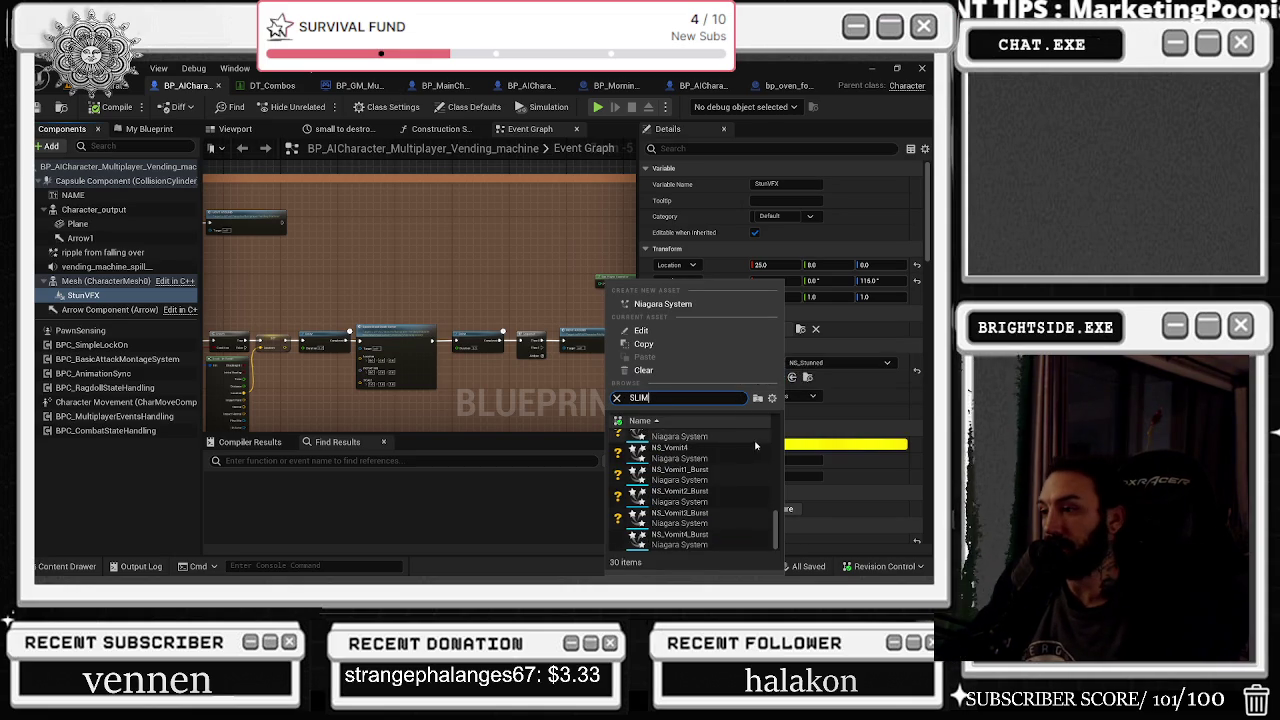
pyautogui.scroll(1, 743, 469)
pyautogui.scroll(3, 743, 469)
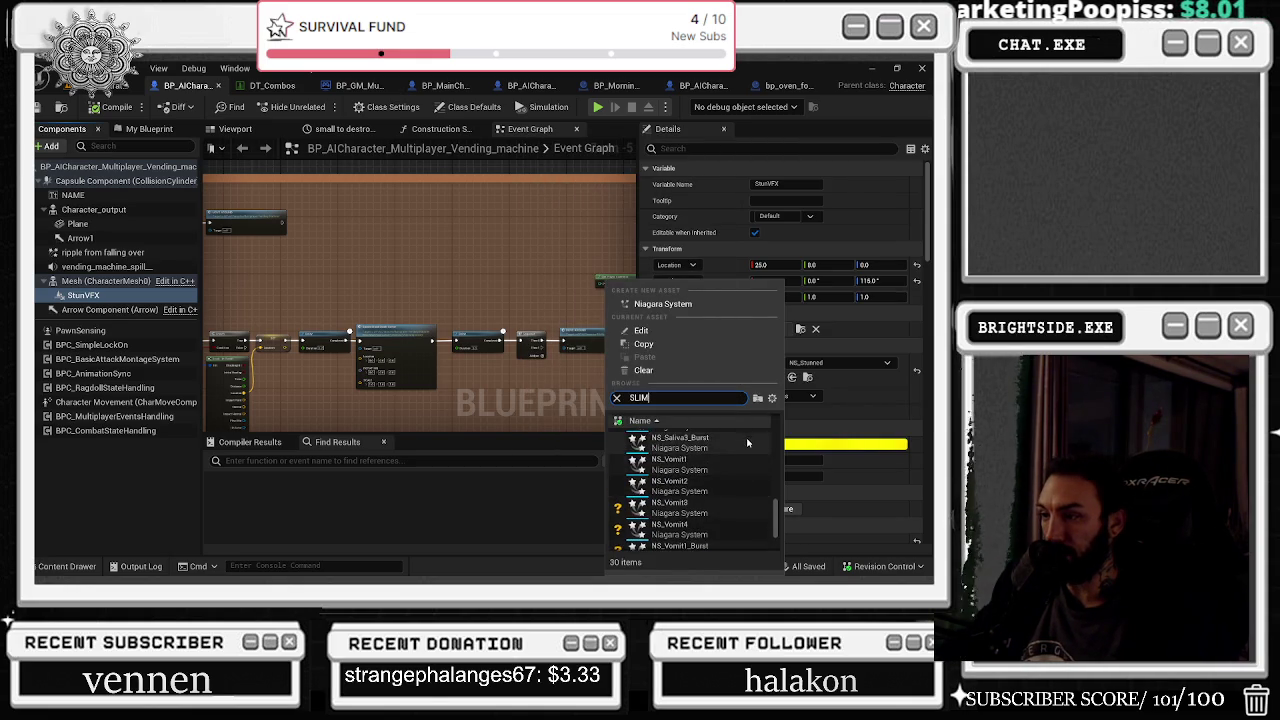
pyautogui.scroll(2, 727, 463)
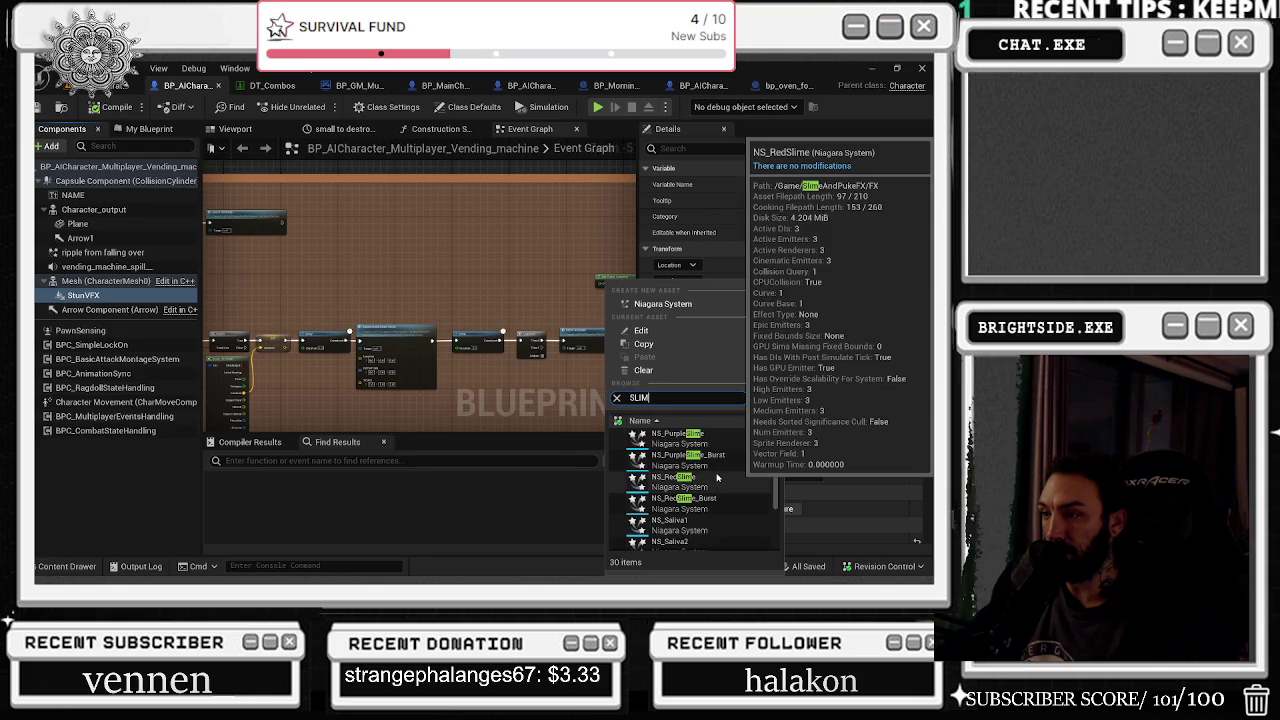
pyautogui.click(716, 479)
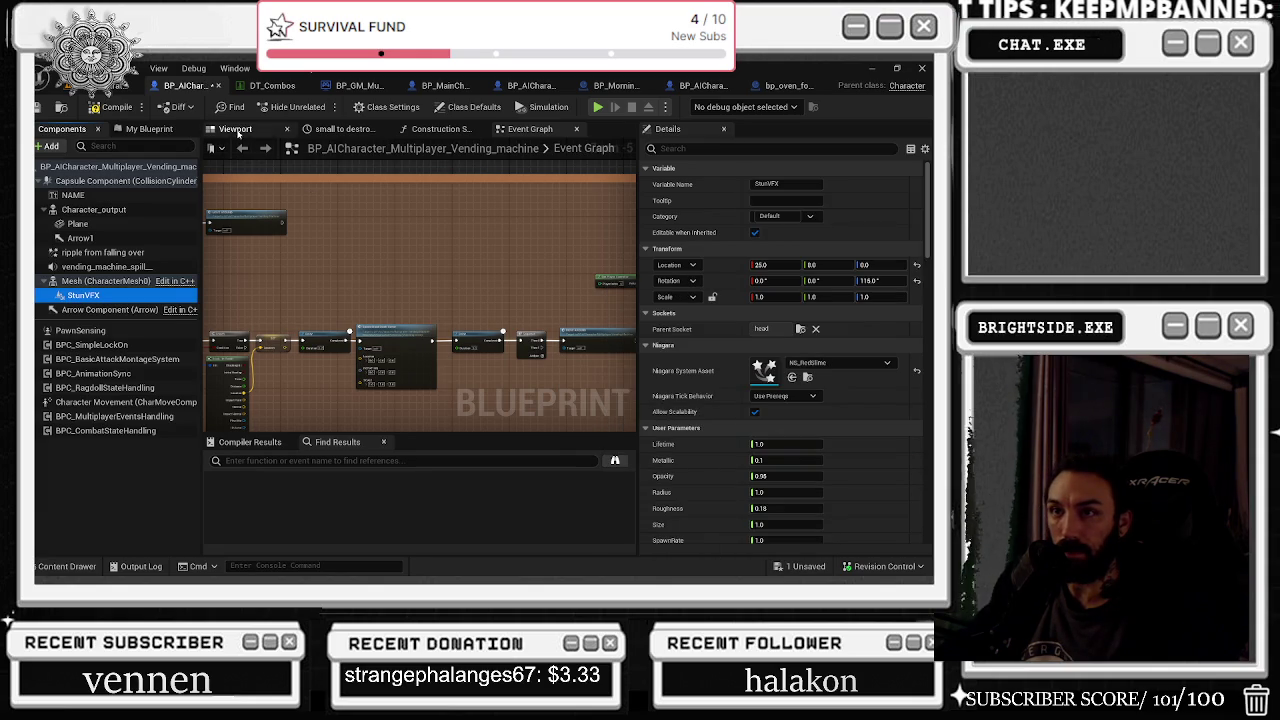
# Step: Filter Details by 'AUTO' and tick Auto Activate, then clear the filter
pyautogui.click(236, 131)
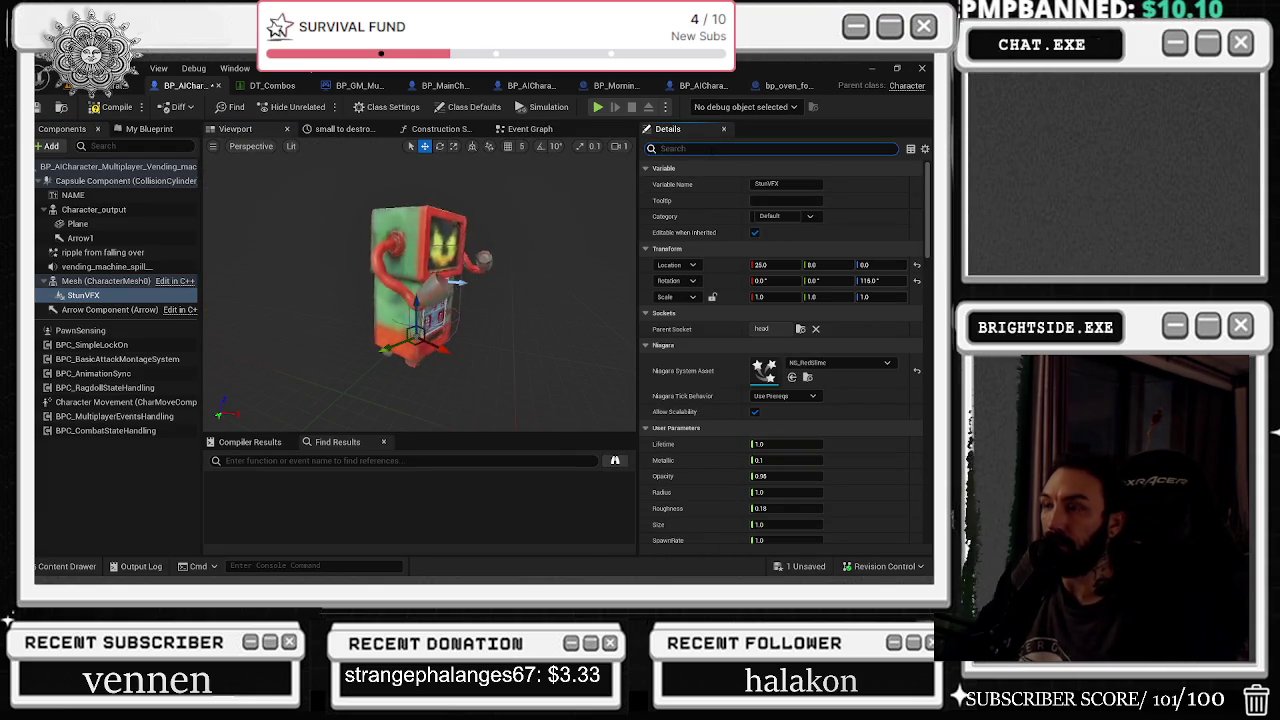
pyautogui.write('AUTO')
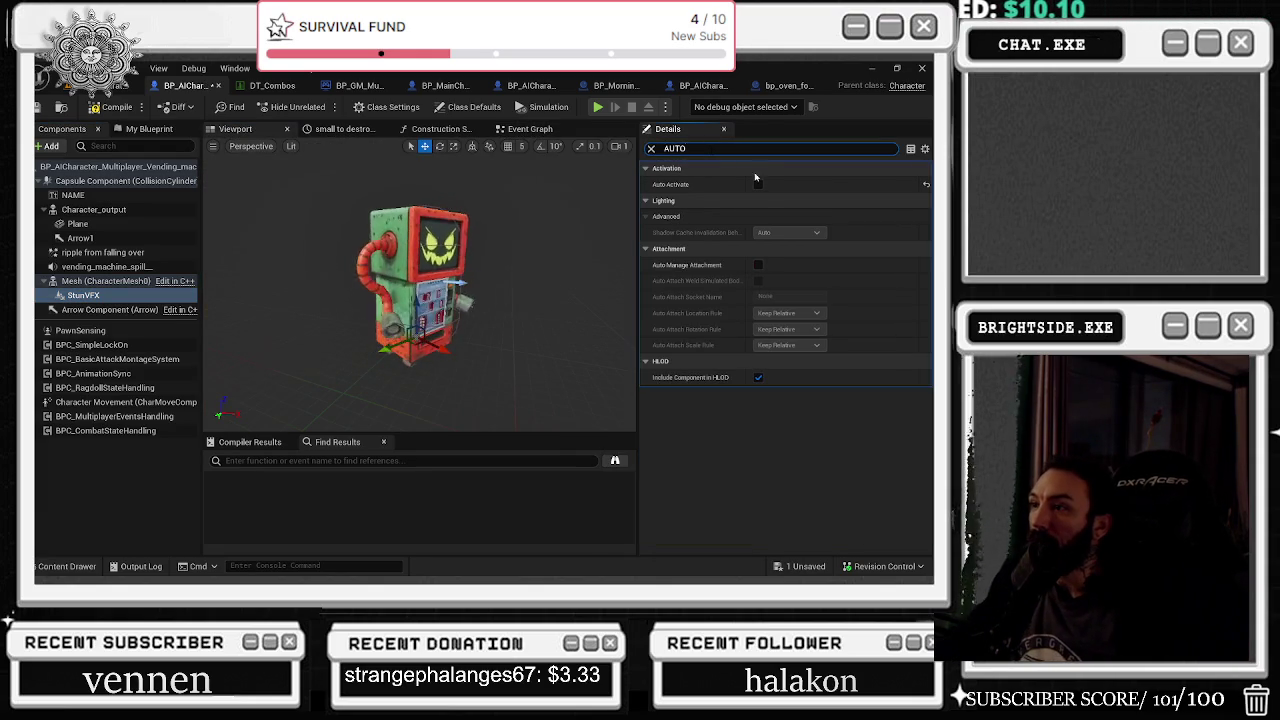
pyautogui.click(758, 184)
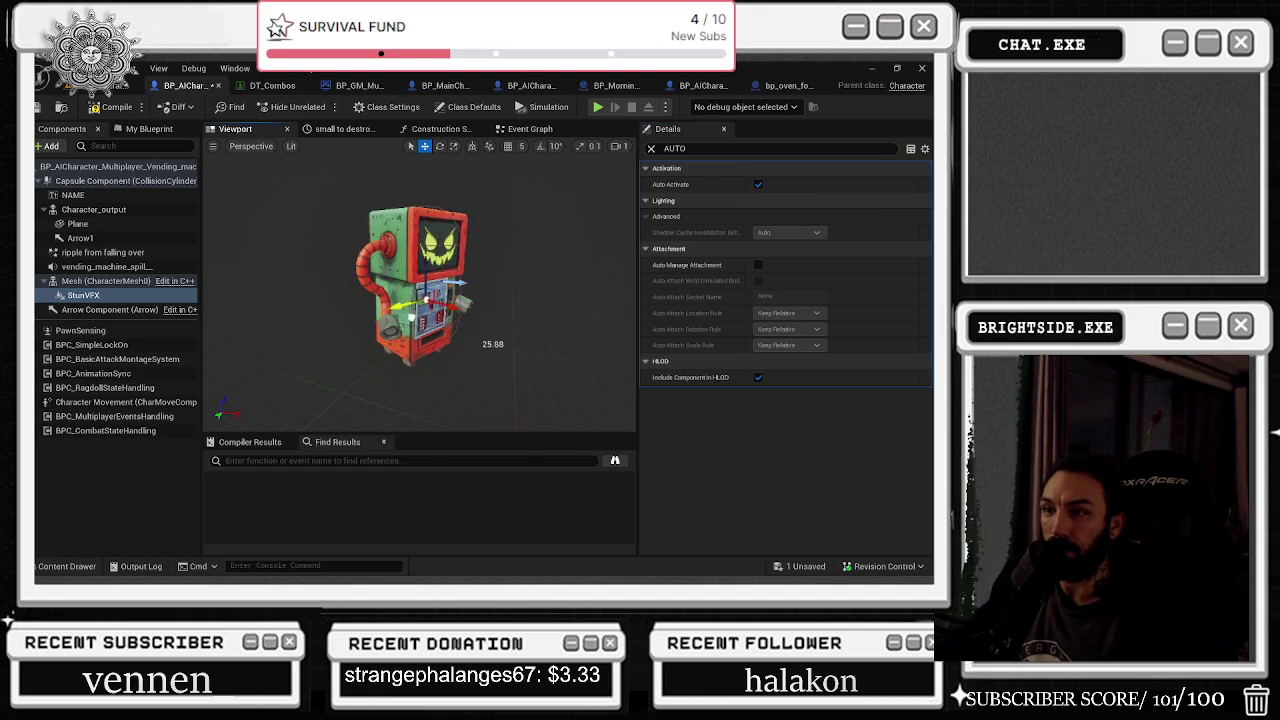
pyautogui.click(651, 148)
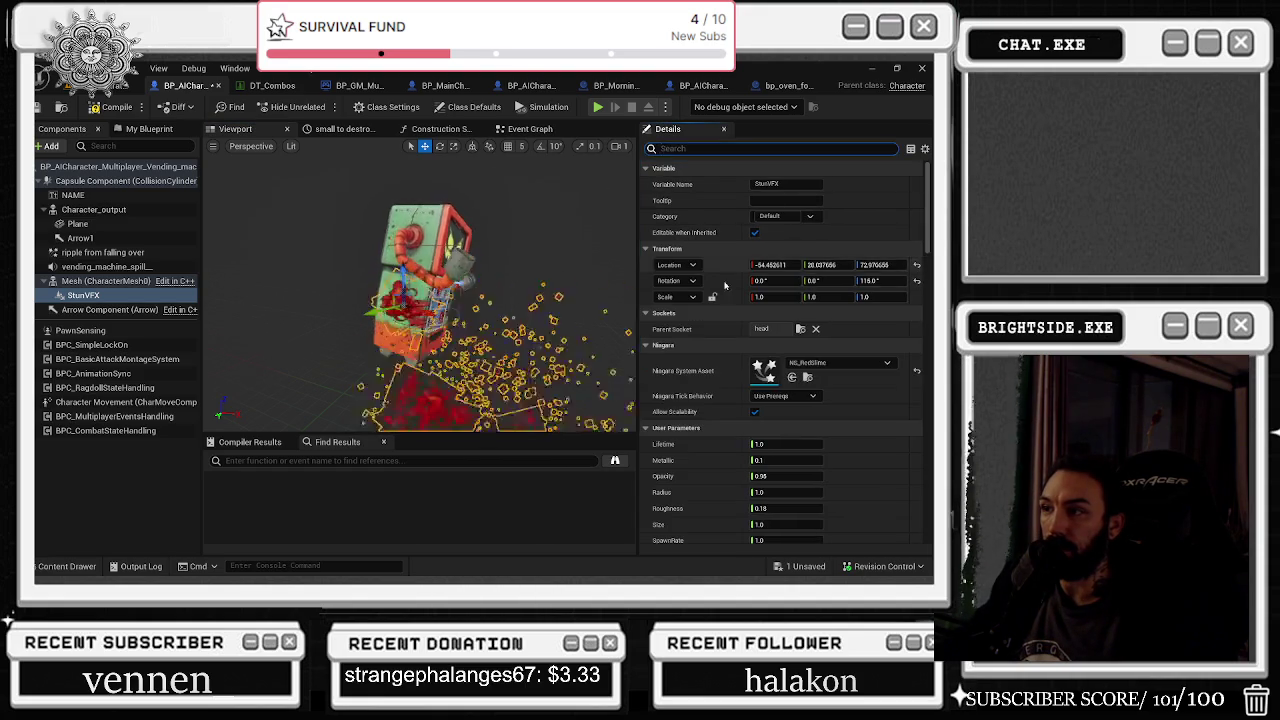
# Step: Reconfirm NS_RedSlime as the chosen effect and orbit the robot preview to the side
pyautogui.click(830, 364)
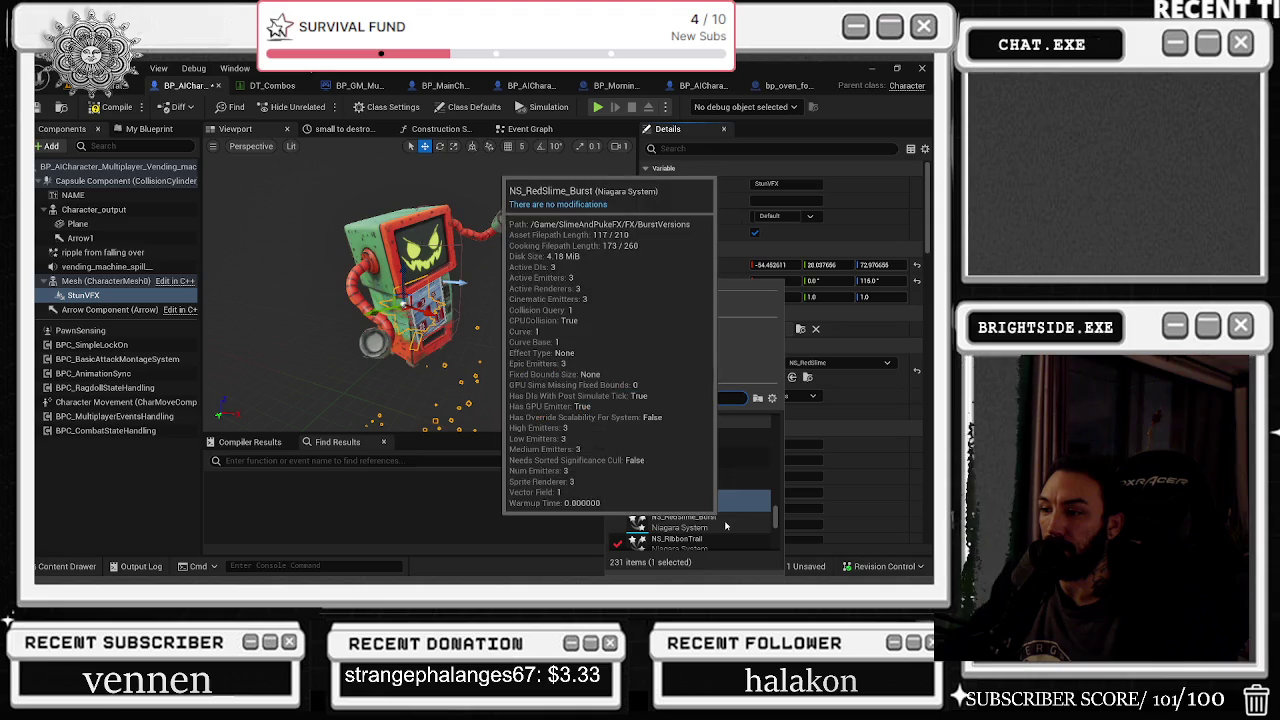
pyautogui.scroll(-1, 724, 519)
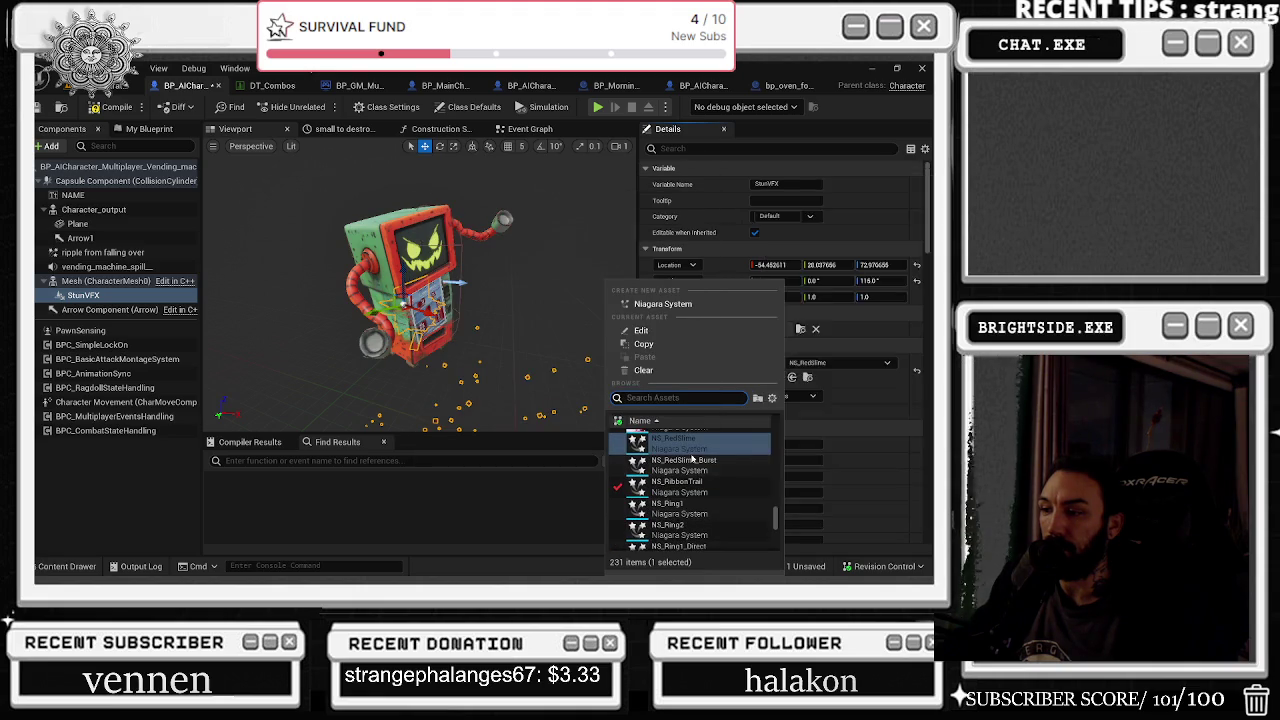
pyautogui.scroll(2, 720, 480)
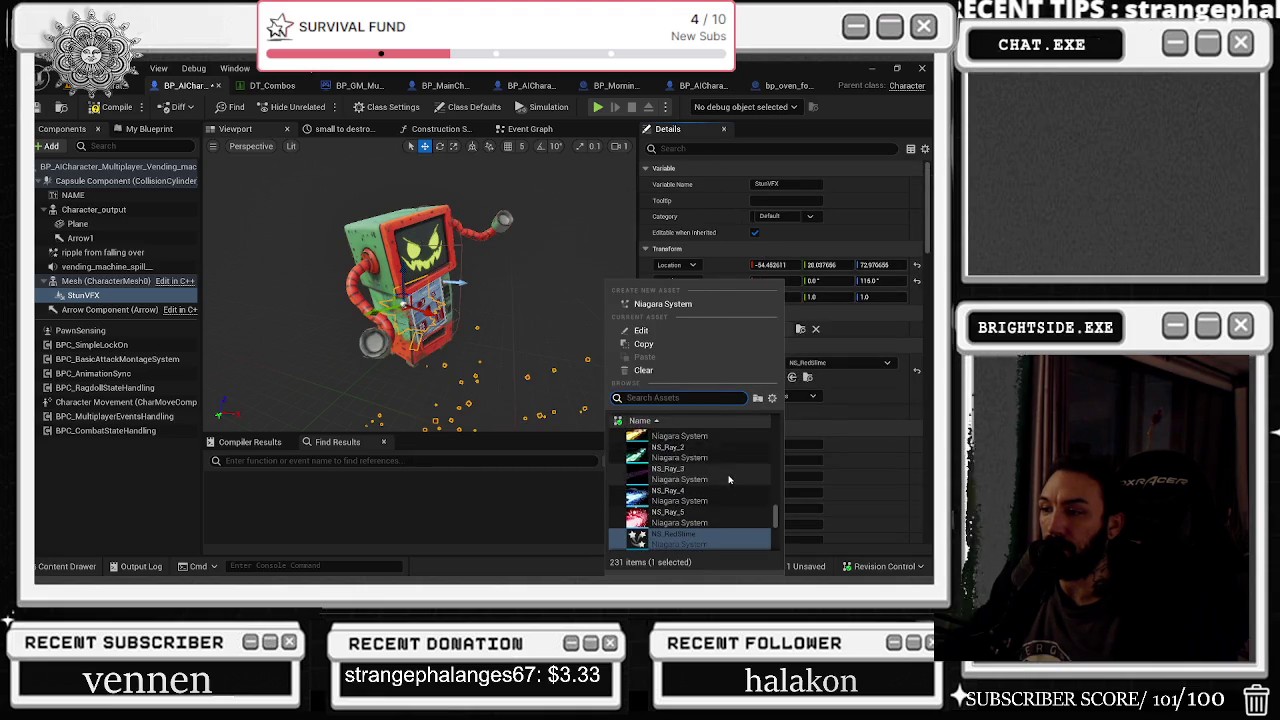
pyautogui.click(700, 538)
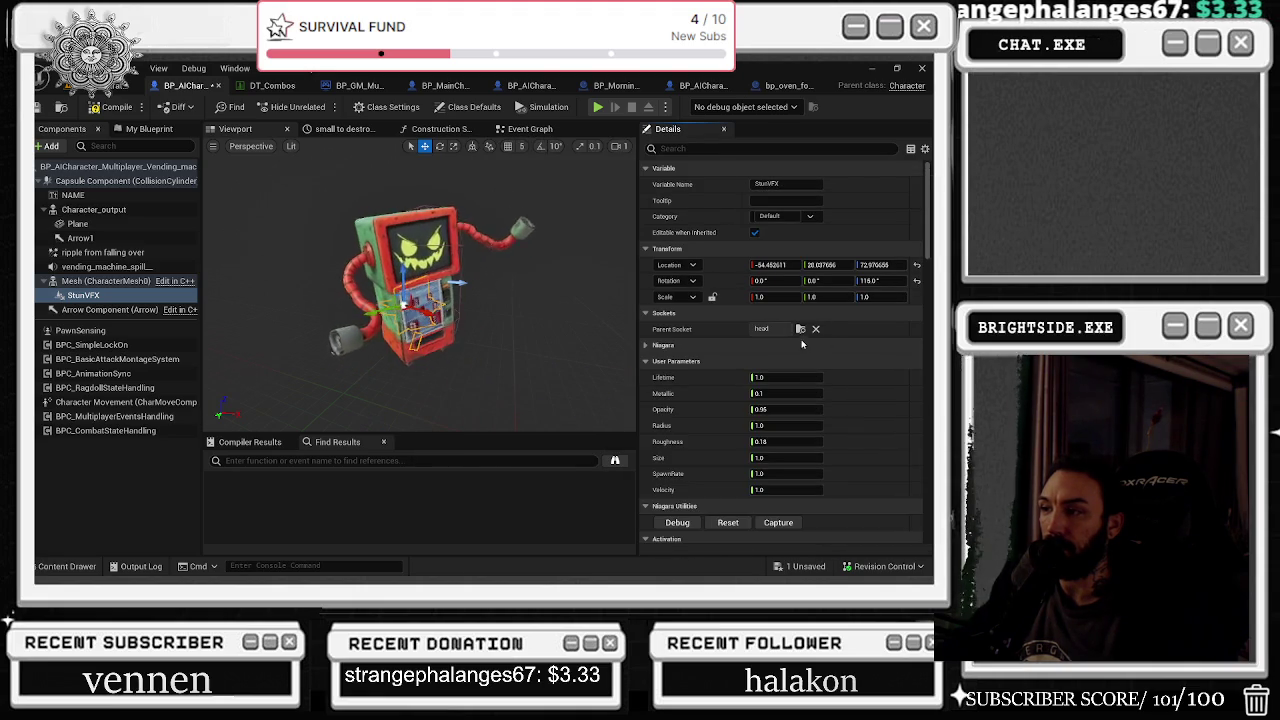
pyautogui.moveTo(404, 303)
pyautogui.mouseDown()
pyautogui.moveTo(491, 371)
pyautogui.moveTo(465, 320)
pyautogui.mouseUp()
# Step: Browse to the NS_RedSlime asset in the SlimeAndPukeFX FX folder
pyautogui.click(72, 296)
pyautogui.scroll(-3, 721, 367)
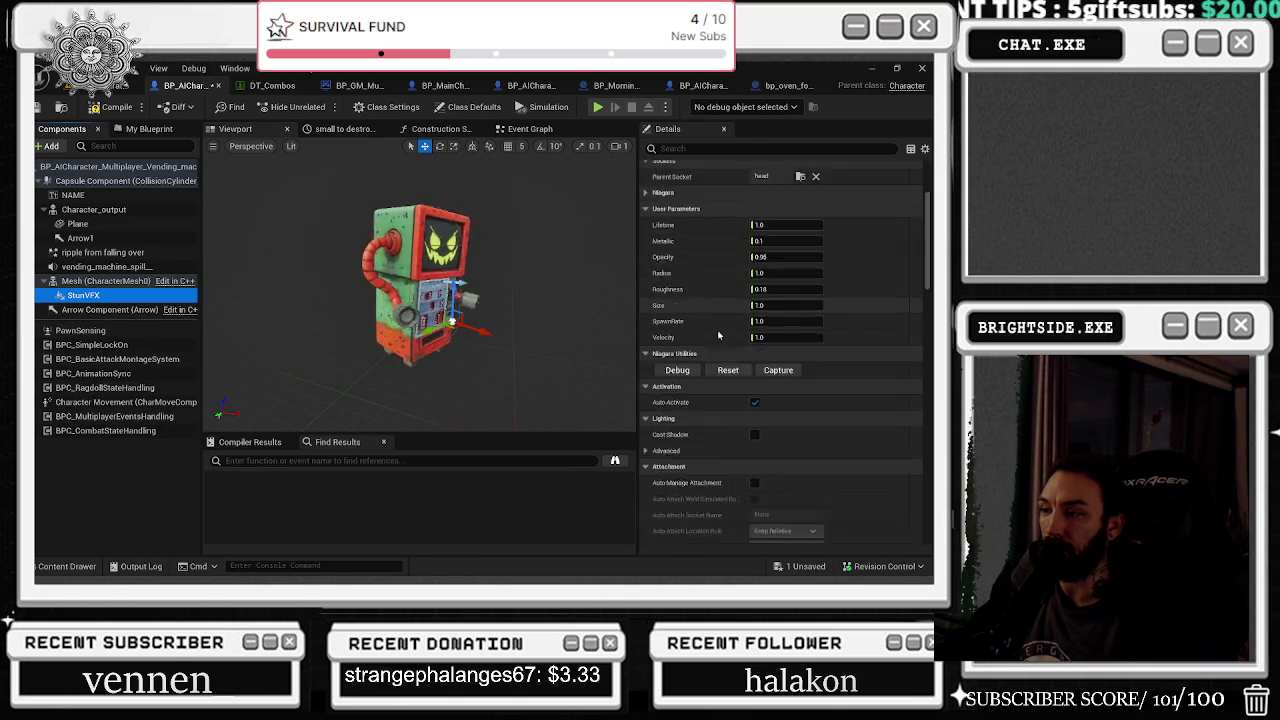
pyautogui.click(100, 281)
pyautogui.click(106, 296)
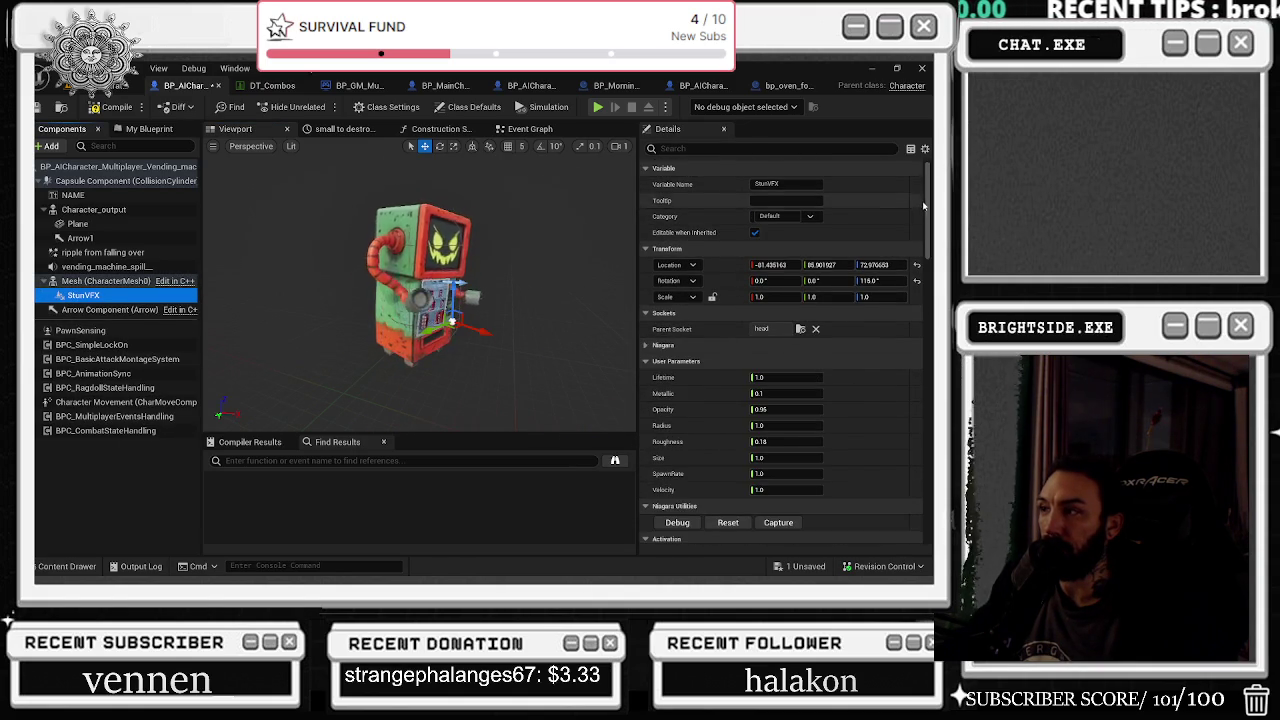
pyautogui.scroll(-1, 930, 215)
pyautogui.click(815, 299)
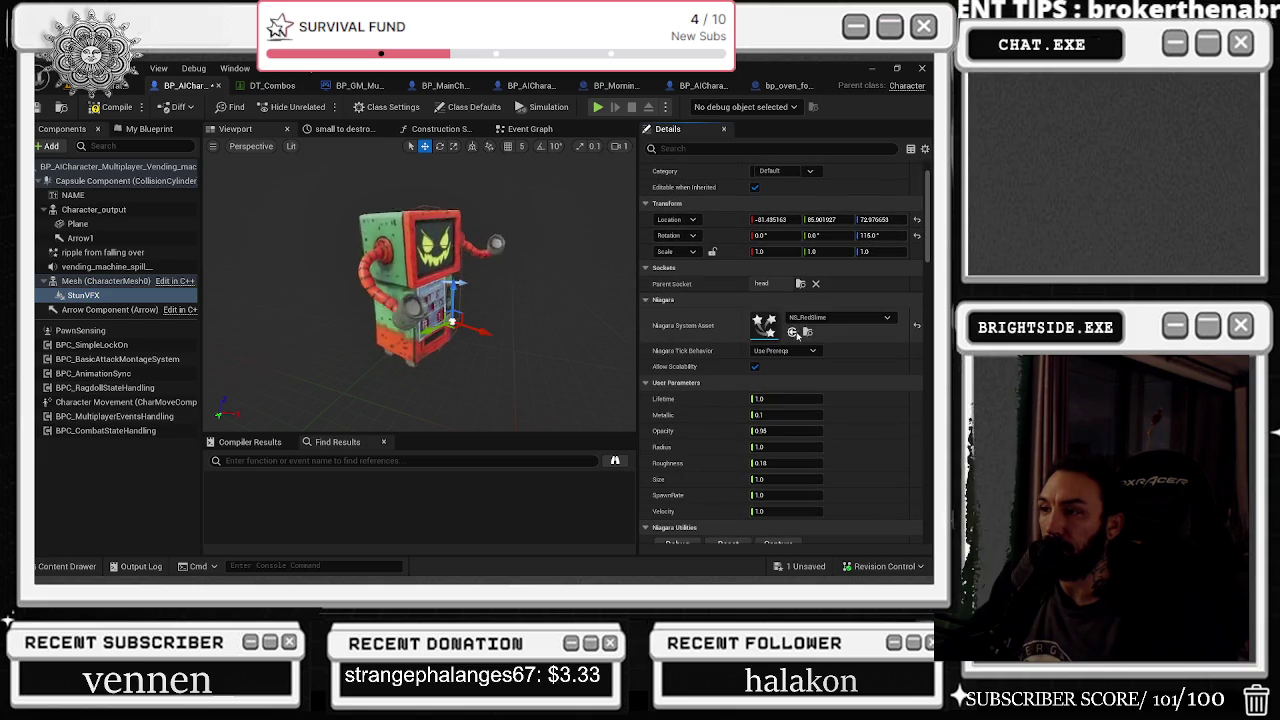
pyautogui.click(808, 333)
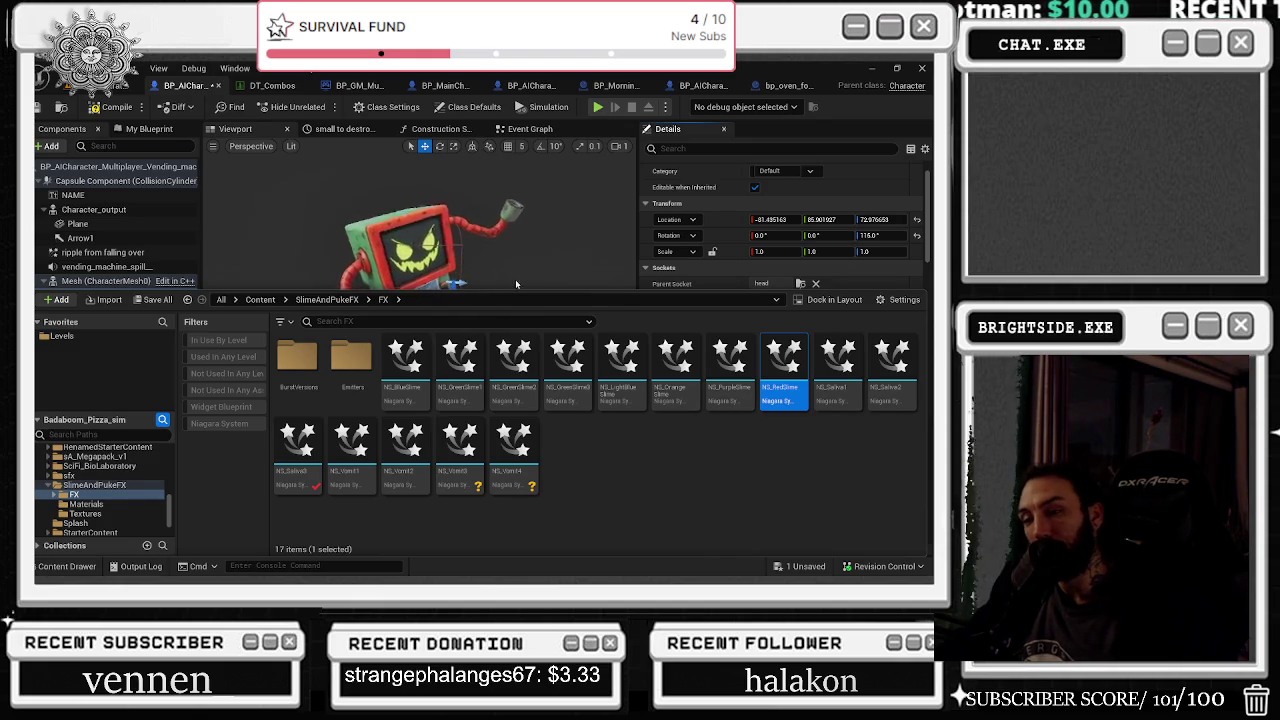
# Step: Select NS_Vomit2 in the Content Drawer and assign it as StunVFX's Niagara System Asset
pyautogui.click(405, 450)
pyautogui.scroll(-2, 780, 230)
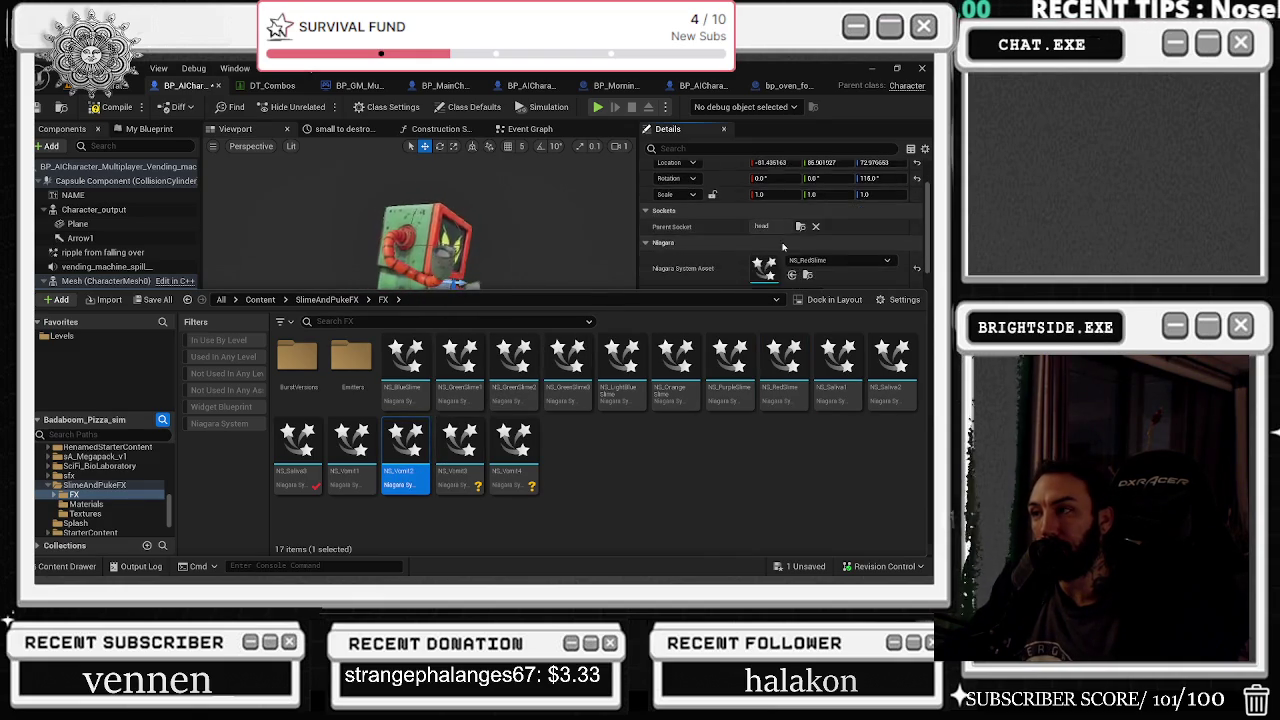
pyautogui.click(791, 237)
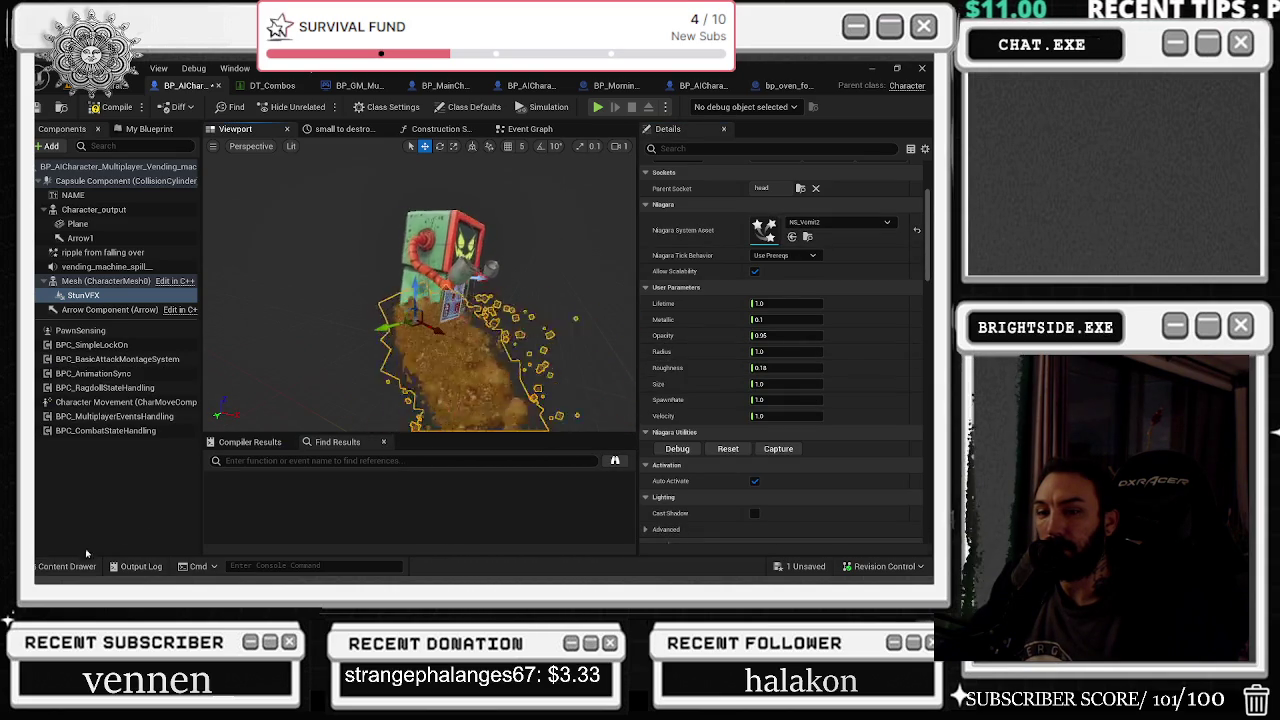
pyautogui.click(67, 566)
pyautogui.hotkey('ctrl', 'space')
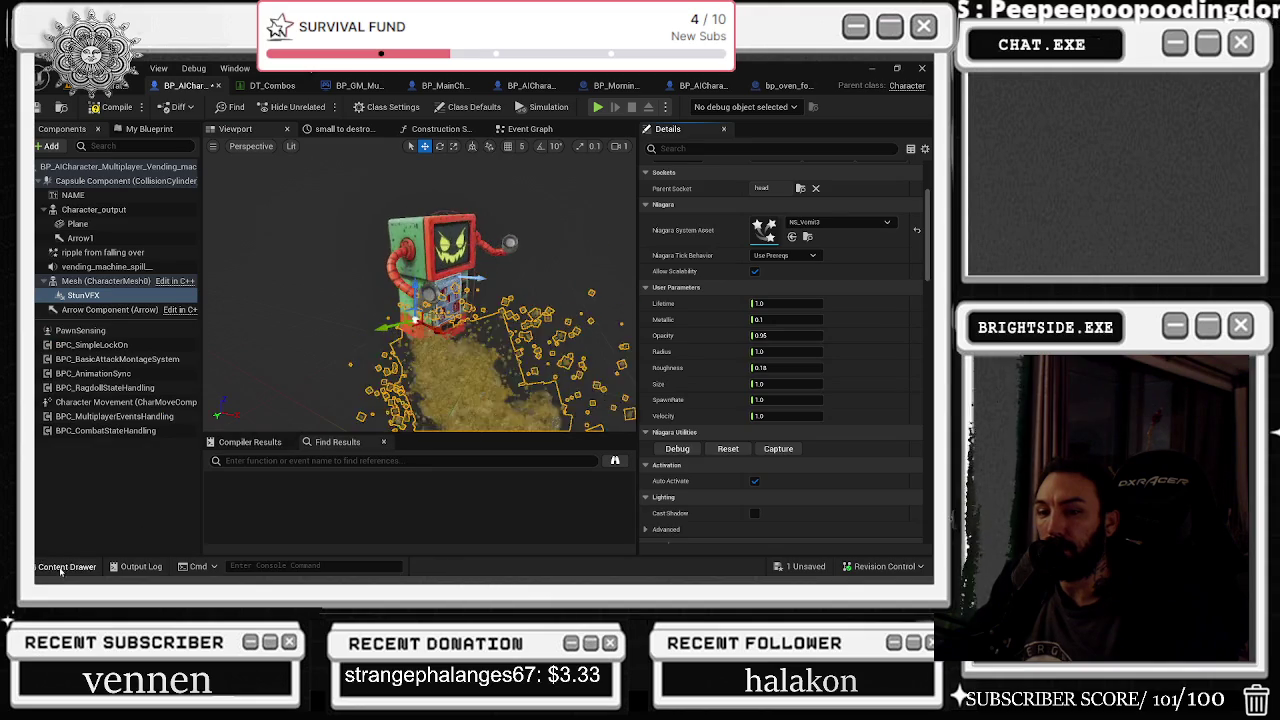
pyautogui.hotkey('ctrl', 'space')
pyautogui.hotkey('ctrl', 'space')
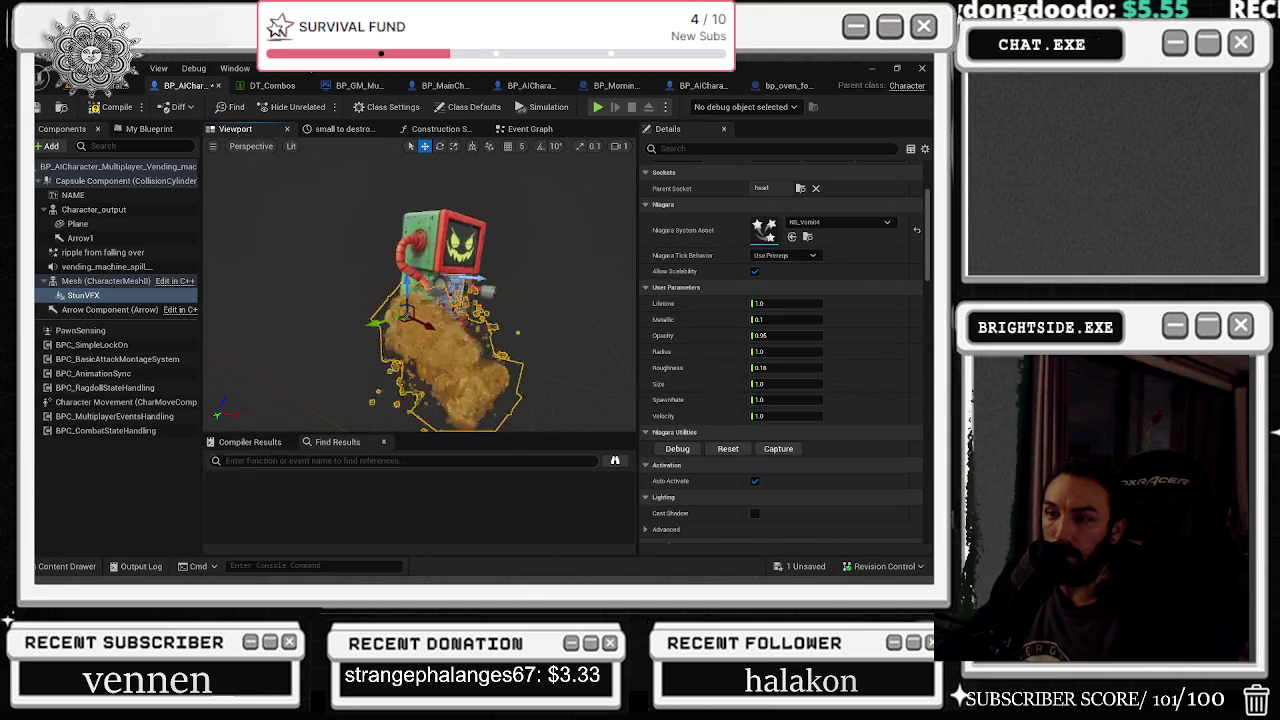
pyautogui.click(90, 568)
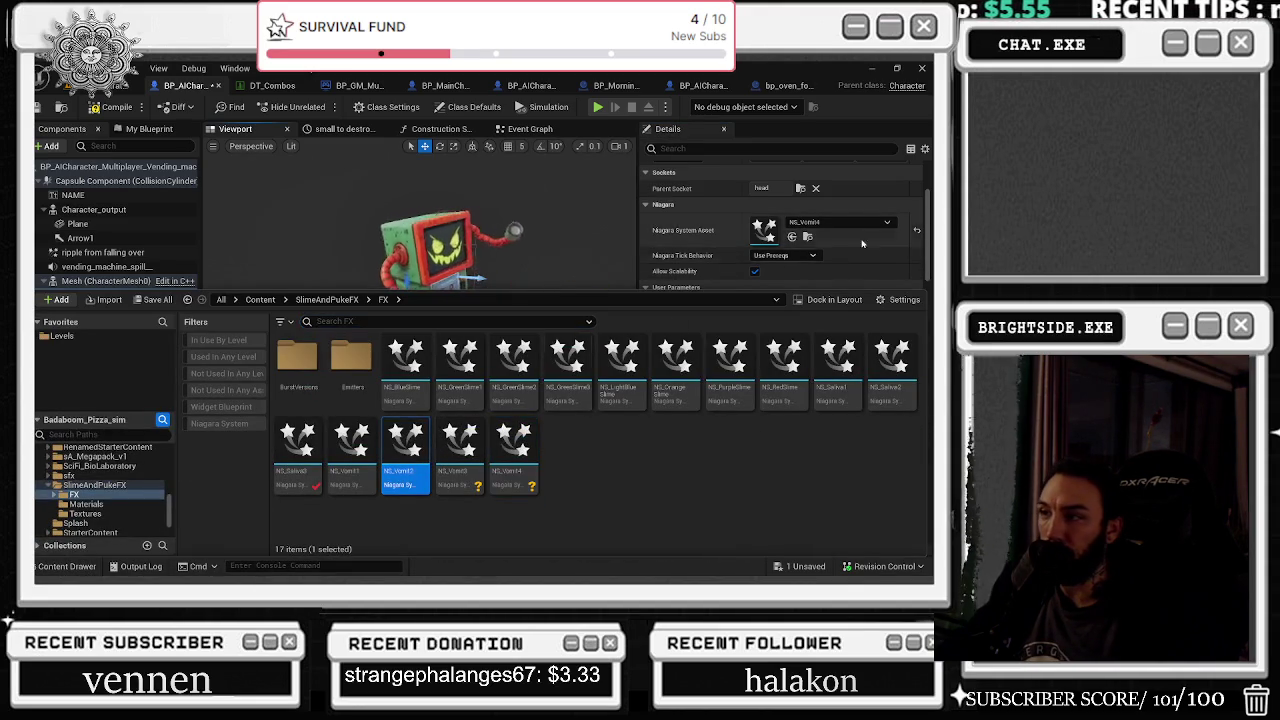
pyautogui.click(792, 237)
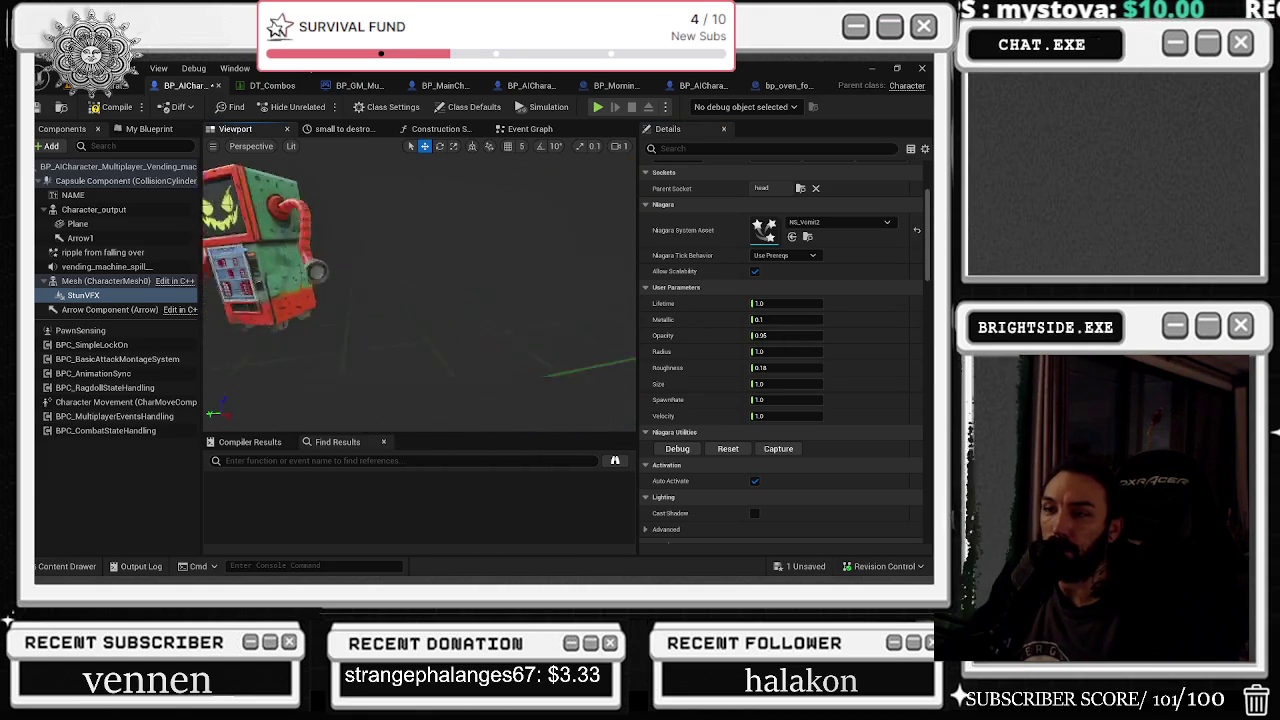
# Step: Rotate the vomit effect to pour down from the vending machine's face and turn off Auto Activate
pyautogui.press('e')
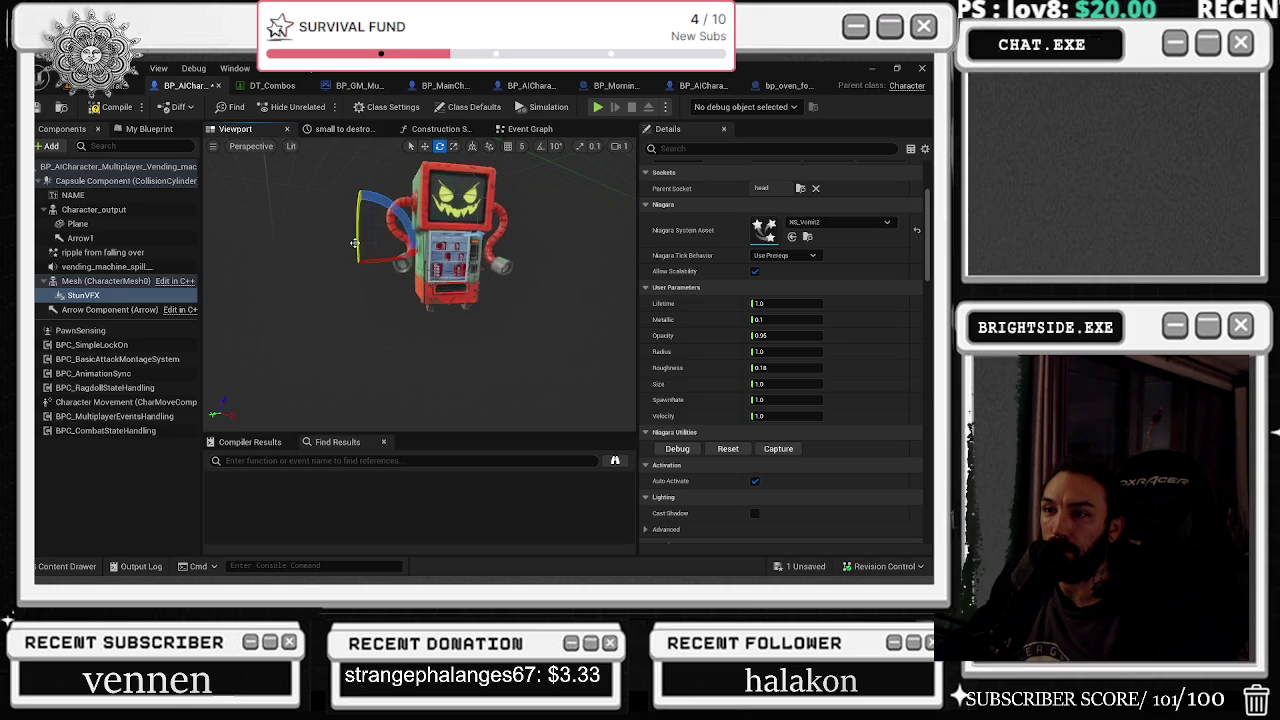
pyautogui.press('w')
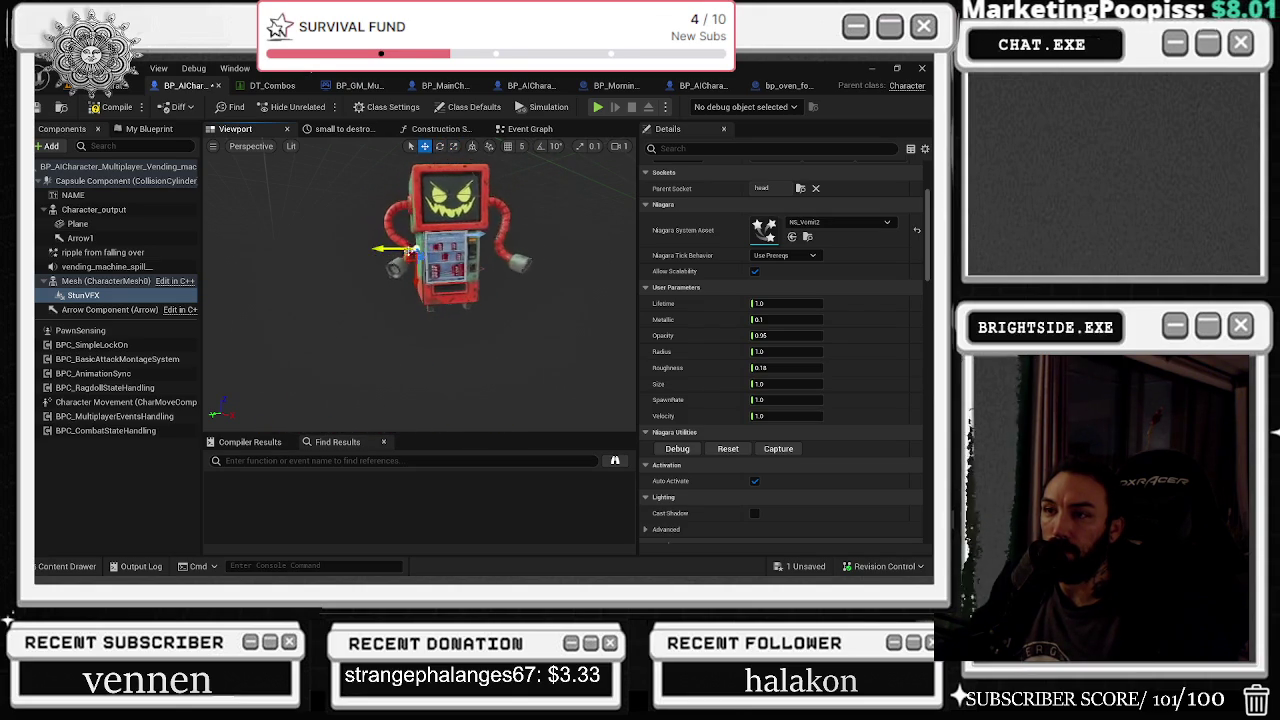
pyautogui.press('e')
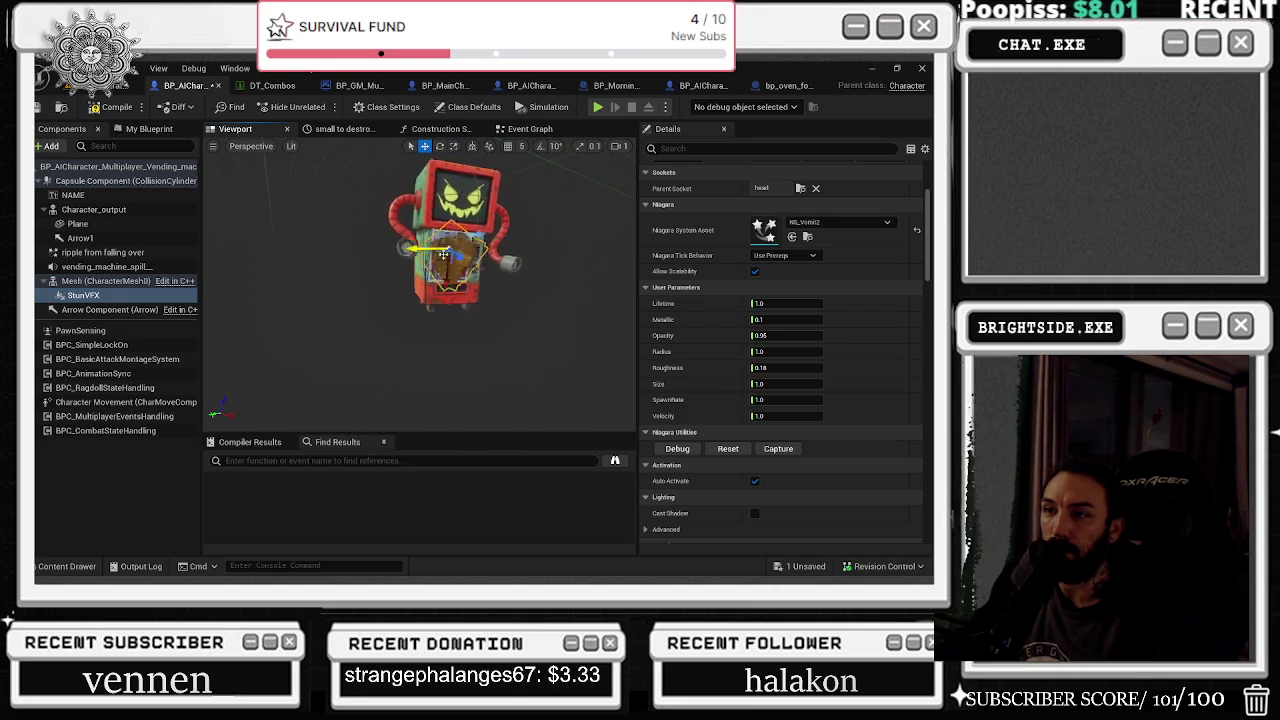
pyautogui.moveTo(465, 257); pyautogui.dragTo(452, 290)
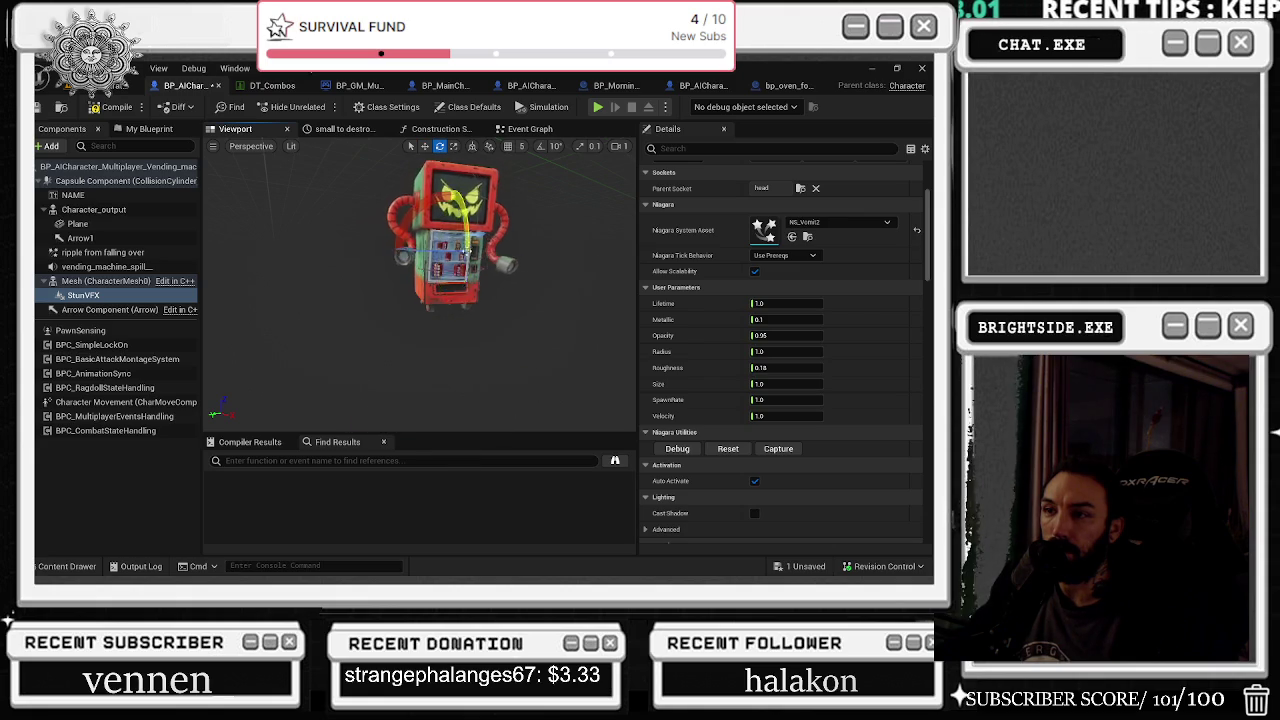
pyautogui.press('r')
pyautogui.press('w')
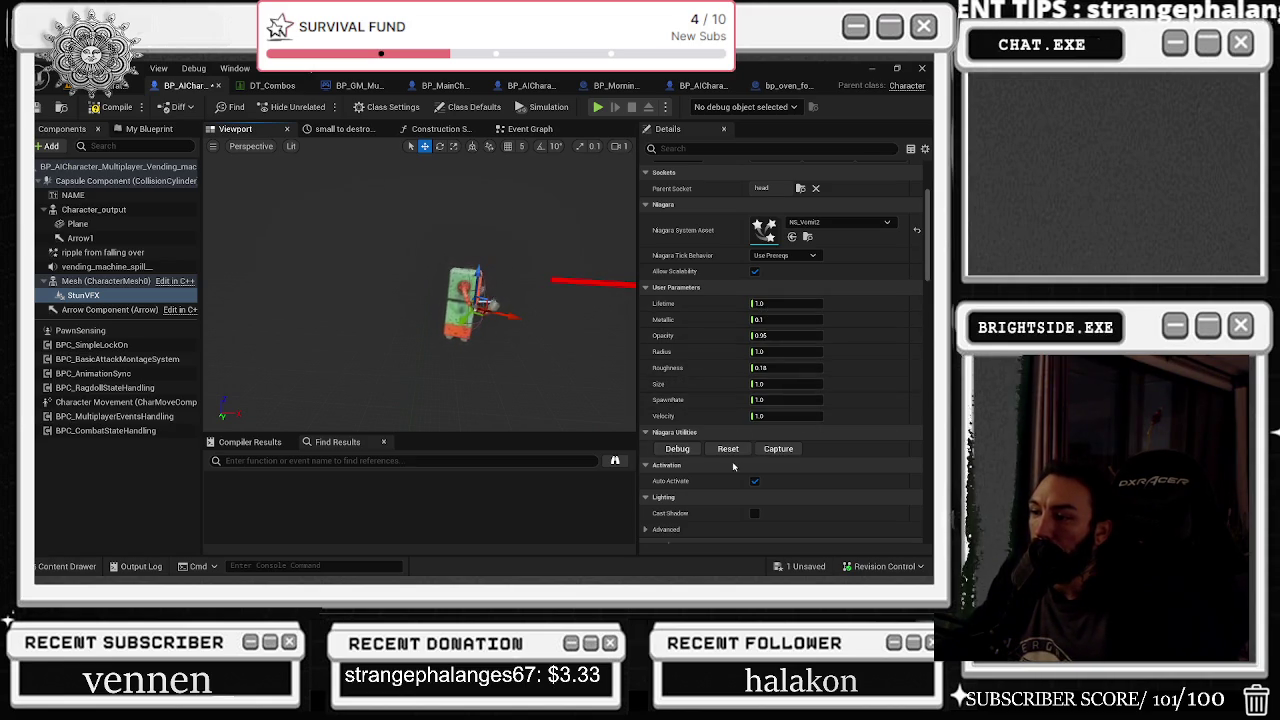
pyautogui.click(755, 482)
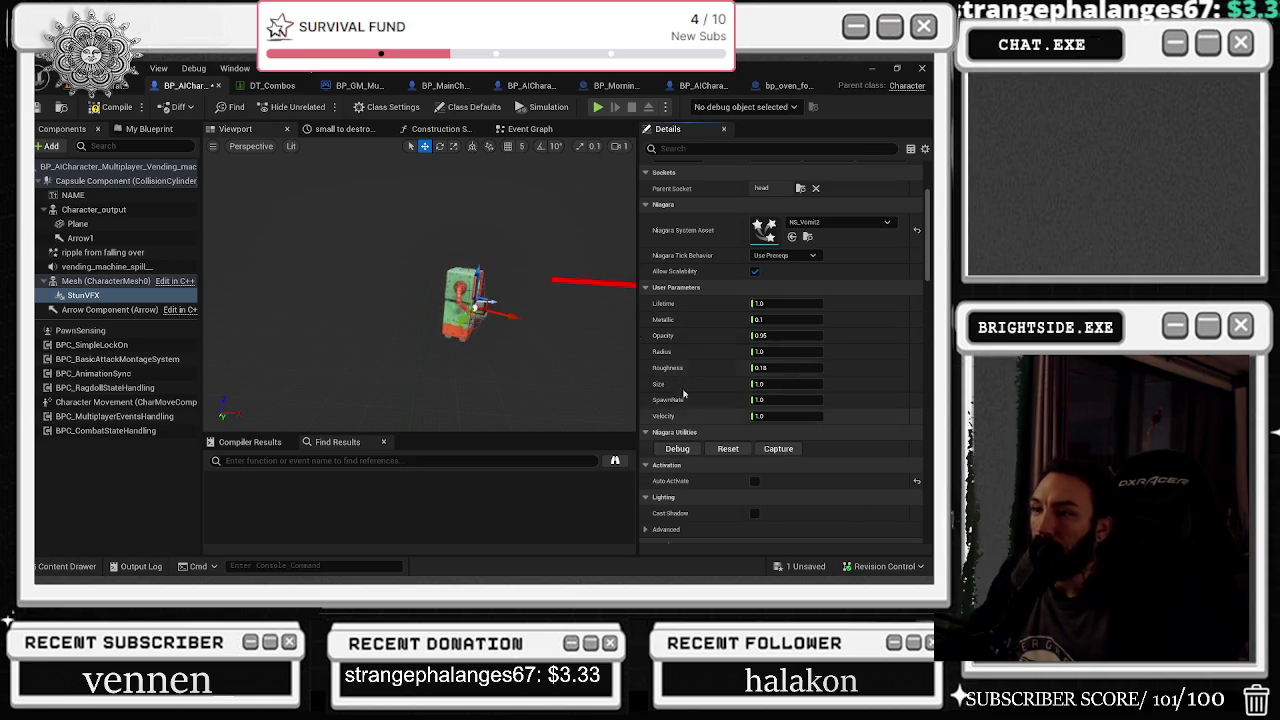
# Step: Open the Event Graph and pan to the 0.2-second Delay and Spawn Blood nodes
pyautogui.click(525, 129)
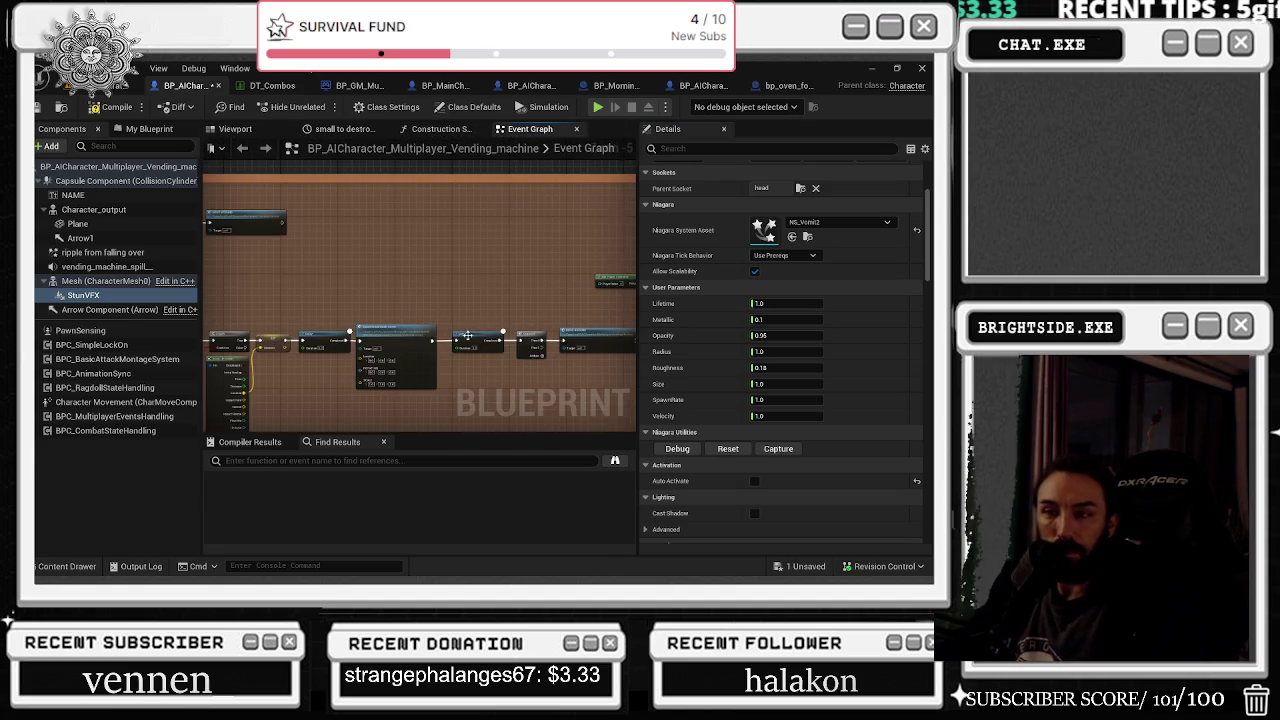
pyautogui.scroll(-1, 404, 303)
pyautogui.moveTo(374, 270); pyautogui.dragTo(205, 250)
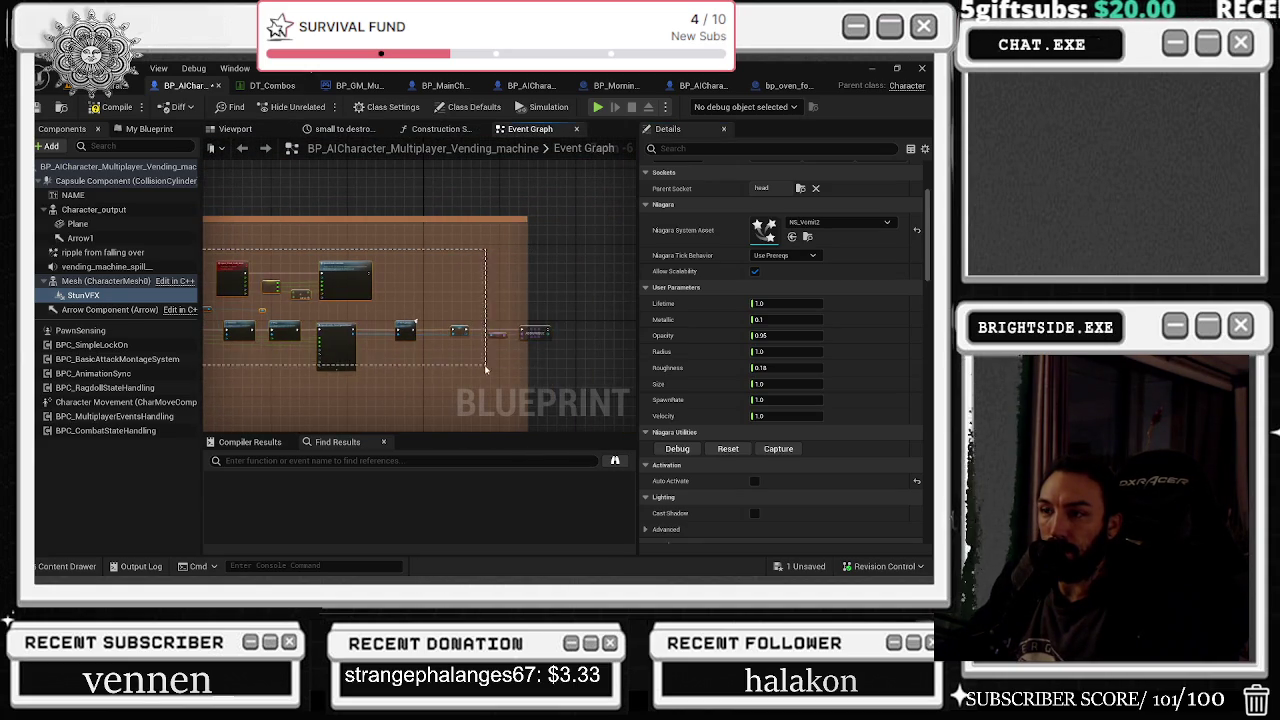
pyautogui.moveTo(476, 302); pyautogui.dragTo(740, 306)
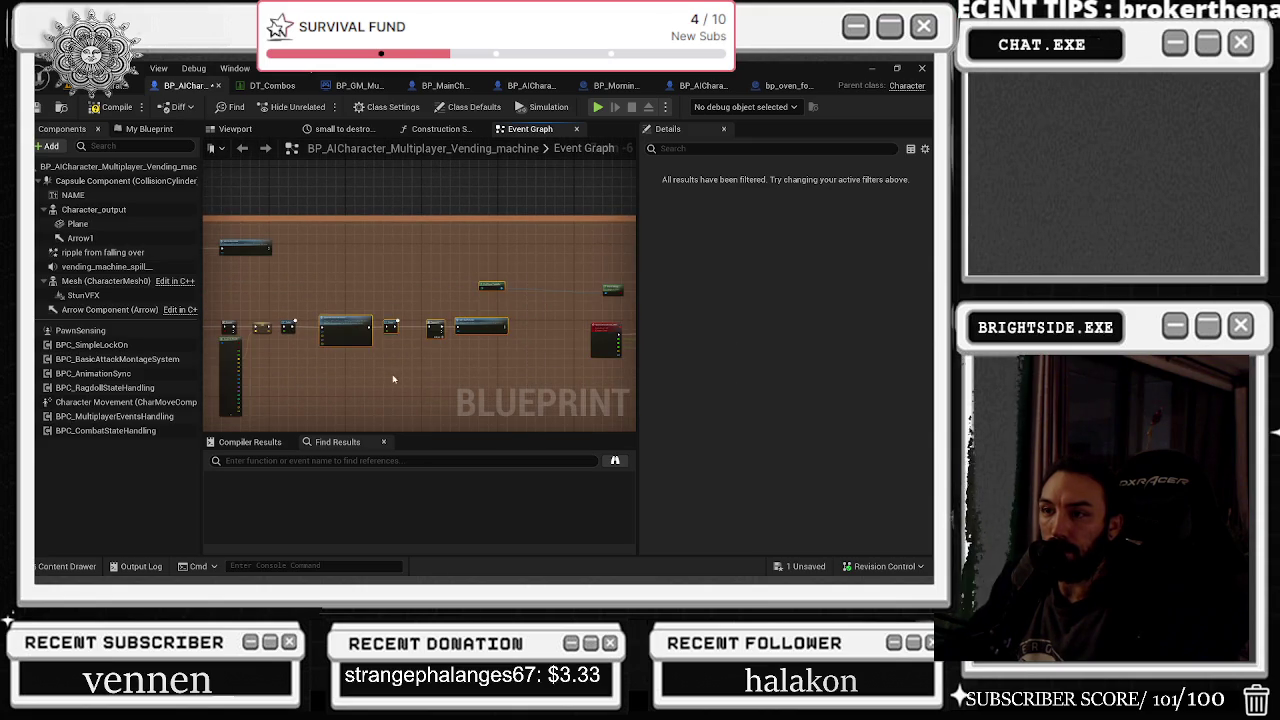
pyautogui.scroll(4, 390, 372)
pyautogui.scroll(-3, 343, 286)
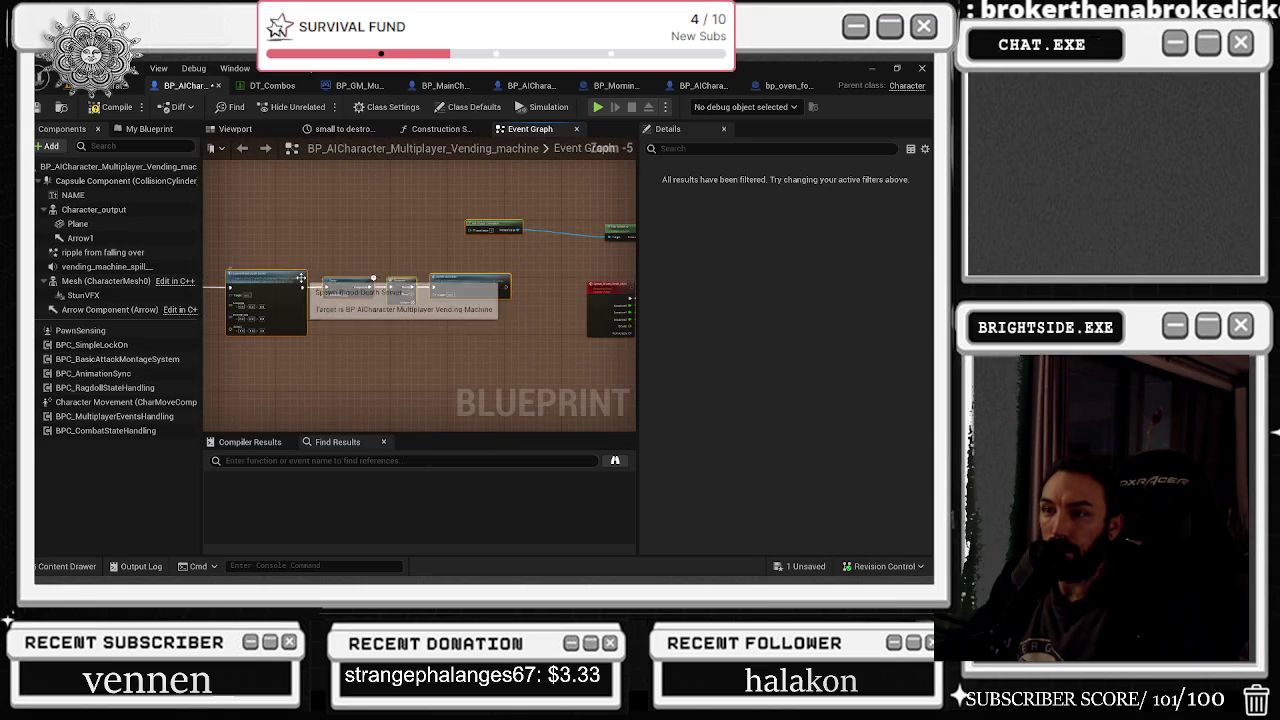
pyautogui.moveTo(343, 286); pyautogui.dragTo(475, 290)
# Step: Add a StunVFX Set Active node with New Active ticked after the 0.2-second Delay
pyautogui.scroll(3, 405, 288)
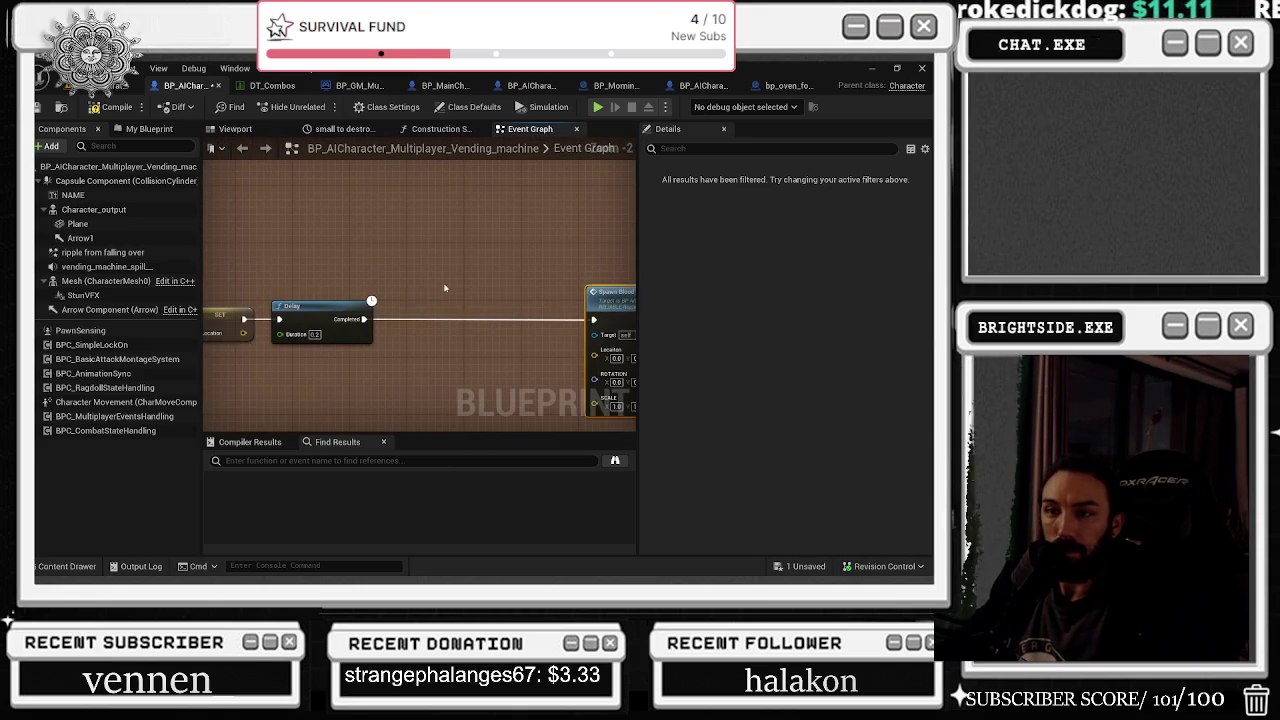
pyautogui.click(84, 295)
pyautogui.moveTo(365, 273); pyautogui.dragTo(366, 273)
pyautogui.moveTo(421, 272)
pyautogui.mouseDown()
pyautogui.moveTo(440, 288)
pyautogui.moveTo(415, 300)
pyautogui.mouseUp()
pyautogui.write('SET ACTIVE')
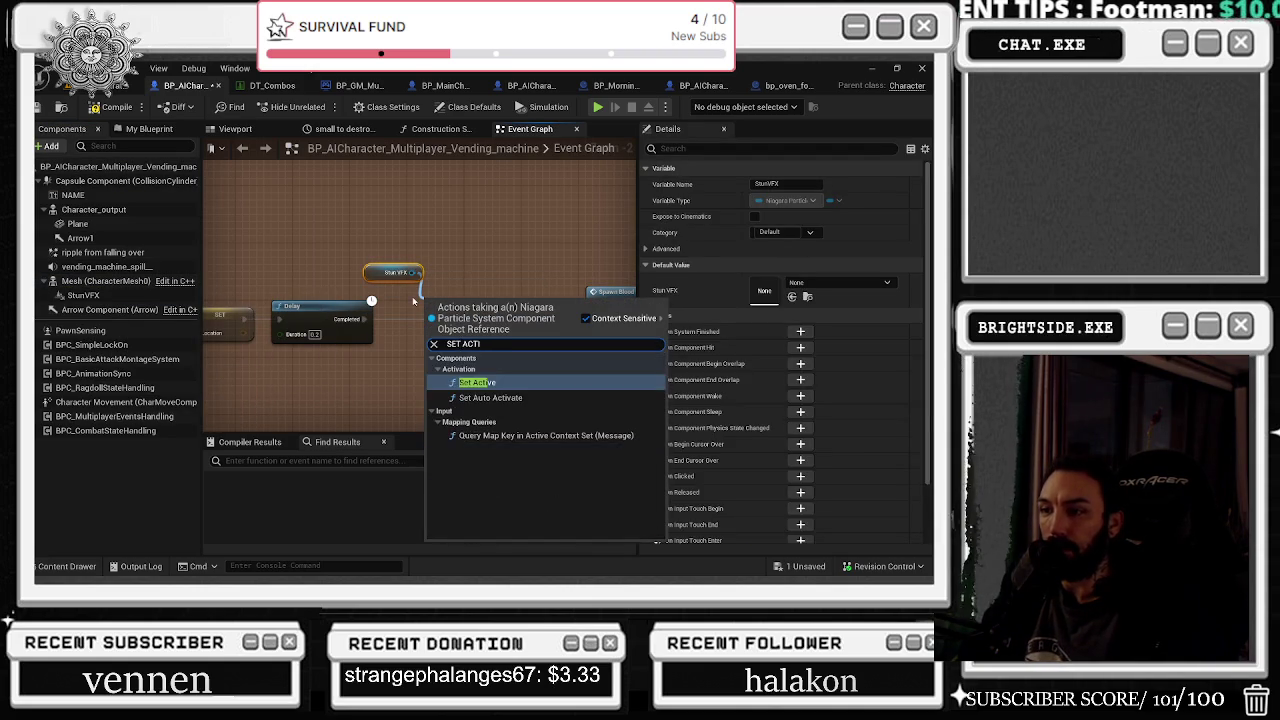
pyautogui.press('Return')
pyautogui.moveTo(362, 320); pyautogui.dragTo(429, 320)
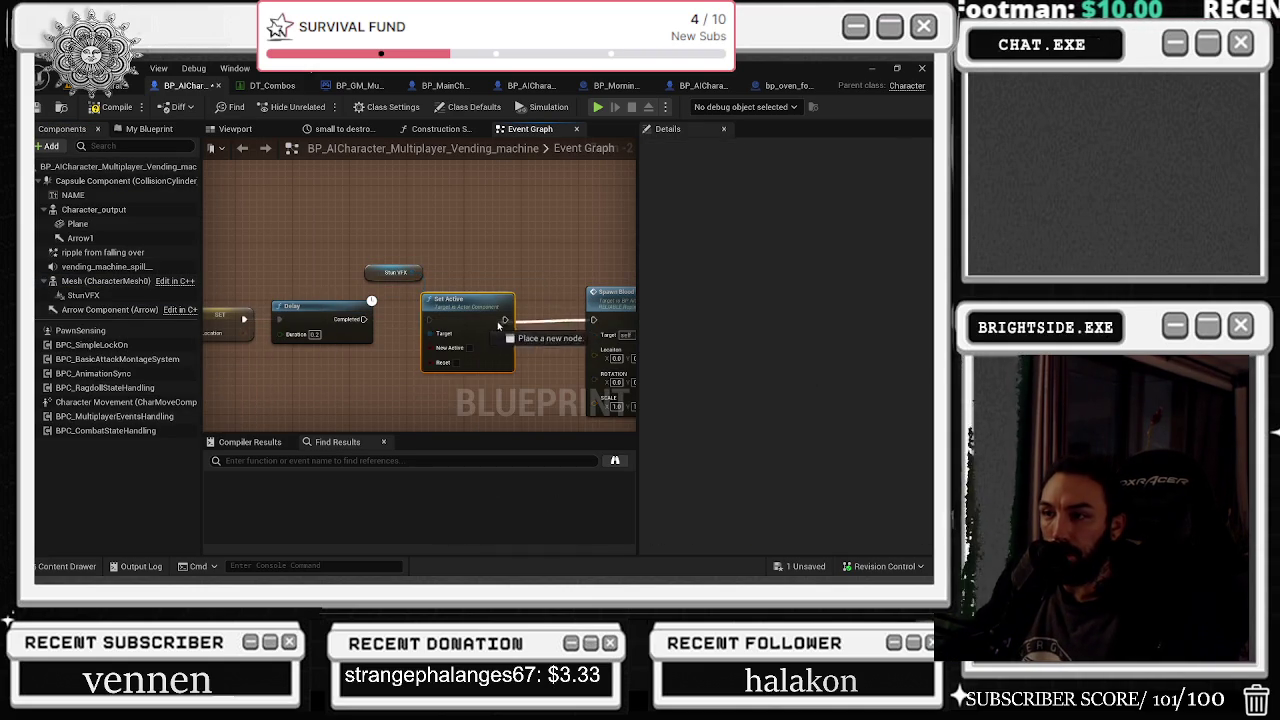
pyautogui.click(469, 347)
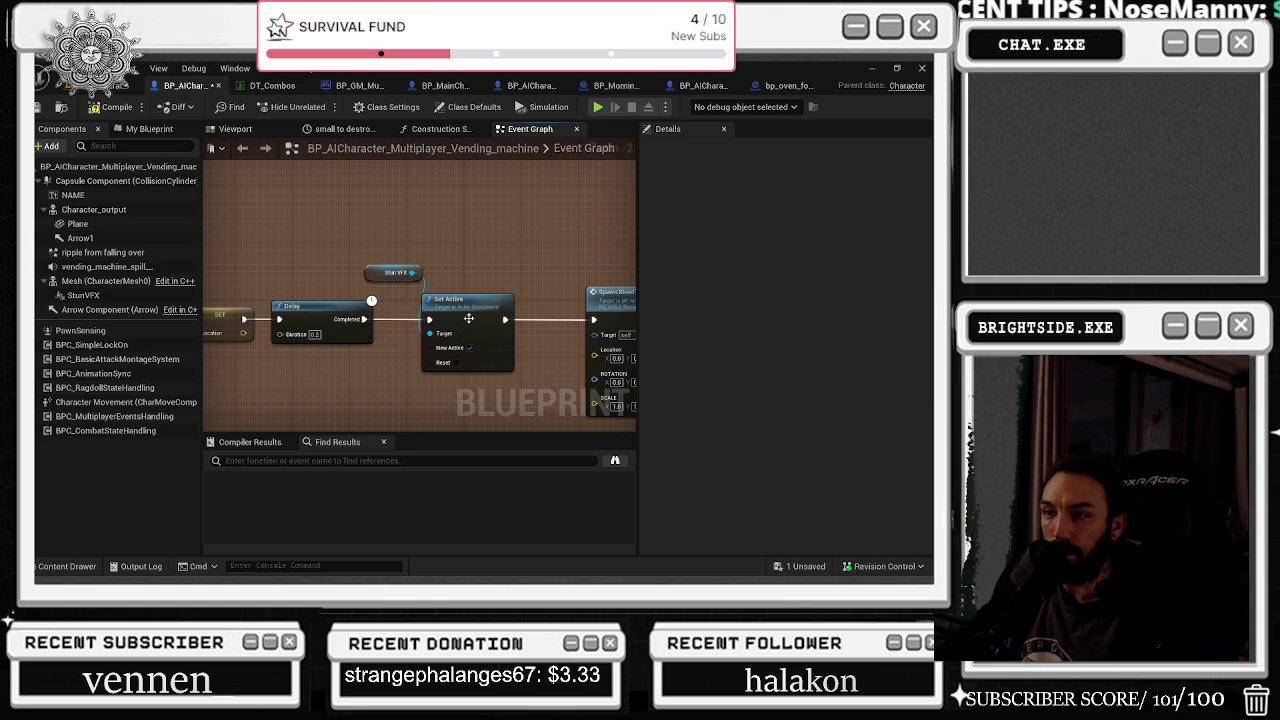
# Step: Paste a copy of the Set Active nodes and wire the Sequence's Then 1 into it
pyautogui.moveTo(413, 245)
pyautogui.mouseDown()
pyautogui.moveTo(427, 395)
pyautogui.moveTo(404, 359)
pyautogui.mouseUp()
pyautogui.hotkey('ctrl', 'v')
pyautogui.moveTo(423, 289); pyautogui.dragTo(520, 389)
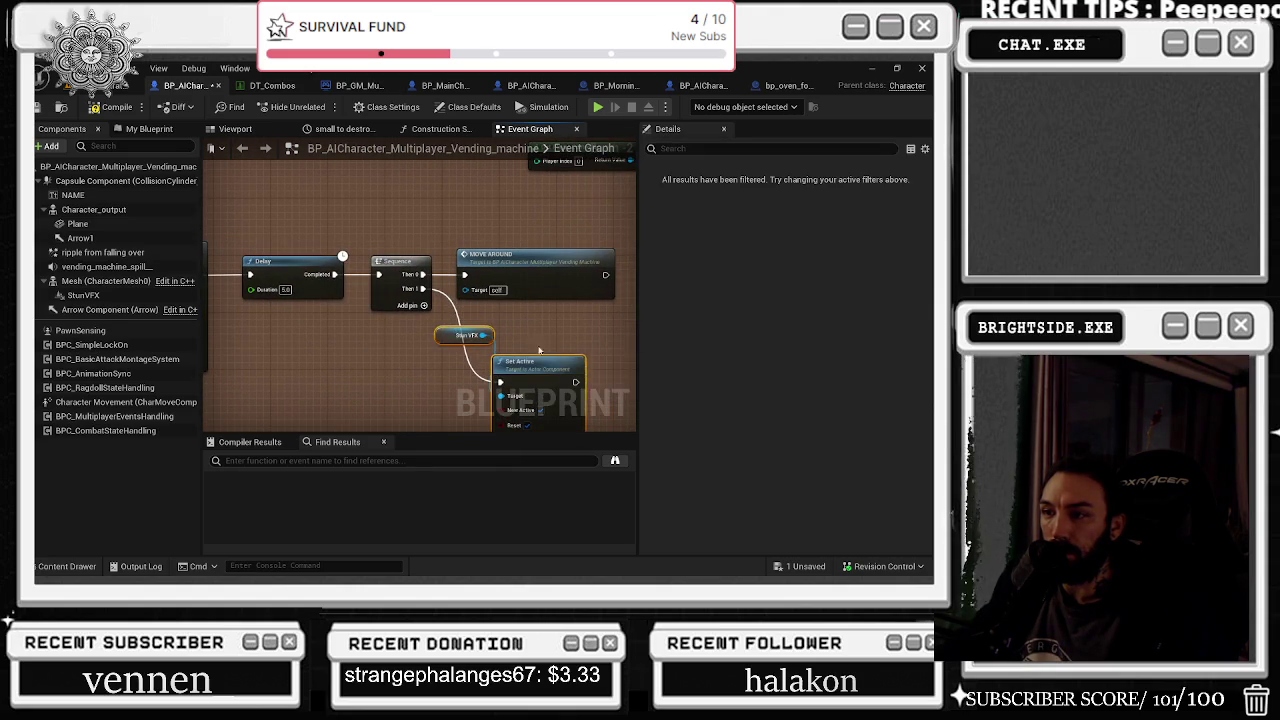
pyautogui.click(540, 412)
pyautogui.moveTo(538, 440); pyautogui.dragTo(538, 410)
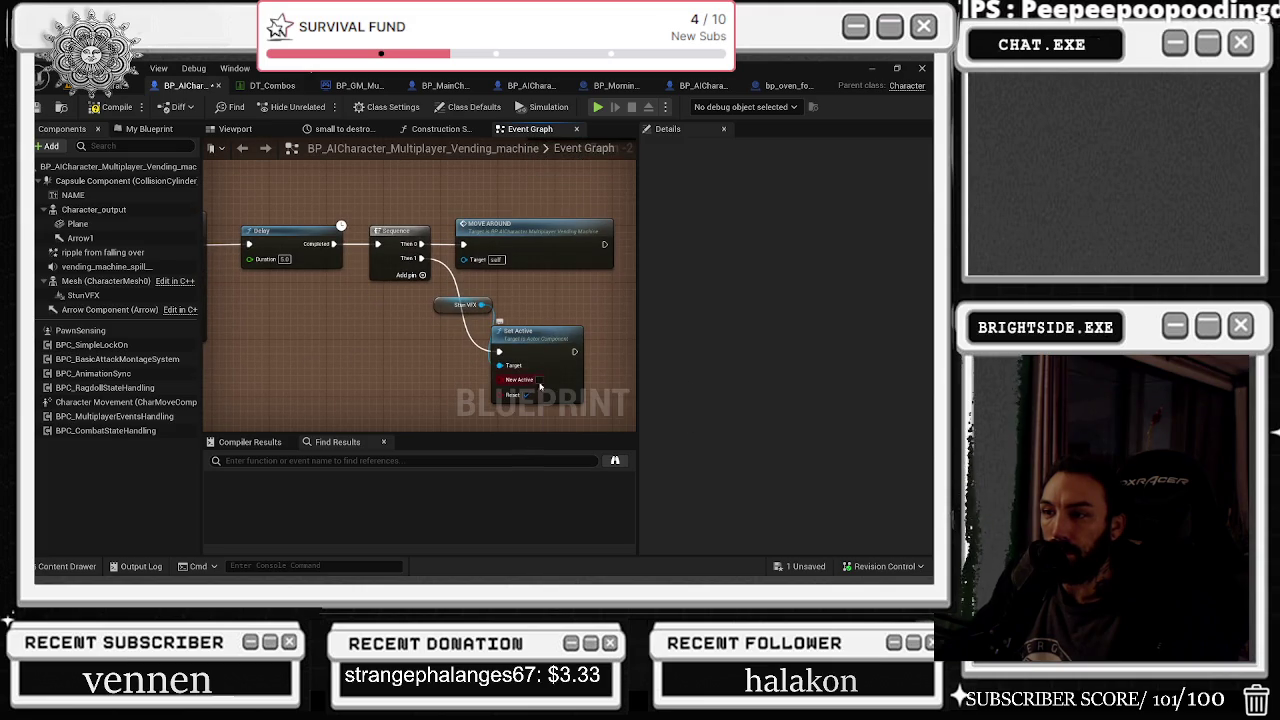
pyautogui.moveTo(543, 299); pyautogui.dragTo(312, 208)
pyautogui.moveTo(440, 278); pyautogui.dragTo(727, 342)
pyautogui.moveTo(520, 310); pyautogui.dragTo(330, 340)
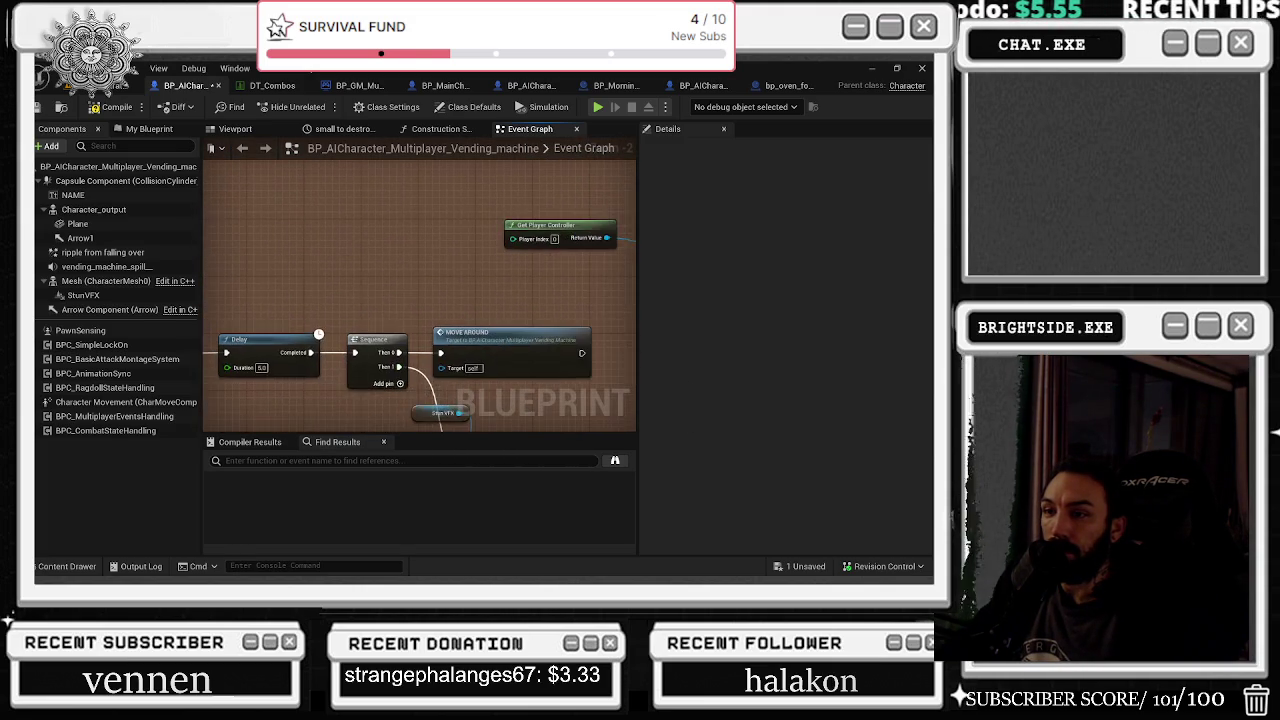
# Step: Save the vending-machine blueprint and locate bp_decal_spawner_blood in Megascans > Decals
pyautogui.moveTo(450, 300)
pyautogui.mouseDown()
pyautogui.moveTo(540, 230)
pyautogui.moveTo(372, 324)
pyautogui.moveTo(260, 245)
pyautogui.mouseUp()
pyautogui.moveTo(267, 325); pyautogui.dragTo(203, 281)
pyautogui.moveTo(320, 284)
pyautogui.mouseDown()
pyautogui.moveTo(235, 245)
pyautogui.moveTo(205, 212)
pyautogui.mouseUp()
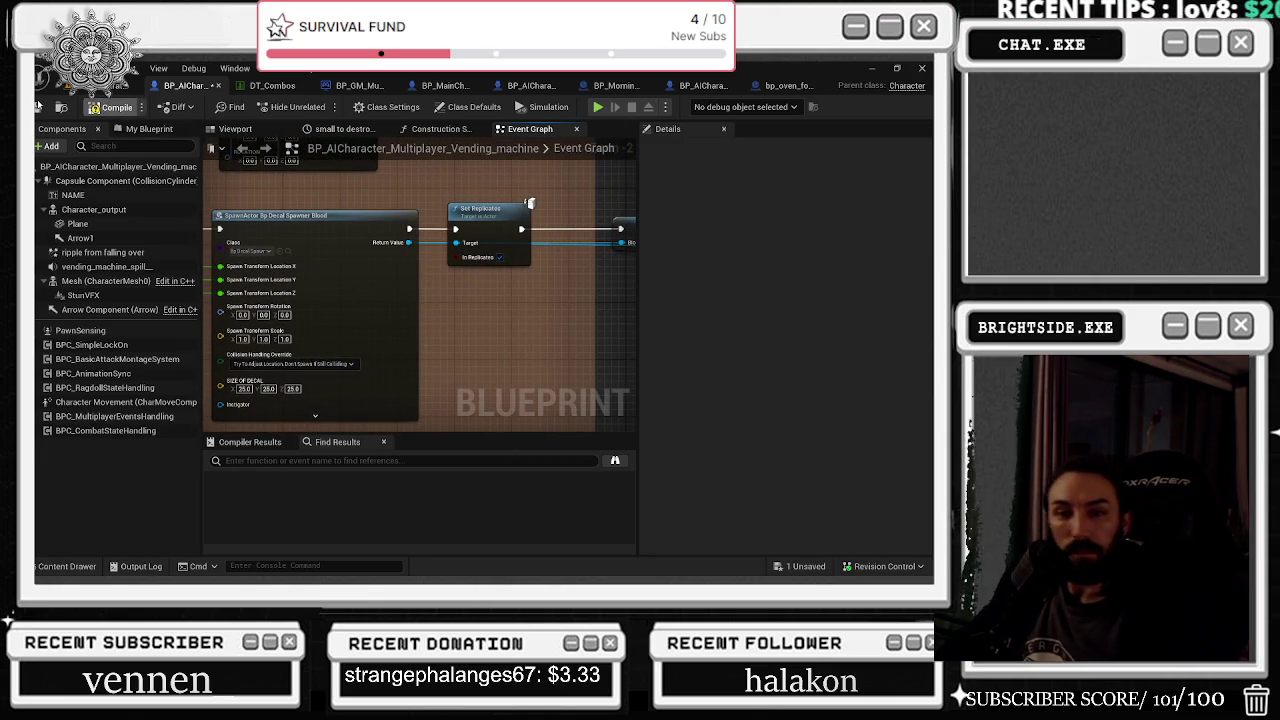
pyautogui.click(40, 106)
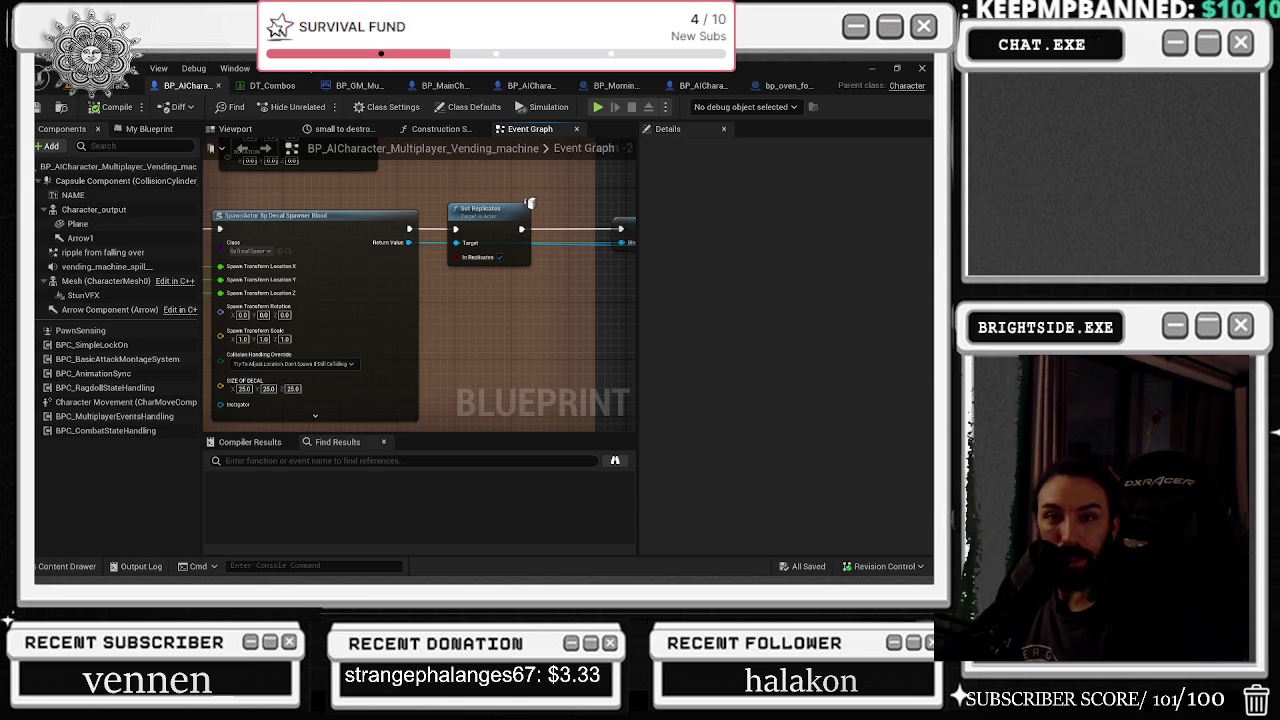
pyautogui.moveTo(496, 297)
pyautogui.mouseDown()
pyautogui.moveTo(563, 314)
pyautogui.moveTo(553, 291)
pyautogui.mouseUp()
pyautogui.click(42, 108)
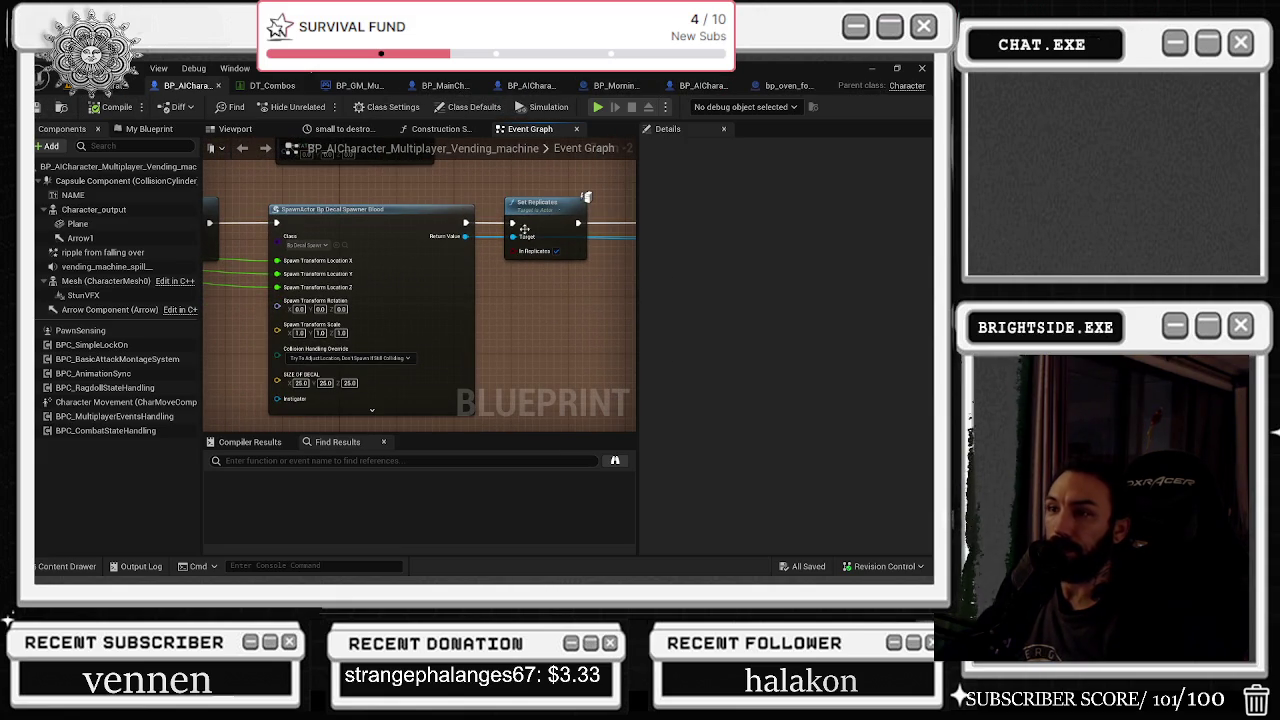
pyautogui.click(343, 245)
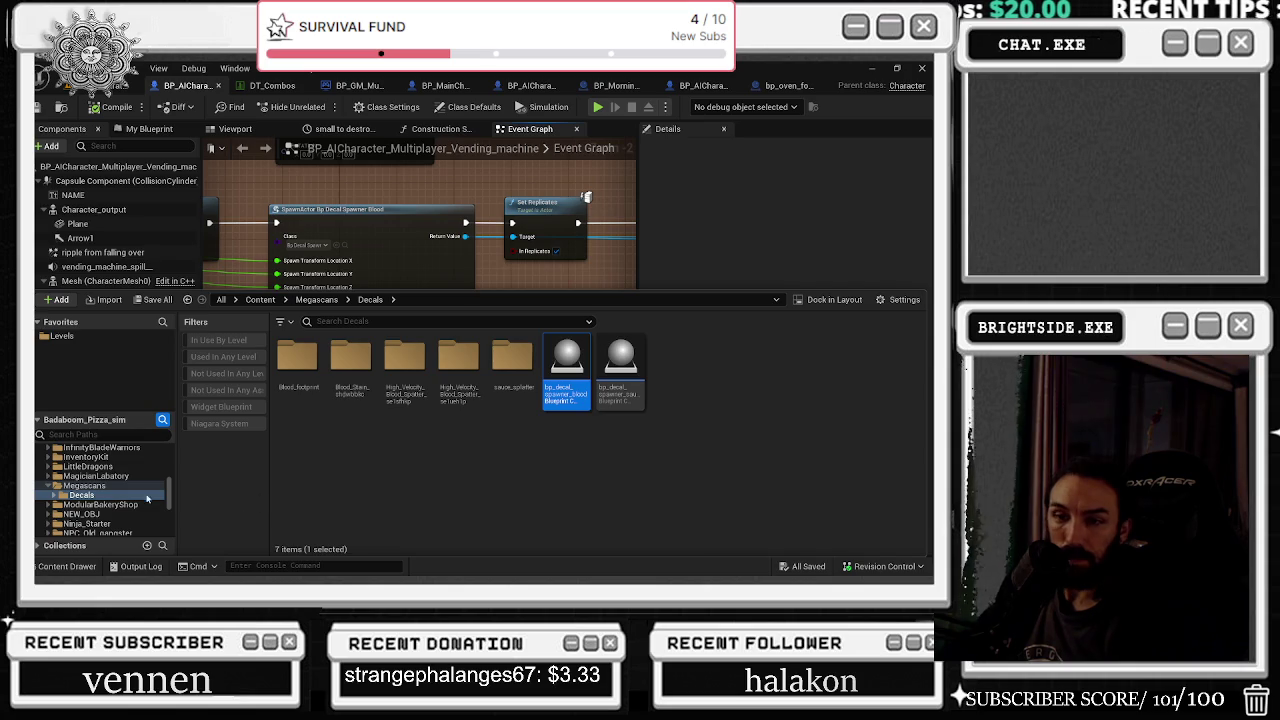
# Step: Open ComicSoundEffects > BloodFX and look inside its Demo folder
pyautogui.scroll(10, 147, 497)
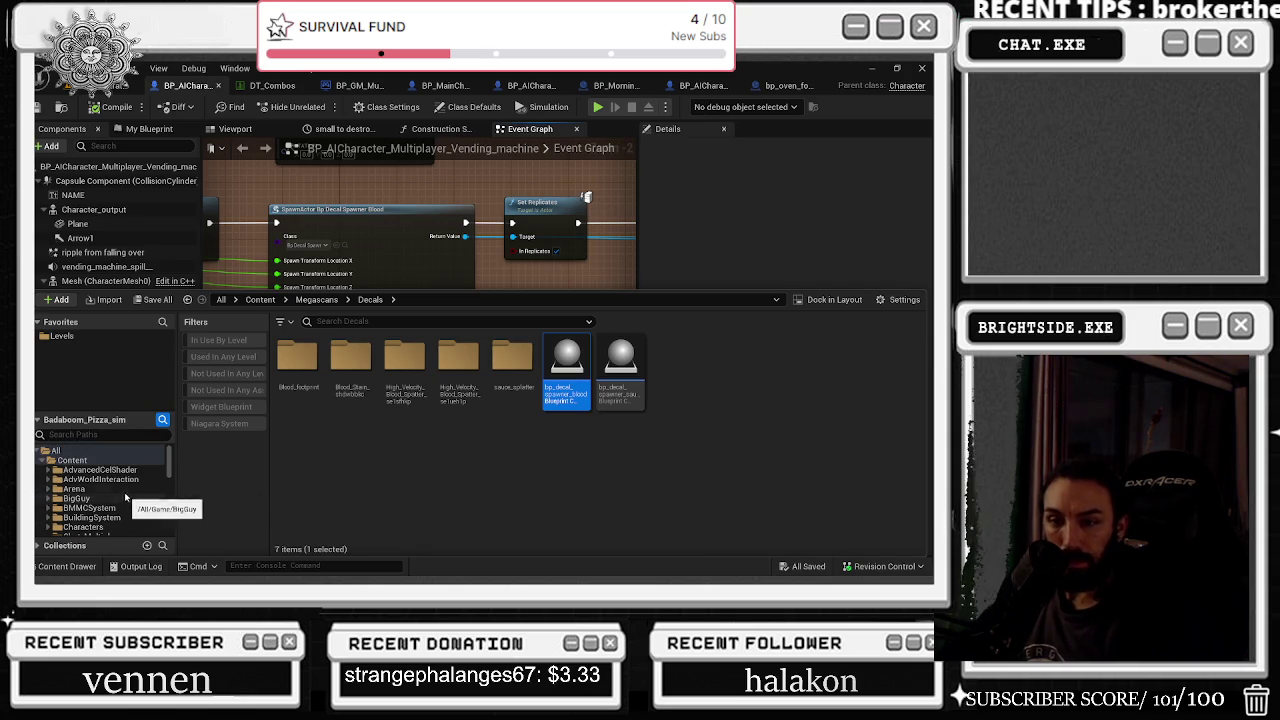
pyautogui.scroll(-2, 127, 497)
pyautogui.click(130, 510)
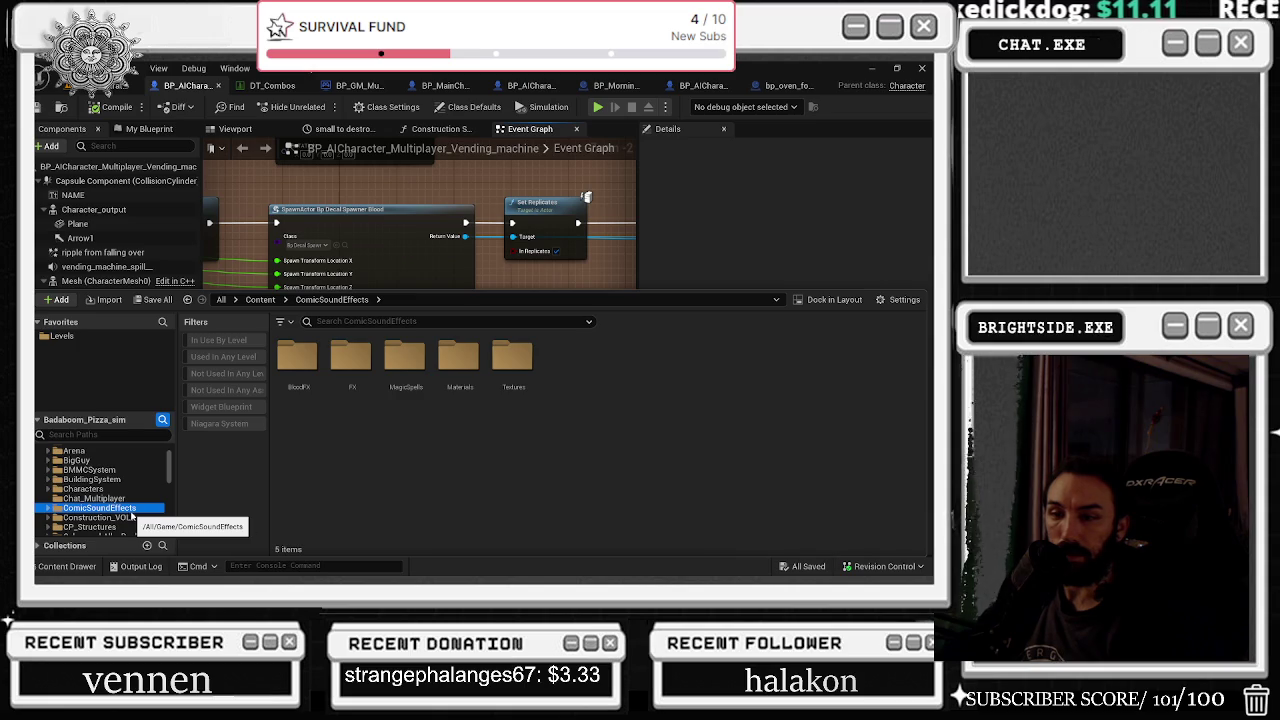
pyautogui.click(312, 346)
pyautogui.doubleClick(312, 346)
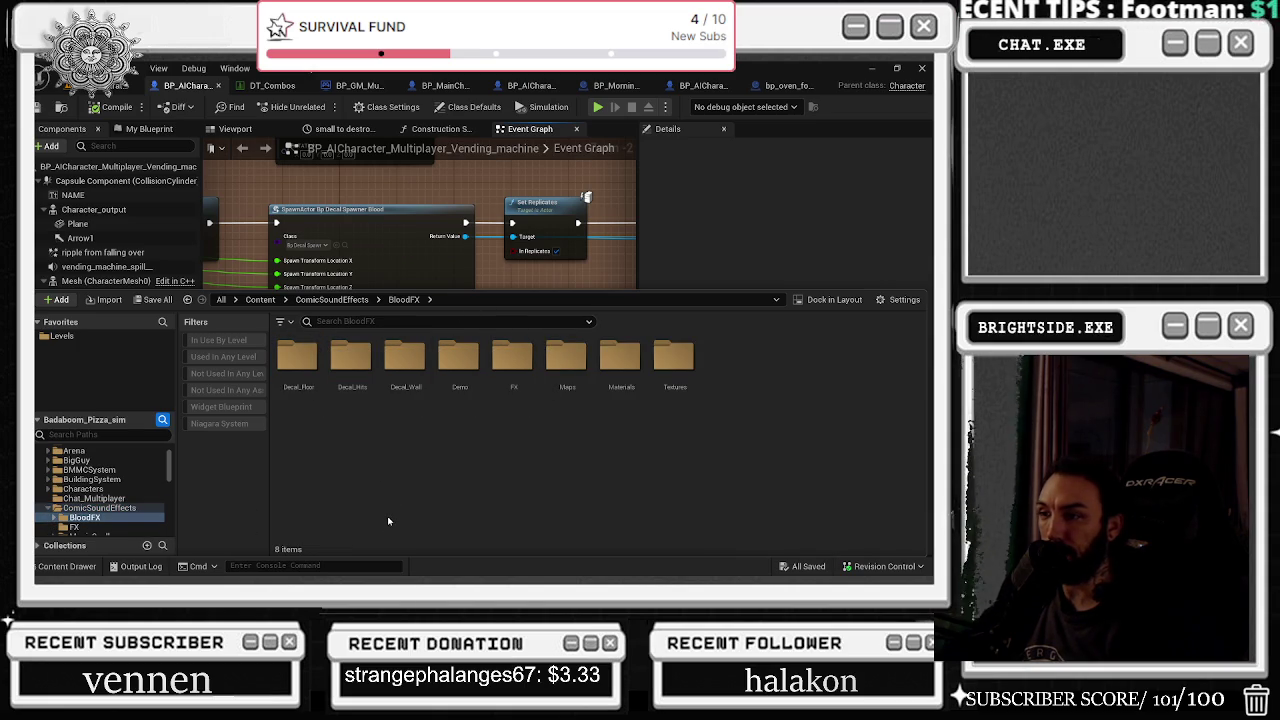
pyautogui.doubleClick(463, 372)
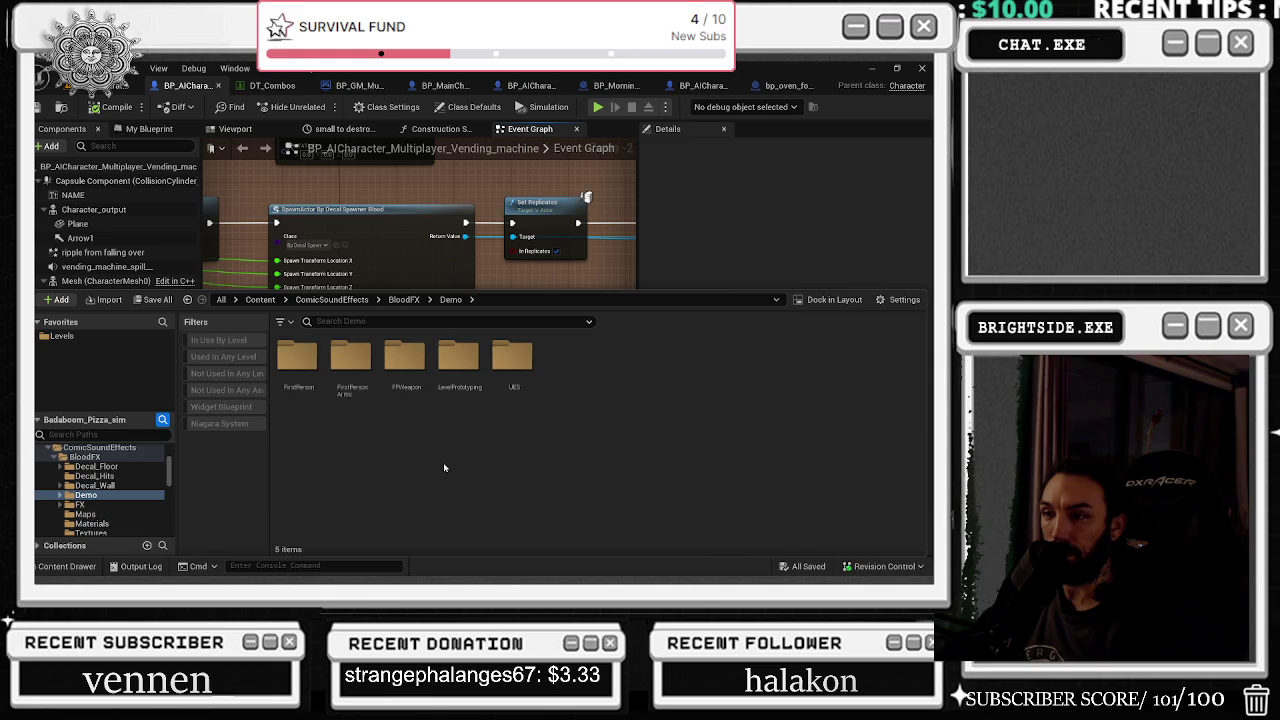
pyautogui.click(404, 299)
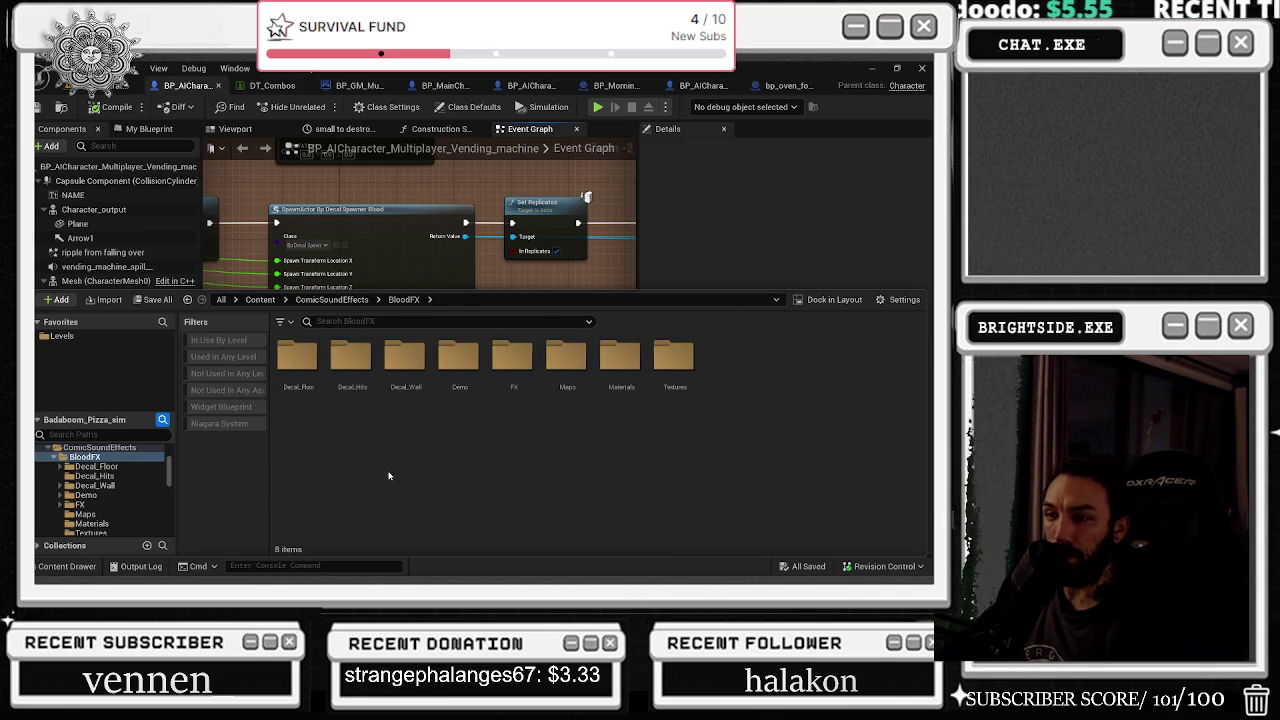
# Step: Check the Decal_Hits materials, then load the Overview level from BloodFX > Maps
pyautogui.doubleClick(352, 362)
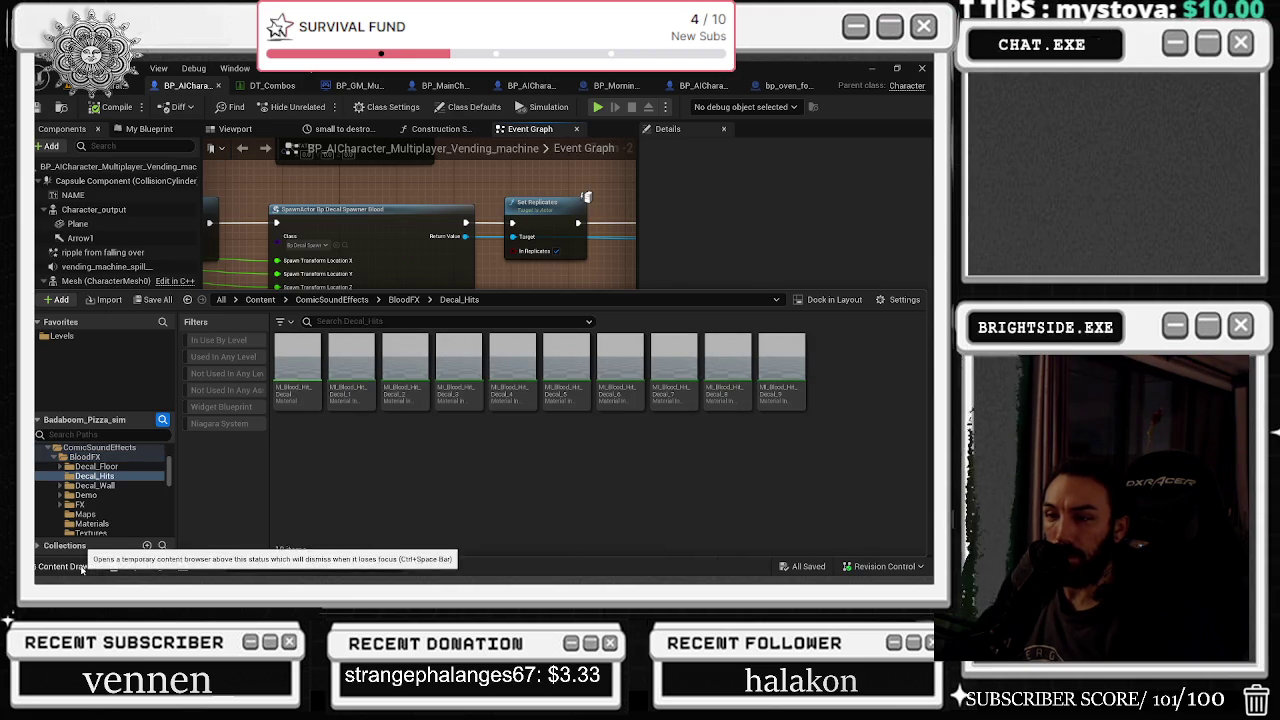
pyautogui.click(404, 299)
pyautogui.click(567, 360)
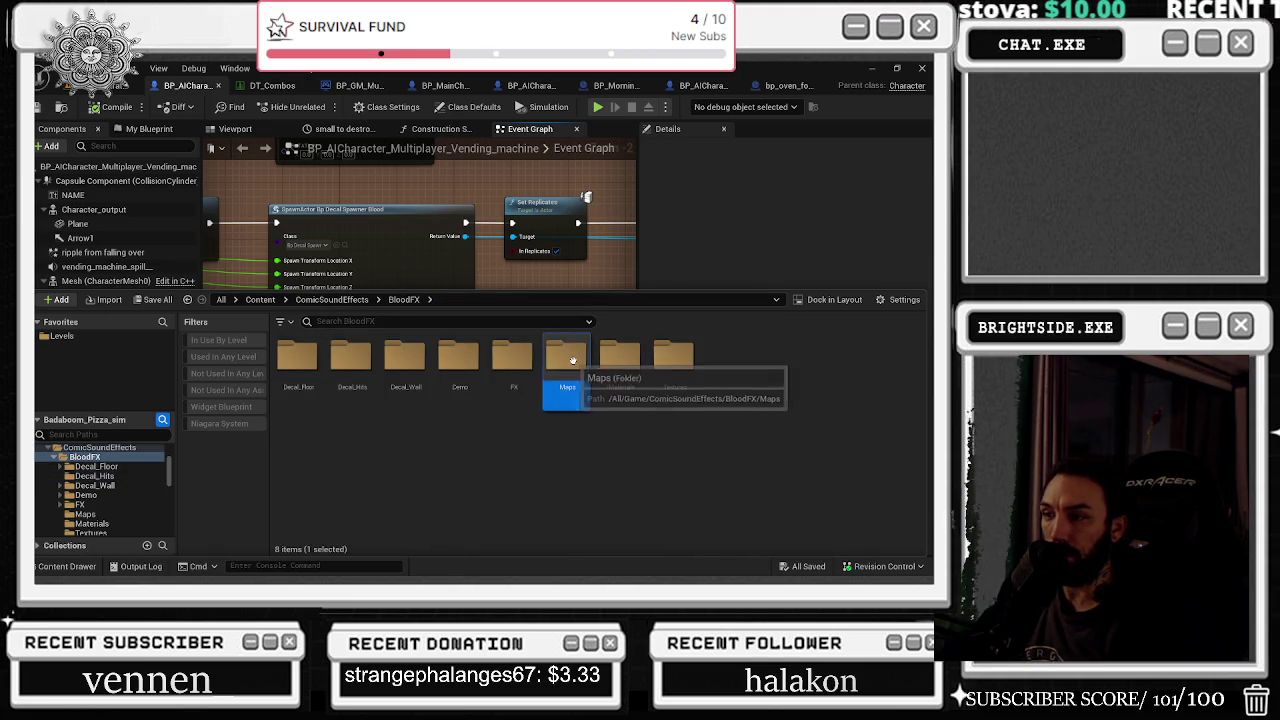
pyautogui.doubleClick(573, 360)
pyautogui.doubleClick(297, 370)
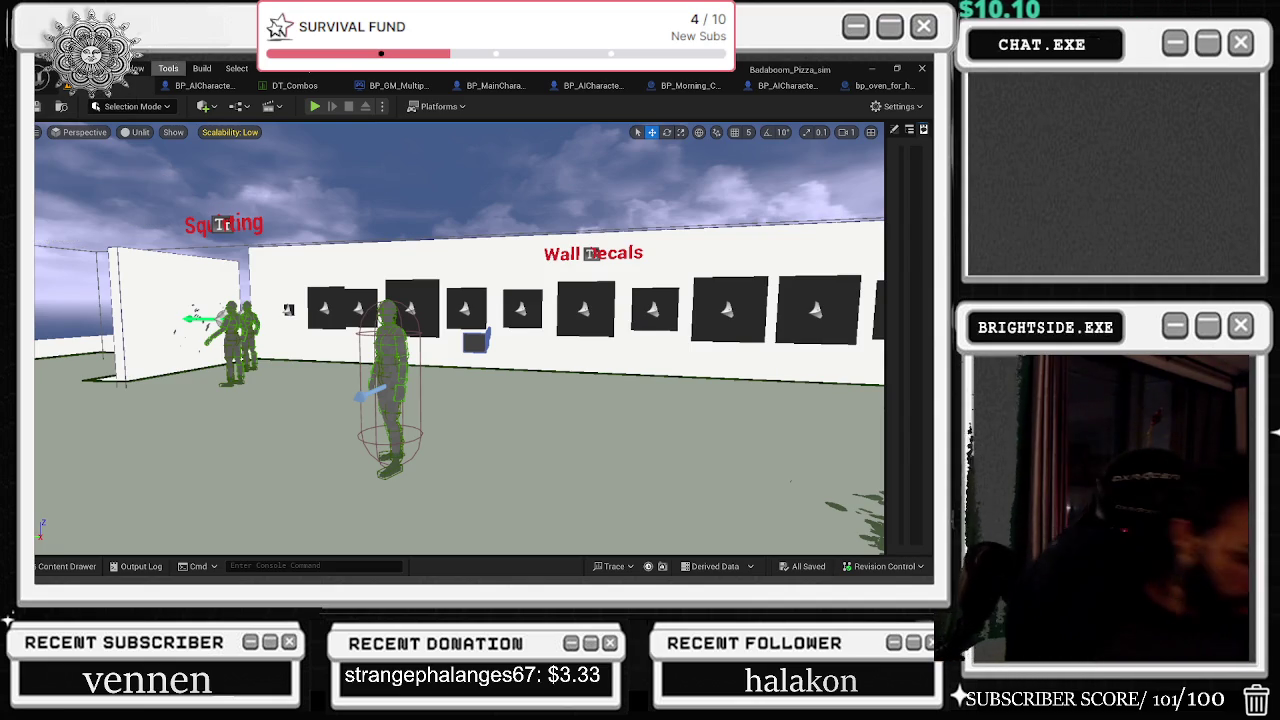
# Step: Fly the level view toward the Squishing wall decals
pyautogui.rightClick(175, 66)
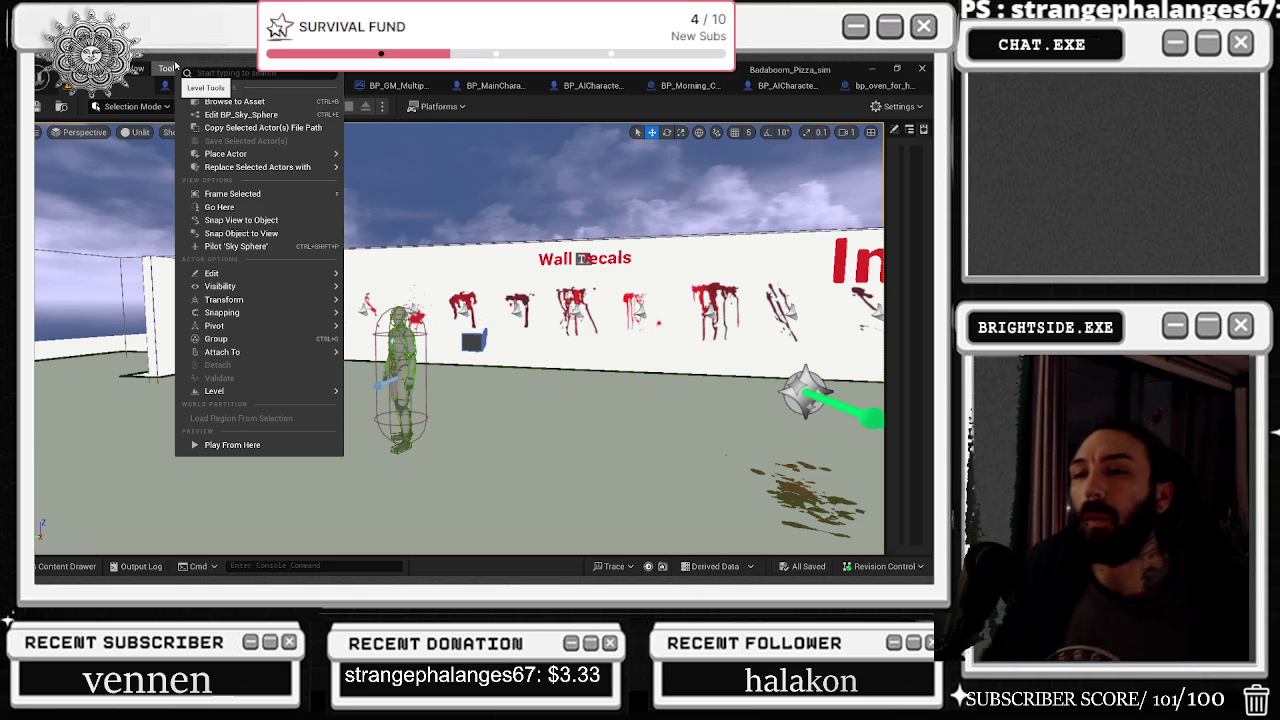
pyautogui.click(450, 160)
pyautogui.moveTo(450, 160); pyautogui.dragTo(390, 120)
pyautogui.moveTo(212, 143); pyautogui.dragTo(140, 143)
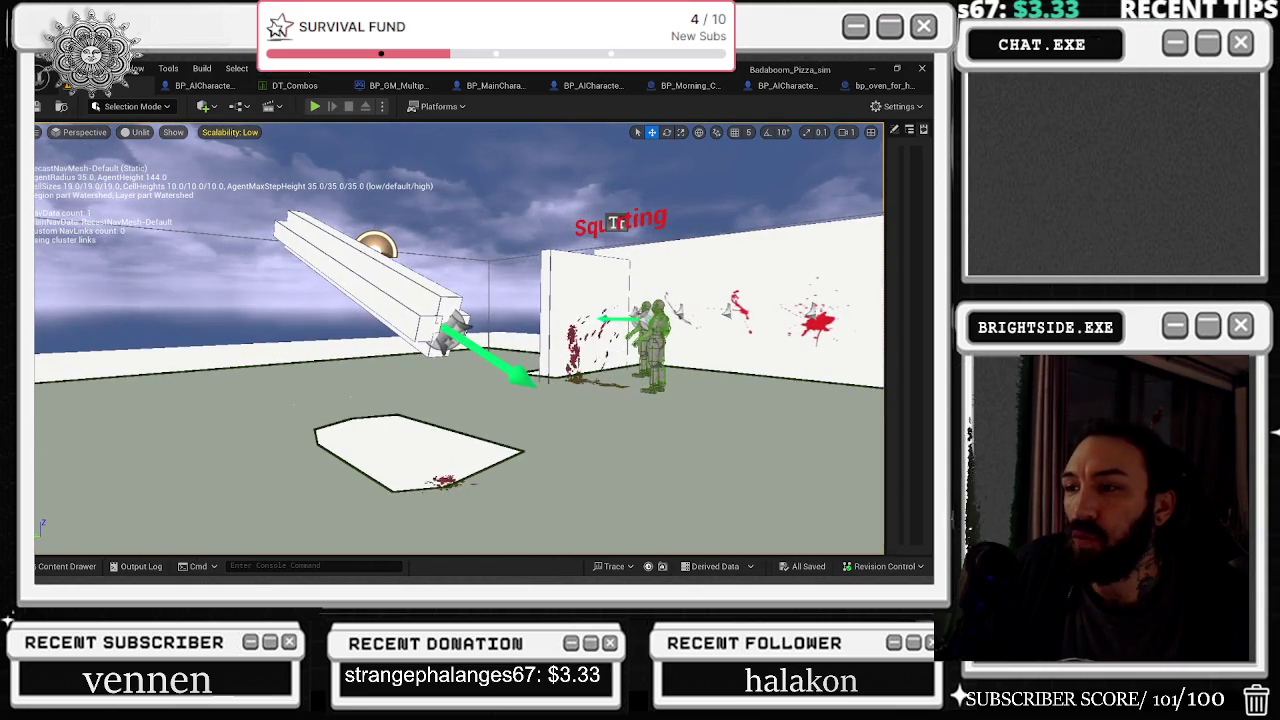
# Step: Switch the viewport to Lit shading, then back to Unlit
pyautogui.click(173, 132)
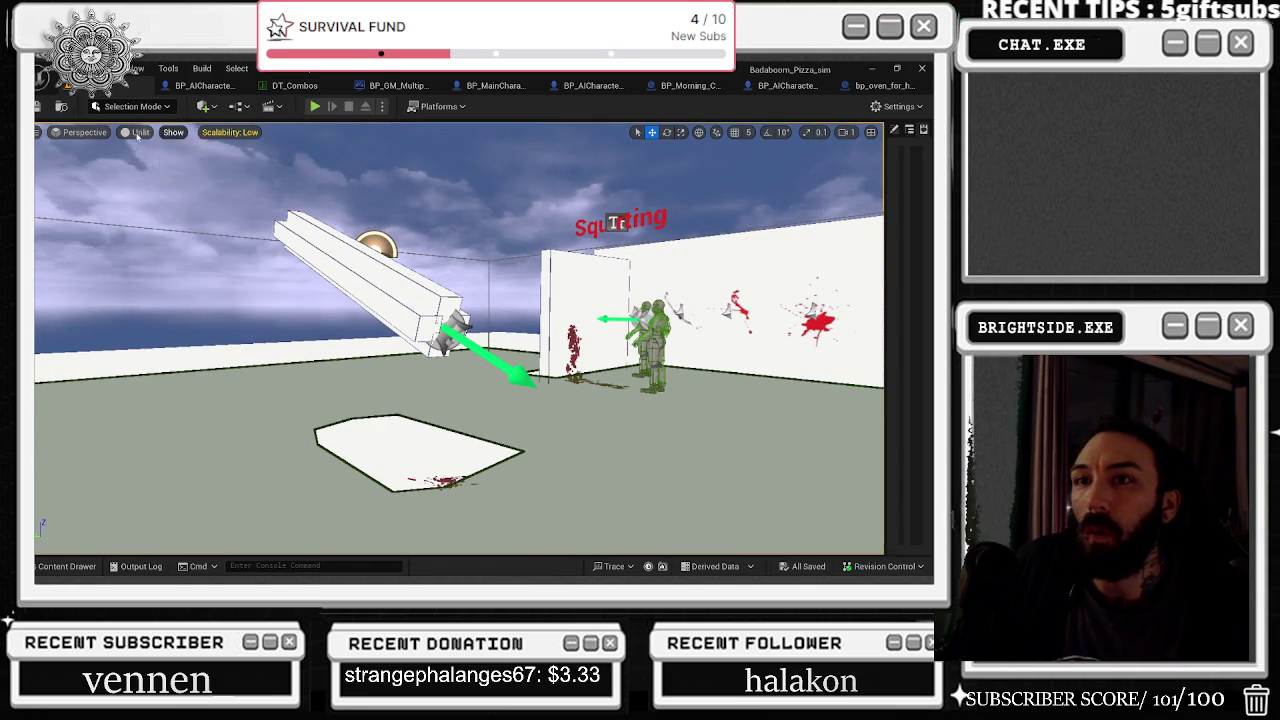
pyautogui.click(134, 132)
pyautogui.click(160, 178)
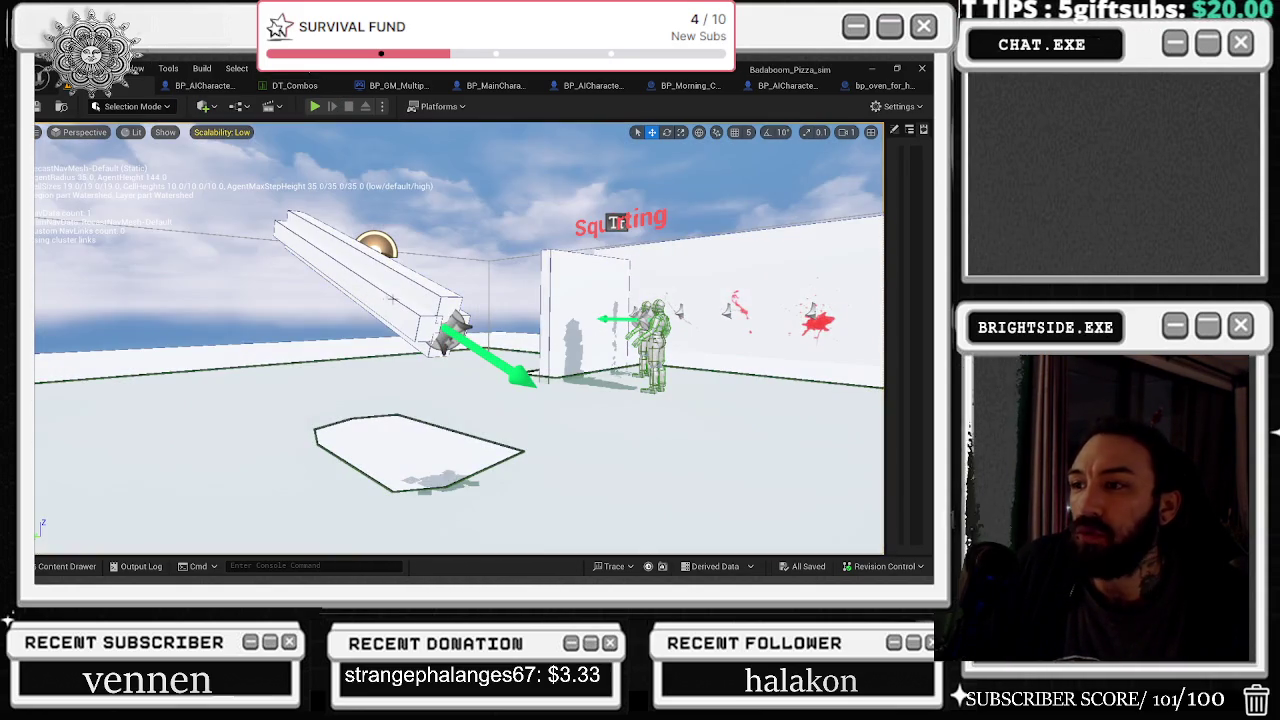
pyautogui.click(131, 132)
pyautogui.click(160, 191)
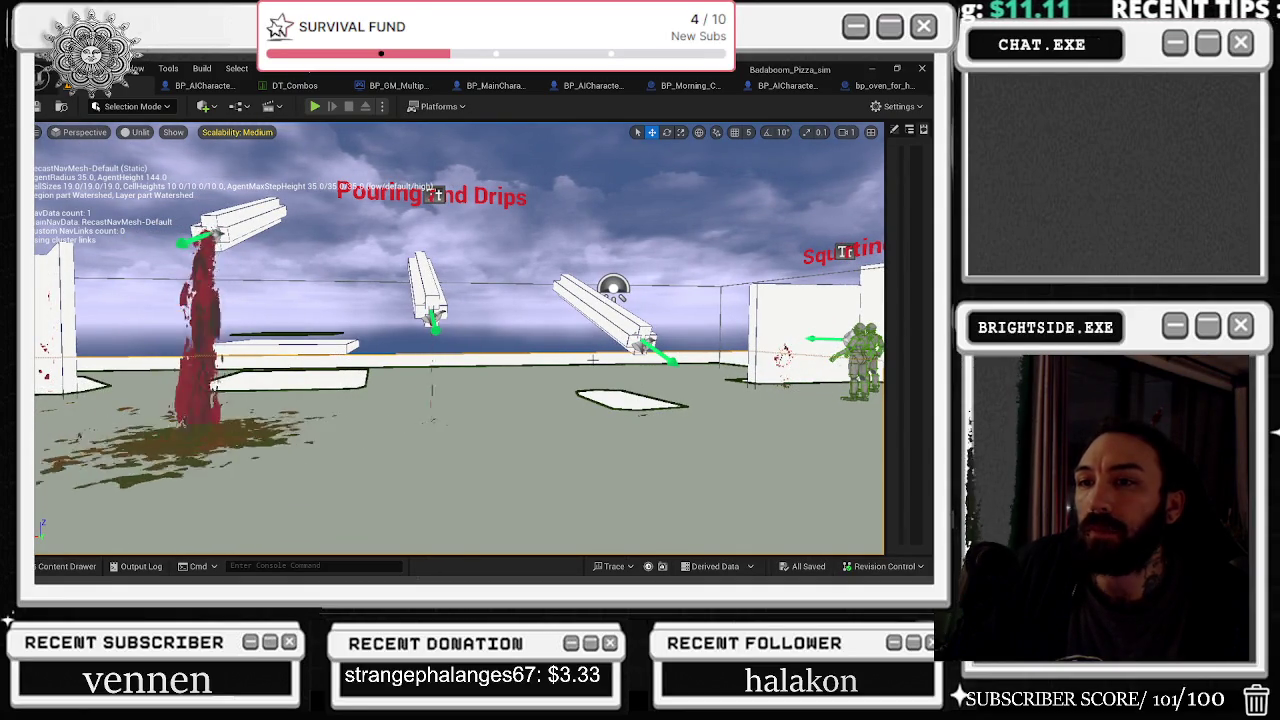
# Step: Focus on the wall blood emitter, nudge it slightly, and reopen the side panel with its properties
pyautogui.moveTo(593, 360); pyautogui.dragTo(450, 360)
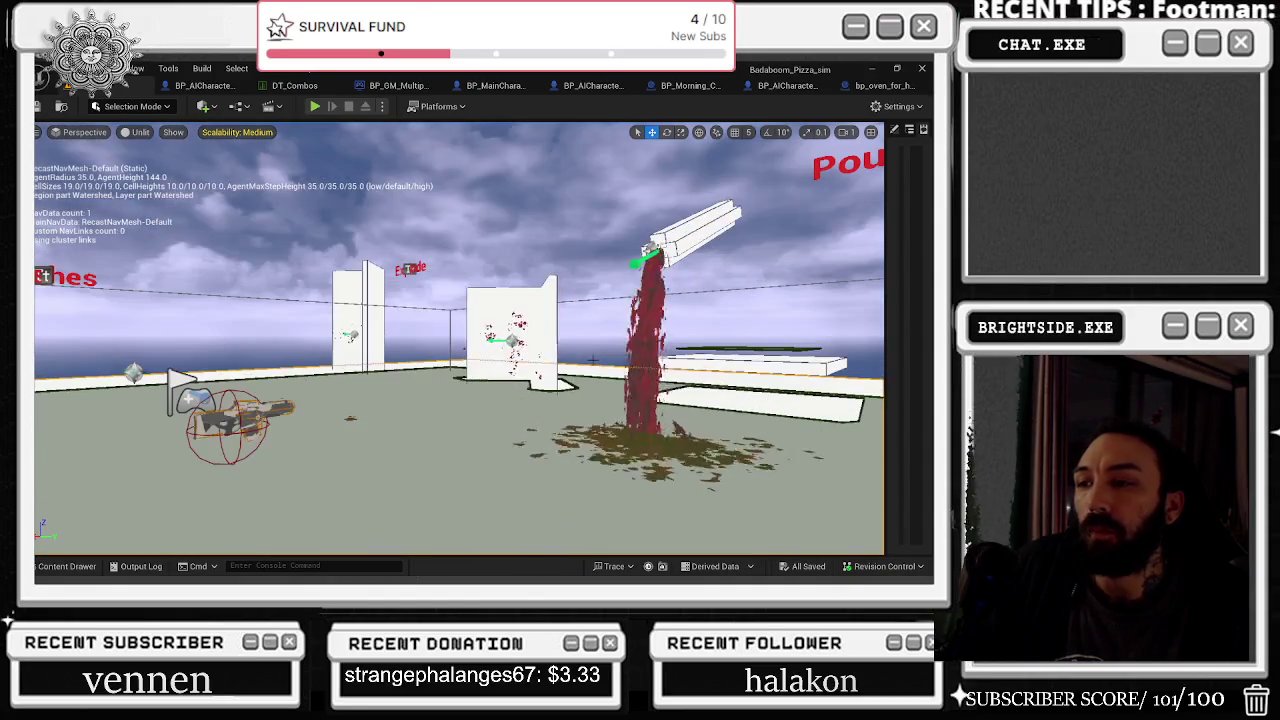
pyautogui.press('f')
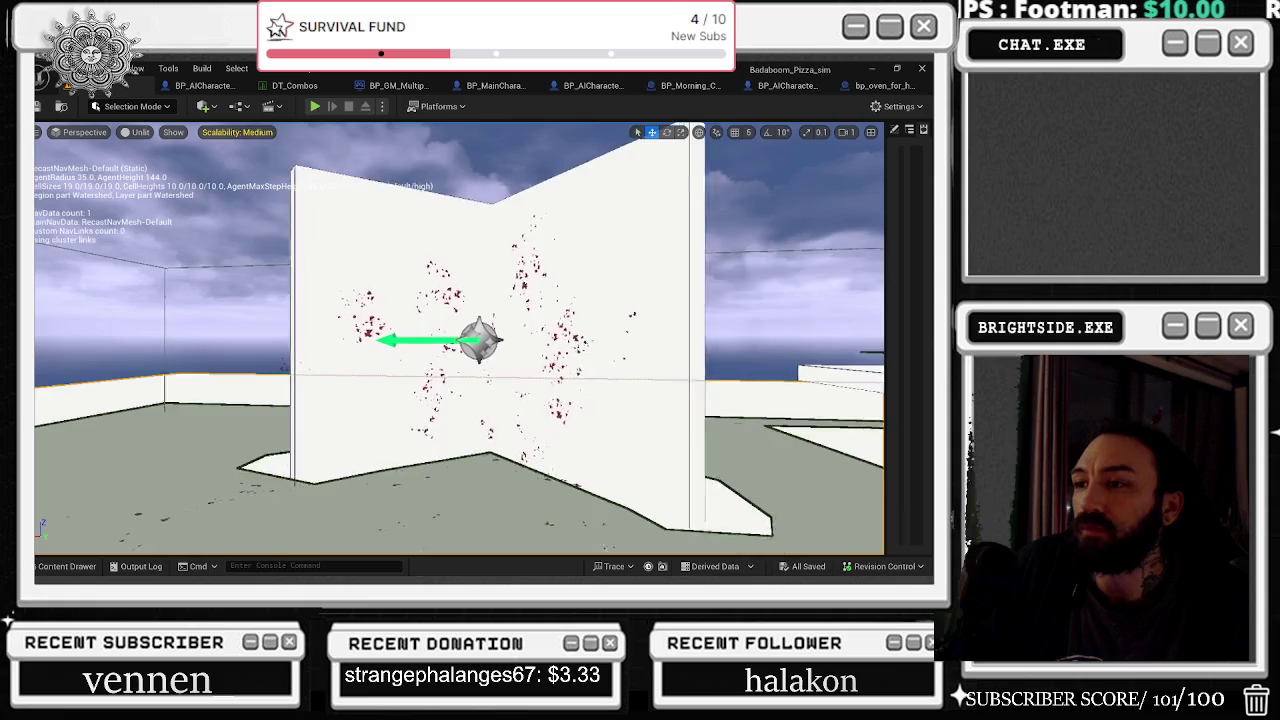
pyautogui.scroll(-5, 459, 340)
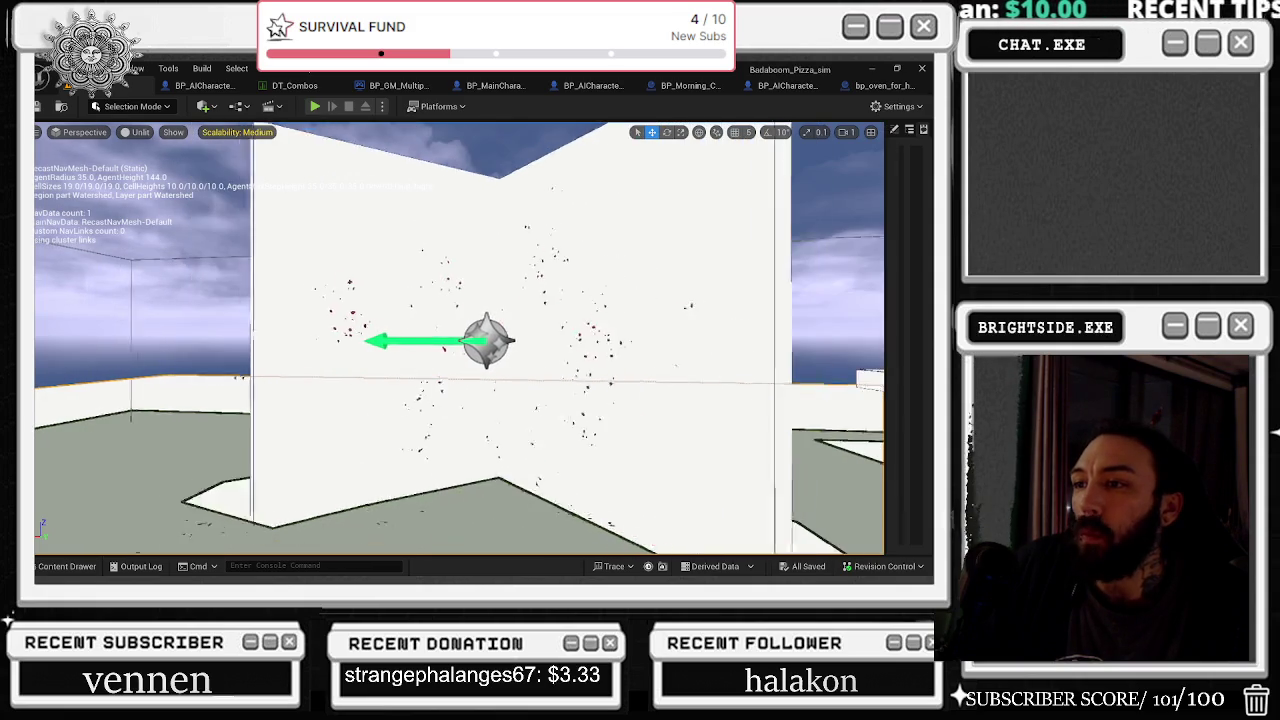
pyautogui.scroll(-3, 459, 340)
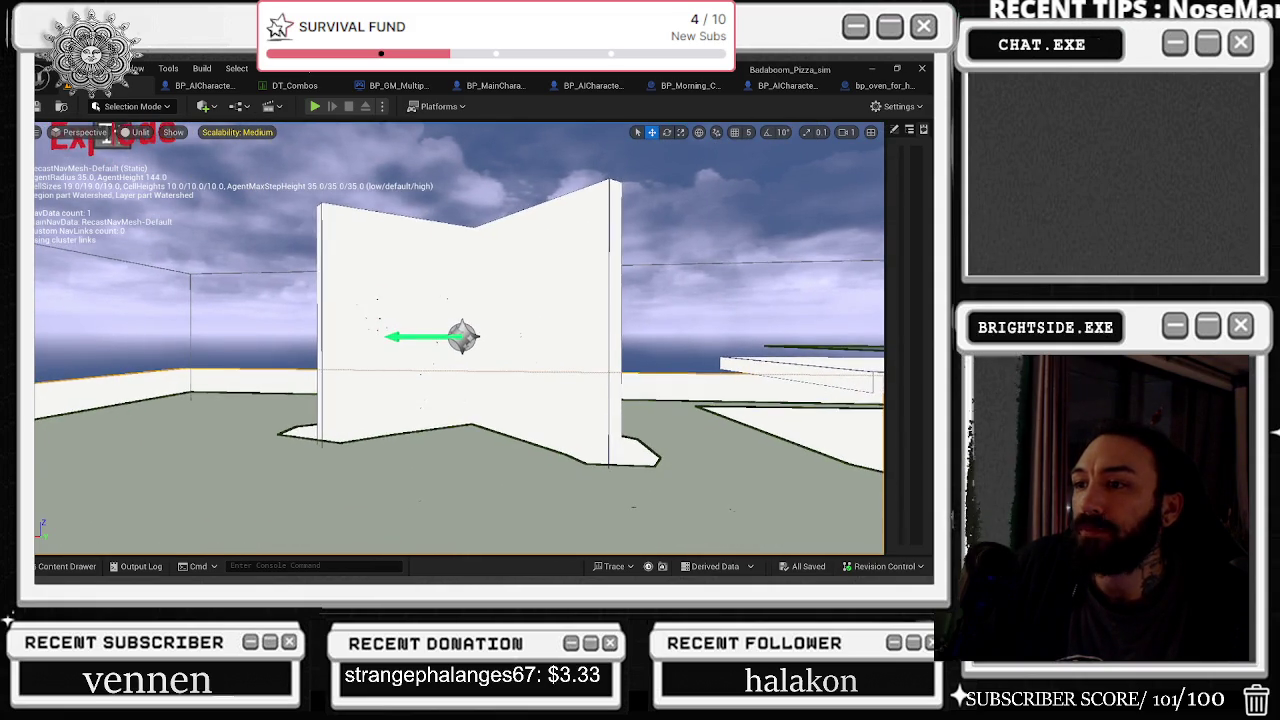
pyautogui.scroll(8, 459, 340)
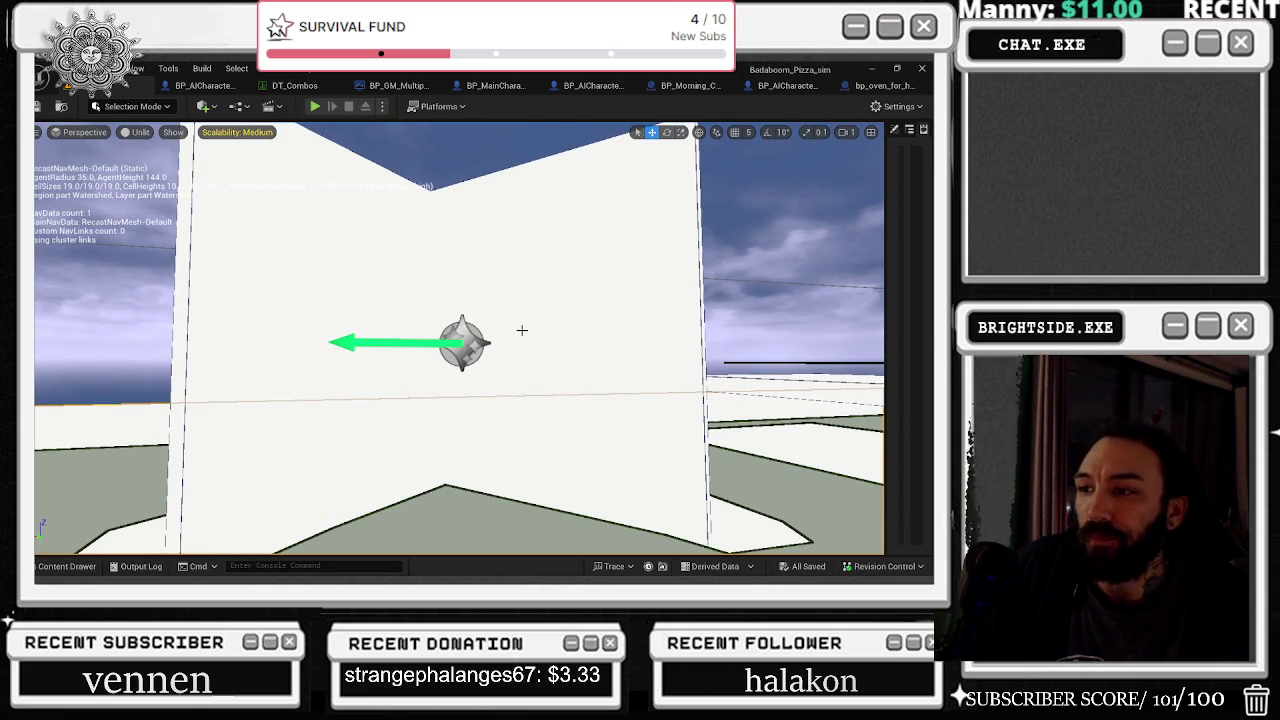
pyautogui.scroll(-4, 520, 330)
pyautogui.scroll(-3, 501, 350)
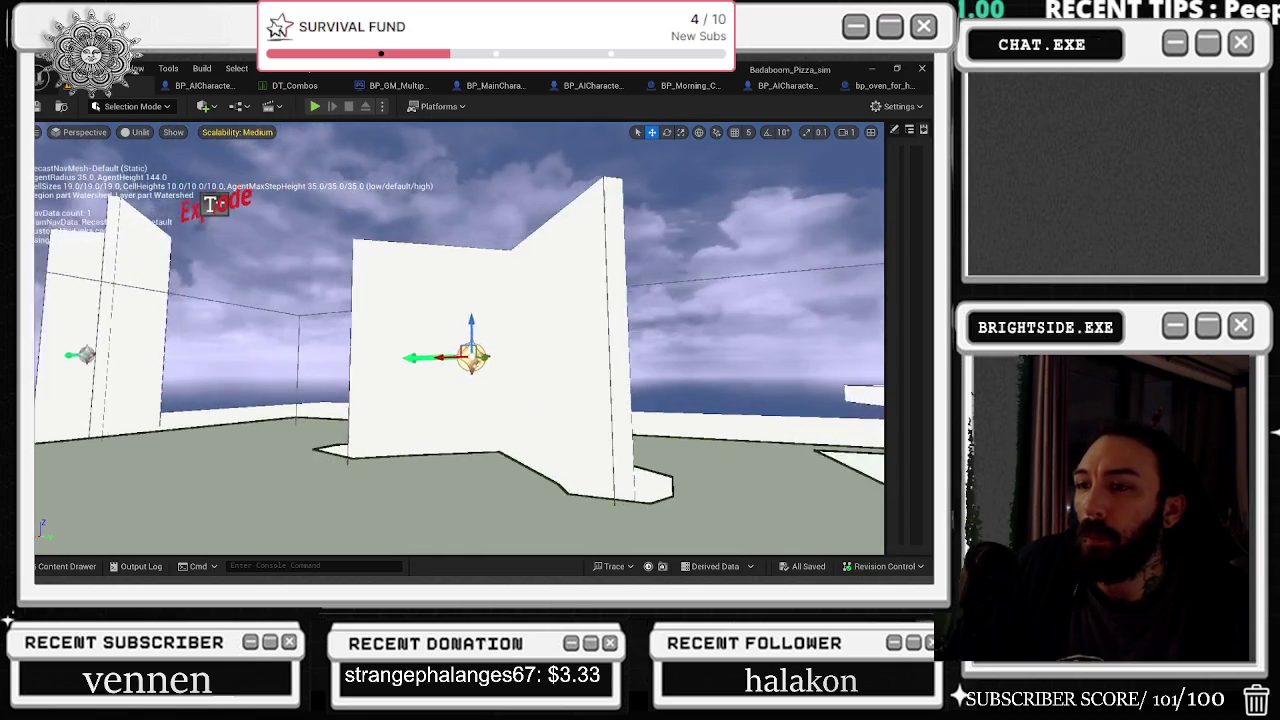
pyautogui.moveTo(493, 355)
pyautogui.mouseDown()
pyautogui.moveTo(765, 292)
pyautogui.moveTo(620, 314)
pyautogui.moveTo(535, 305)
pyautogui.mouseUp()
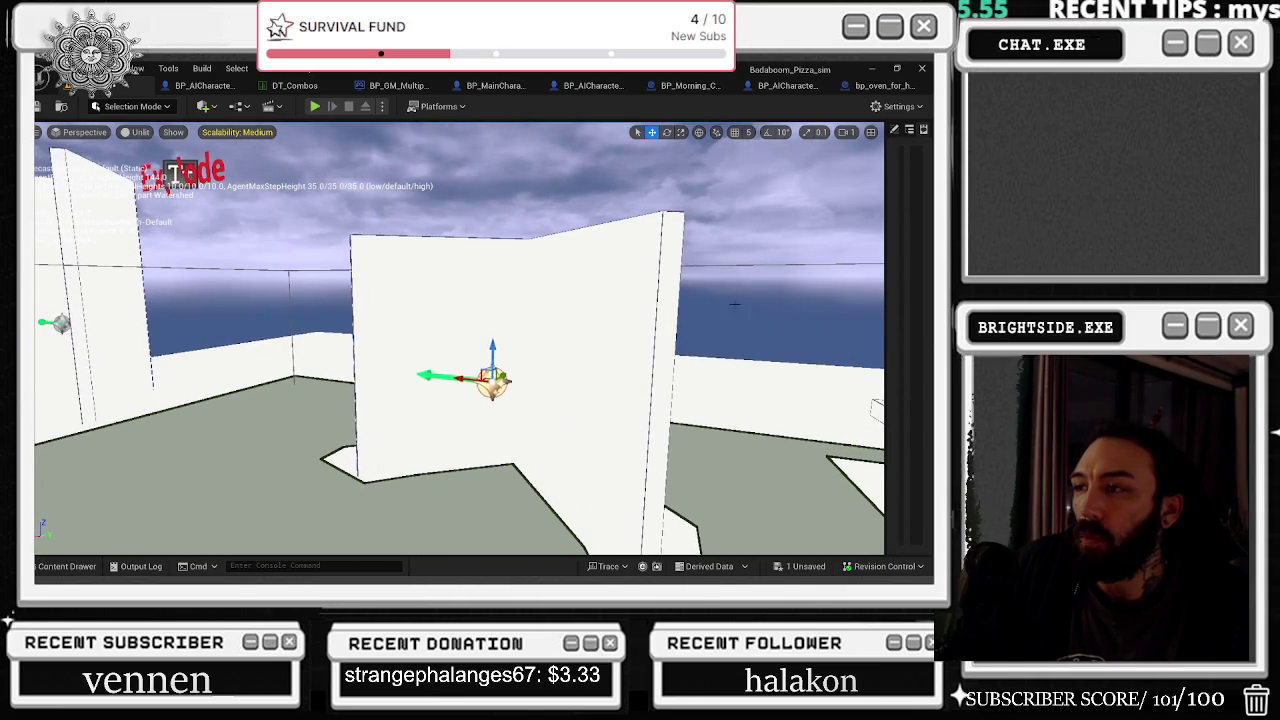
pyautogui.moveTo(884, 143); pyautogui.dragTo(668, 145)
pyautogui.click(700, 130)
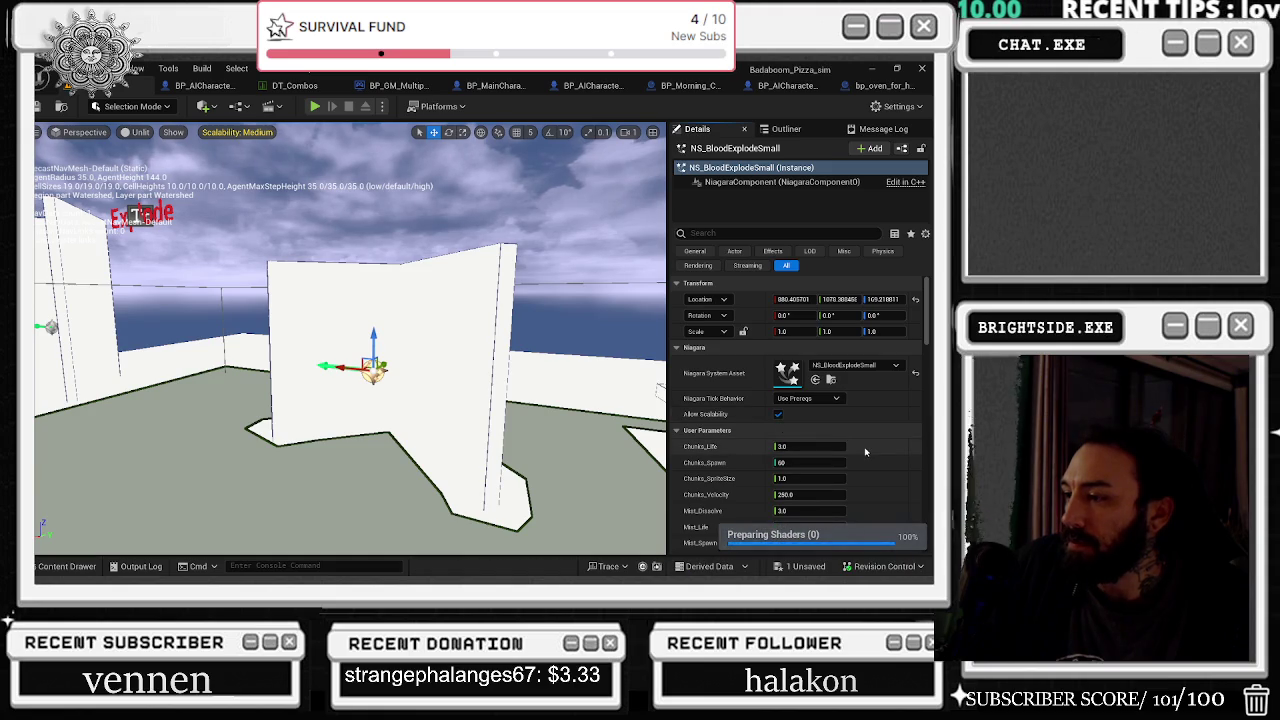
# Step: Scroll NS_BloodExplodeSmall's User Parameters, then select NS_BloodExplodeBig on the wall
pyautogui.scroll(-3, 866, 452)
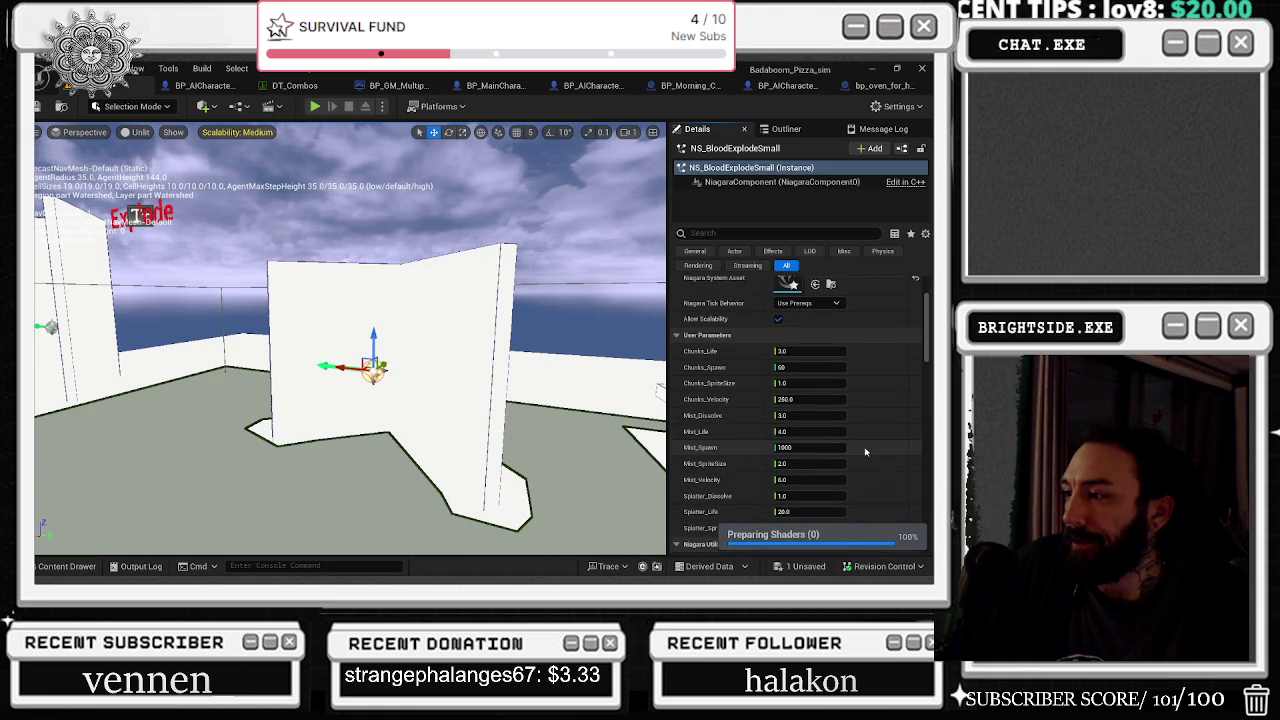
pyautogui.scroll(-4, 866, 452)
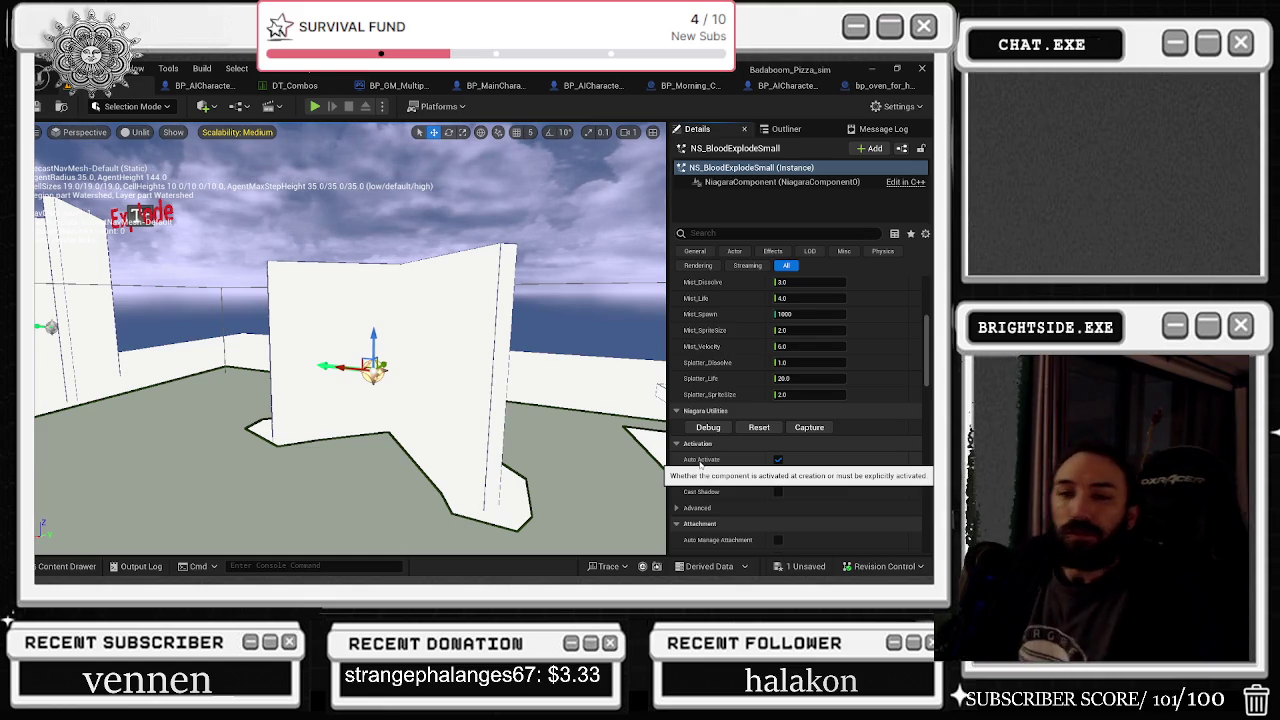
pyautogui.moveTo(350, 340); pyautogui.dragTo(245, 312)
pyautogui.click(338, 355)
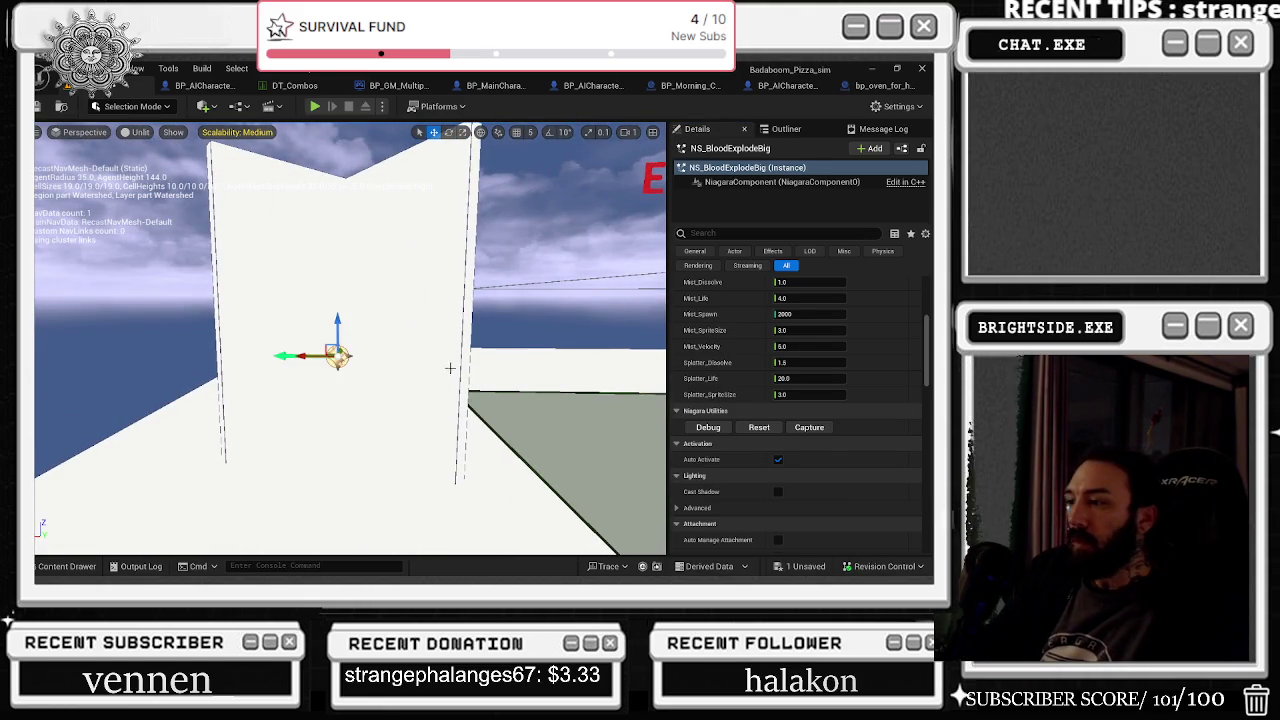
# Step: Move closer to watch the big blood explosion, then select NS_Slash_Big on the floor
pyautogui.moveTo(555, 215); pyautogui.dragTo(558, 203)
pyautogui.scroll(-3, 350, 340)
pyautogui.moveTo(350, 340); pyautogui.dragTo(336, 355)
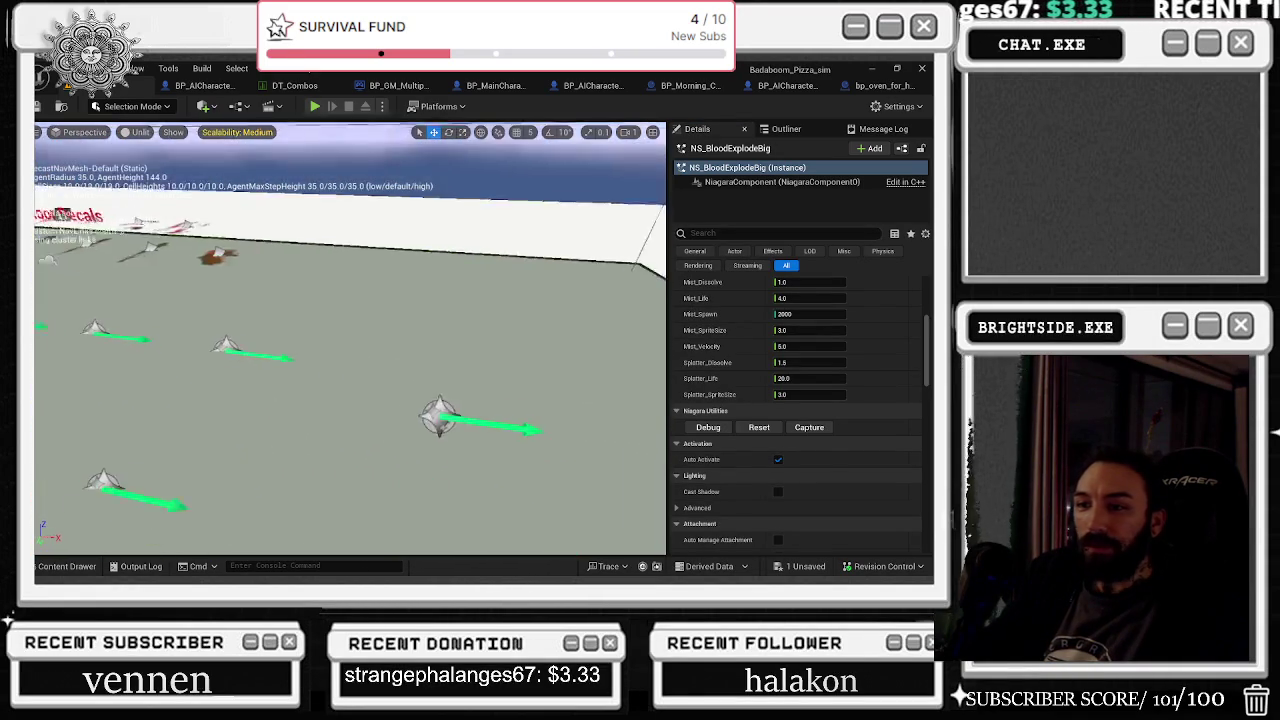
pyautogui.click(436, 416)
# Step: Turn on Auto Activate for NS_Slash_Big and Cast Shadow for NS_Slash_Small
pyautogui.moveTo(436, 416); pyautogui.dragTo(449, 379)
pyautogui.click(780, 396)
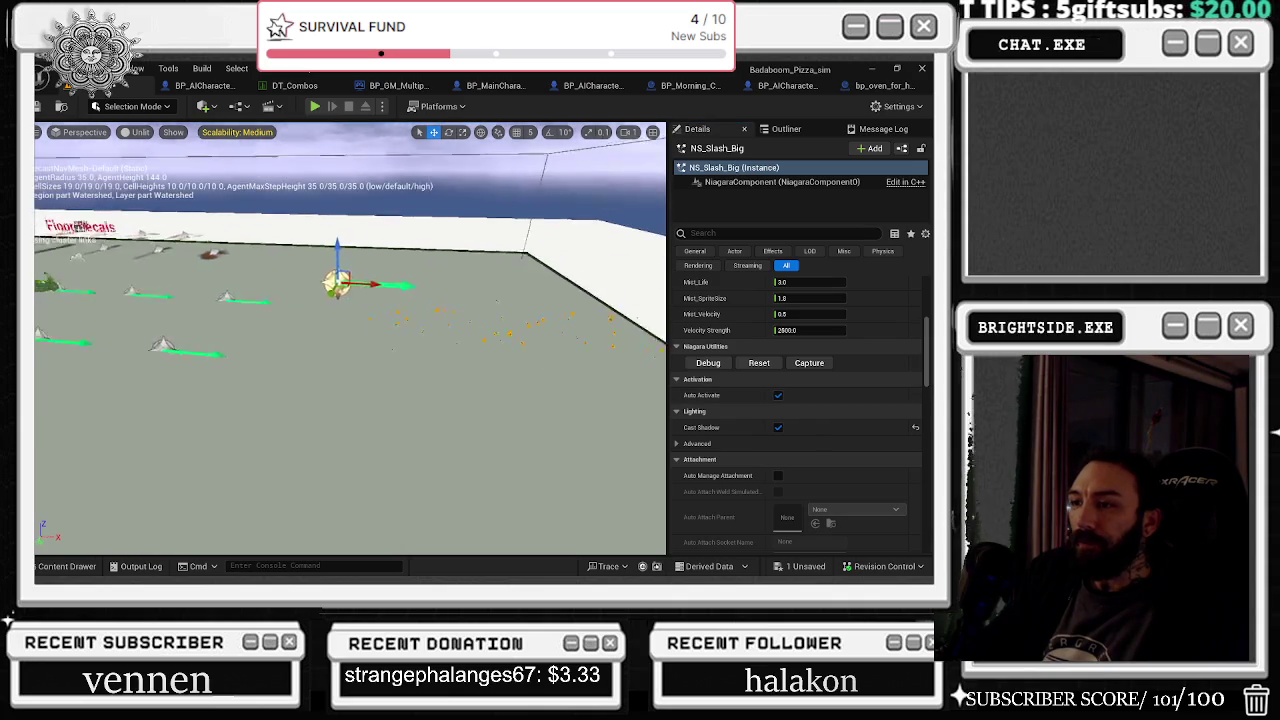
pyautogui.moveTo(560, 421)
pyautogui.mouseDown()
pyautogui.moveTo(556, 440)
pyautogui.moveTo(560, 421)
pyautogui.mouseUp()
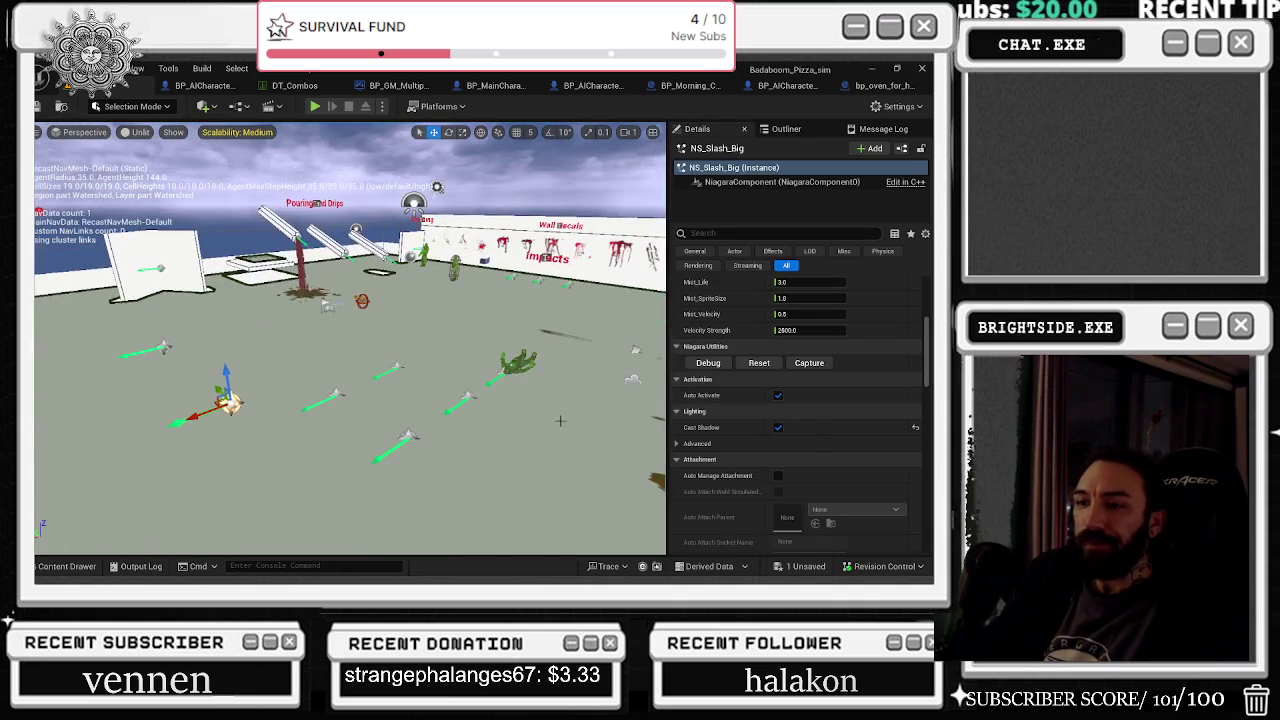
pyautogui.click(164, 348)
pyautogui.click(778, 427)
pyautogui.click(778, 427)
# Step: Turn toward the decal walls and select the blood puddle at the ragdoll's head
pyautogui.moveTo(350, 400)
pyautogui.mouseDown()
pyautogui.moveTo(272, 383)
pyautogui.moveTo(306, 177)
pyautogui.moveTo(187, 136)
pyautogui.moveTo(342, 366)
pyautogui.mouseUp()
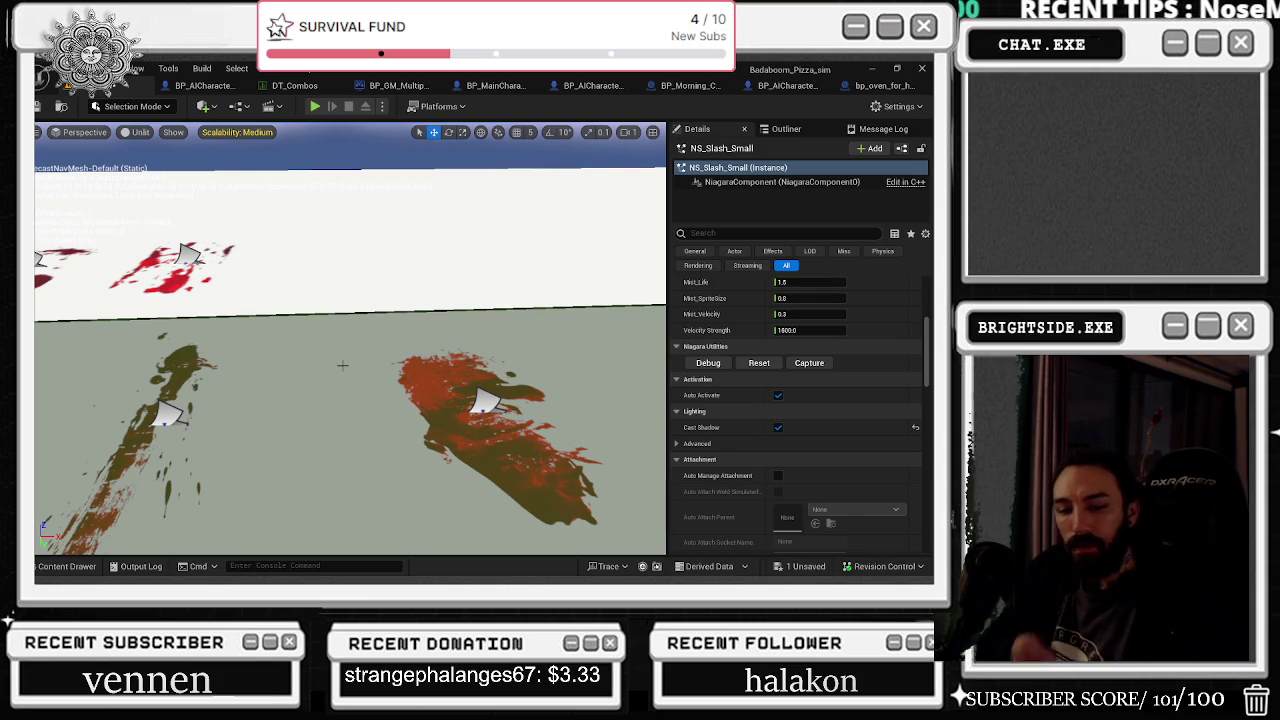
pyautogui.moveTo(342, 366)
pyautogui.mouseDown()
pyautogui.moveTo(342, 470)
pyautogui.moveTo(300, 510)
pyautogui.mouseUp()
pyautogui.click(342, 366)
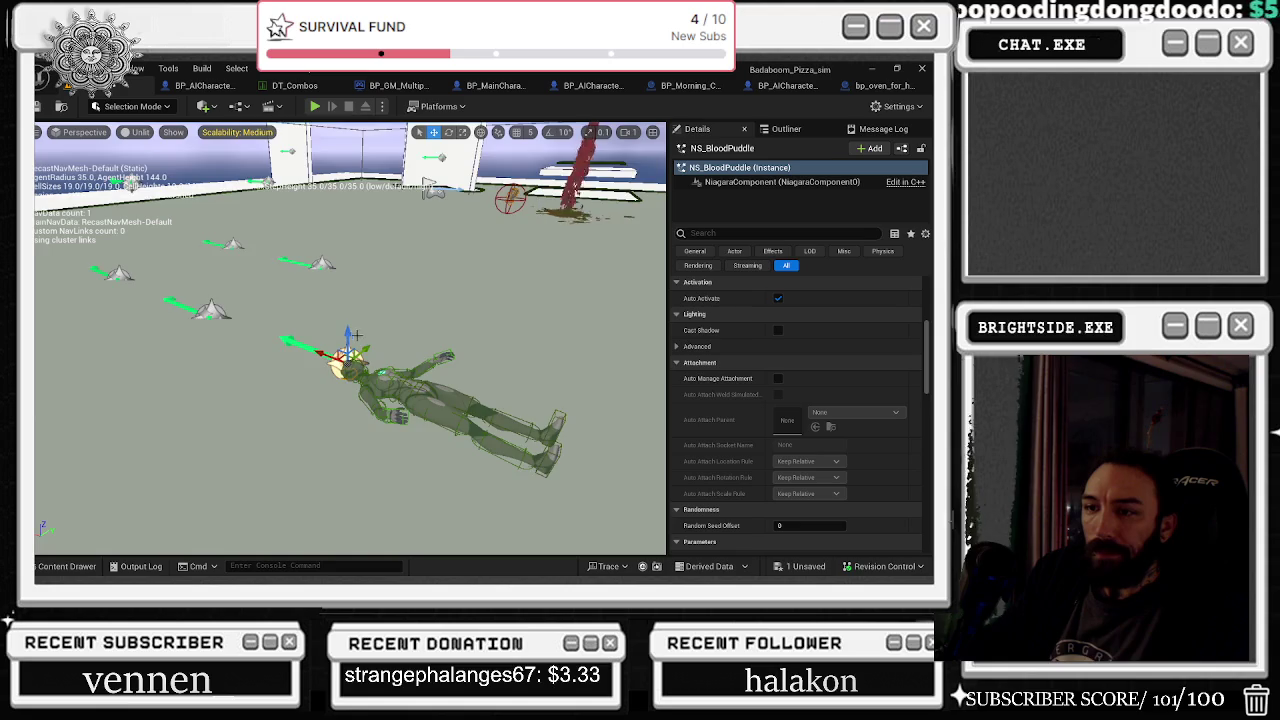
# Step: Select the floor plane under the puddle and view its mesh component properties
pyautogui.scroll(10, 355, 335)
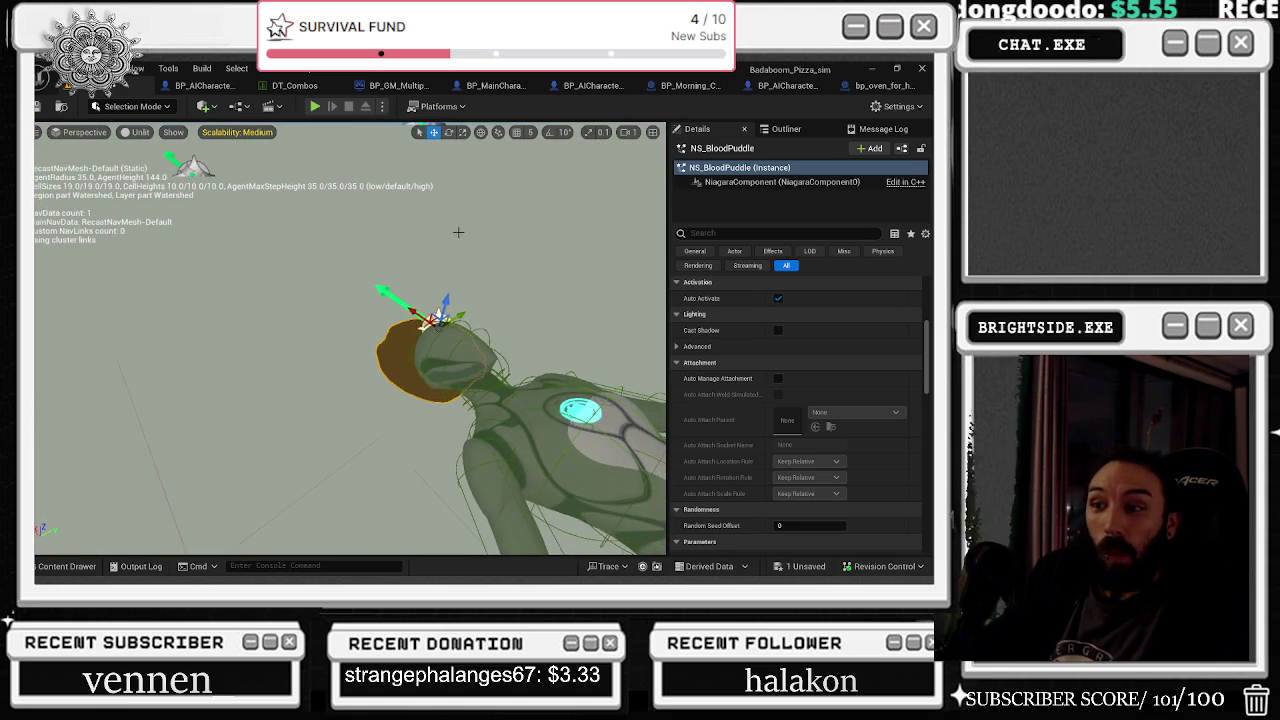
pyautogui.click(438, 318)
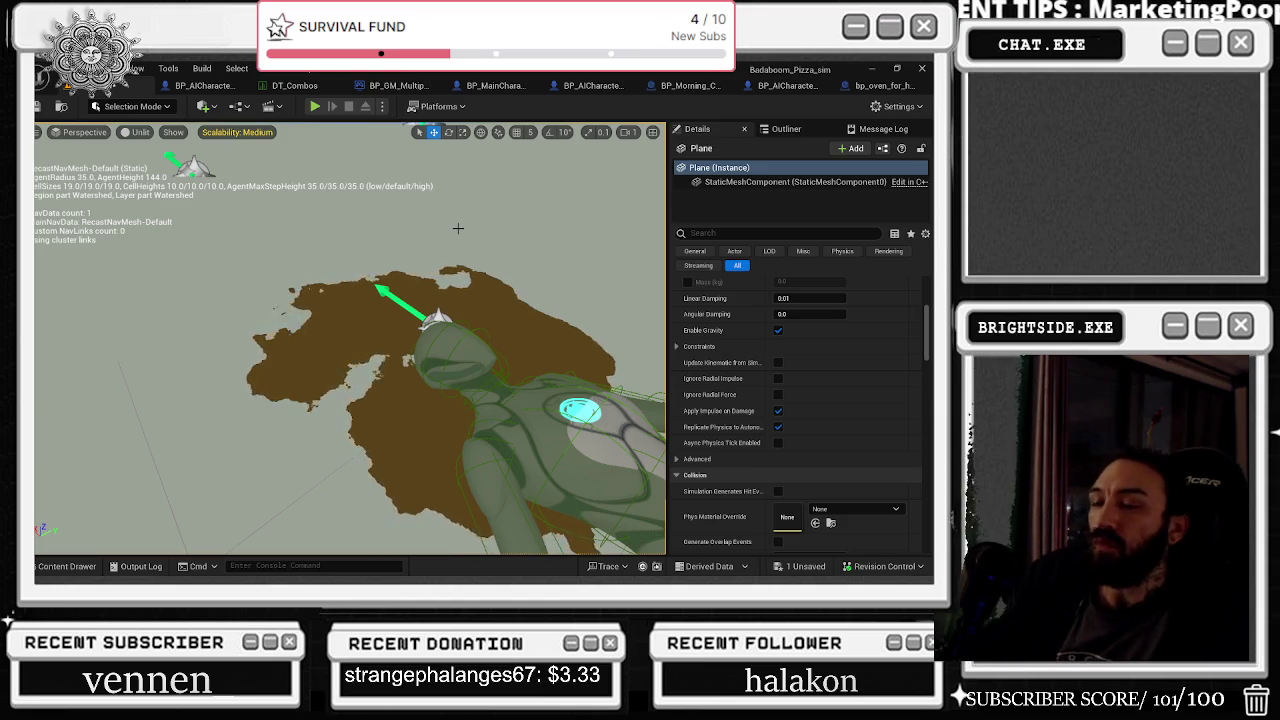
pyautogui.scroll(3, 899, 376)
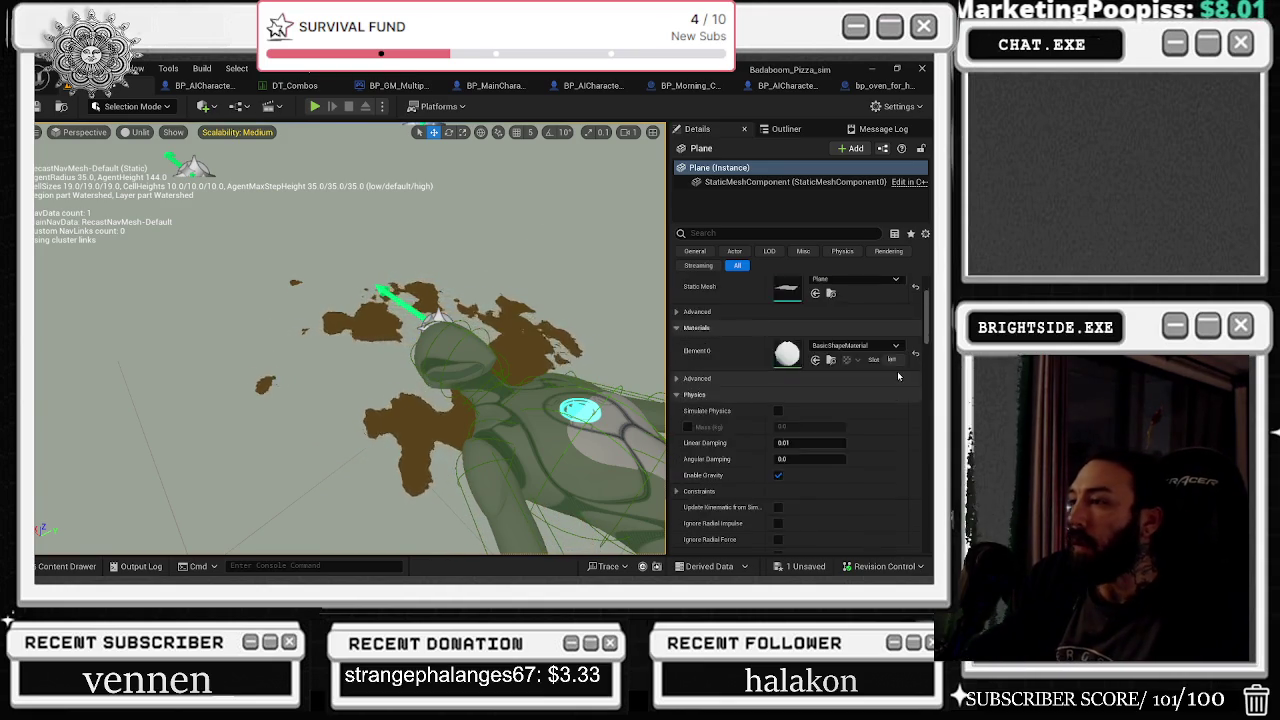
pyautogui.scroll(-8, 899, 376)
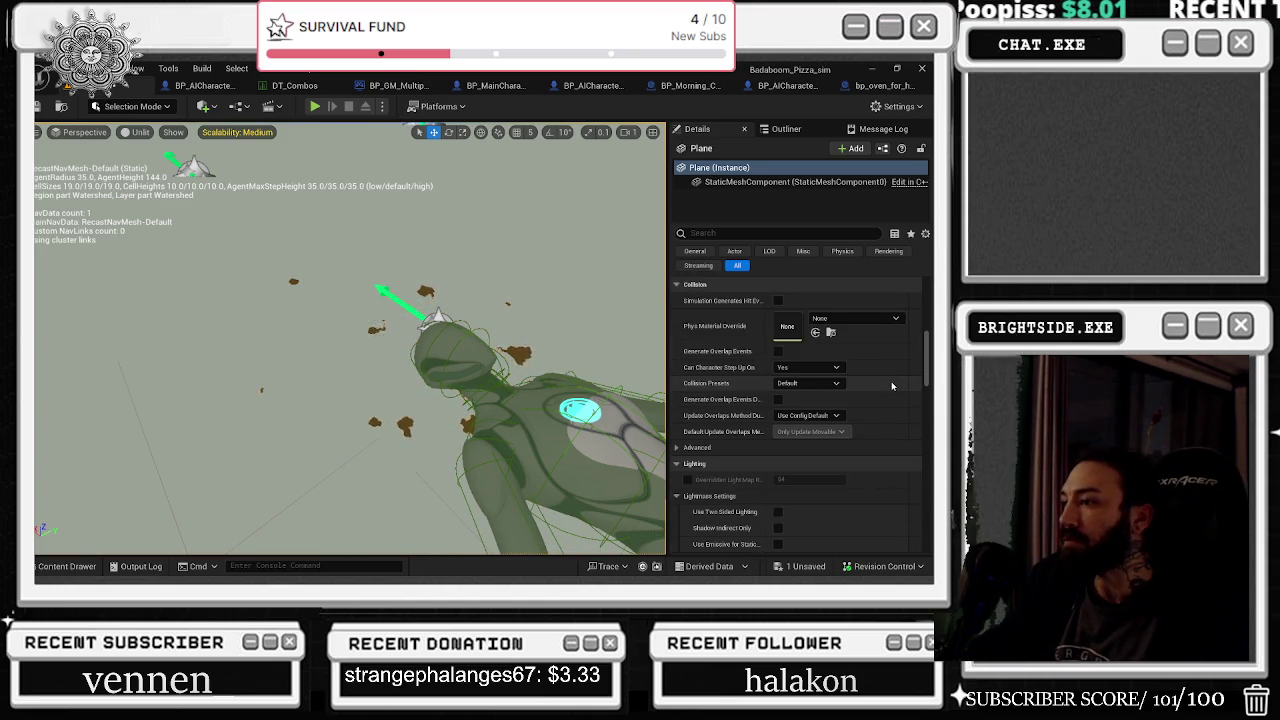
pyautogui.click(790, 181)
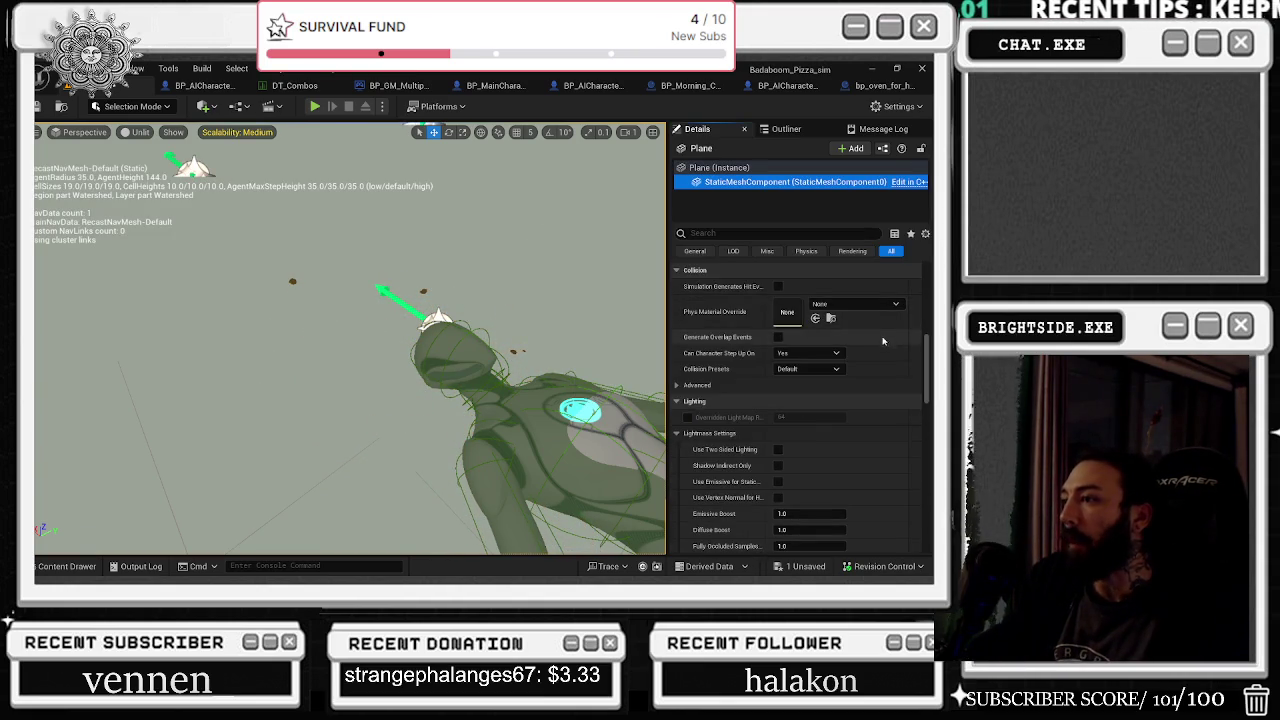
pyautogui.scroll(5, 900, 380)
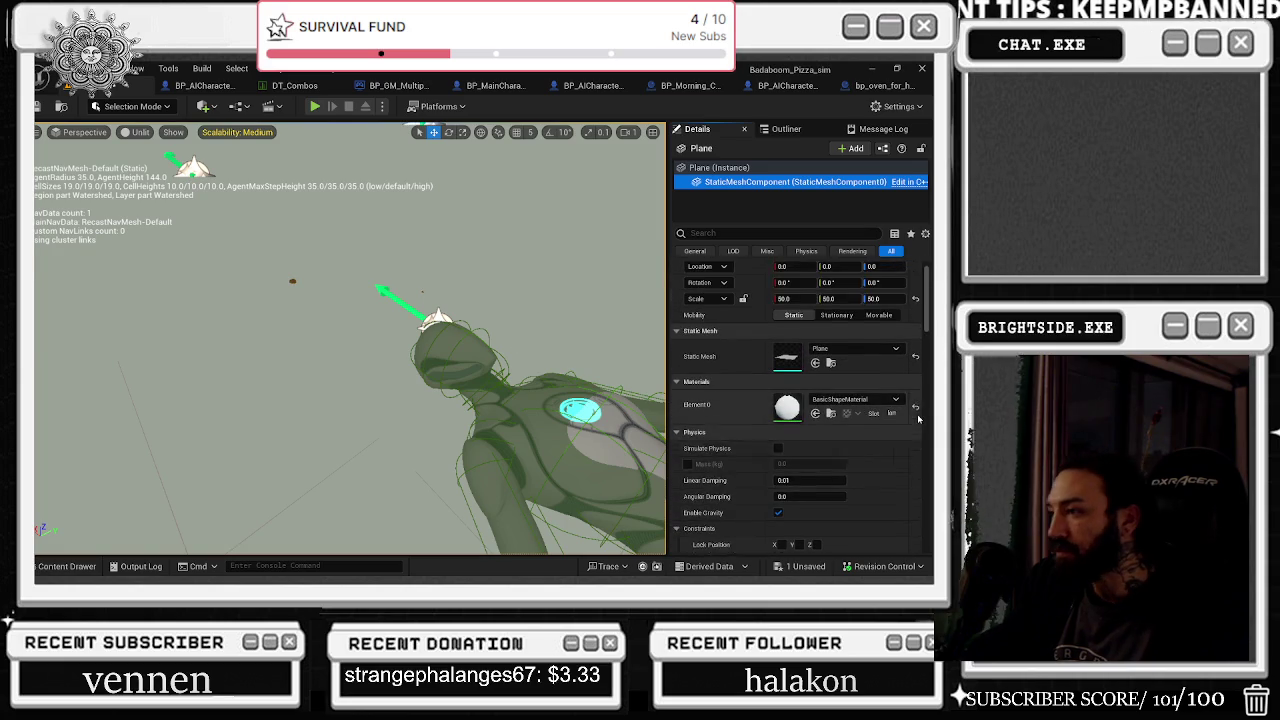
pyautogui.scroll(1, 918, 418)
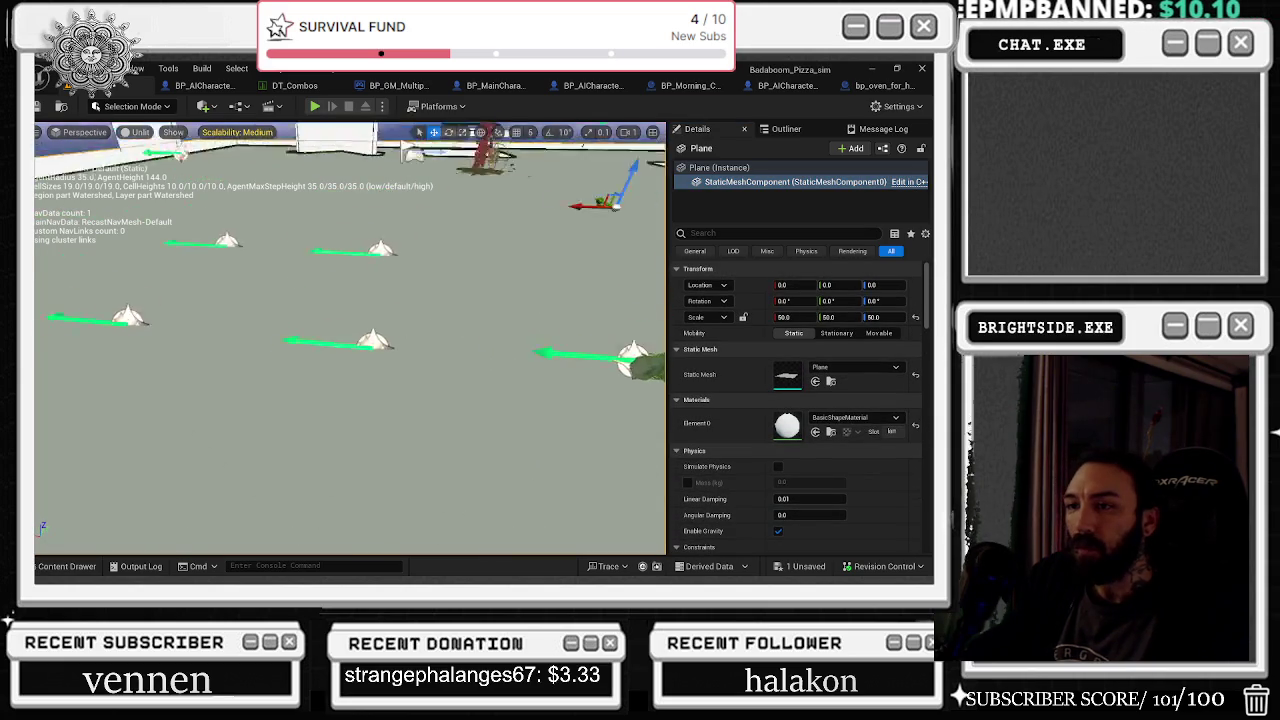
# Step: Enable Allow Scalability on NS_BloodPuddle1, then select NS_BloodImpact_Medium to inspect it
pyautogui.click(378, 309)
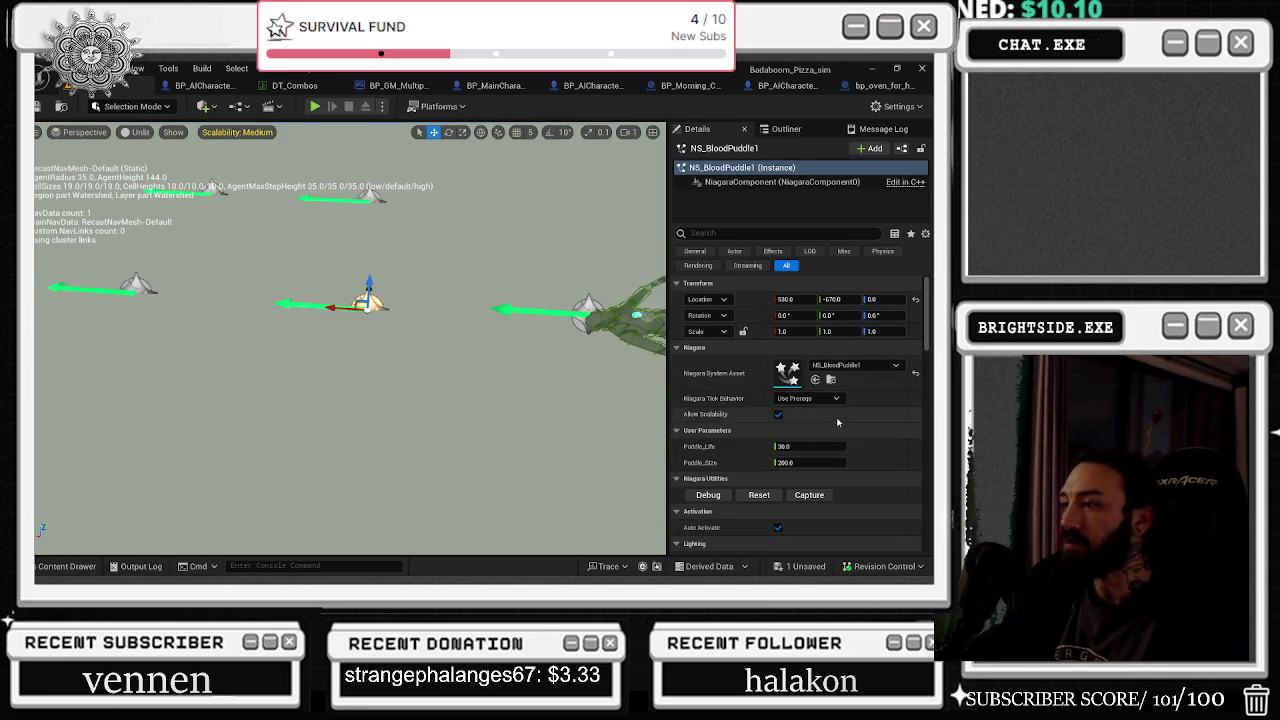
pyautogui.scroll(-2, 779, 349)
pyautogui.click(778, 338)
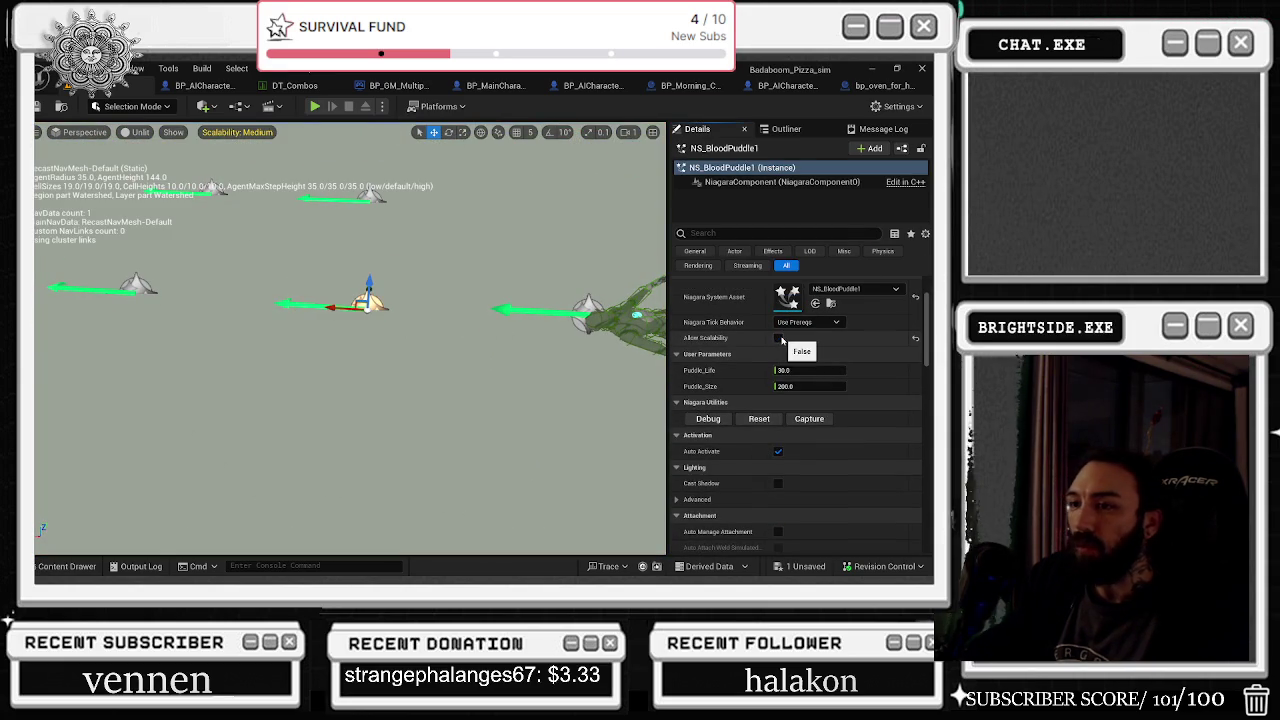
pyautogui.moveTo(400, 400)
pyautogui.mouseDown()
pyautogui.moveTo(497, 395)
pyautogui.moveTo(420, 392)
pyautogui.mouseUp()
pyautogui.click(404, 392)
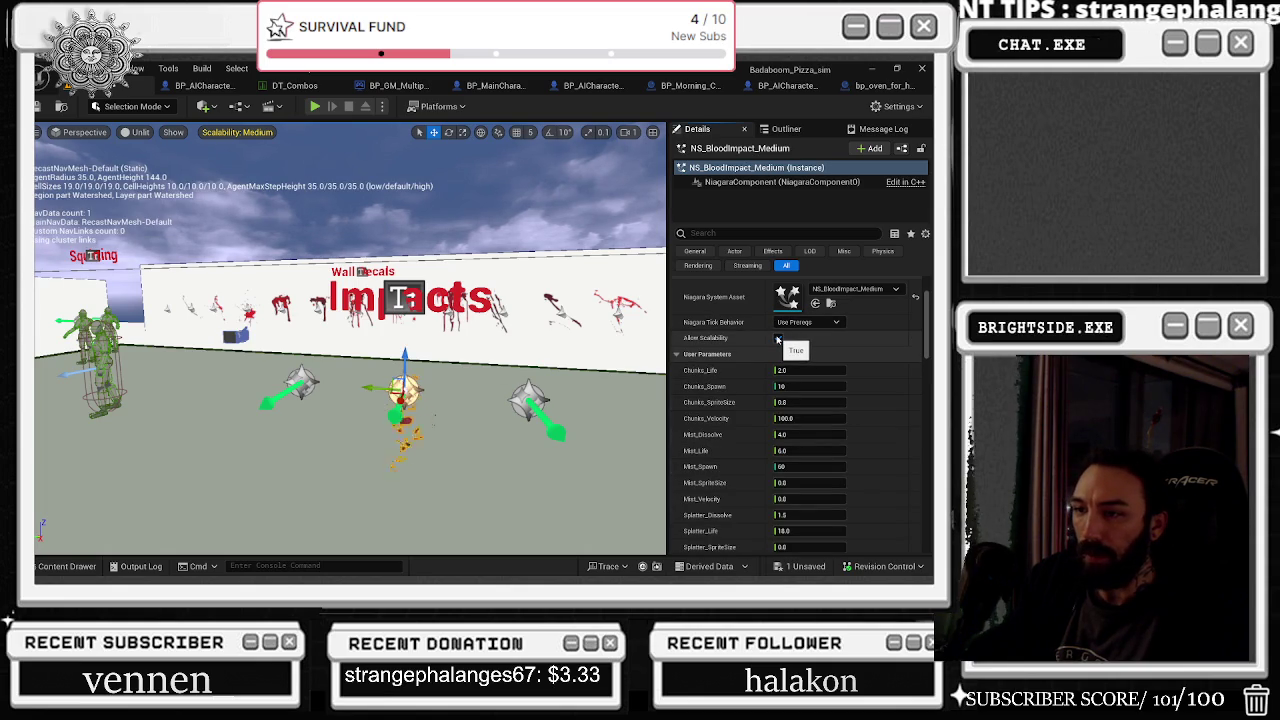
# Step: Inspect the Small and Big blood impact effects, fly past the decal walls, and bring up the BloodFX folder
pyautogui.click(530, 400)
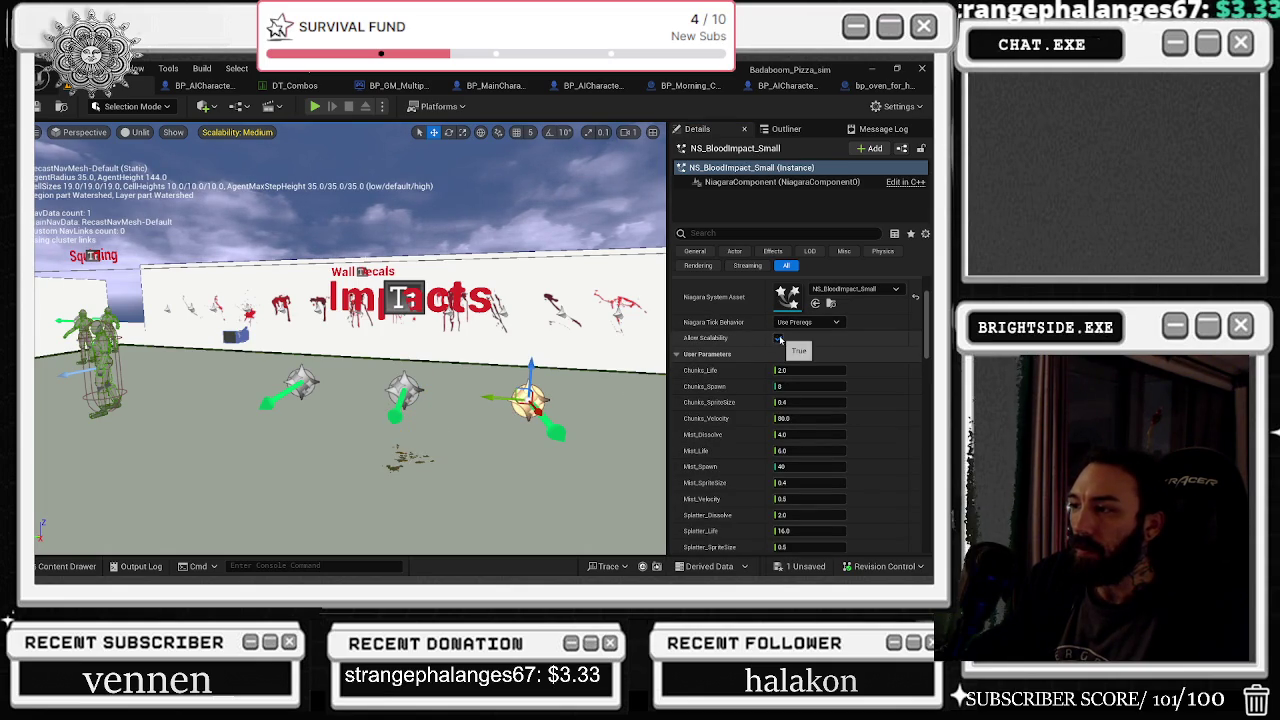
pyautogui.click(300, 385)
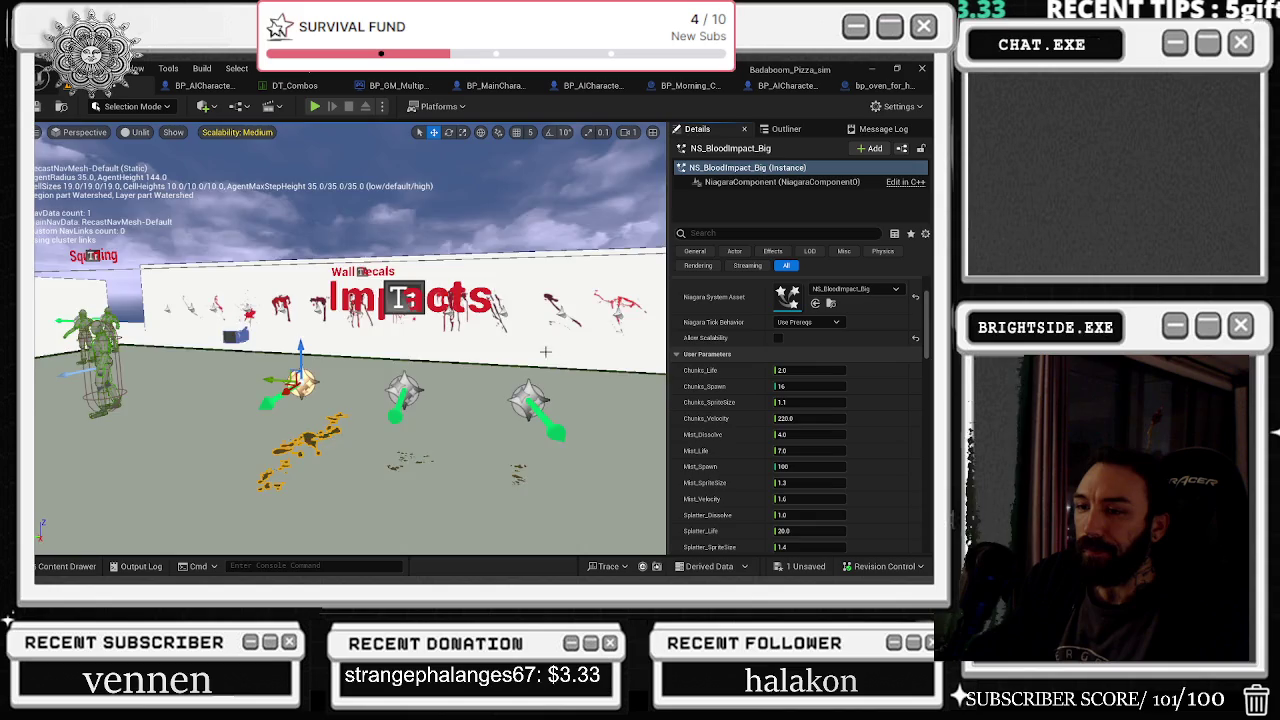
pyautogui.press('w')
pyautogui.press('w')
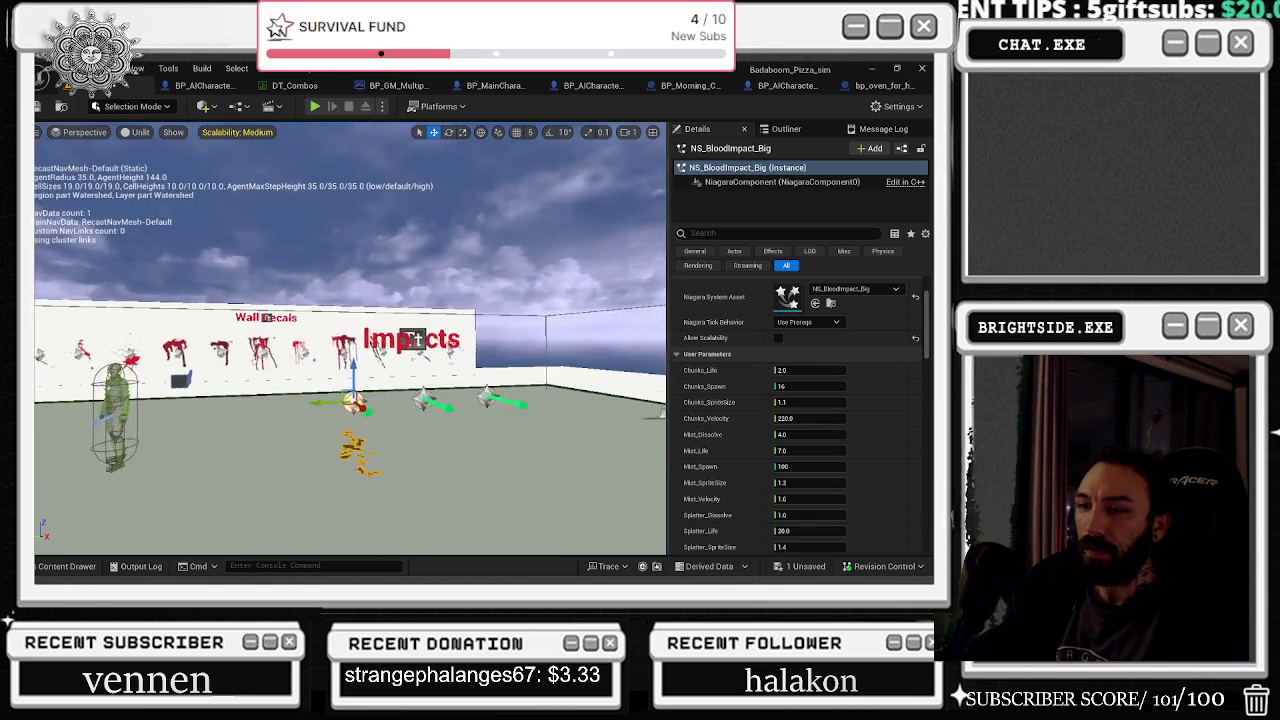
pyautogui.press('w')
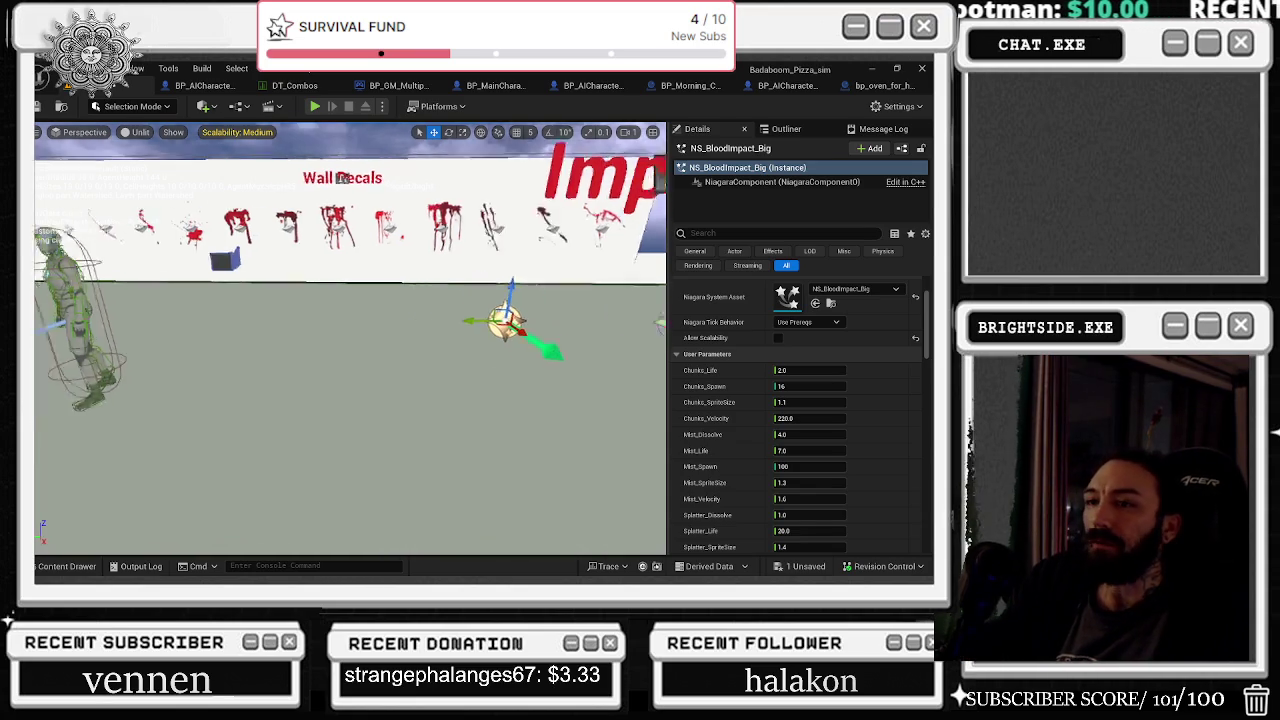
pyautogui.hotkey('ctrl', 'b')
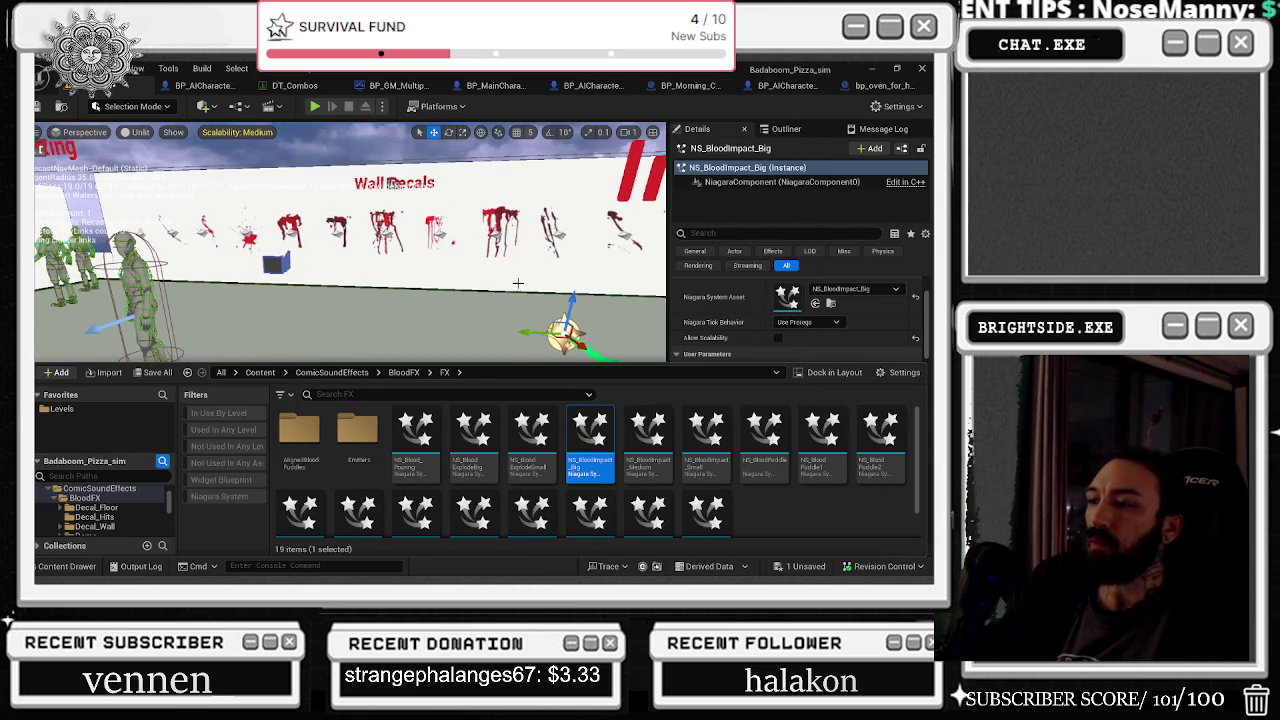
# Step: In BP_AICharacter, search for DAMAGE and jump to the On Damaged event node
pyautogui.click(198, 88)
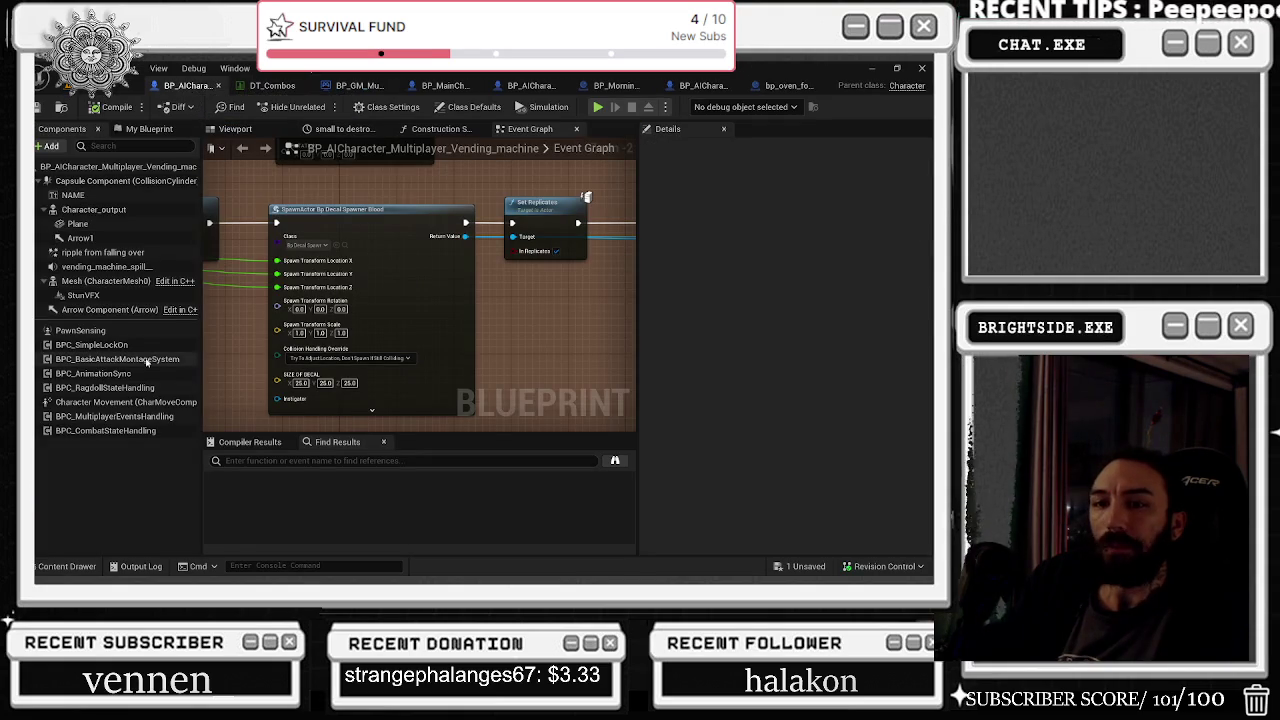
pyautogui.click(283, 459)
pyautogui.write('DAMAGE')
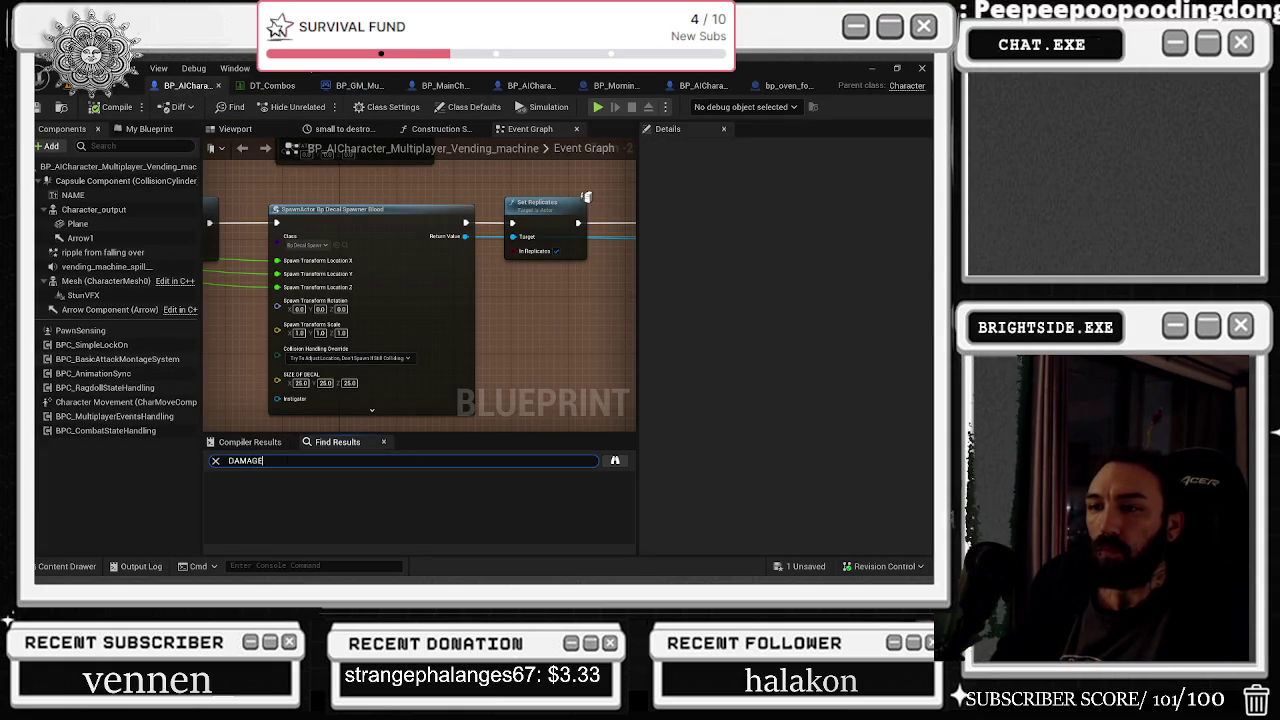
pyautogui.press('Return')
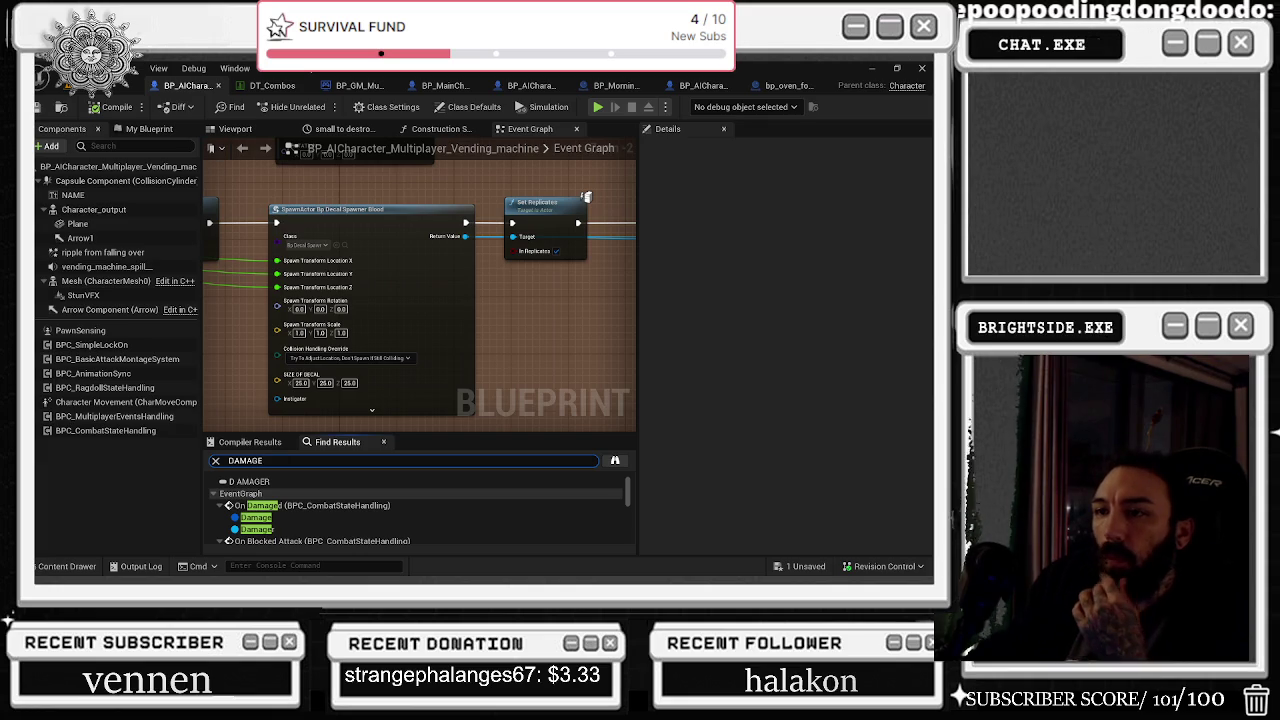
pyautogui.rightClick(311, 506)
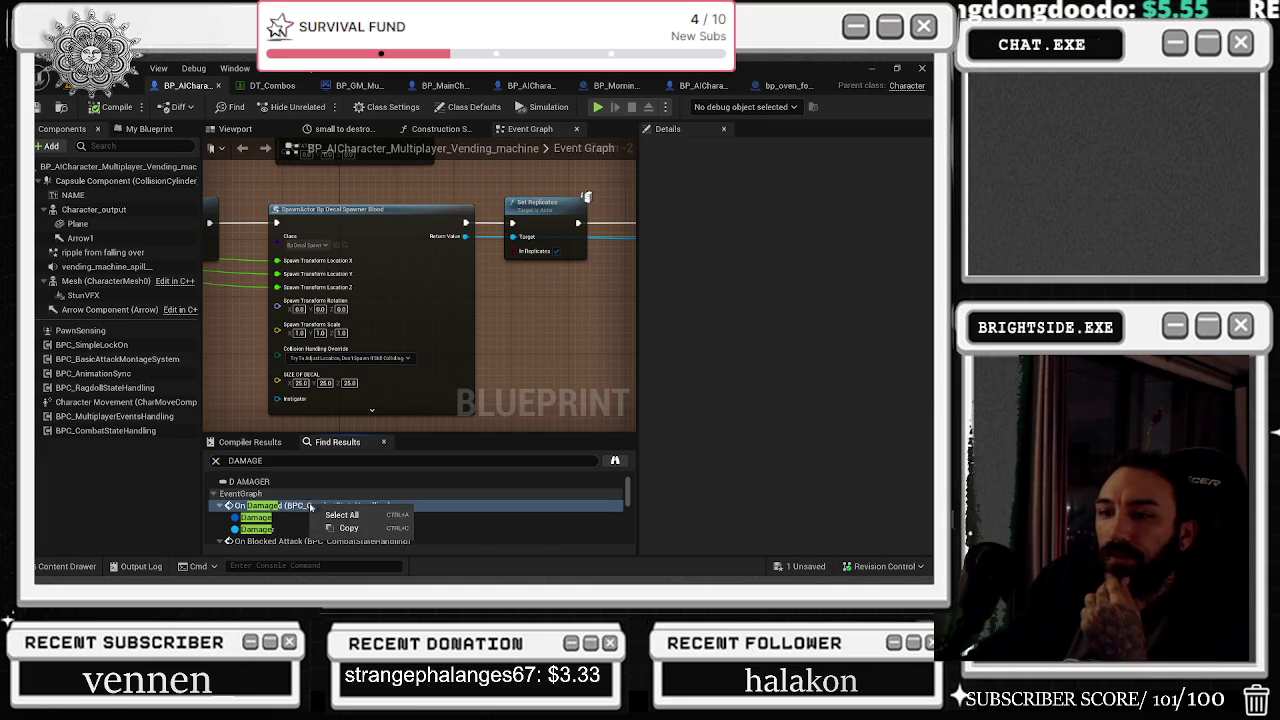
pyautogui.click(373, 526)
pyautogui.doubleClick(320, 505)
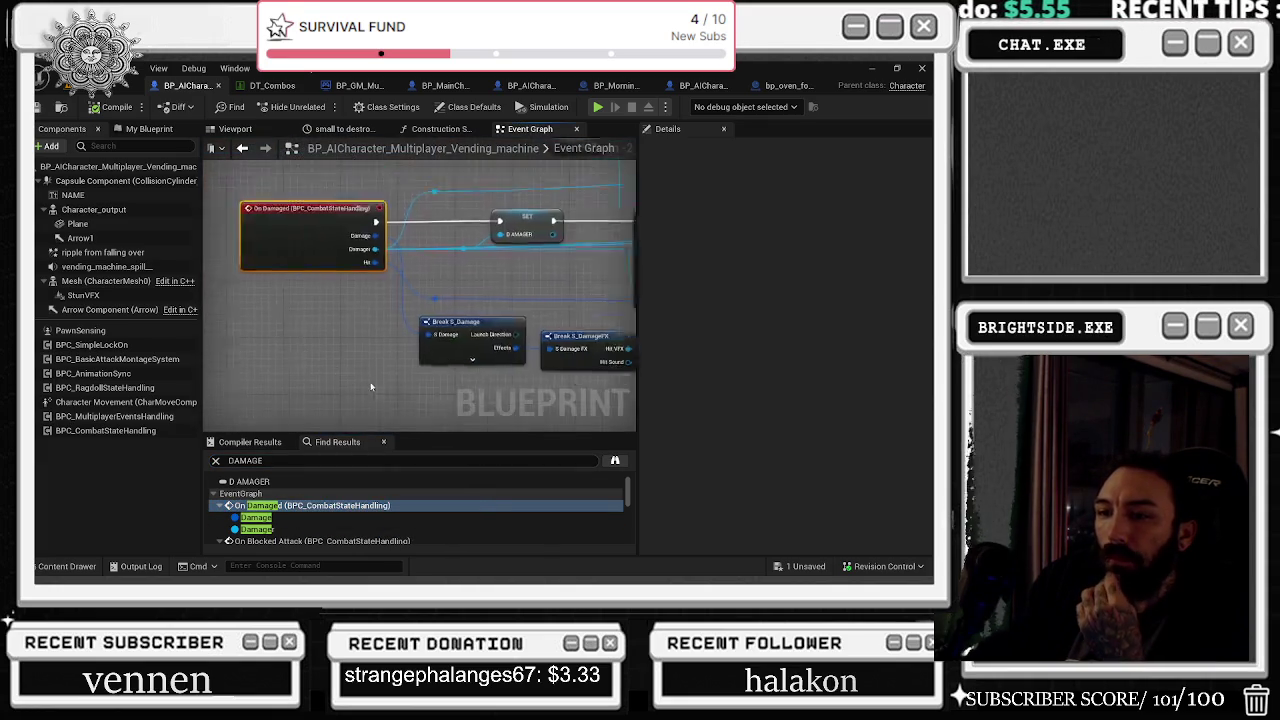
pyautogui.scroll(2, 437, 314)
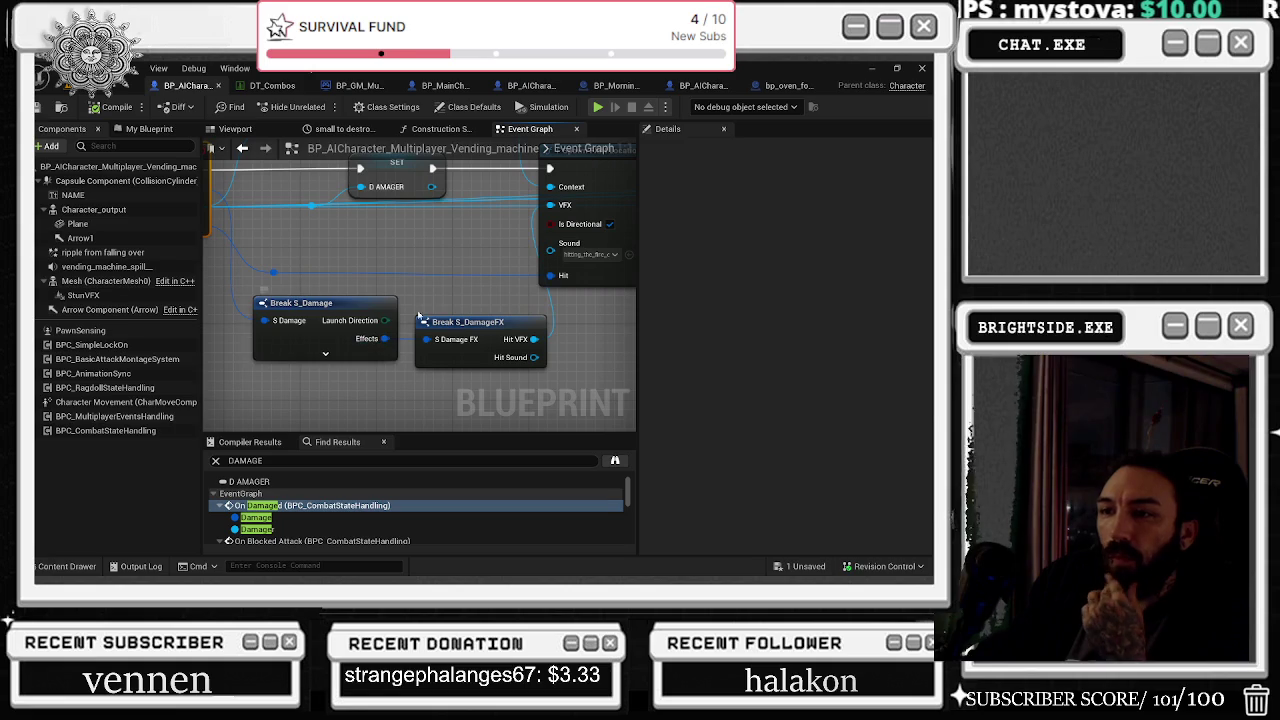
# Step: Select the Break S_Damage and Break S_DamageFX nodes and delete them
pyautogui.moveTo(352, 284)
pyautogui.mouseDown()
pyautogui.moveTo(460, 319)
pyautogui.moveTo(418, 306)
pyautogui.mouseUp()
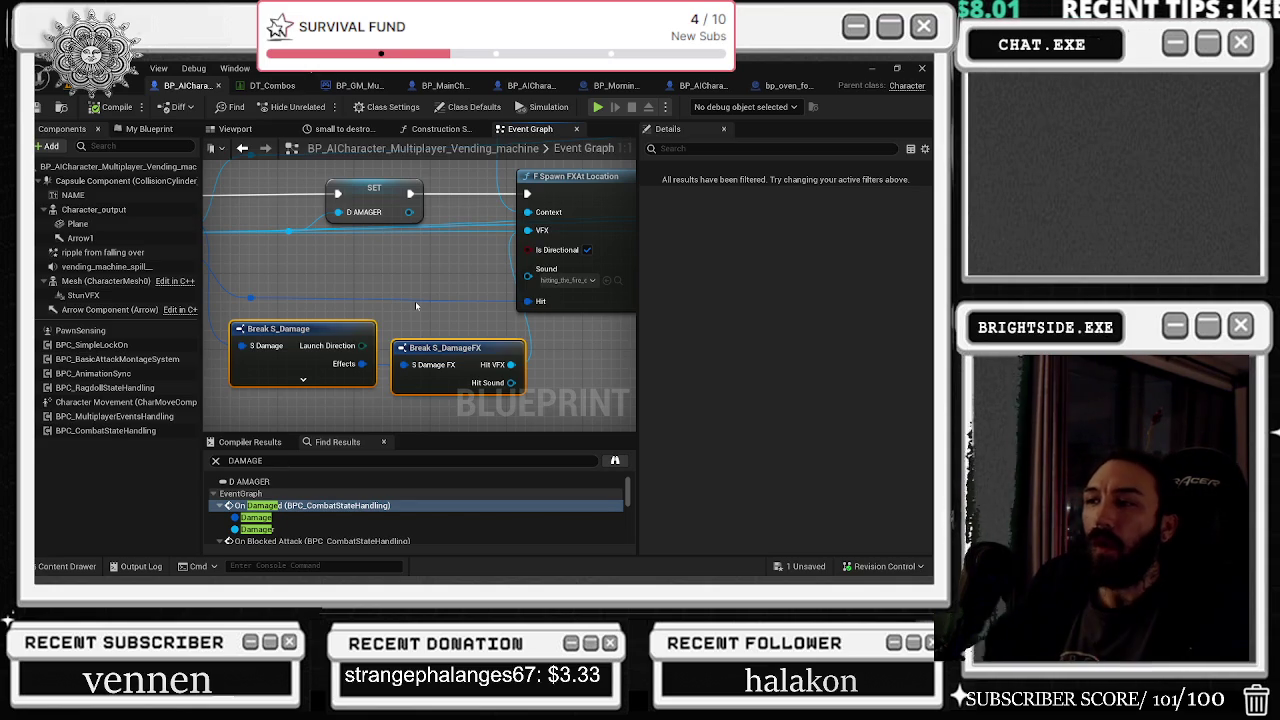
pyautogui.click(67, 566)
pyautogui.click(67, 566)
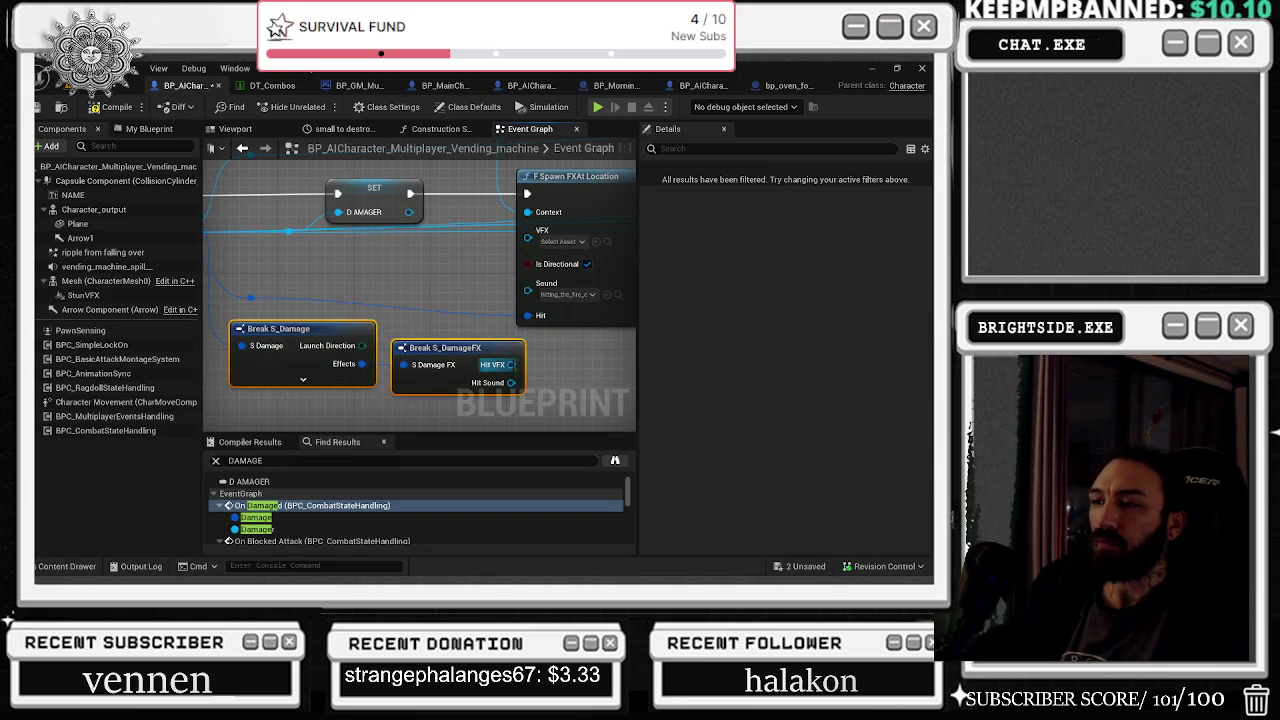
pyautogui.moveTo(480, 348); pyautogui.dragTo(490, 358)
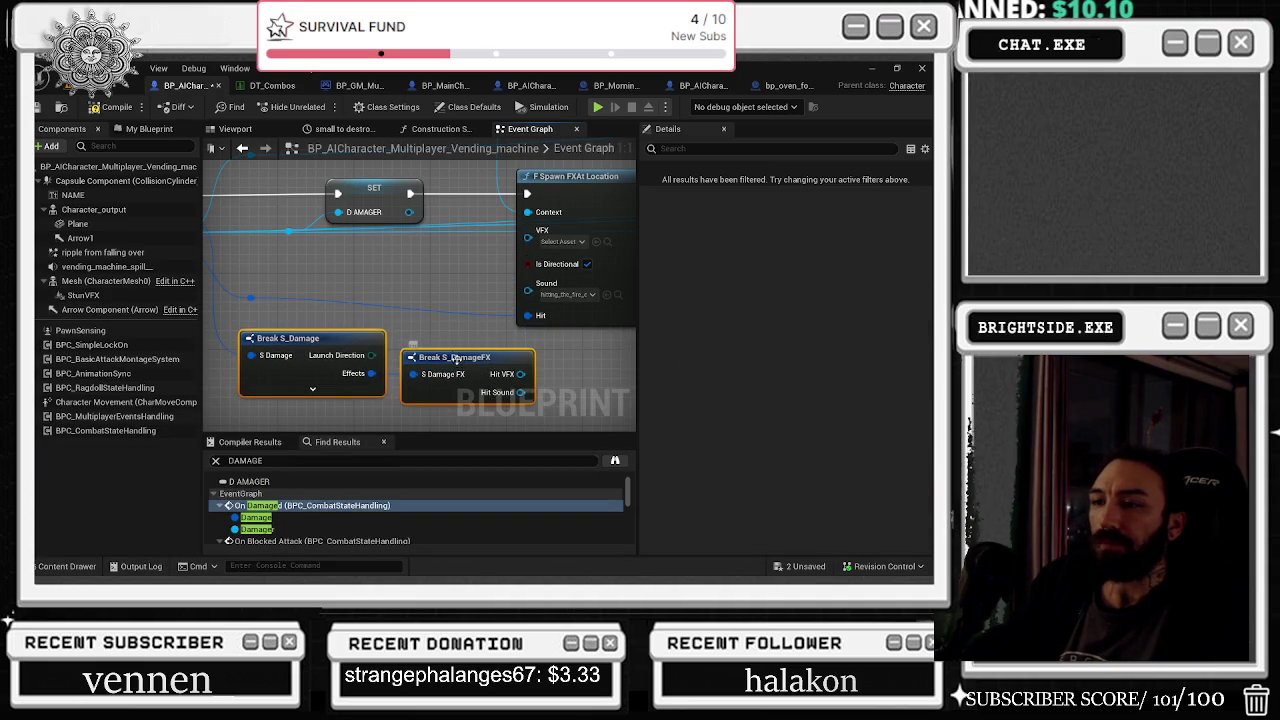
pyautogui.moveTo(337, 338); pyautogui.dragTo(337, 403)
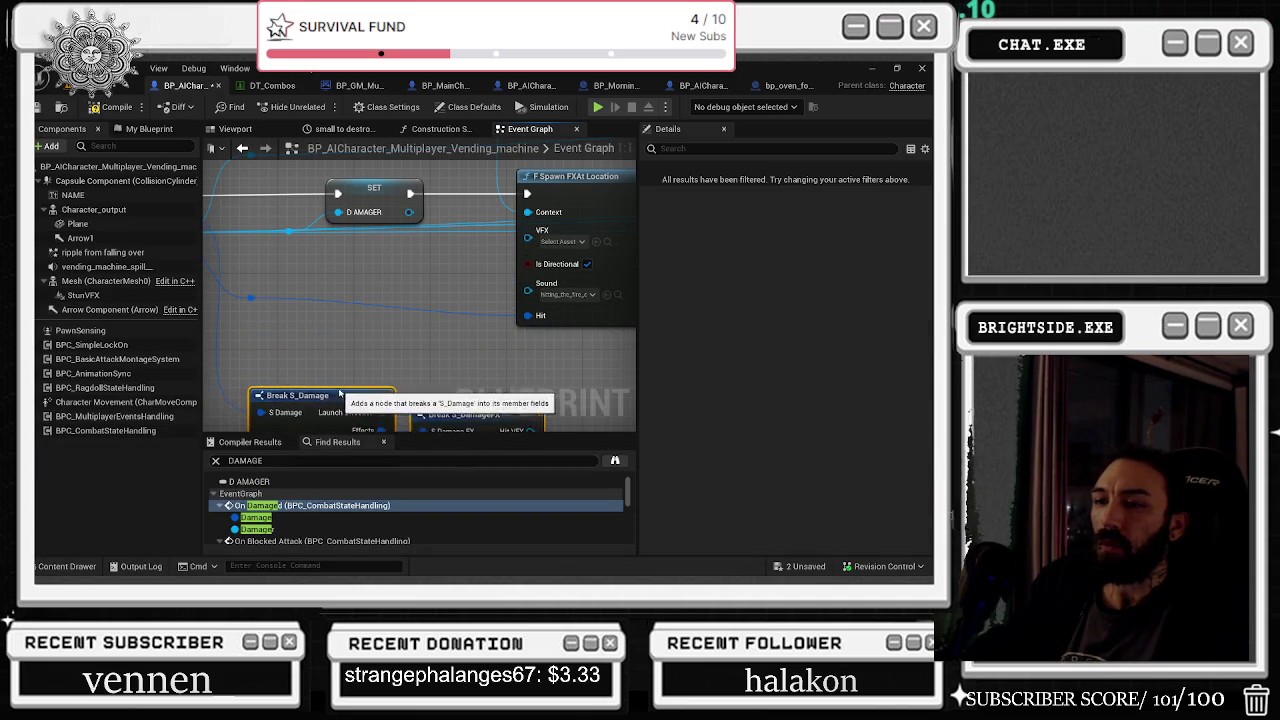
pyautogui.press('Delete')
# Step: Add a Select node feeding the Spawn FX At Location VFX input
pyautogui.moveTo(527, 232)
pyautogui.mouseDown()
pyautogui.moveTo(475, 292)
pyautogui.moveTo(463, 333)
pyautogui.mouseUp()
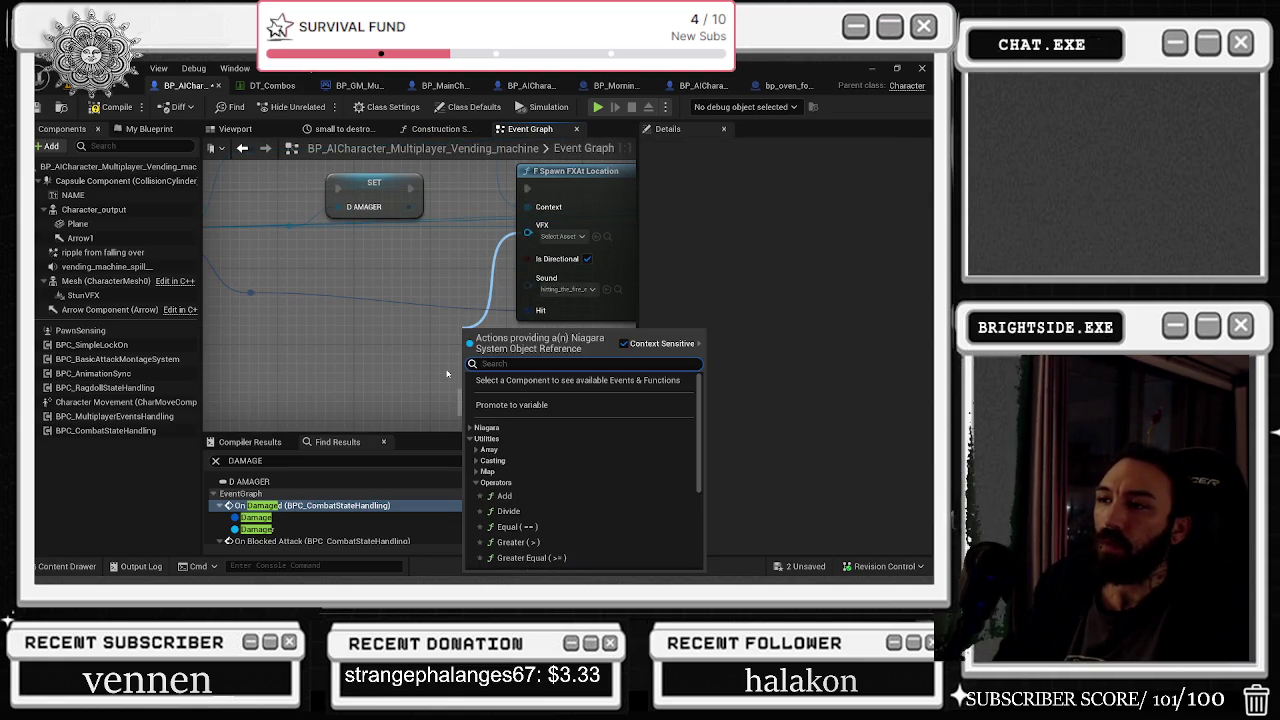
pyautogui.write('select')
pyautogui.press('Return')
pyautogui.moveTo(446, 374); pyautogui.dragTo(440, 256)
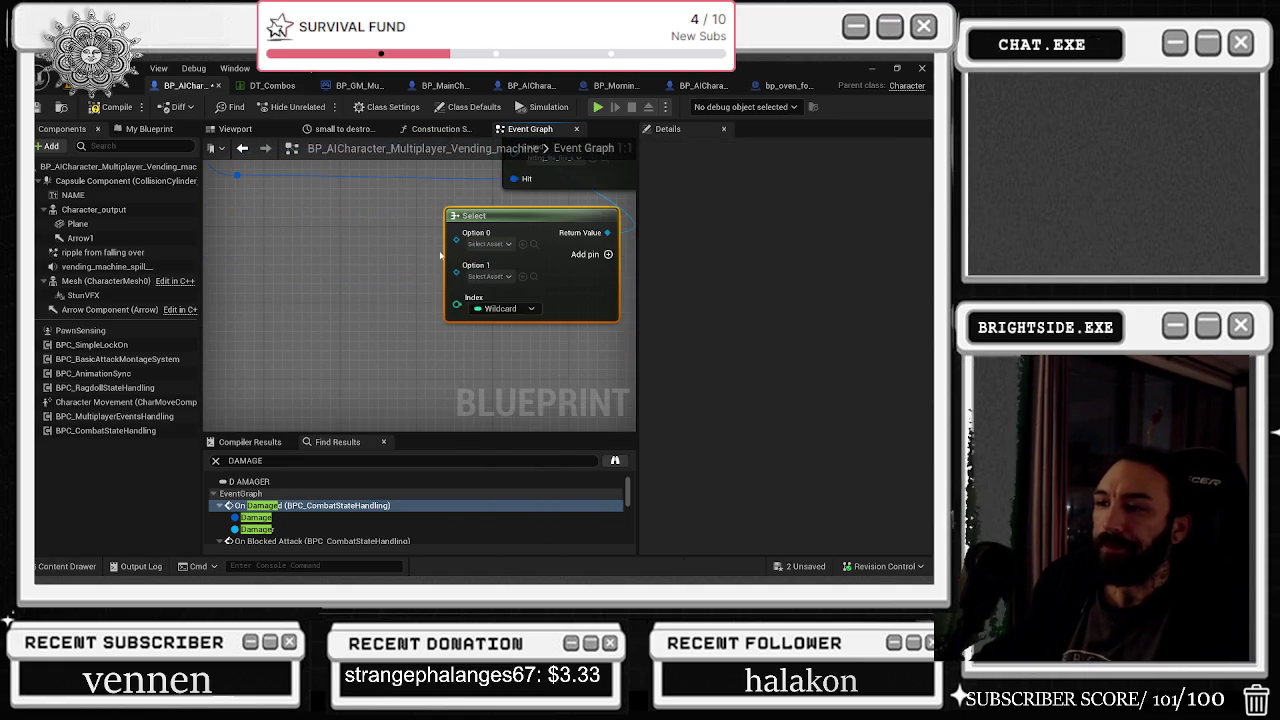
# Step: Drive the Select Index with a Random Integer in Range node (0 to 2) and arrange the nodes
pyautogui.moveTo(456, 304); pyautogui.dragTo(313, 342)
pyautogui.write('R')
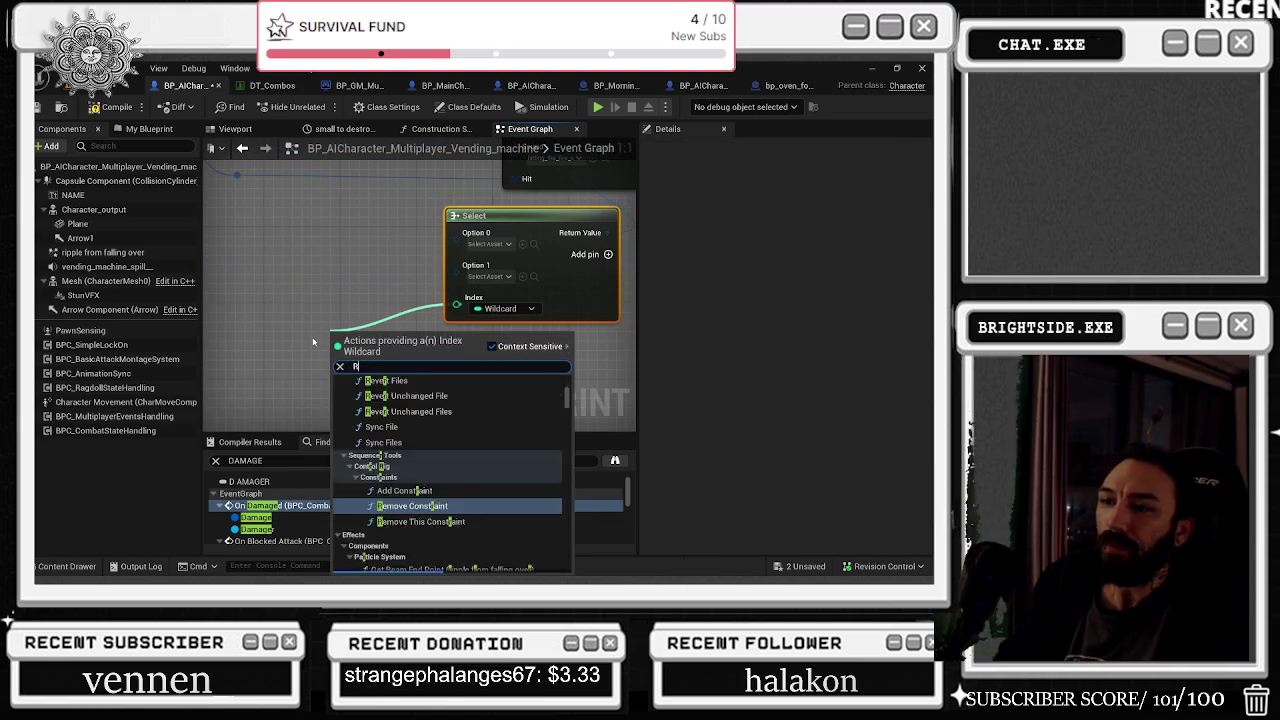
pyautogui.write('ANDOM IN R')
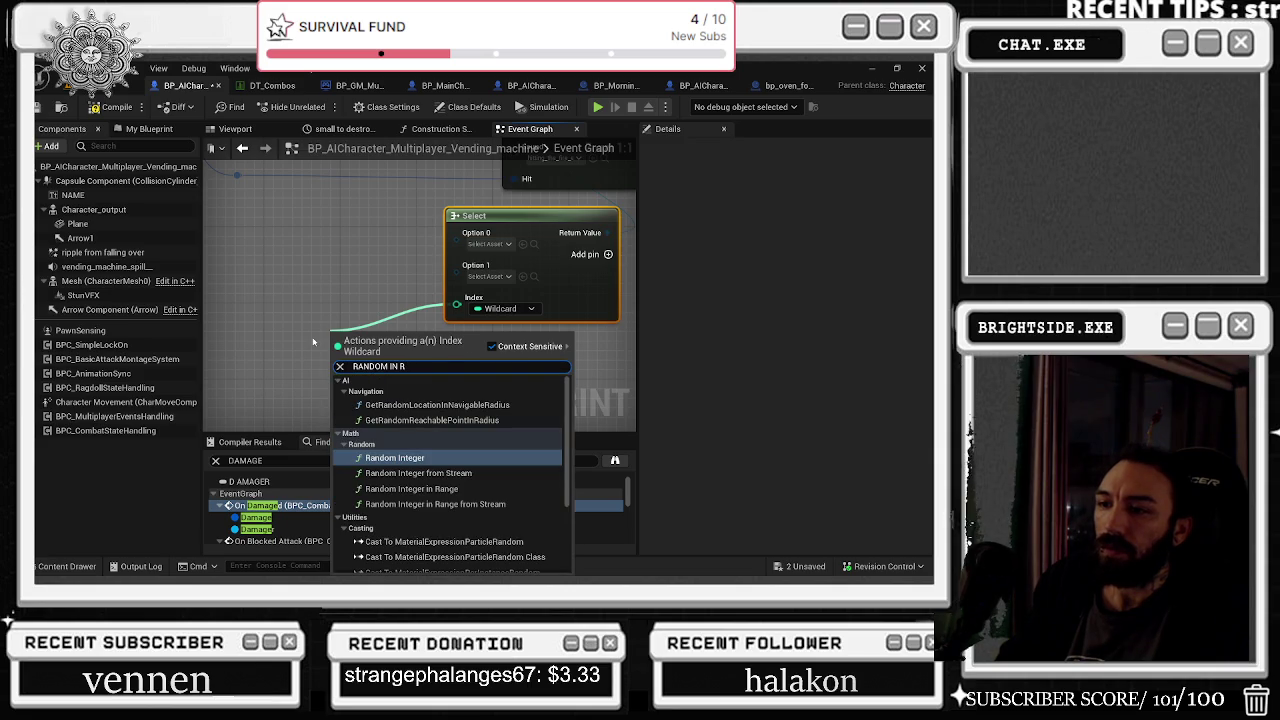
pyautogui.press('Down')
pyautogui.press('Down')
pyautogui.press('Return')
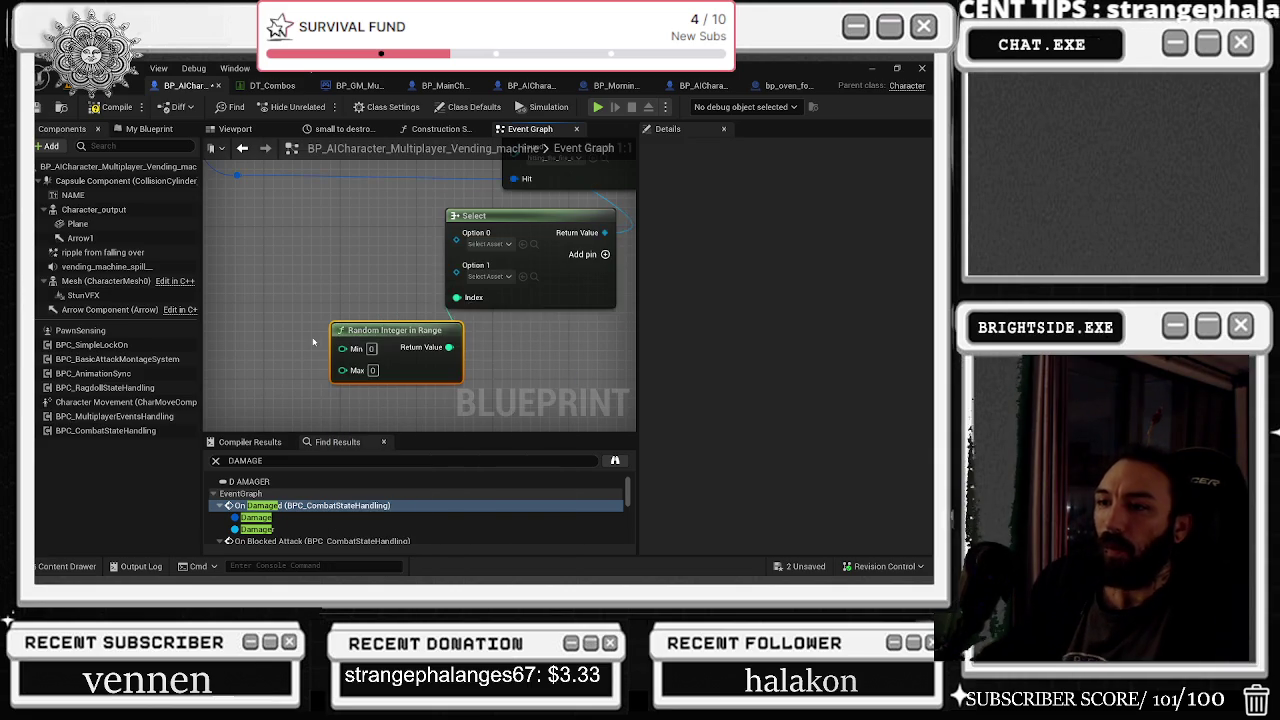
pyautogui.moveTo(387, 280); pyautogui.dragTo(475, 335)
pyautogui.moveTo(491, 392); pyautogui.dragTo(292, 354)
pyautogui.moveTo(582, 274)
pyautogui.mouseDown()
pyautogui.moveTo(439, 293)
pyautogui.moveTo(500, 284)
pyautogui.mouseUp()
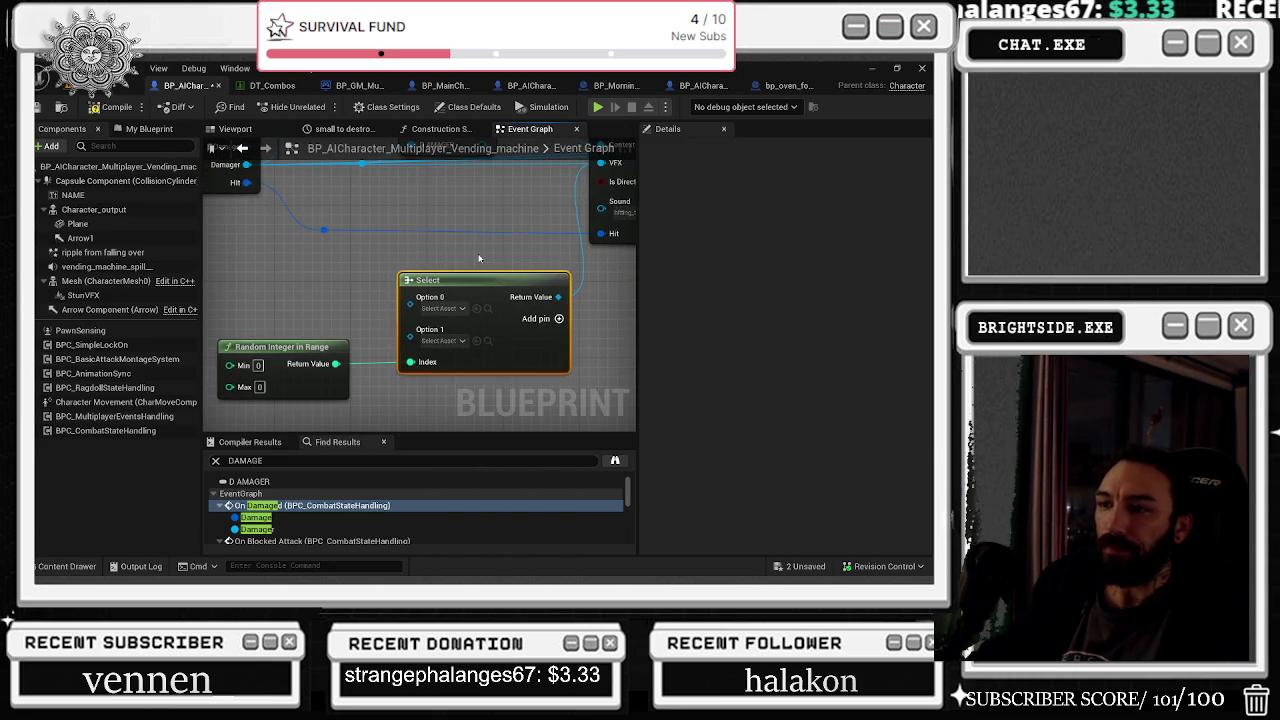
pyautogui.moveTo(275, 346); pyautogui.dragTo(275, 336)
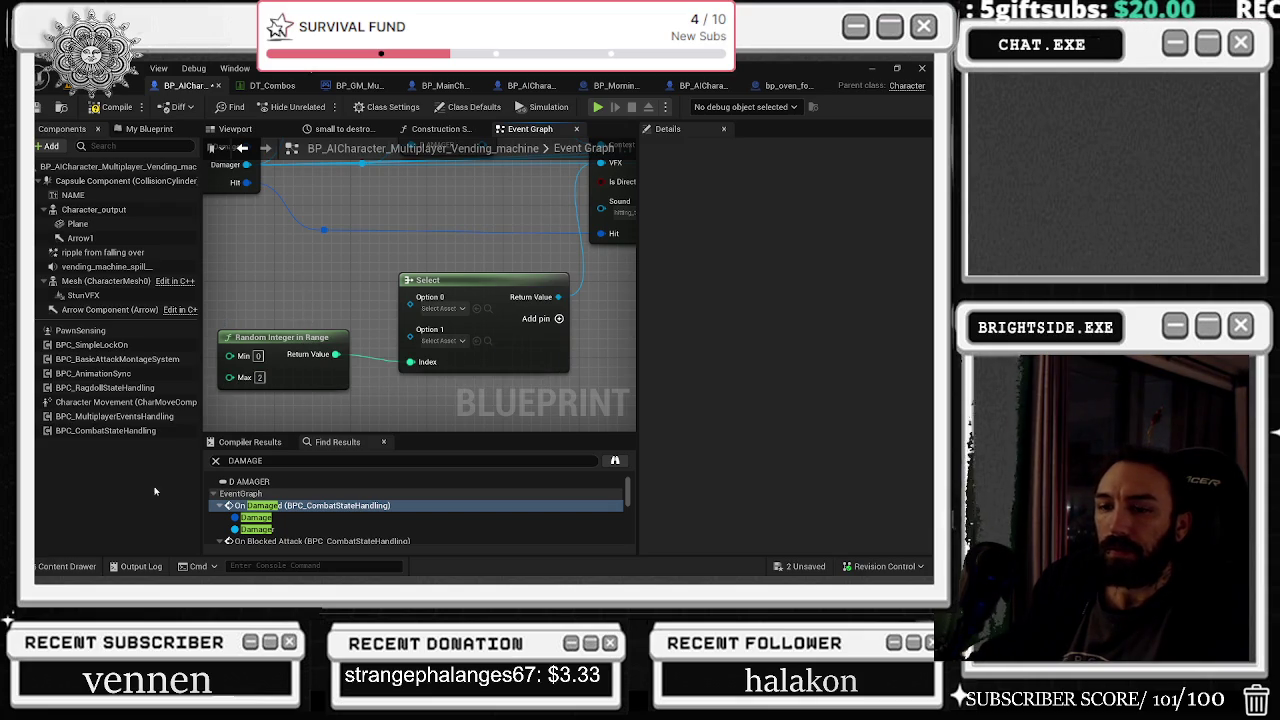
pyautogui.hotkey('ctrl', 'space')
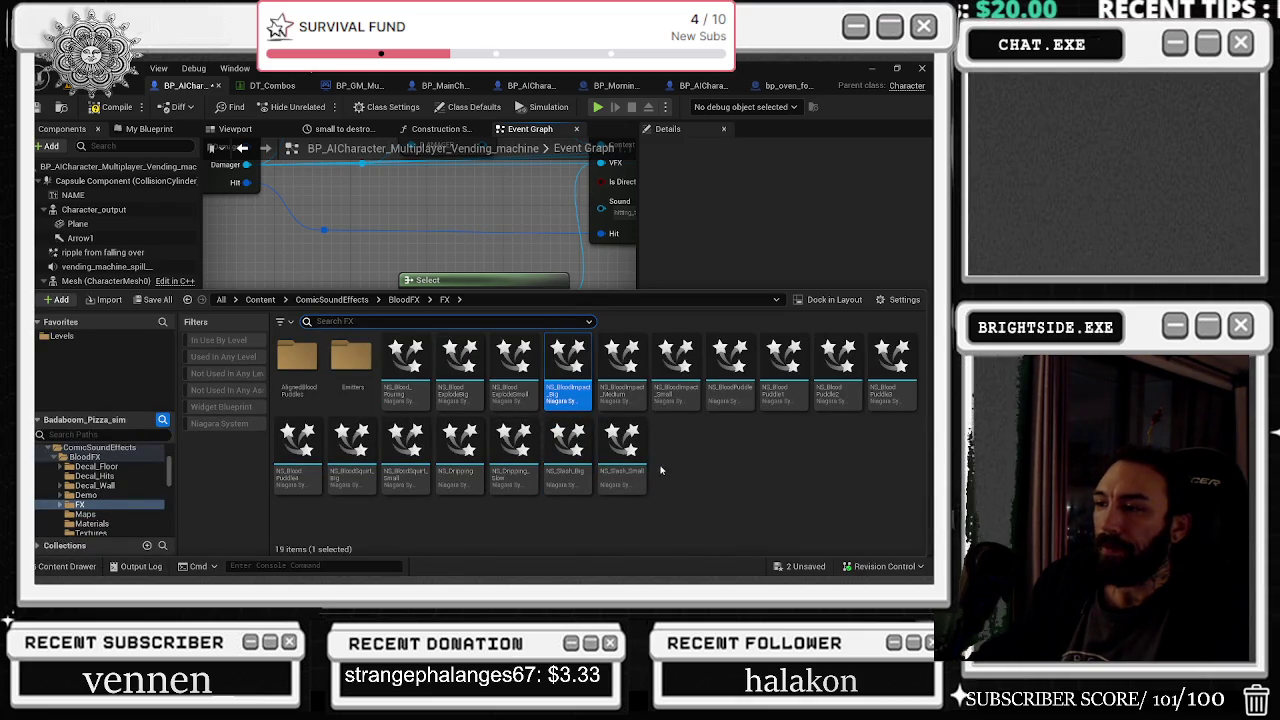
# Step: Assign blood impact Niagara systems to the Select node's Option 0 and Option 1
pyautogui.moveTo(668, 400)
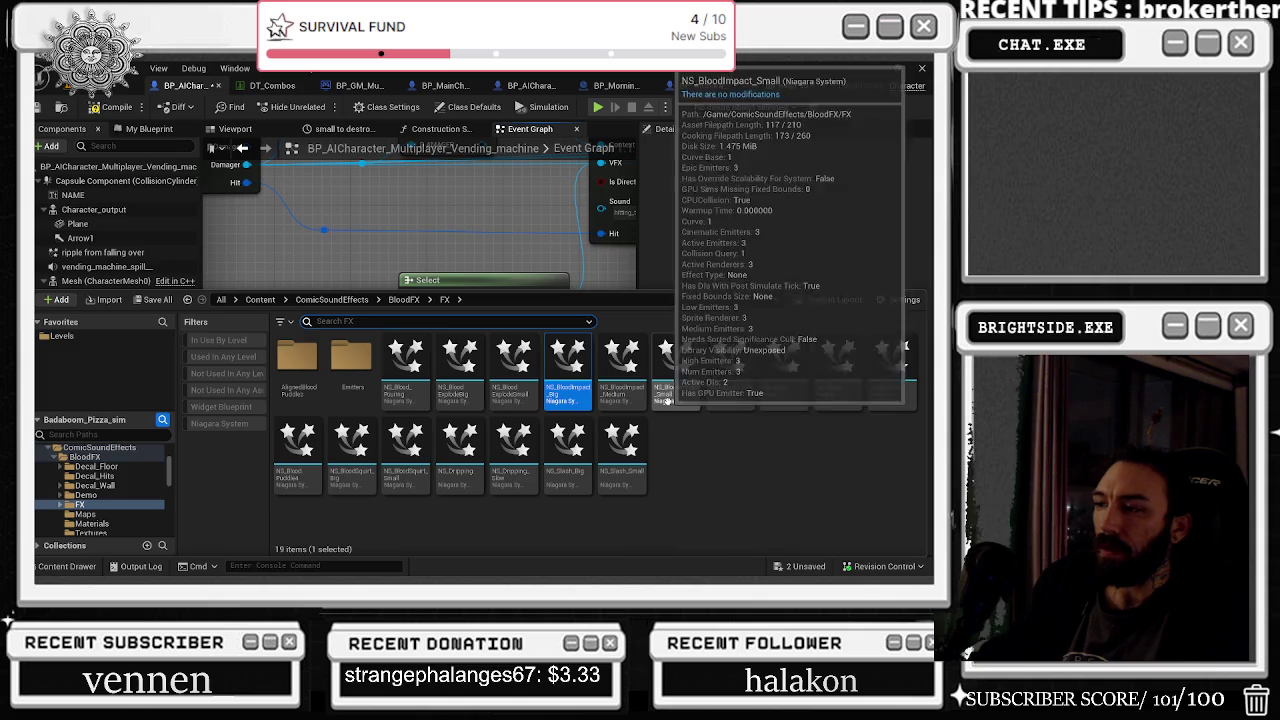
pyautogui.moveTo(668, 400); pyautogui.dragTo(450, 301)
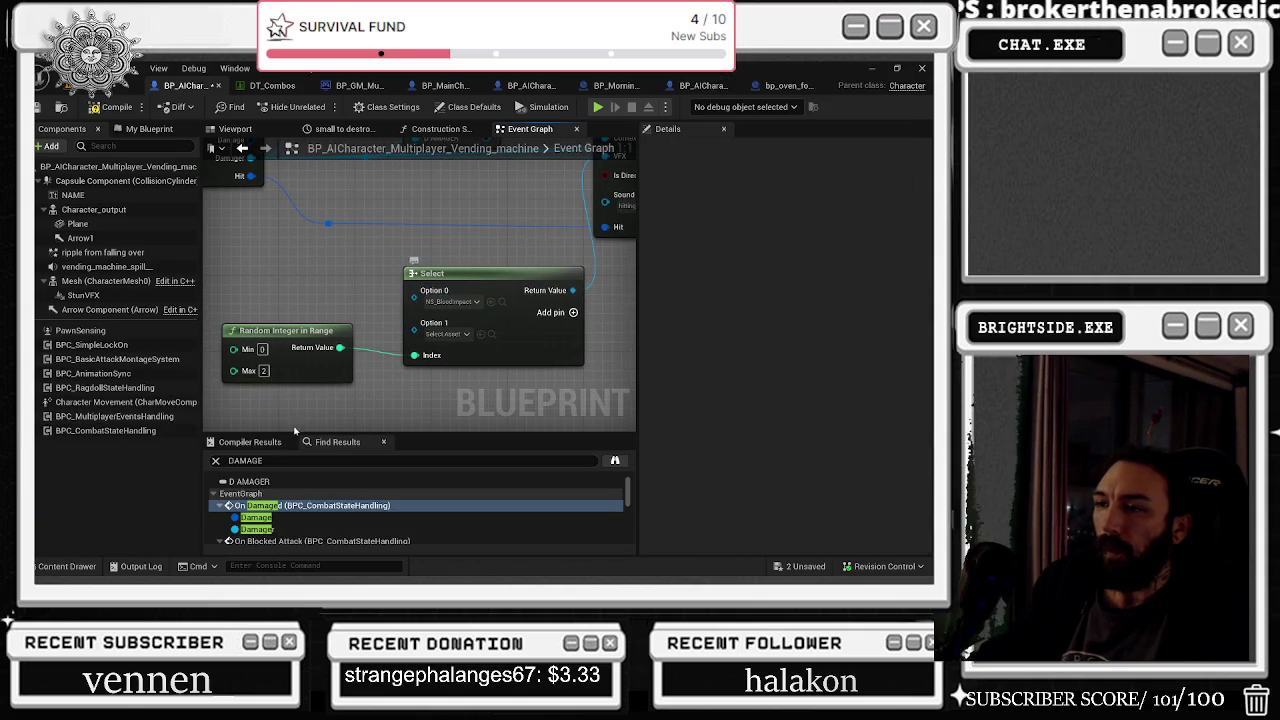
pyautogui.click(62, 567)
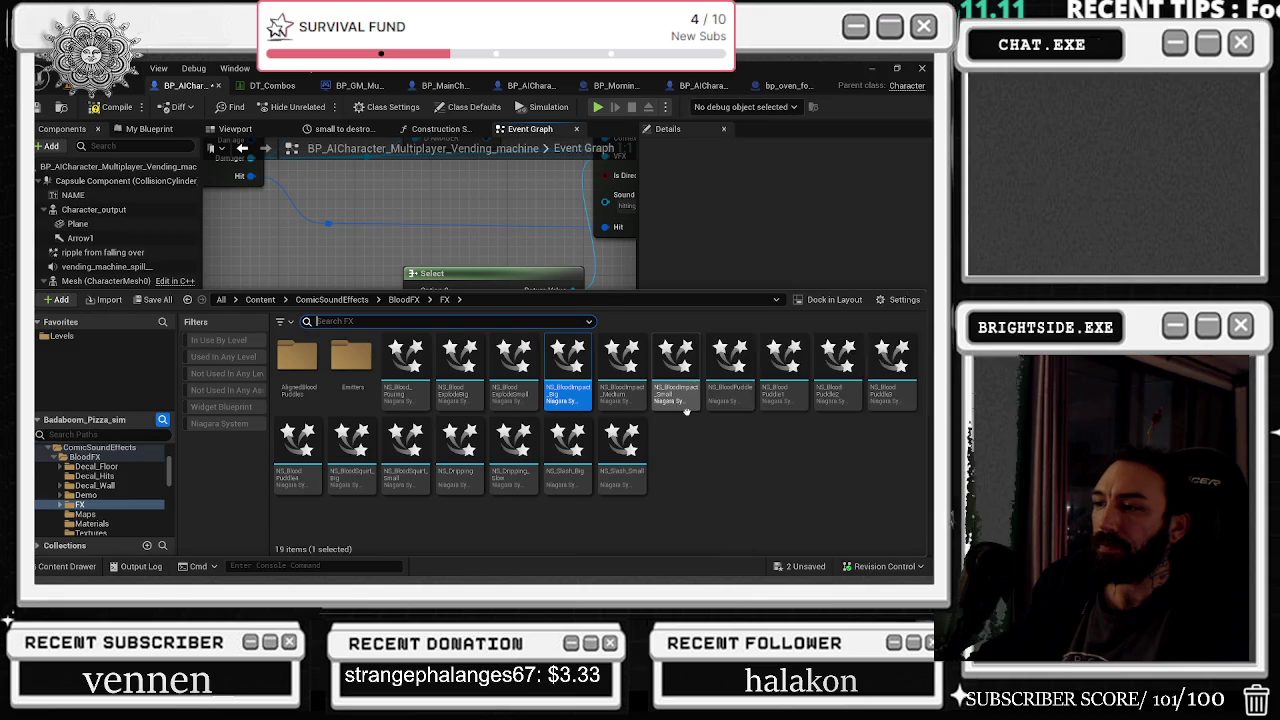
pyautogui.click(675, 370)
pyautogui.hotkey('ctrl', 'space')
pyautogui.click(481, 334)
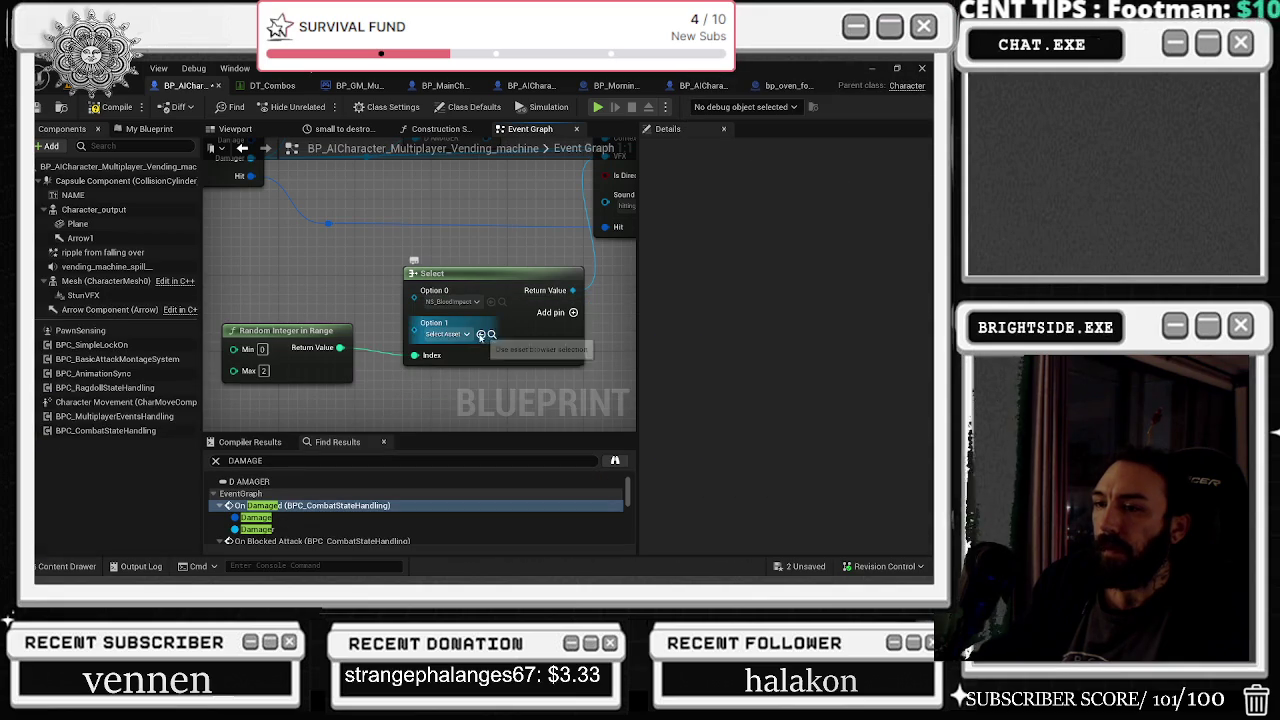
# Step: Add Option 2 to the Select node and filter its effect list by HIT
pyautogui.click(573, 312)
pyautogui.click(465, 367)
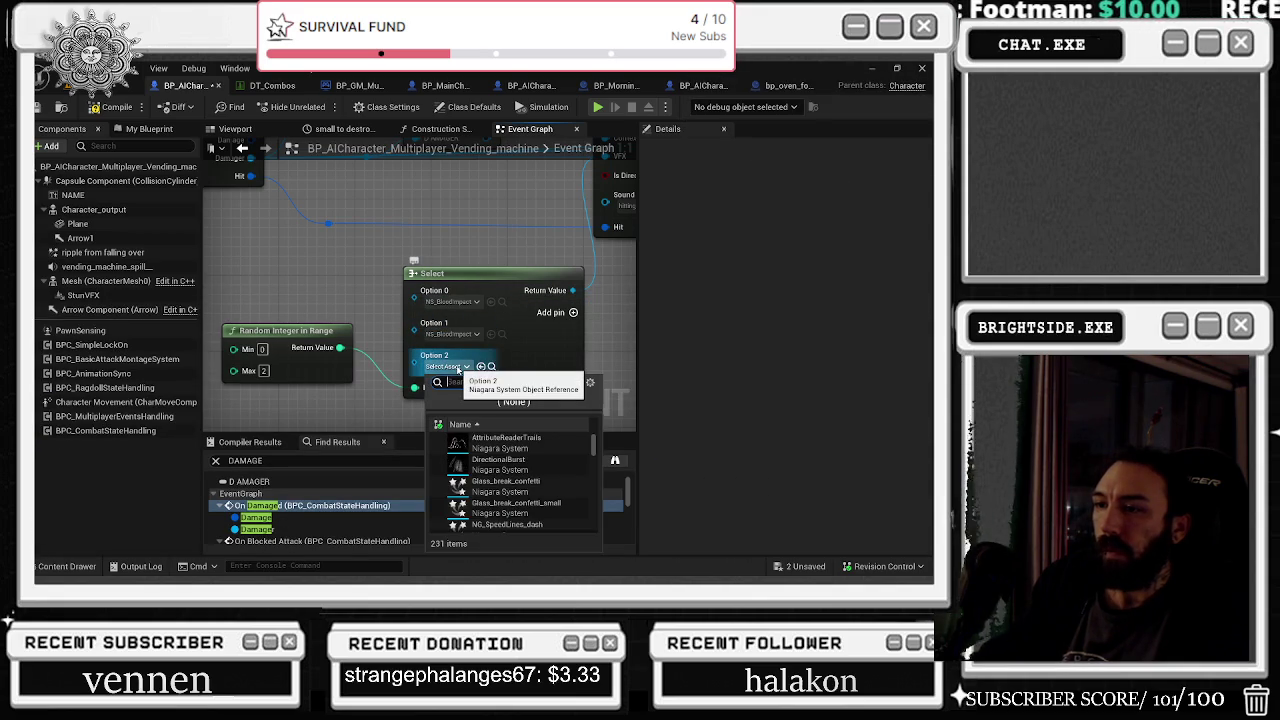
pyautogui.write('NS_HIT')
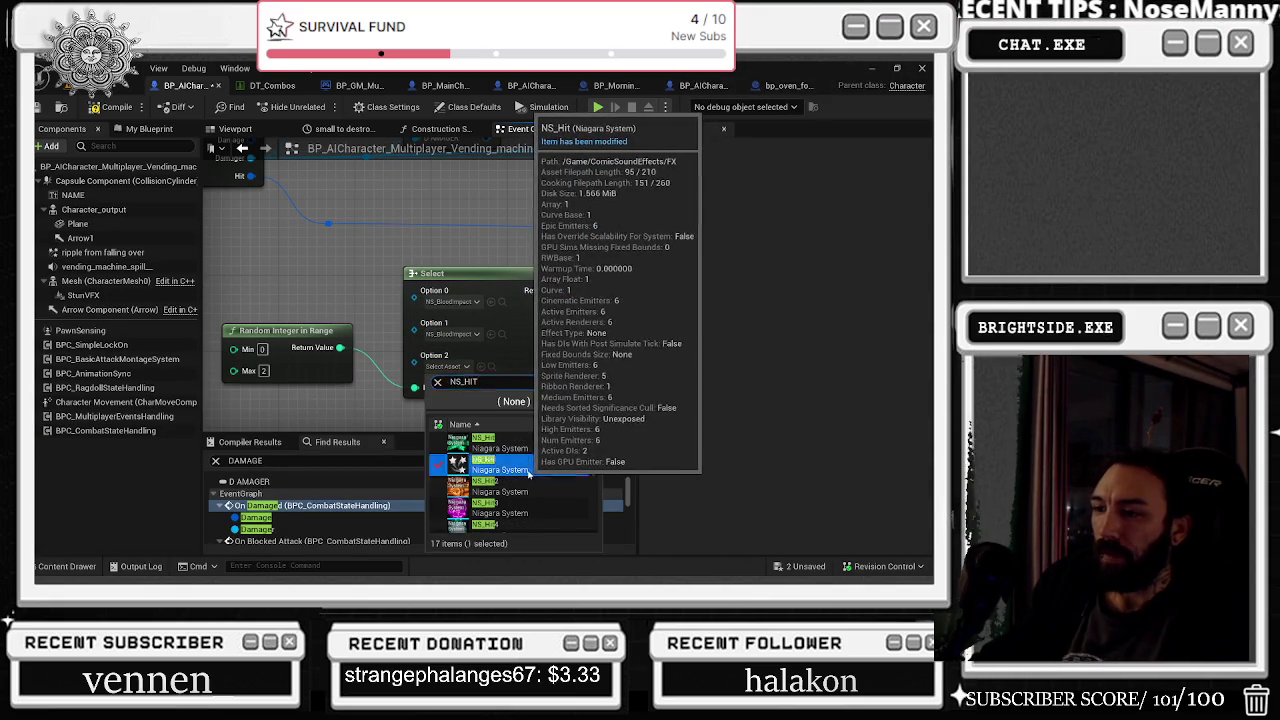
pyautogui.click(537, 474)
pyautogui.moveTo(503, 358)
pyautogui.mouseDown()
pyautogui.moveTo(527, 228)
pyautogui.moveTo(469, 448)
pyautogui.moveTo(438, 376)
pyautogui.mouseUp()
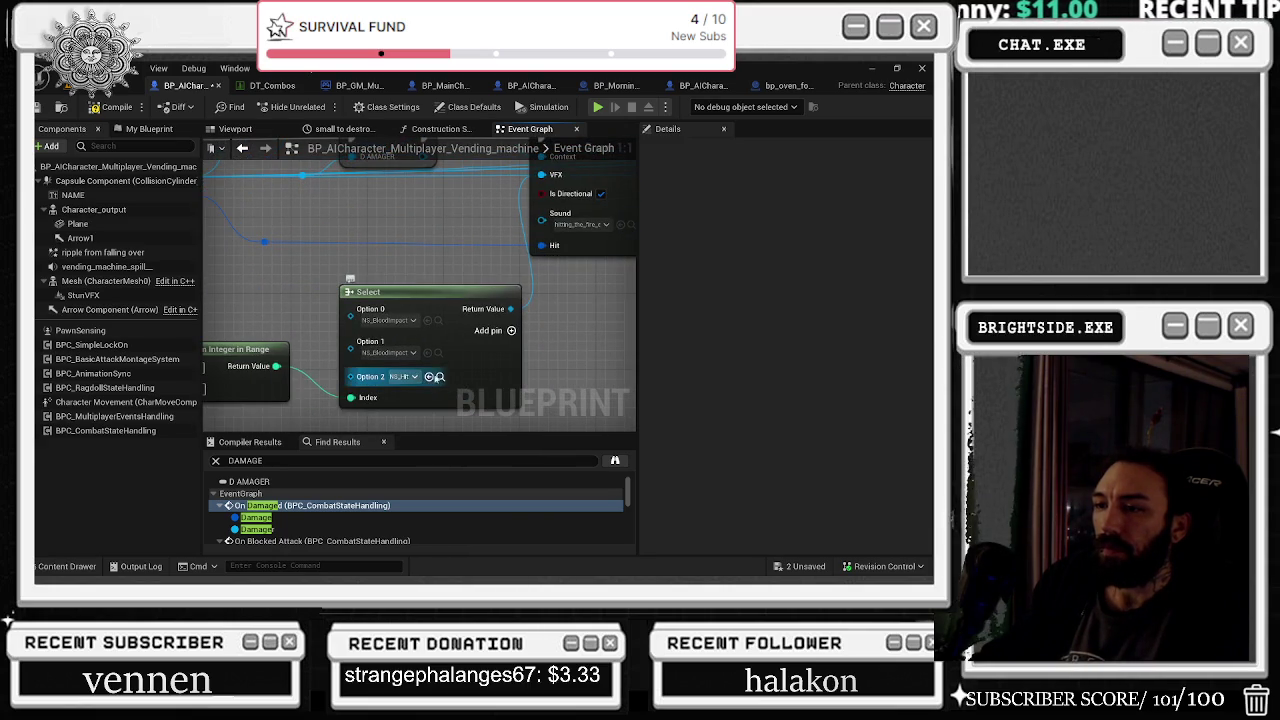
pyautogui.click(438, 376)
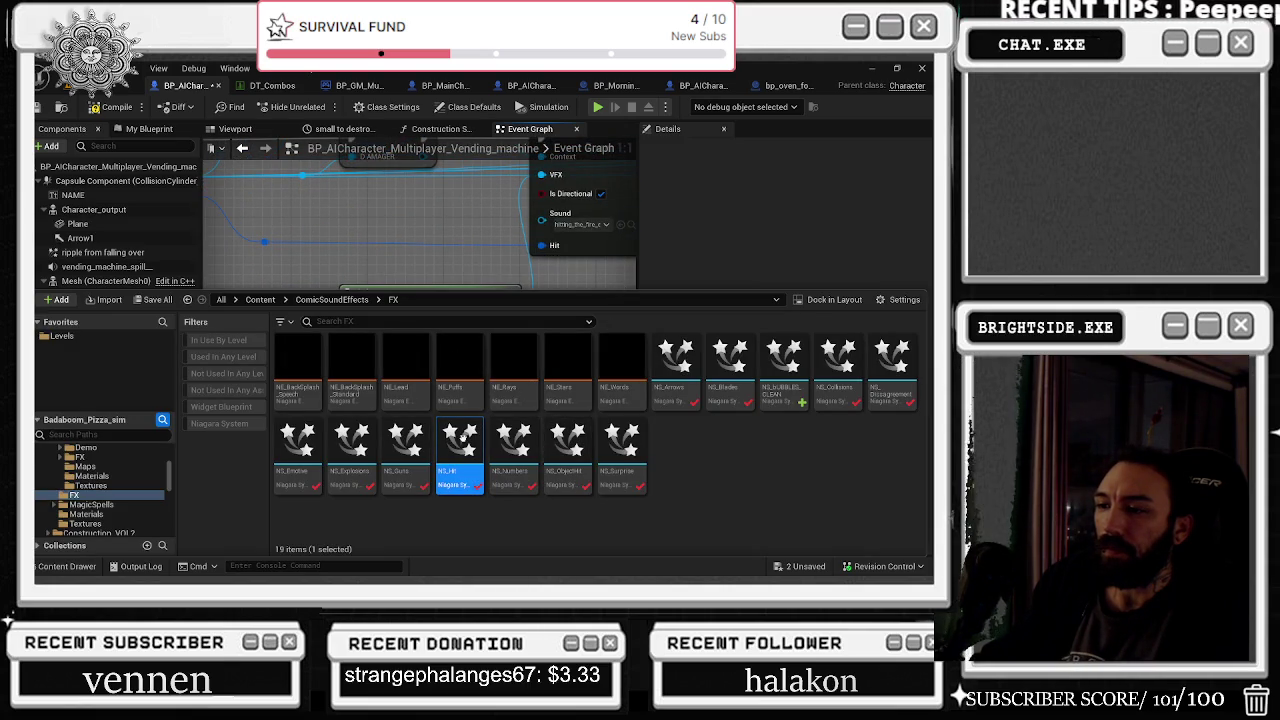
pyautogui.moveTo(464, 455)
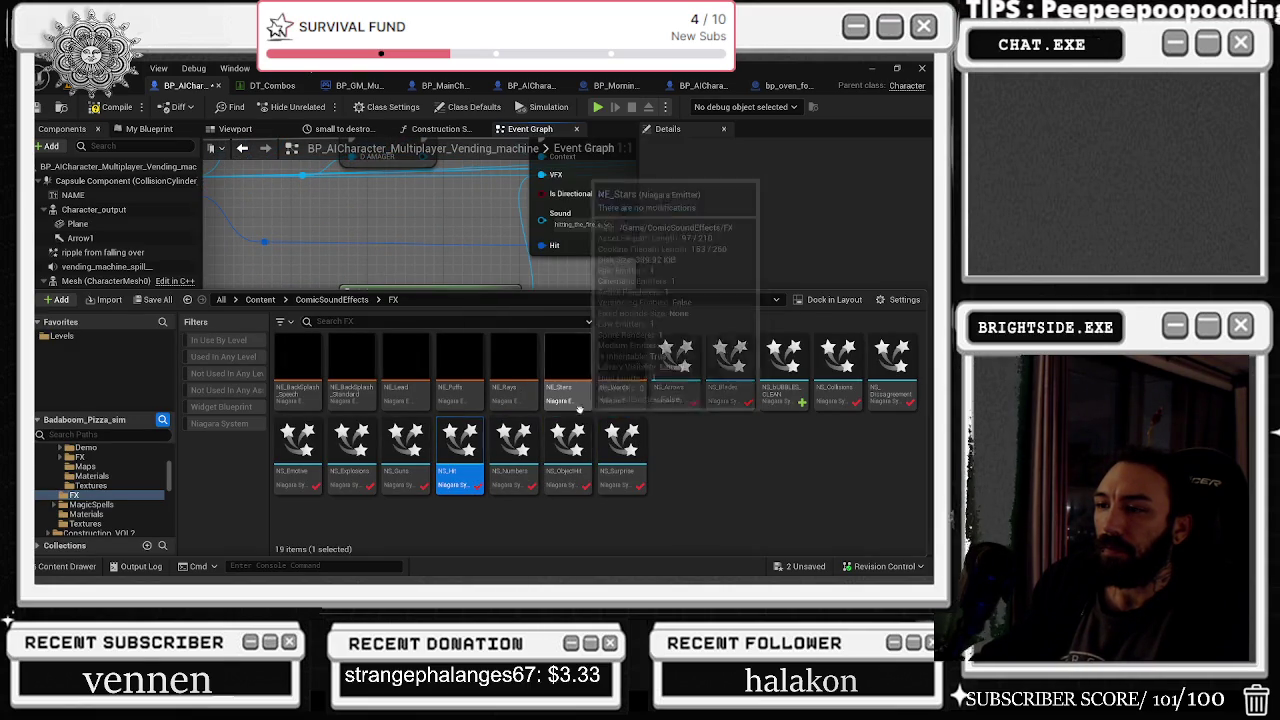
pyautogui.click(443, 271)
# Step: Set Option 2 to NS_HitImpact and save the blueprint
pyautogui.click(408, 376)
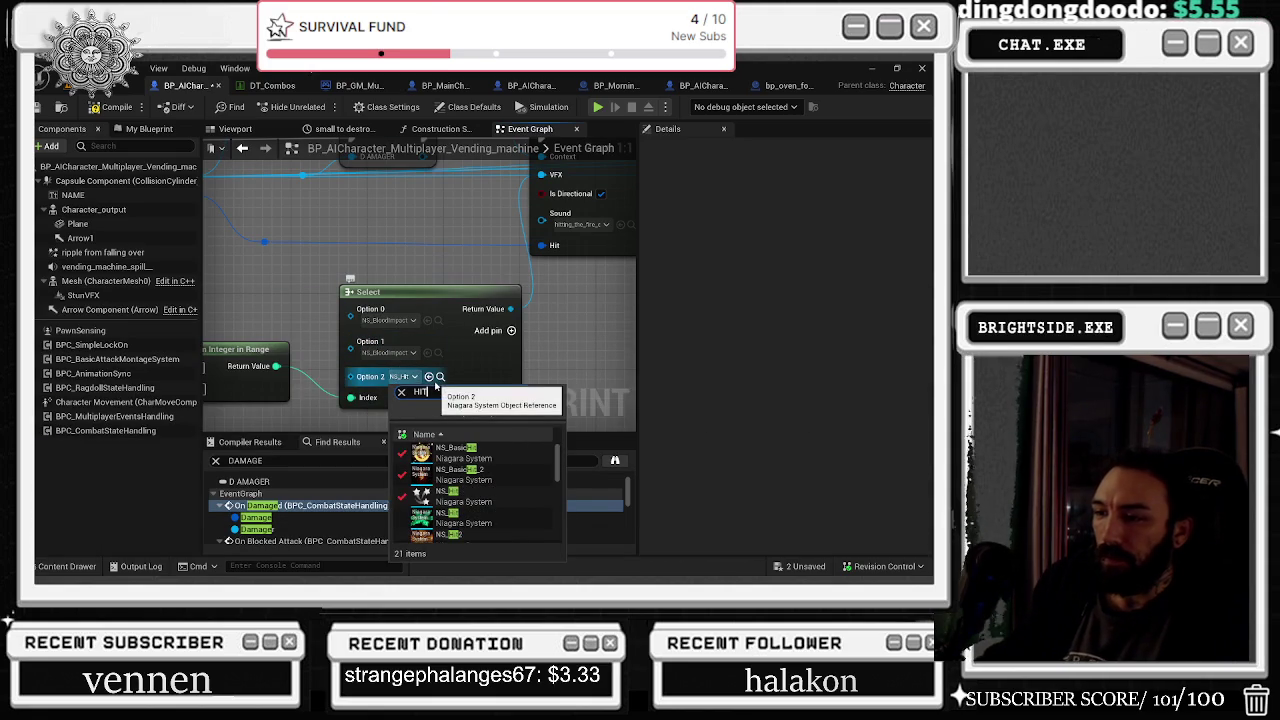
pyautogui.scroll(-5, 525, 489)
pyautogui.scroll(-5, 525, 489)
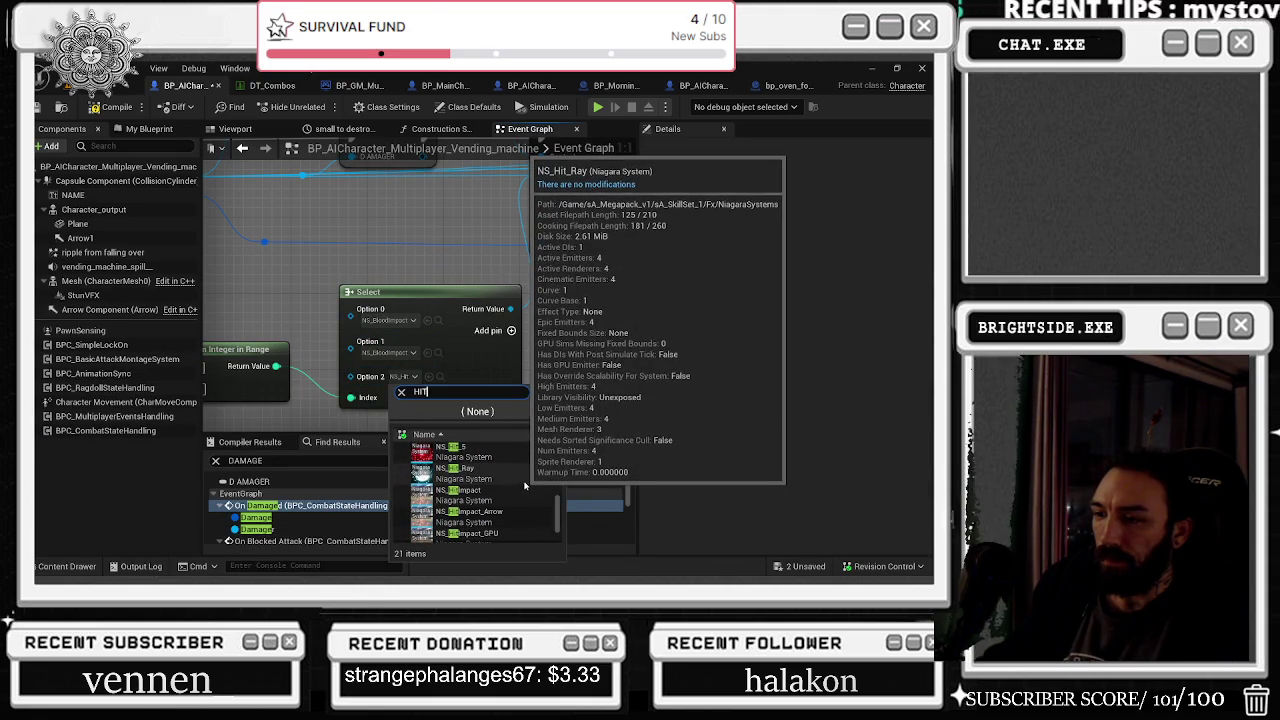
pyautogui.scroll(-1, 506, 493)
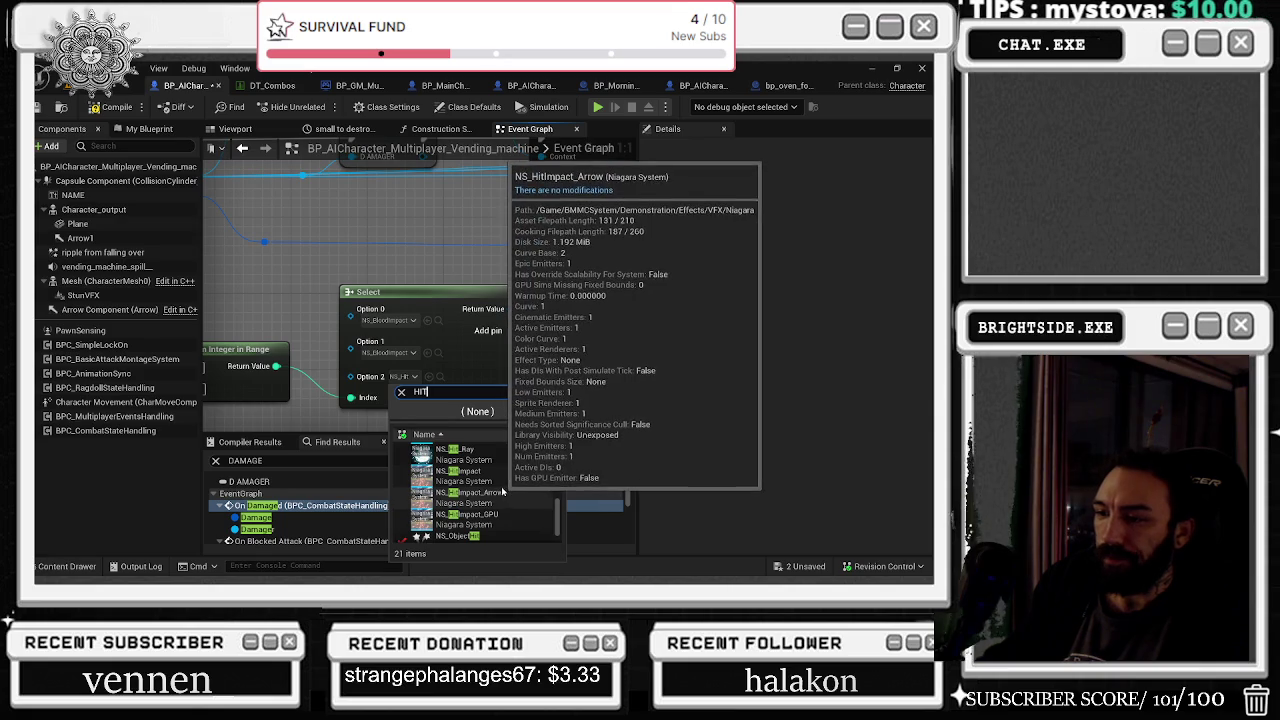
pyautogui.click(465, 471)
pyautogui.moveTo(451, 270); pyautogui.dragTo(311, 370)
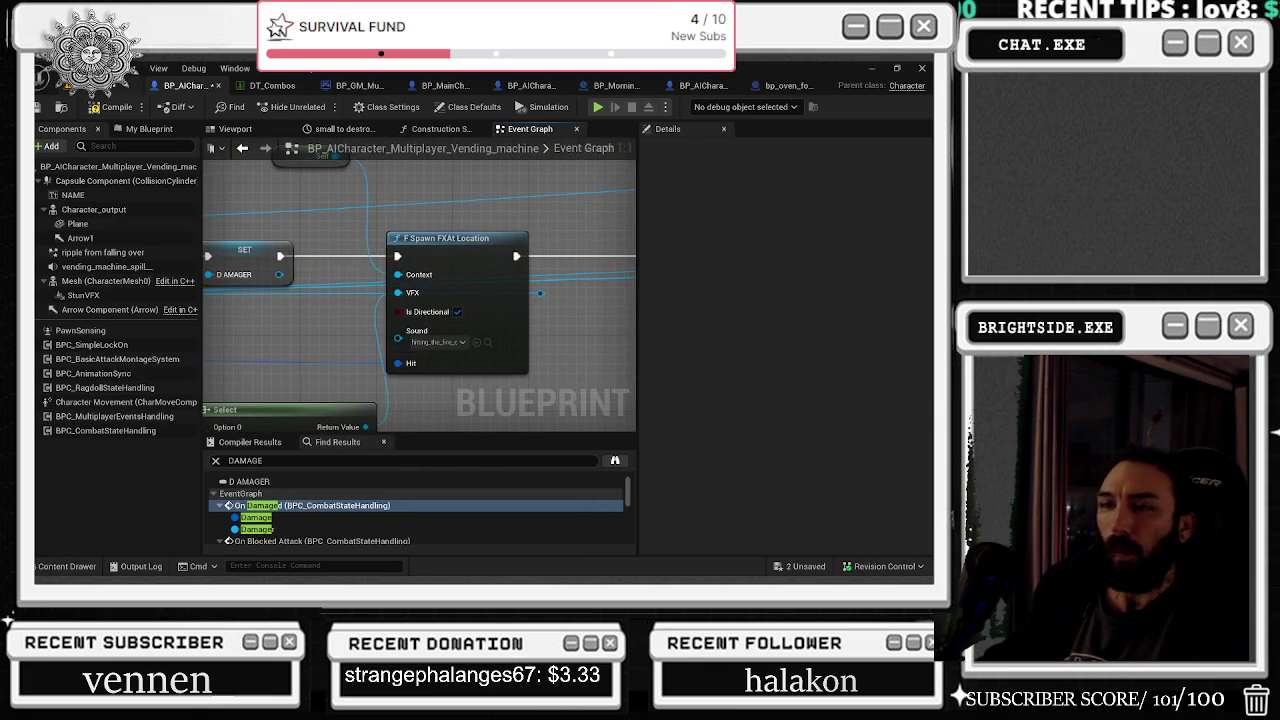
pyautogui.click(40, 107)
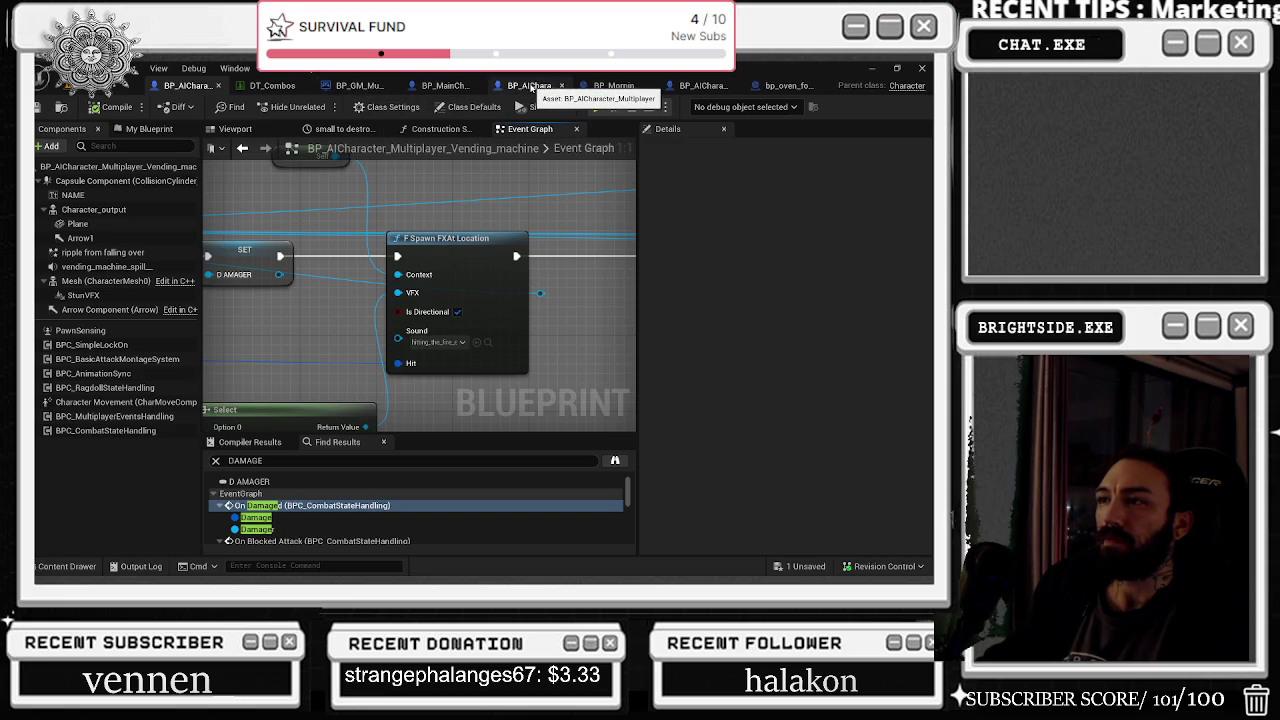
# Step: Switch between the blueprint tabs and glance at the Construction Script and Event Graph
pyautogui.click(244, 88)
pyautogui.click(215, 88)
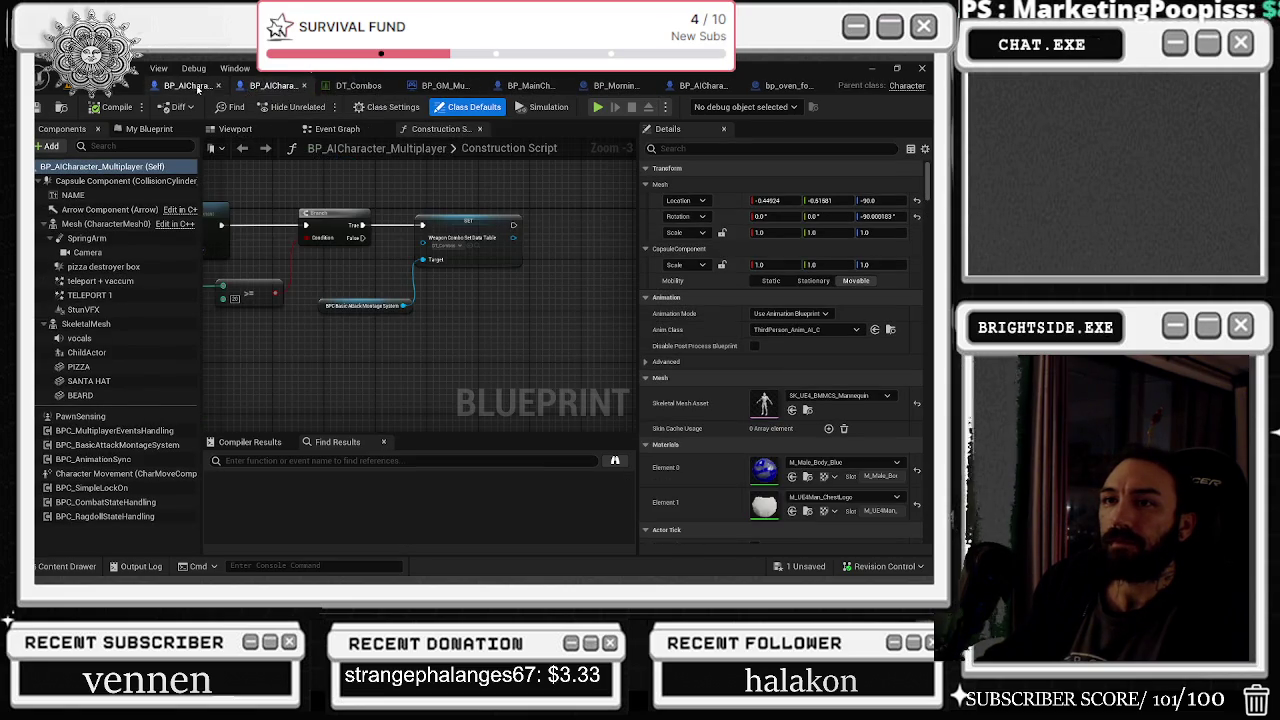
pyautogui.click(441, 130)
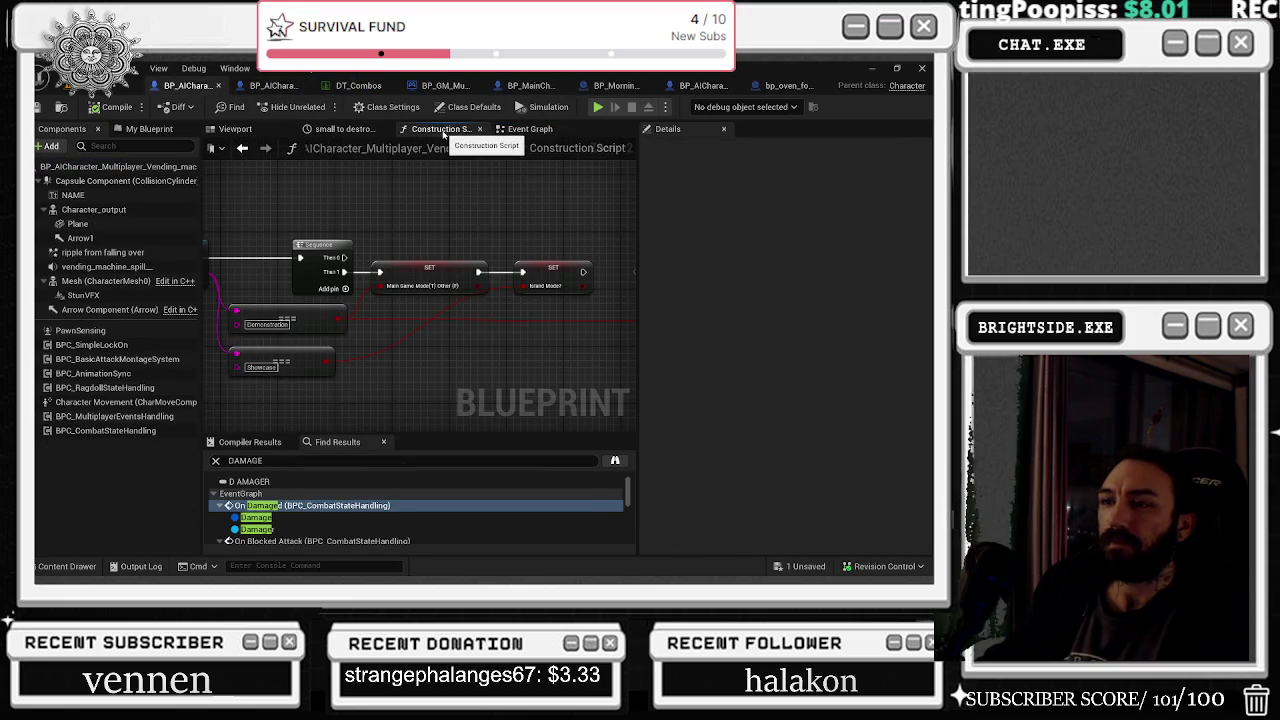
pyautogui.click(528, 130)
# Step: Search the vending machine blueprint for DESTRUCTION, review the Select wiring, then open BP_AICharacter_Multiplayer
pyautogui.click(240, 461)
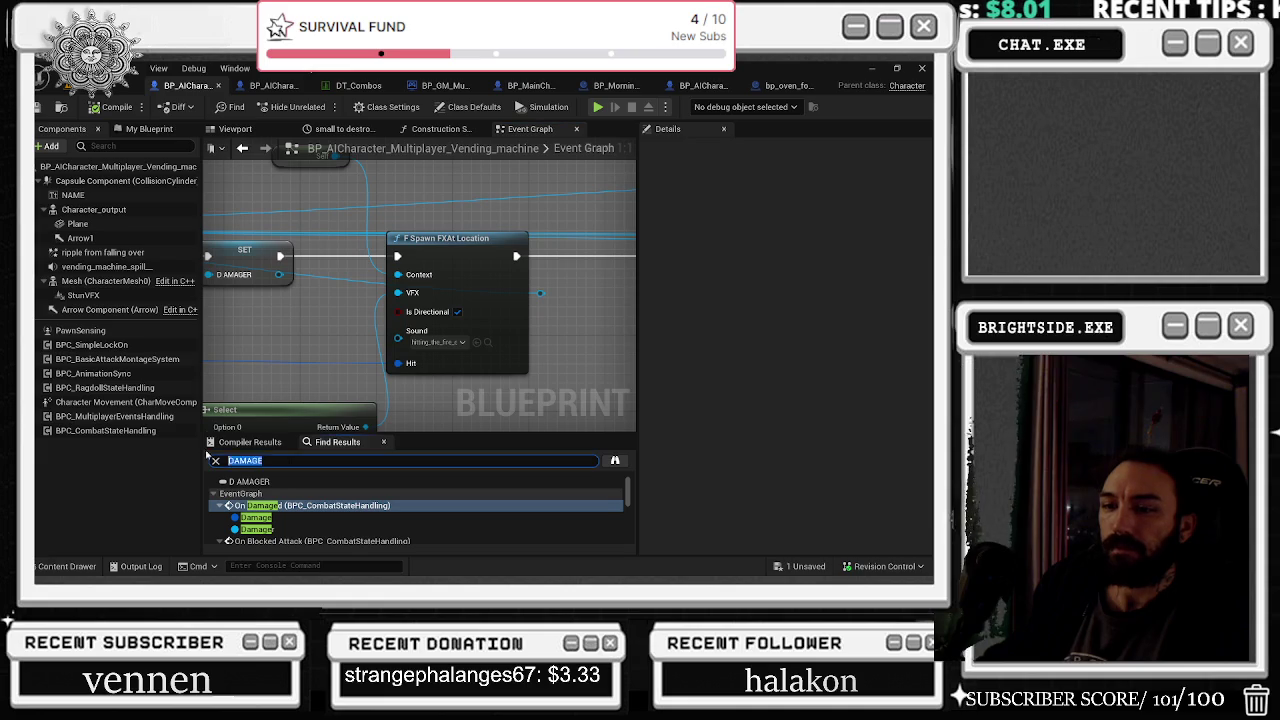
pyautogui.write('DESTRUCTION')
pyautogui.press('Return')
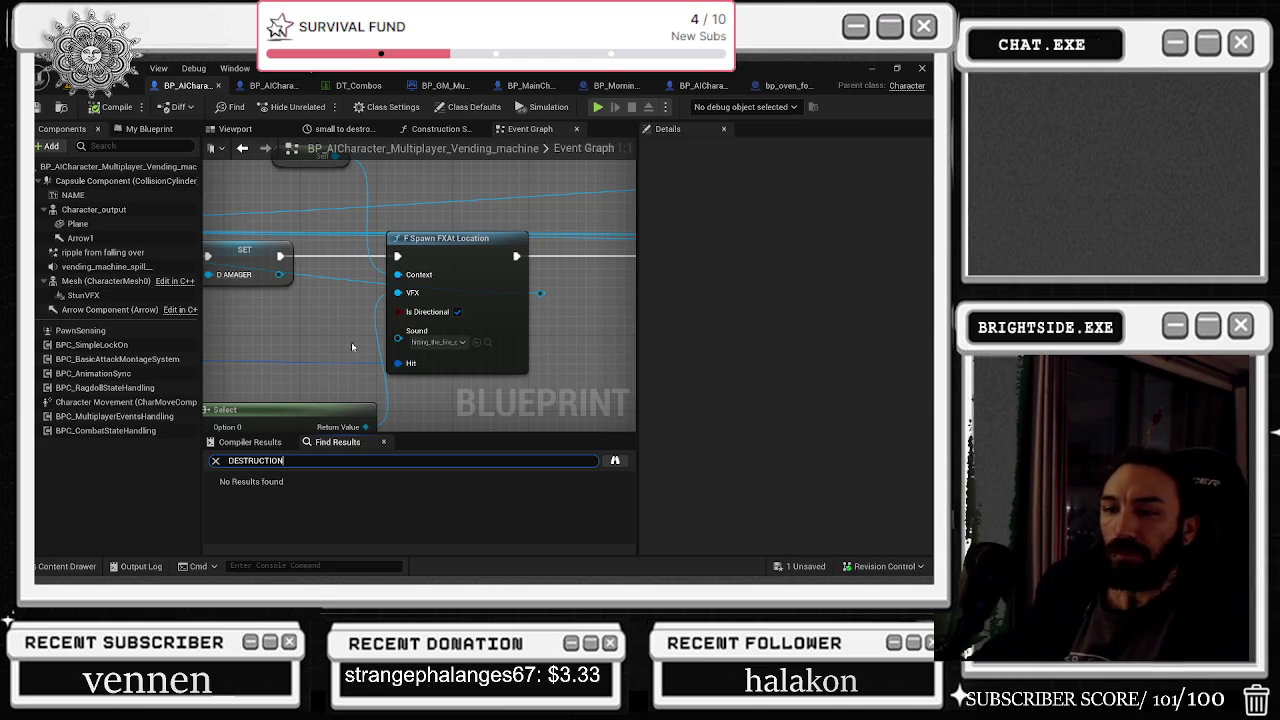
pyautogui.scroll(-3, 339, 357)
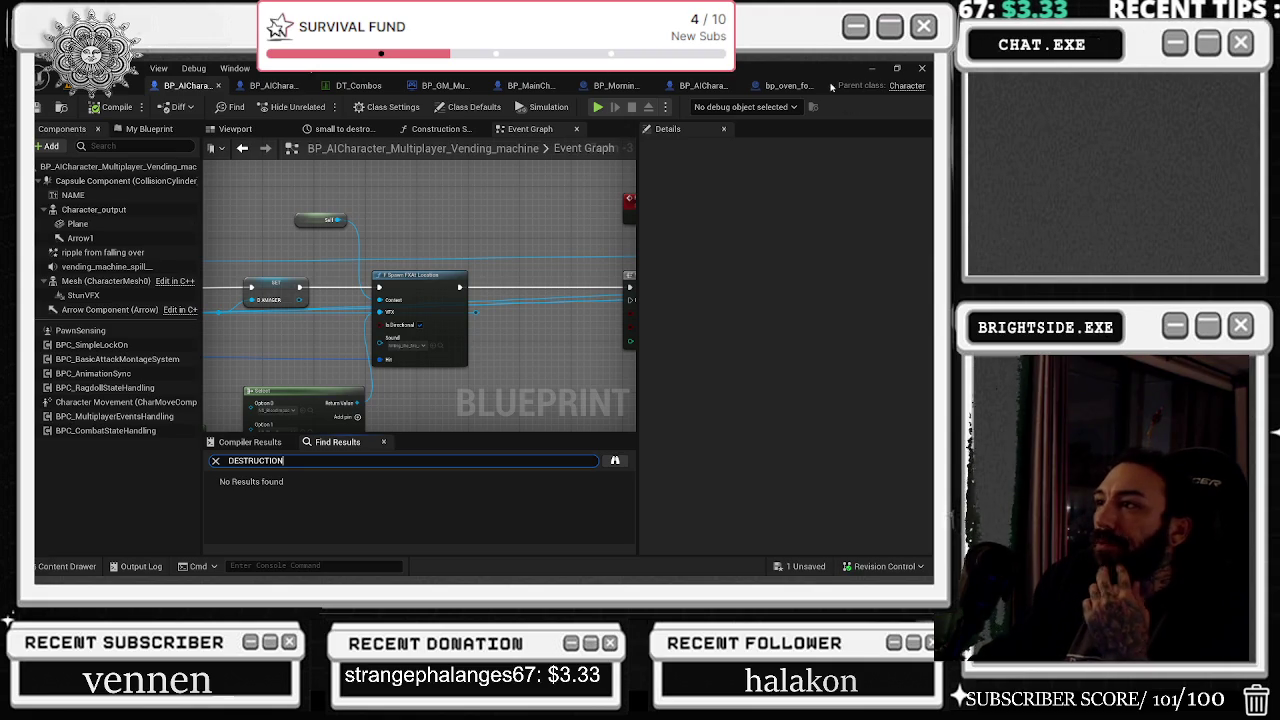
pyautogui.moveTo(458, 214); pyautogui.dragTo(562, 233)
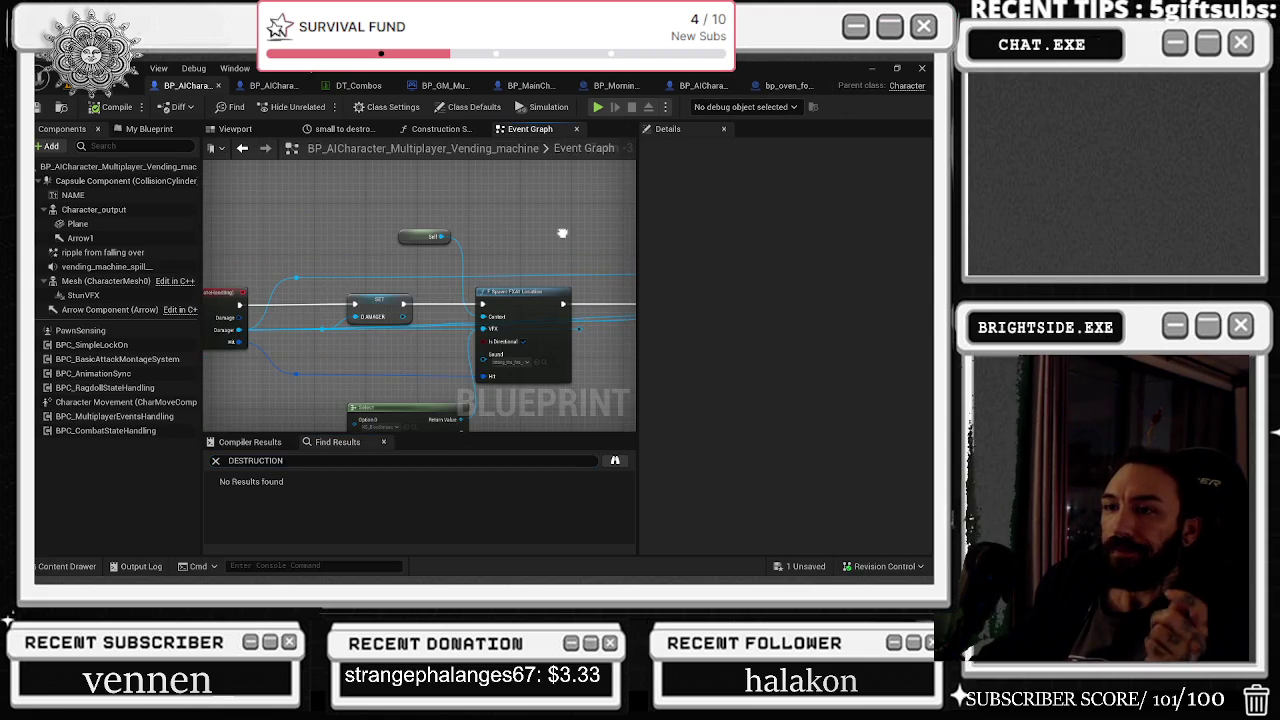
pyautogui.moveTo(418, 386); pyautogui.dragTo(433, 316)
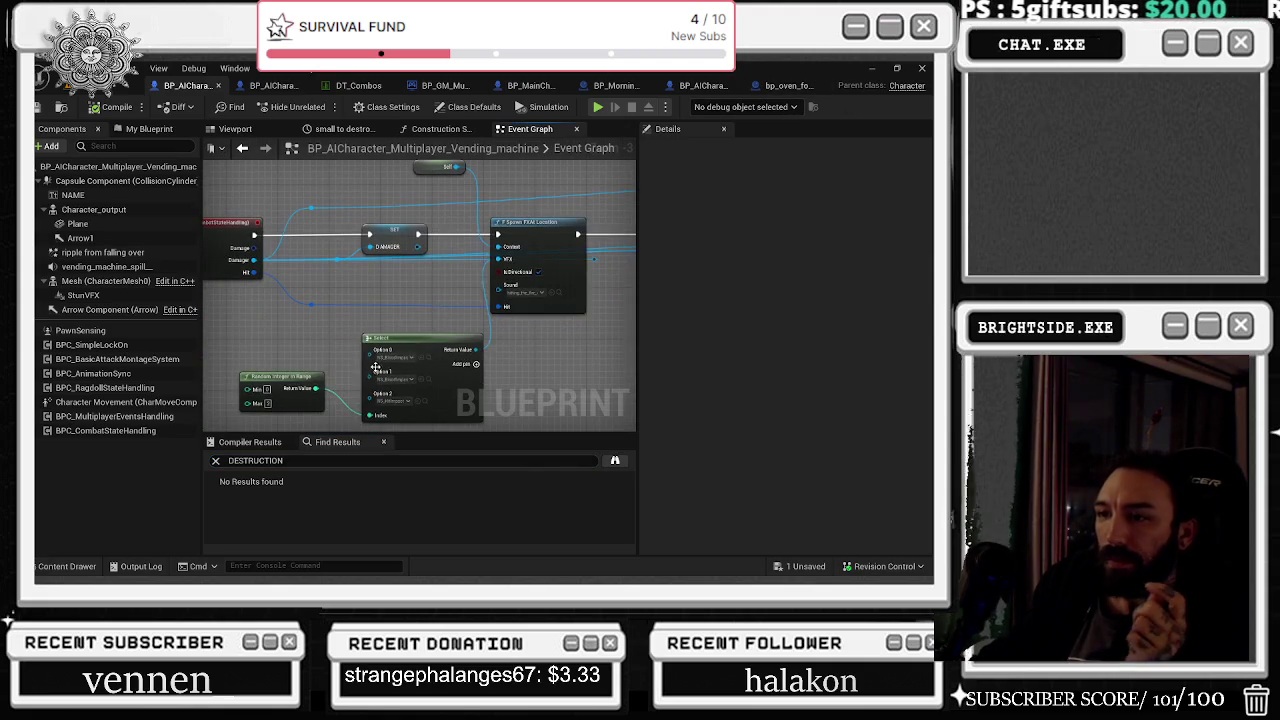
pyautogui.click(272, 85)
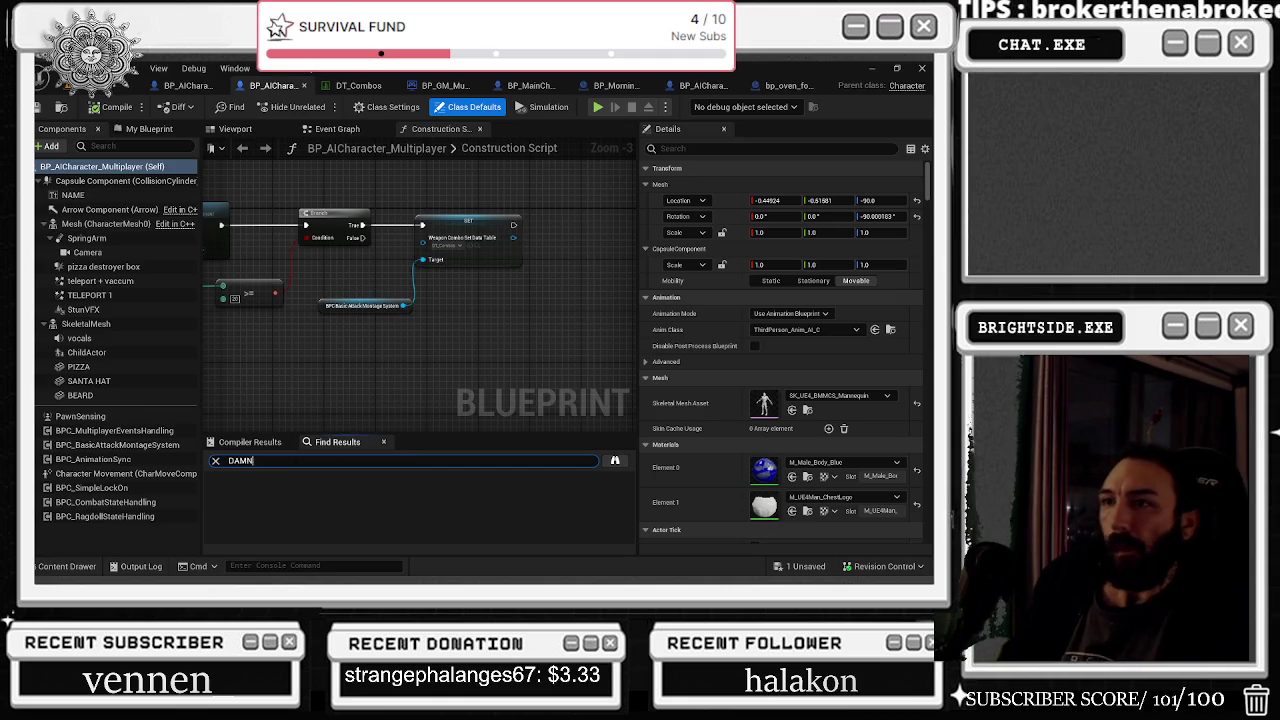
# Step: Search the multiplayer blueprint for DAMAGE and jump to the On Damaged event
pyautogui.press('Return')
pyautogui.click(299, 494)
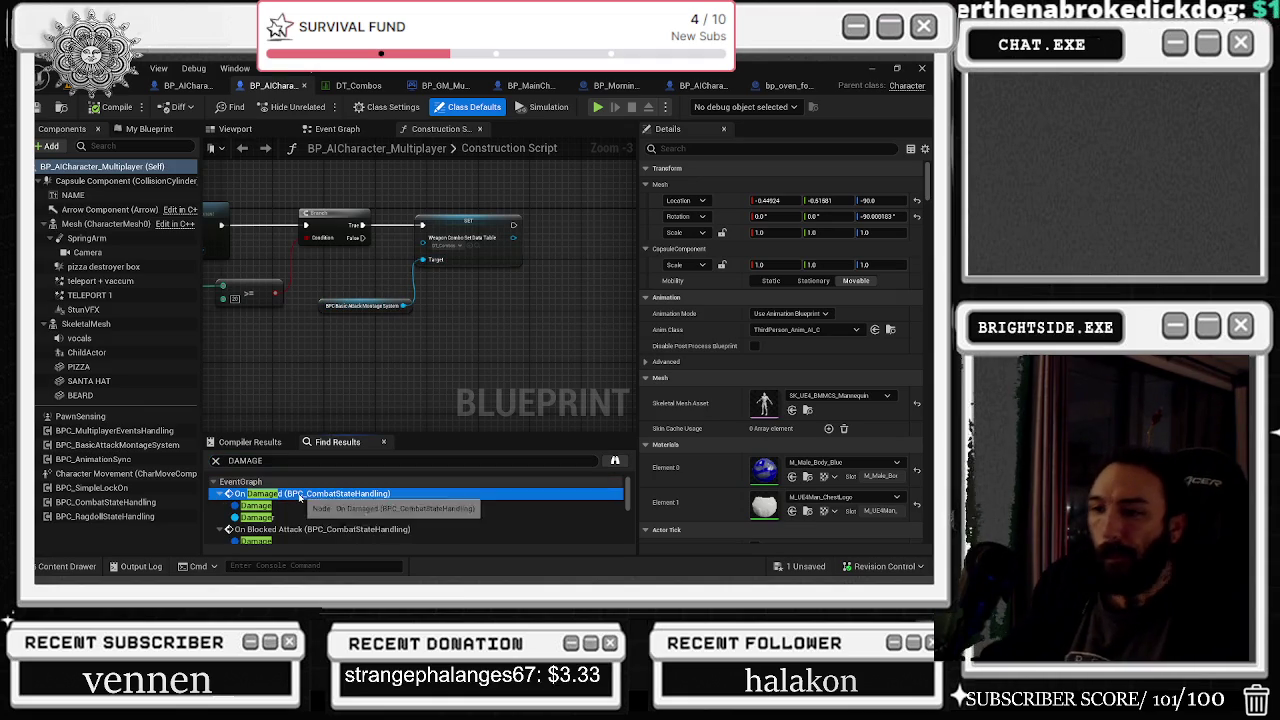
pyautogui.doubleClick(299, 494)
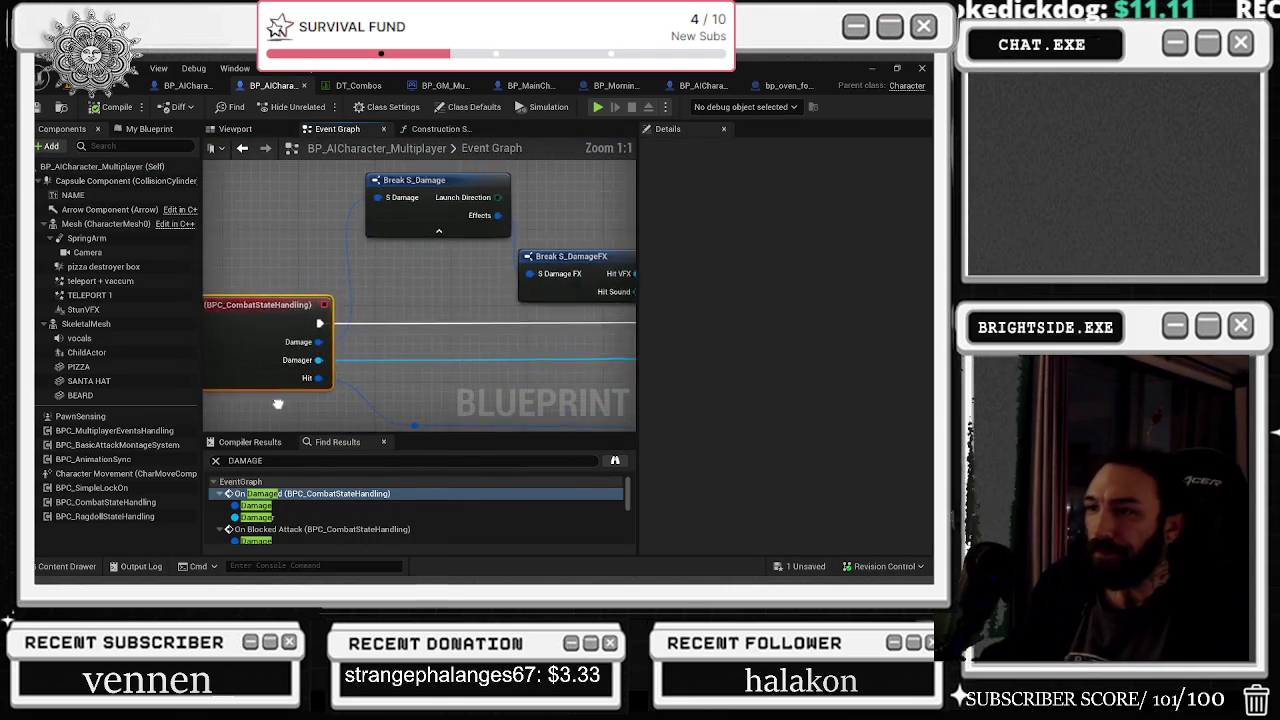
pyautogui.moveTo(341, 368)
pyautogui.mouseDown()
pyautogui.moveTo(483, 207)
pyautogui.moveTo(465, 211)
pyautogui.mouseUp()
# Step: Open the collapsed What System To Spawn graph and set Option 5 to NS_Hit
pyautogui.click(482, 312)
pyautogui.moveTo(482, 312)
pyautogui.mouseDown()
pyautogui.moveTo(707, 323)
pyautogui.moveTo(596, 275)
pyautogui.mouseUp()
pyautogui.doubleClick(596, 275)
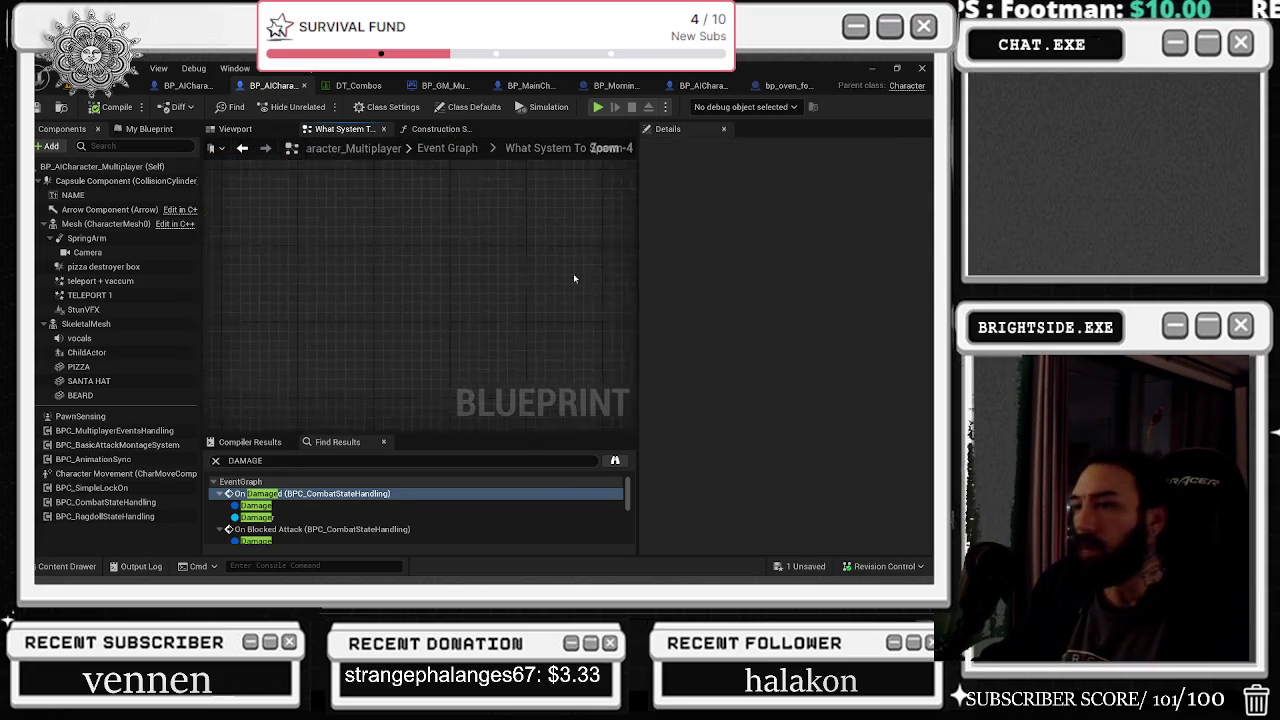
pyautogui.scroll(4, 368, 308)
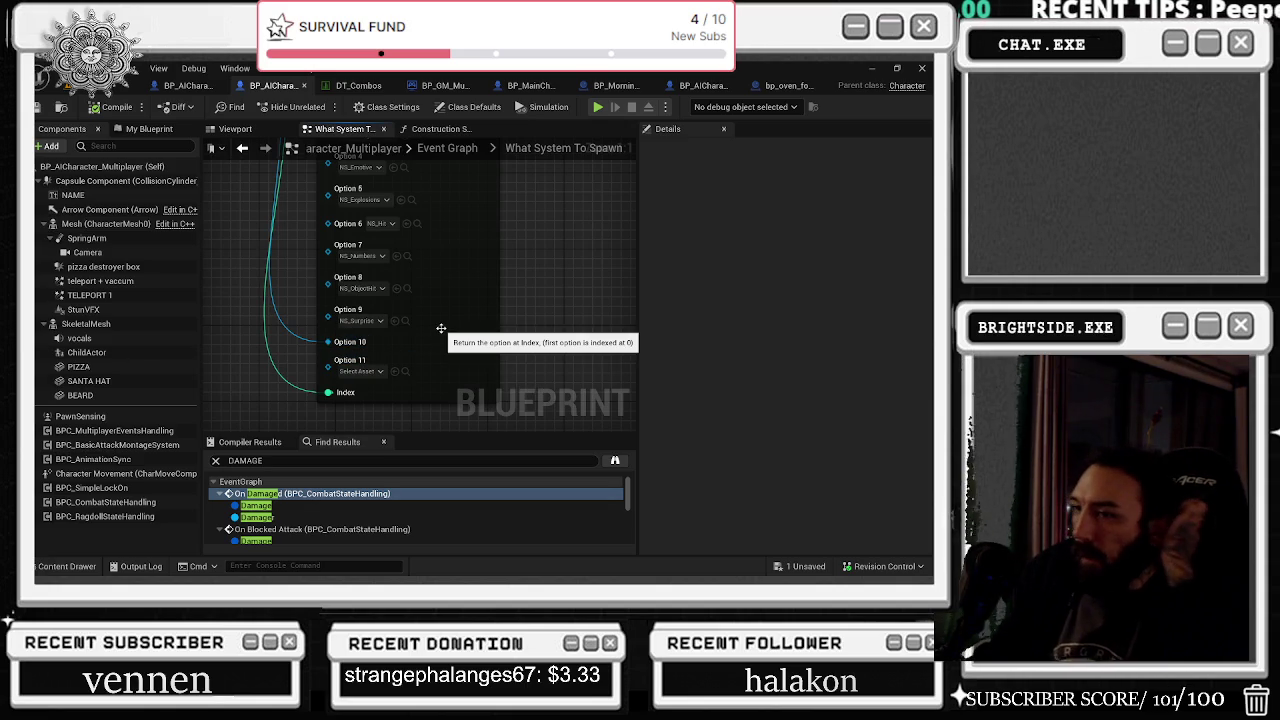
pyautogui.moveTo(441, 328); pyautogui.dragTo(491, 403)
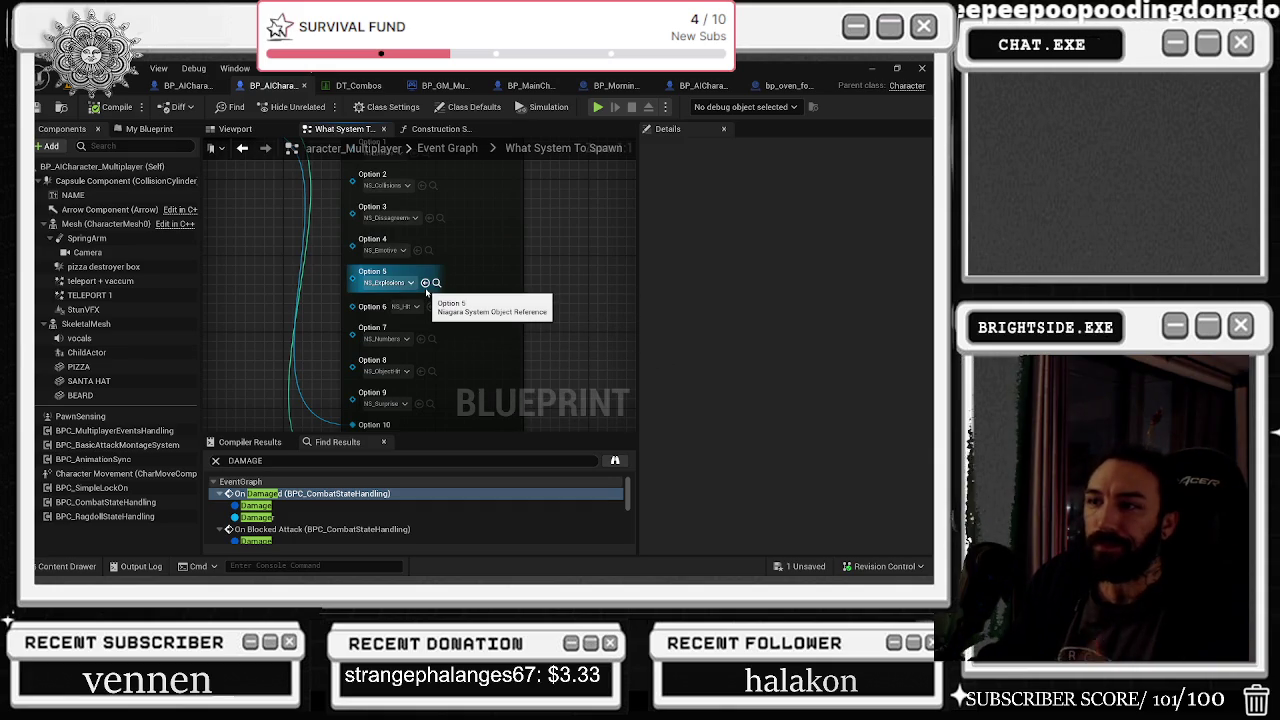
pyautogui.click(424, 282)
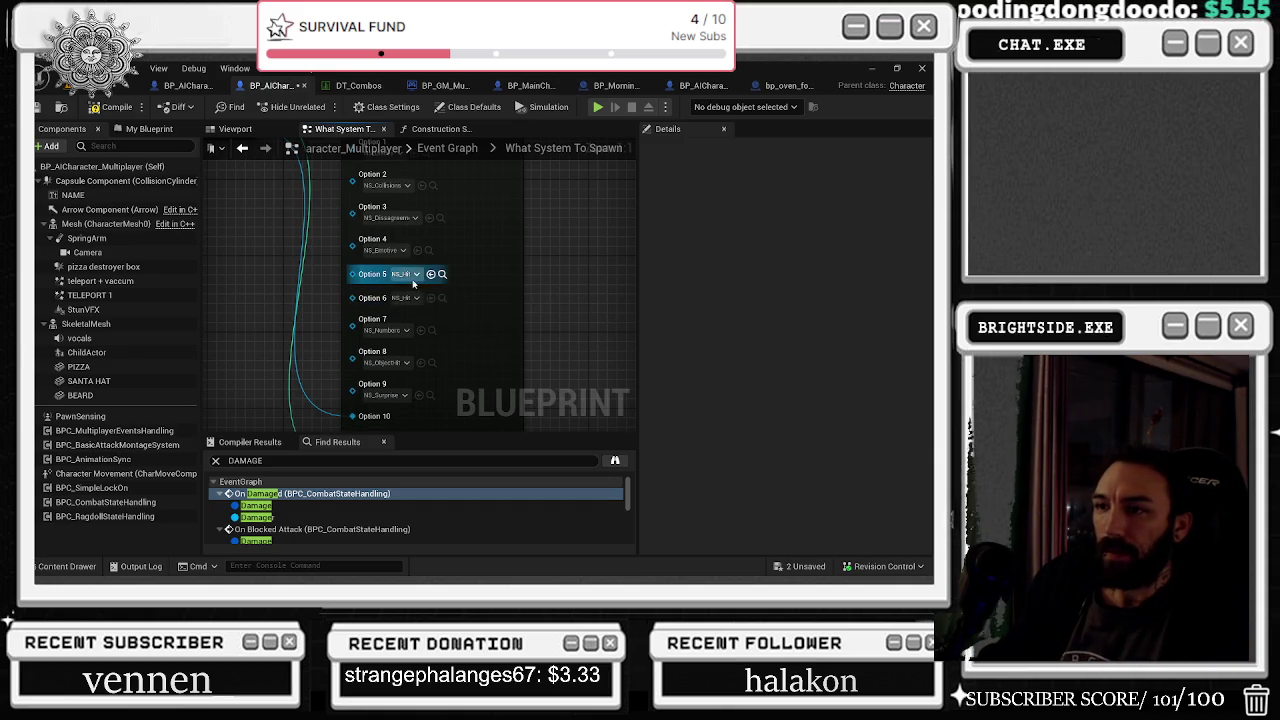
# Step: Browse the project files across both blueprints, then undo and redo the Option 5 change
pyautogui.click(68, 567)
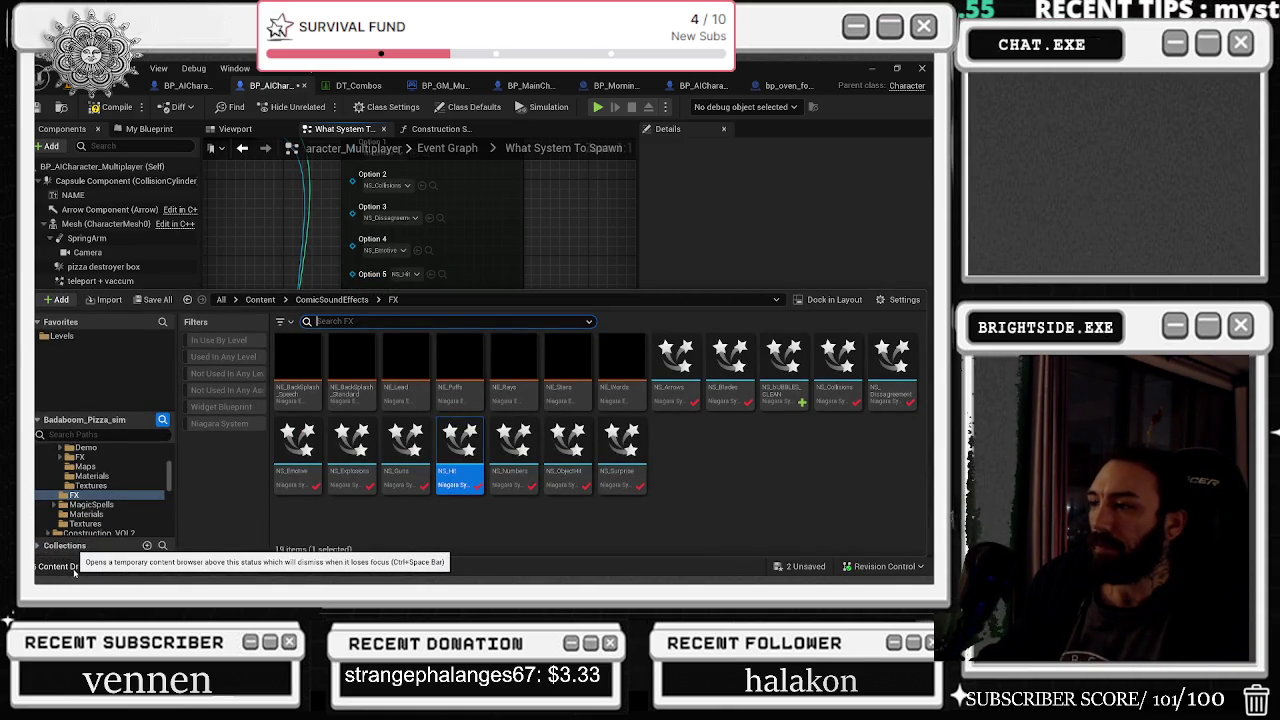
pyautogui.click(406, 155)
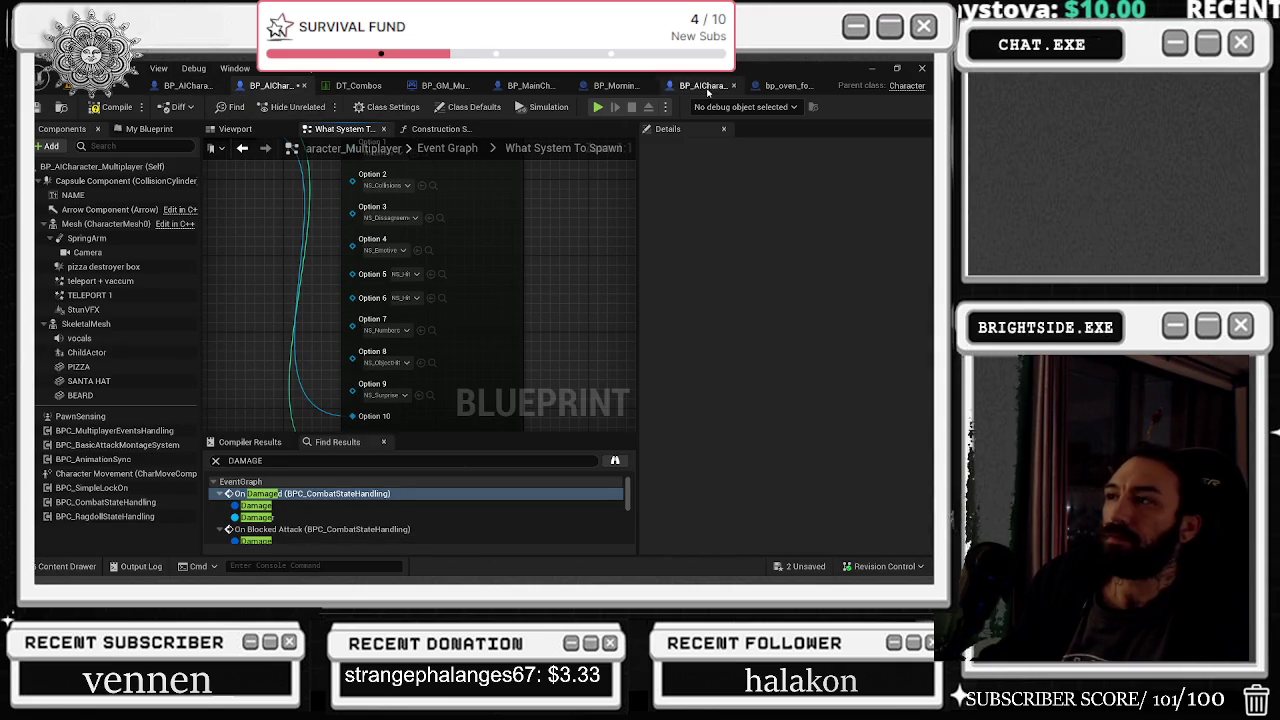
pyautogui.click(188, 86)
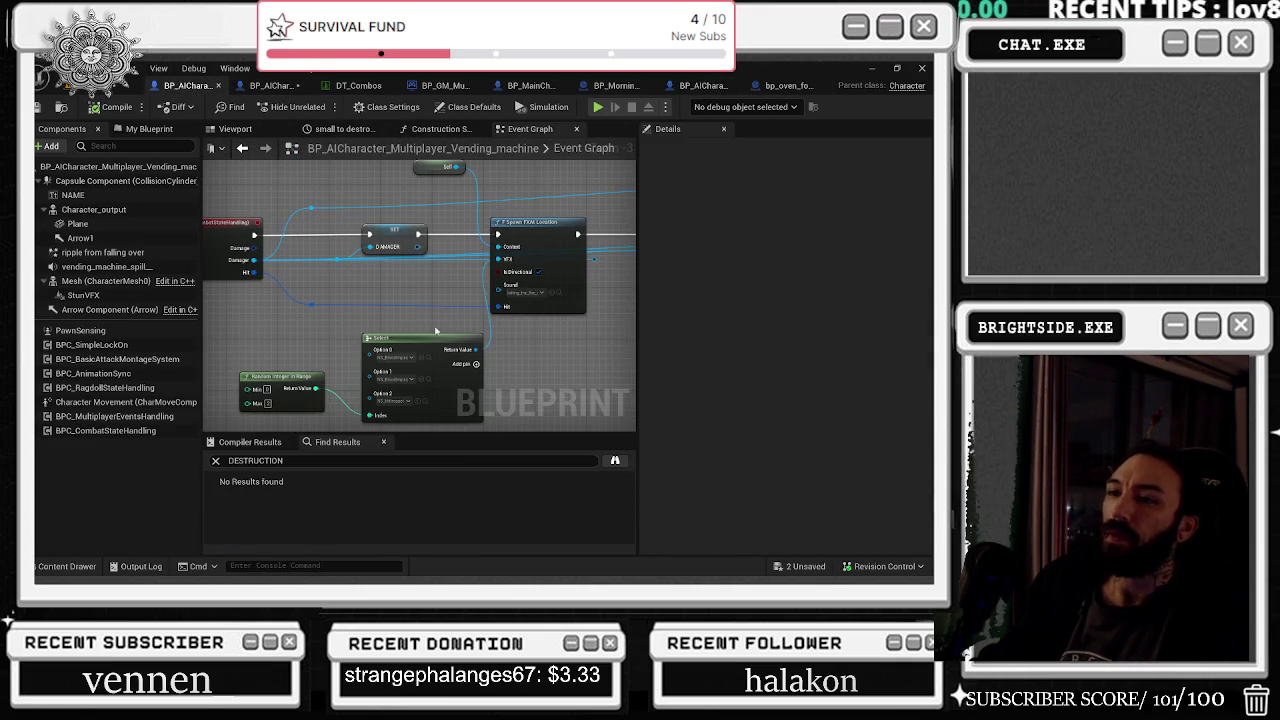
pyautogui.hotkey('ctrl', 'space')
pyautogui.click(270, 86)
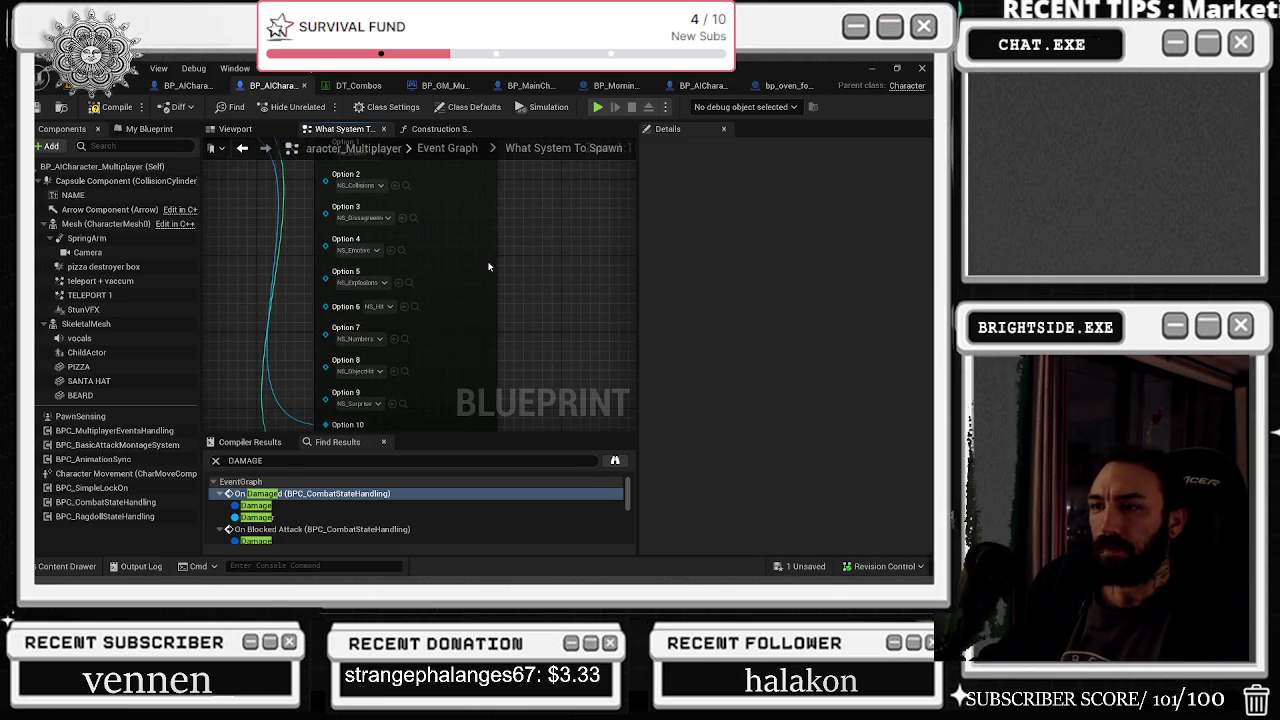
pyautogui.hotkey('ctrl', 'z')
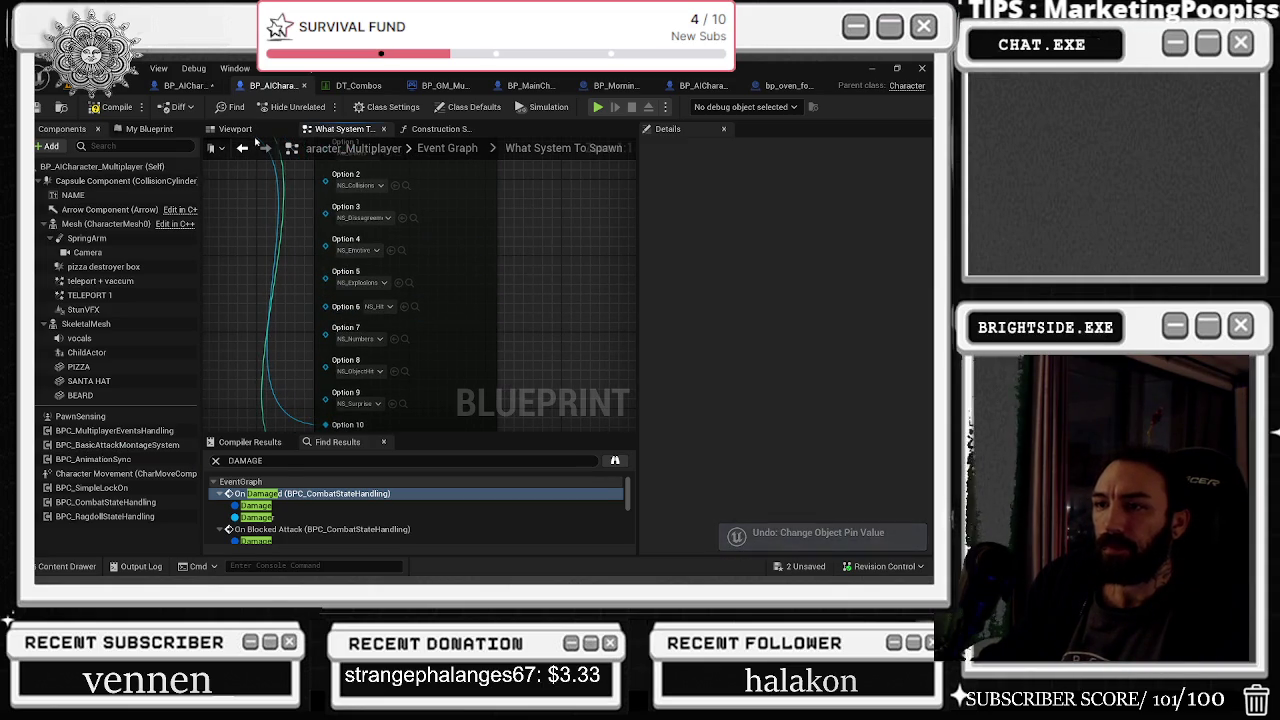
pyautogui.click(92, 68)
pyautogui.click(150, 116)
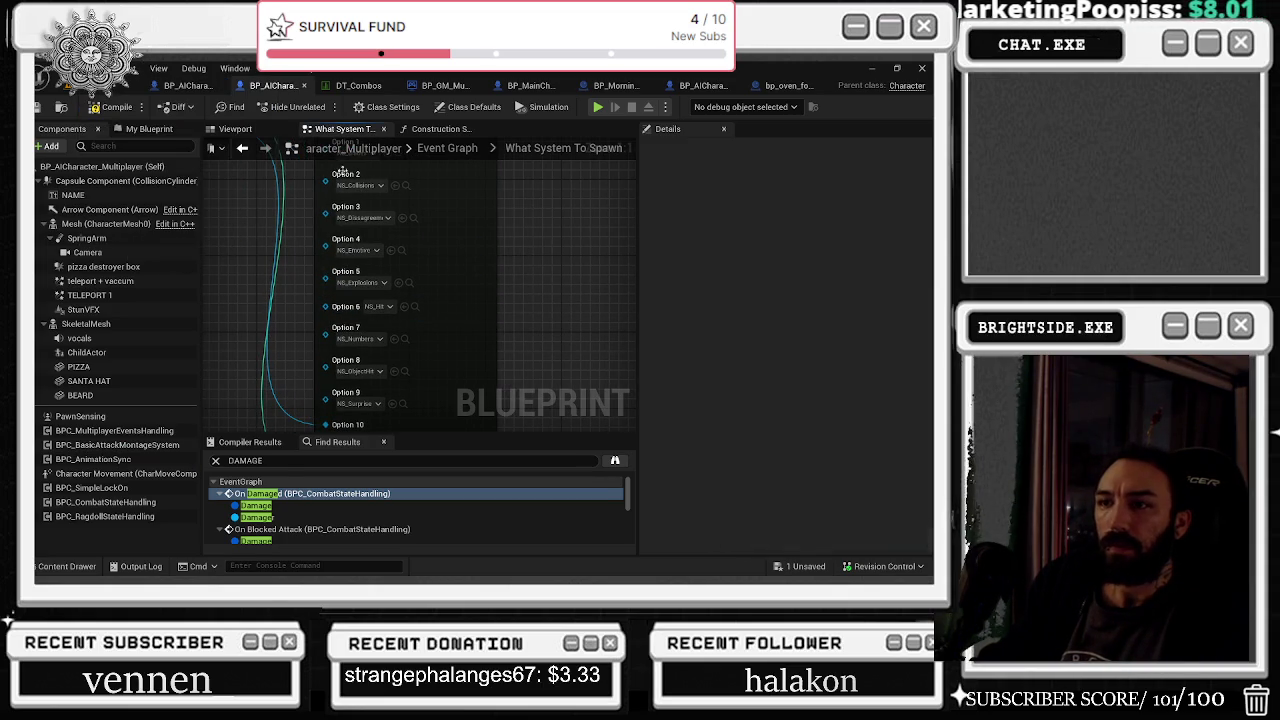
# Step: Set Option 5 to NS_BloodImpact and bring the Select node header into view
pyautogui.click(399, 283)
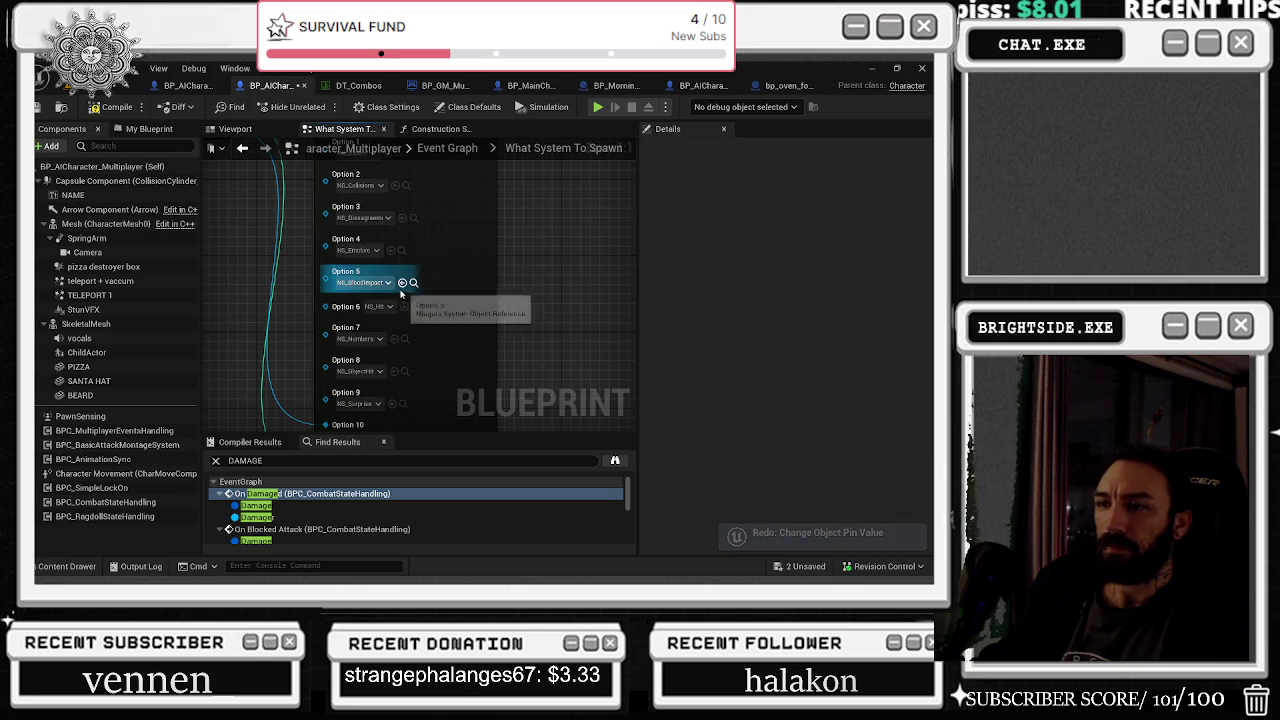
pyautogui.click(413, 282)
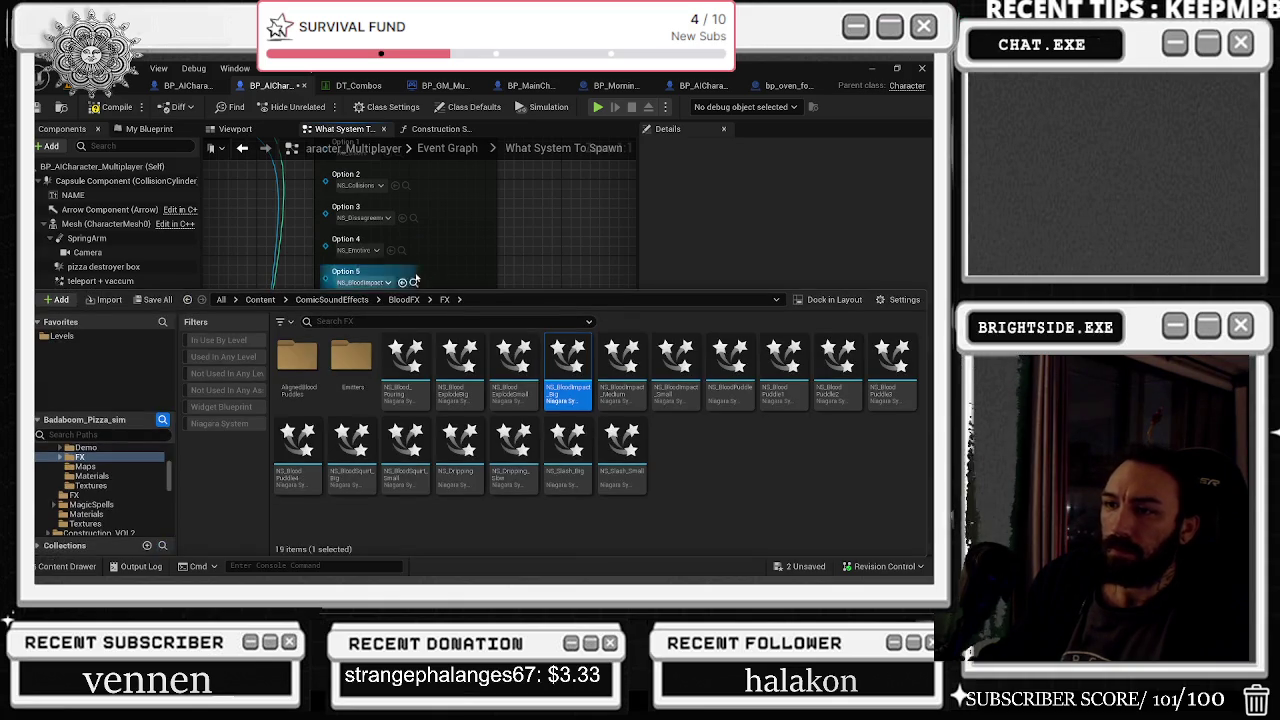
pyautogui.click(540, 245)
pyautogui.moveTo(500, 282); pyautogui.dragTo(513, 385)
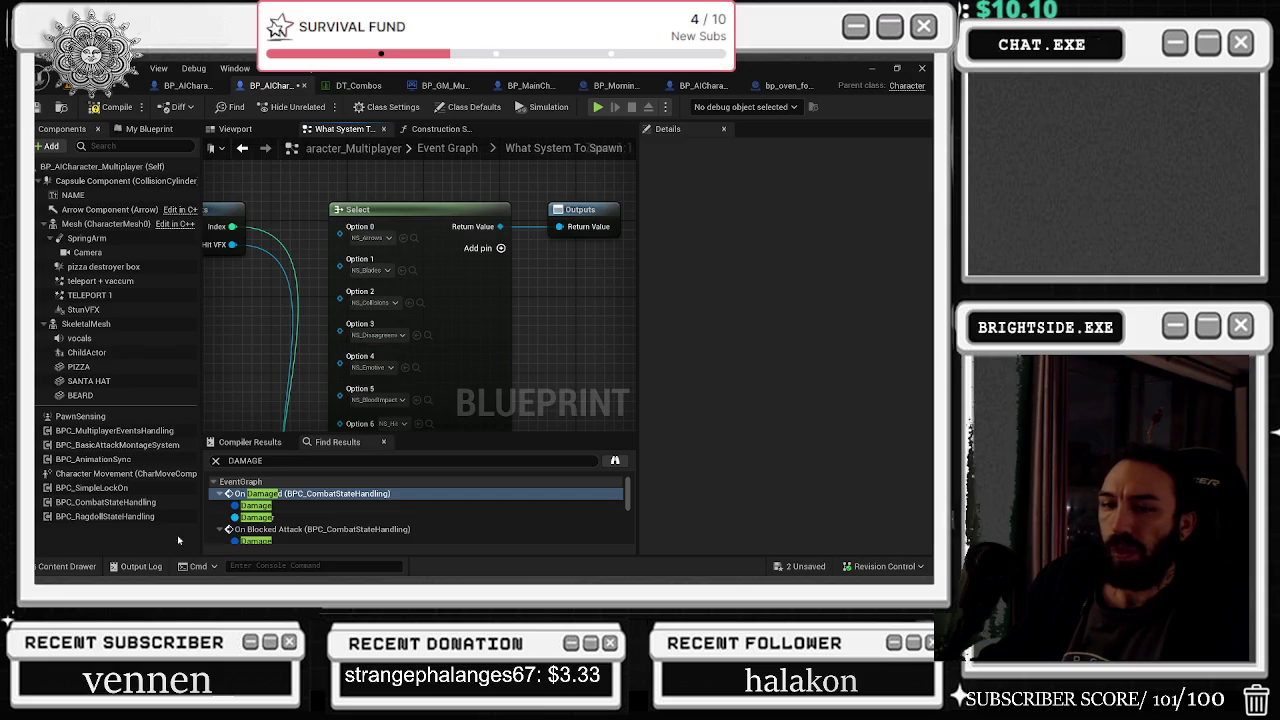
# Step: Pick NS_BloodImpact_Small in the BloodFX assets and assign it to Option 2
pyautogui.click(82, 566)
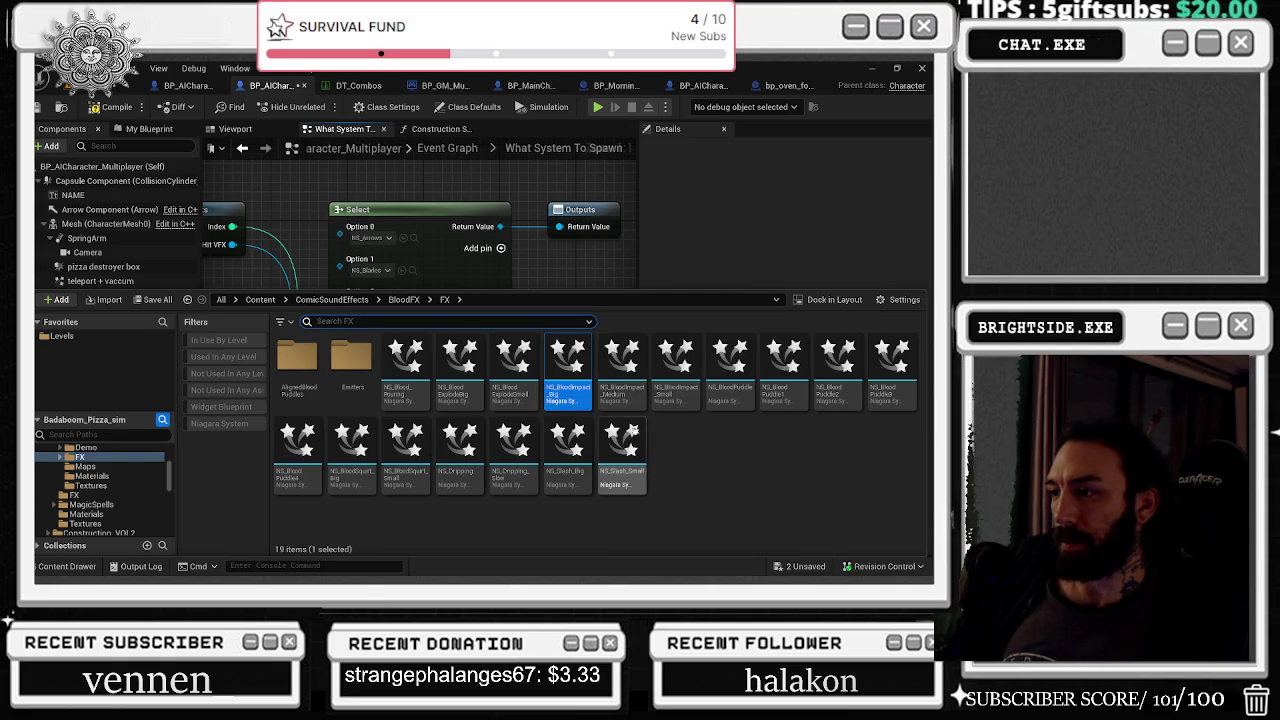
pyautogui.click(691, 403)
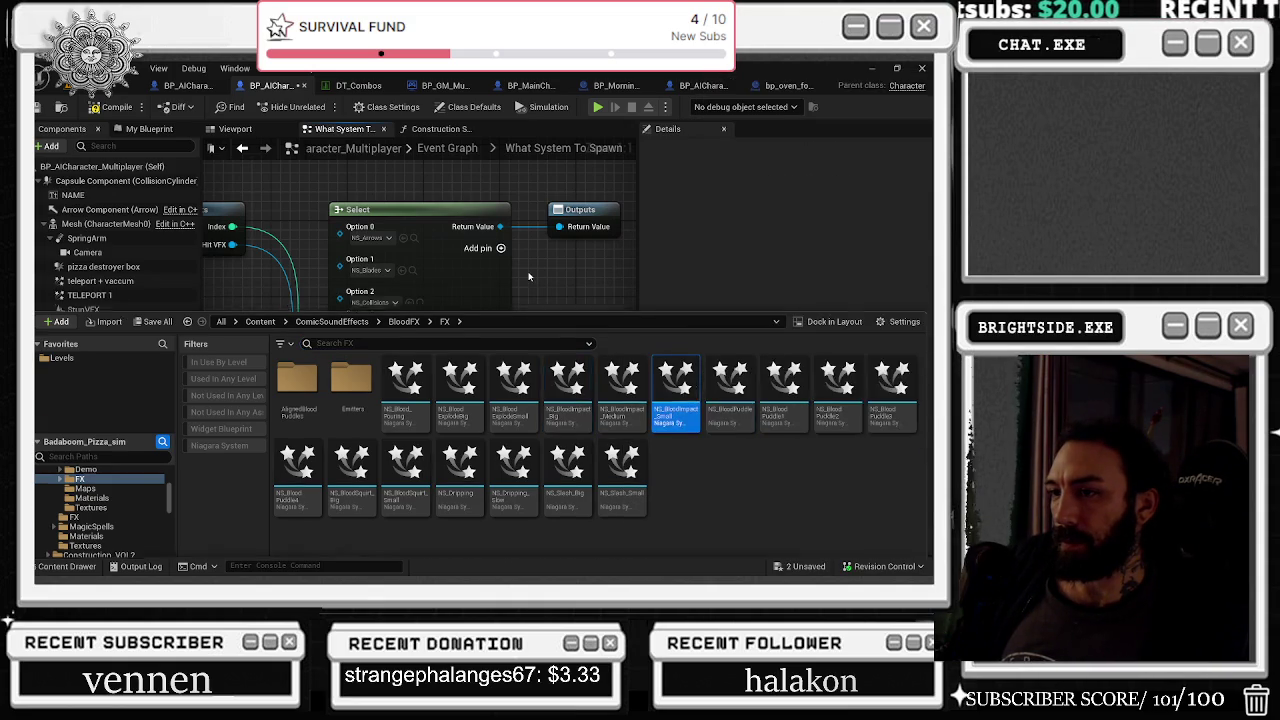
pyautogui.click(525, 277)
pyautogui.click(409, 303)
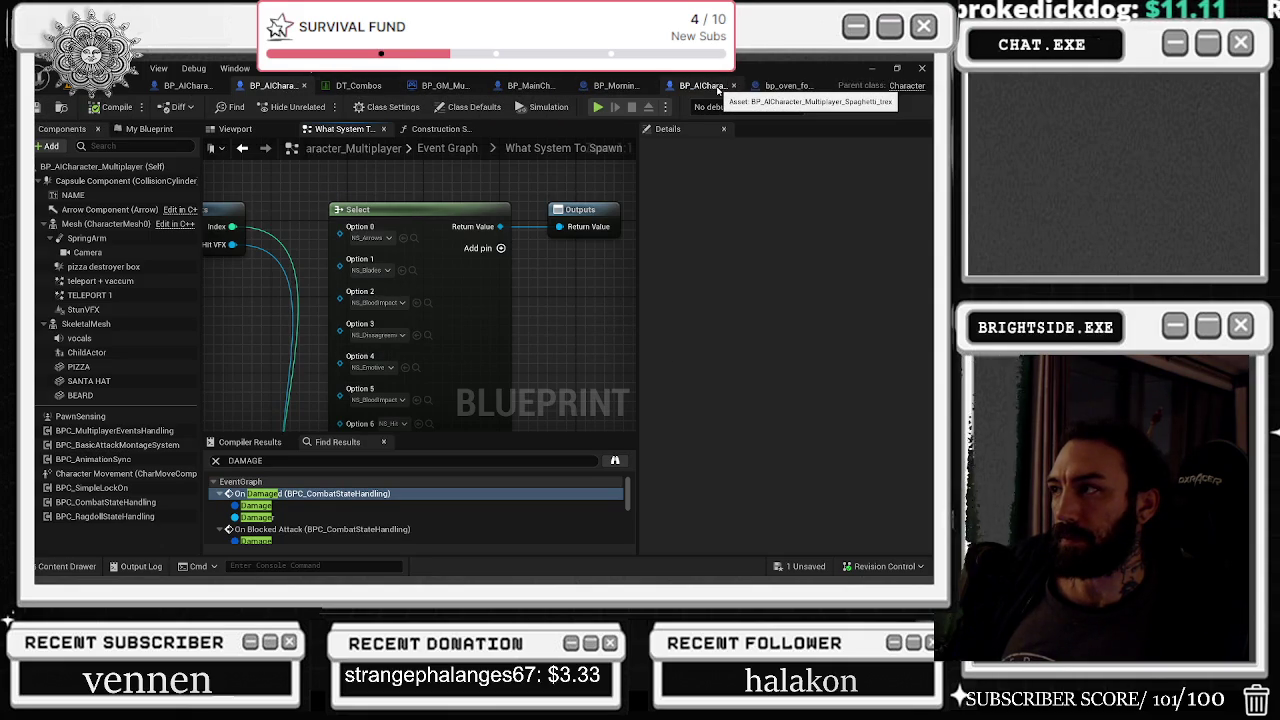
# Step: Open Spaghetti_trex's What System To Spawn 2 graph, frame its Select node options, and show the BloodFX assets
pyautogui.moveTo(713, 92); pyautogui.dragTo(345, 88)
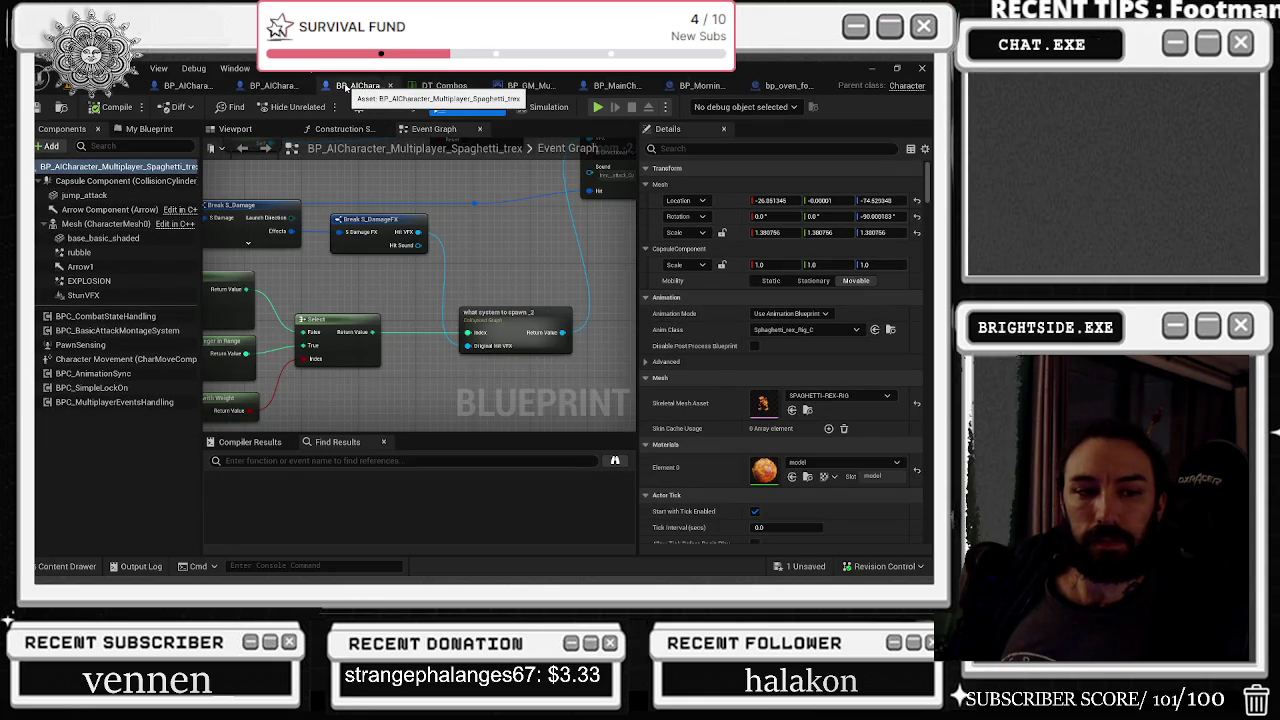
pyautogui.hotkey('alt', 'Tab')
pyautogui.press('Tab')
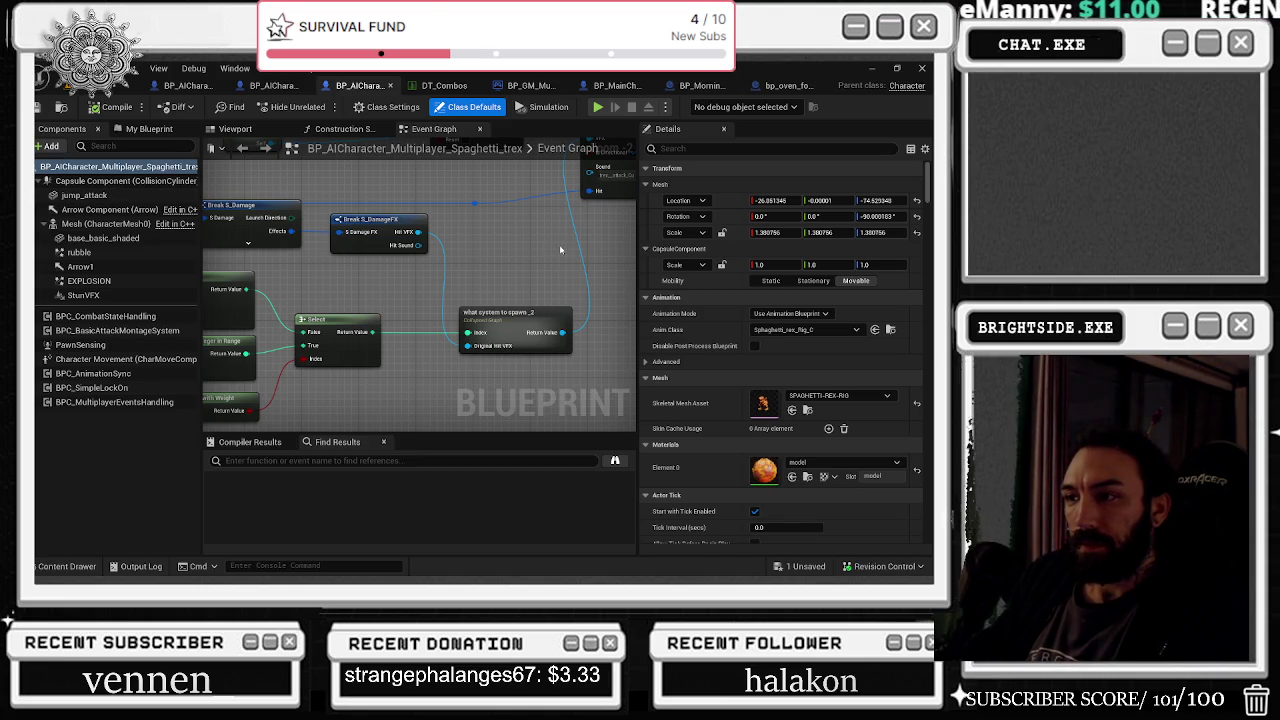
pyautogui.doubleClick(522, 315)
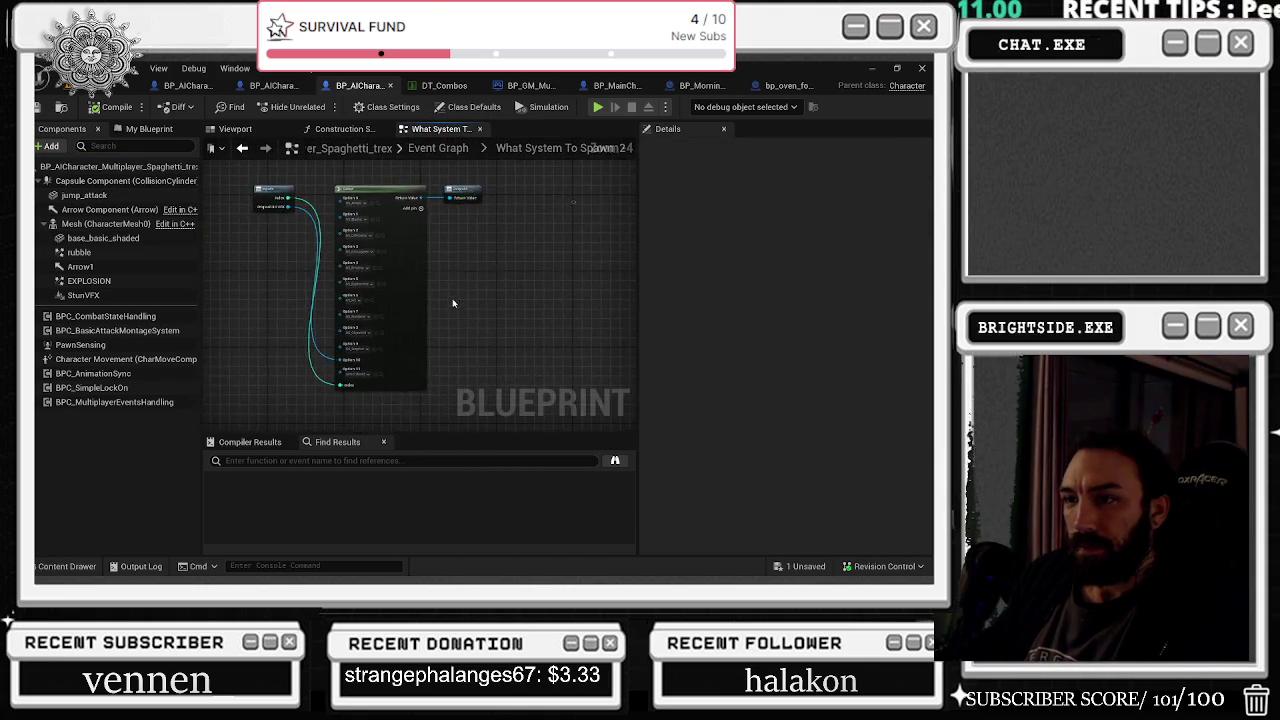
pyautogui.moveTo(453, 303); pyautogui.dragTo(484, 322)
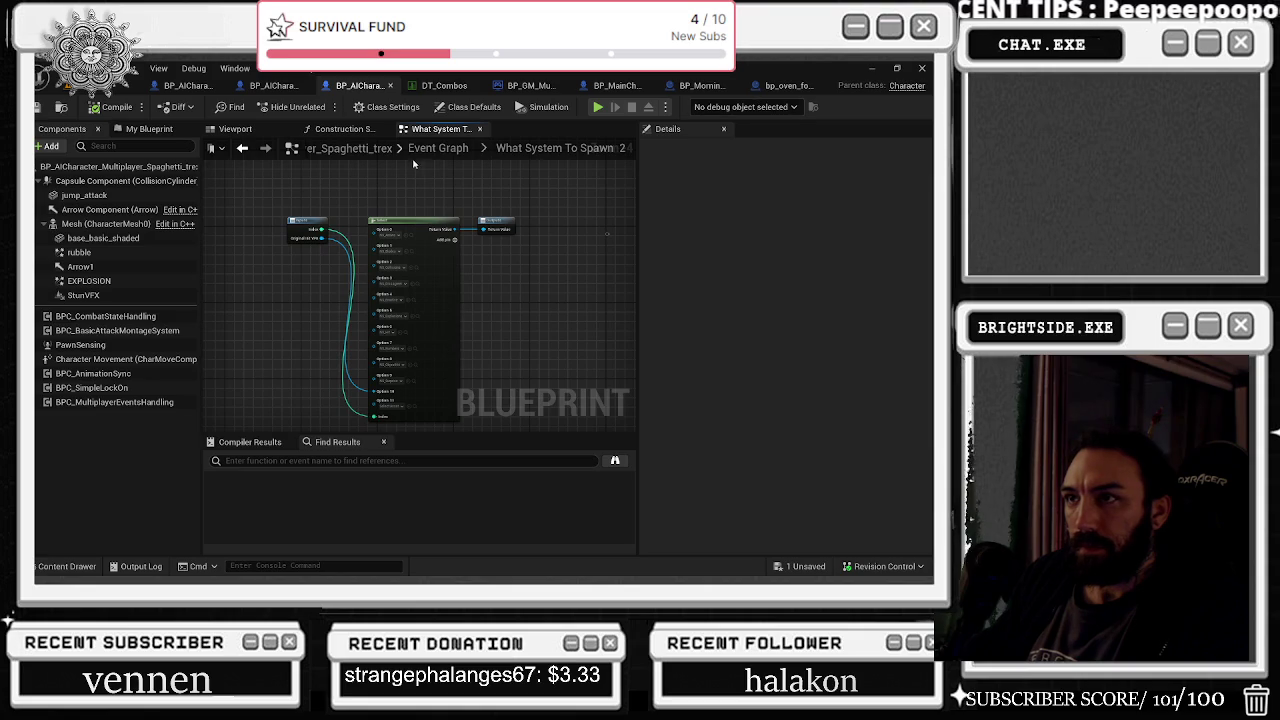
pyautogui.scroll(2, 403, 240)
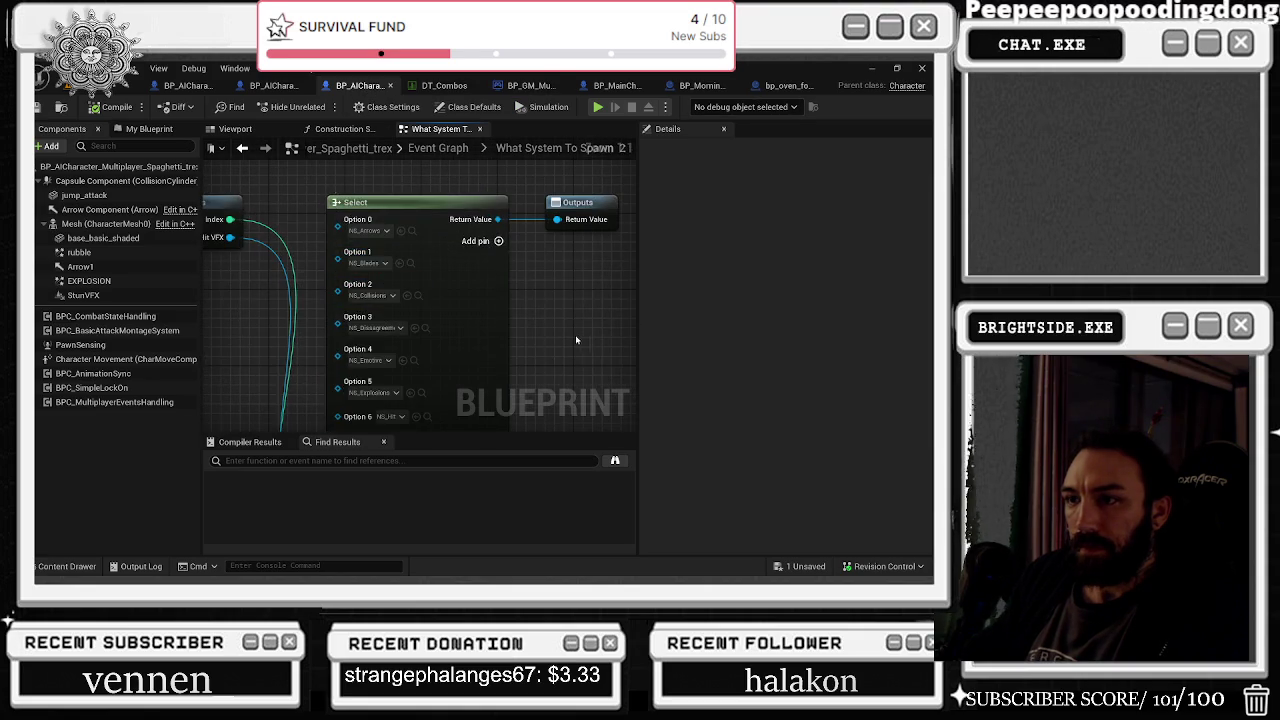
pyautogui.moveTo(469, 305); pyautogui.dragTo(439, 287)
pyautogui.moveTo(558, 309); pyautogui.dragTo(526, 211)
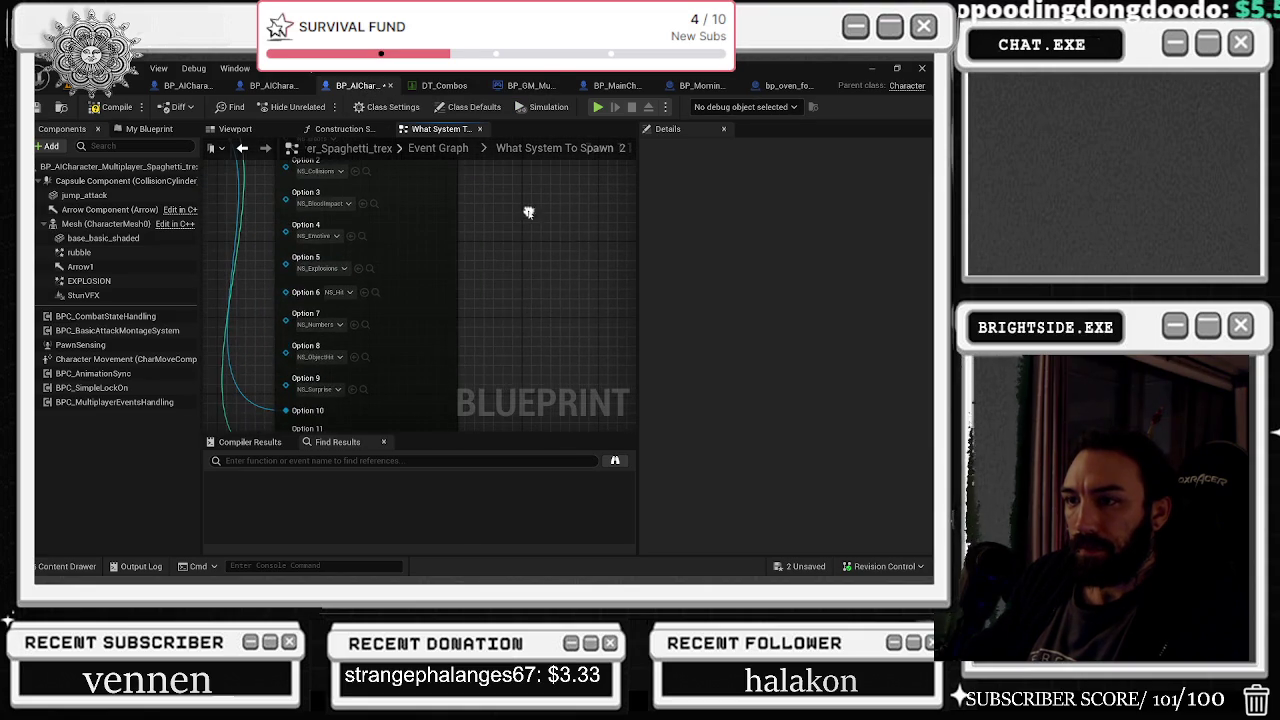
pyautogui.click(68, 566)
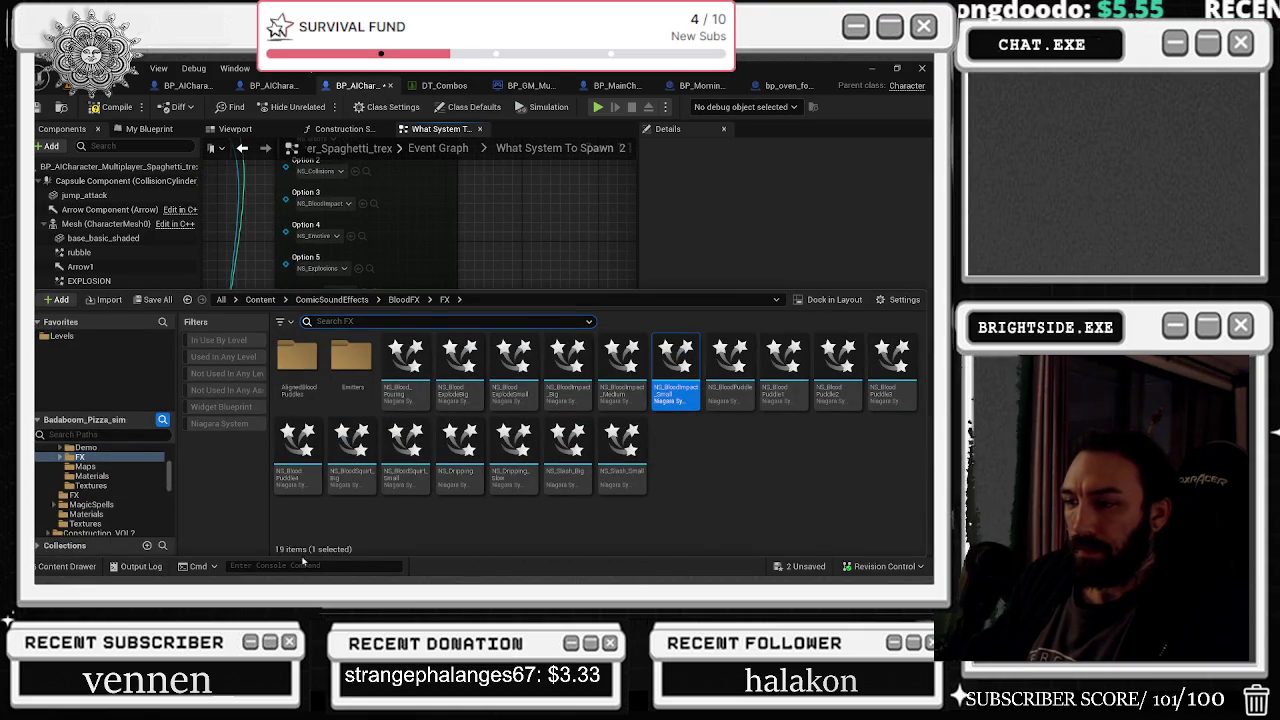
# Step: Open NS_BloodSquirt_Small, replay its preview from the start, save it and close its editor
pyautogui.click(425, 485)
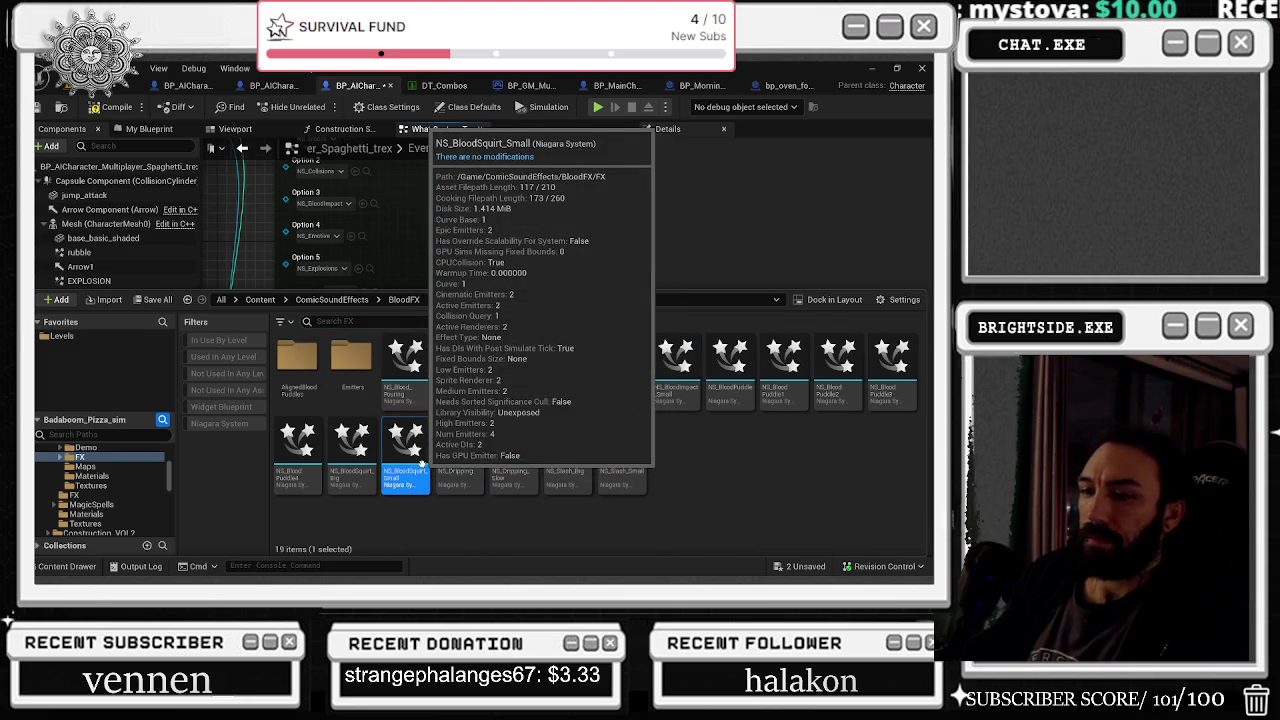
pyautogui.press('Return')
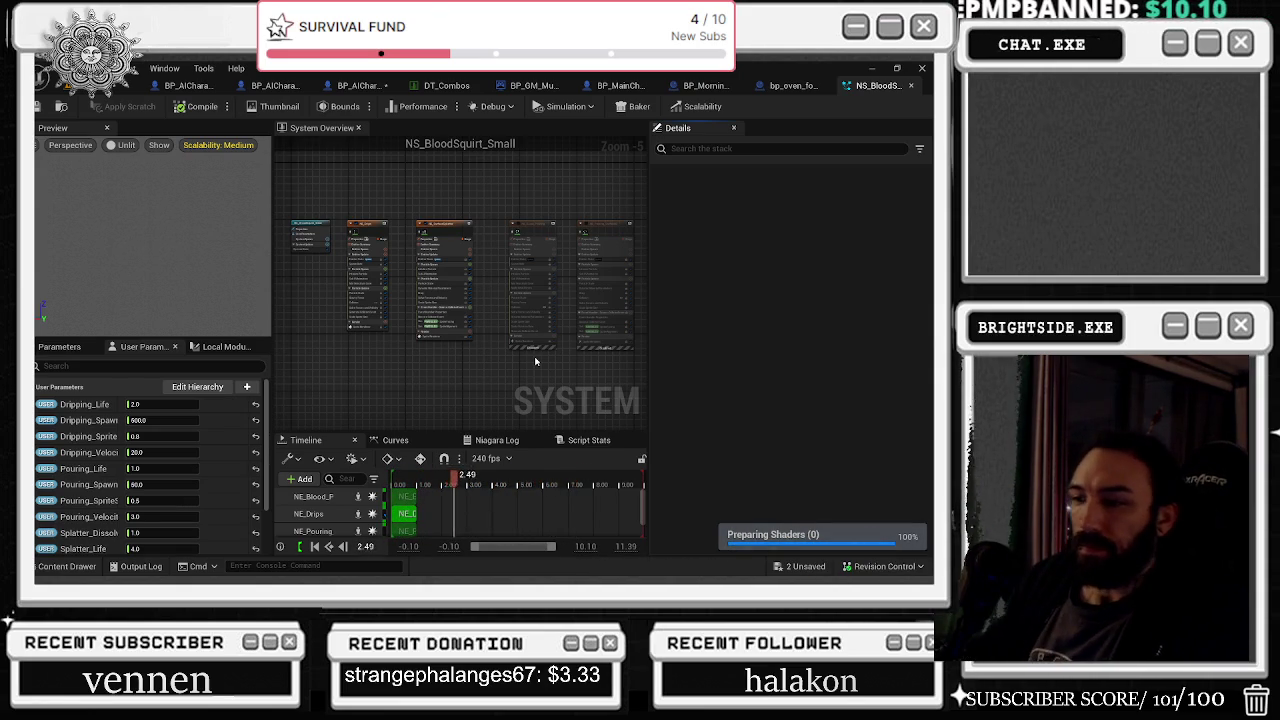
pyautogui.moveTo(468, 476); pyautogui.dragTo(395, 483)
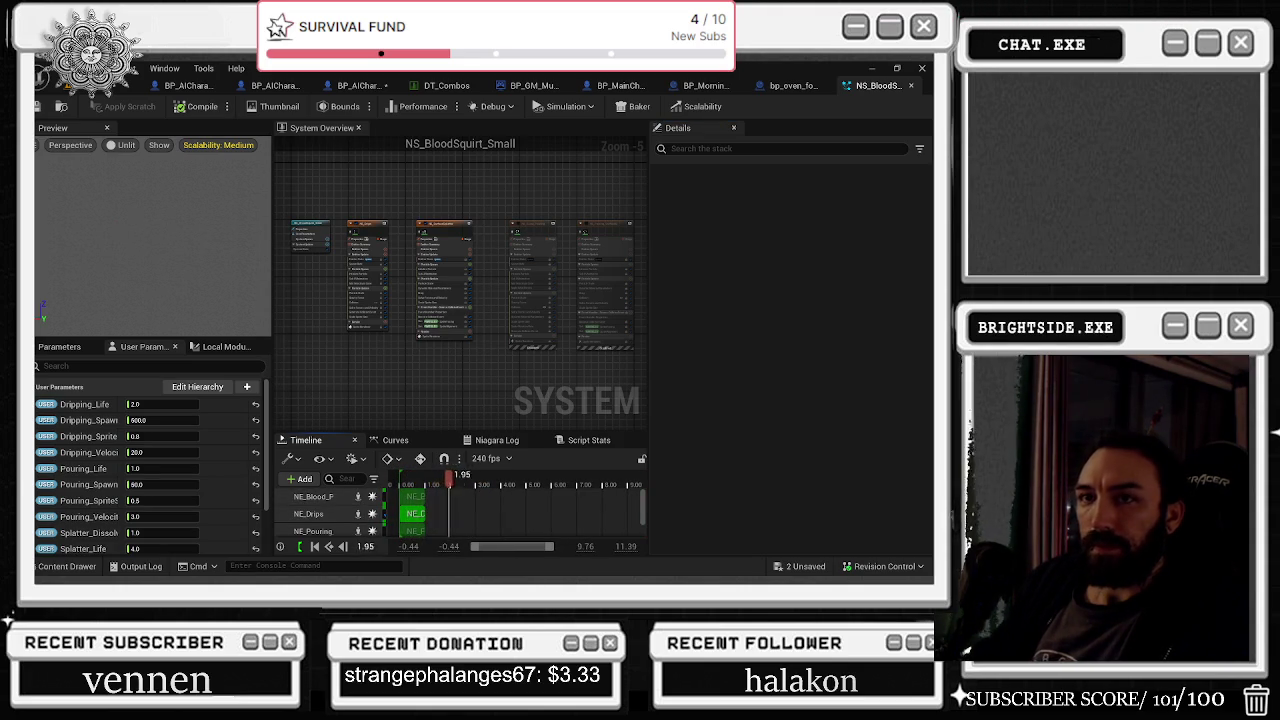
pyautogui.hotkey('ctrl', 's')
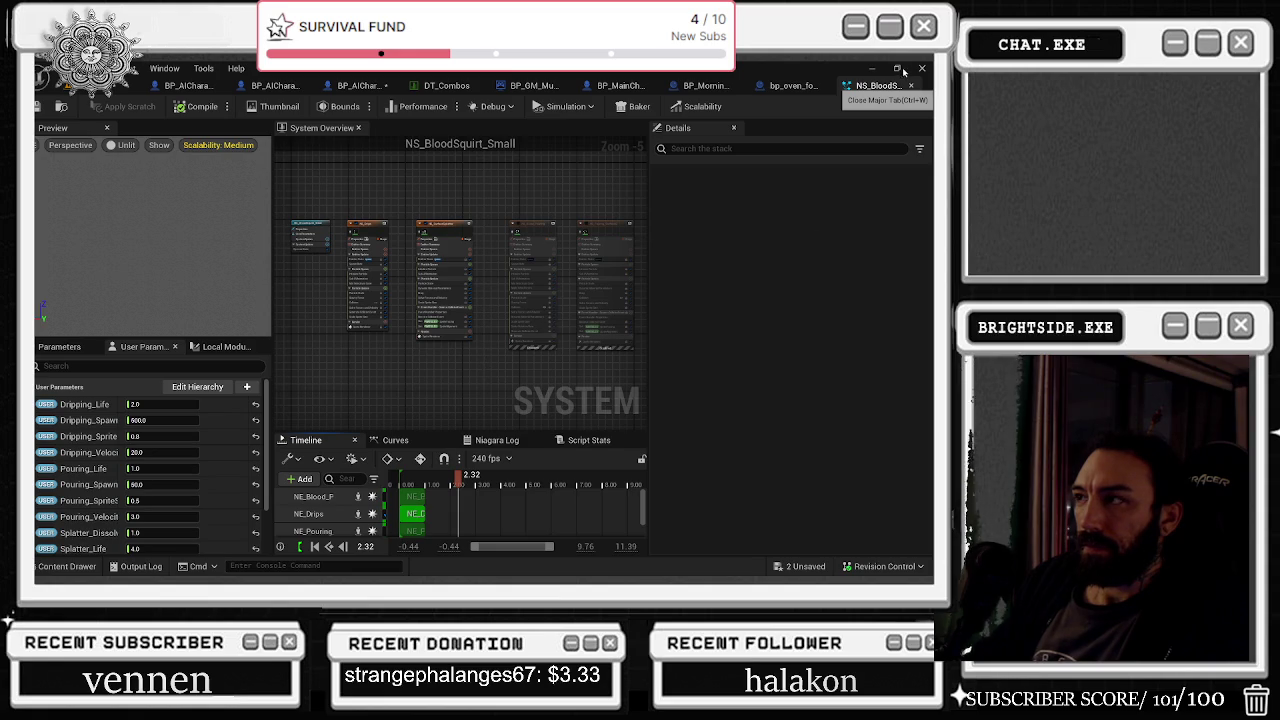
pyautogui.click(910, 85)
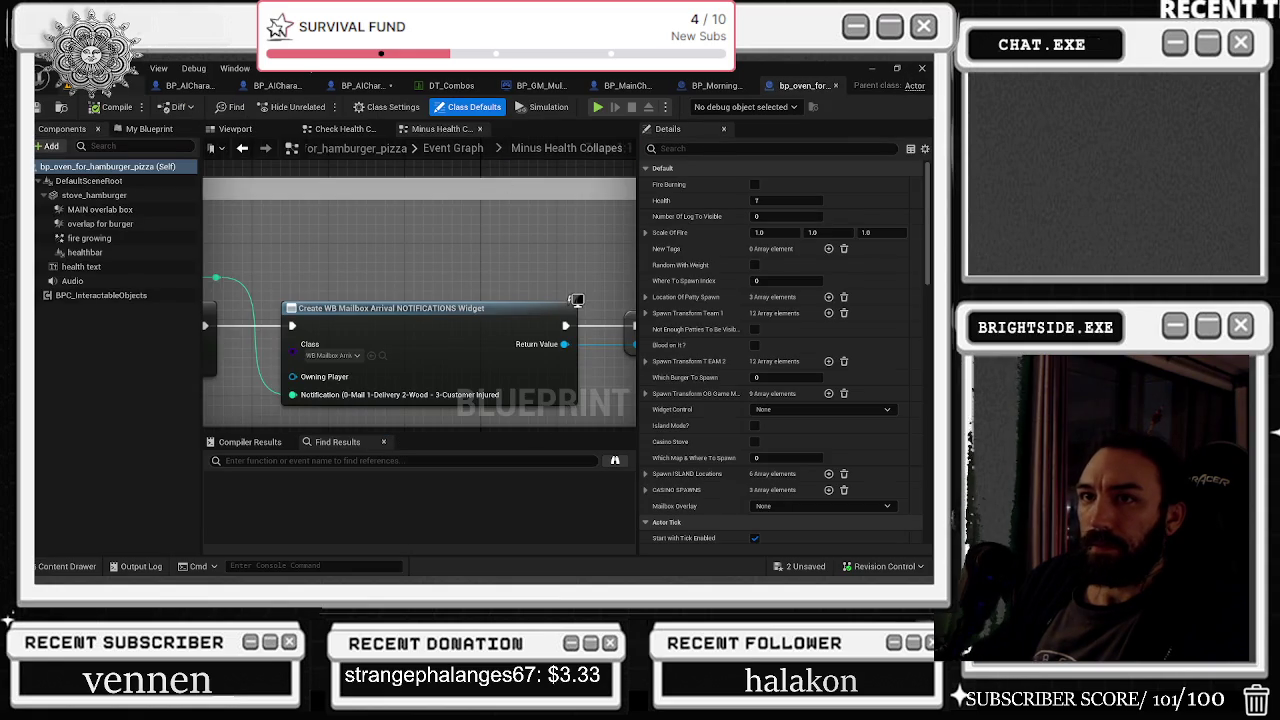
# Step: Return to the Overview level and select NS_BloodSquirt_Small in the BloodFX/FX folder
pyautogui.click(95, 106)
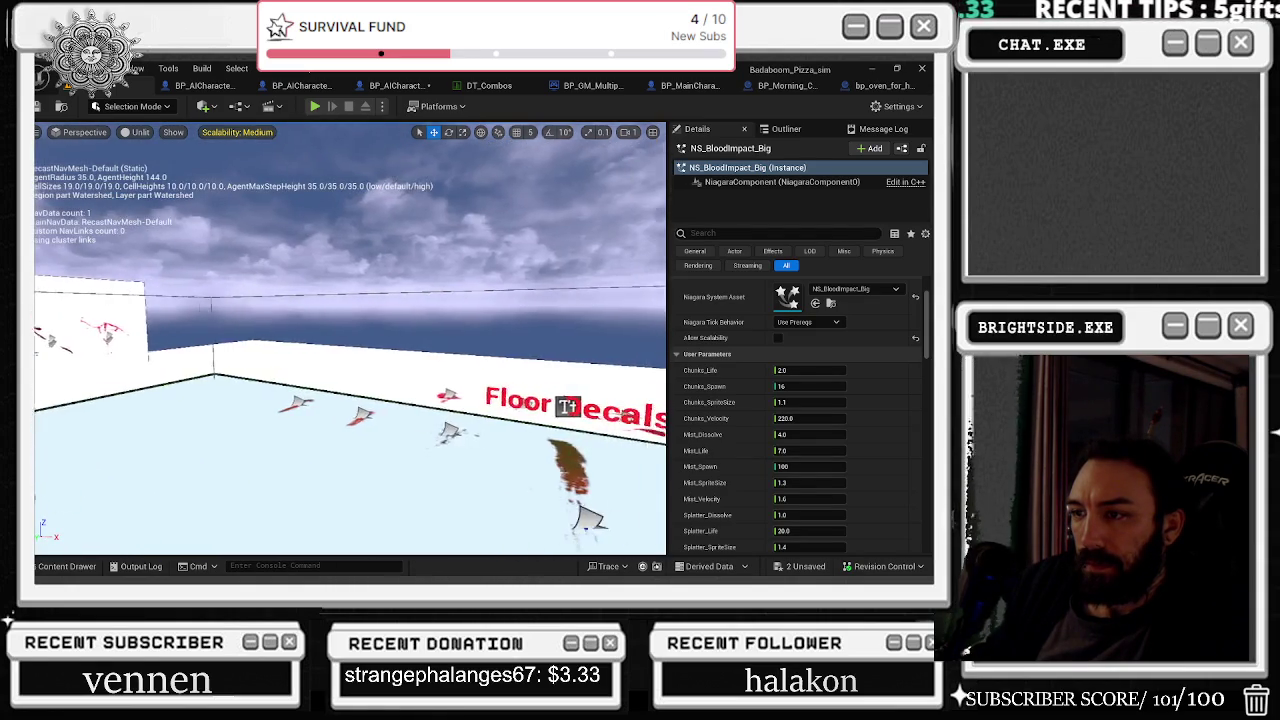
pyautogui.click(67, 566)
pyautogui.click(462, 494)
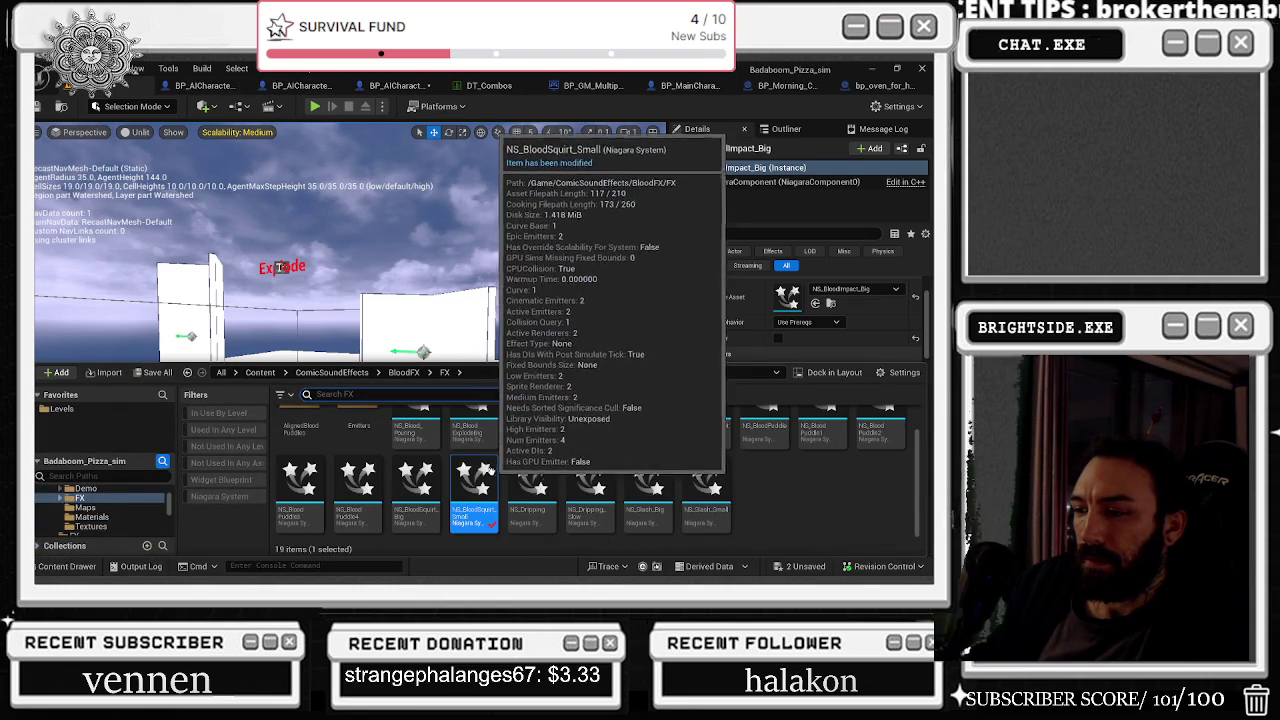
# Step: Turn on Allow Scalability for the NS_BloodSquirt_Big effect placed near the wall decals
pyautogui.hotkey('ctrl', 'space')
pyautogui.moveTo(350, 340)
pyautogui.mouseDown()
pyautogui.moveTo(270, 340)
pyautogui.moveTo(210, 360)
pyautogui.moveTo(260, 320)
pyautogui.moveTo(340, 340)
pyautogui.moveTo(260, 335)
pyautogui.moveTo(235, 350)
pyautogui.mouseUp()
pyautogui.click(400, 390)
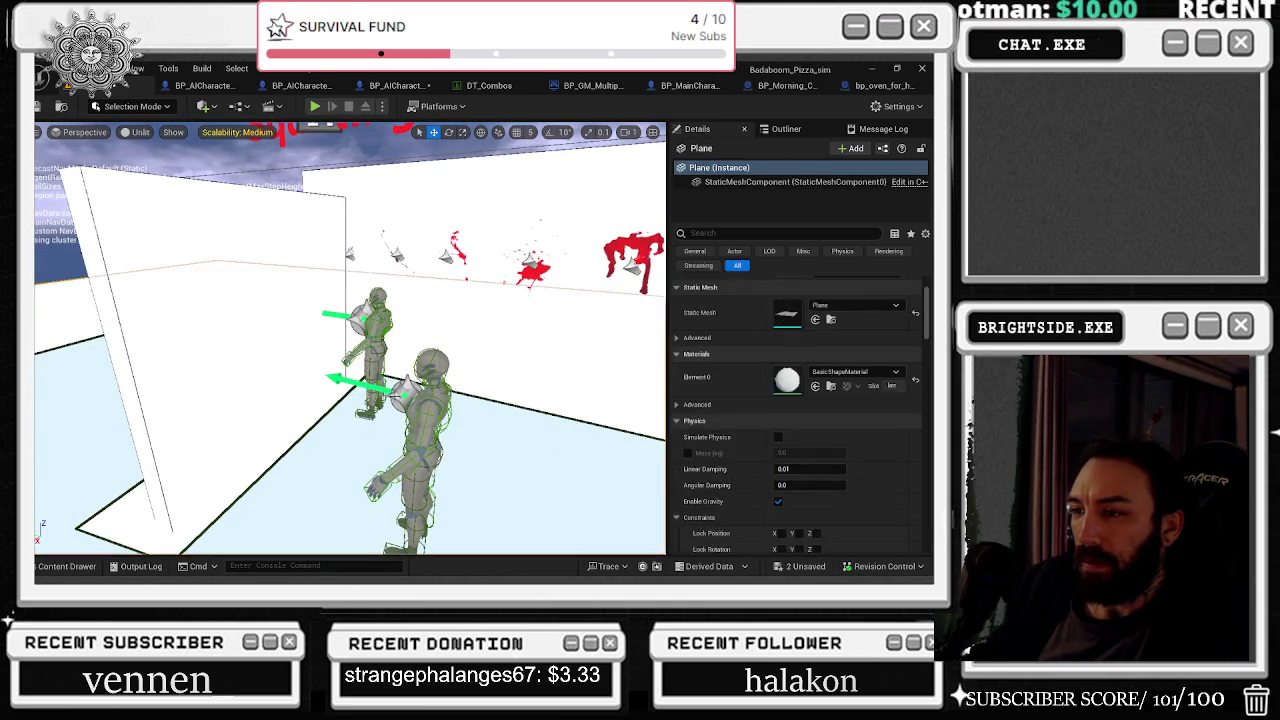
pyautogui.click(405, 388)
pyautogui.click(779, 339)
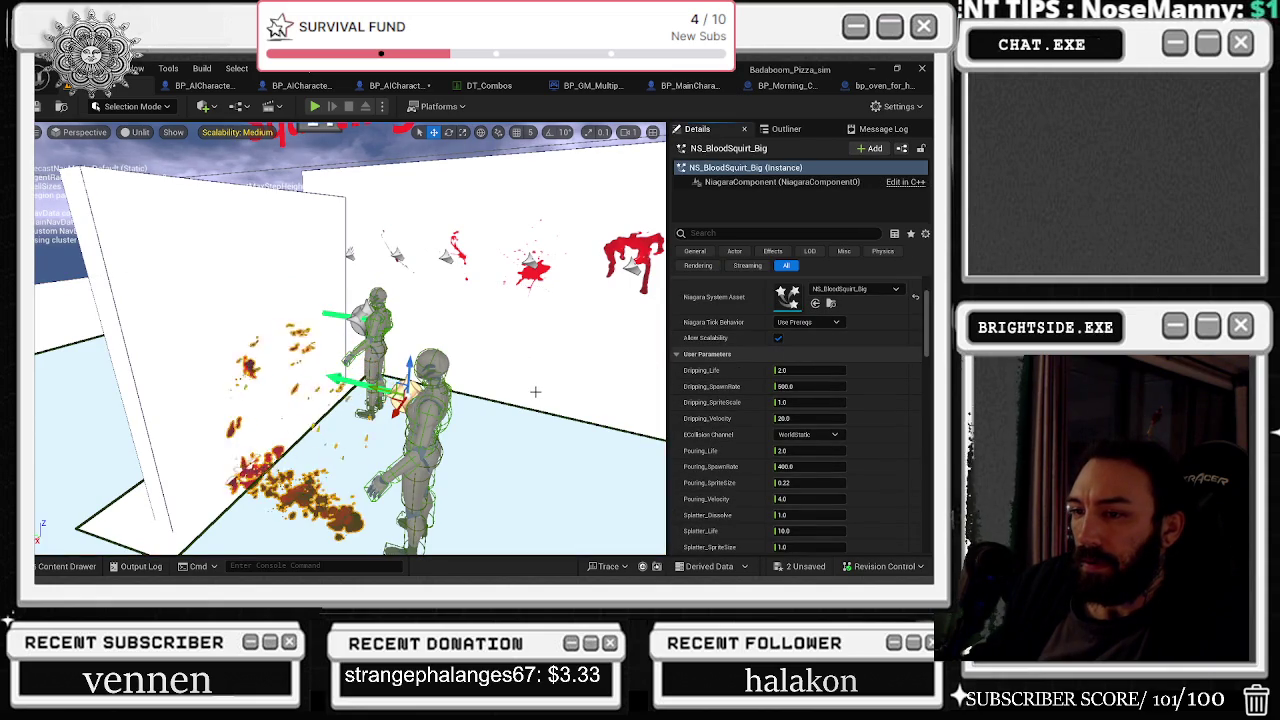
# Step: Enable Allow Scalability on the placed NS_BloodSquirt_Small and locate its asset in the content browser
pyautogui.click(314, 396)
pyautogui.press('f')
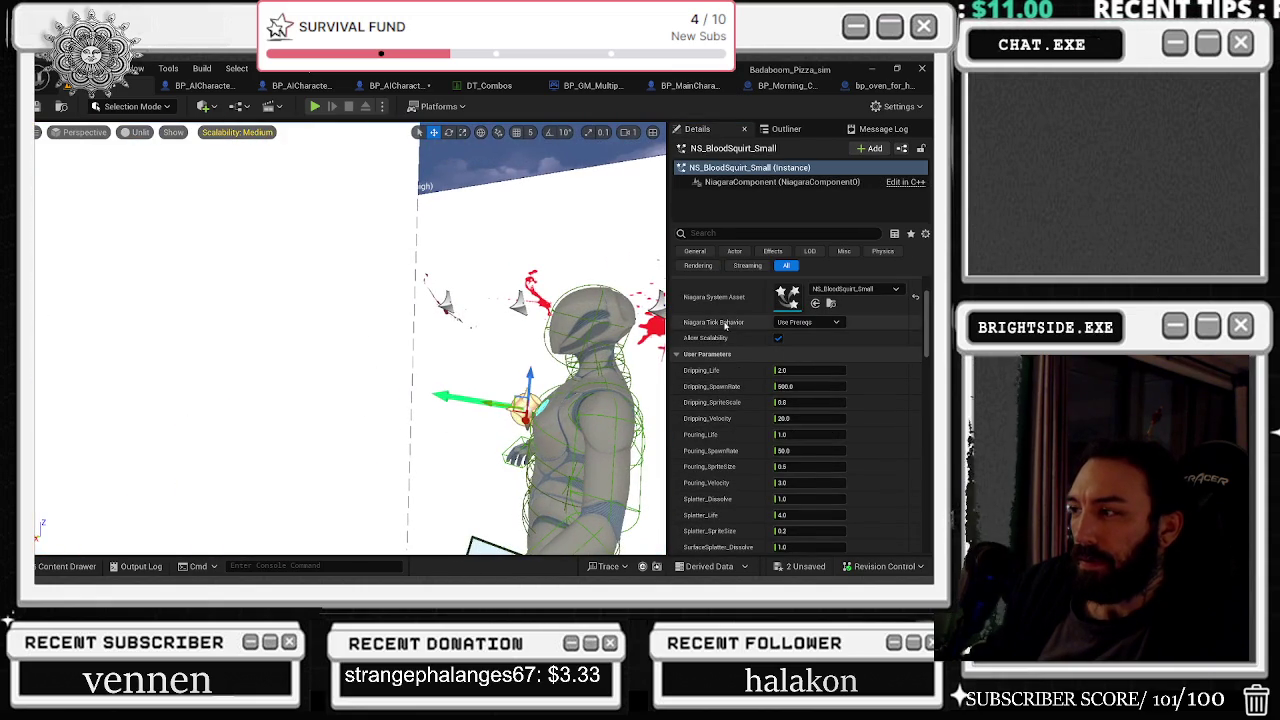
pyautogui.click(777, 340)
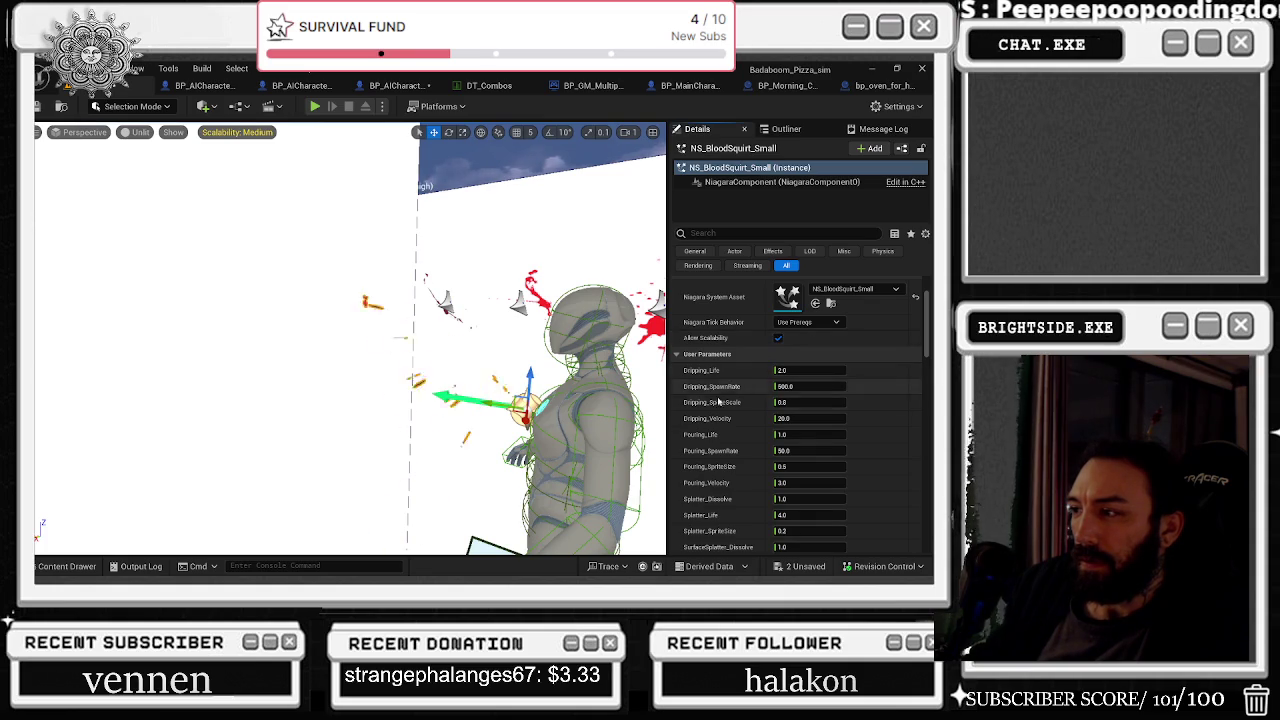
pyautogui.scroll(-10, 350, 340)
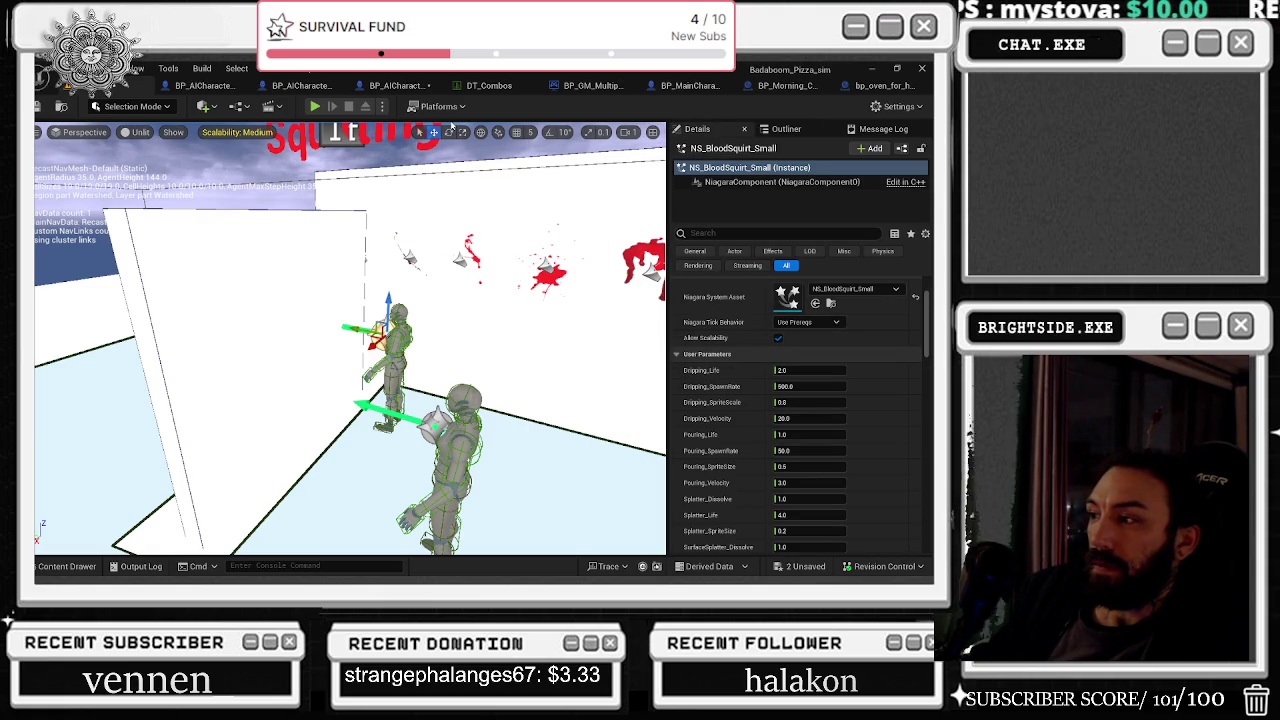
pyautogui.click(830, 303)
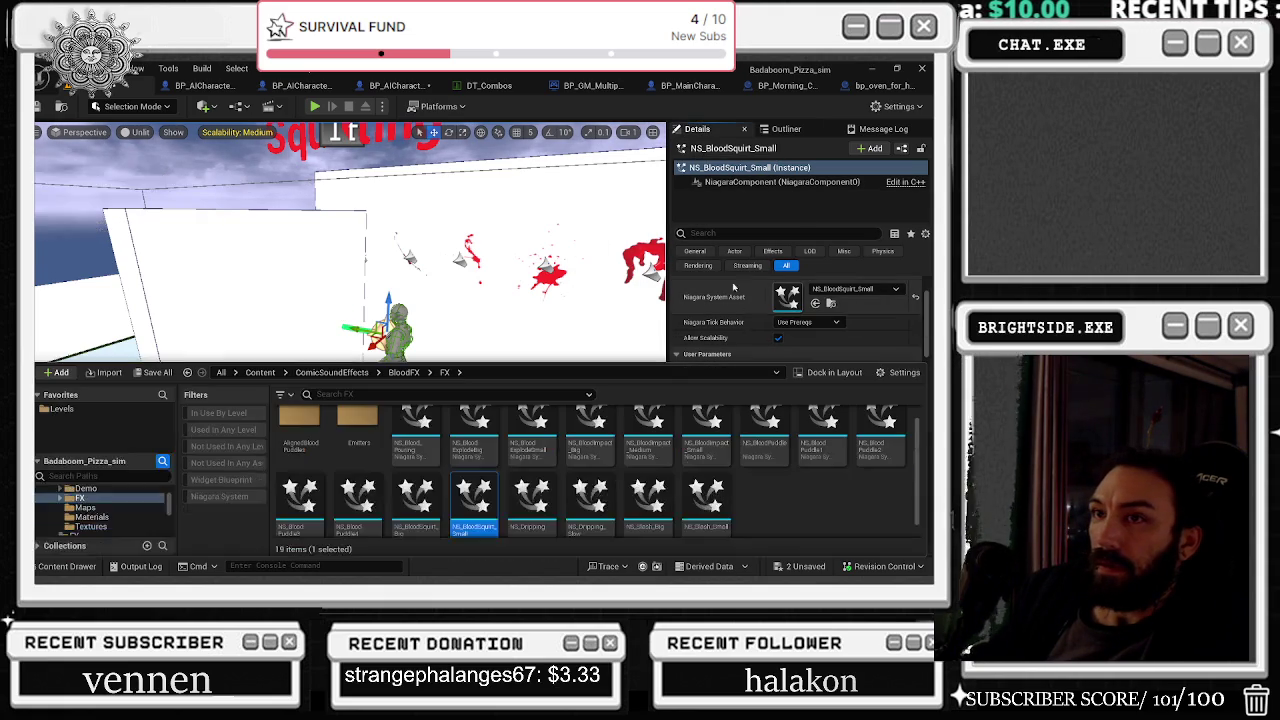
# Step: Assign NS_BloodSquirt to Option 8 of the Spaghetti_trex spawn Select node
pyautogui.click(205, 87)
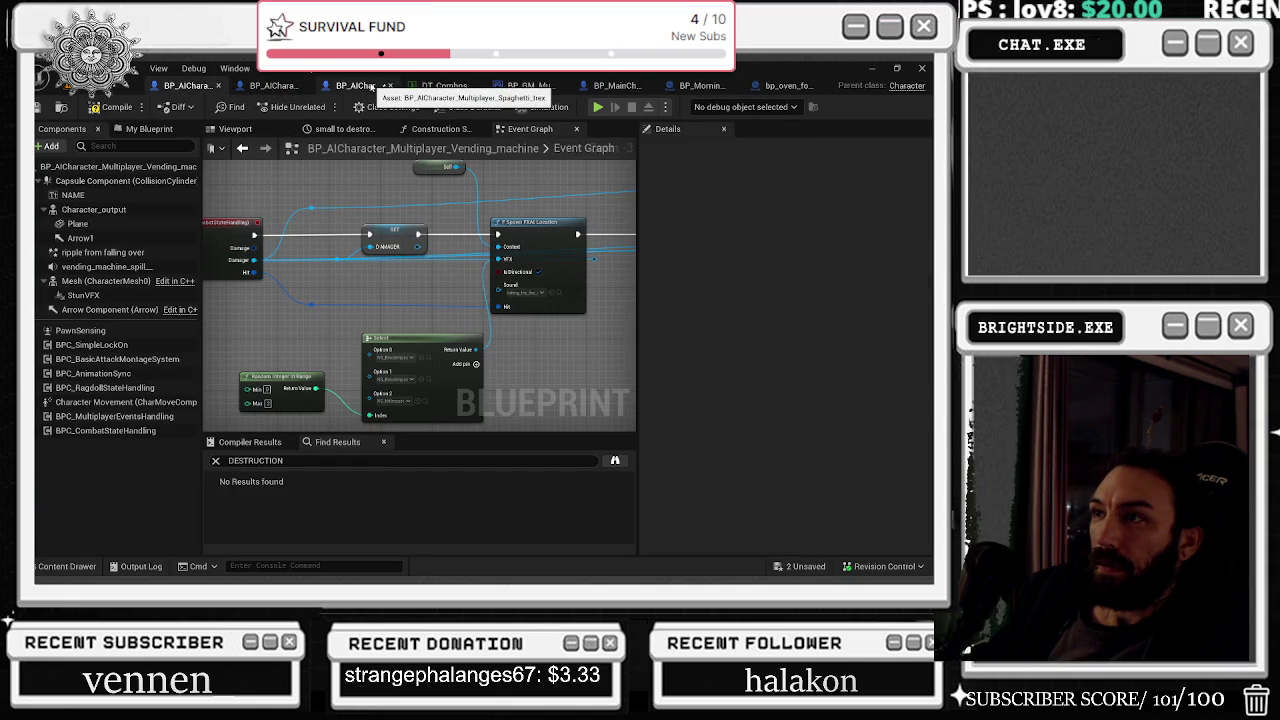
pyautogui.click(372, 88)
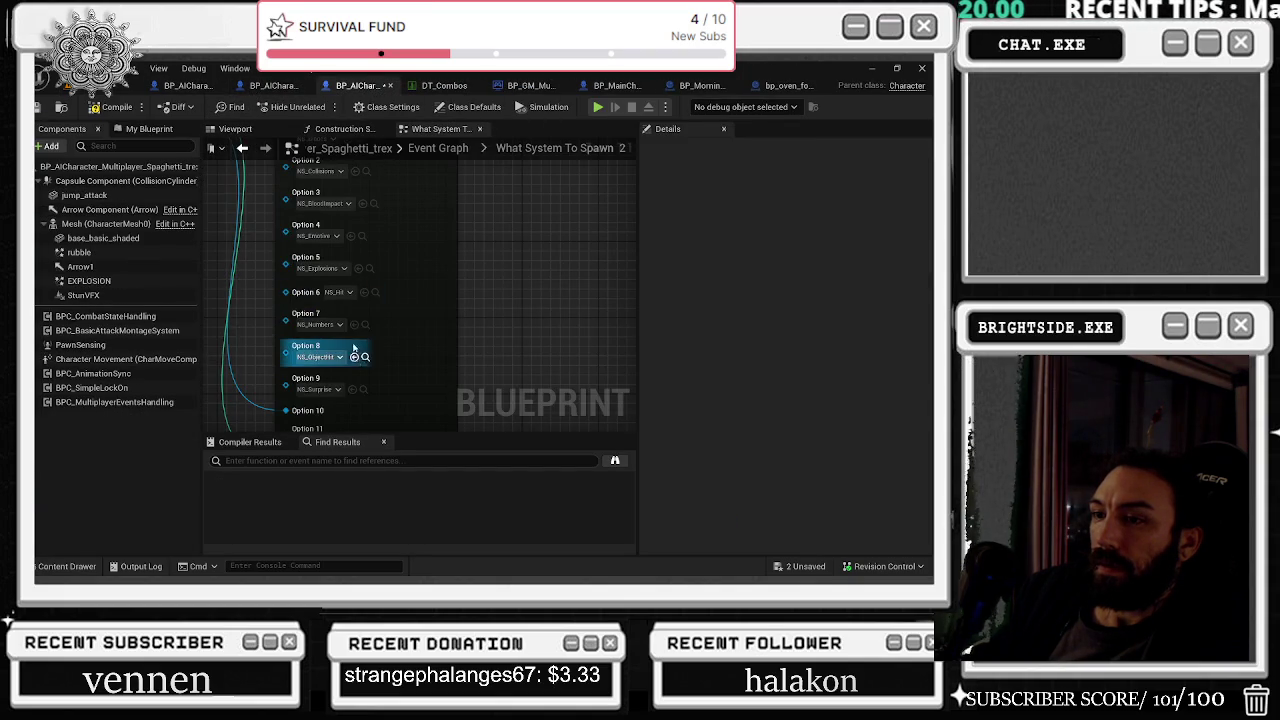
pyautogui.click(359, 357)
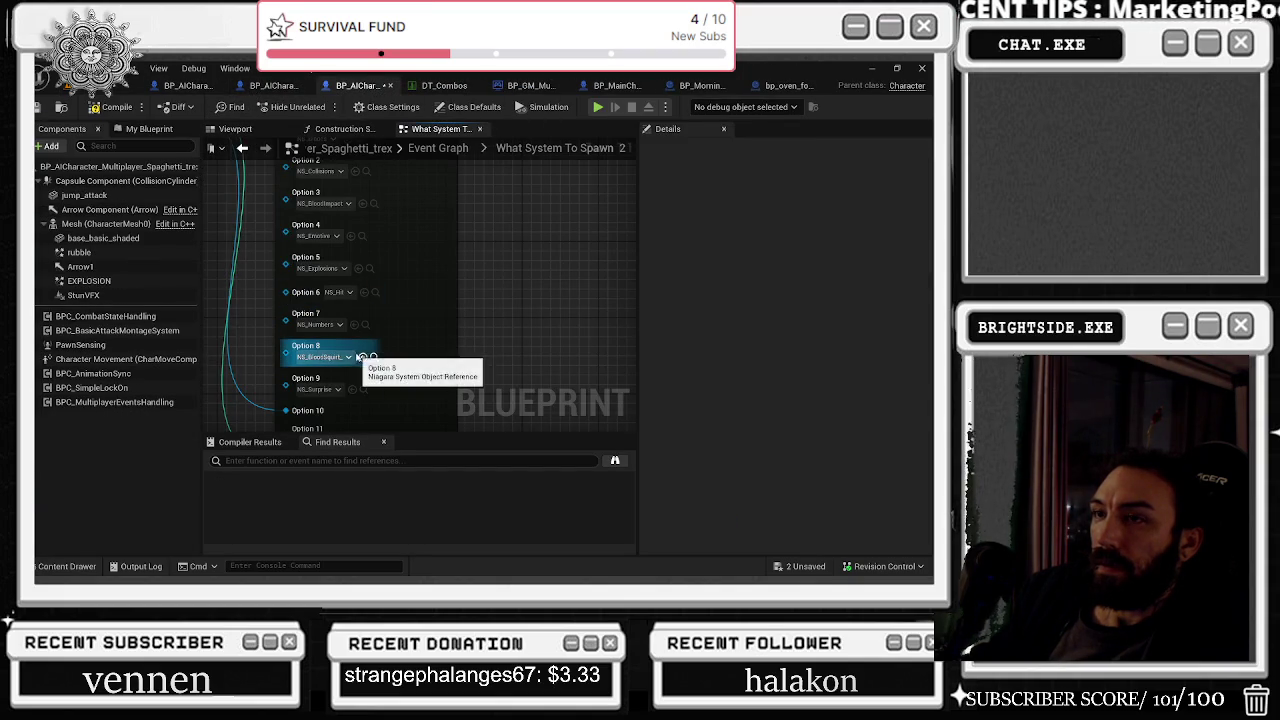
pyautogui.click(280, 88)
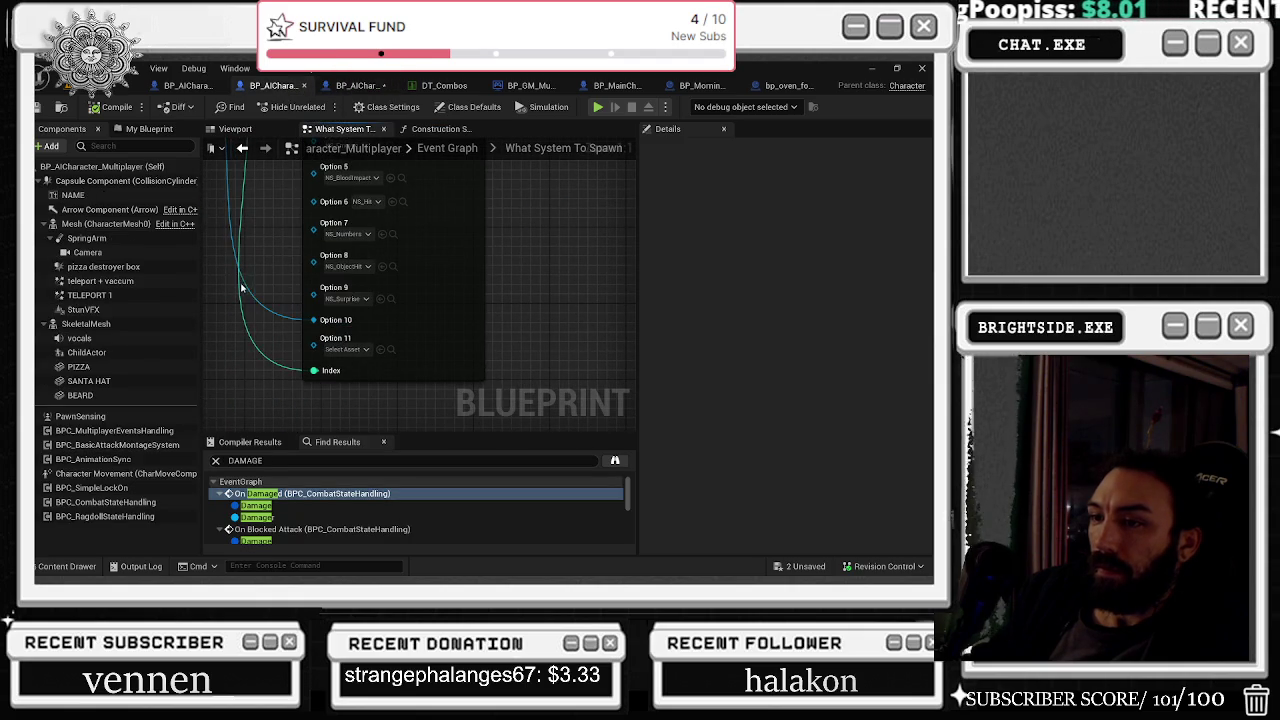
pyautogui.click(67, 566)
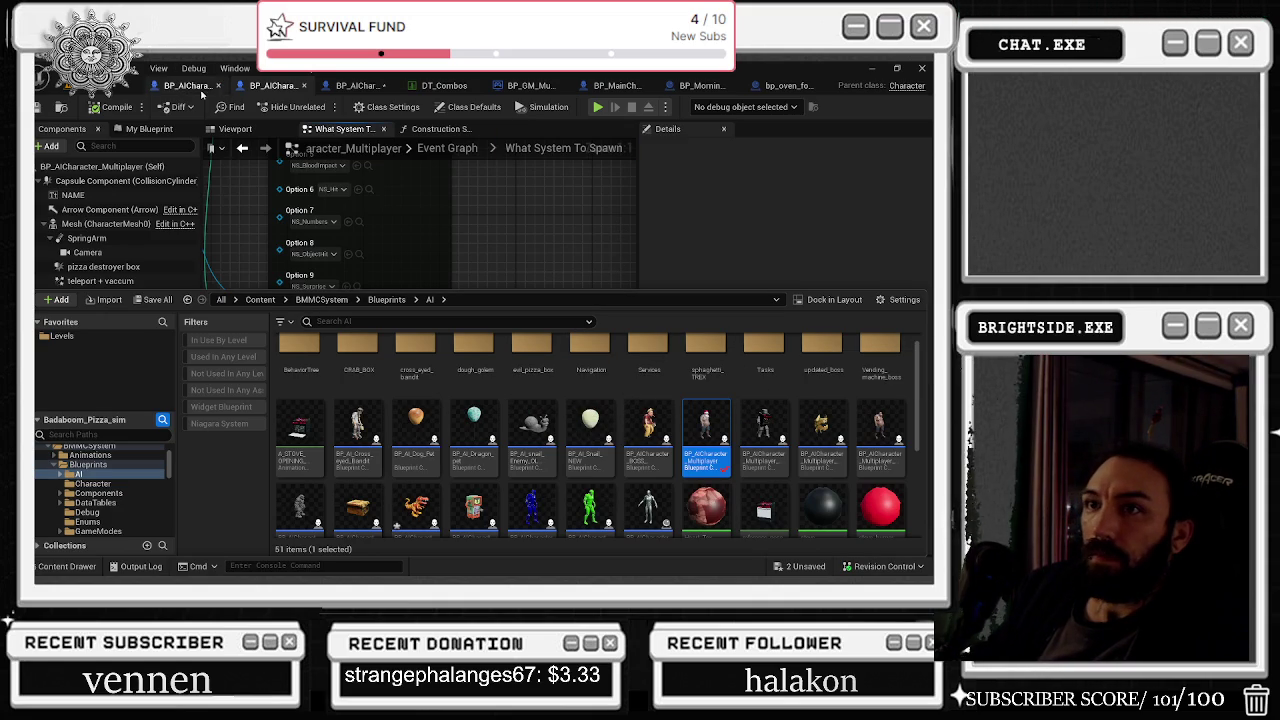
# Step: Add a fourth option pin to the vending machine's Select node, then compile and save it
pyautogui.click(199, 88)
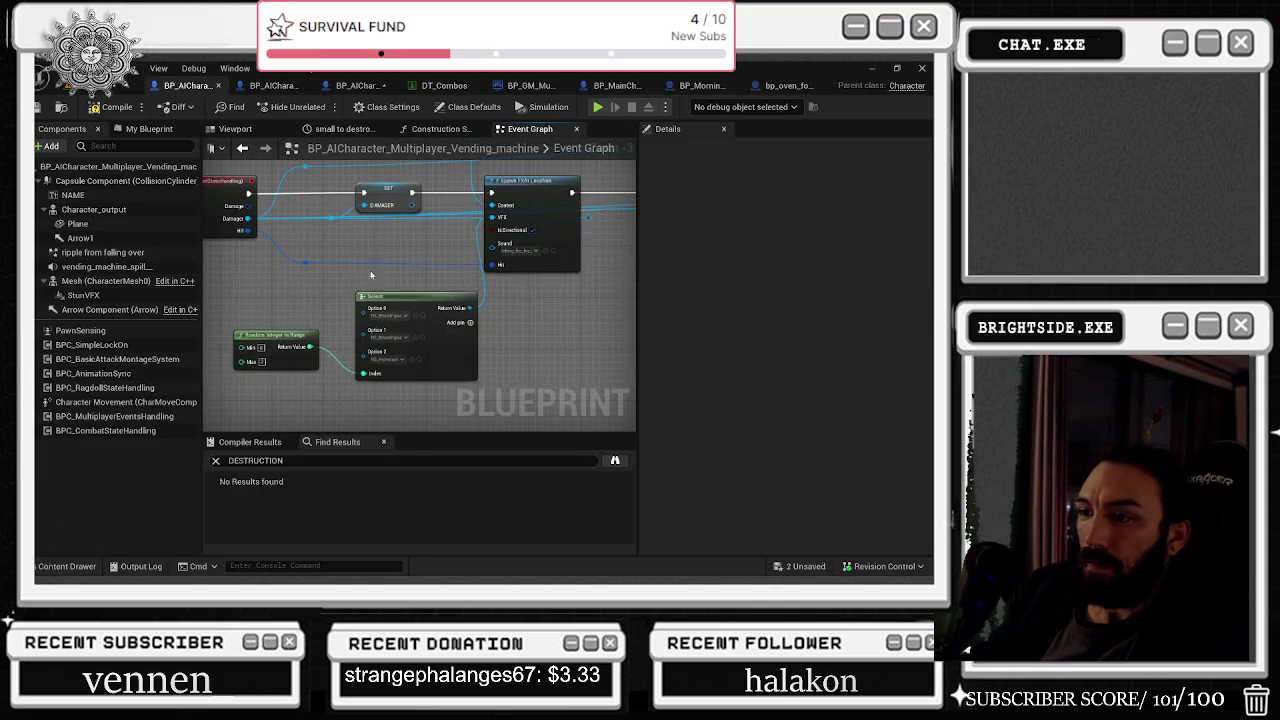
pyautogui.click(467, 323)
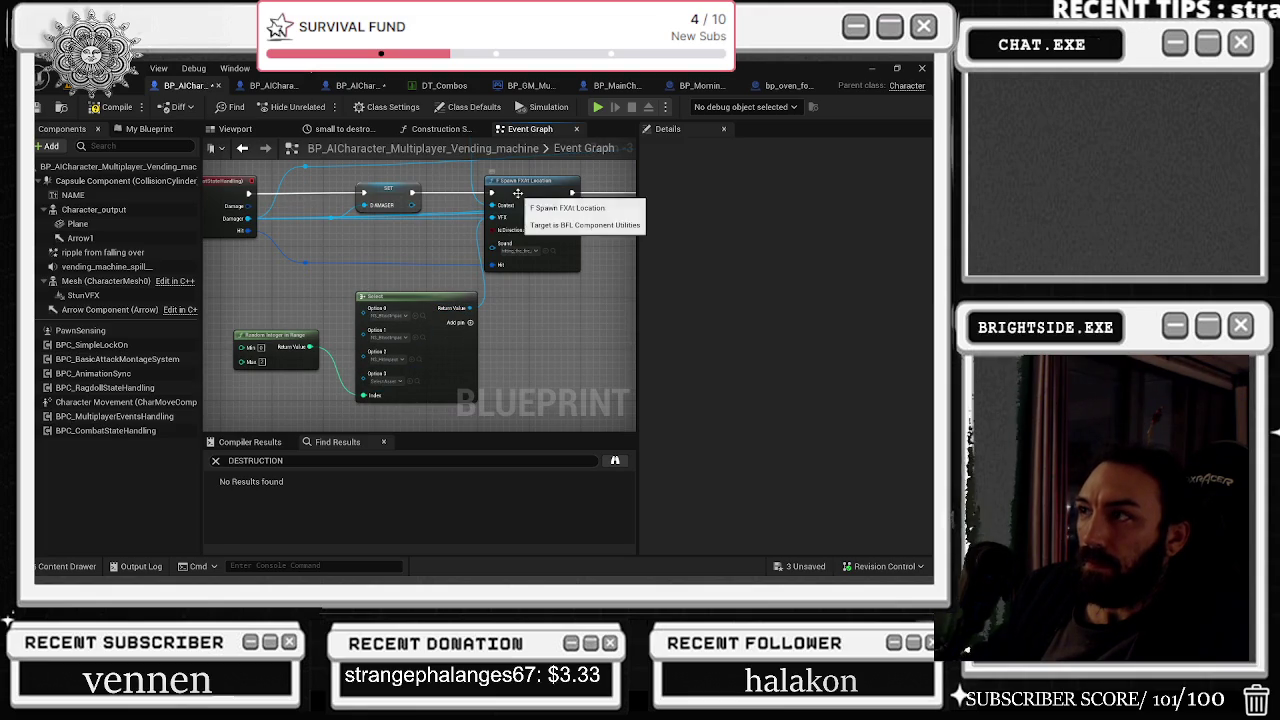
pyautogui.click(120, 85)
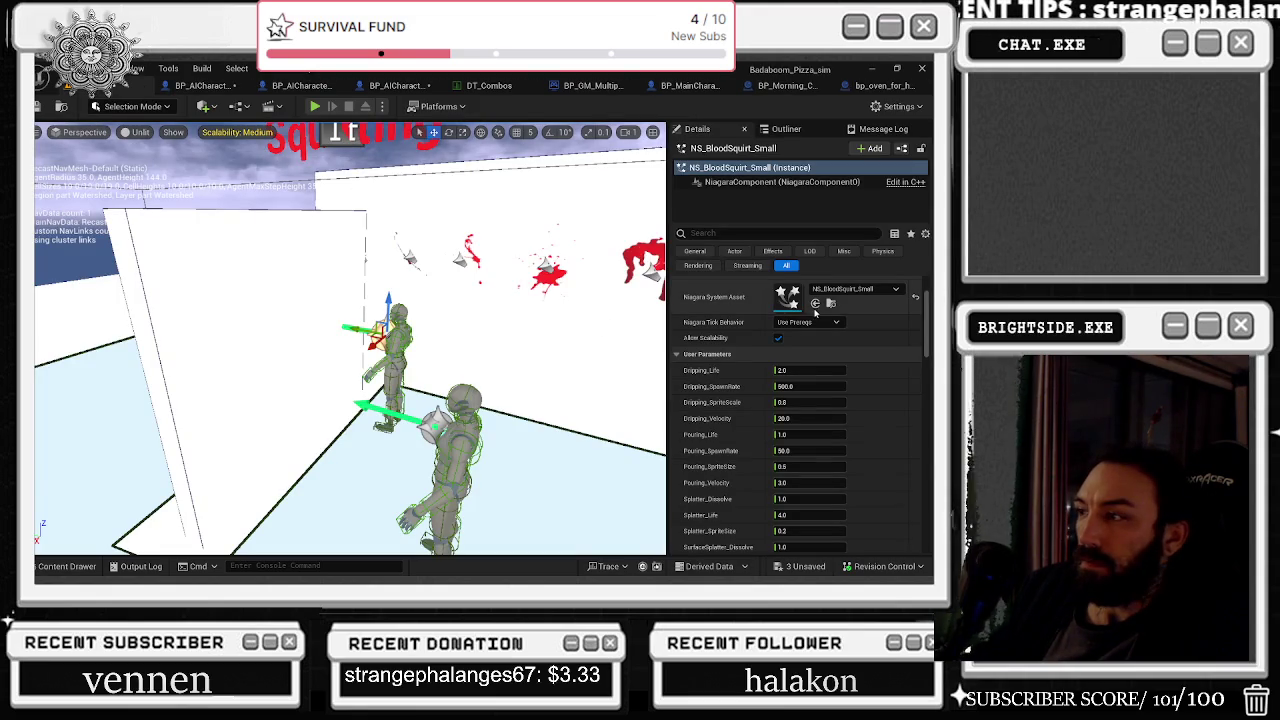
pyautogui.click(205, 85)
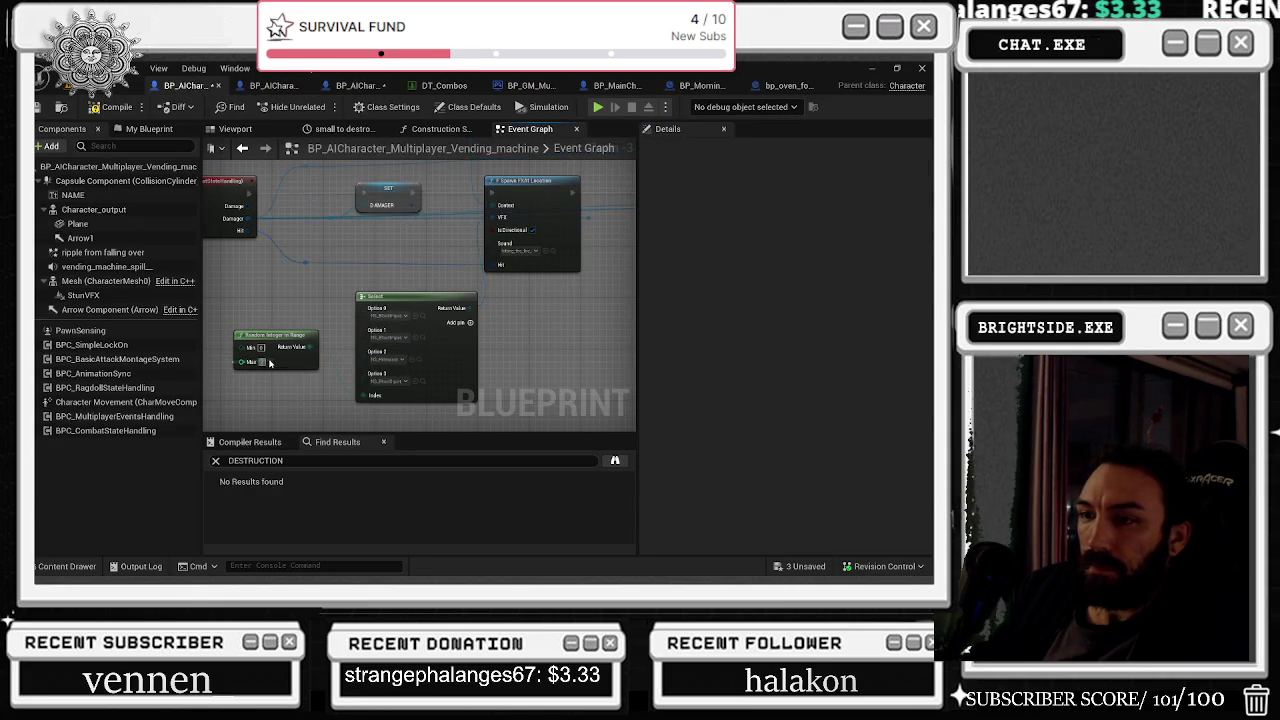
pyautogui.click(40, 107)
pyautogui.click(345, 86)
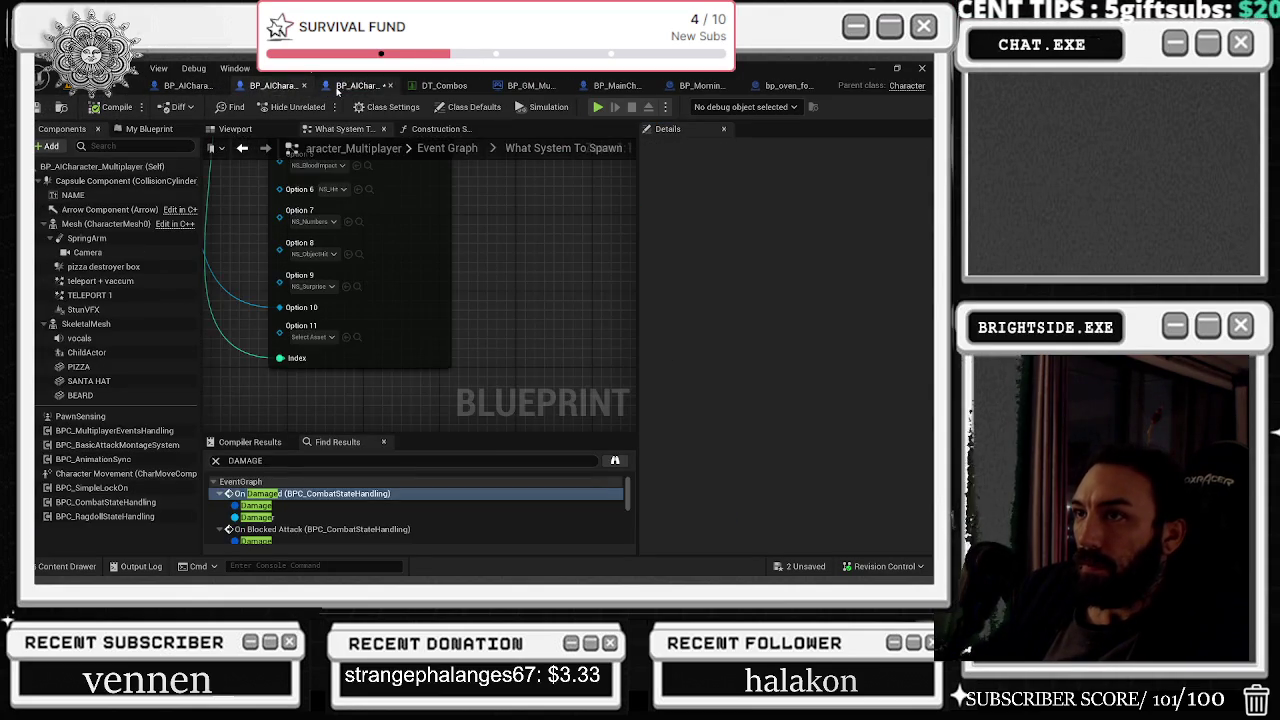
# Step: Save all, select BP_Pickup_Rifle beside the blood squirt area, and start Play In Editor
pyautogui.click(43, 107)
pyautogui.moveTo(294, 213)
pyautogui.mouseDown()
pyautogui.moveTo(345, 220)
pyautogui.moveTo(323, 190)
pyautogui.moveTo(320, 215)
pyautogui.mouseUp()
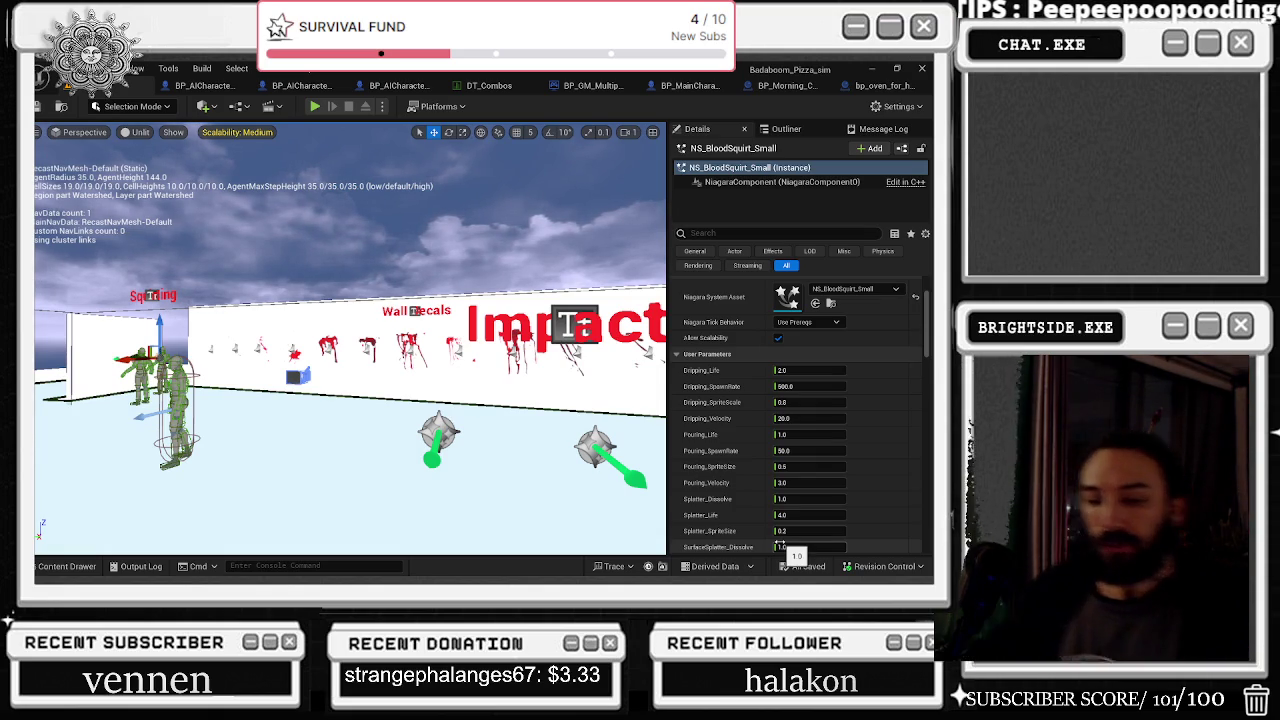
pyautogui.moveTo(438, 302); pyautogui.dragTo(389, 266)
pyautogui.moveTo(392, 265); pyautogui.dragTo(345, 290)
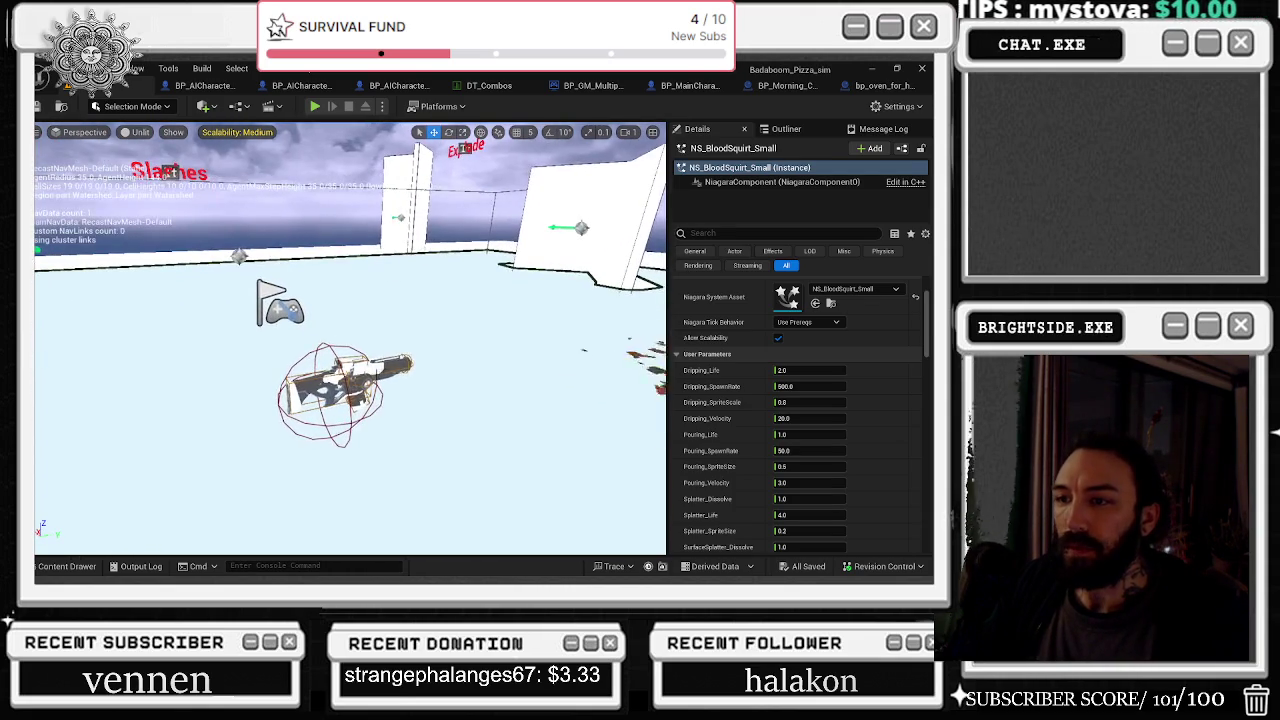
pyautogui.click(350, 385)
pyautogui.moveTo(378, 360); pyautogui.dragTo(315, 181)
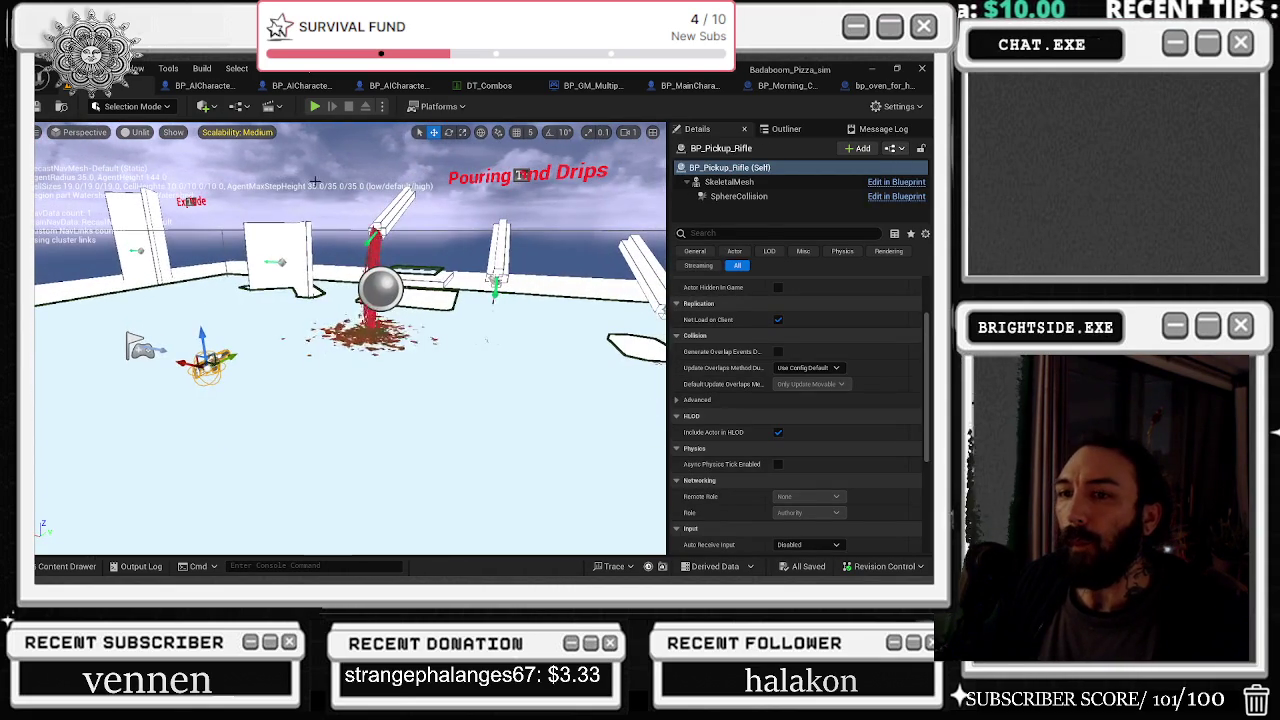
pyautogui.click(314, 106)
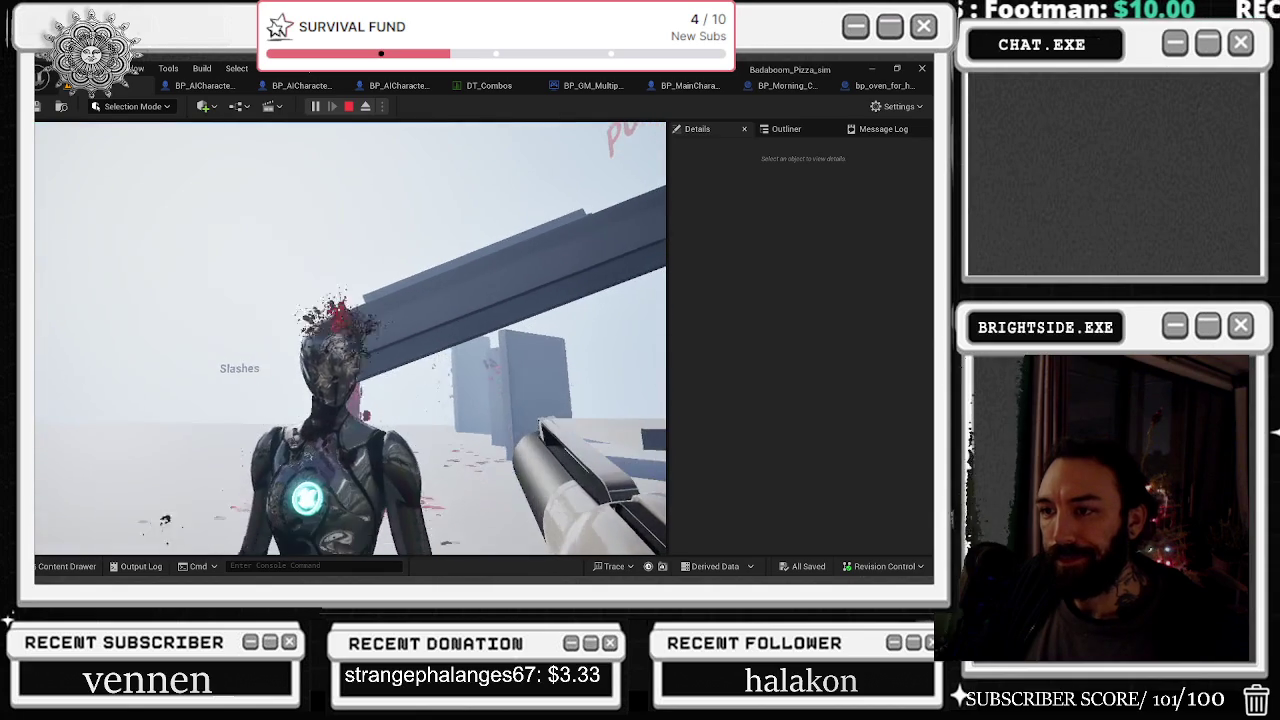
# Step: End the first-person rifle play test and return to the level editor
pyautogui.press('Escape')
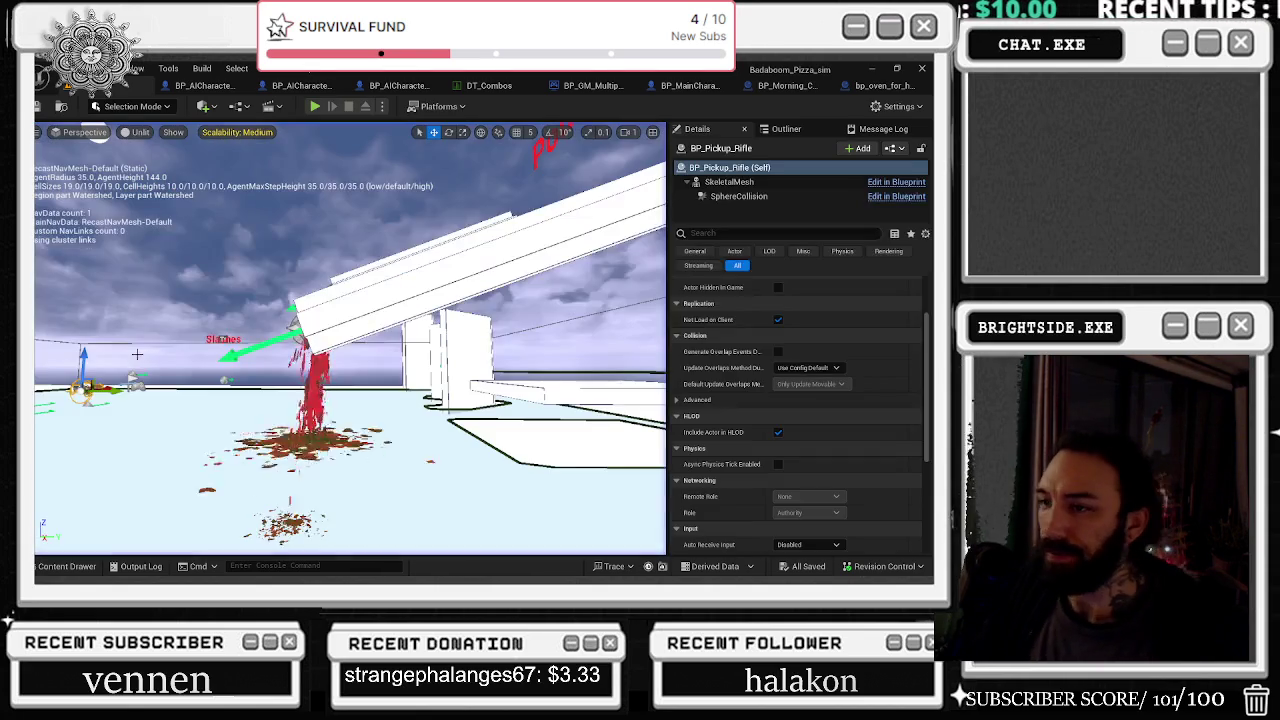
# Step: Select the mannequin and review the vending machine, multiplayer and Spaghetti_trex character blueprints
pyautogui.press('w')
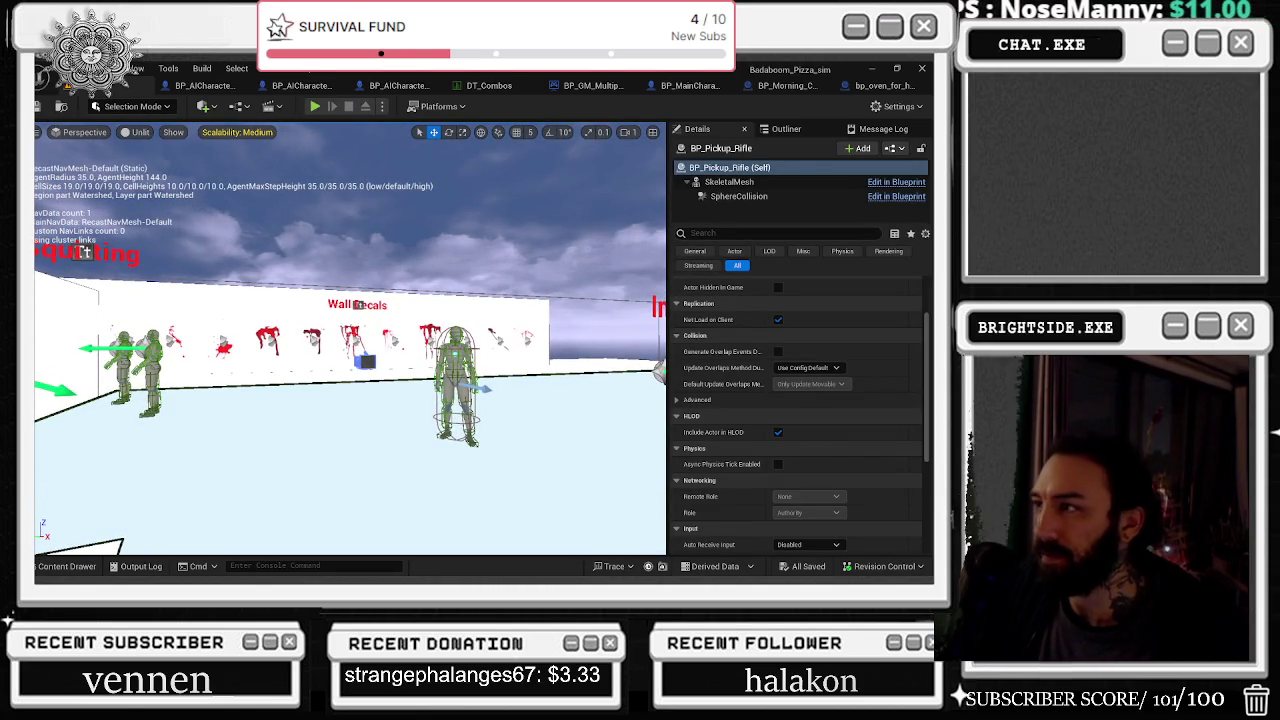
pyautogui.click(461, 362)
pyautogui.press('w')
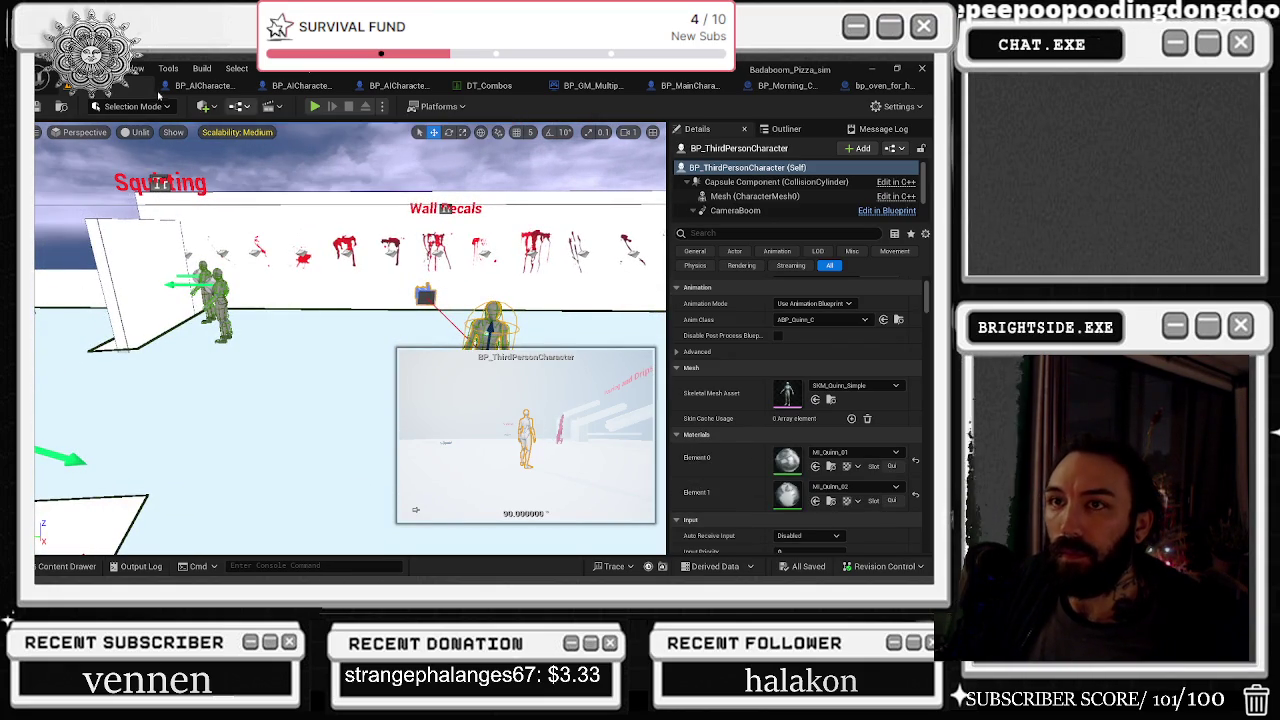
pyautogui.click(210, 86)
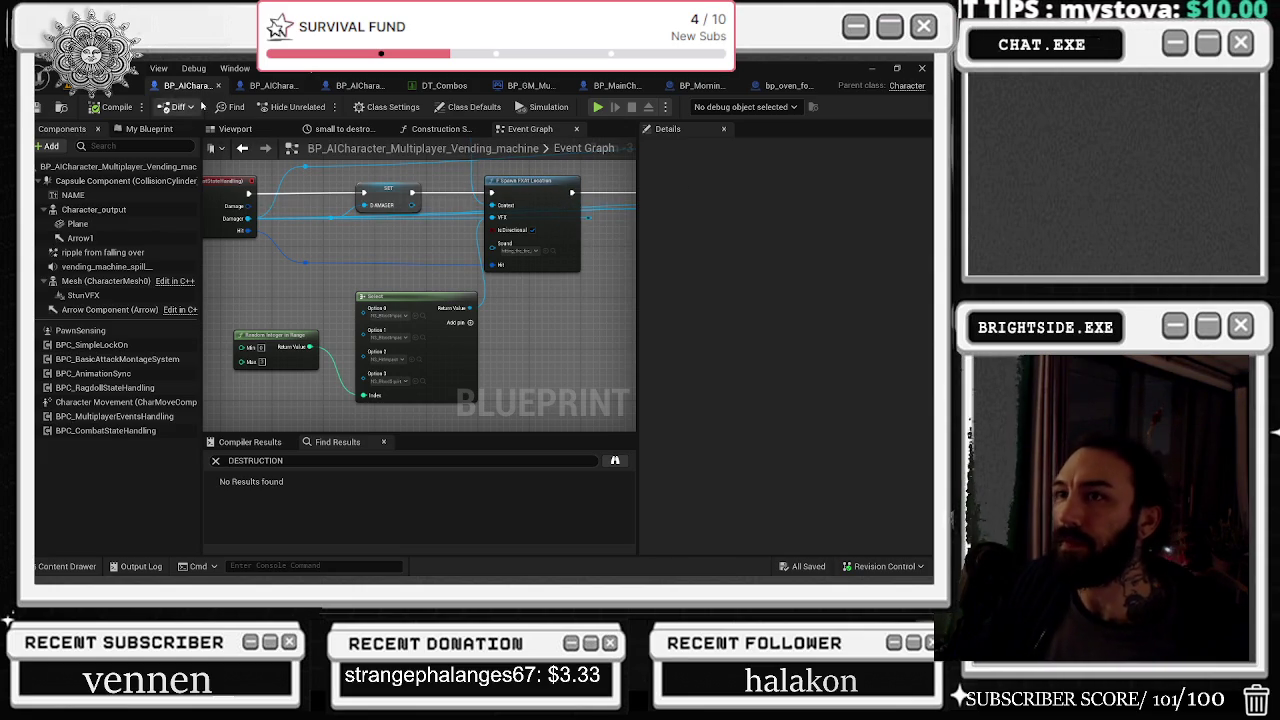
pyautogui.click(272, 86)
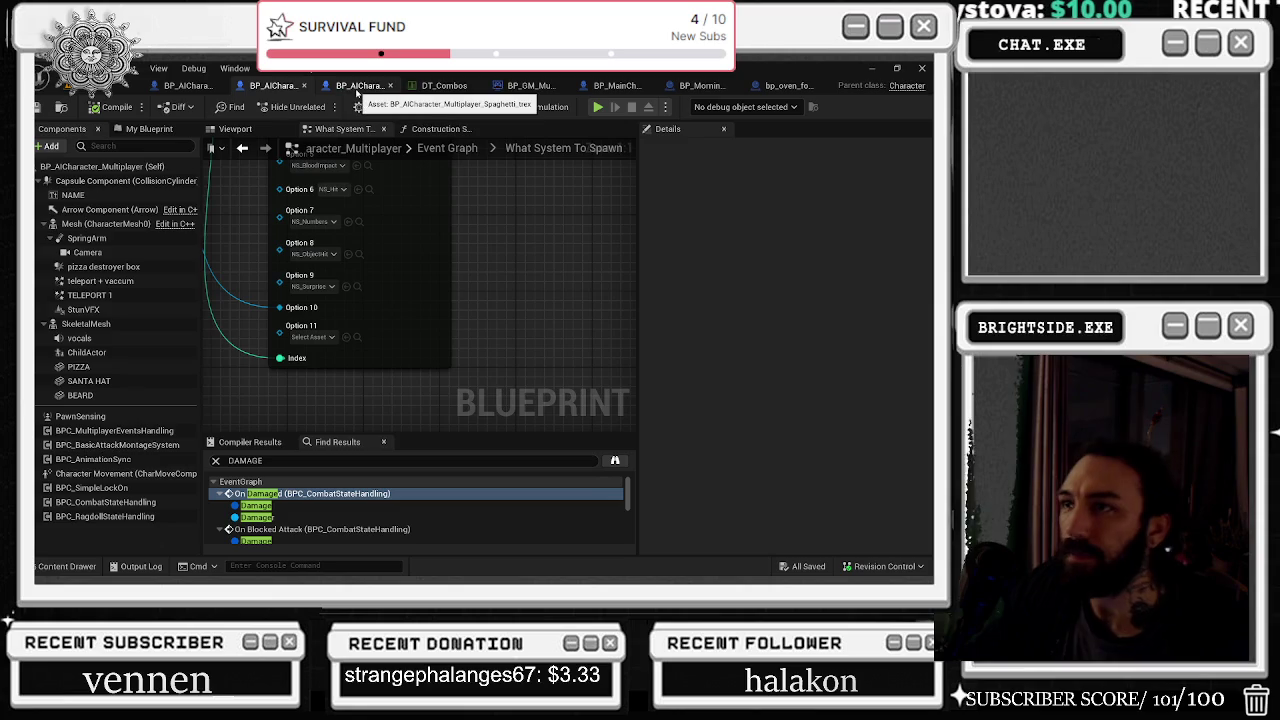
pyautogui.click(357, 88)
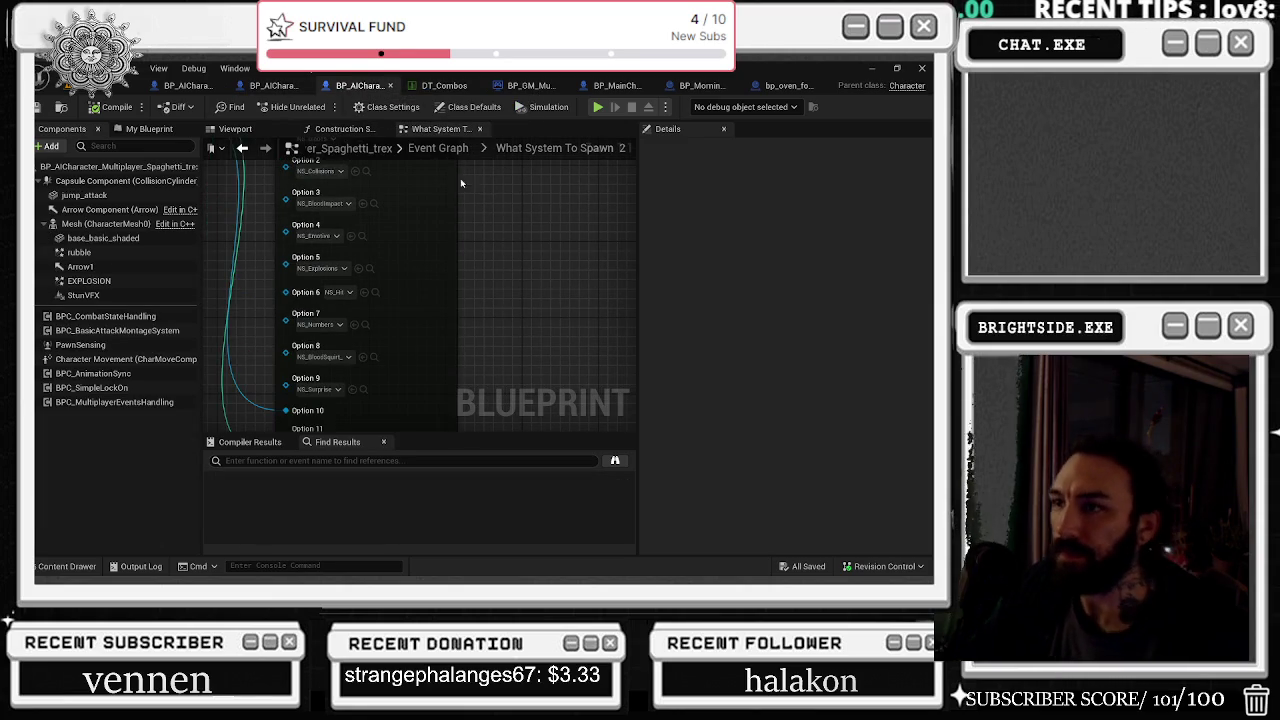
# Step: Open BP_AICharacter_Multiplayer_boss from the Blueprints/AI content folder
pyautogui.hotkey('ctrl', 'space')
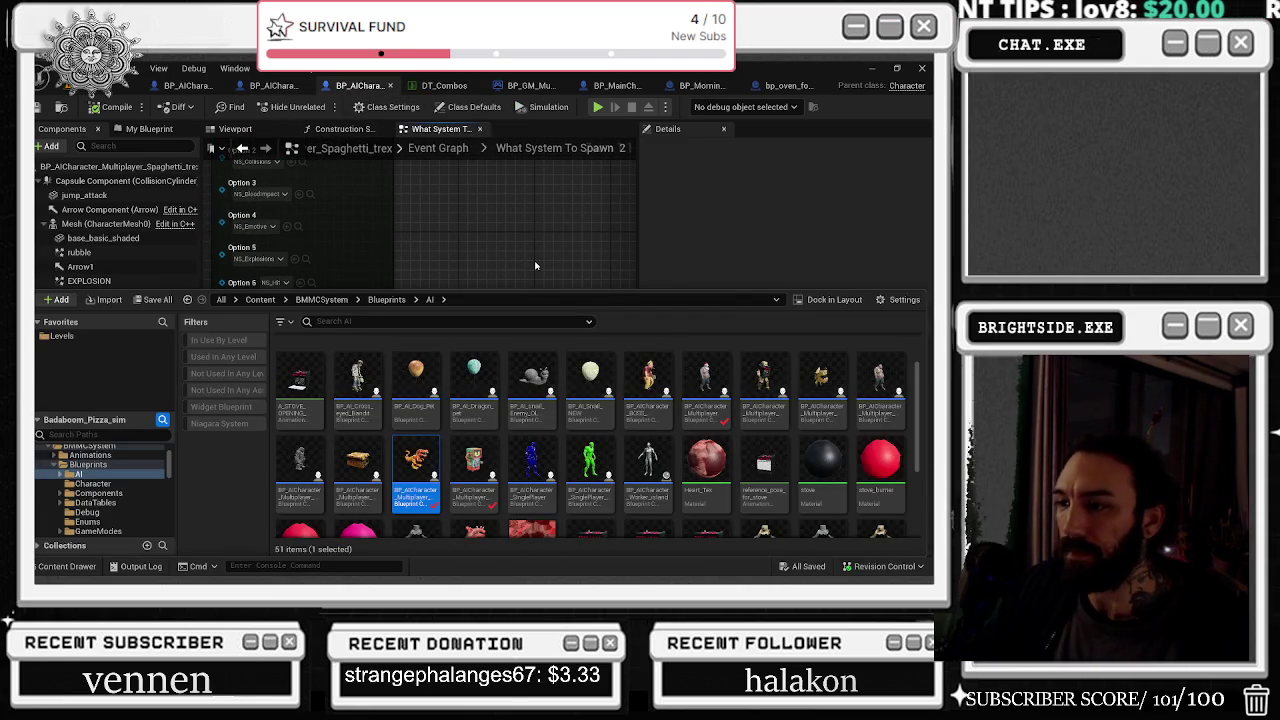
pyautogui.click(250, 149)
pyautogui.click(241, 150)
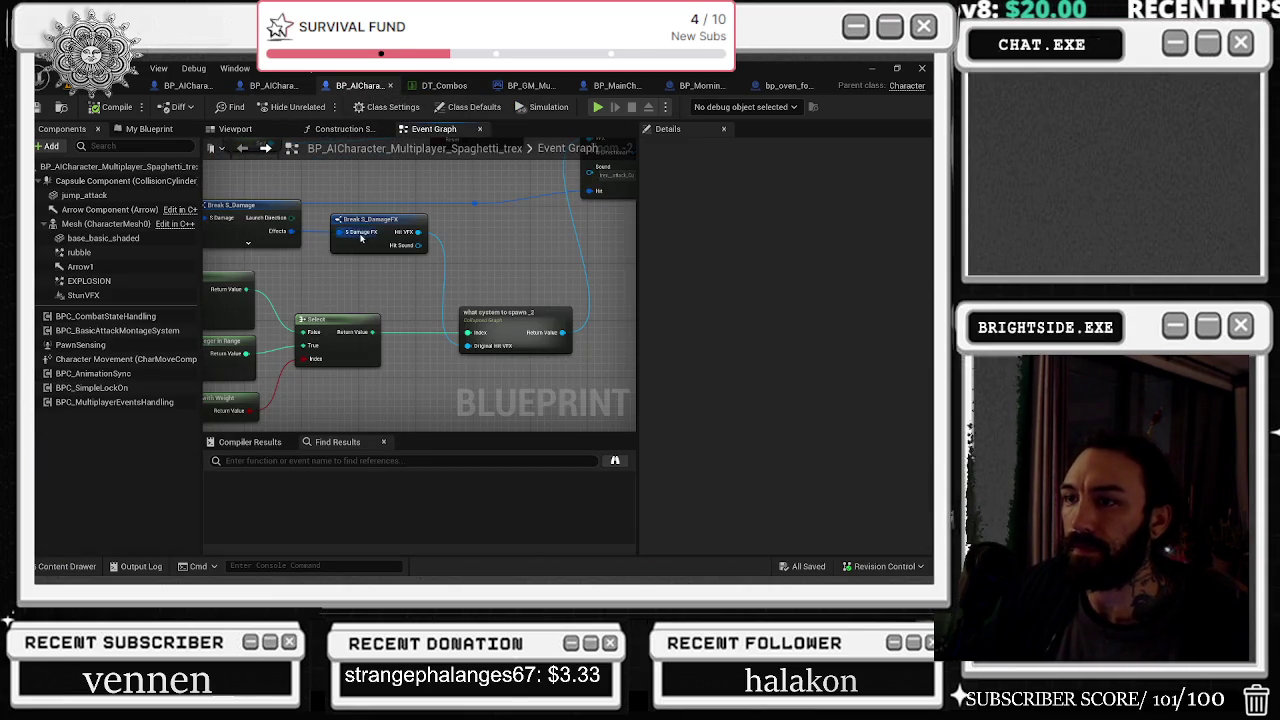
pyautogui.click(67, 566)
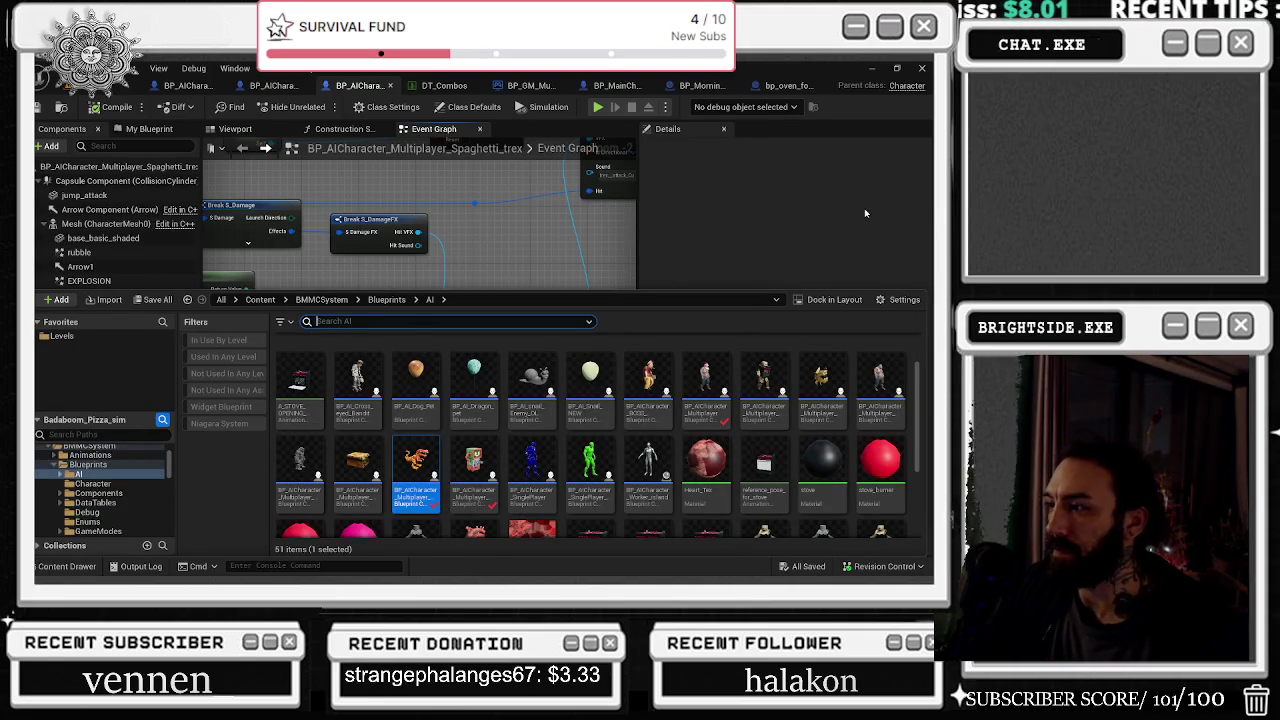
pyautogui.click(764, 382)
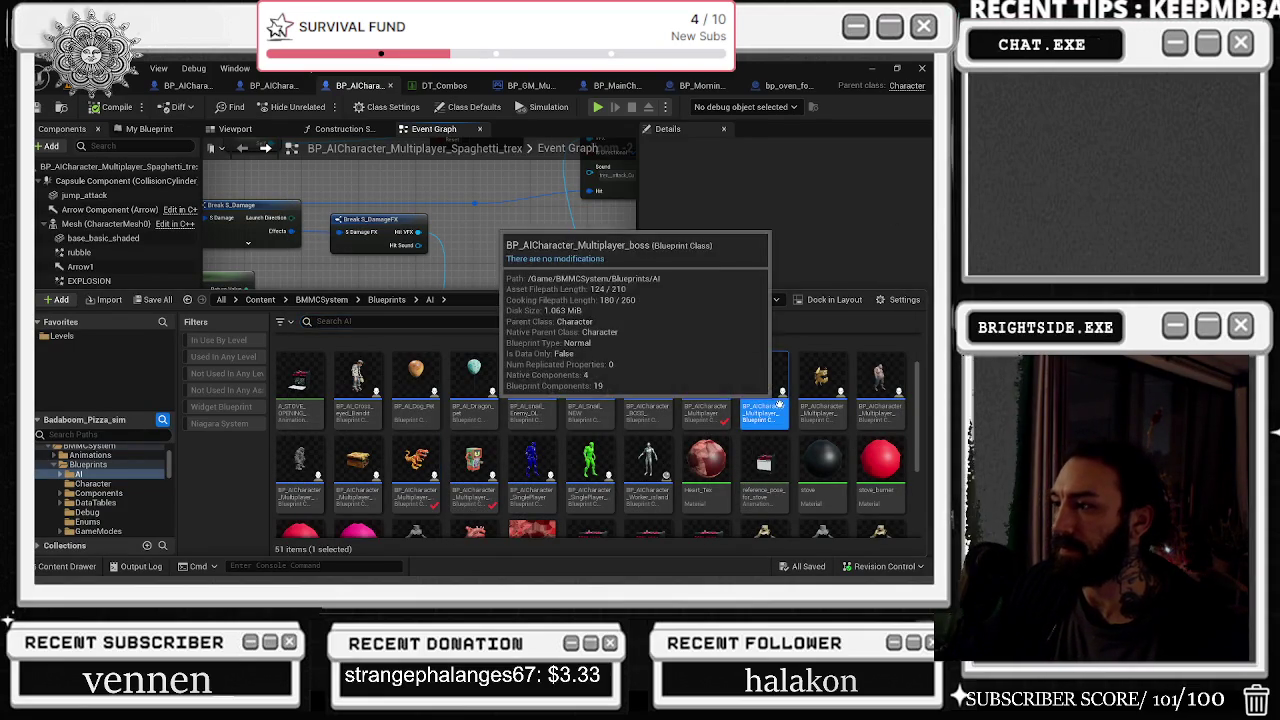
pyautogui.doubleClick(707, 378)
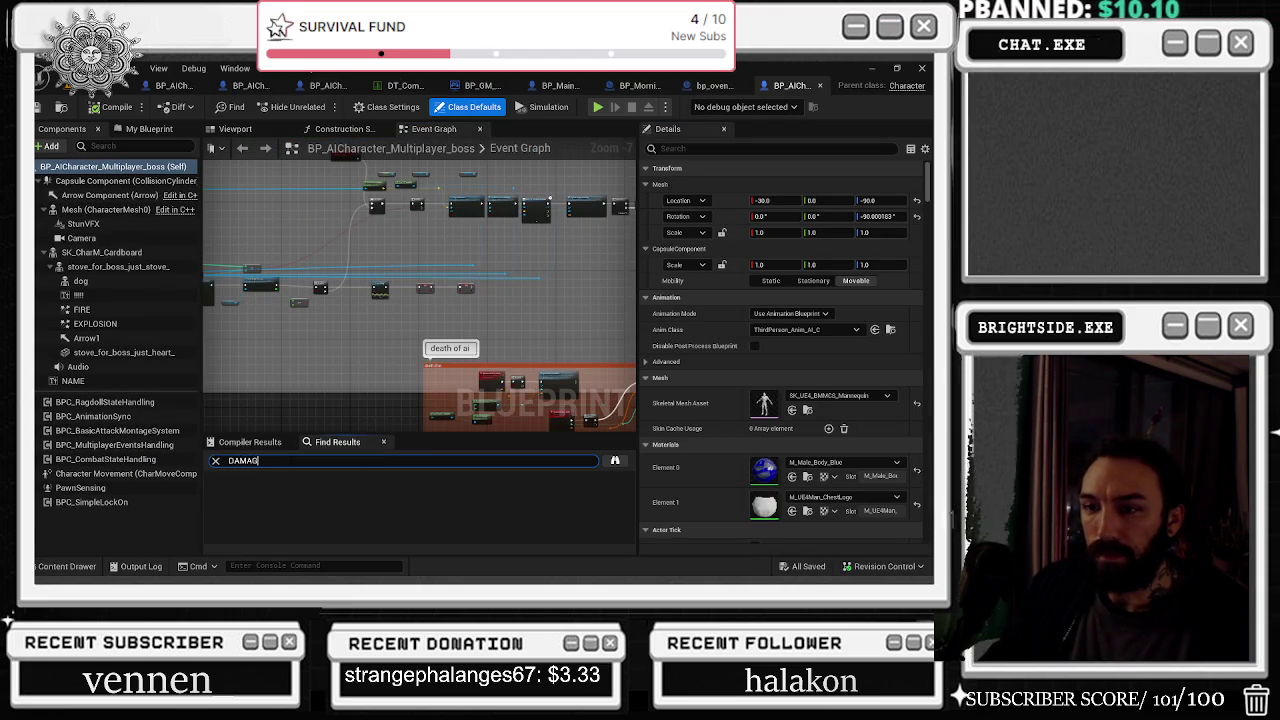
# Step: Search the boss blueprint for DAMAGE, jump to On Damaged, and inspect its Spawn FX nodes
pyautogui.write('E')
pyautogui.press('Return')
pyautogui.doubleClick(308, 494)
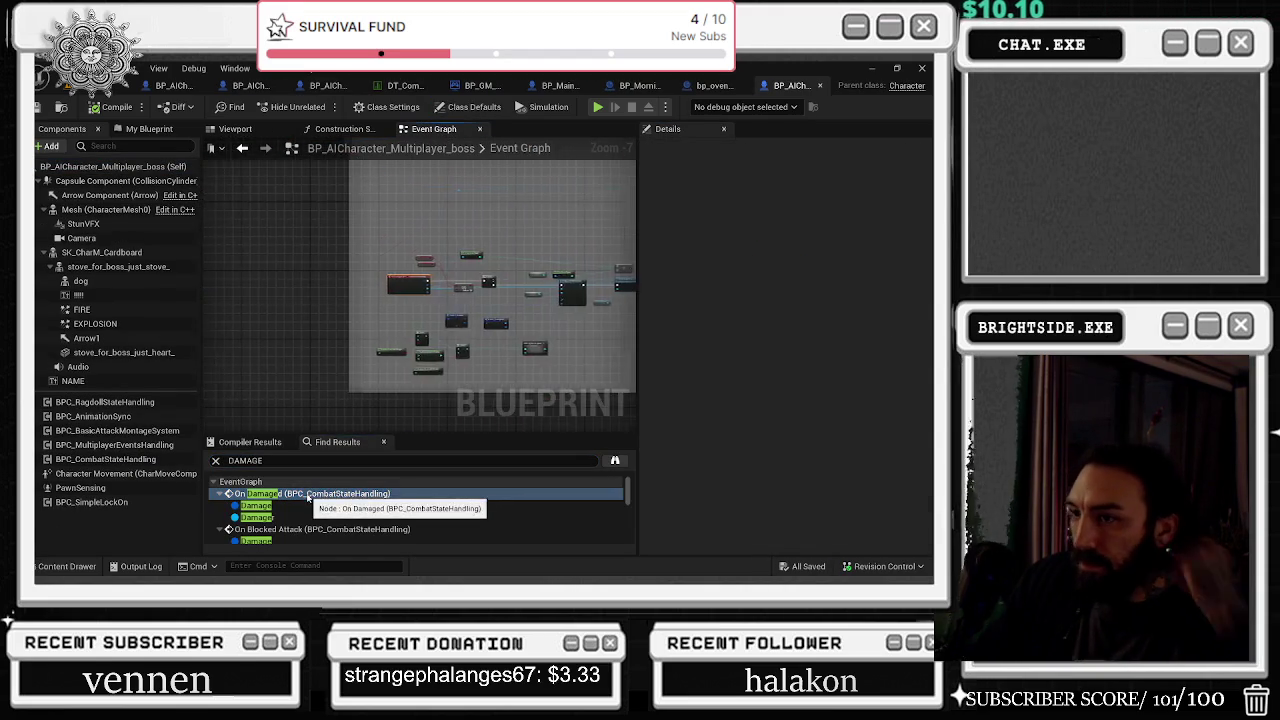
pyautogui.scroll(-3, 319, 230)
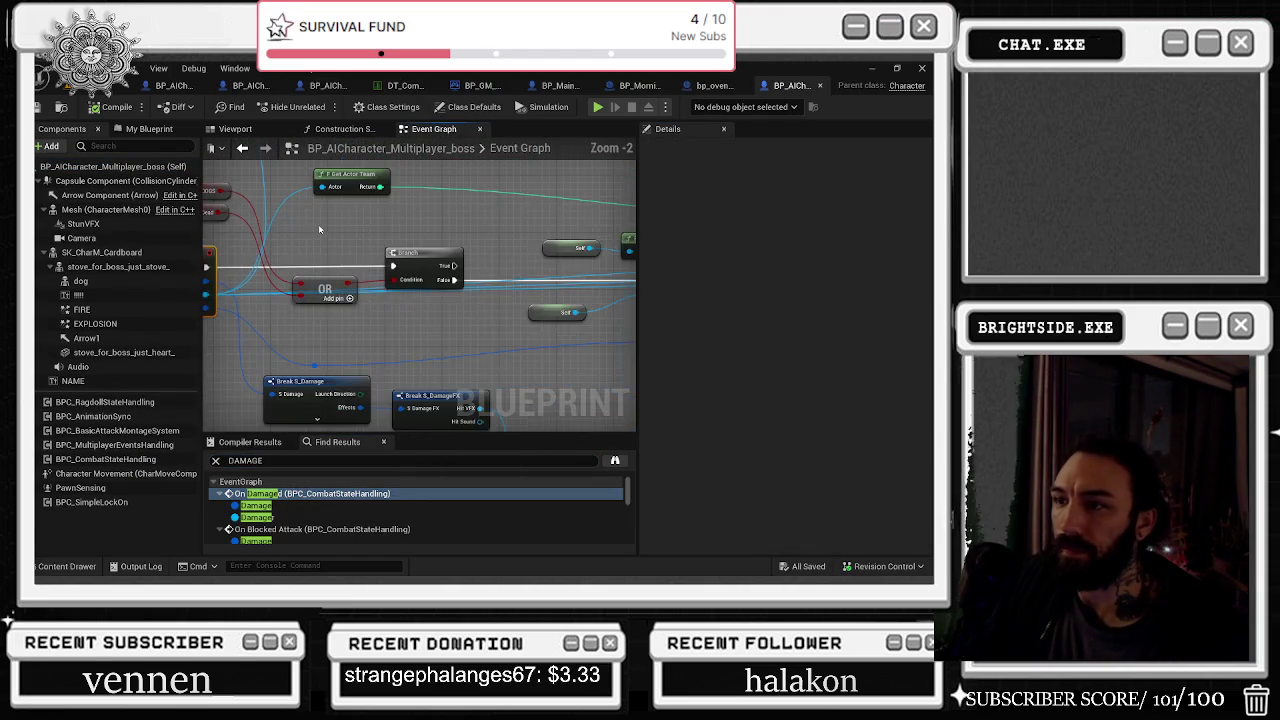
pyautogui.scroll(1, 319, 230)
pyautogui.scroll(-1, 352, 240)
pyautogui.moveTo(352, 240)
pyautogui.mouseDown()
pyautogui.moveTo(220, 241)
pyautogui.moveTo(35, 215)
pyautogui.mouseUp()
pyautogui.moveTo(420, 290)
pyautogui.mouseDown()
pyautogui.moveTo(330, 360)
pyautogui.moveTo(340, 370)
pyautogui.mouseUp()
pyautogui.moveTo(125, 144)
pyautogui.mouseDown()
pyautogui.moveTo(277, 175)
pyautogui.moveTo(516, 279)
pyautogui.moveTo(418, 277)
pyautogui.moveTo(413, 311)
pyautogui.mouseUp()
# Step: Nudge the boss's what system to spawn_2 node, check the 3D preview, and return to the level
pyautogui.click(240, 129)
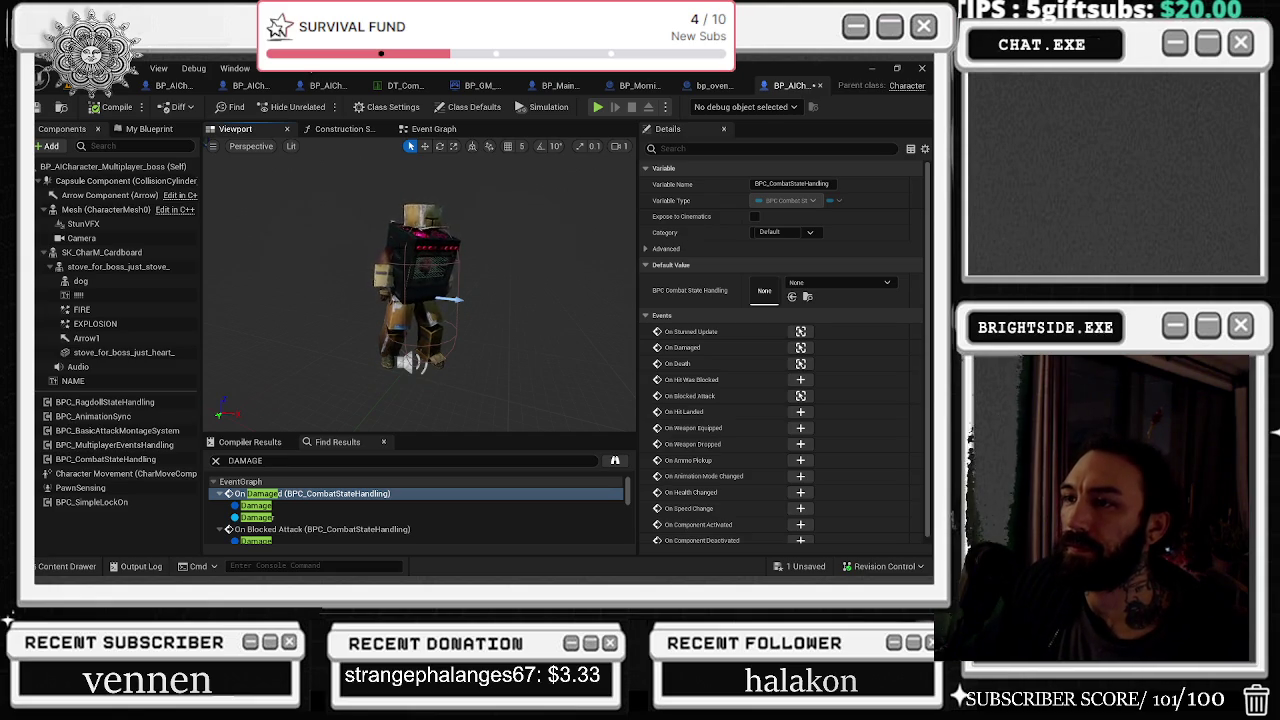
pyautogui.click(415, 130)
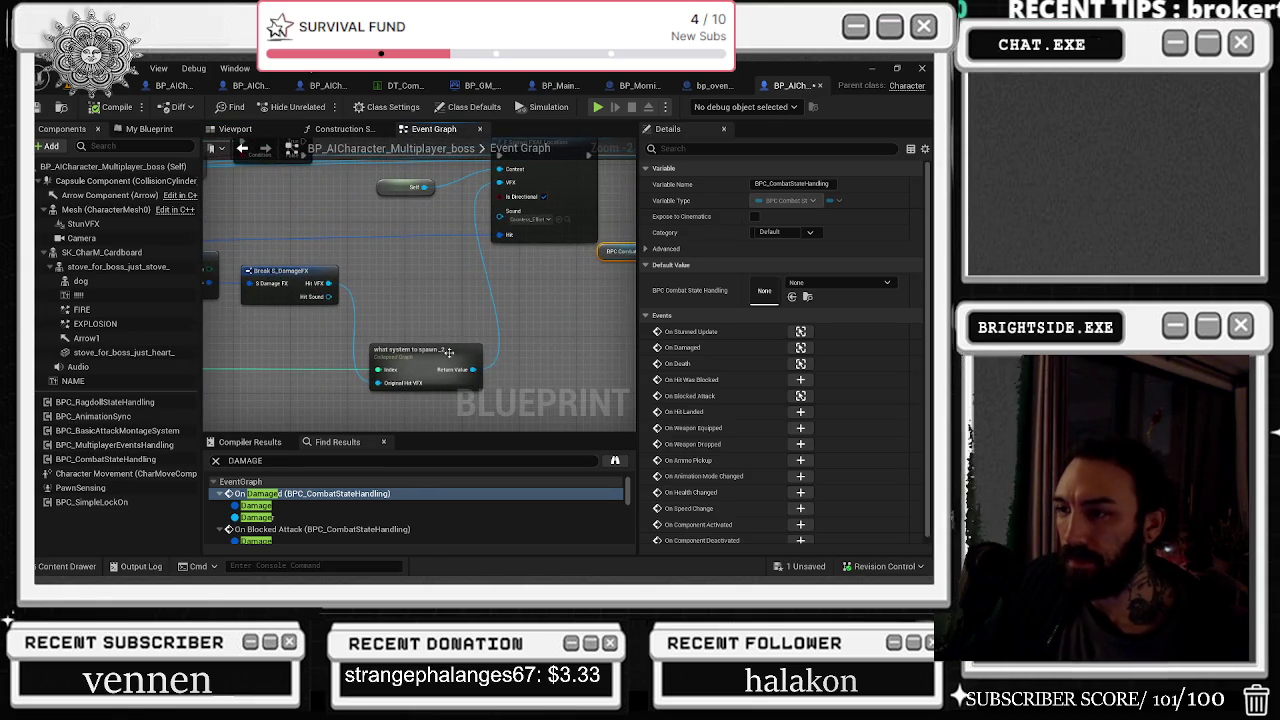
pyautogui.moveTo(449, 352); pyautogui.dragTo(427, 352)
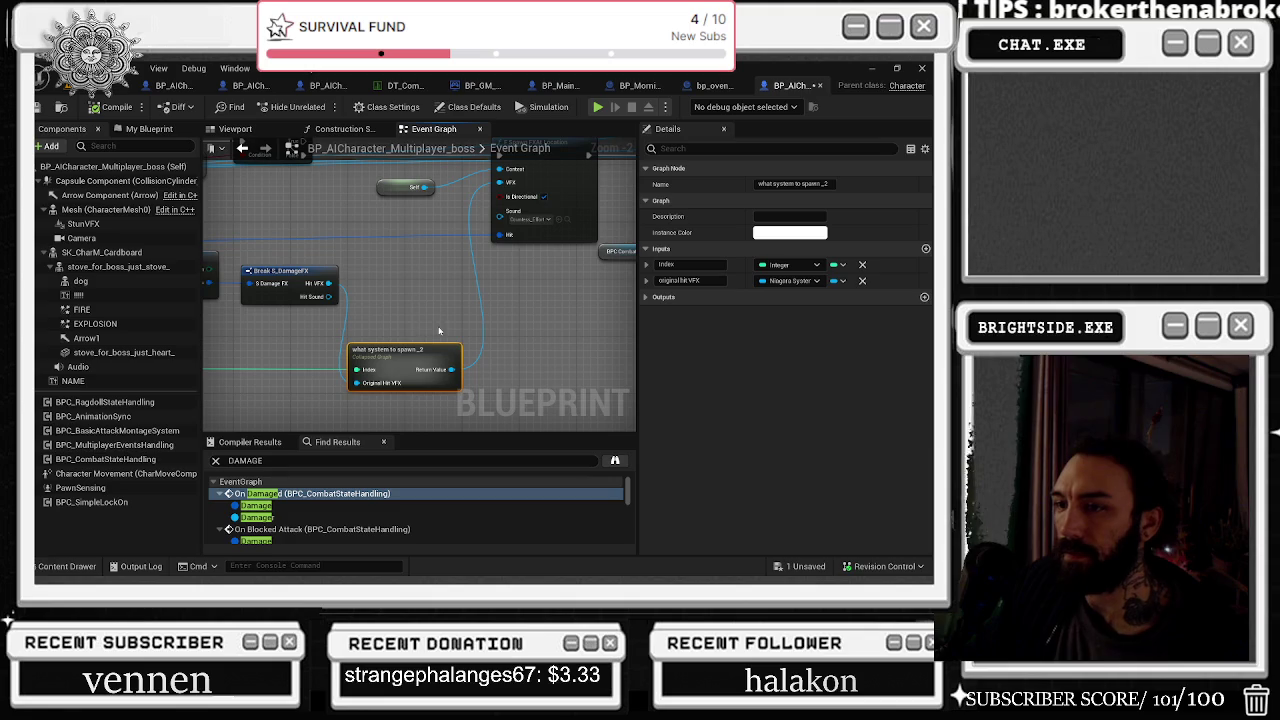
pyautogui.click(248, 132)
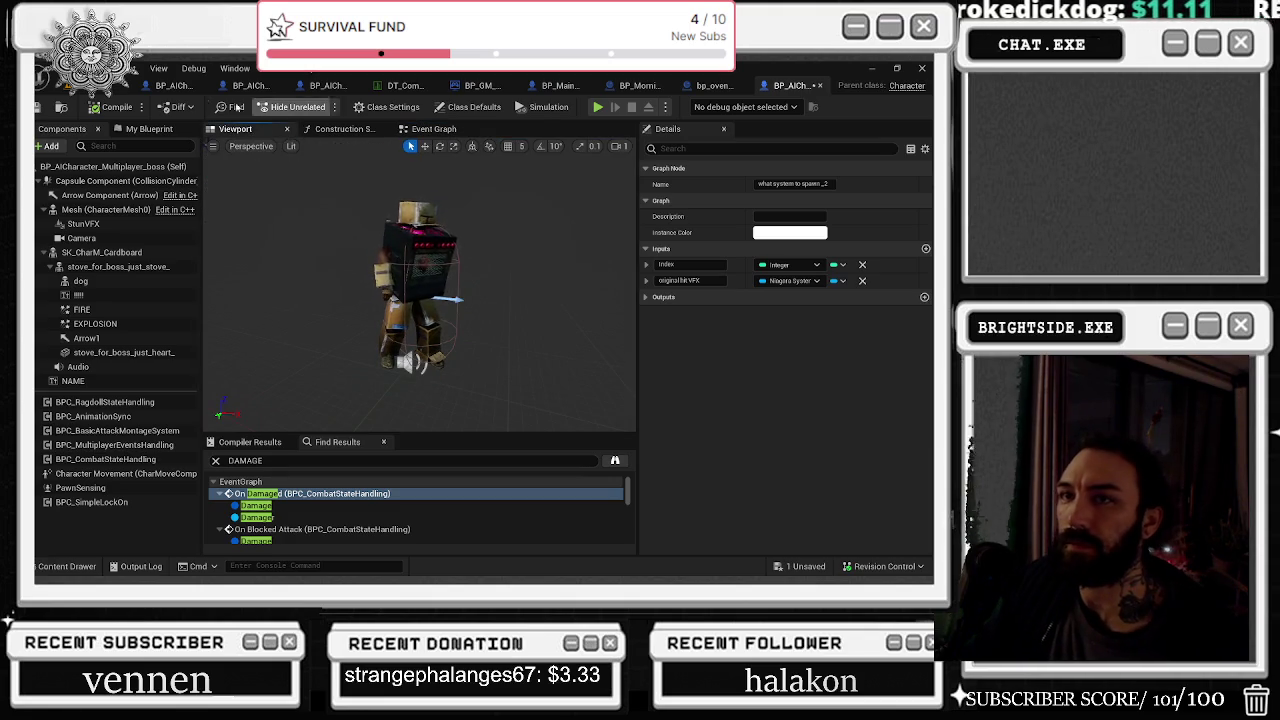
pyautogui.click(124, 88)
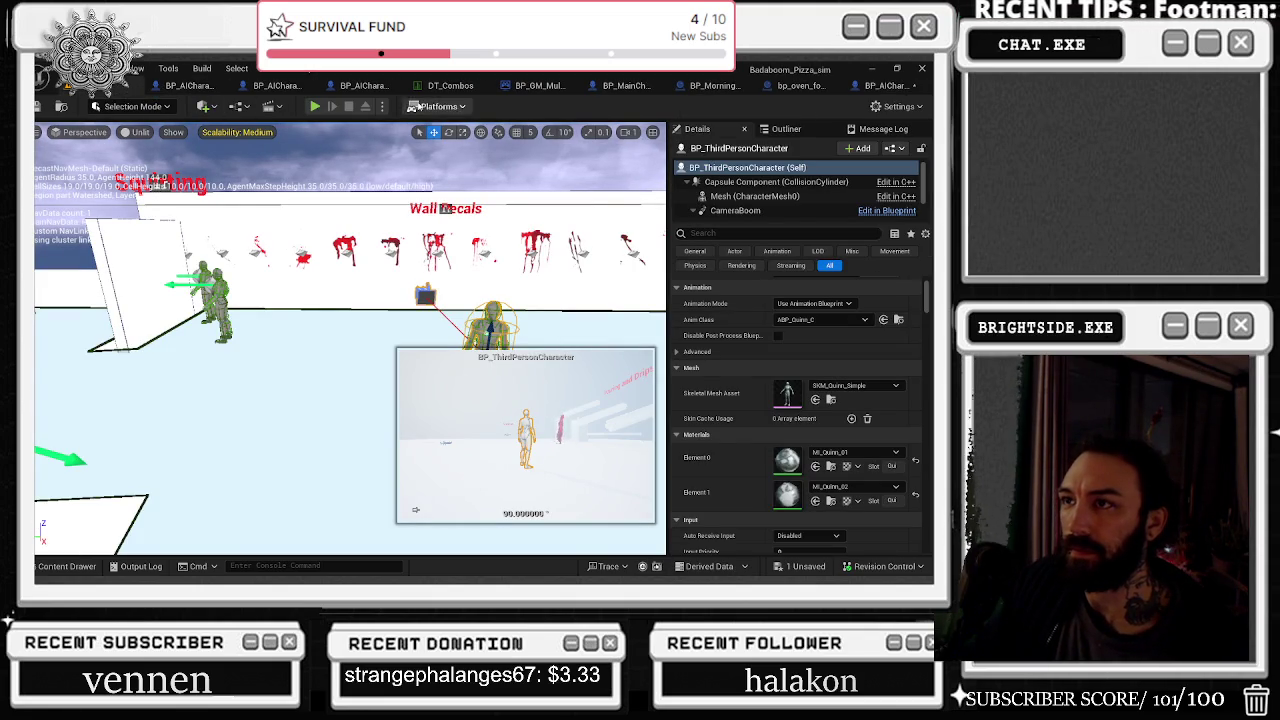
# Step: Nudge the vending machine's Random Integer in Range node, then jump to the boss's On Damaged event
pyautogui.click(200, 90)
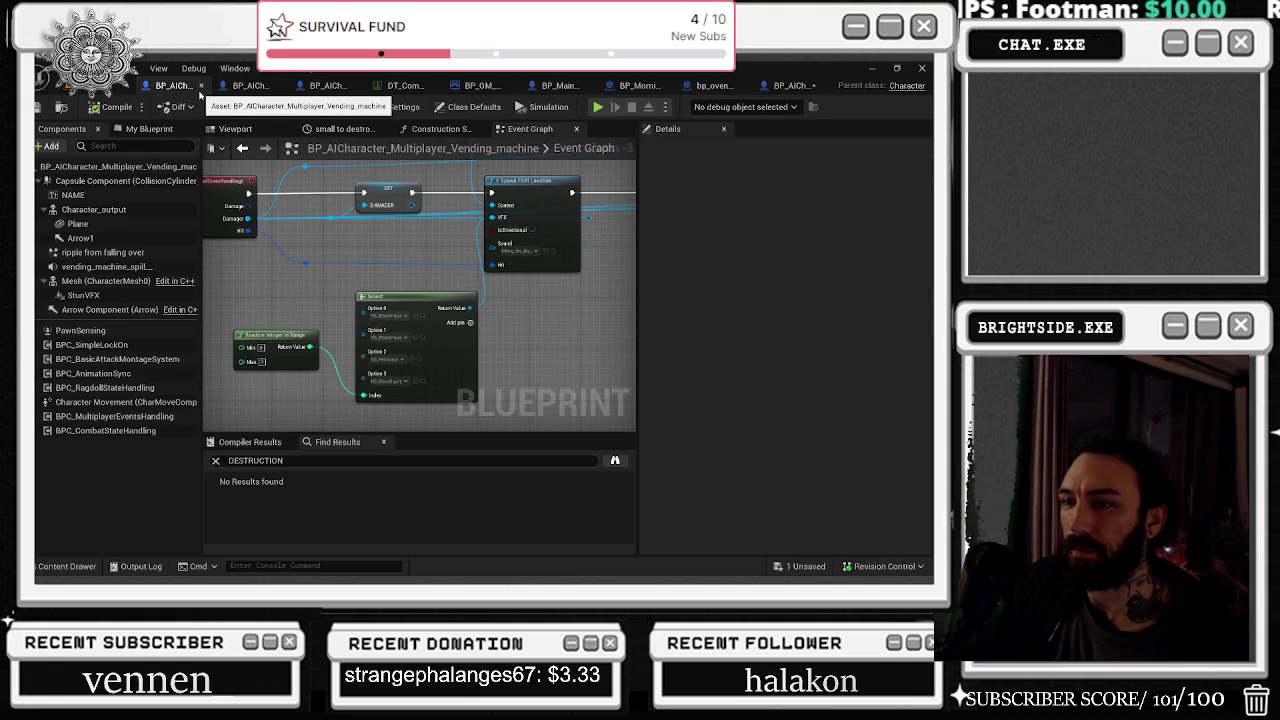
pyautogui.moveTo(275, 336); pyautogui.dragTo(275, 323)
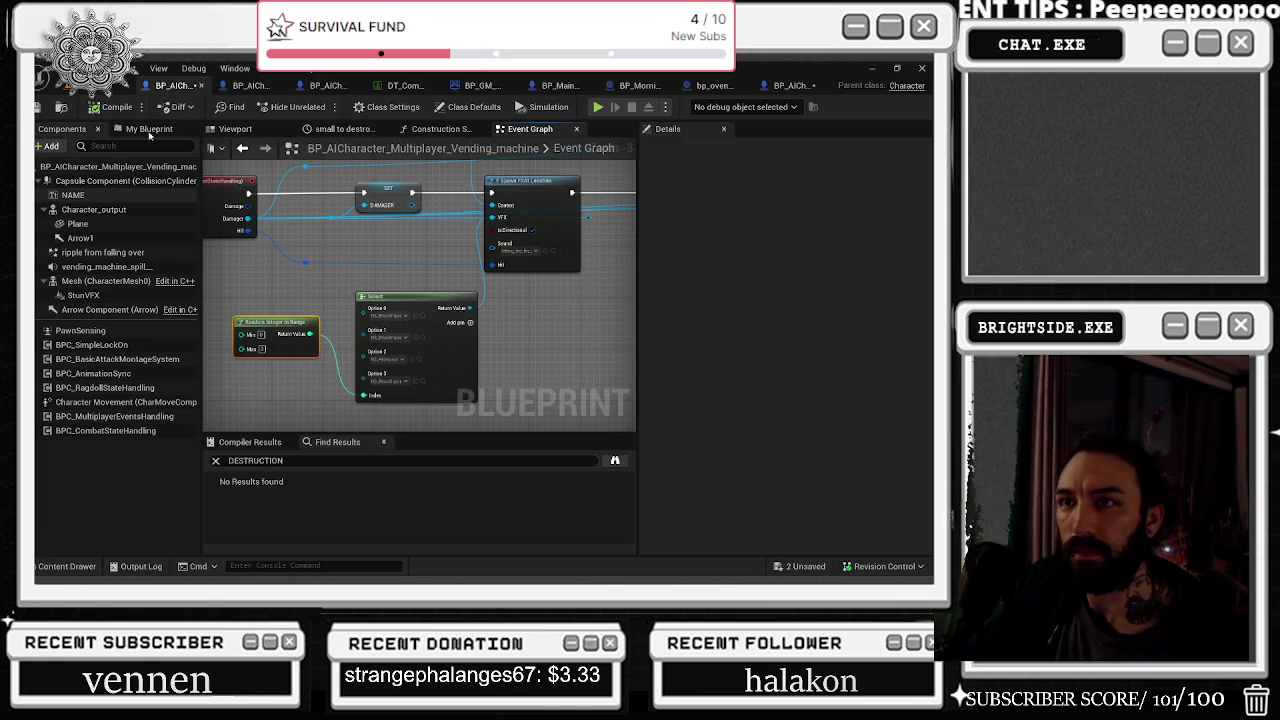
pyautogui.click(773, 88)
pyautogui.doubleClick(322, 495)
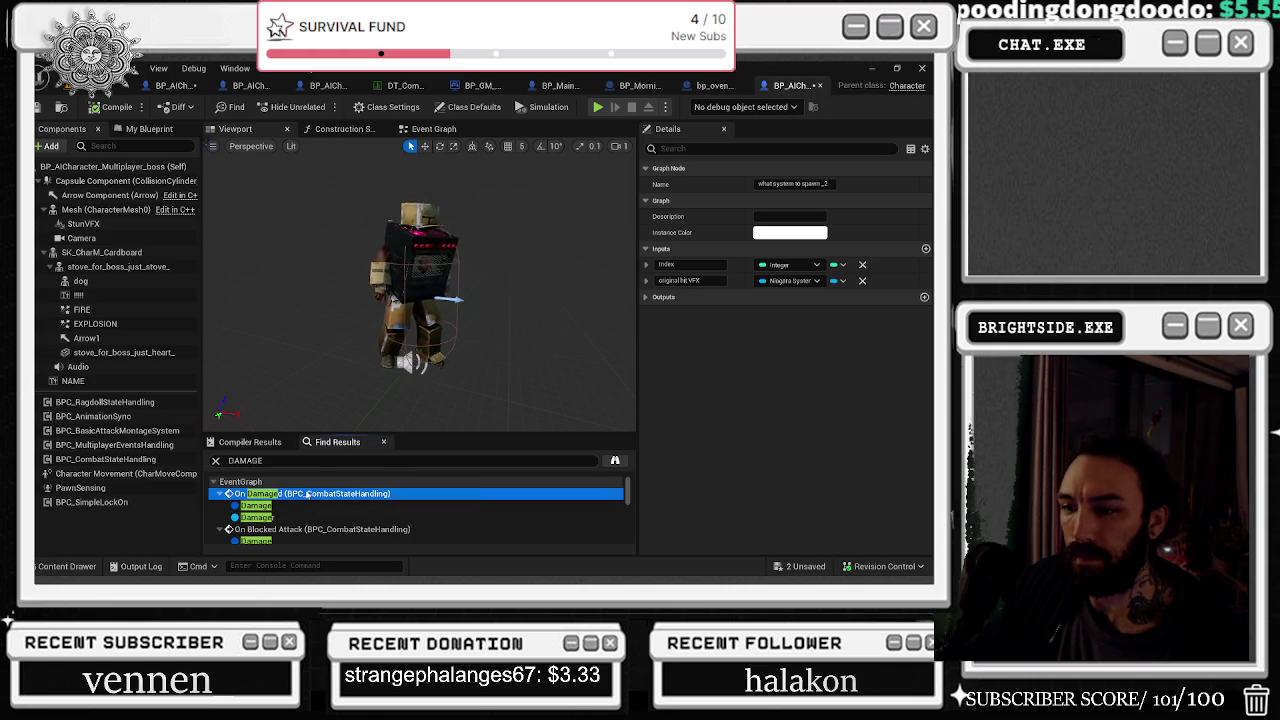
pyautogui.scroll(-2, 361, 305)
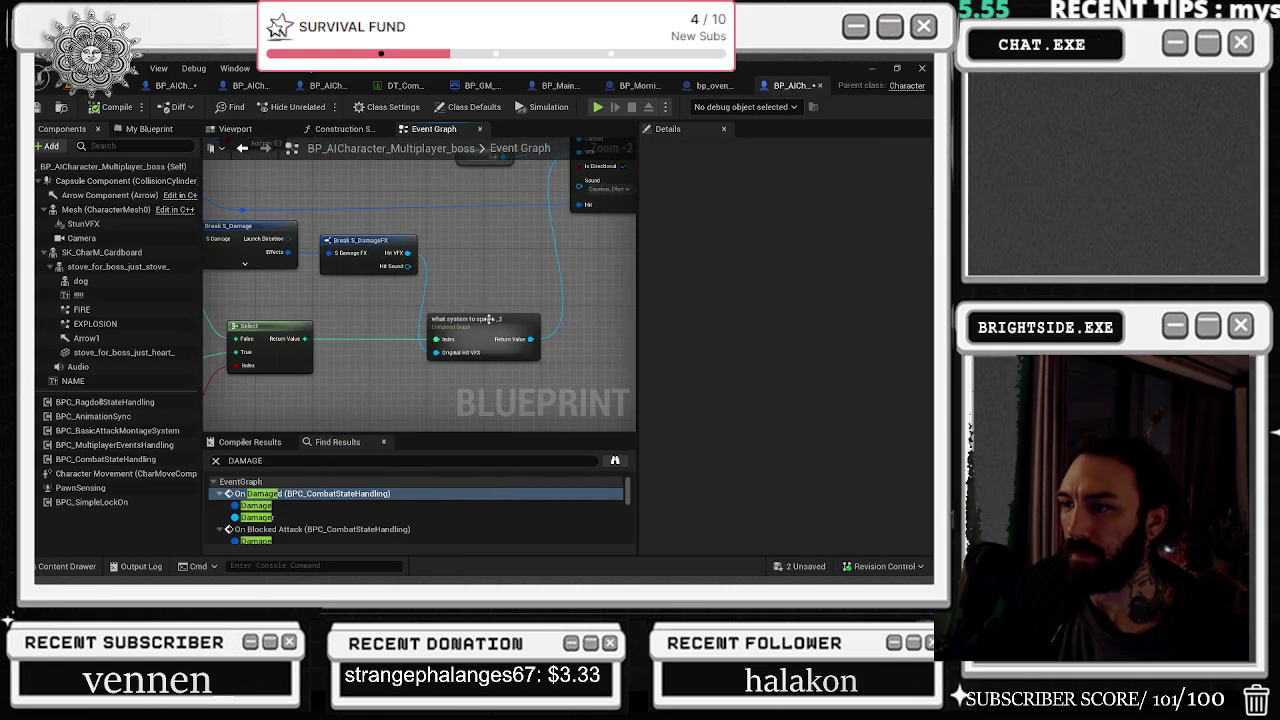
# Step: Open the collapsed What System To Spawn graph and paste in the Select node copied from BP_AICharacter_Multiplayer
pyautogui.doubleClick(489, 318)
pyautogui.scroll(3, 357, 248)
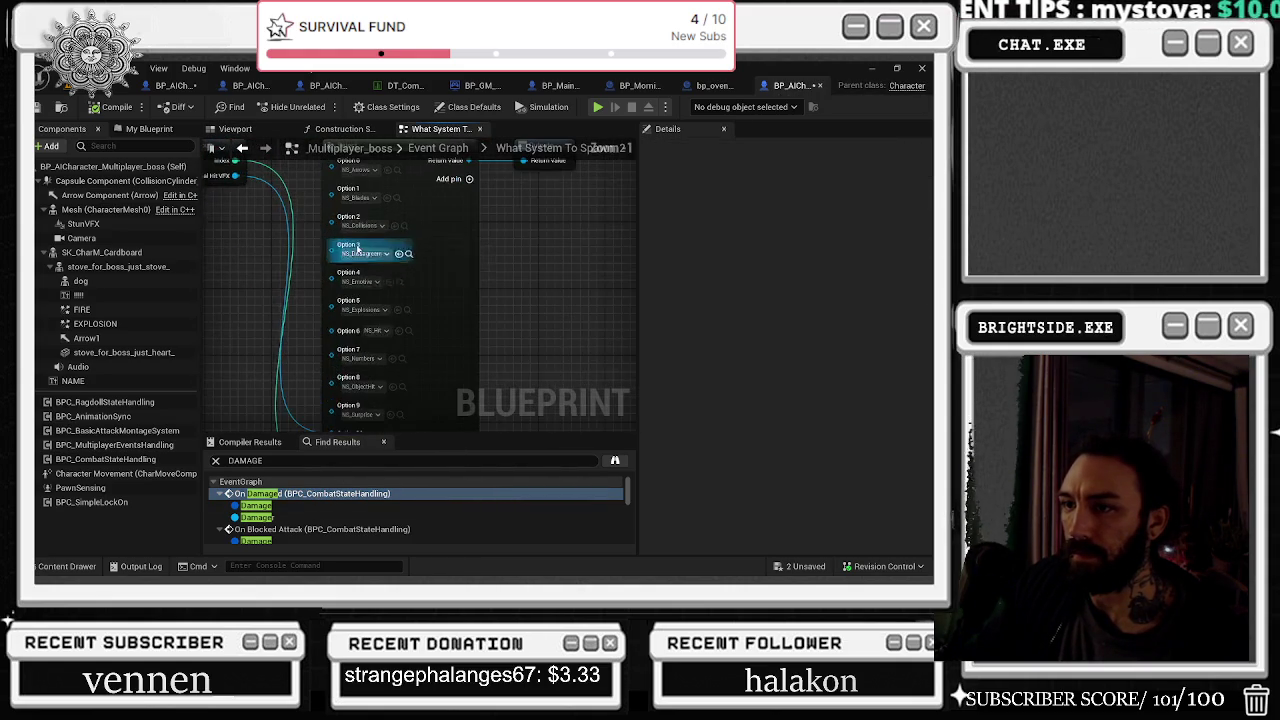
pyautogui.scroll(-1, 491, 220)
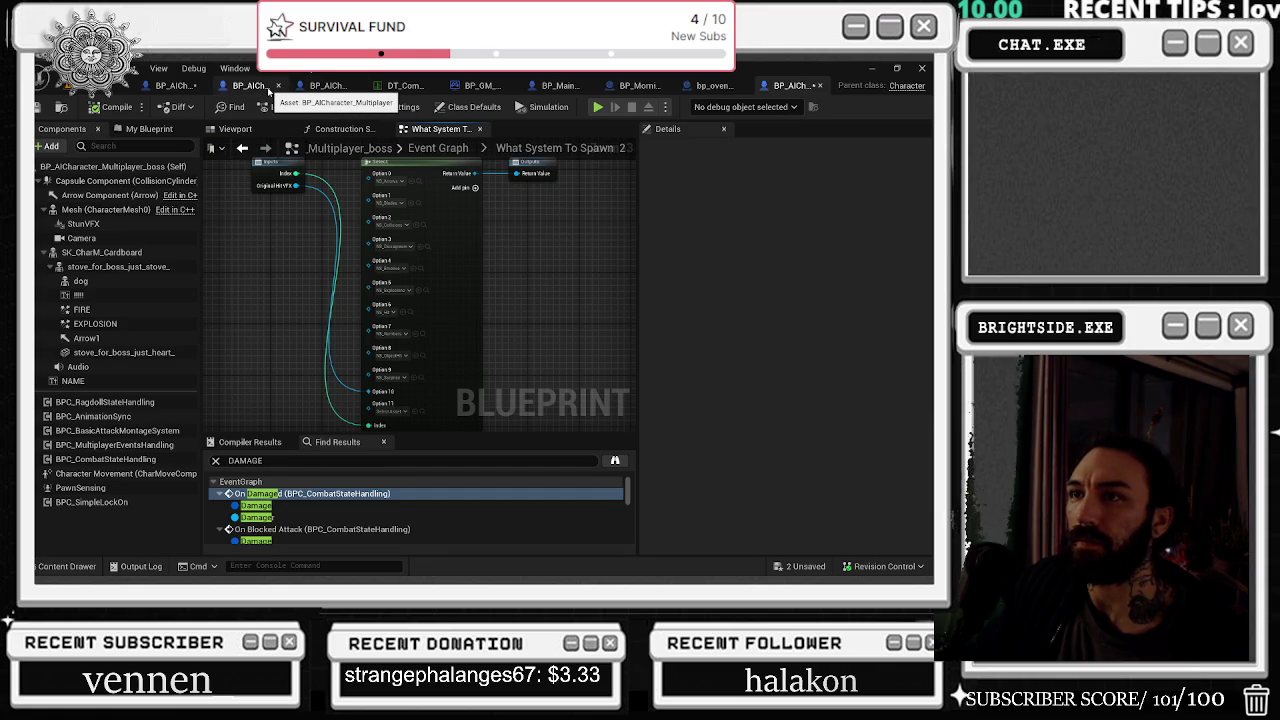
pyautogui.click(268, 91)
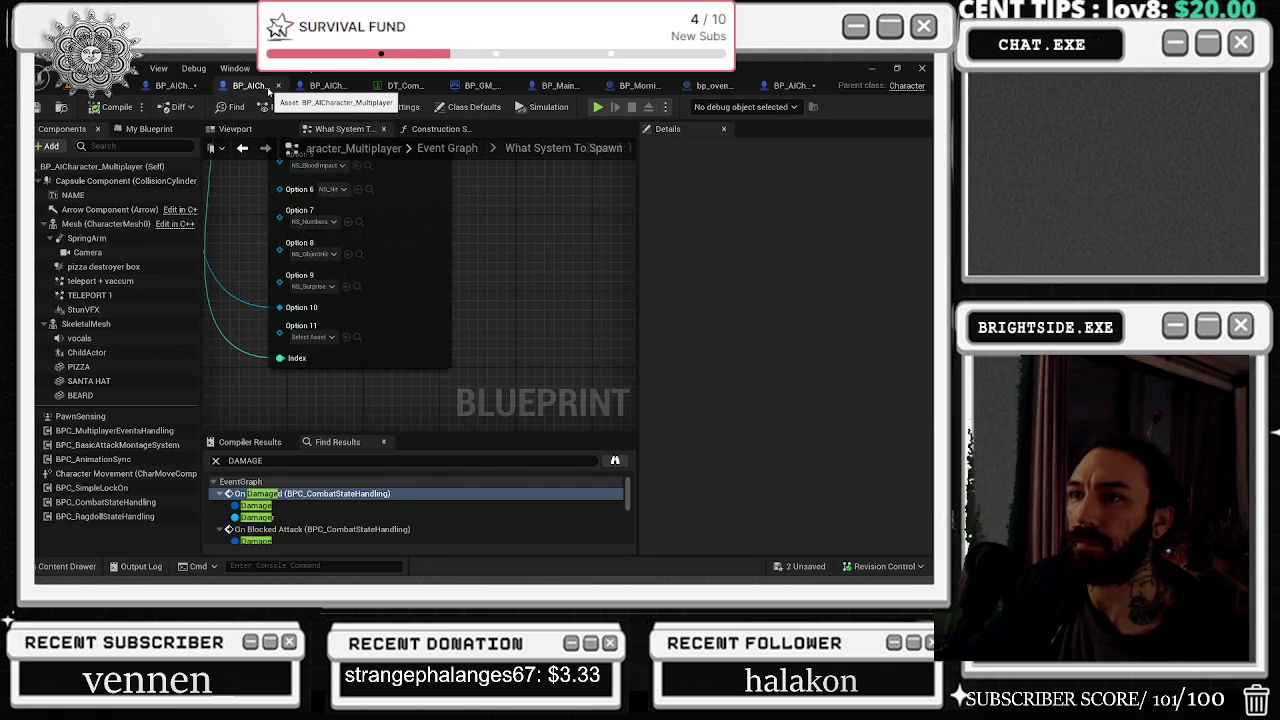
pyautogui.click(436, 242)
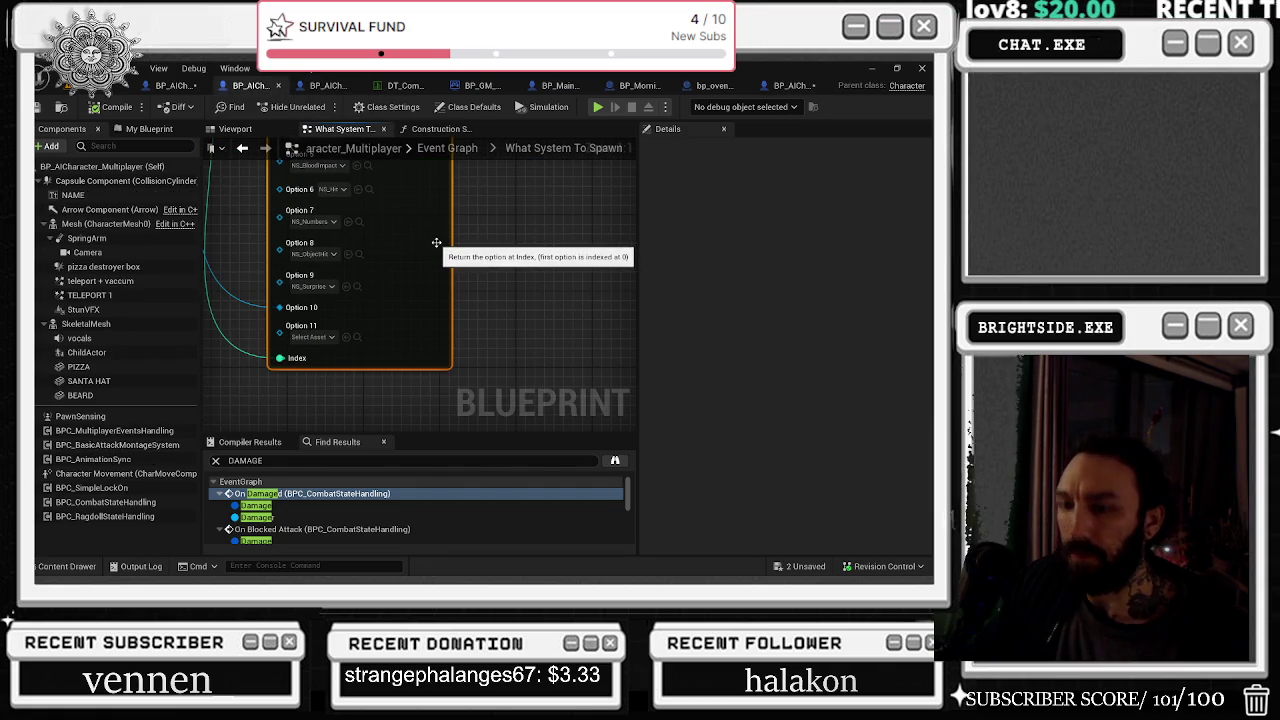
pyautogui.click(790, 85)
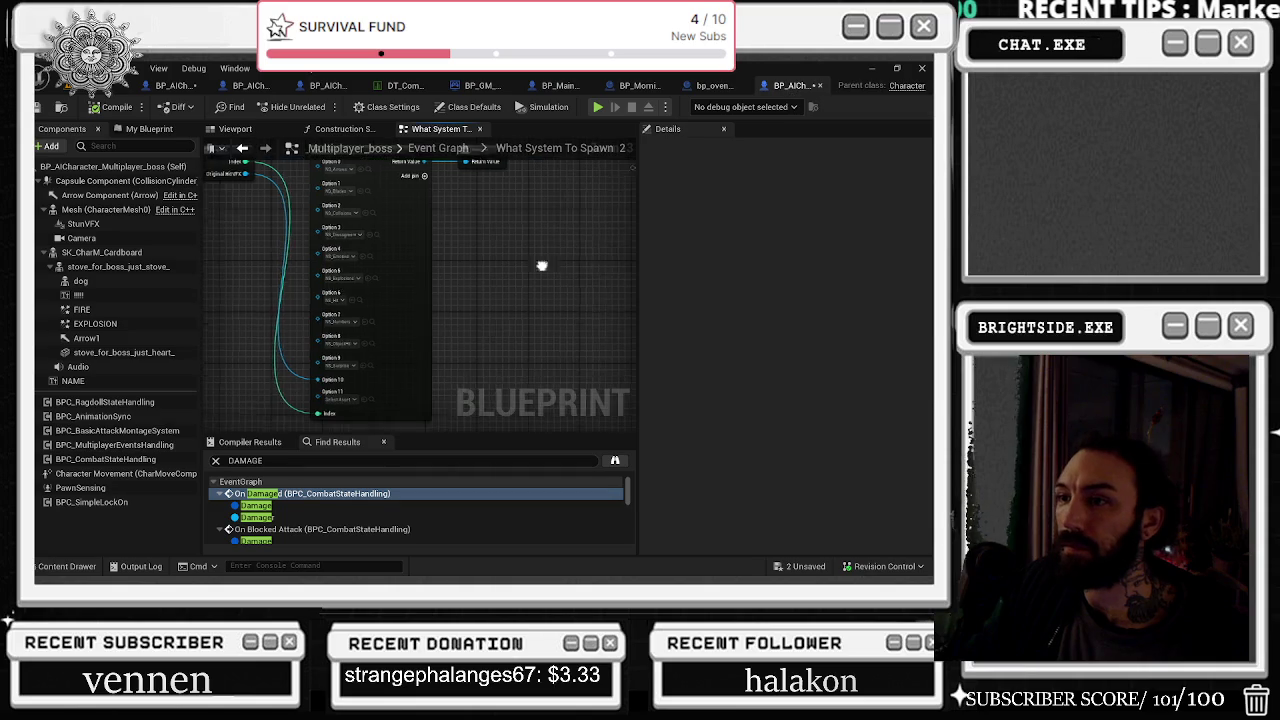
pyautogui.hotkey('ctrl', 'v')
# Step: Wire Options 10 and 11 and the Return Value to the new Select node, replacing the old one
pyautogui.moveTo(395, 377)
pyautogui.mouseDown()
pyautogui.moveTo(423, 251)
pyautogui.moveTo(444, 248)
pyautogui.mouseUp()
pyautogui.moveTo(318, 234); pyautogui.dragTo(487, 350)
pyautogui.moveTo(300, 278); pyautogui.dragTo(486, 371)
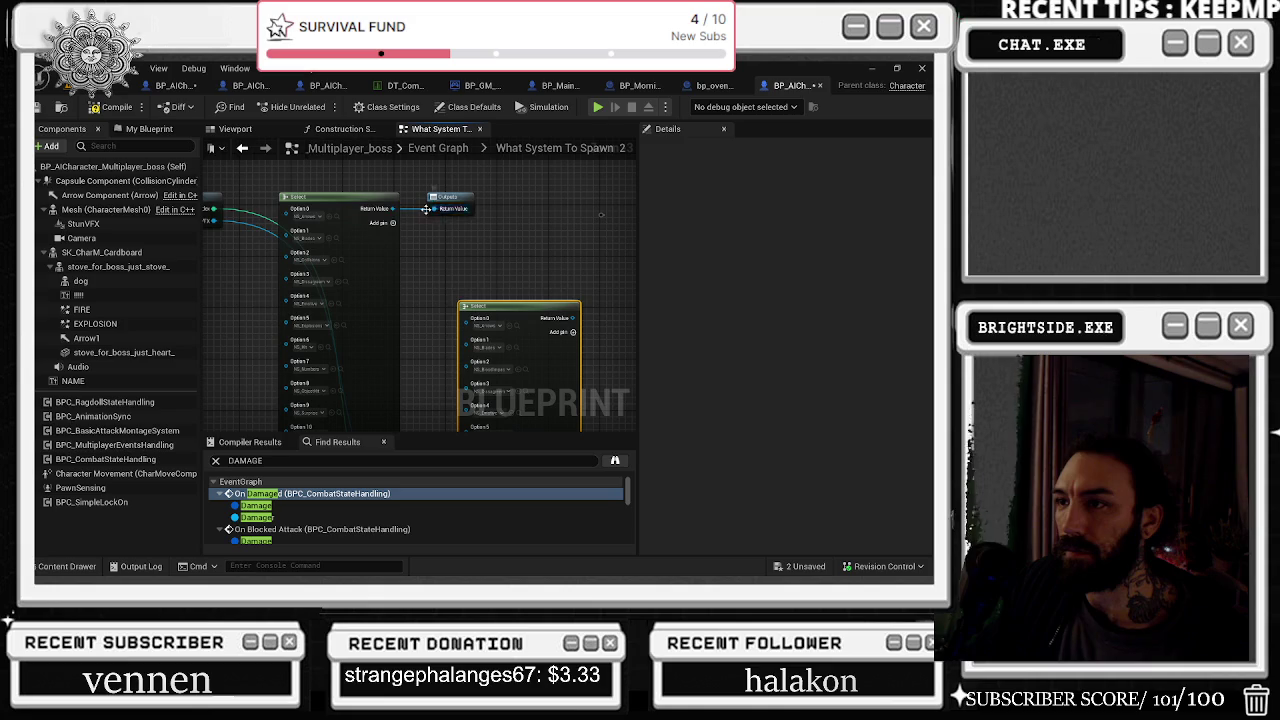
pyautogui.moveTo(390, 210); pyautogui.dragTo(573, 318)
pyautogui.click(340, 199)
pyautogui.press('Delete')
pyautogui.moveTo(495, 312); pyautogui.dragTo(303, 219)
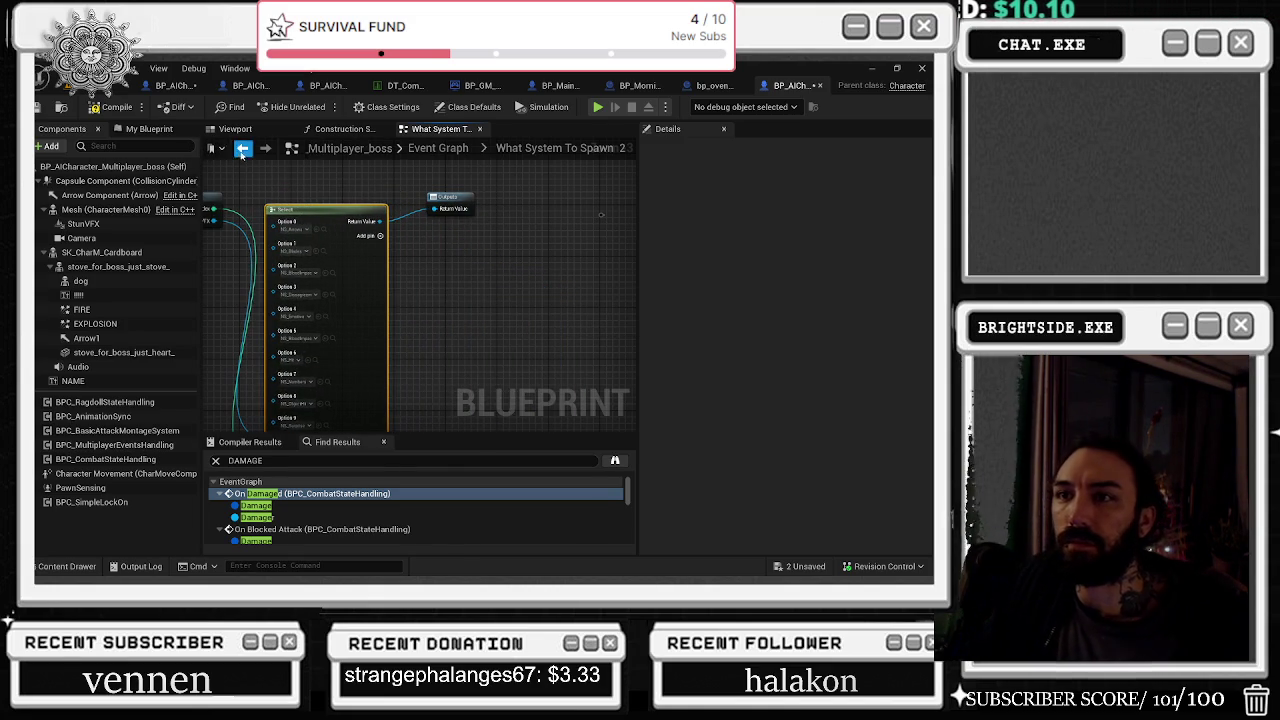
pyautogui.hotkey('alt', 'Left')
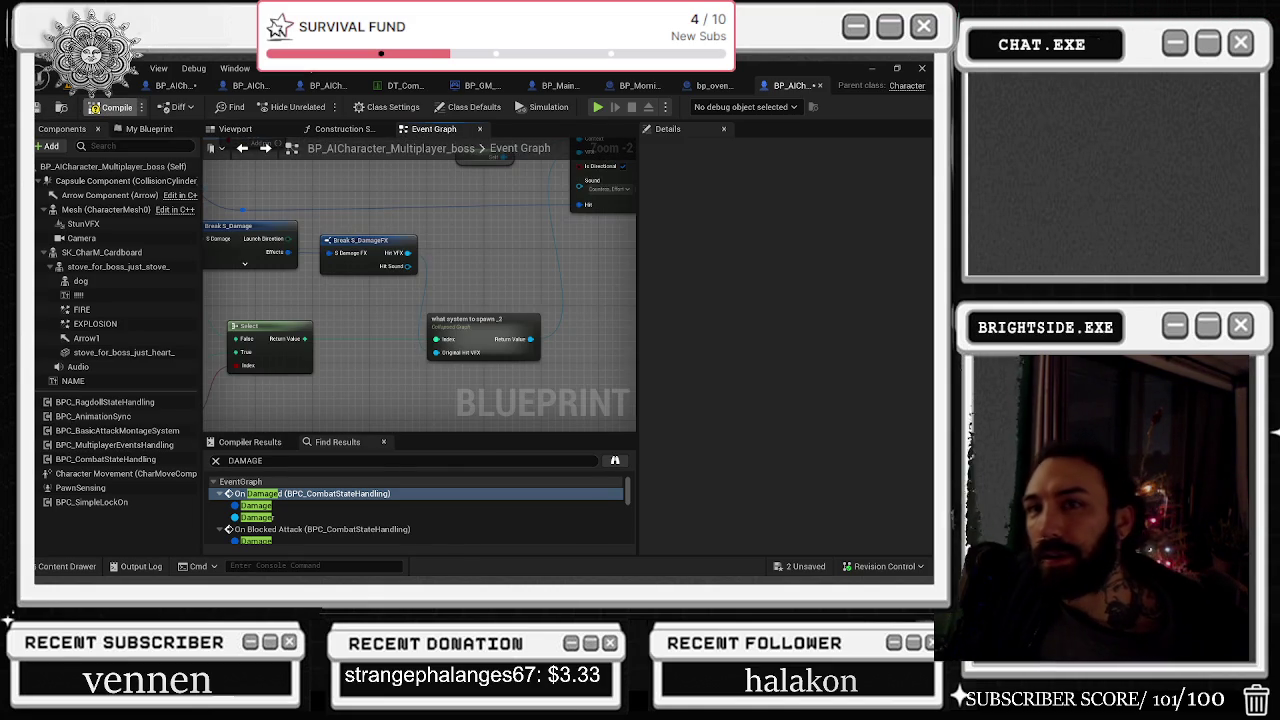
# Step: Compile the boss AI character blueprint and save it via Save Selected
pyautogui.click(60, 107)
pyautogui.click(40, 108)
pyautogui.click(799, 570)
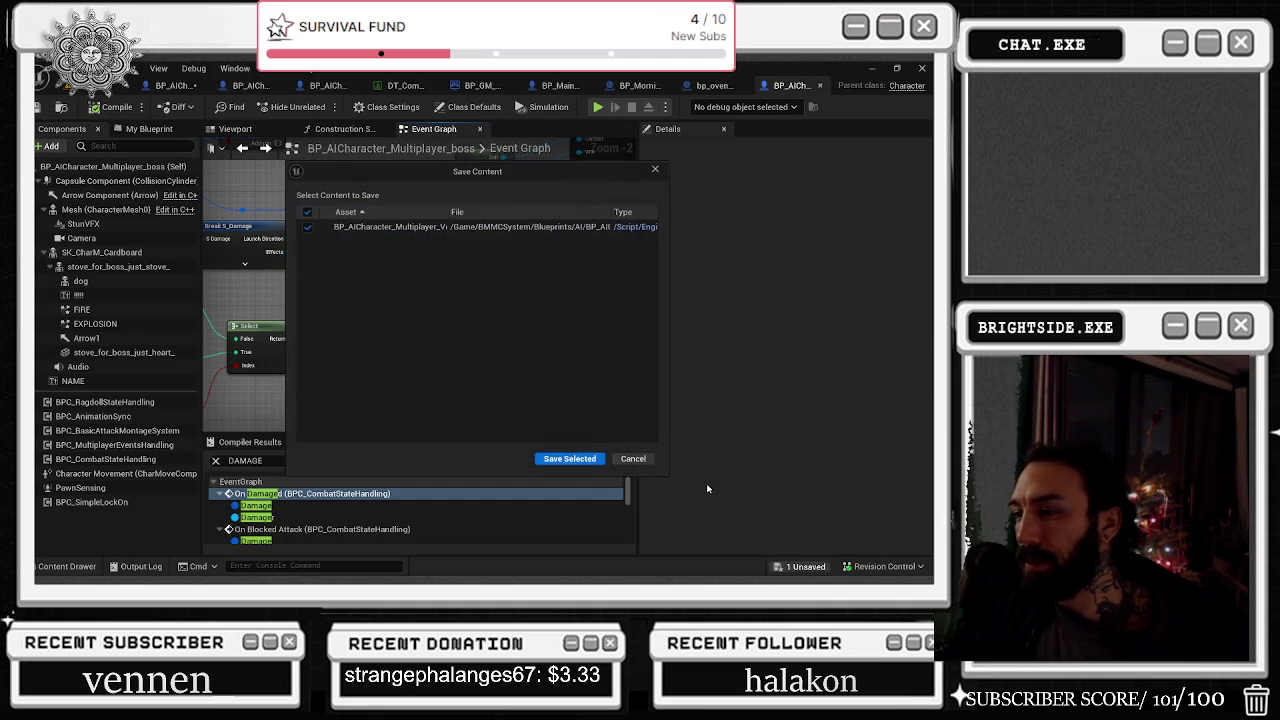
pyautogui.click(569, 458)
# Step: Open BP_ThirdPersonCharacter from the level and look over its begin-play nodes
pyautogui.click(122, 87)
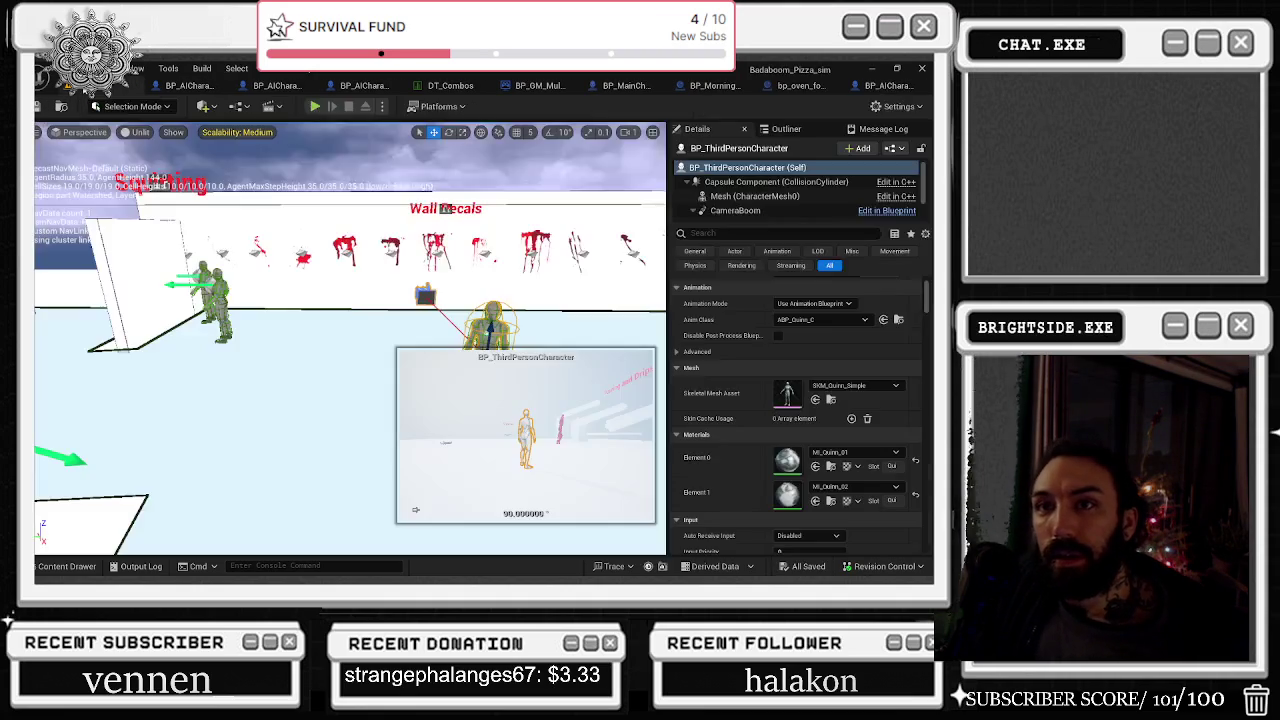
pyautogui.moveTo(97, 189)
pyautogui.mouseDown()
pyautogui.moveTo(97, 220)
pyautogui.moveTo(97, 189)
pyautogui.moveTo(390, 211)
pyautogui.moveTo(345, 186)
pyautogui.mouseUp()
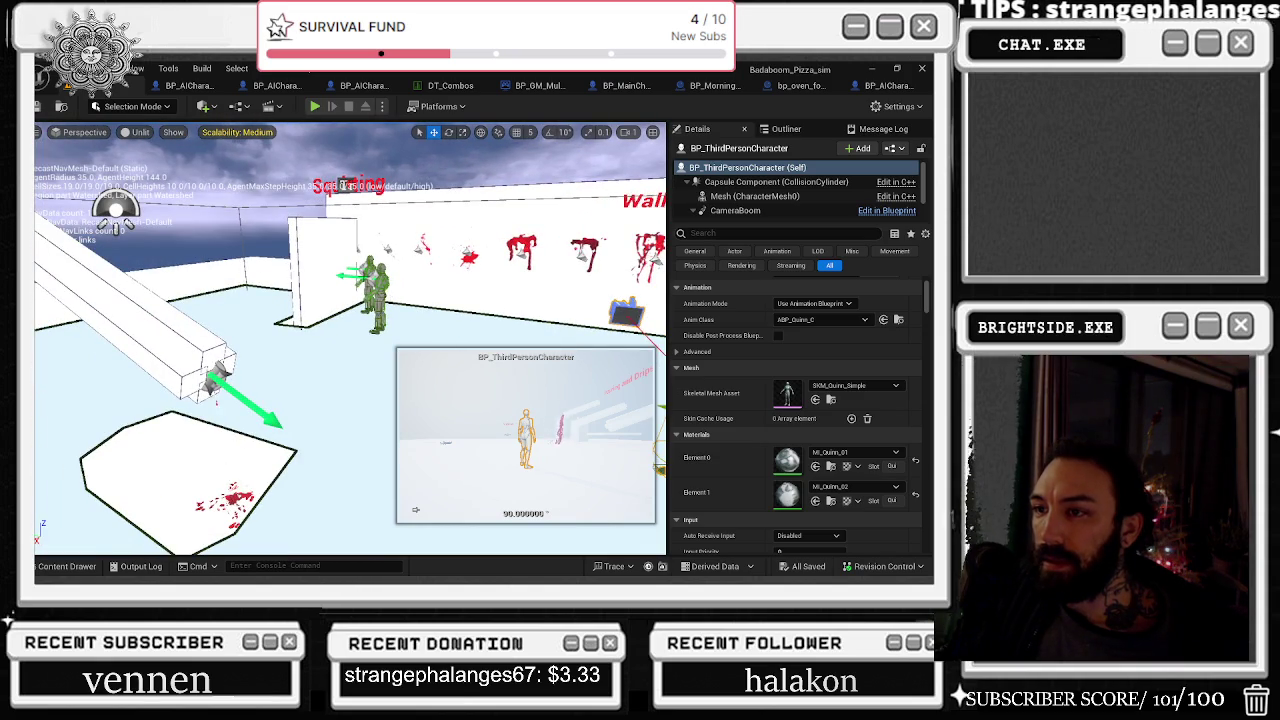
pyautogui.click(358, 272)
pyautogui.moveTo(426, 288); pyautogui.dragTo(412, 292)
pyautogui.click(415, 300)
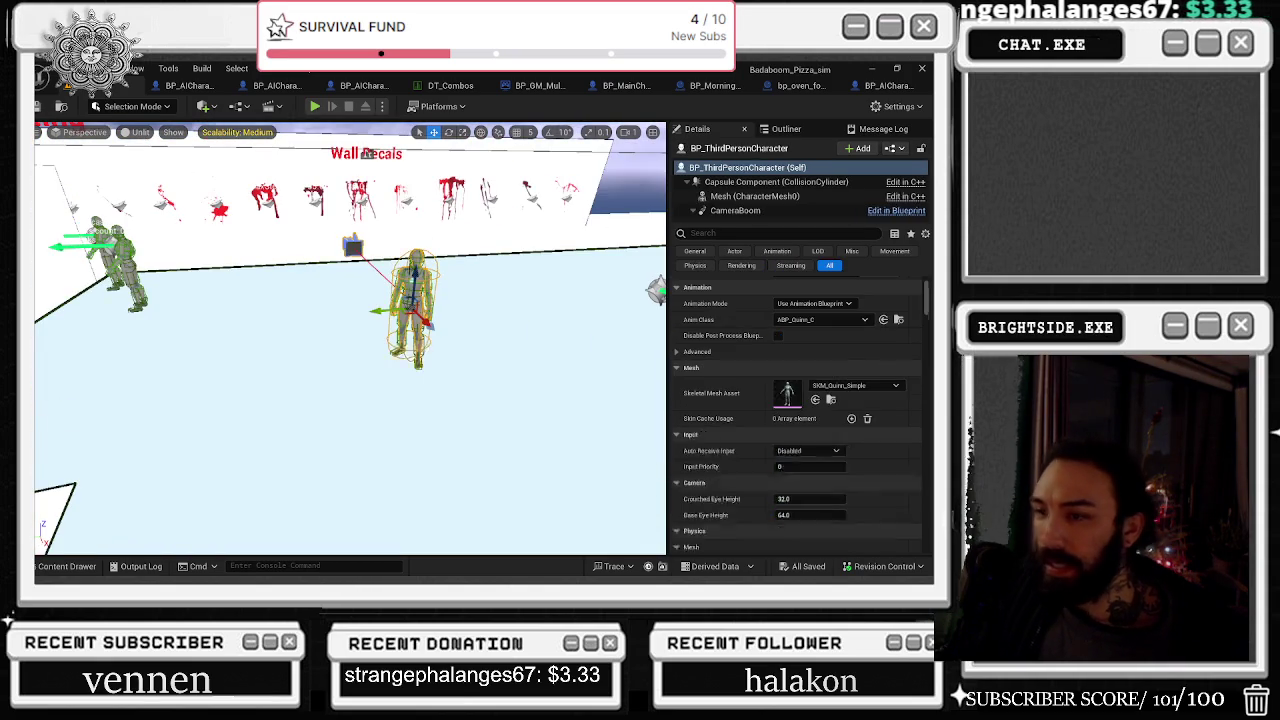
pyautogui.doubleClick(409, 268)
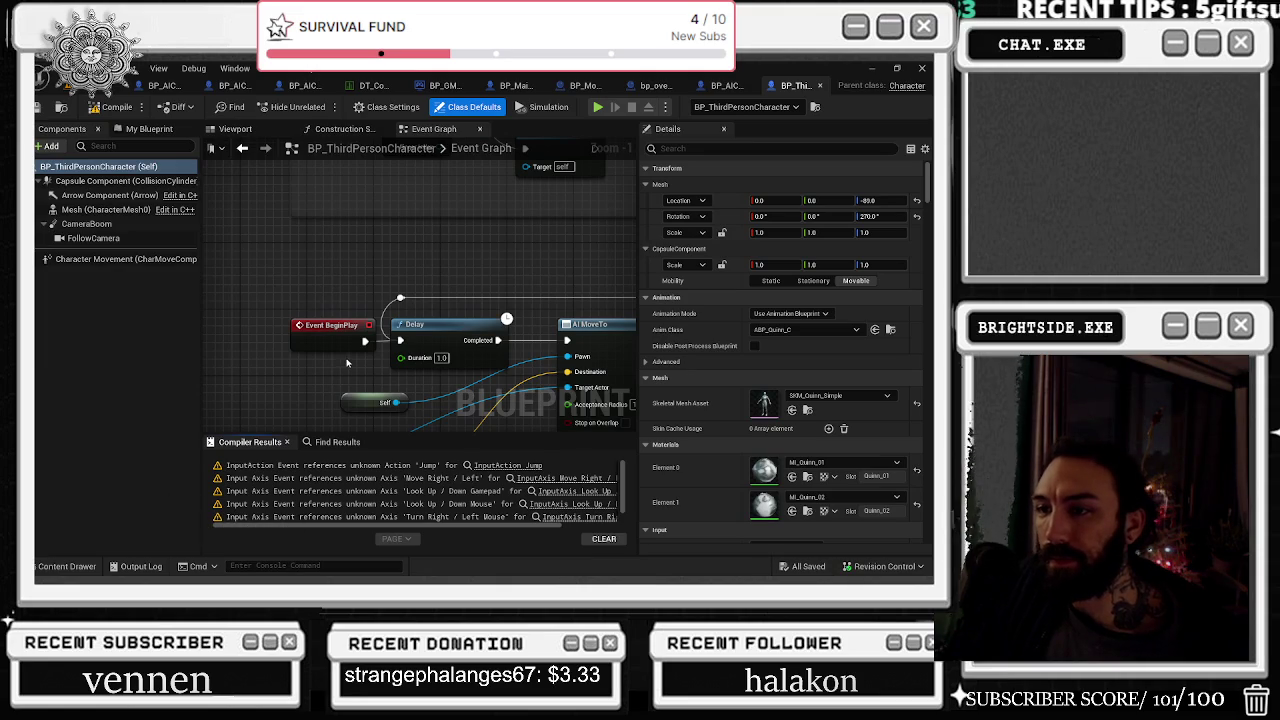
pyautogui.scroll(-2, 425, 388)
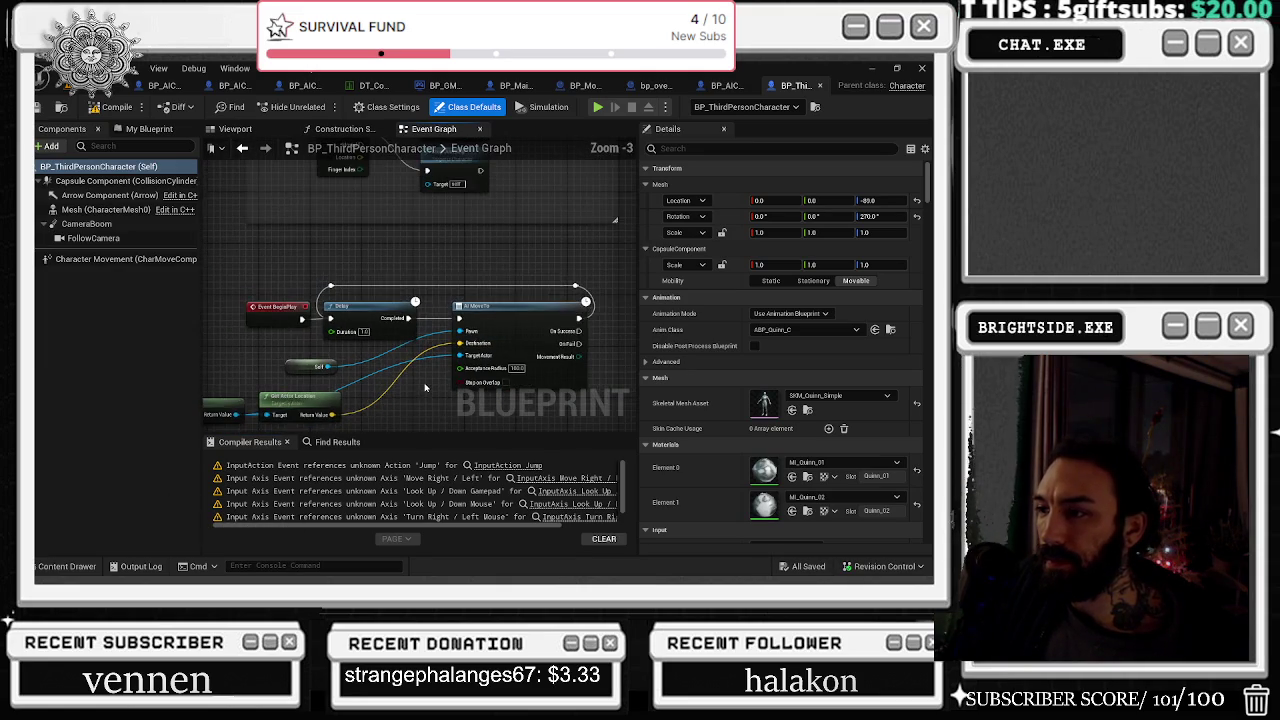
pyautogui.moveTo(418, 389)
pyautogui.mouseDown()
pyautogui.moveTo(534, 363)
pyautogui.moveTo(452, 375)
pyautogui.moveTo(440, 350)
pyautogui.moveTo(452, 424)
pyautogui.moveTo(421, 435)
pyautogui.mouseUp()
pyautogui.click(819, 85)
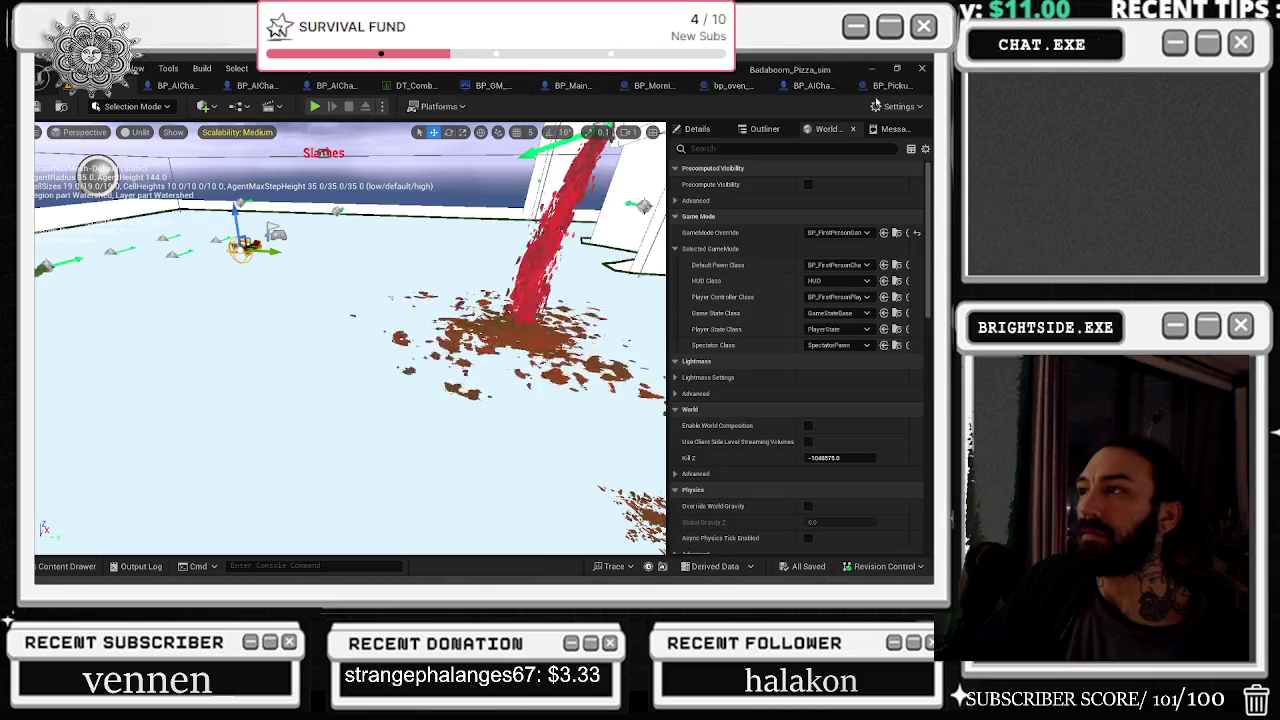
# Step: Review BP_Pickup_Rifle's weapon-check, Destroy Actor and Weapon variable nodes, then close the tab
pyautogui.moveTo(571, 245); pyautogui.dragTo(160, 241)
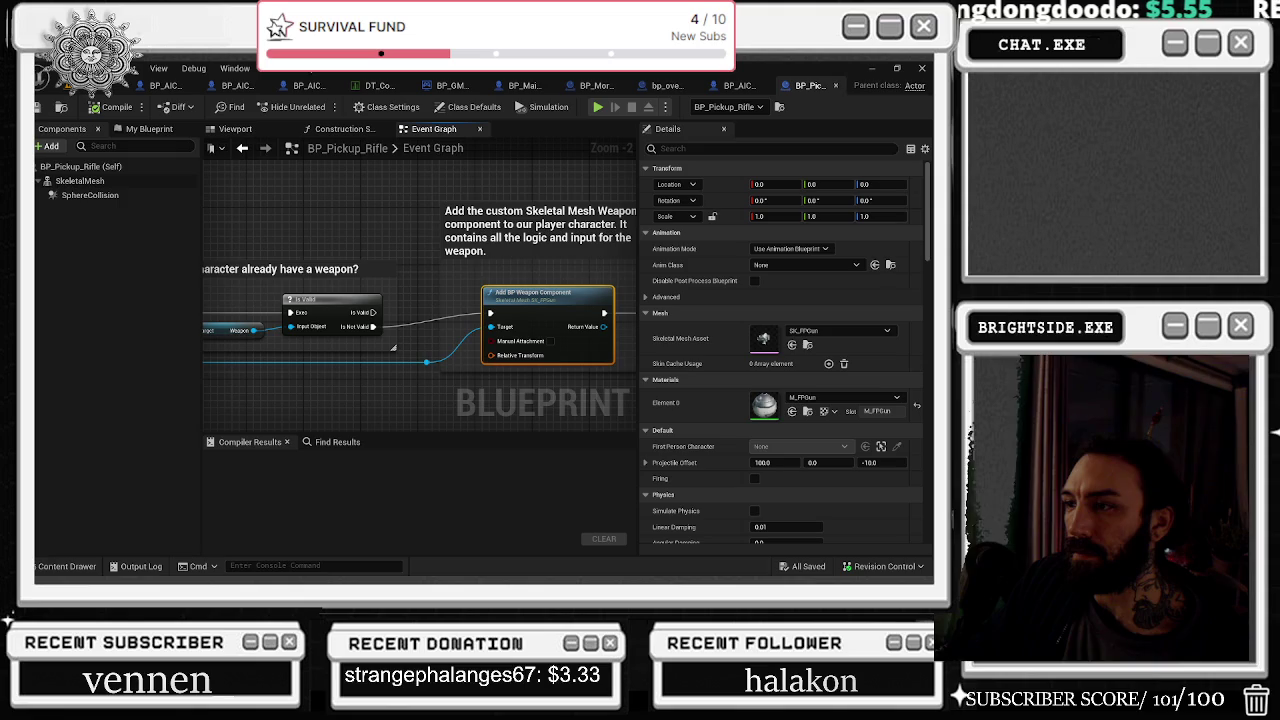
pyautogui.moveTo(160, 241)
pyautogui.mouseDown()
pyautogui.moveTo(295, 233)
pyautogui.moveTo(478, 196)
pyautogui.moveTo(330, 227)
pyautogui.mouseUp()
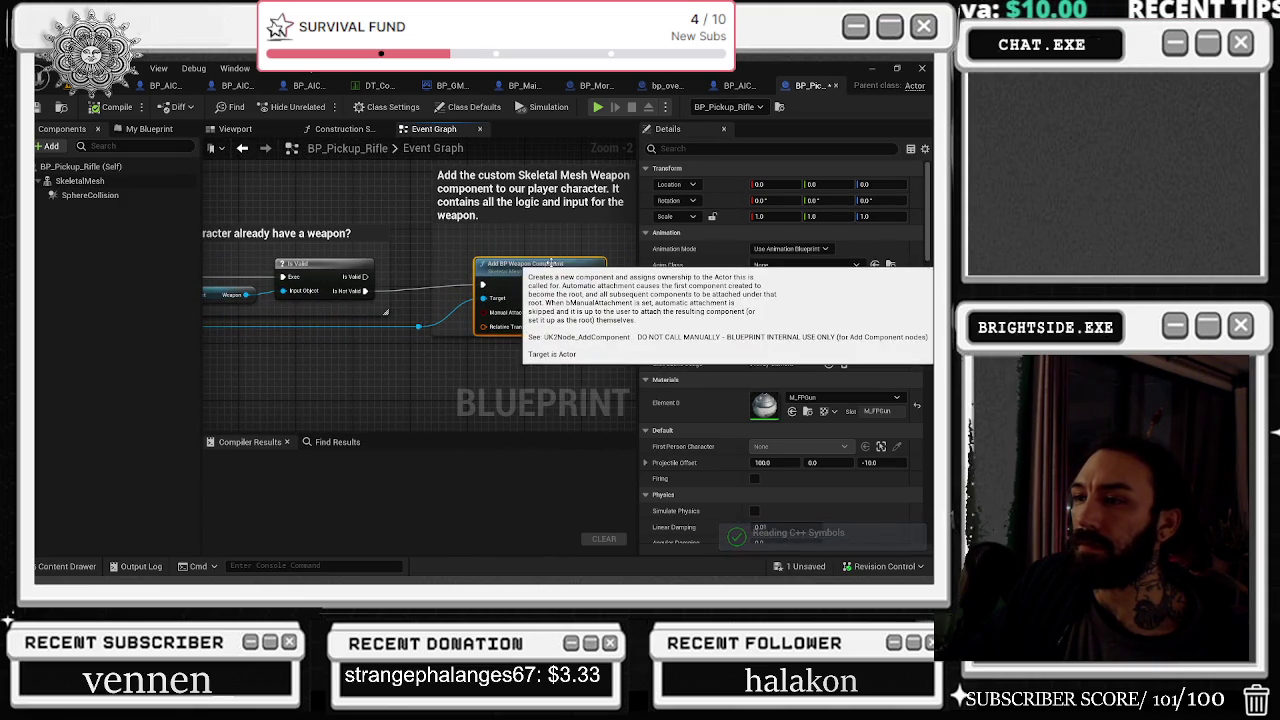
pyautogui.moveTo(559, 245); pyautogui.dragTo(202, 268)
pyautogui.click(434, 261)
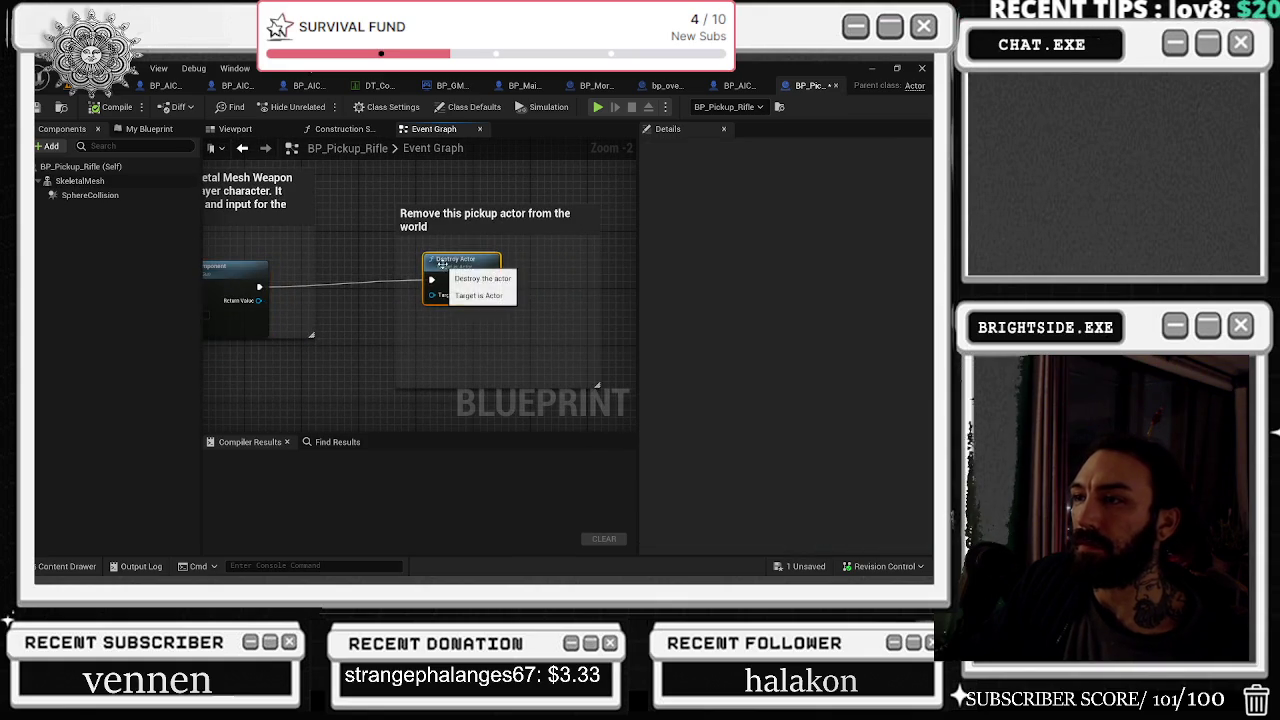
pyautogui.scroll(-3, 521, 293)
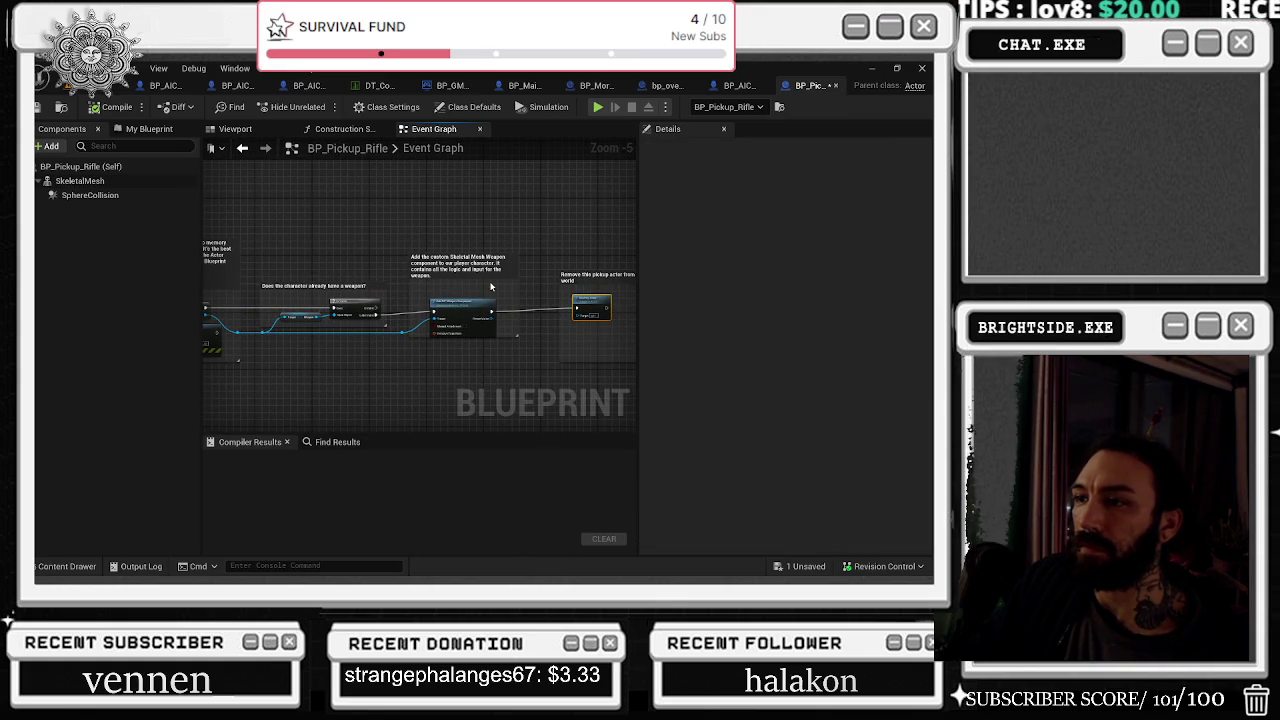
pyautogui.scroll(1, 485, 281)
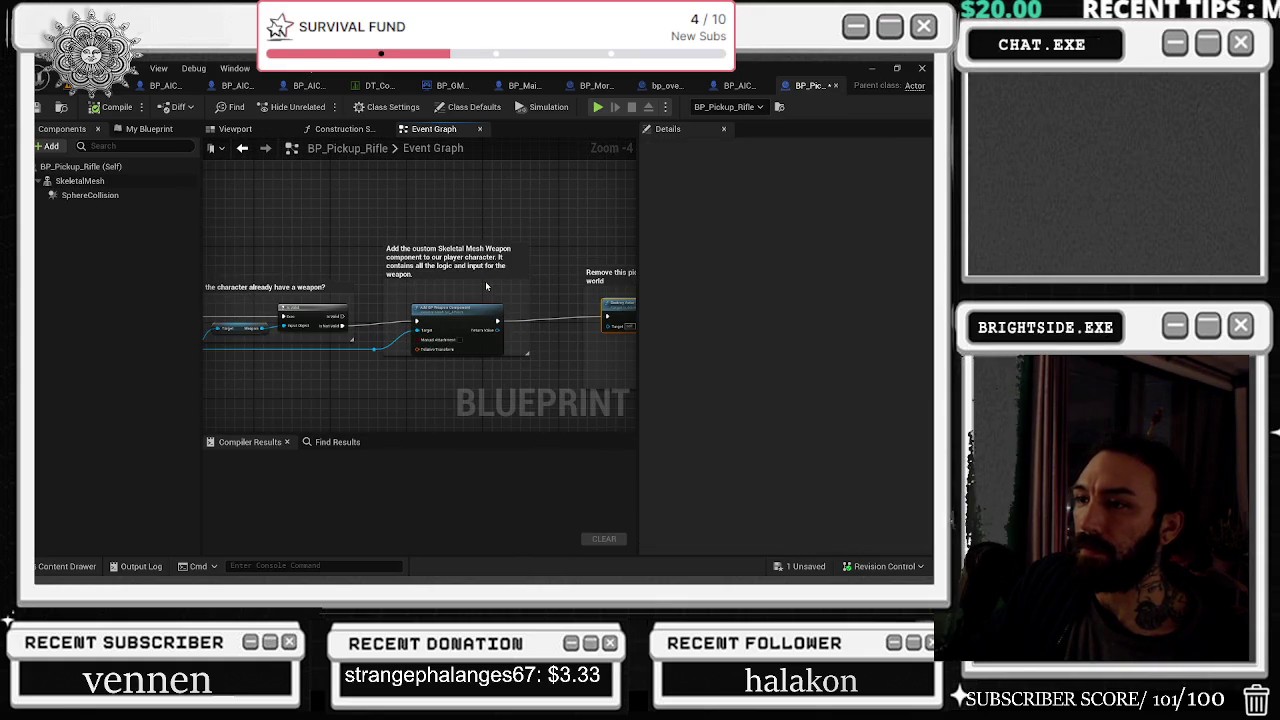
pyautogui.scroll(1, 435, 314)
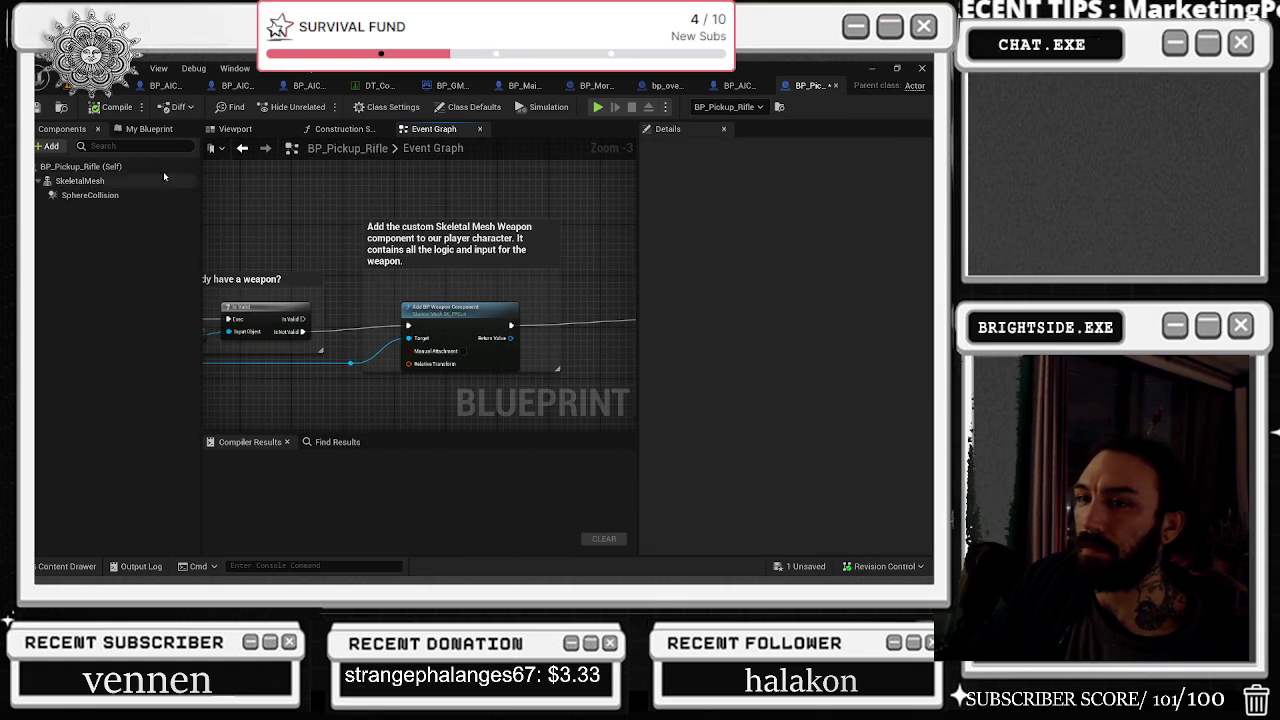
pyautogui.moveTo(300, 237); pyautogui.dragTo(421, 239)
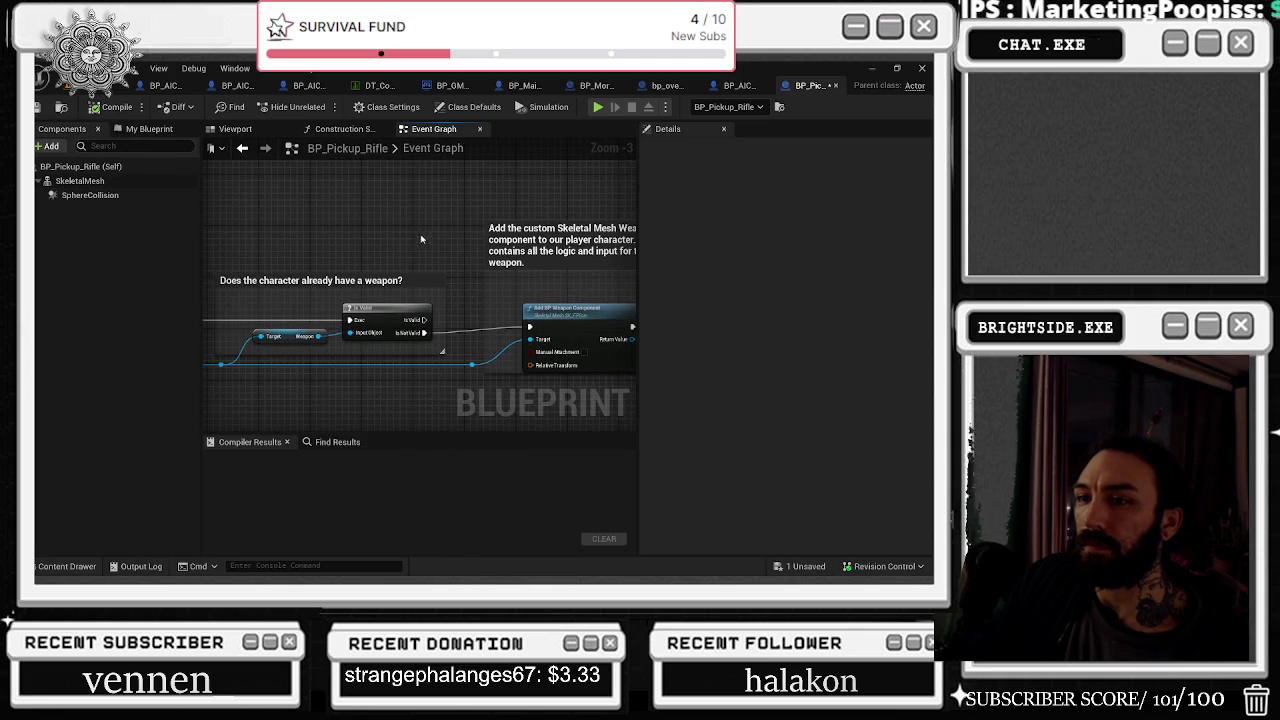
pyautogui.click(281, 343)
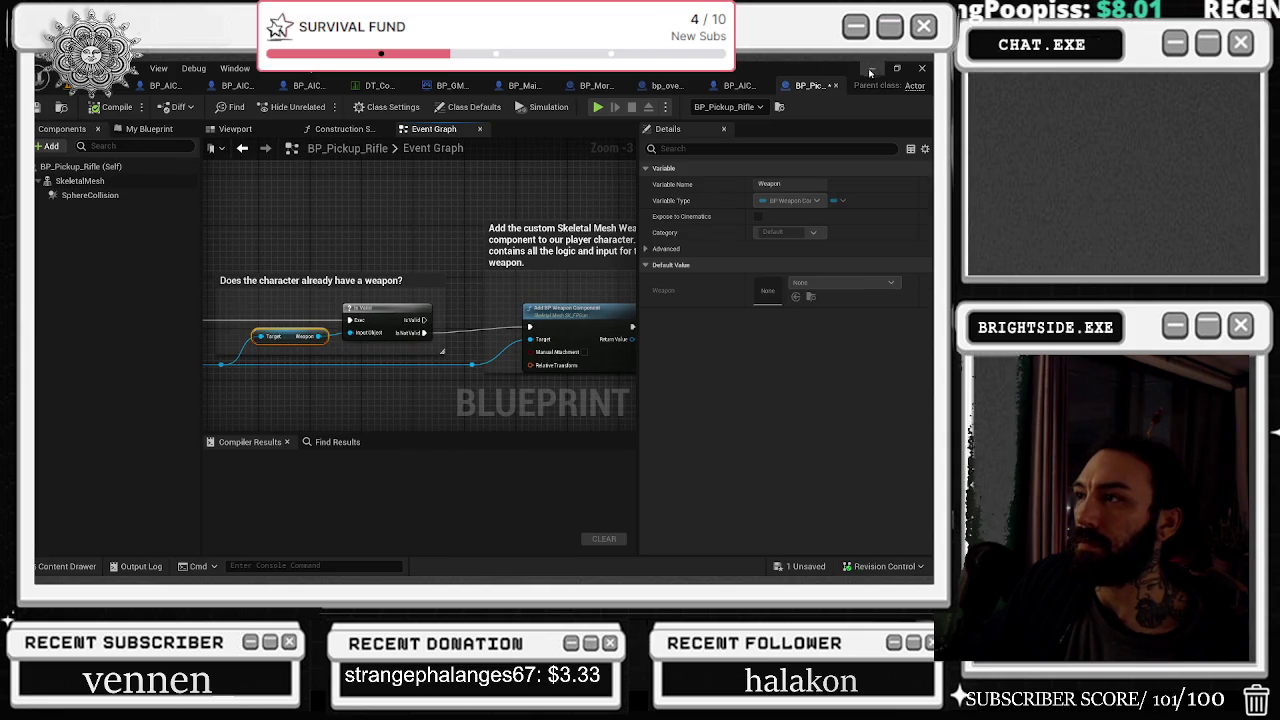
pyautogui.click(834, 86)
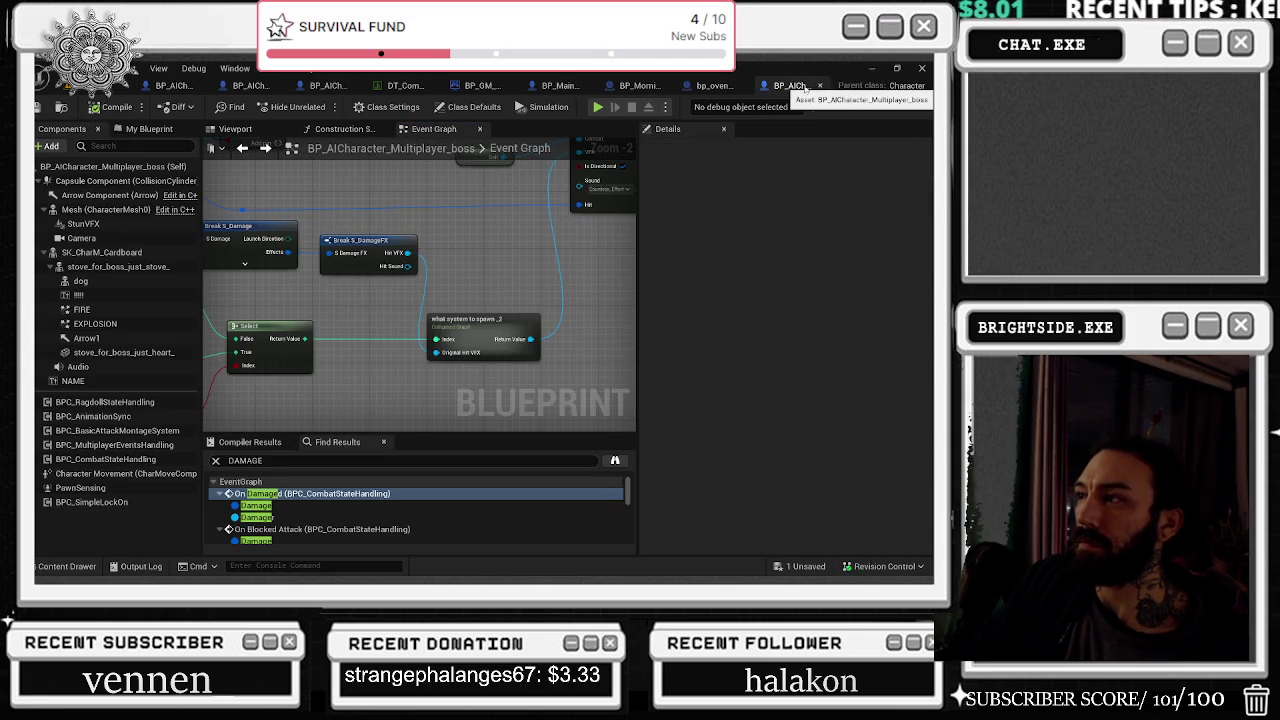
# Step: Browse to the first-person player controller from World Settings, inspect it, and close it
pyautogui.click(137, 91)
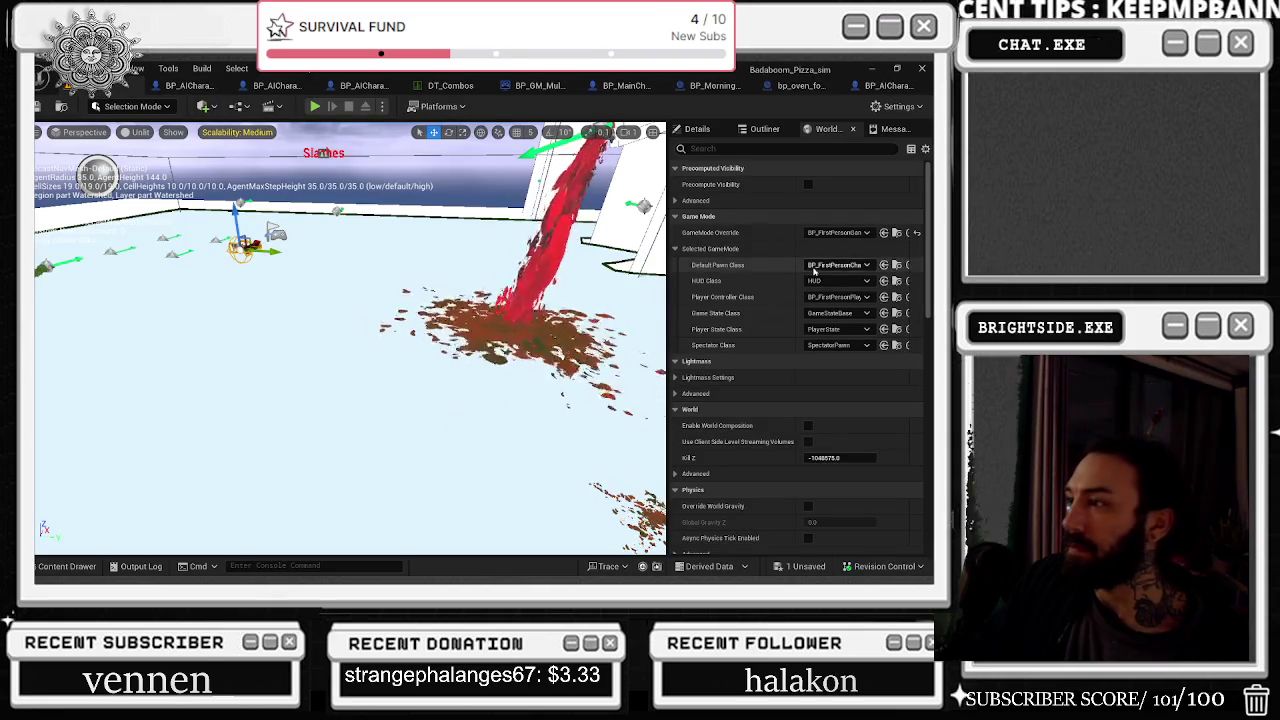
pyautogui.click(884, 297)
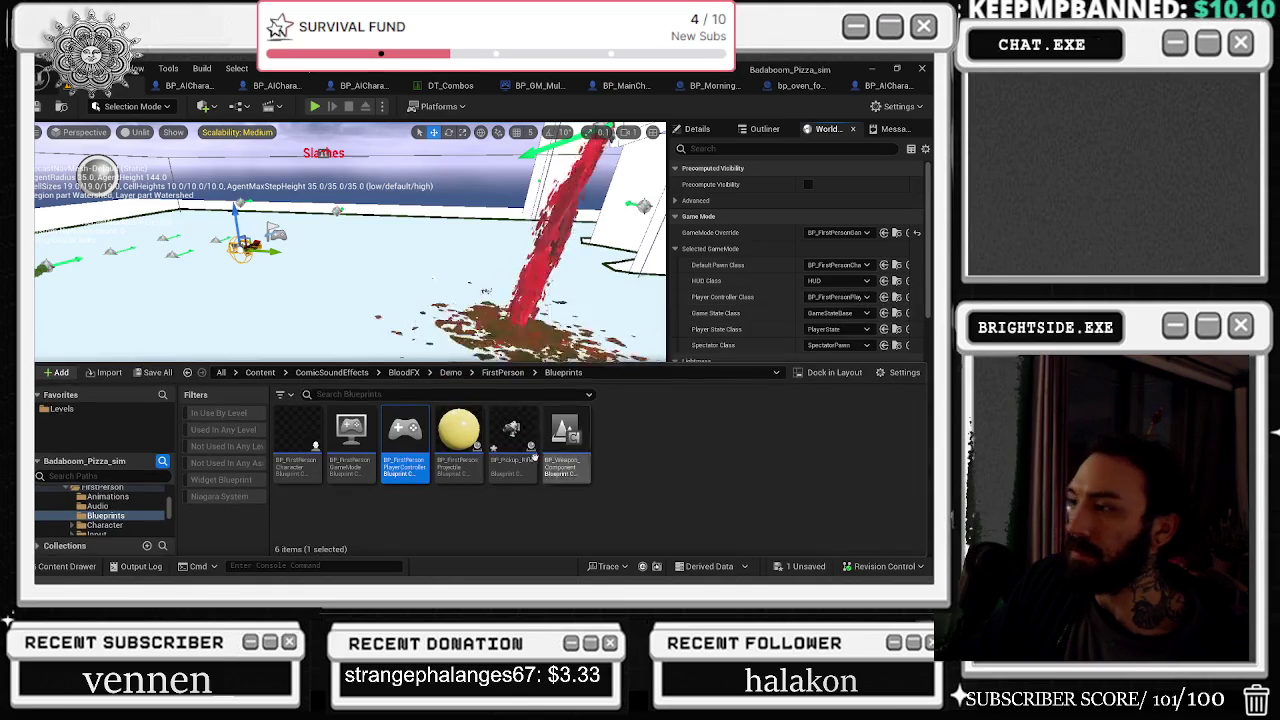
pyautogui.doubleClick(424, 463)
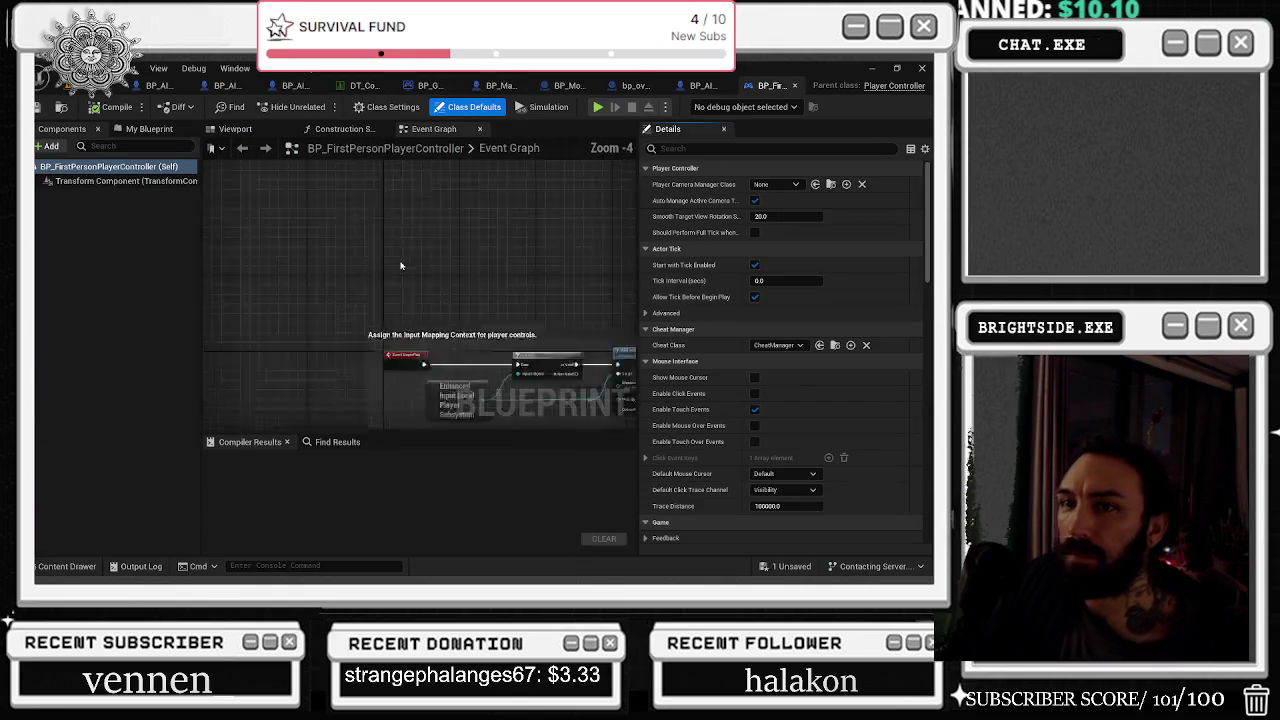
pyautogui.scroll(-12, 425, 339)
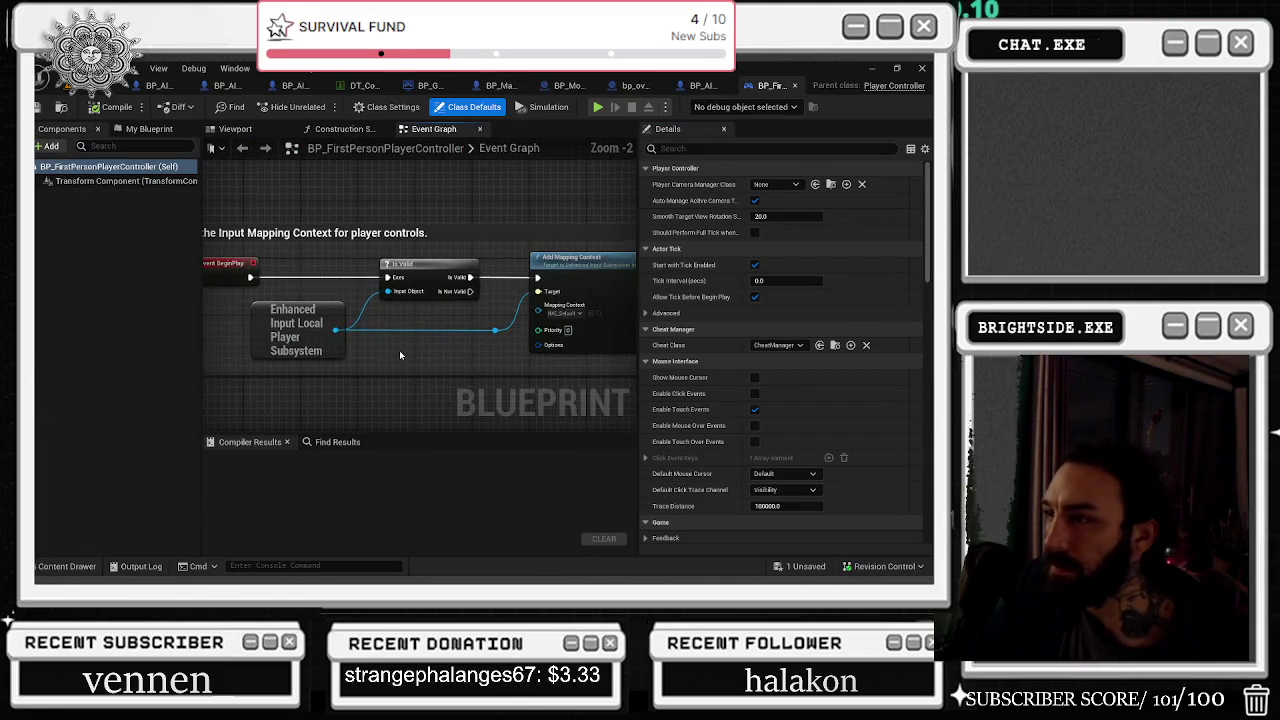
pyautogui.scroll(-1, 408, 341)
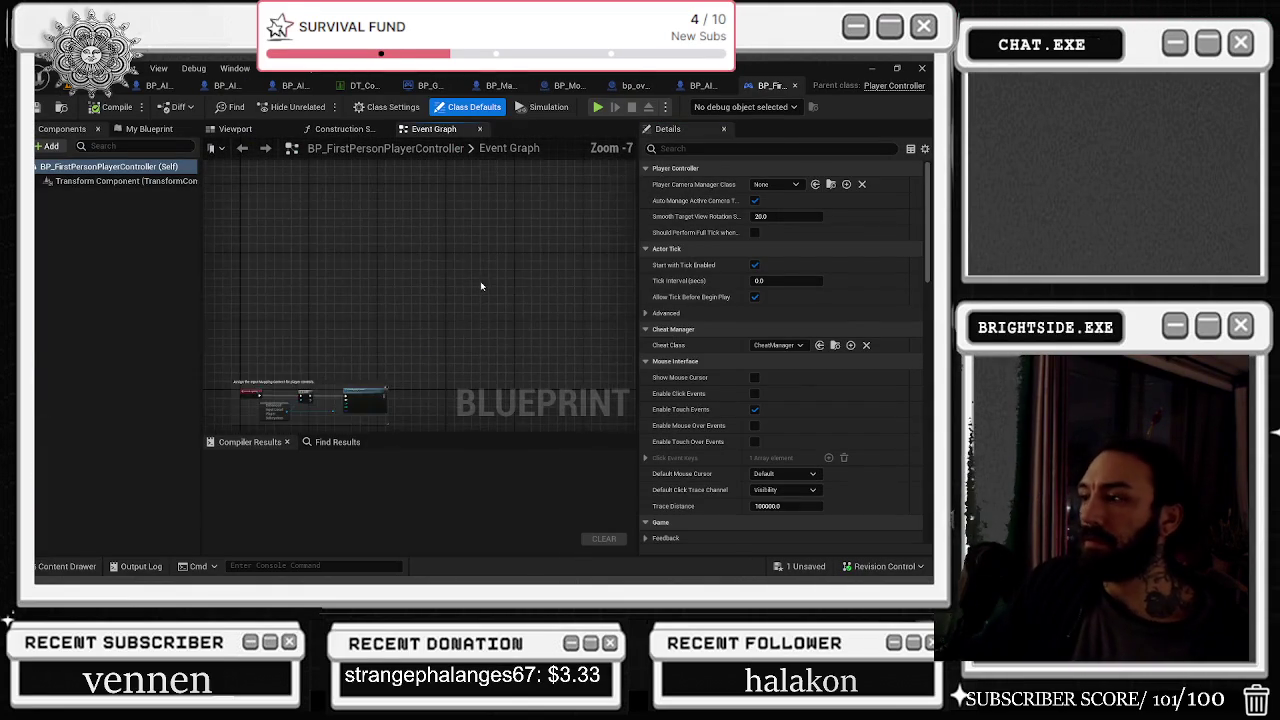
pyautogui.click(794, 85)
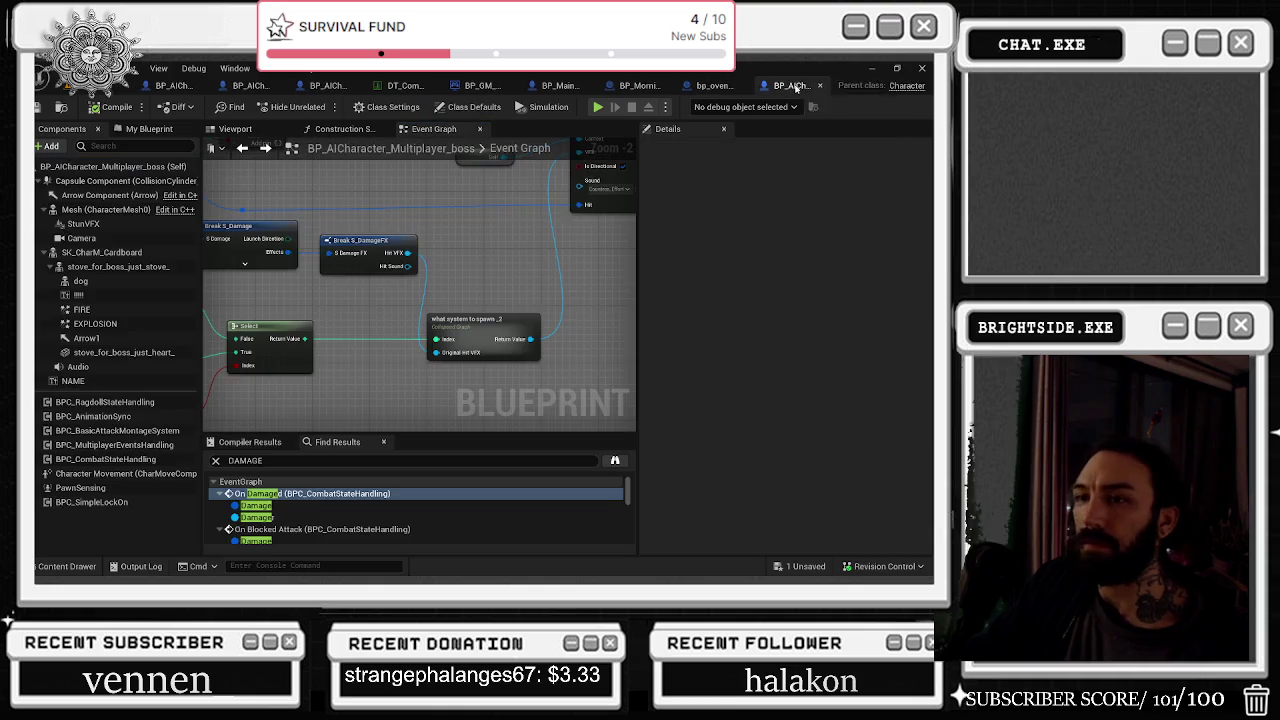
# Step: Open BP_FirstPersonCharacter from the Default Pawn Class in World Settings
pyautogui.hotkey('alt', 'Tab')
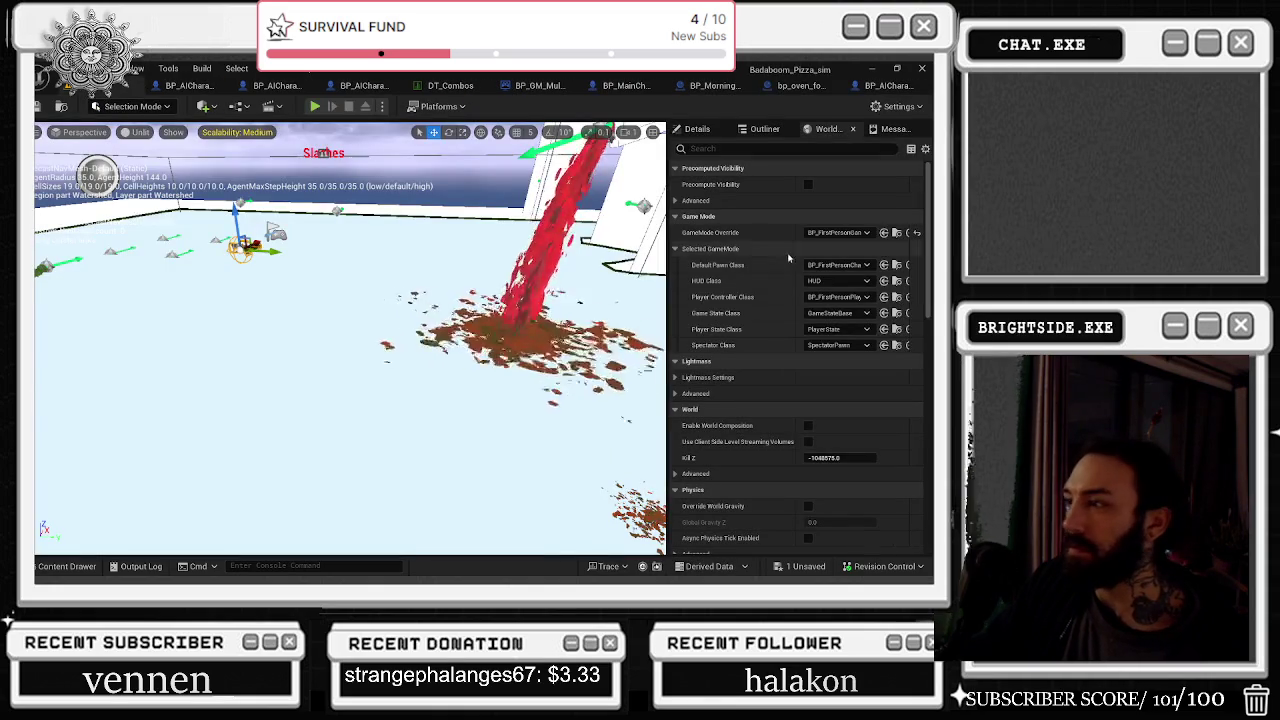
pyautogui.click(897, 265)
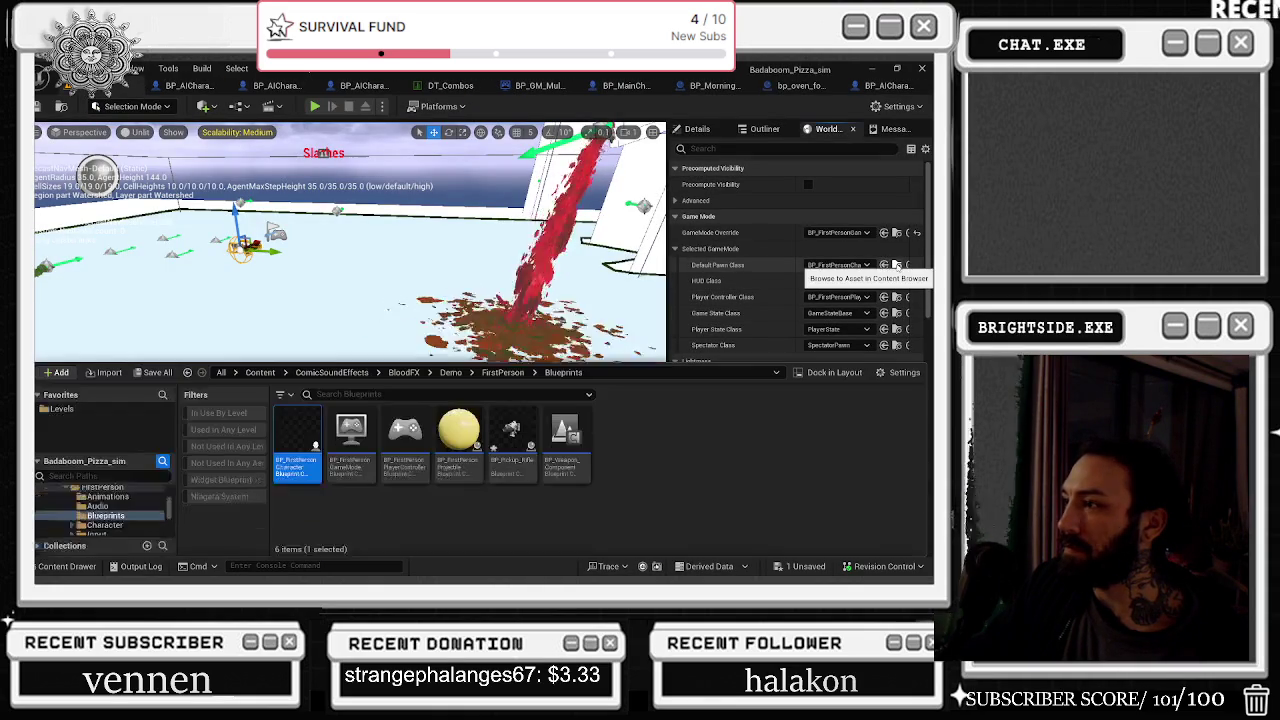
pyautogui.doubleClick(310, 450)
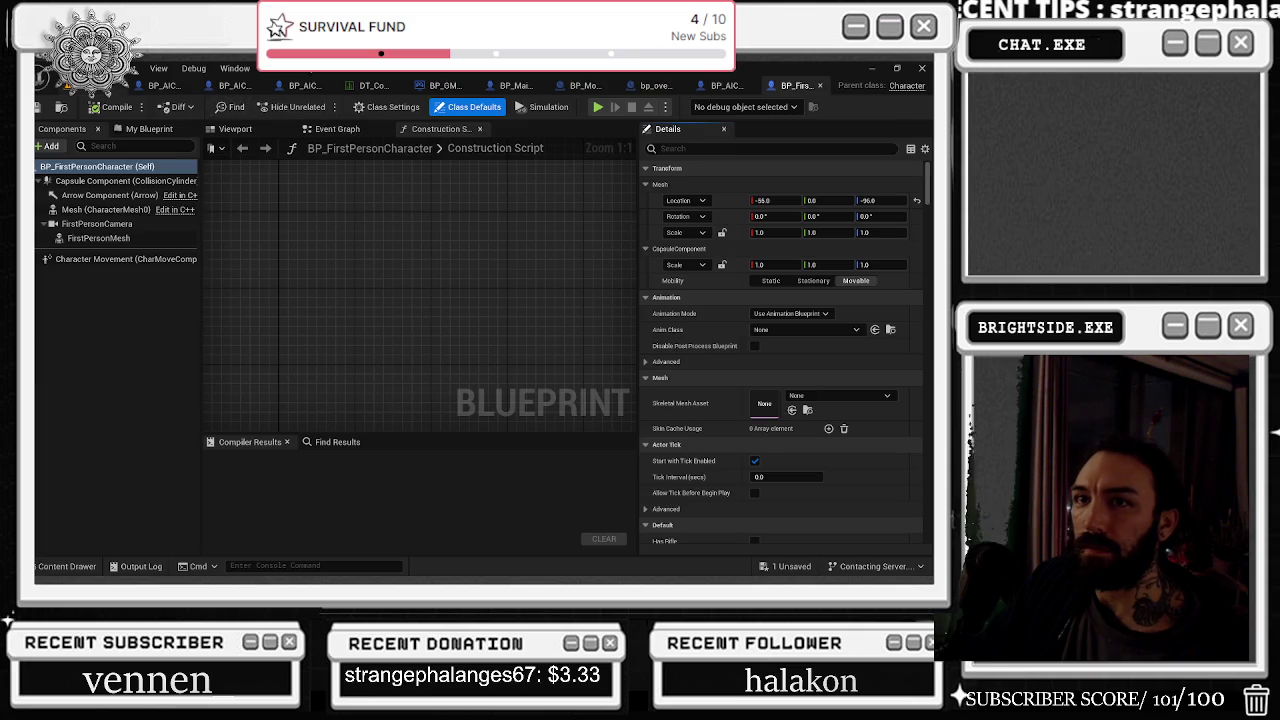
# Step: Inspect the Level Blueprint's event graph node cluster, then close it
pyautogui.click(118, 88)
pyautogui.click(238, 106)
pyautogui.click(267, 194)
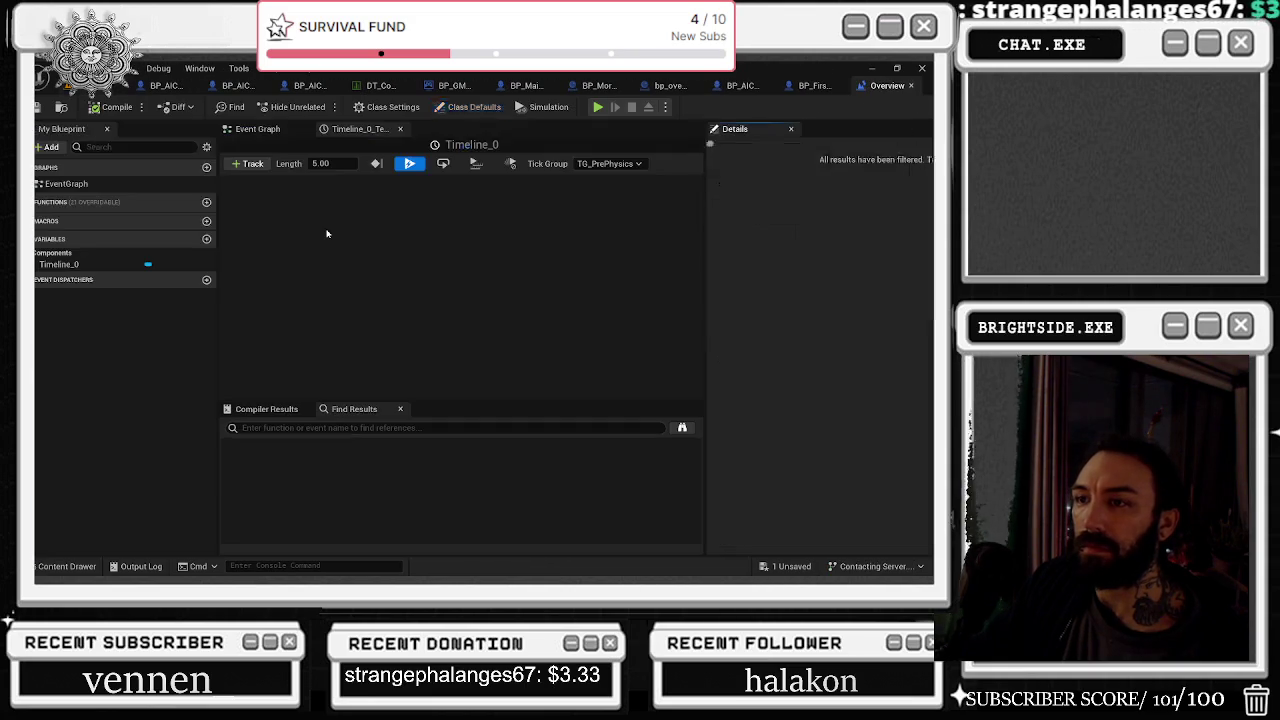
pyautogui.click(257, 129)
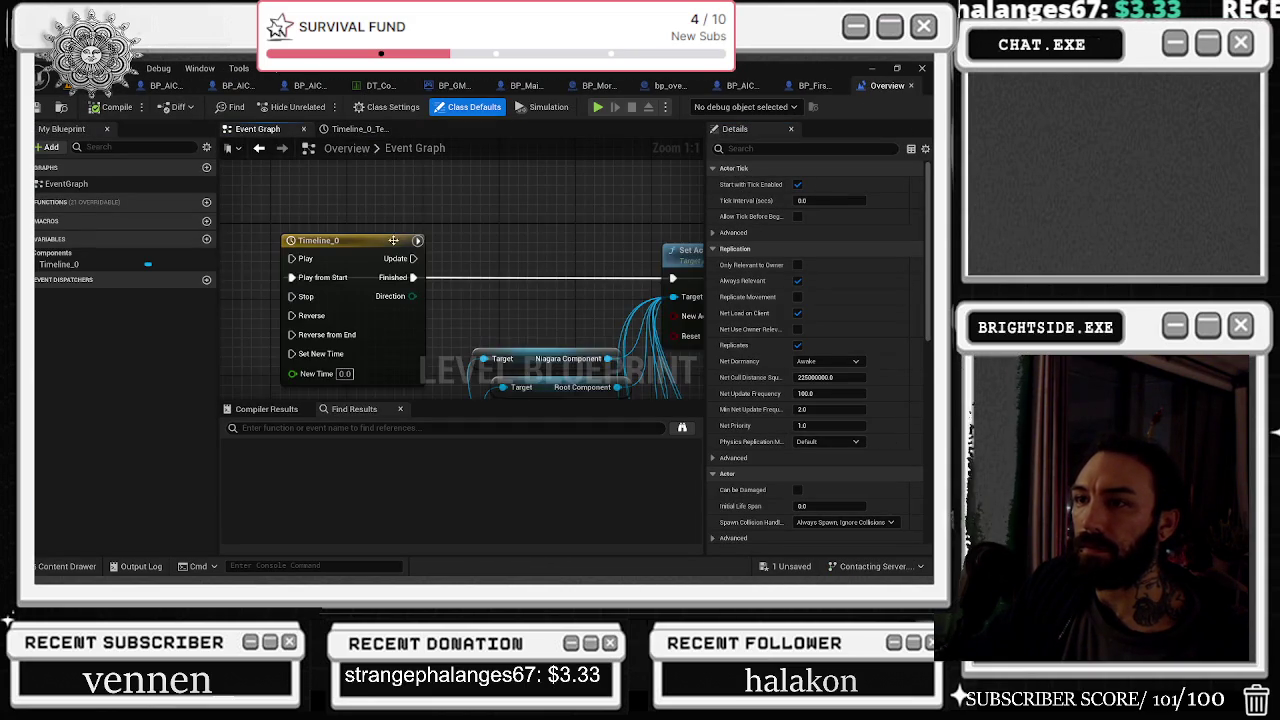
pyautogui.scroll(-5, 420, 250)
pyautogui.scroll(3, 464, 268)
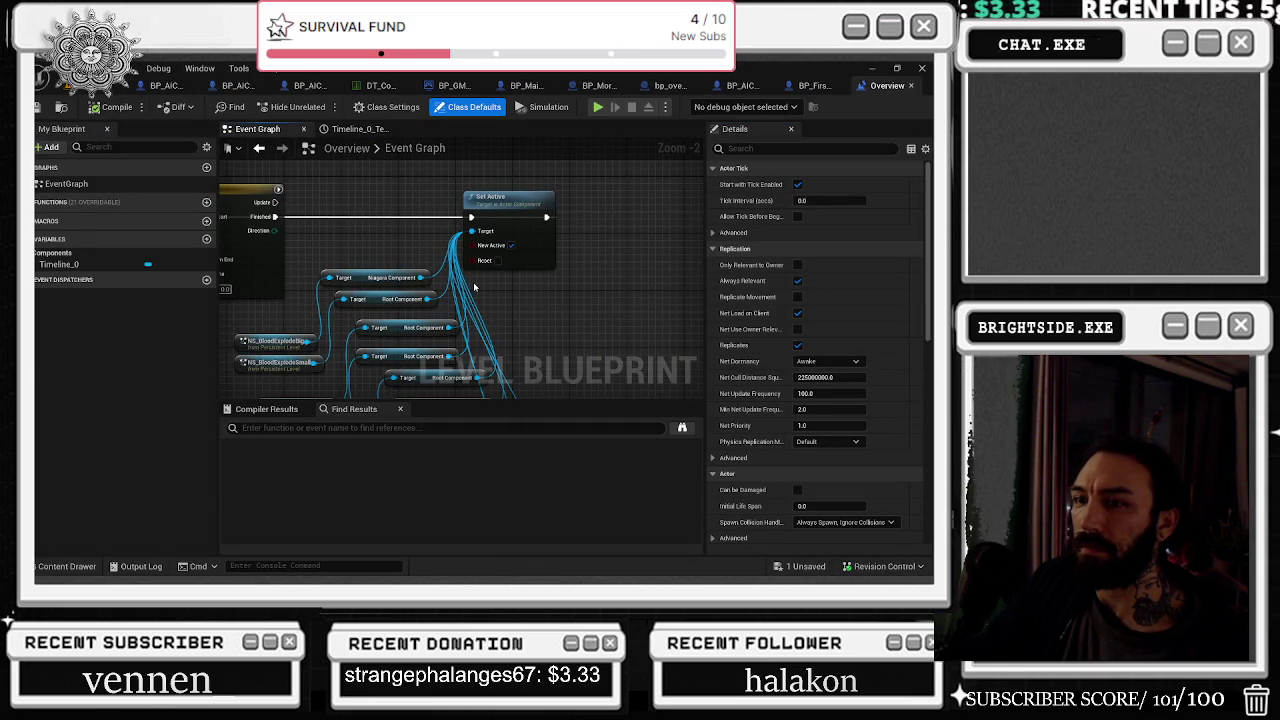
pyautogui.scroll(-9, 474, 287)
pyautogui.moveTo(497, 344); pyautogui.dragTo(532, 269)
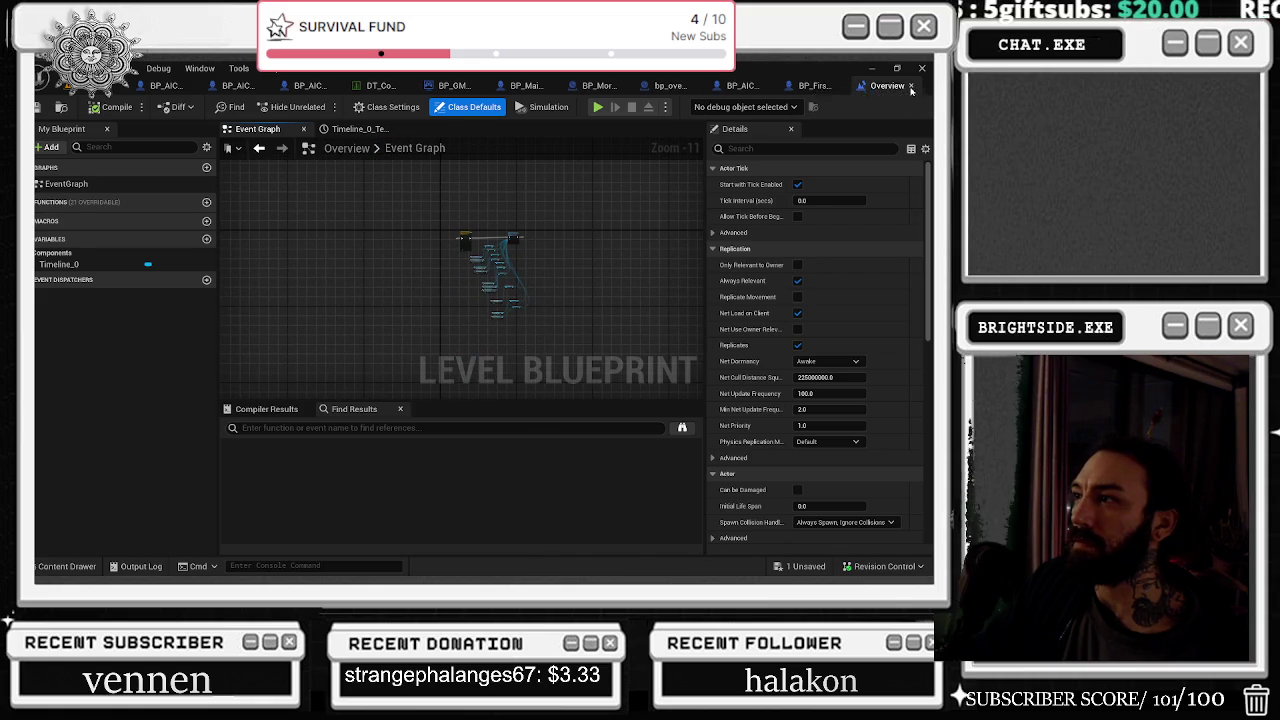
pyautogui.click(911, 86)
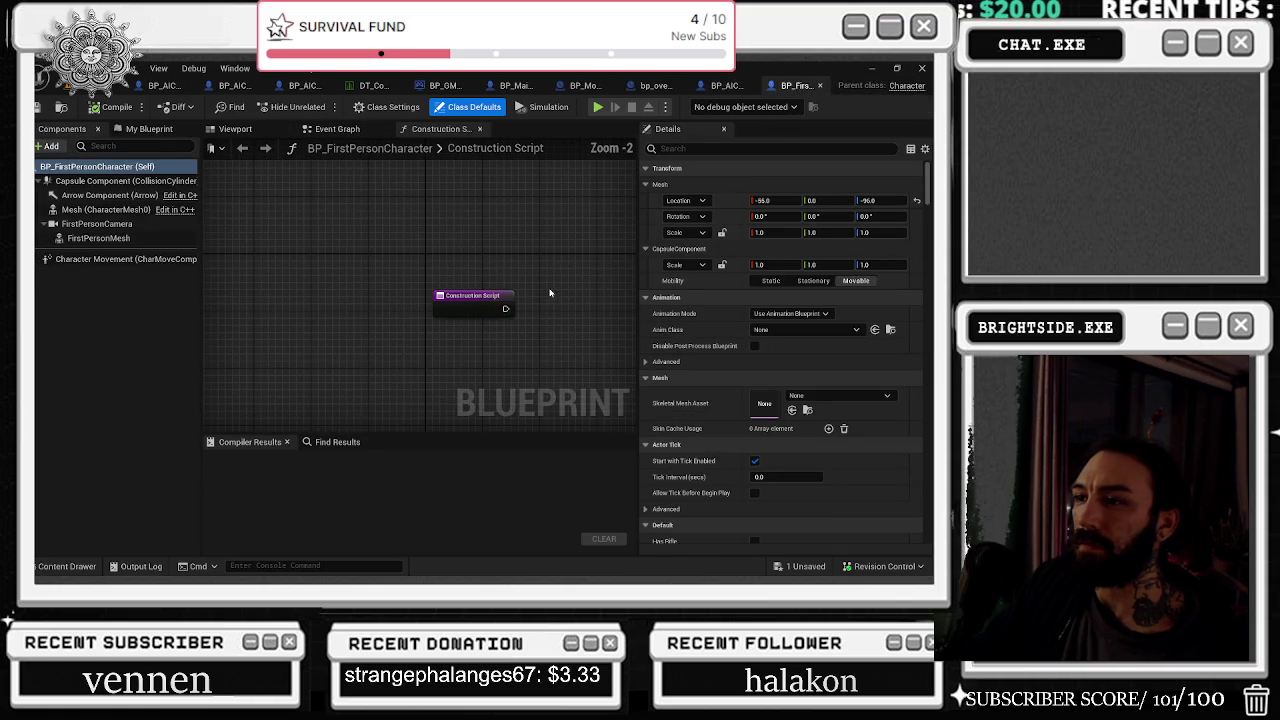
# Step: Browse the first-person character's event graph to view its Movement Input node groups
pyautogui.click(337, 128)
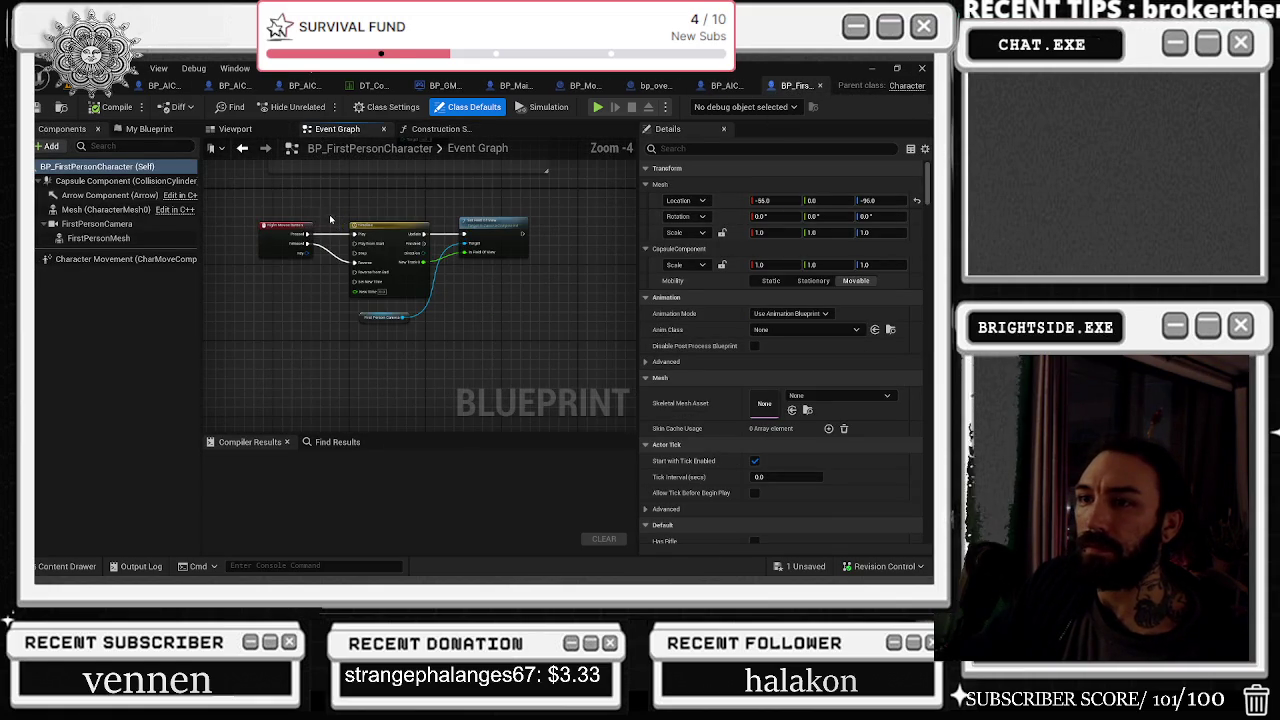
pyautogui.moveTo(291, 208); pyautogui.dragTo(442, 420)
pyautogui.moveTo(379, 364); pyautogui.dragTo(363, 436)
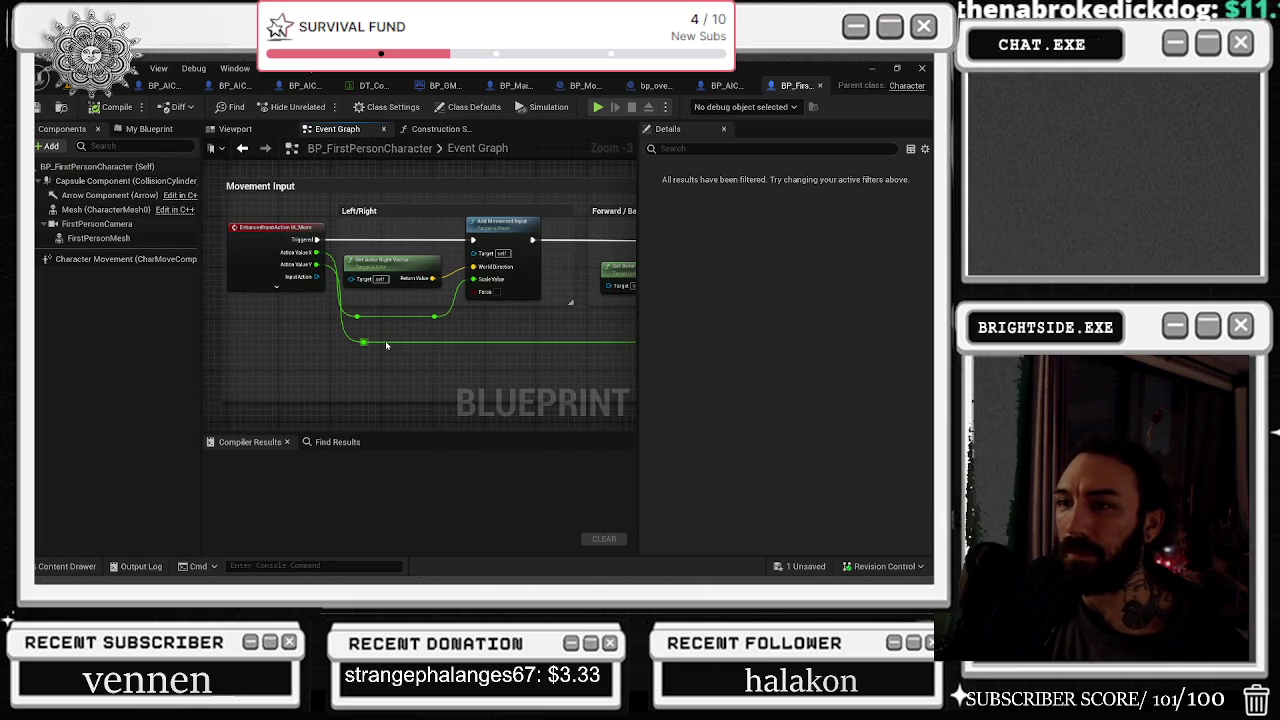
pyautogui.scroll(-7, 386, 345)
pyautogui.scroll(6, 362, 300)
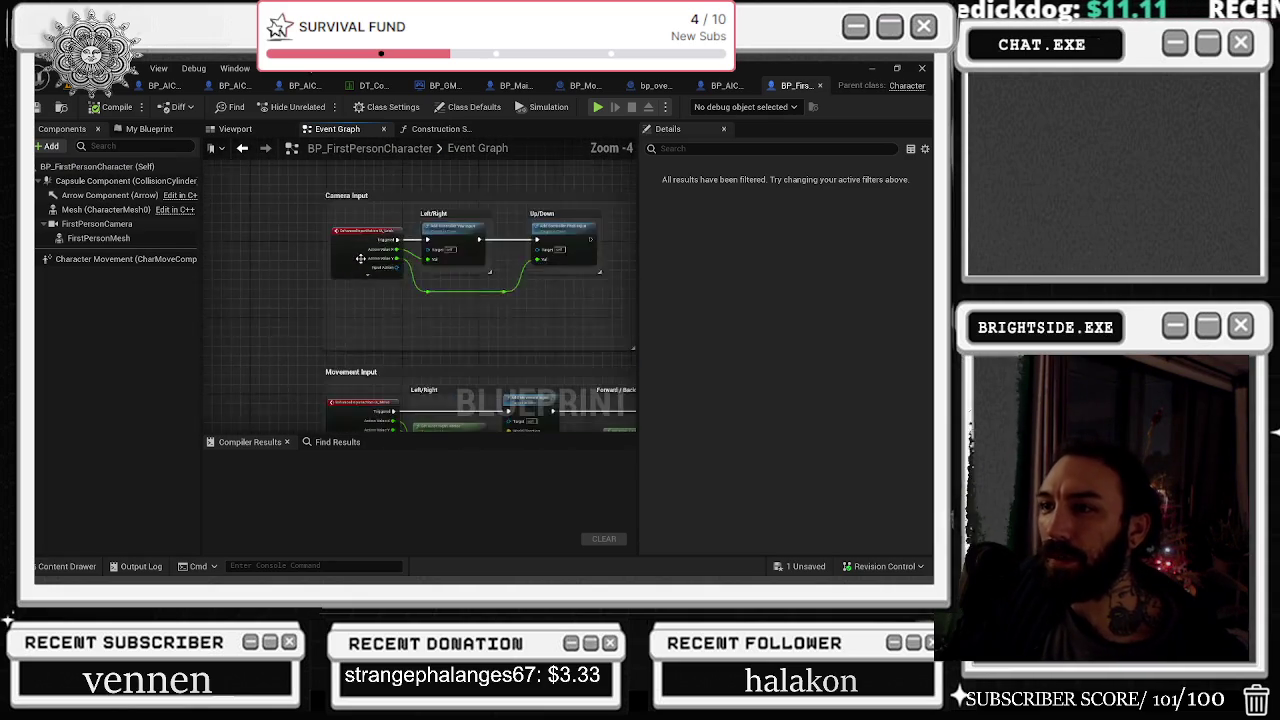
pyautogui.scroll(-7, 362, 290)
pyautogui.moveTo(363, 286)
pyautogui.mouseDown()
pyautogui.moveTo(355, 192)
pyautogui.moveTo(355, 300)
pyautogui.mouseUp()
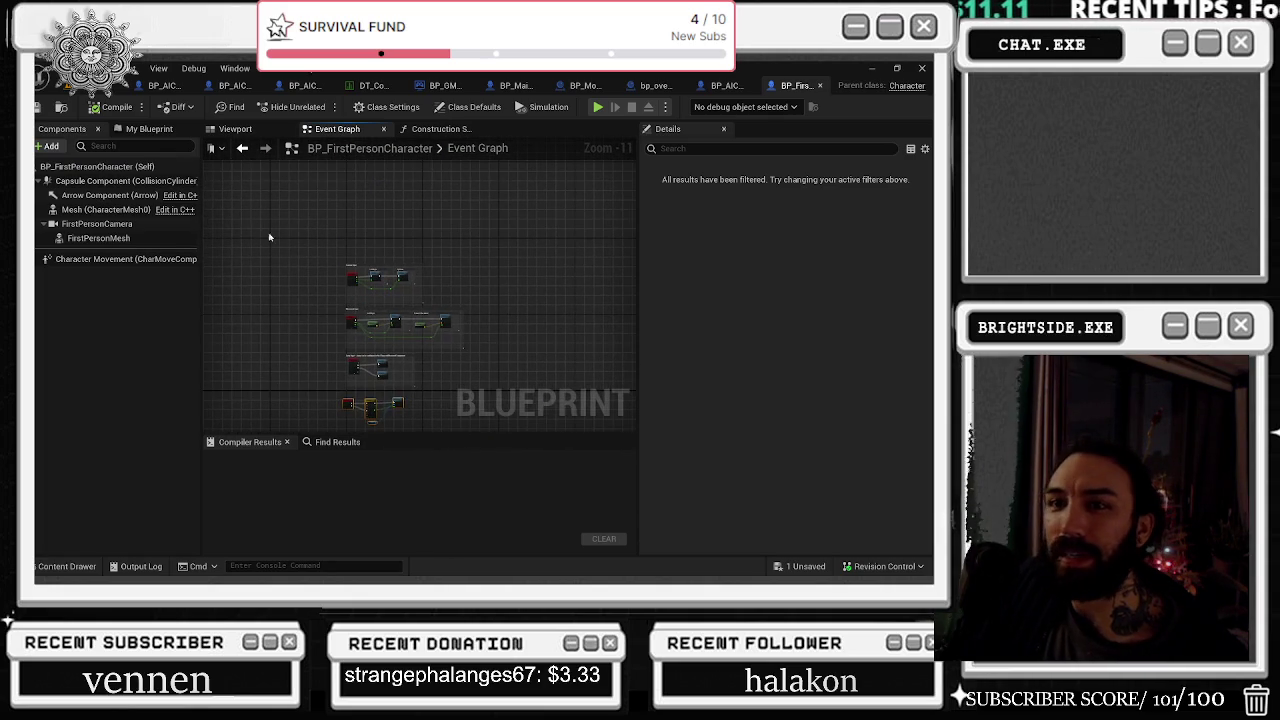
# Step: Find references to bHasRifle in BP_FirstPersonCharacter, then close the blueprint
pyautogui.click(148, 129)
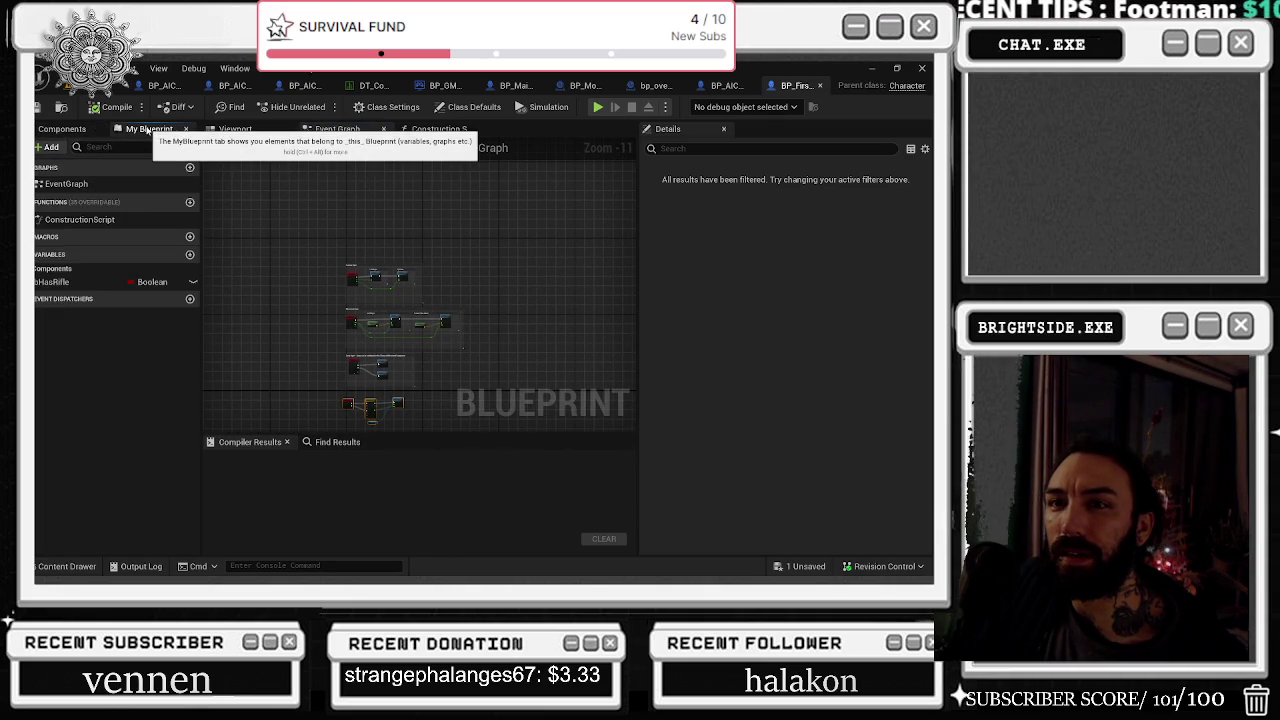
pyautogui.rightClick(66, 290)
pyautogui.moveTo(110, 329)
pyautogui.click(291, 357)
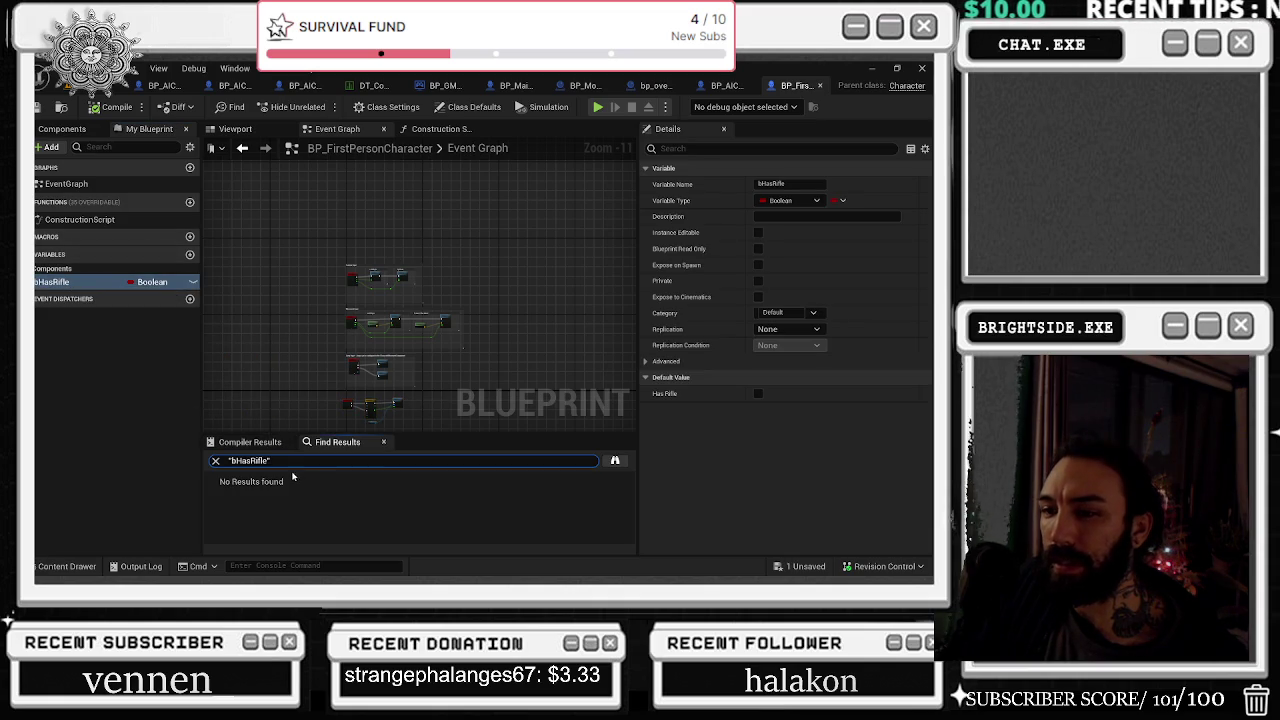
pyautogui.scroll(4, 346, 358)
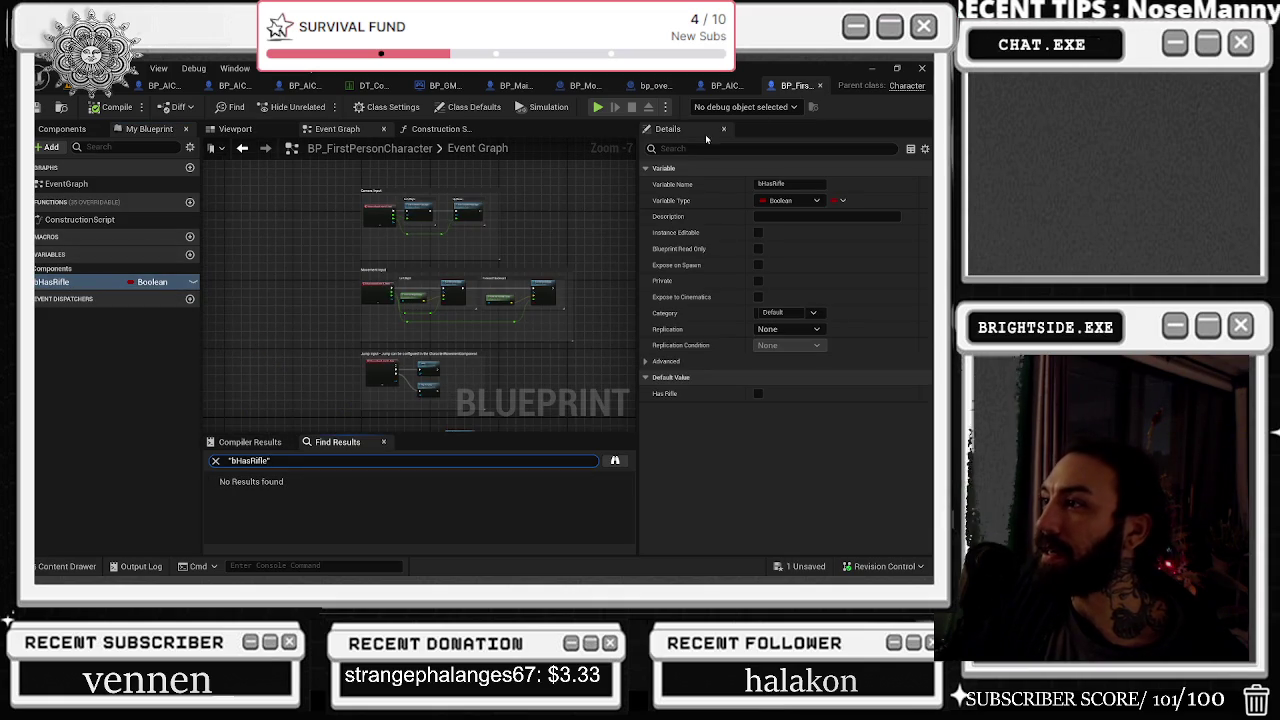
pyautogui.click(62, 129)
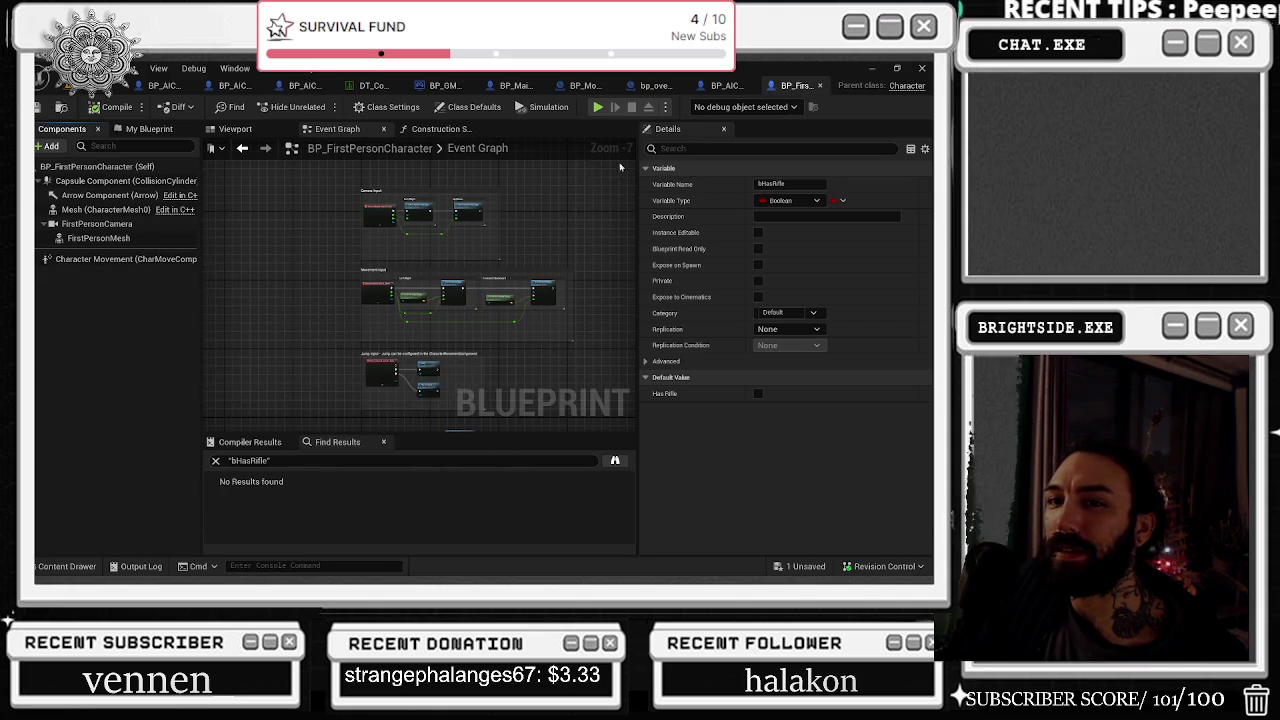
pyautogui.click(818, 87)
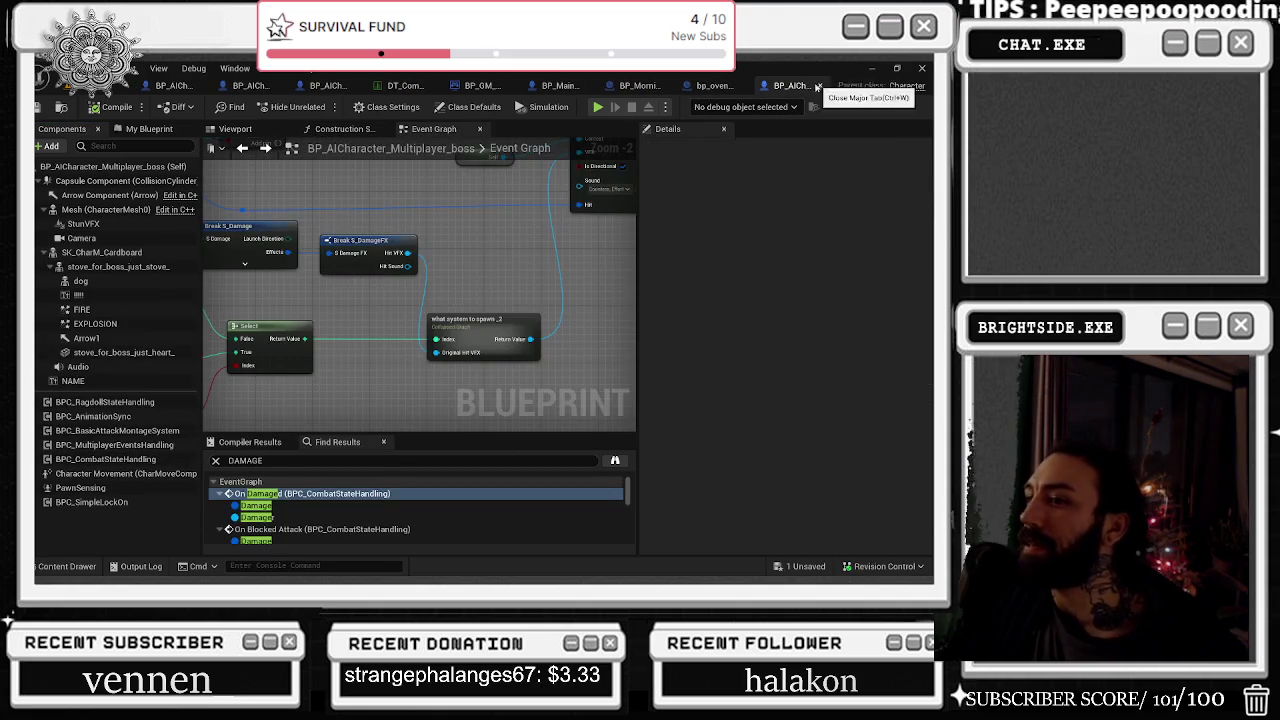
# Step: Inspect NS_BloodPuddle1 and frame BP_ThirdPersonCharacter to view the floor blood decal
pyautogui.click(66, 88)
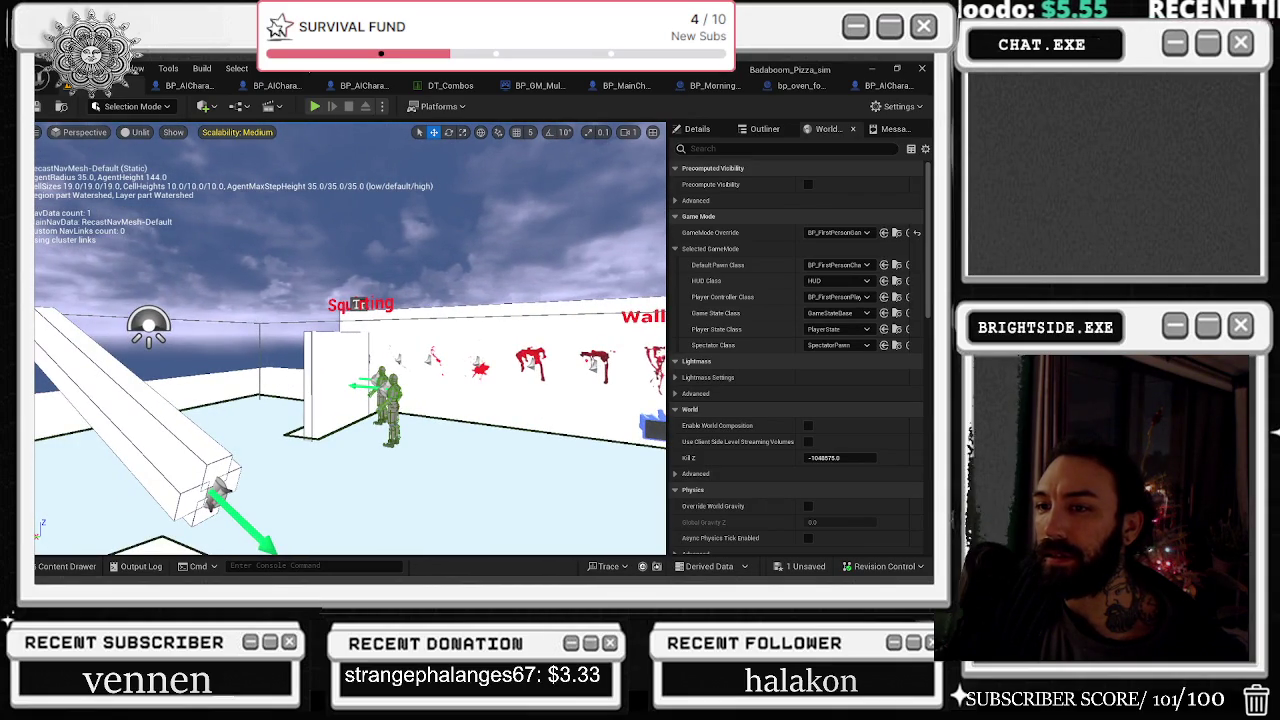
pyautogui.click(698, 129)
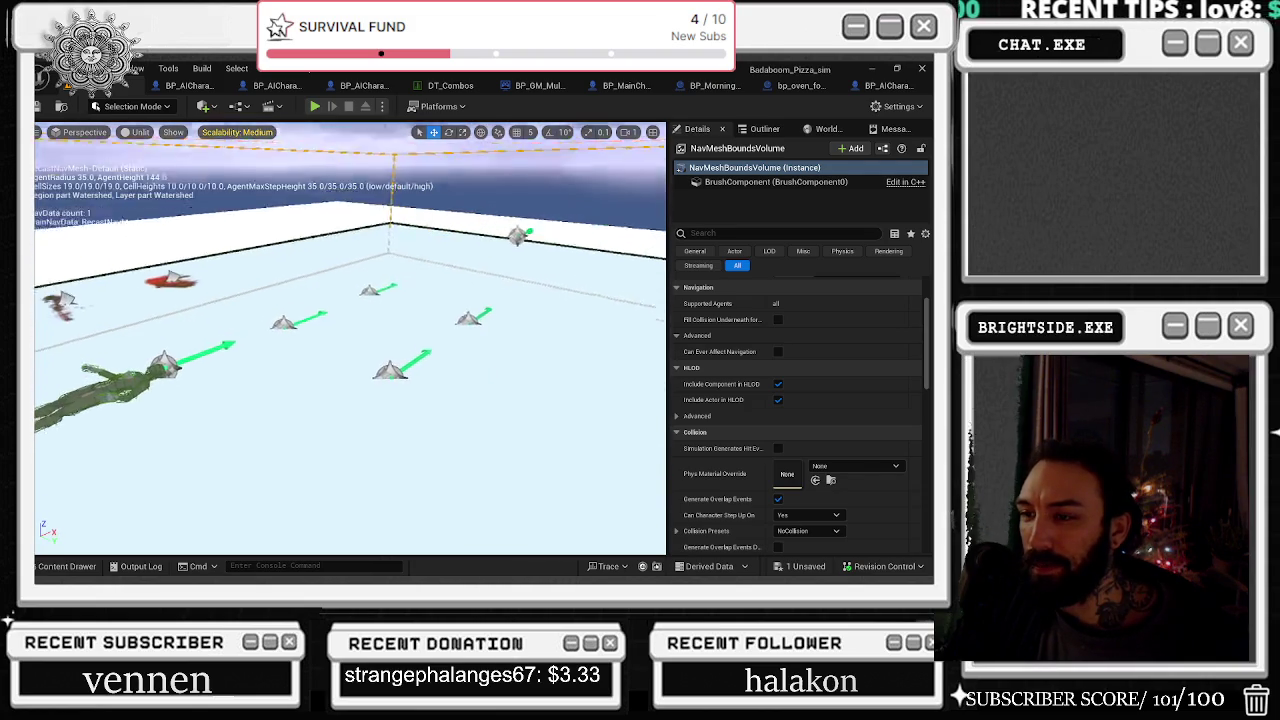
pyautogui.click(422, 357)
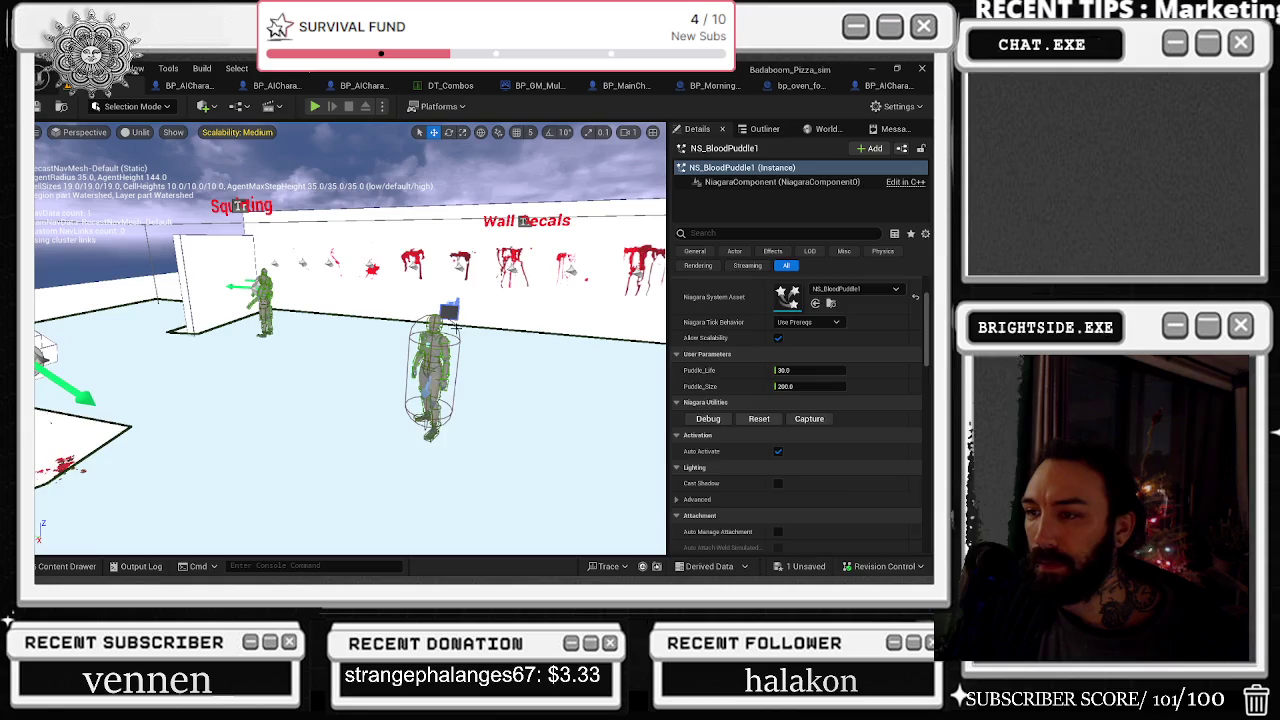
pyautogui.click(455, 328)
pyautogui.press('f')
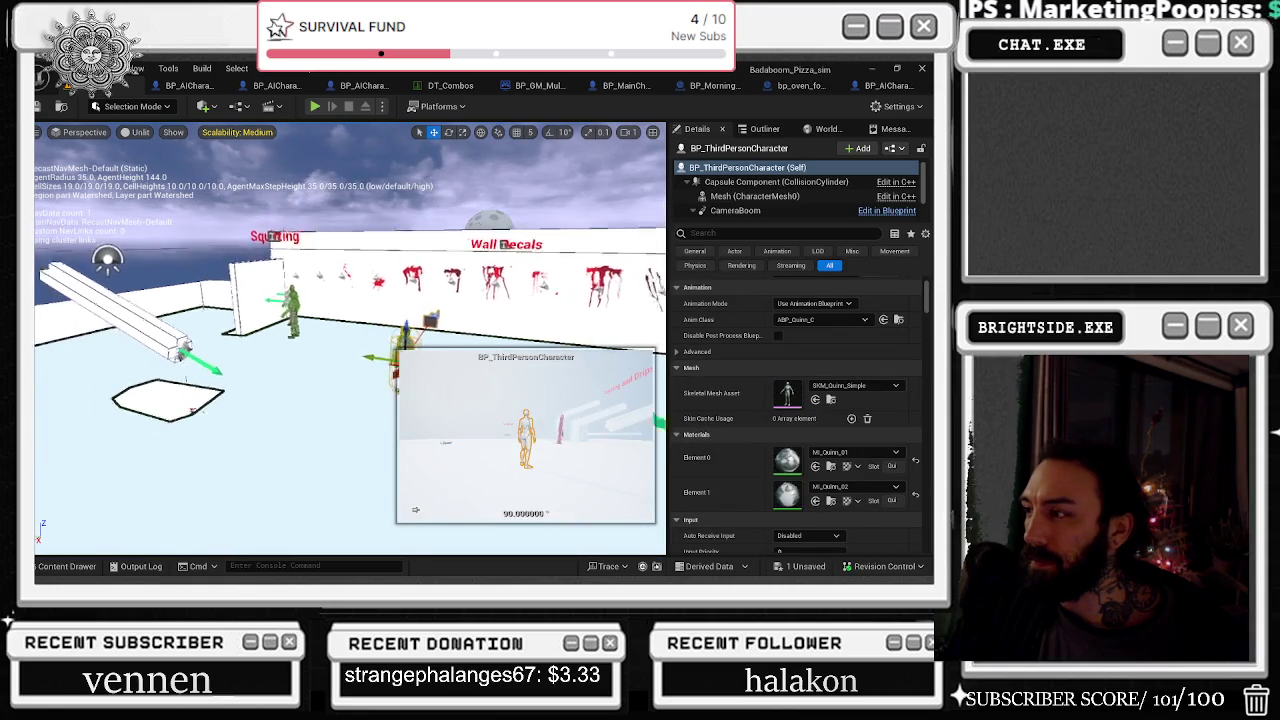
pyautogui.scroll(2, 787, 320)
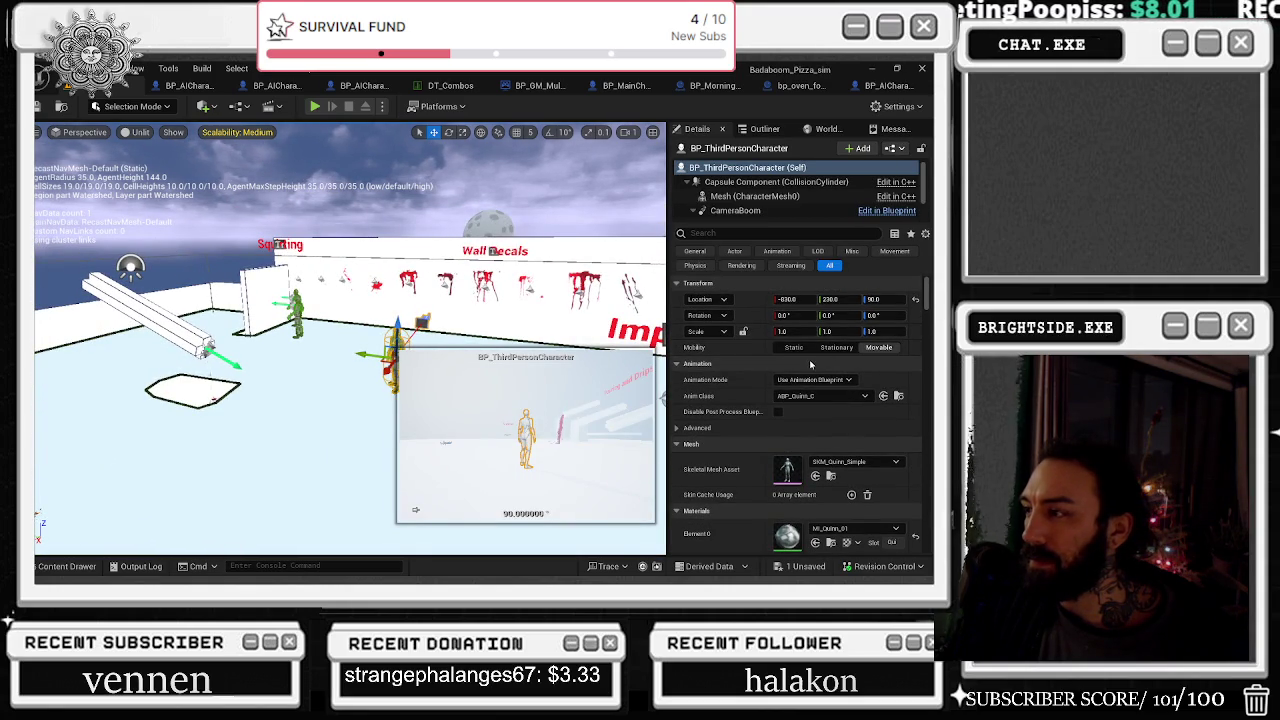
pyautogui.scroll(-2, 805, 205)
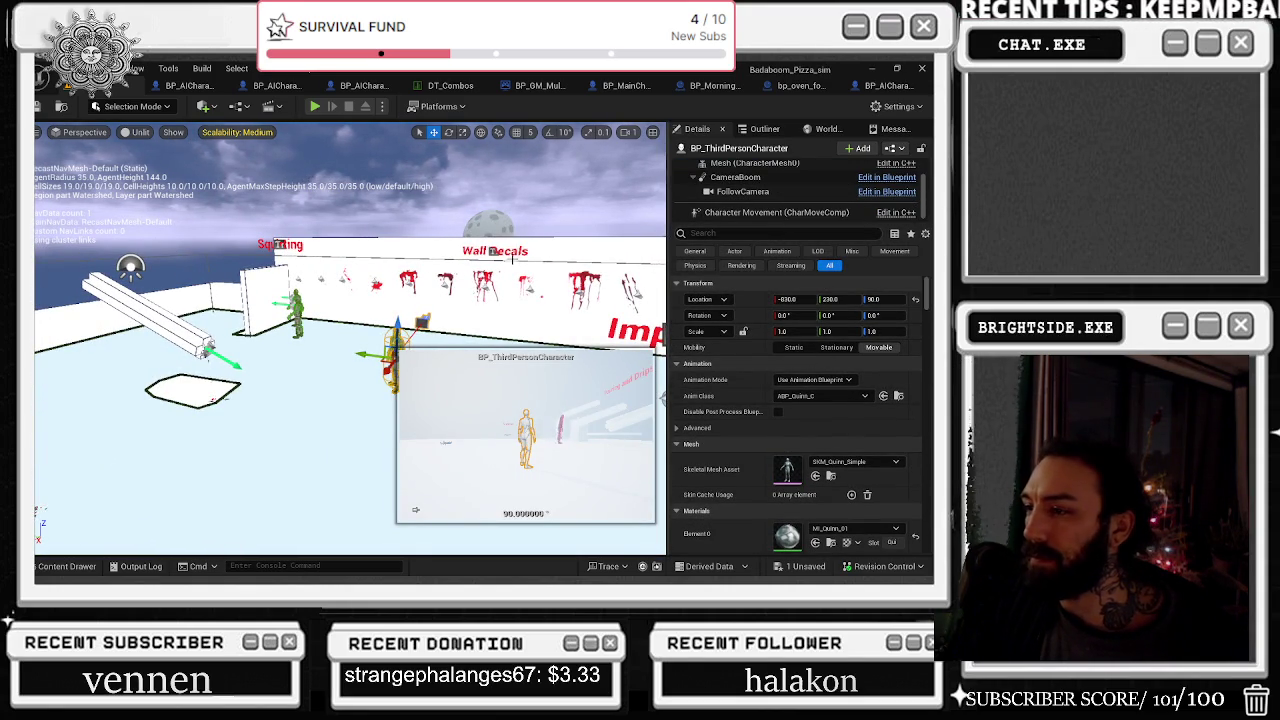
pyautogui.press('f')
pyautogui.moveTo(464, 262)
pyautogui.mouseDown()
pyautogui.moveTo(658, 345)
pyautogui.moveTo(400, 400)
pyautogui.moveTo(386, 405)
pyautogui.moveTo(385, 435)
pyautogui.moveTo(393, 368)
pyautogui.moveTo(380, 340)
pyautogui.mouseUp()
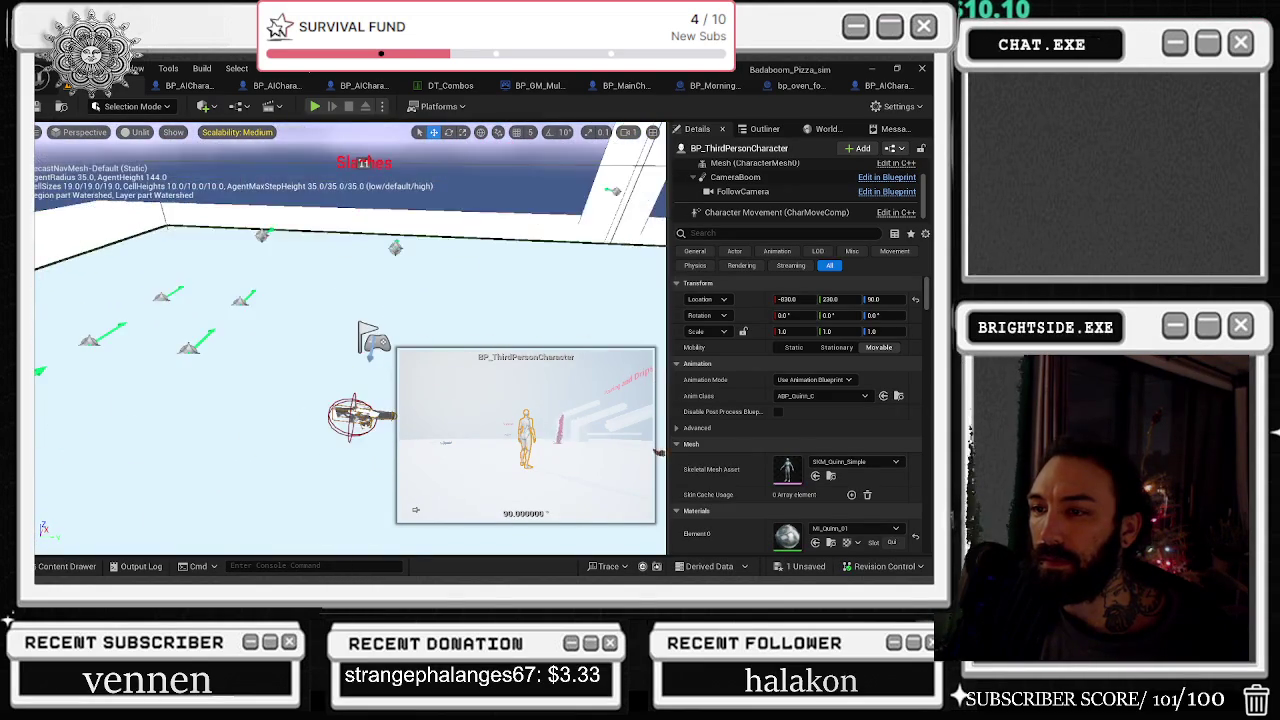
# Step: Enable Allow Scalability on NS_Slash_Small and start a Play session
pyautogui.click(396, 247)
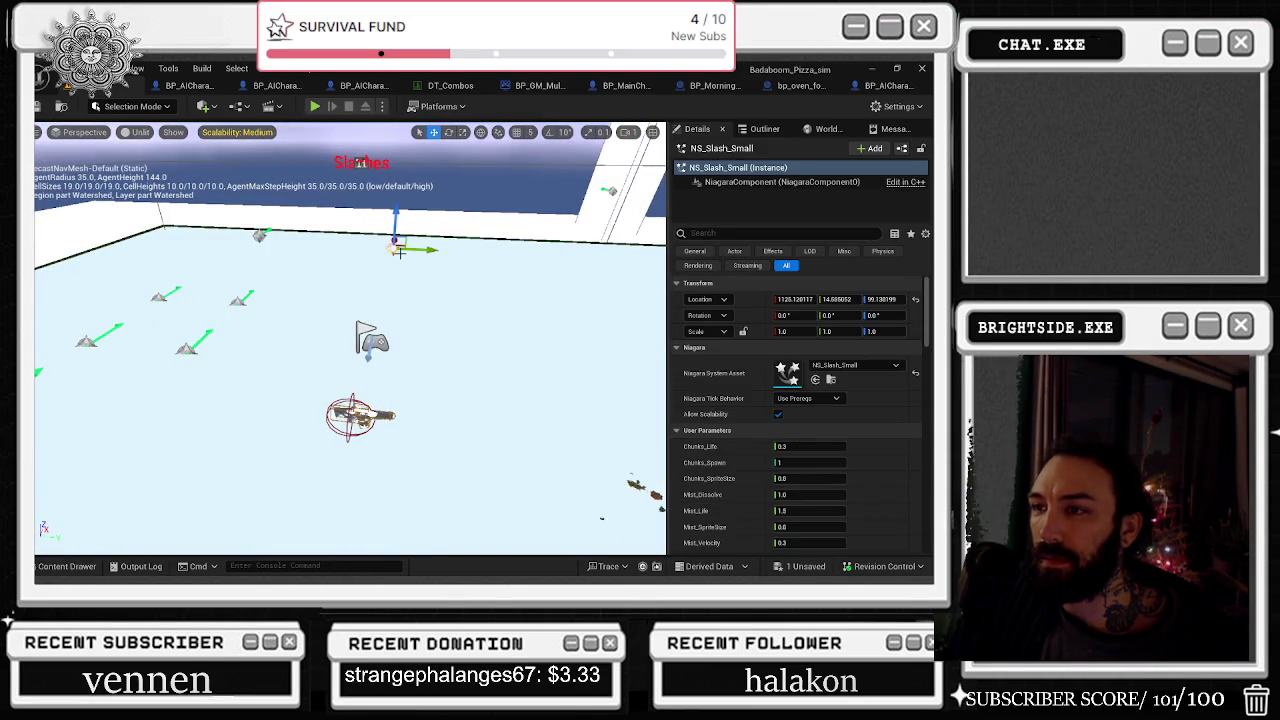
pyautogui.moveTo(410, 281)
pyautogui.mouseDown()
pyautogui.moveTo(390, 302)
pyautogui.moveTo(155, 137)
pyautogui.mouseUp()
pyautogui.press('f')
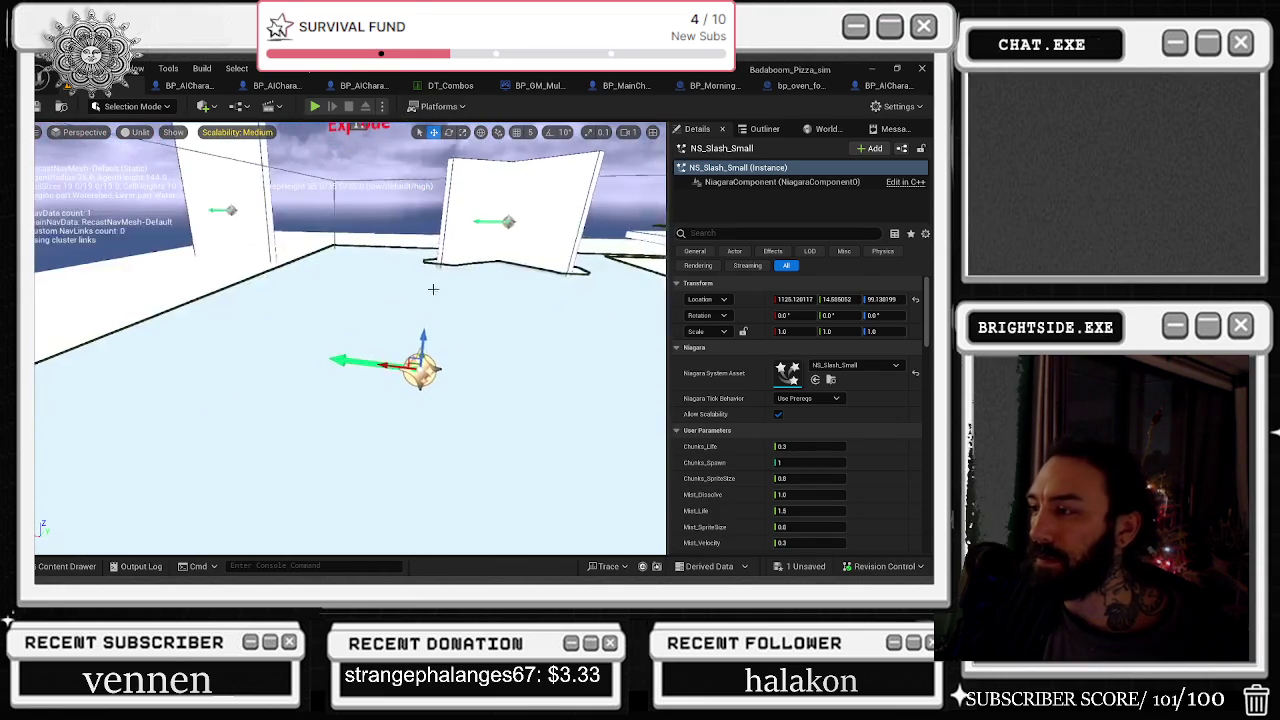
pyautogui.click(779, 416)
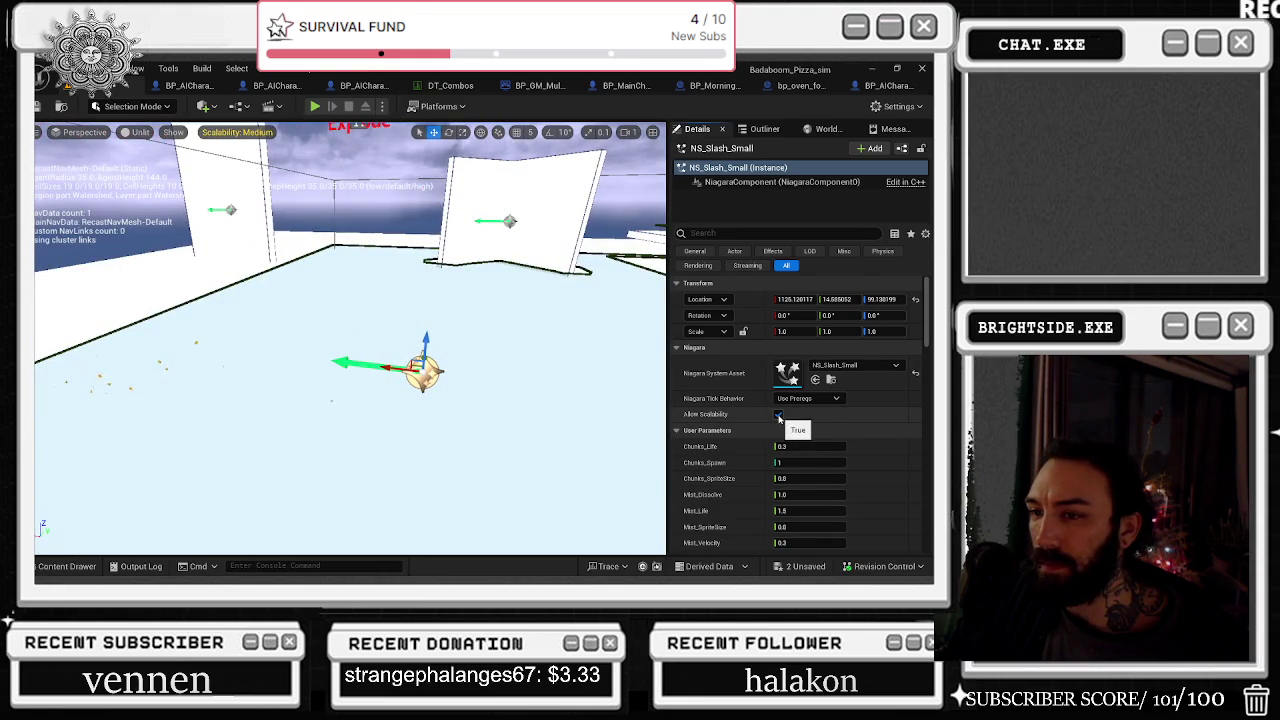
pyautogui.press('1')
pyautogui.click(315, 107)
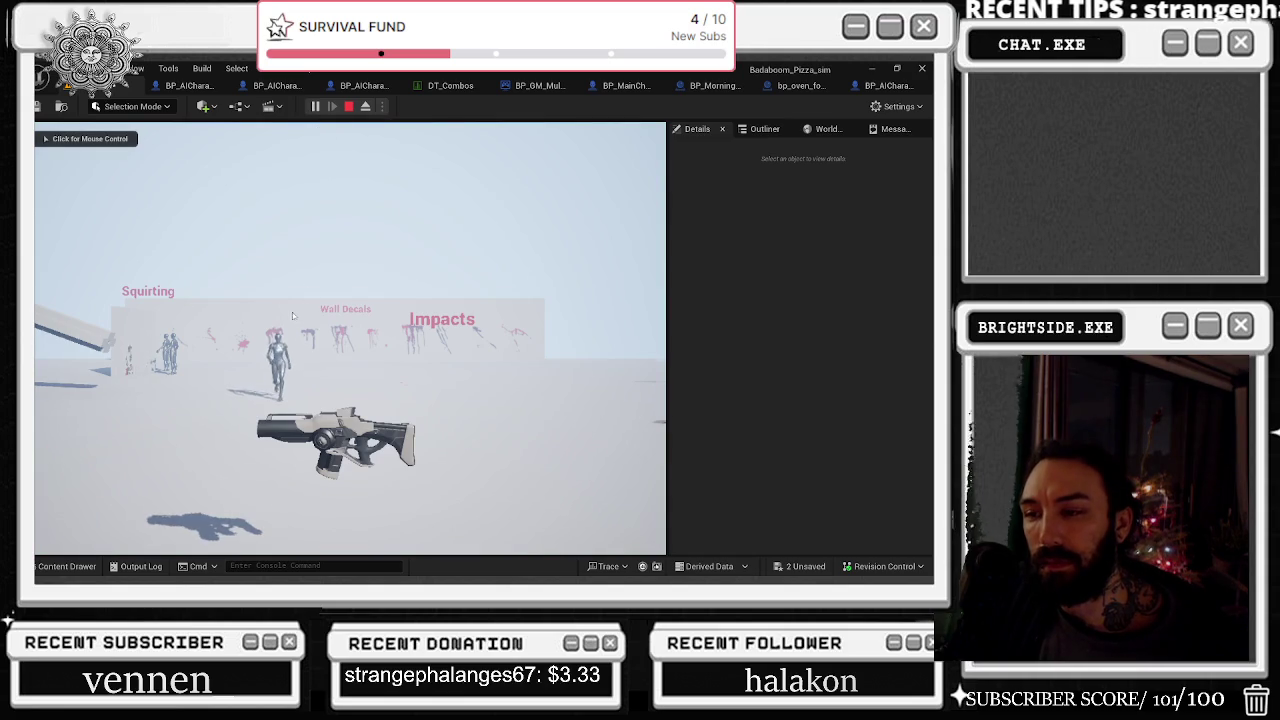
# Step: Shoot the mannequin twice to check the blood effects, then stop playing
pyautogui.click(292, 312)
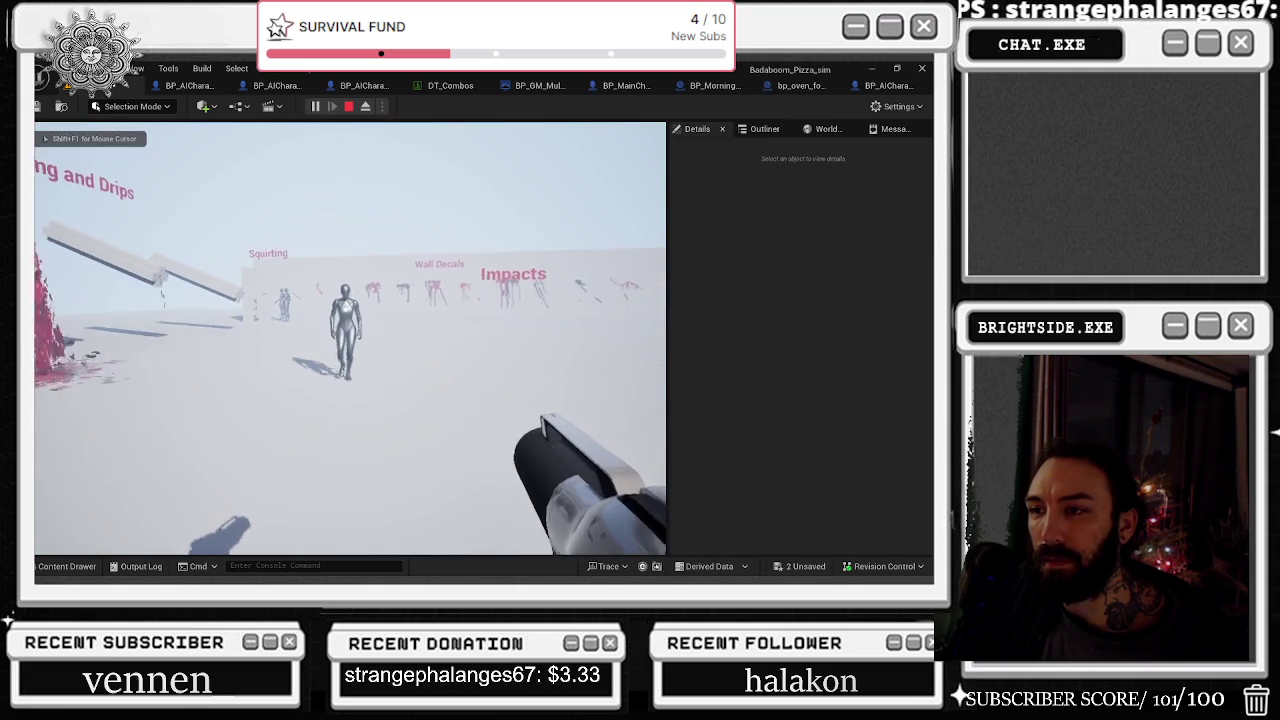
pyautogui.click(350, 340)
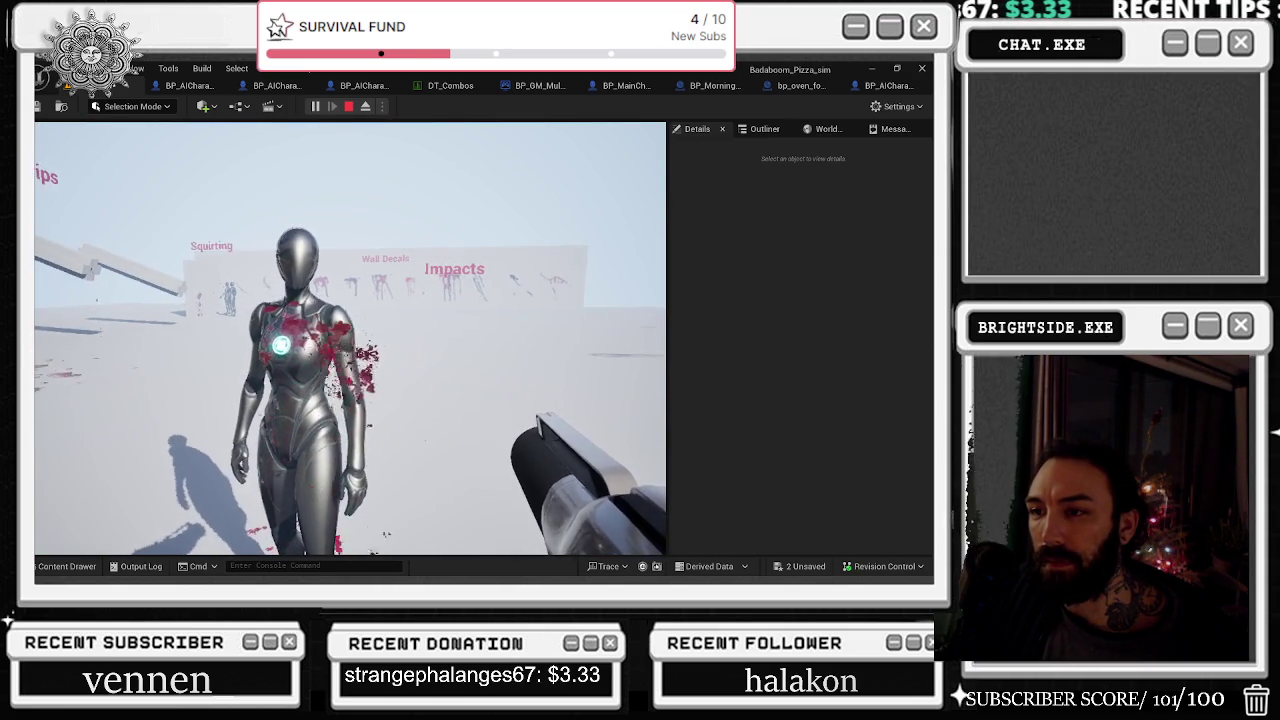
pyautogui.click(350, 338)
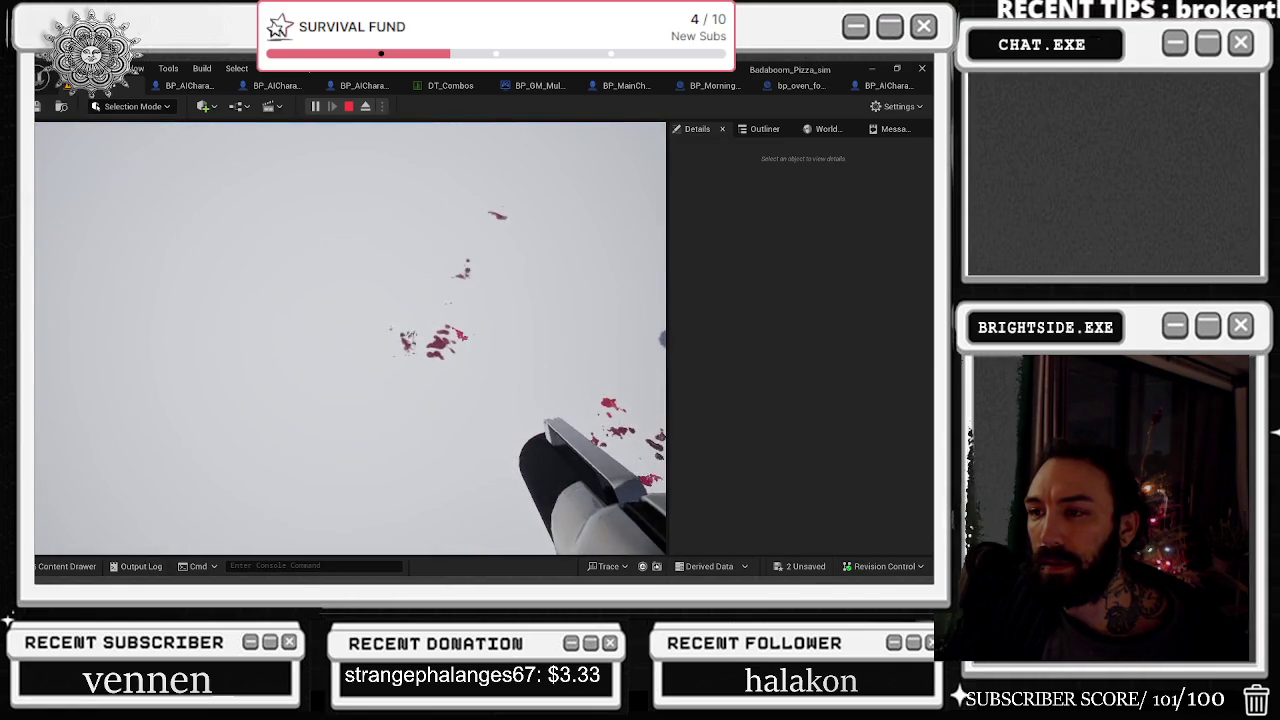
pyautogui.press('Escape')
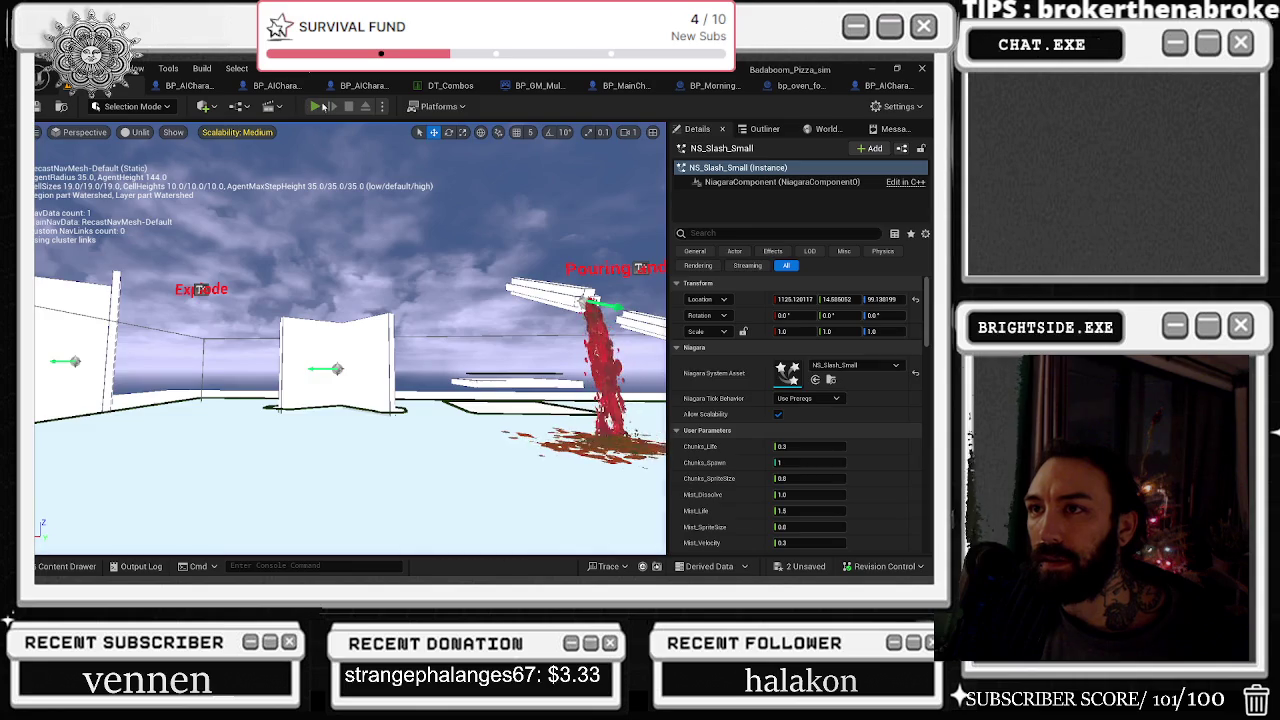
# Step: Replay the level, eject from the player, and select the first-person character
pyautogui.click(318, 106)
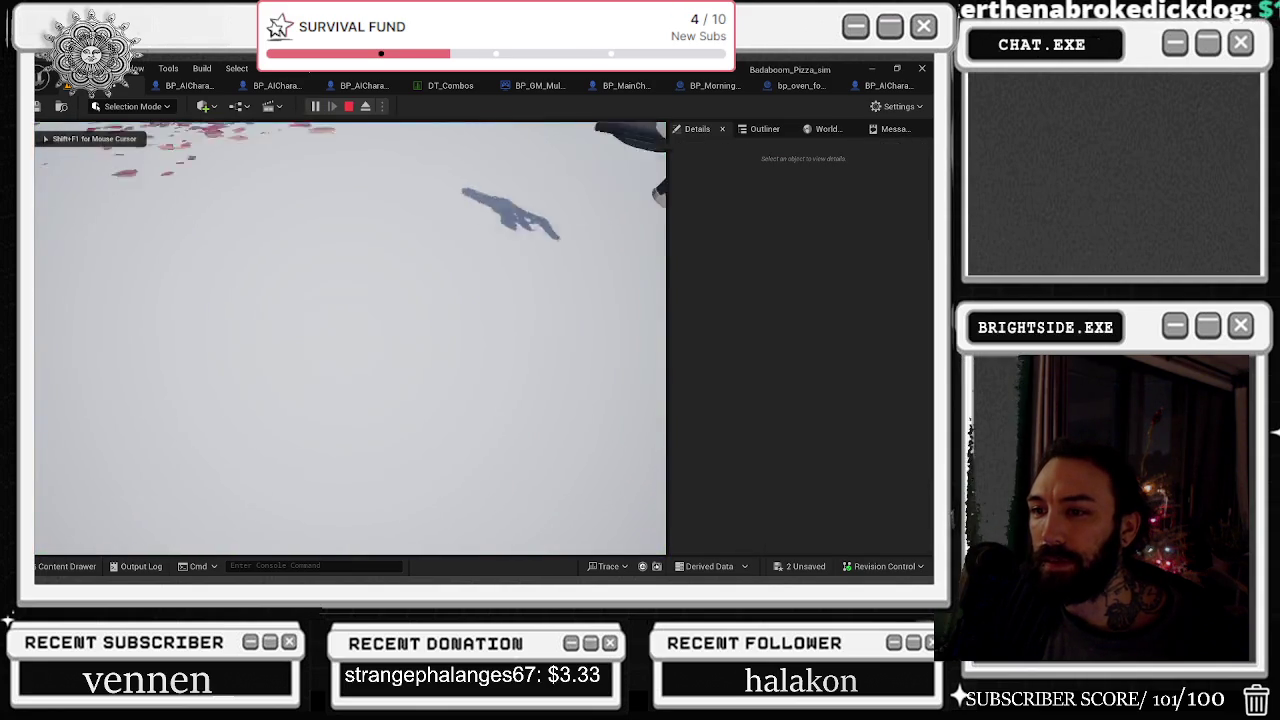
pyautogui.press('w')
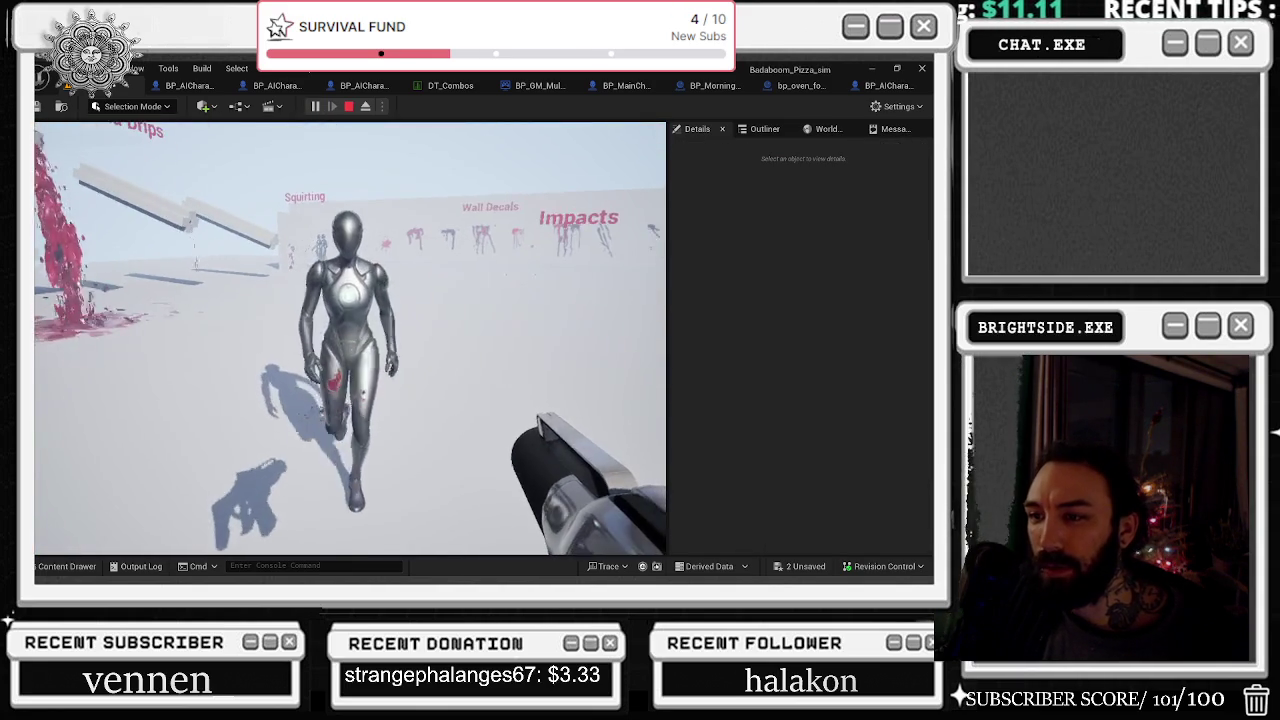
pyautogui.press('Escape')
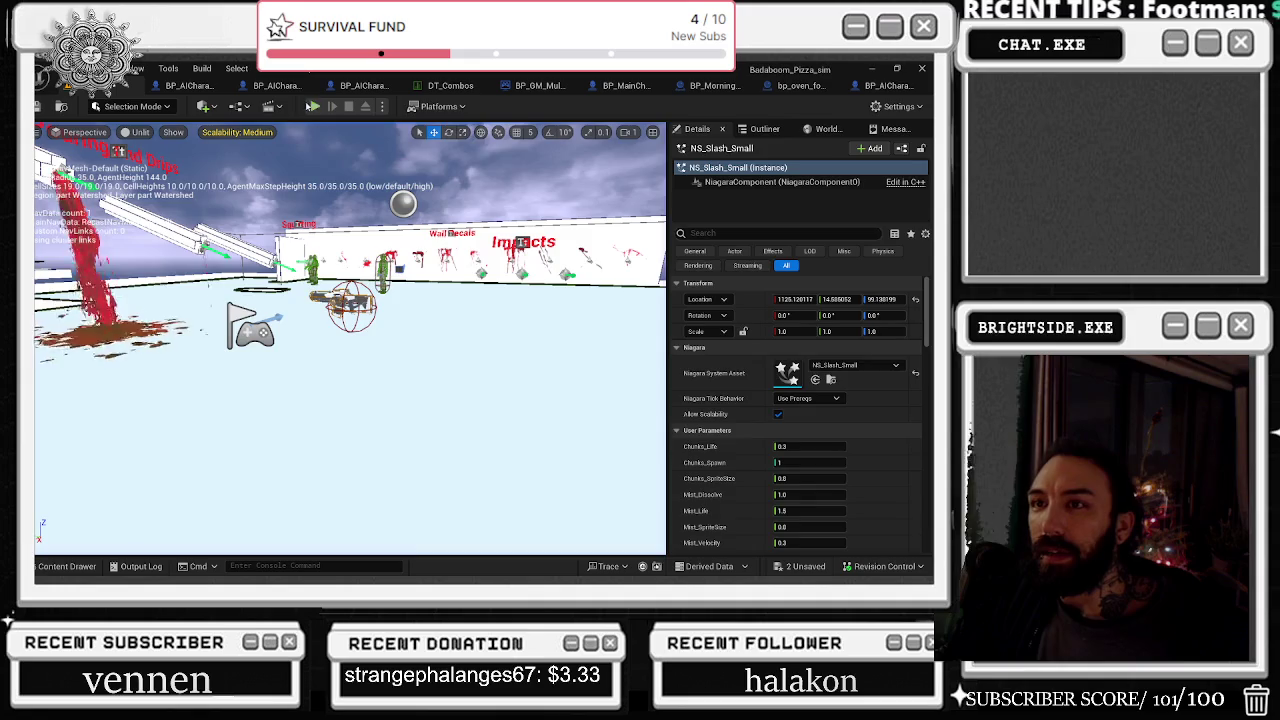
pyautogui.hotkey('alt', 'p')
pyautogui.click(365, 107)
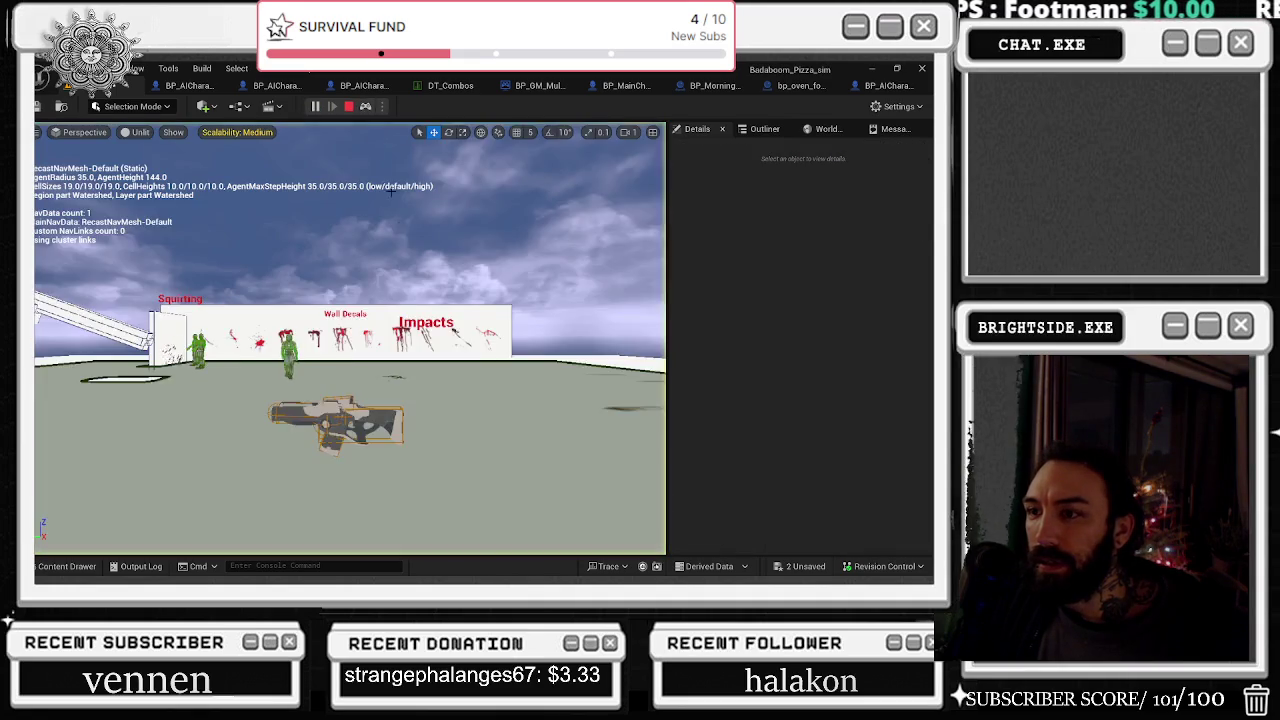
pyautogui.click(360, 353)
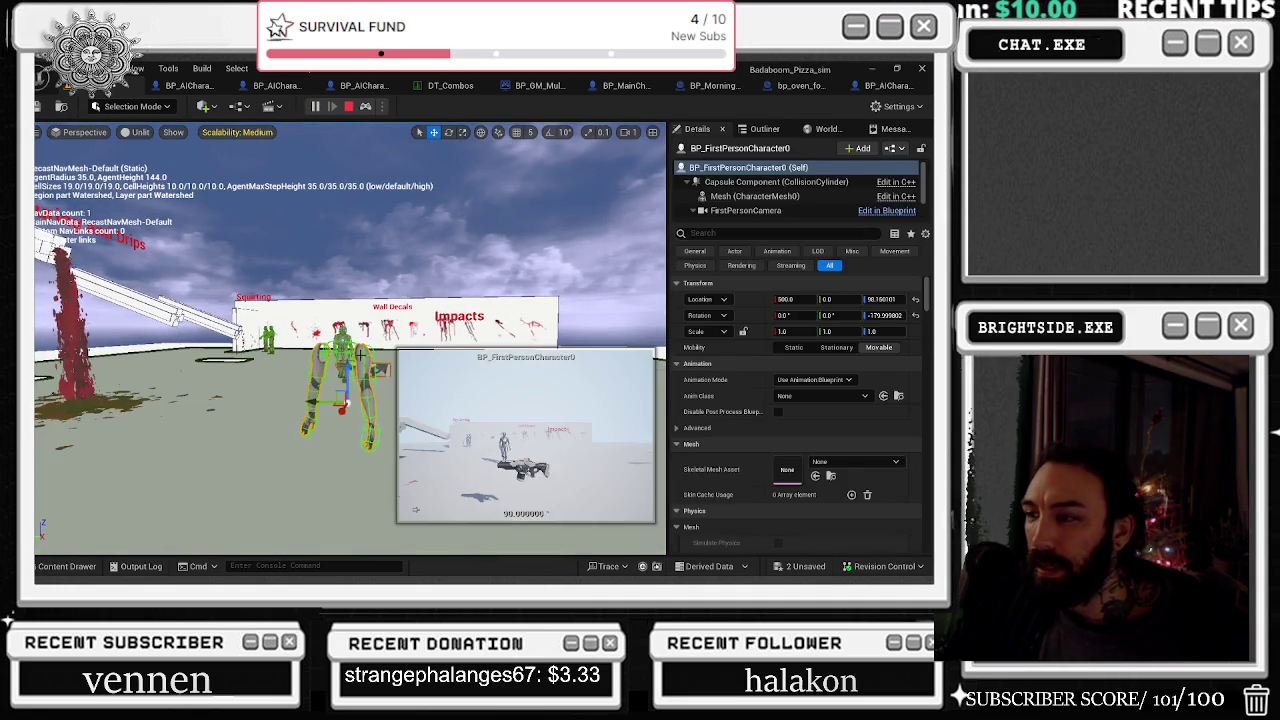
# Step: Locate the Right Mouse Button zoom logic in BP_FirstPersonCharacter, then close the blueprint
pyautogui.hotkey('ctrl', 'e')
pyautogui.scroll(4, 425, 252)
pyautogui.scroll(-7, 351, 317)
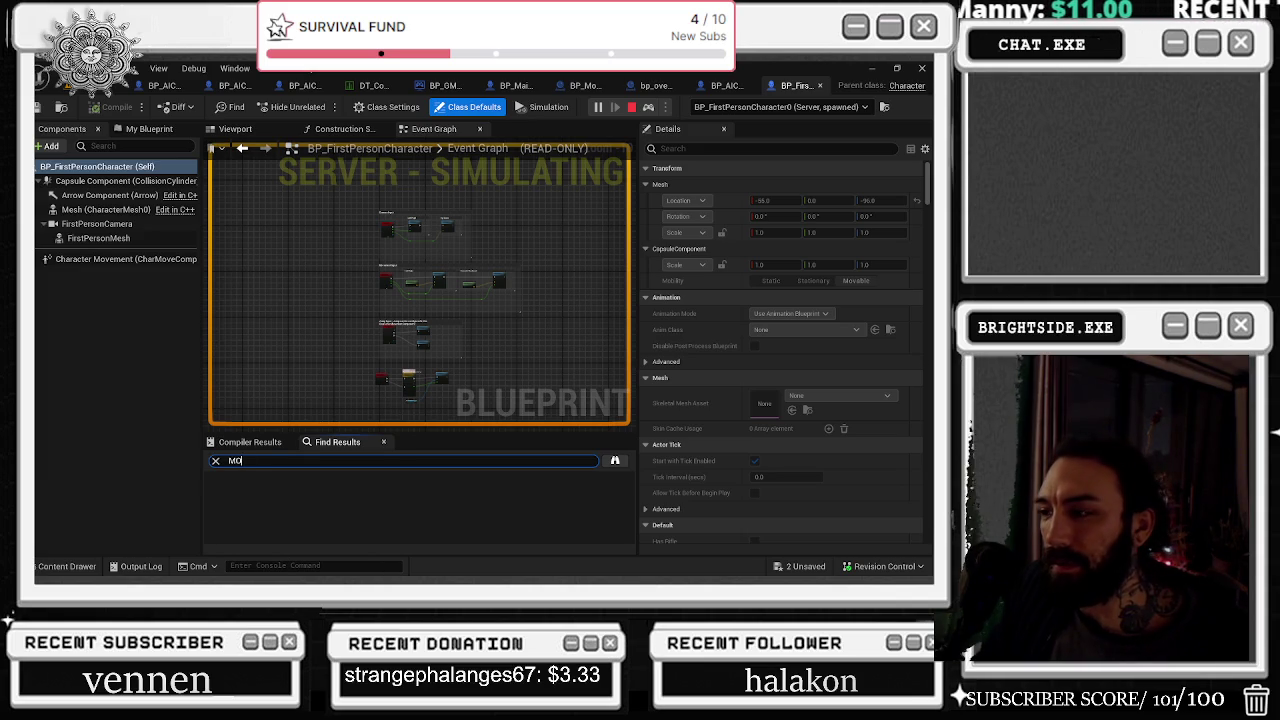
pyautogui.write('USE')
pyautogui.click(290, 494)
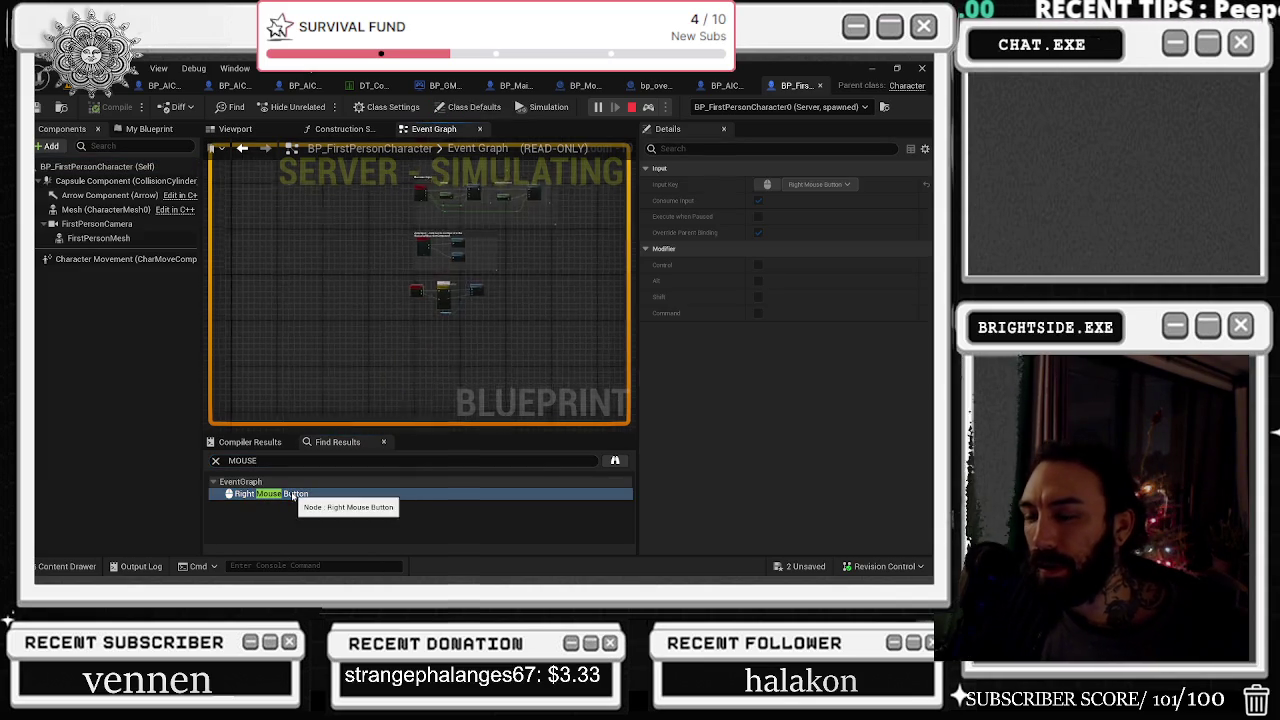
pyautogui.scroll(-2, 522, 374)
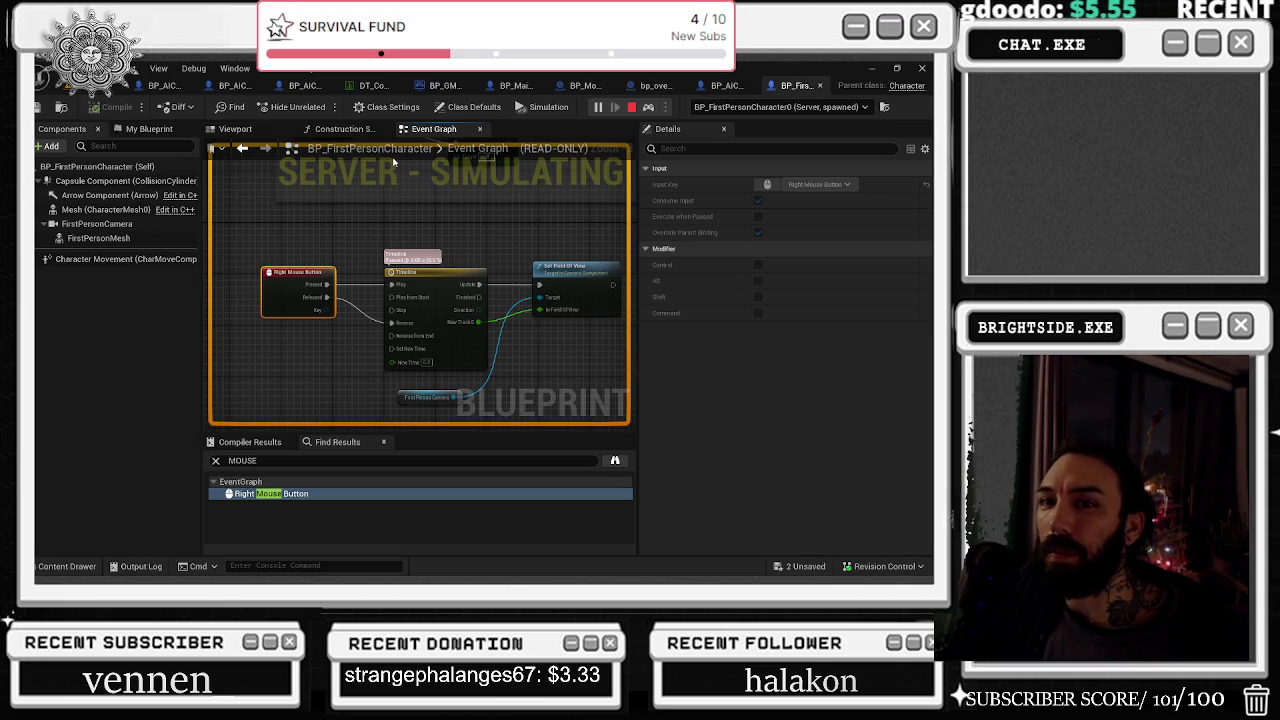
pyautogui.click(820, 85)
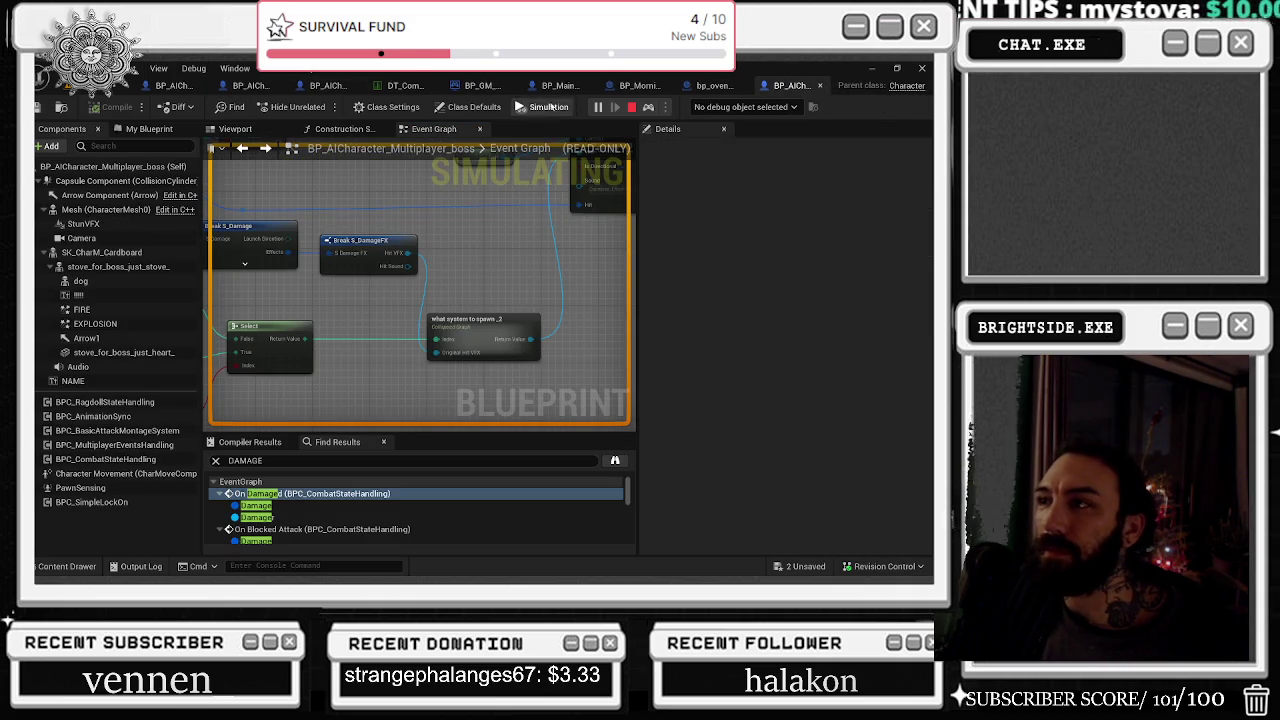
# Step: Stop the simulation and fly the view to the Pouring and Drips area
pyautogui.click(631, 107)
pyautogui.moveTo(350, 340); pyautogui.dragTo(240, 336)
pyautogui.moveTo(347, 350)
pyautogui.mouseDown()
pyautogui.moveTo(333, 350)
pyautogui.moveTo(347, 350)
pyautogui.mouseUp()
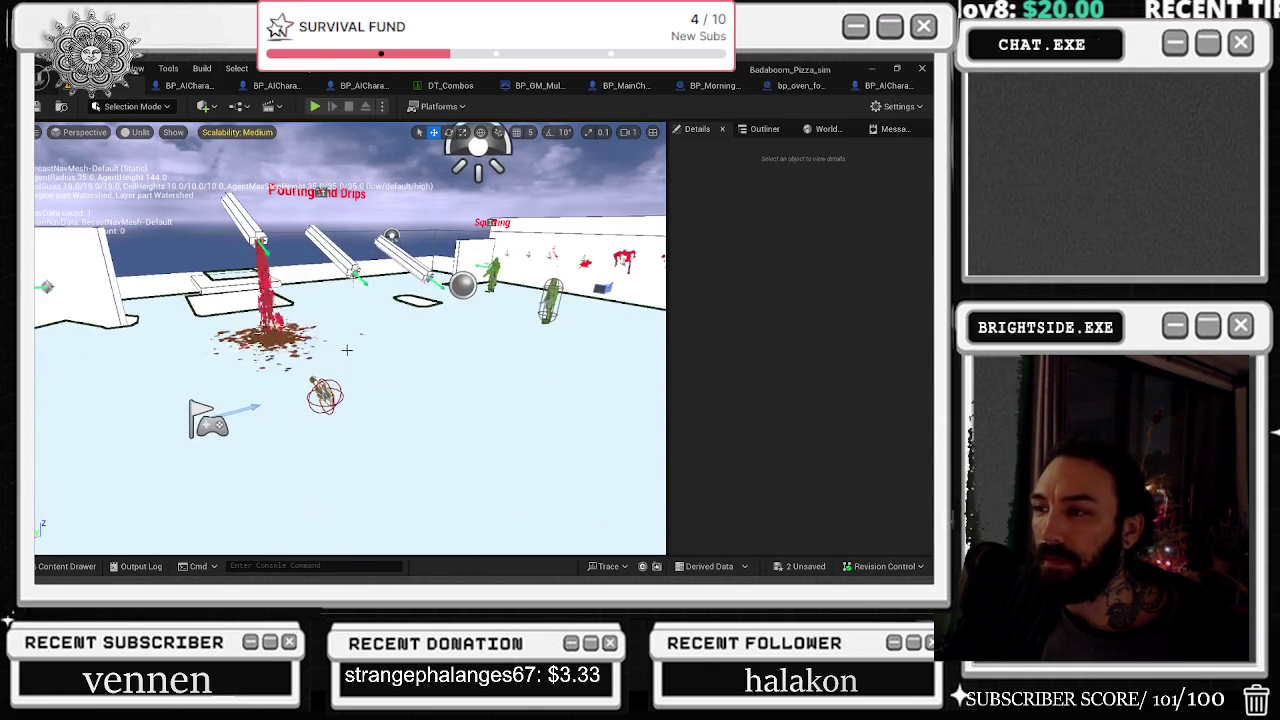
# Step: Open BP_Weapon_Component from the selected rifle pickup in the Content Drawer
pyautogui.click(325, 395)
pyautogui.hotkey('ctrl', 'b')
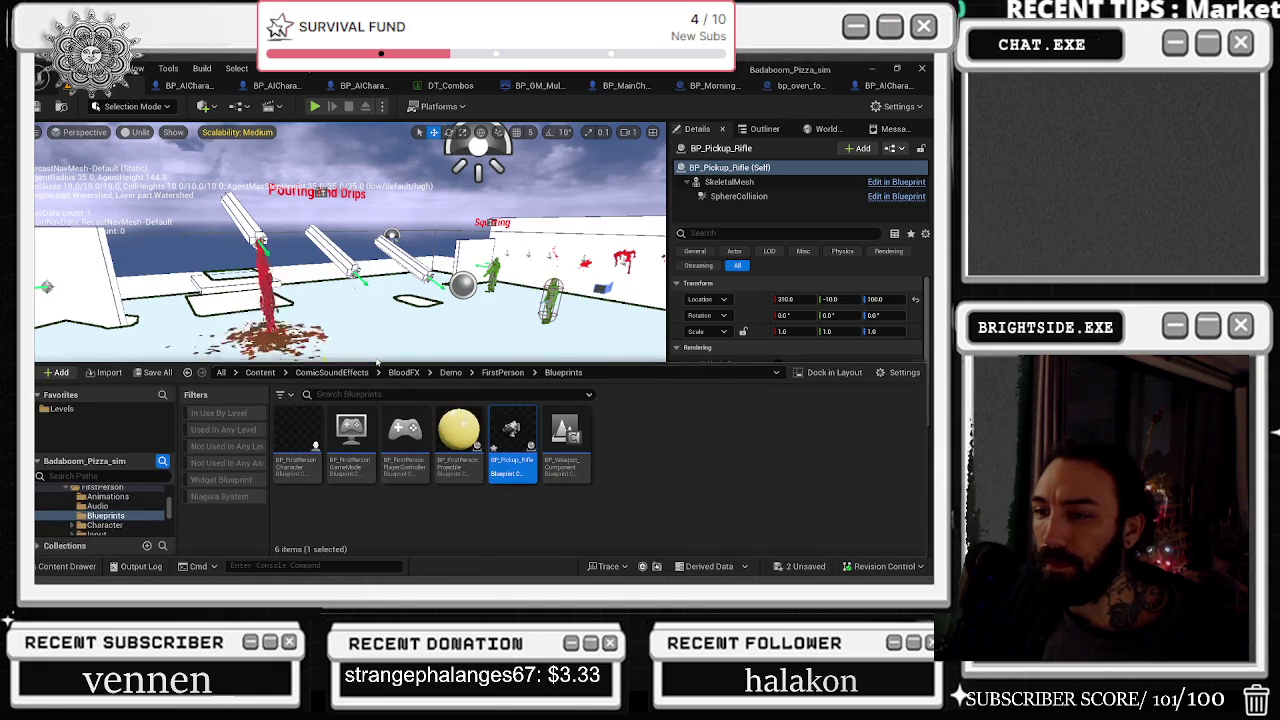
pyautogui.click(565, 438)
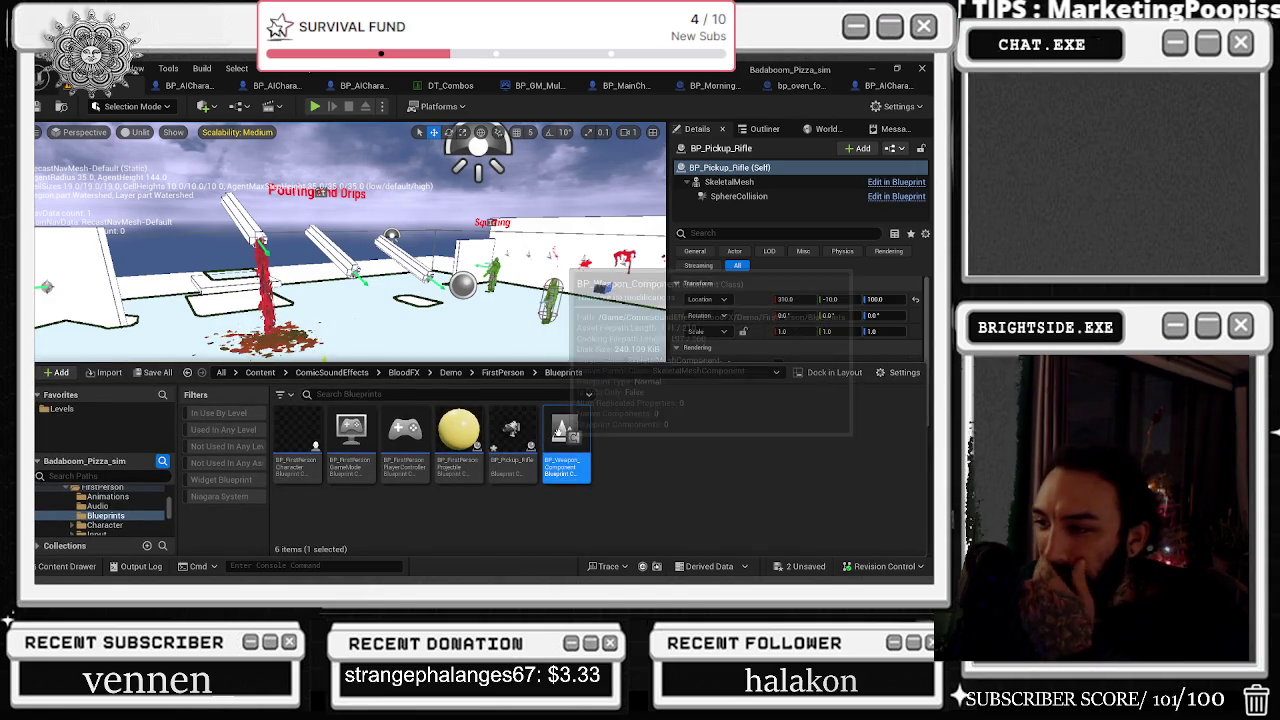
pyautogui.doubleClick(560, 435)
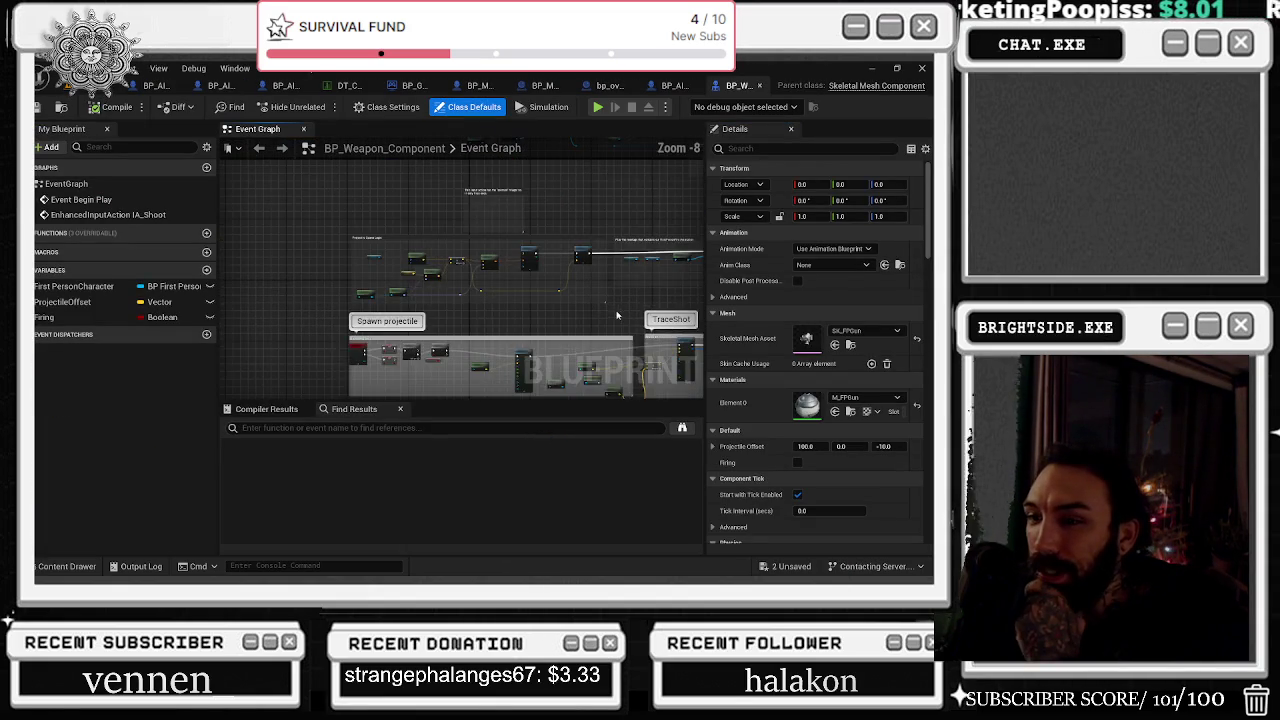
# Step: Study the sound, Spawn System at Location and decal nodes, then return to the level
pyautogui.scroll(10, 360, 375)
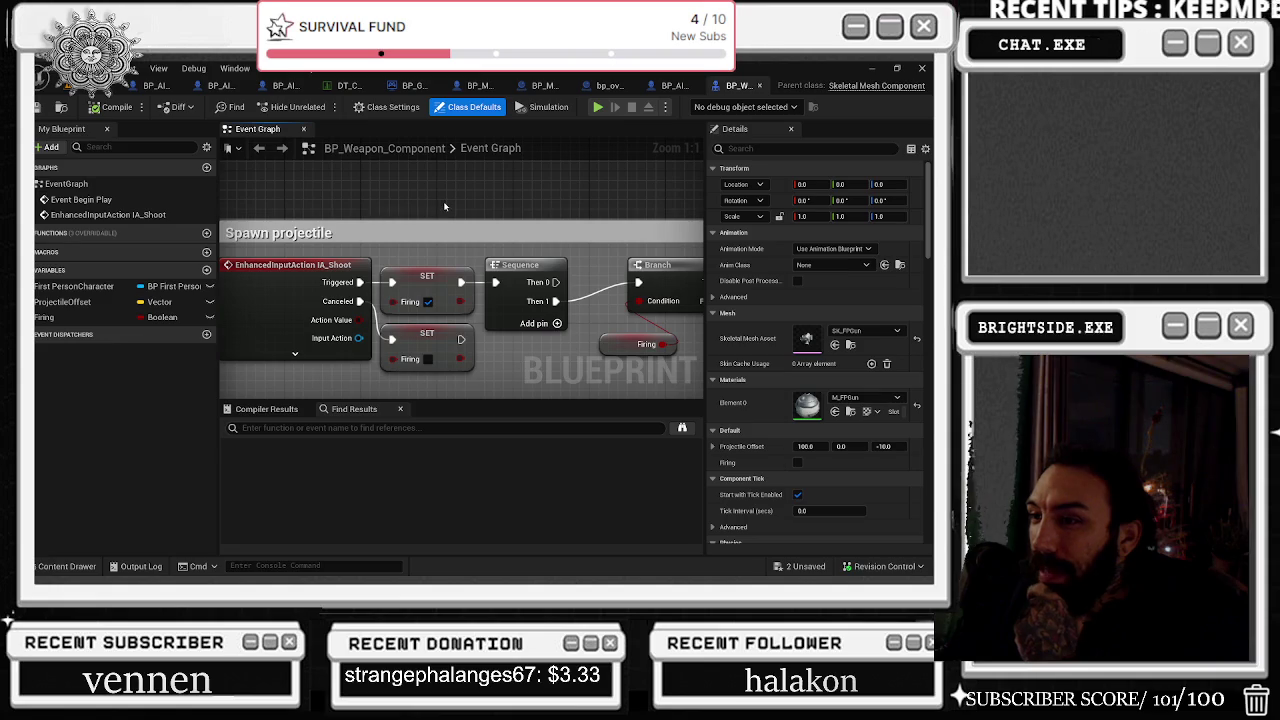
pyautogui.moveTo(465, 201)
pyautogui.mouseDown()
pyautogui.moveTo(400, 214)
pyautogui.moveTo(252, 183)
pyautogui.moveTo(333, 221)
pyautogui.moveTo(214, 233)
pyautogui.mouseUp()
pyautogui.moveTo(383, 227)
pyautogui.mouseDown()
pyautogui.moveTo(407, 166)
pyautogui.moveTo(143, 183)
pyautogui.mouseUp()
pyautogui.moveTo(436, 298)
pyautogui.mouseDown()
pyautogui.moveTo(530, 211)
pyautogui.moveTo(540, 283)
pyautogui.moveTo(523, 271)
pyautogui.mouseUp()
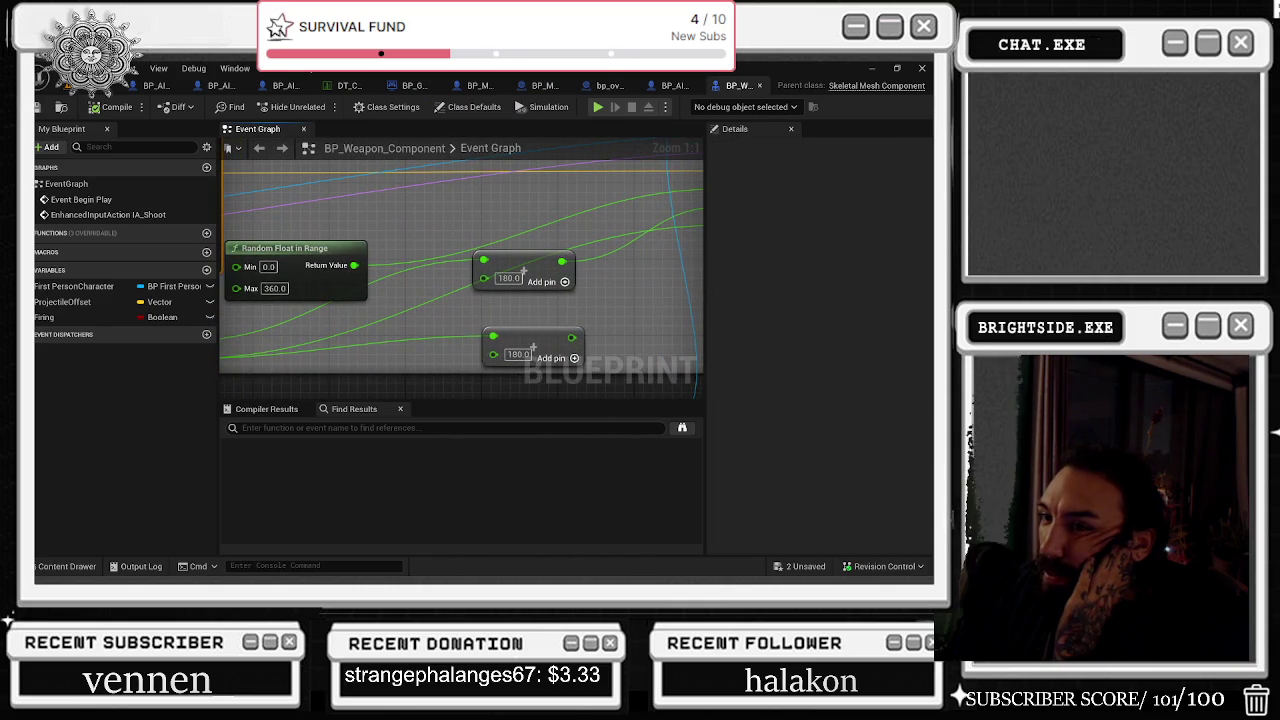
pyautogui.click(545, 275)
pyautogui.moveTo(545, 275)
pyautogui.mouseDown()
pyautogui.moveTo(560, 153)
pyautogui.moveTo(556, 183)
pyautogui.moveTo(690, 240)
pyautogui.moveTo(598, 352)
pyautogui.moveTo(560, 300)
pyautogui.moveTo(650, 268)
pyautogui.moveTo(636, 205)
pyautogui.moveTo(291, 187)
pyautogui.mouseUp()
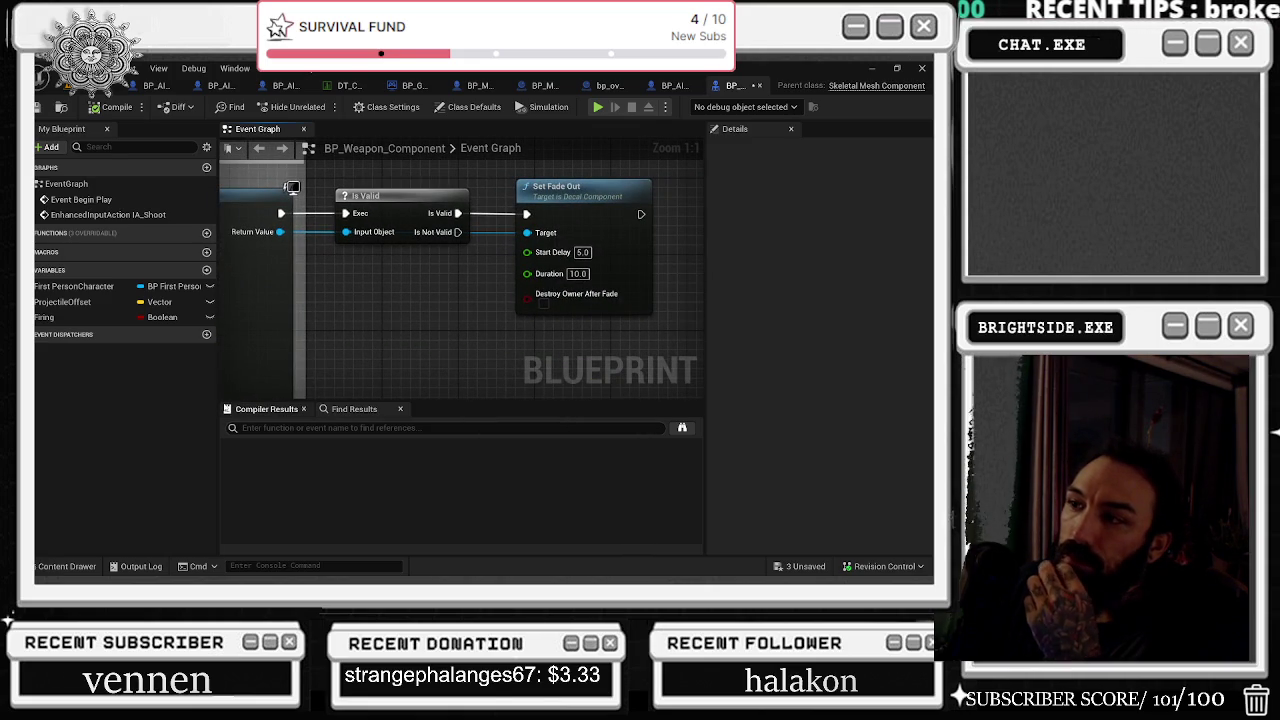
pyautogui.scroll(-5, 586, 310)
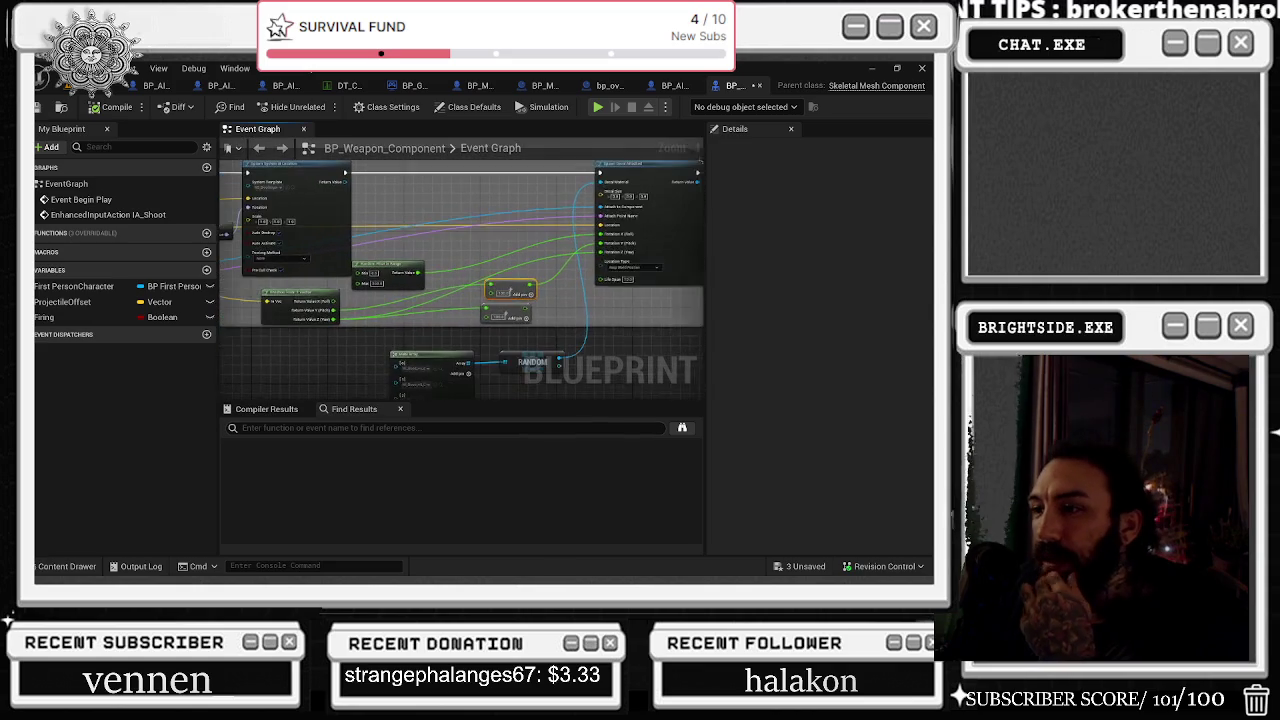
pyautogui.scroll(-2, 476, 343)
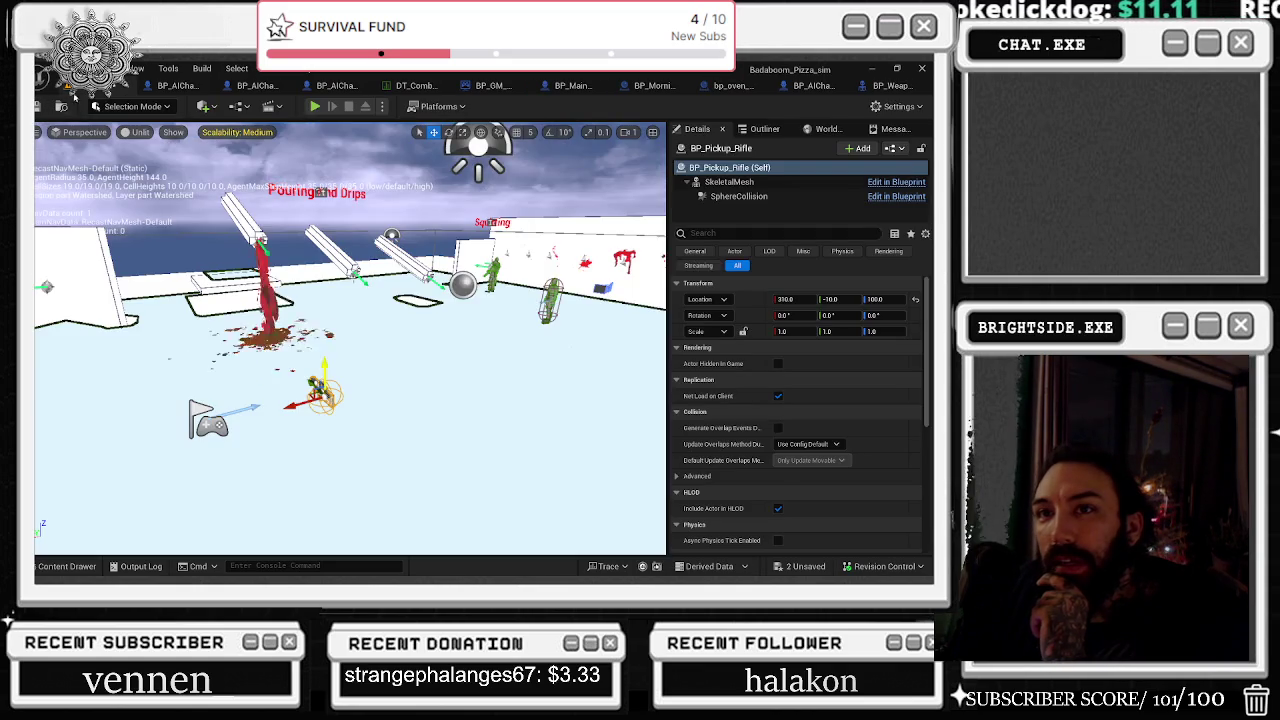
pyautogui.click(42, 108)
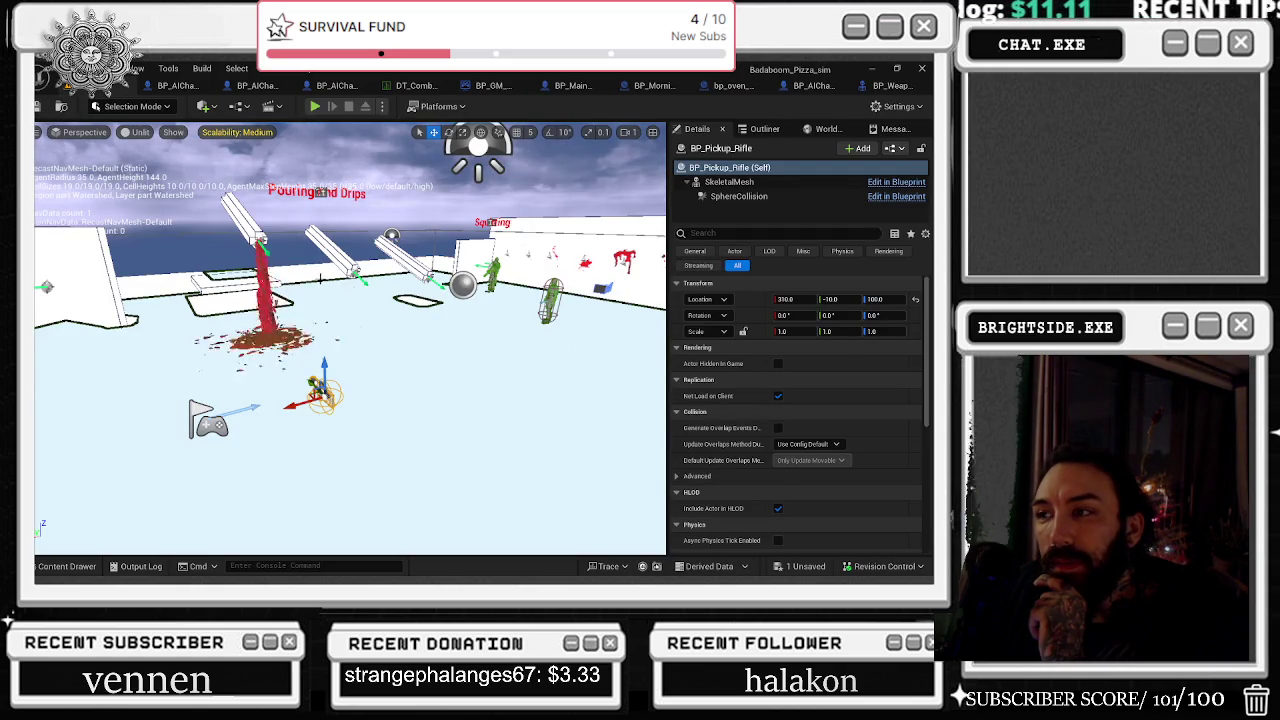
pyautogui.moveTo(290, 250); pyautogui.dragTo(323, 281)
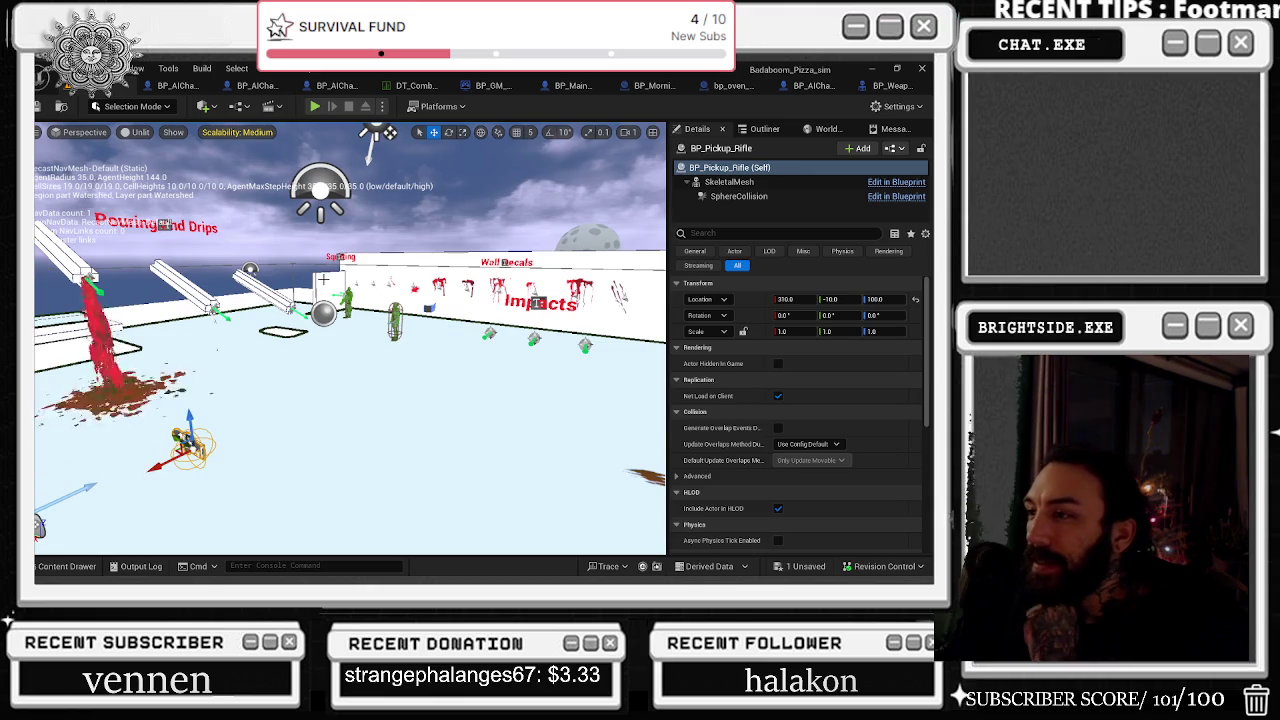
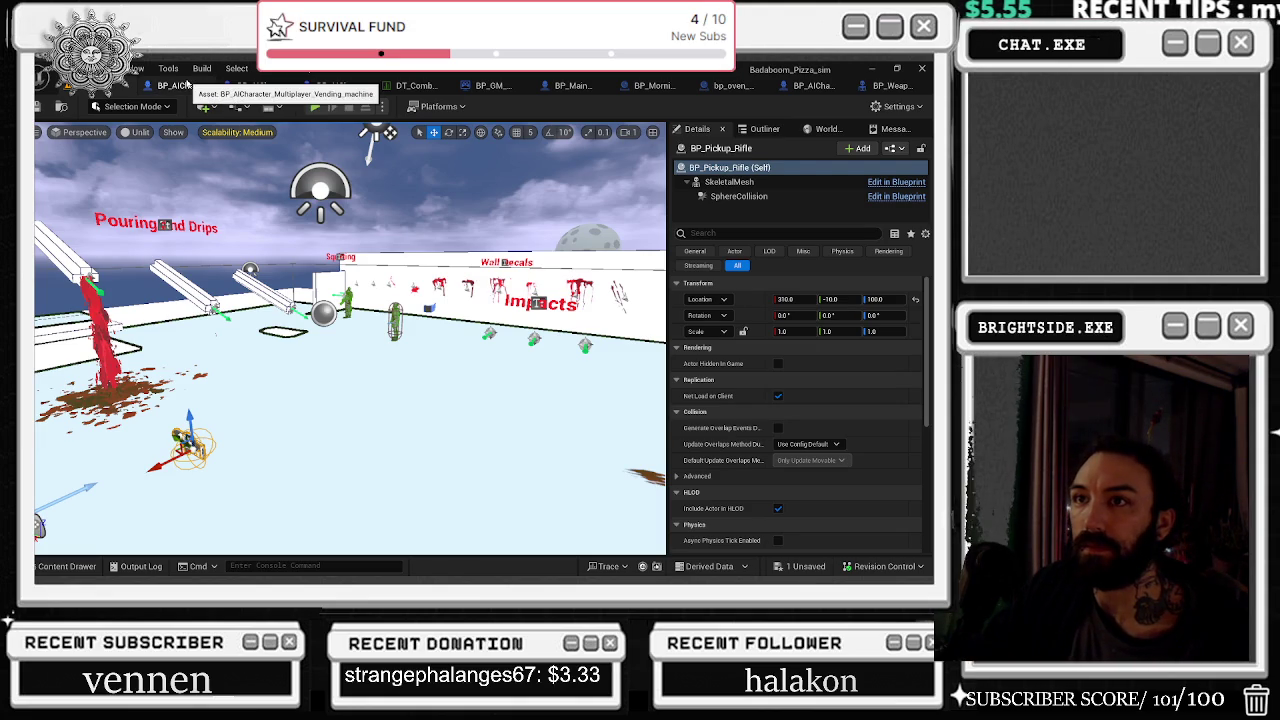
# Step: In BP_AICharacter_Multiplayer, open the blueprint behind the BPC_CombatStateHandling component
pyautogui.click(250, 87)
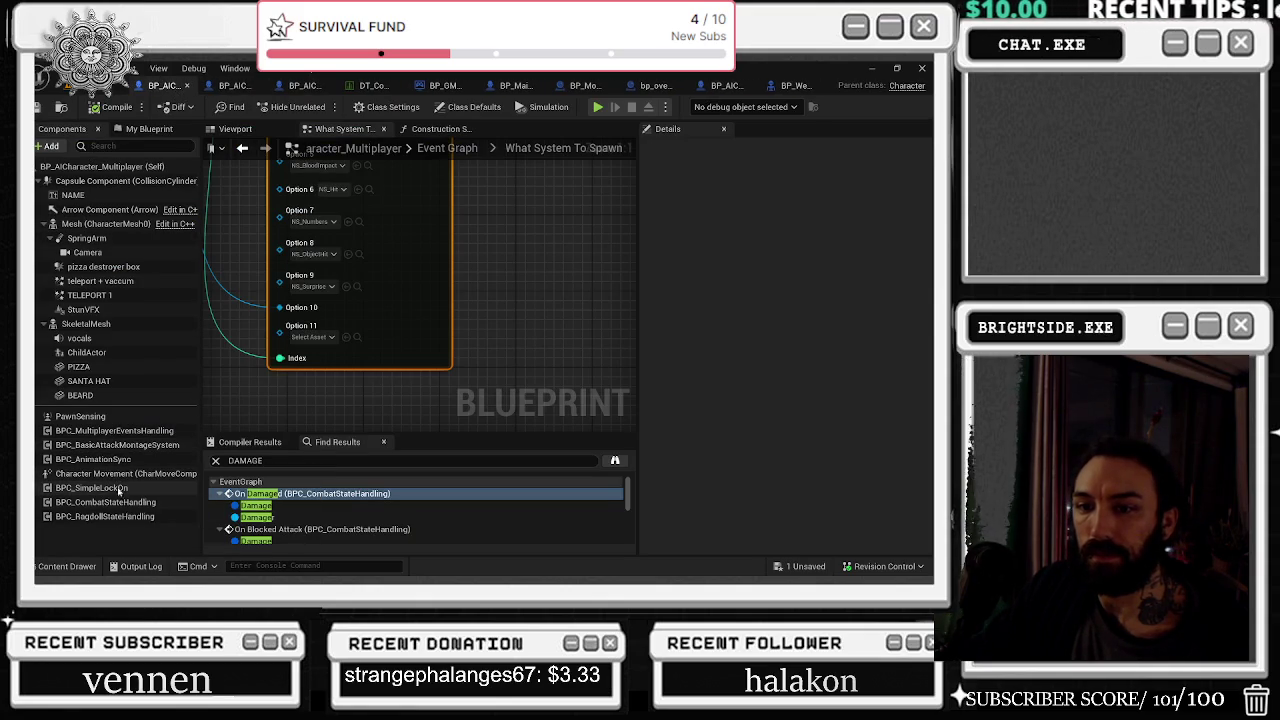
pyautogui.click(115, 431)
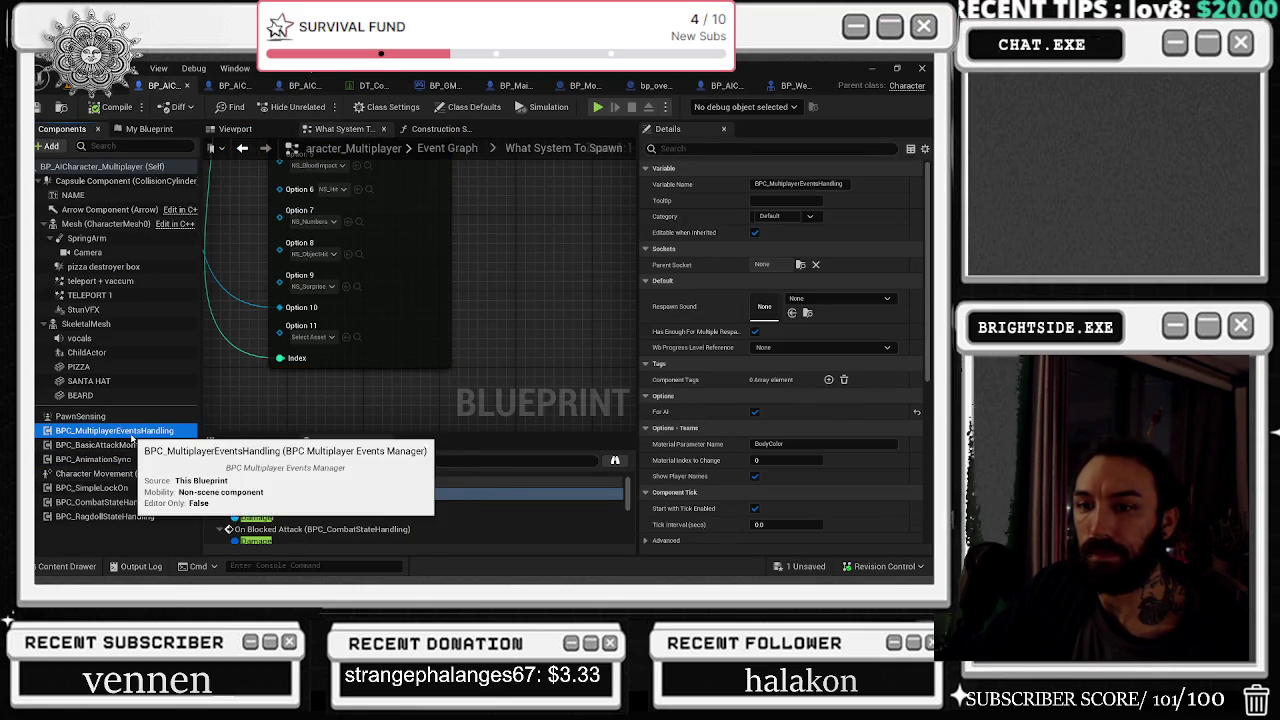
pyautogui.rightClick(172, 433)
pyautogui.click(110, 502)
pyautogui.rightClick(120, 502)
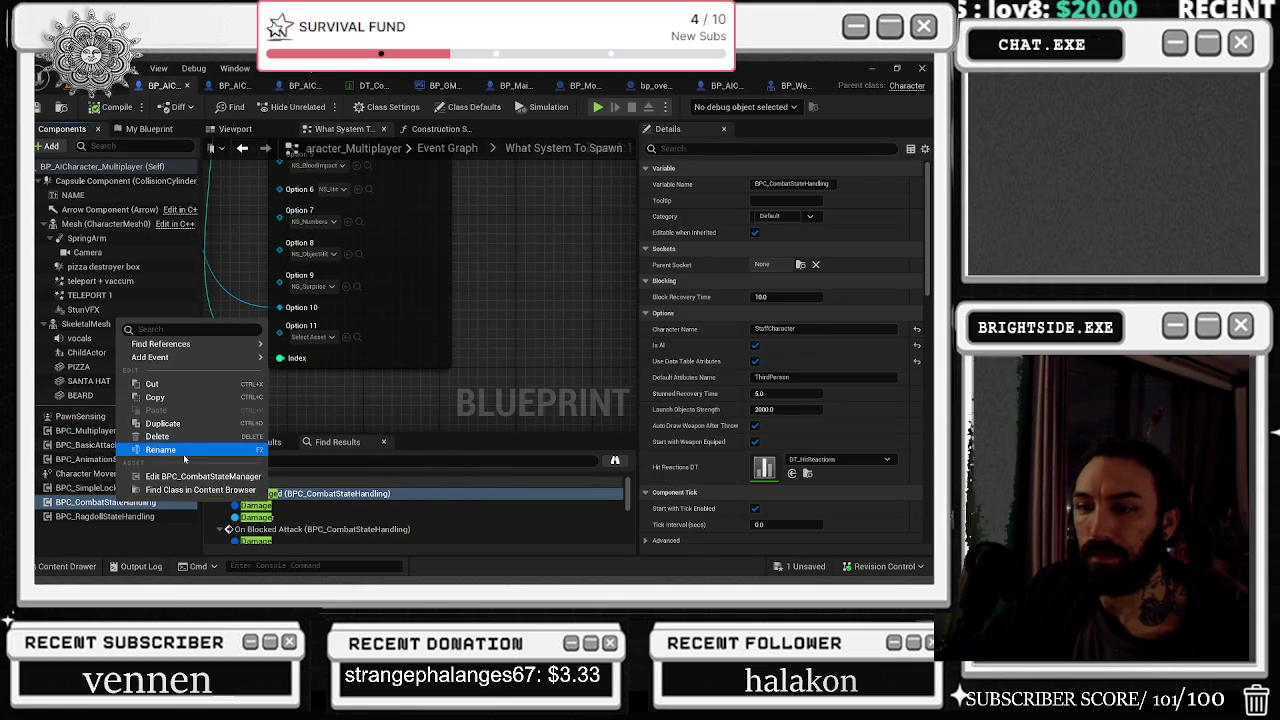
pyautogui.click(200, 476)
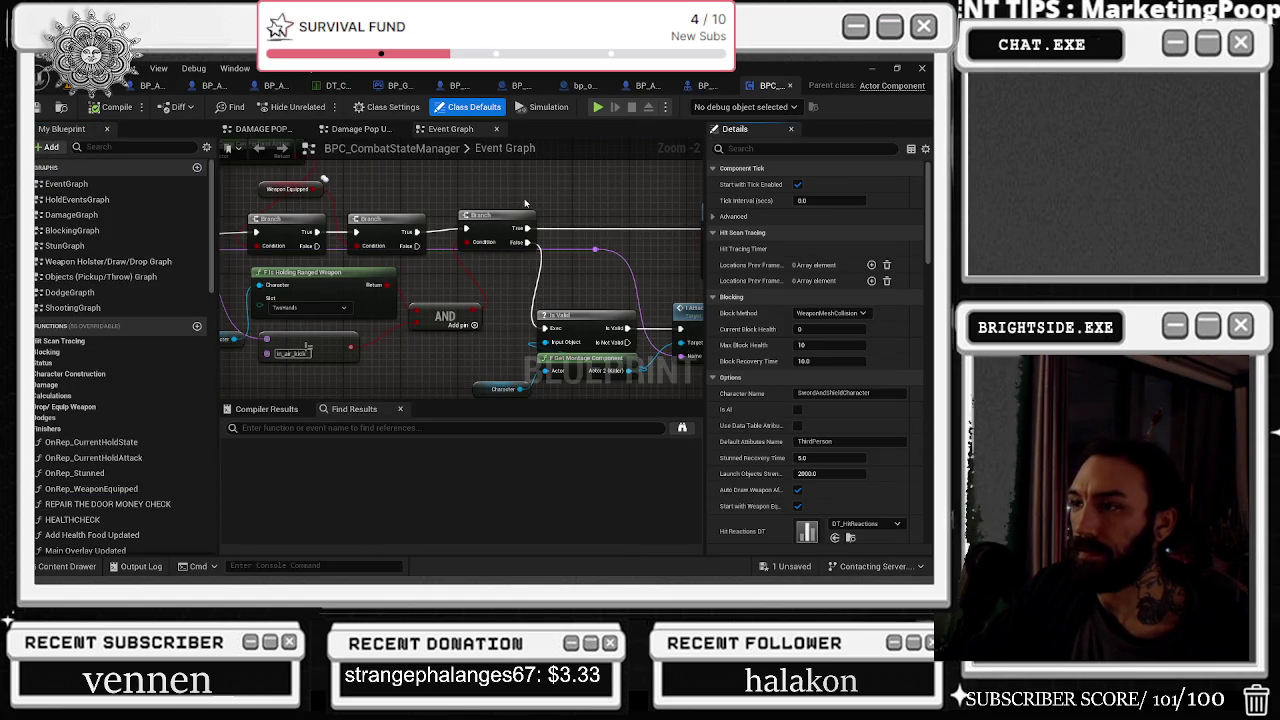
# Step: Nudge the Branch node right, look over the old Damage Pop Up nodes, and return to the Event Graph
pyautogui.moveTo(527, 215); pyautogui.dragTo(534, 214)
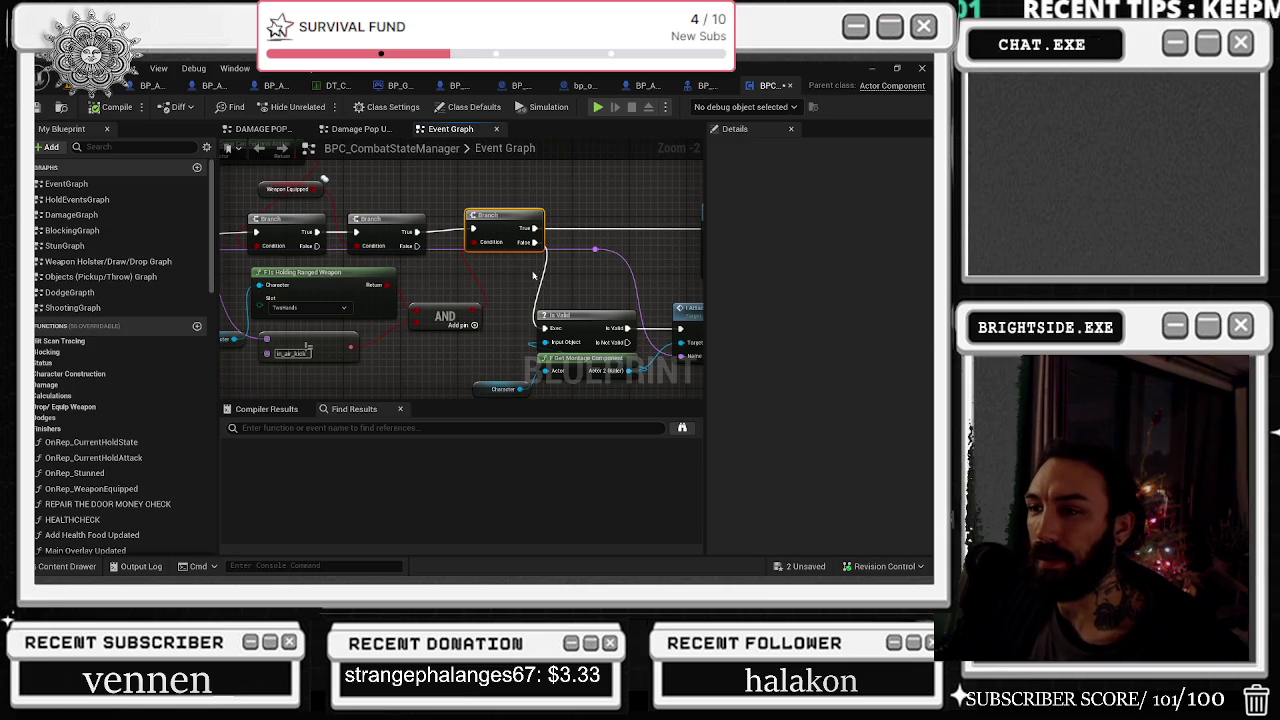
pyautogui.scroll(-3, 533, 275)
pyautogui.click(360, 128)
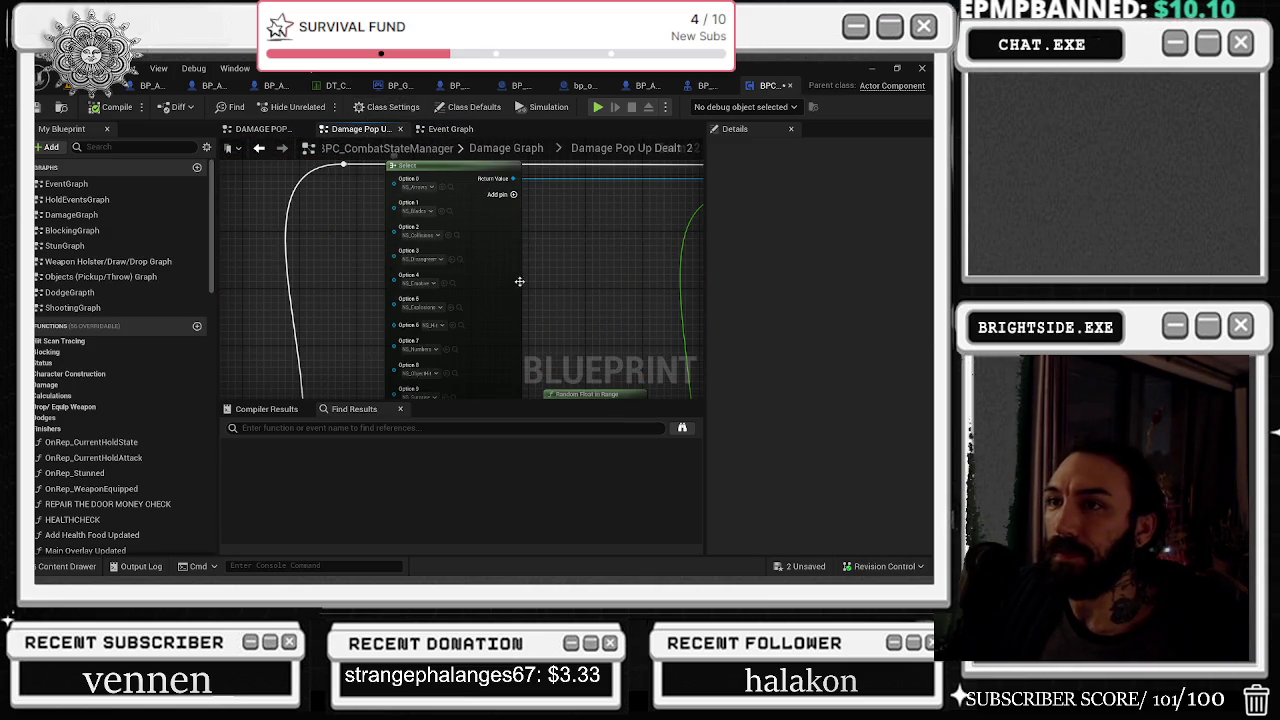
pyautogui.scroll(-5, 618, 299)
pyautogui.scroll(6, 421, 379)
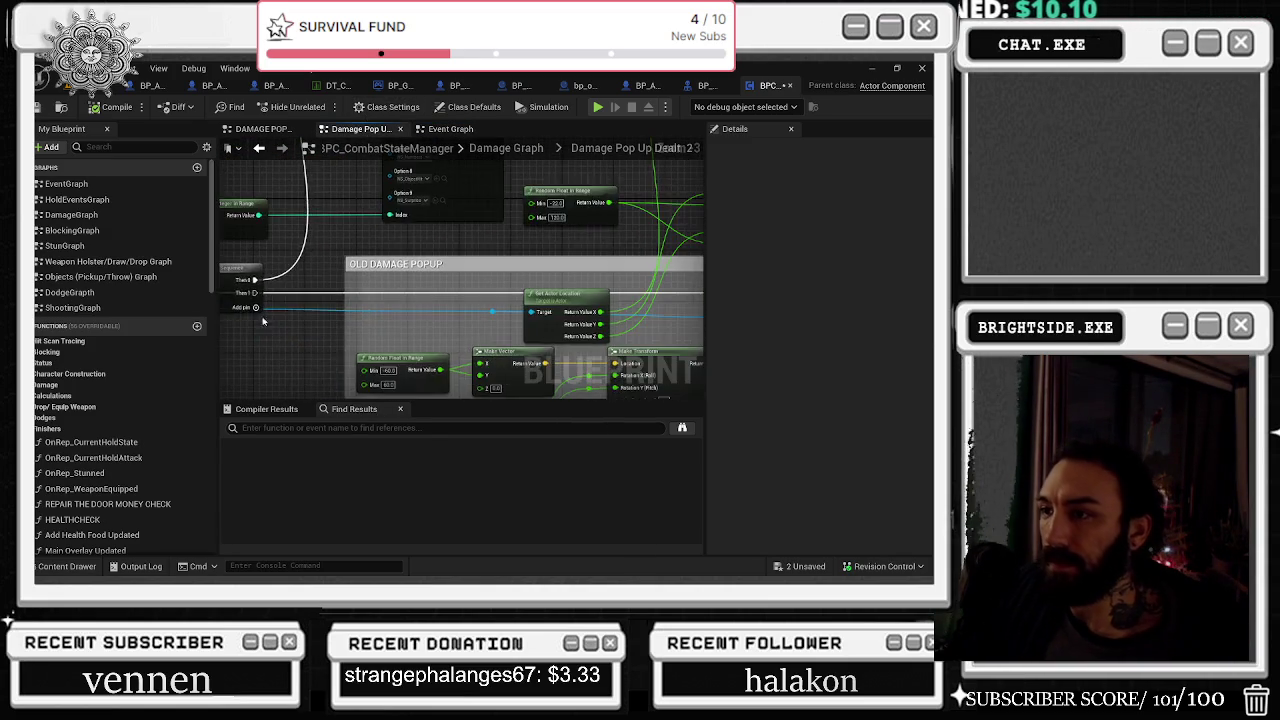
pyautogui.moveTo(506, 220)
pyautogui.mouseDown()
pyautogui.moveTo(460, 250)
pyautogui.moveTo(470, 230)
pyautogui.moveTo(475, 365)
pyautogui.moveTo(433, 226)
pyautogui.moveTo(140, 234)
pyautogui.mouseUp()
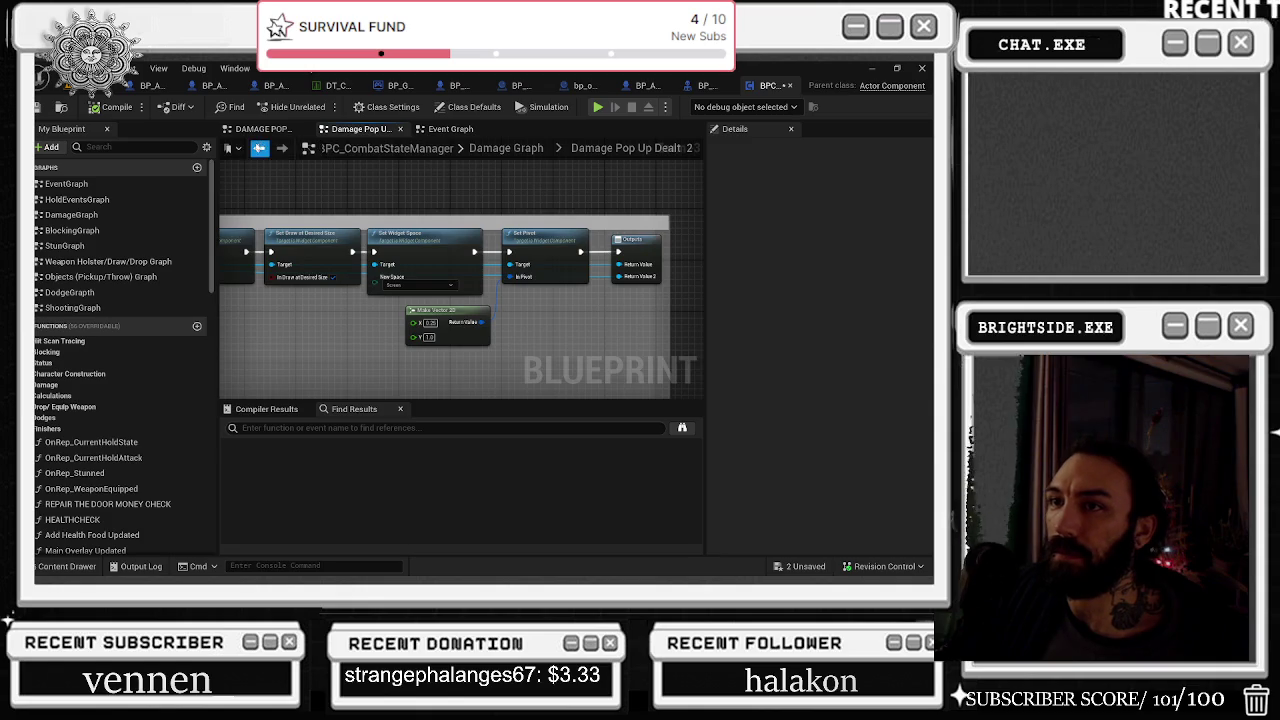
pyautogui.click(259, 148)
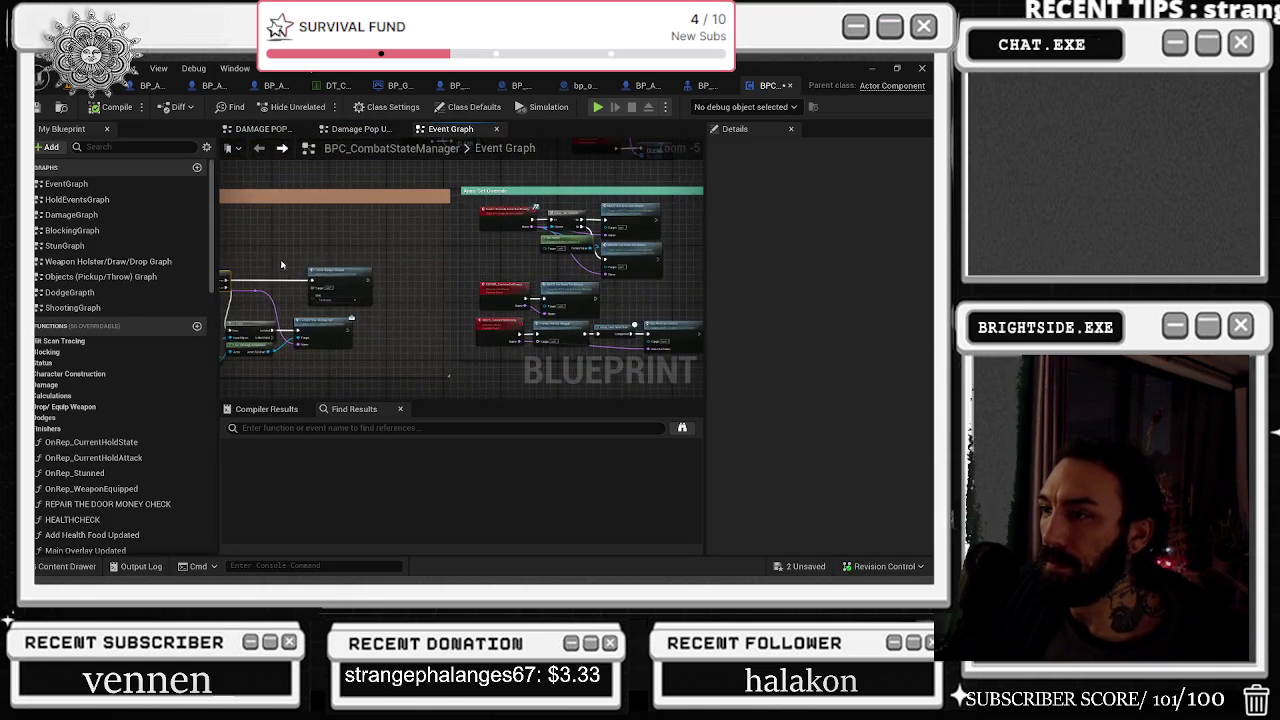
pyautogui.scroll(1, 397, 270)
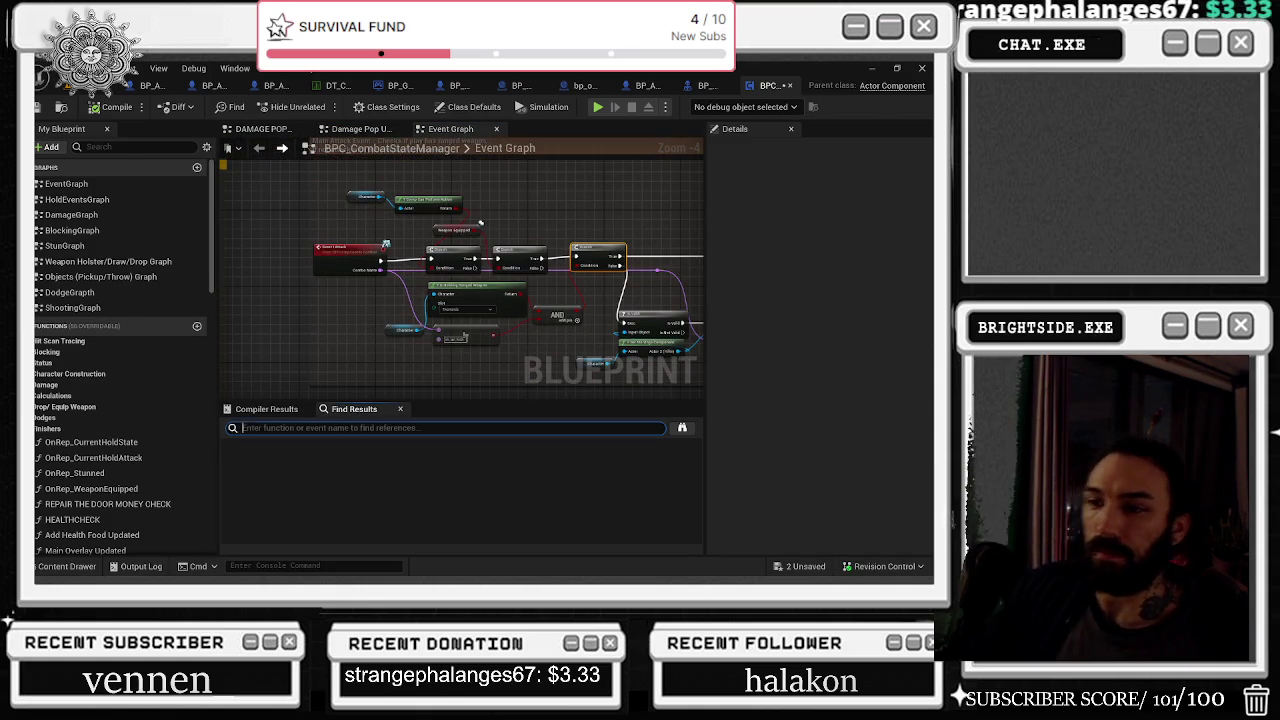
# Step: Search the blueprint for 'DAMAGE' and jump to the Trace for Damage function
pyautogui.write('DAMAGE')
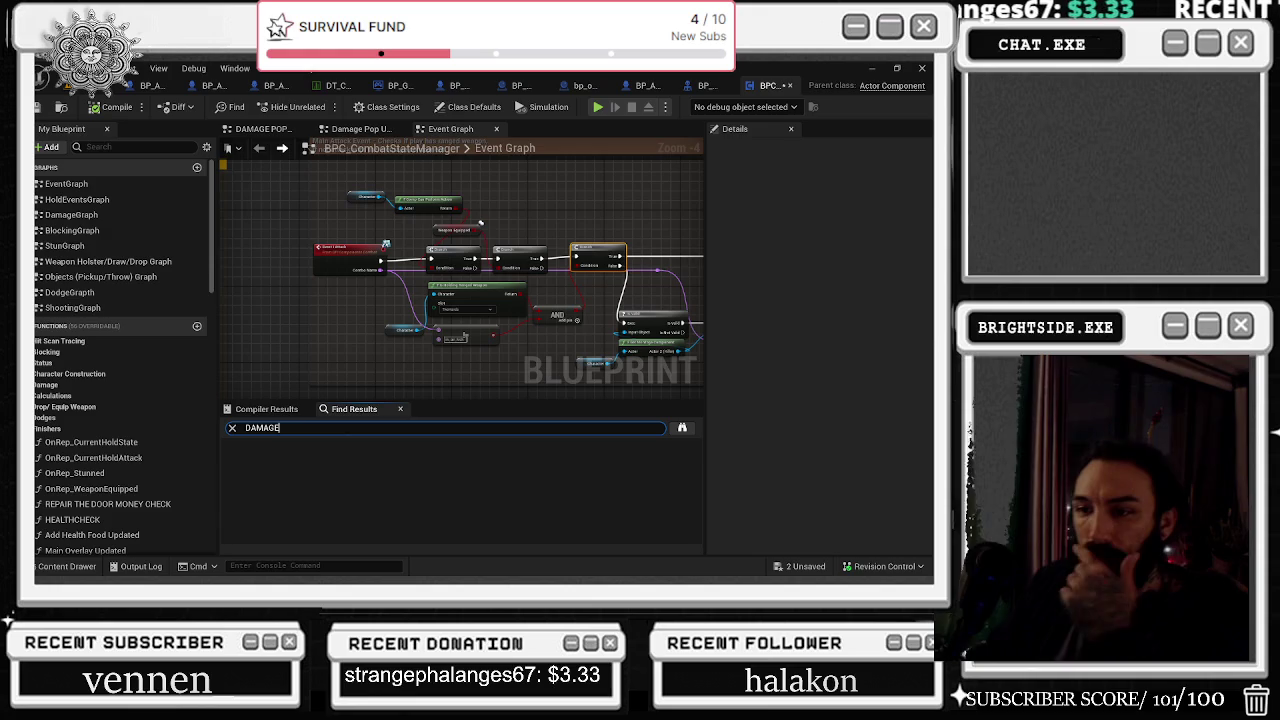
pyautogui.press('Return')
pyautogui.scroll(-1, 344, 521)
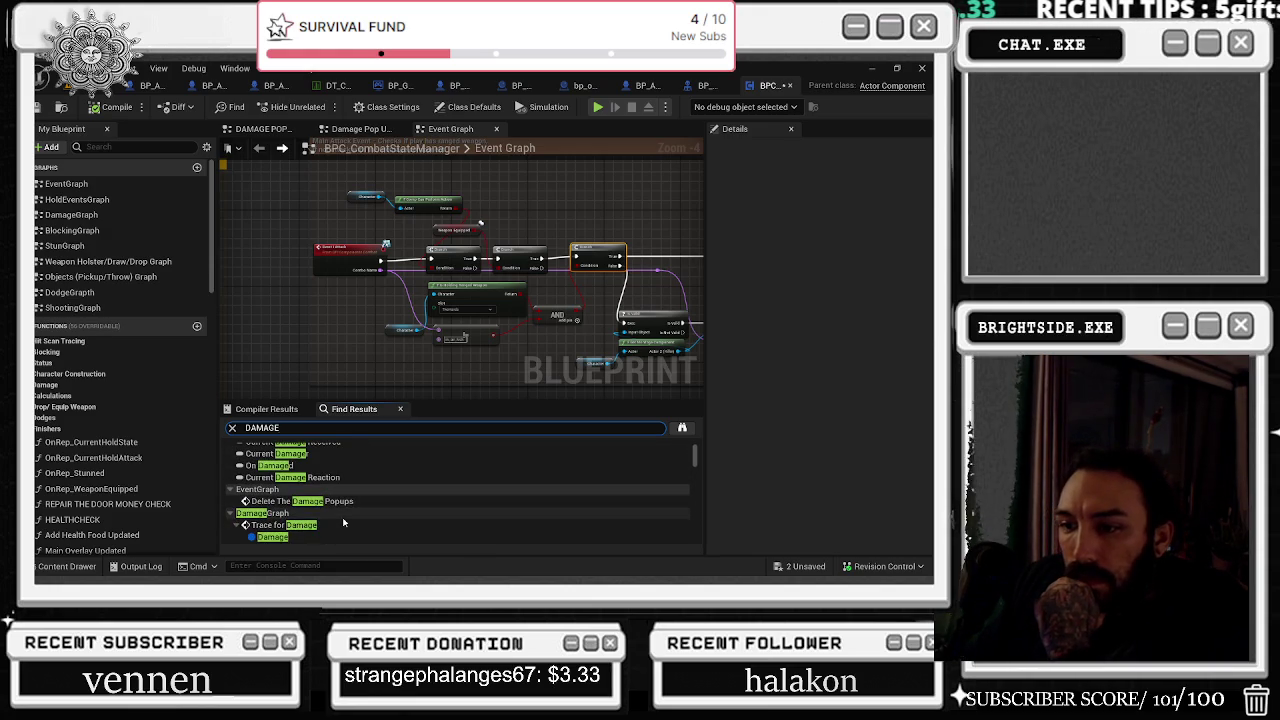
pyautogui.click(344, 525)
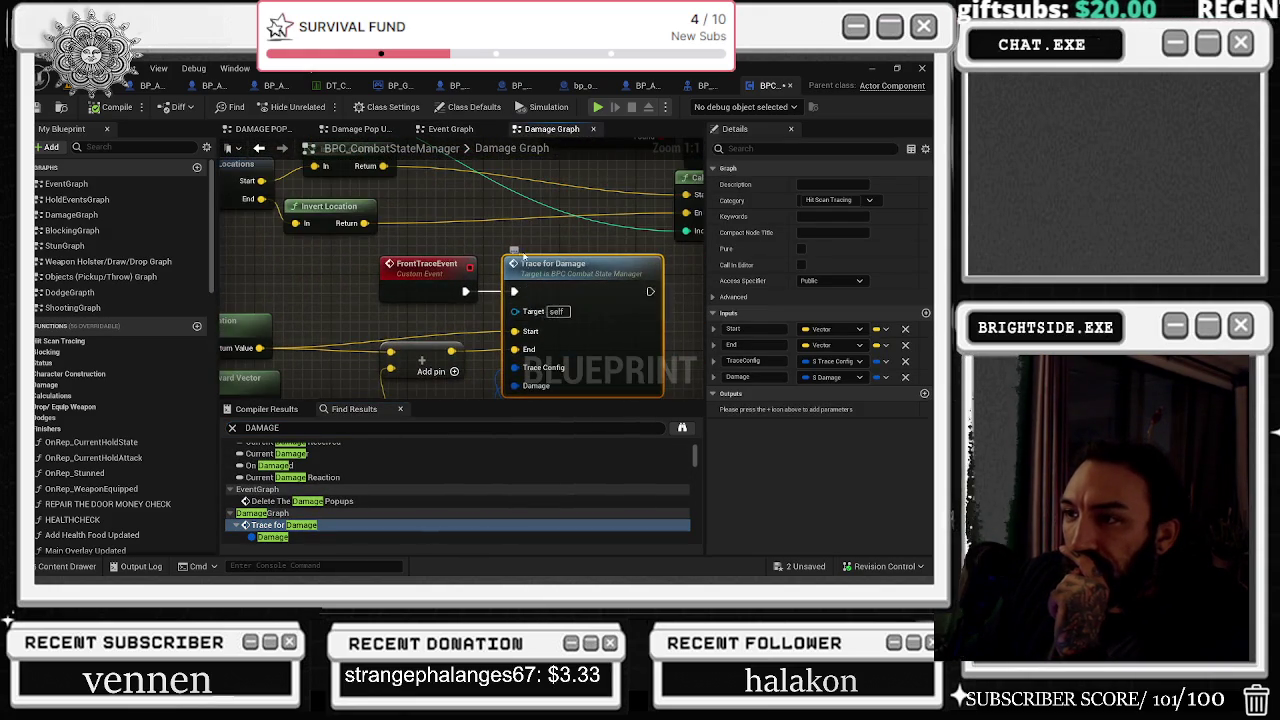
pyautogui.scroll(-2, 524, 258)
# Step: Inspect the CameraTraceEvent, FrontTraceEvent and ArrayLocationsTraceEvent logic, including Calculate New Socket Location
pyautogui.moveTo(540, 385)
pyautogui.mouseDown()
pyautogui.moveTo(586, 206)
pyautogui.moveTo(600, 260)
pyautogui.mouseUp()
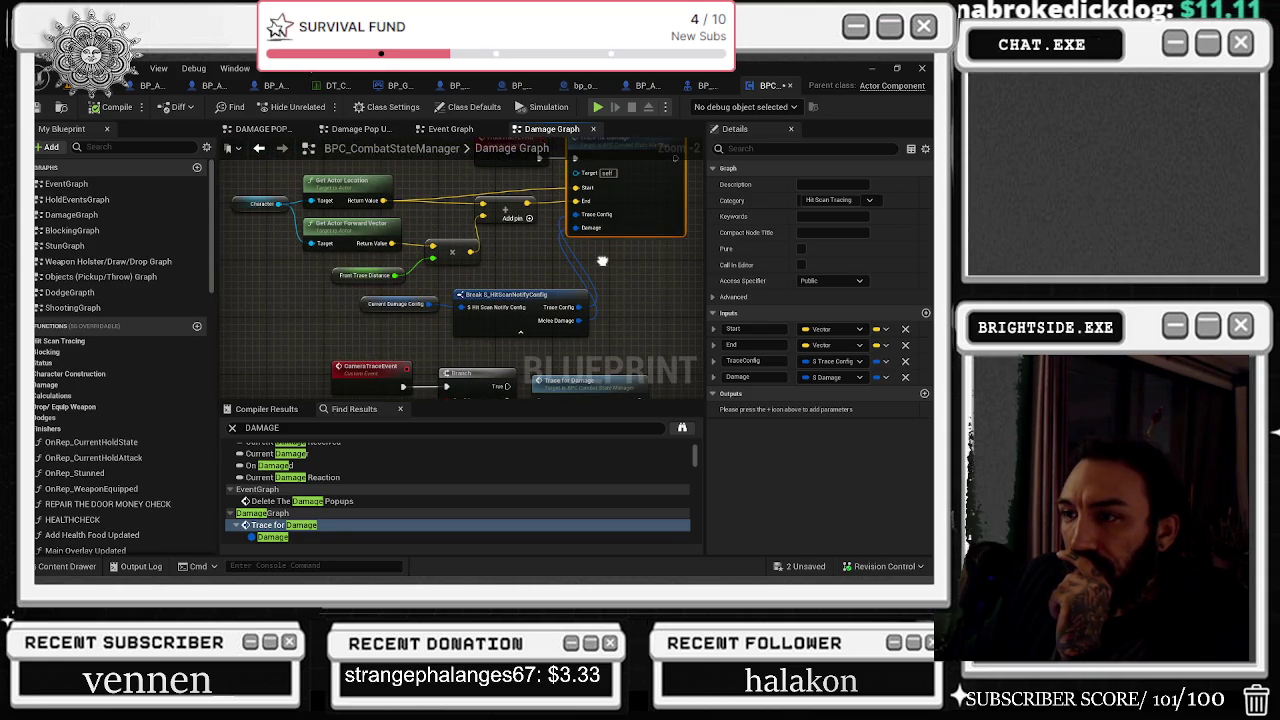
pyautogui.moveTo(602, 261)
pyautogui.mouseDown()
pyautogui.moveTo(575, 230)
pyautogui.moveTo(529, 73)
pyautogui.mouseUp()
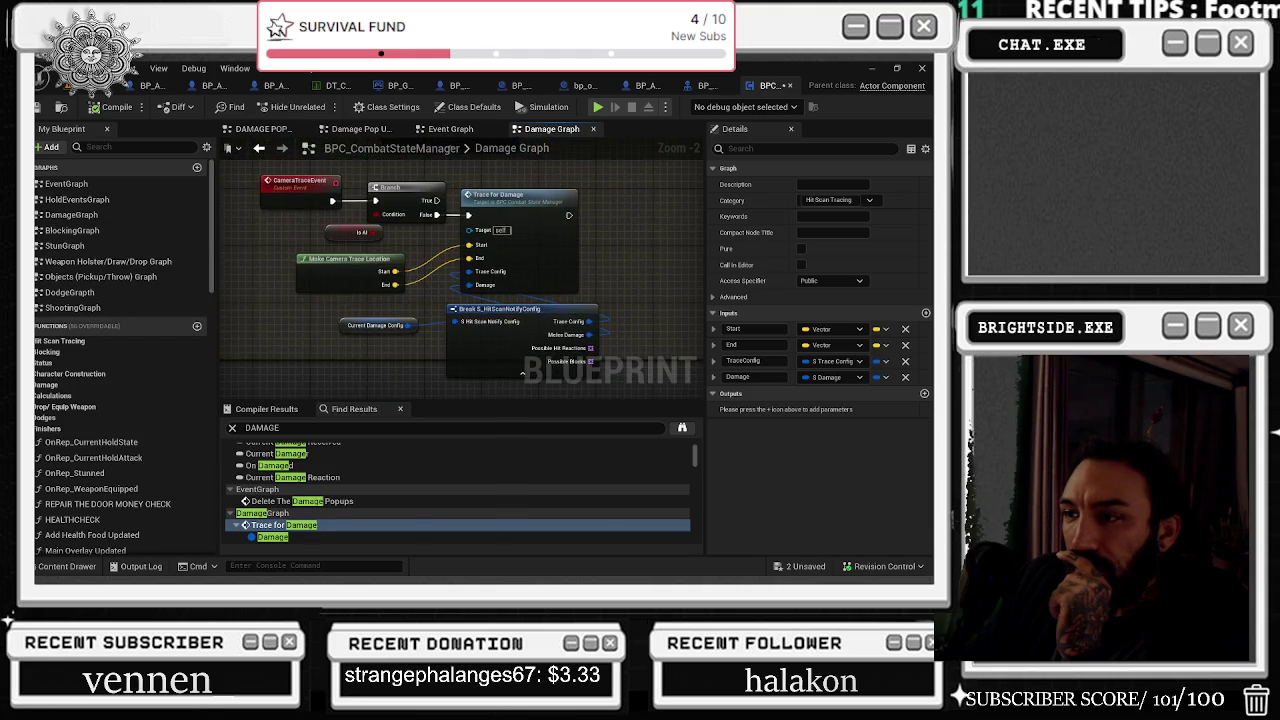
pyautogui.moveTo(460, 330); pyautogui.dragTo(420, 150)
pyautogui.moveTo(420, 300)
pyautogui.mouseDown()
pyautogui.moveTo(448, 374)
pyautogui.moveTo(300, 400)
pyautogui.mouseUp()
pyautogui.moveTo(483, 296); pyautogui.dragTo(495, 349)
pyautogui.click(449, 318)
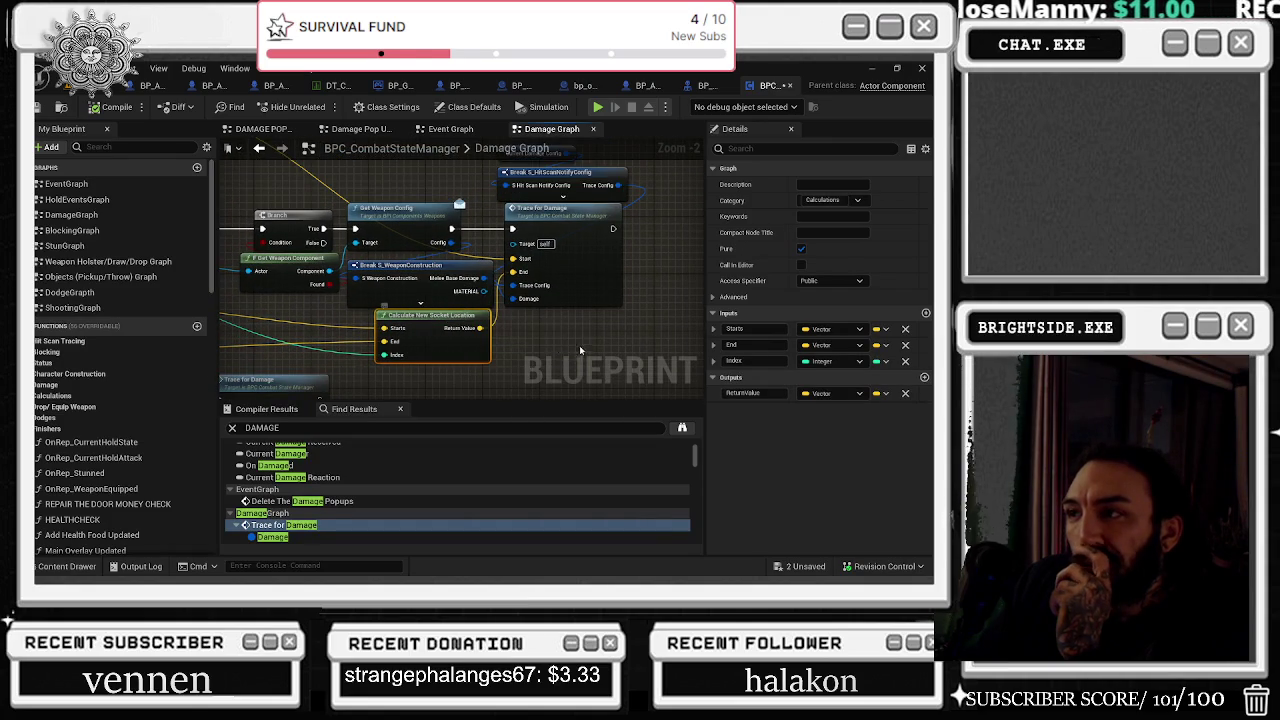
# Step: Add a reroute point to tidy the Trace for Damage wire in the weapon slot branch chain
pyautogui.moveTo(230, 160); pyautogui.dragTo(435, 275)
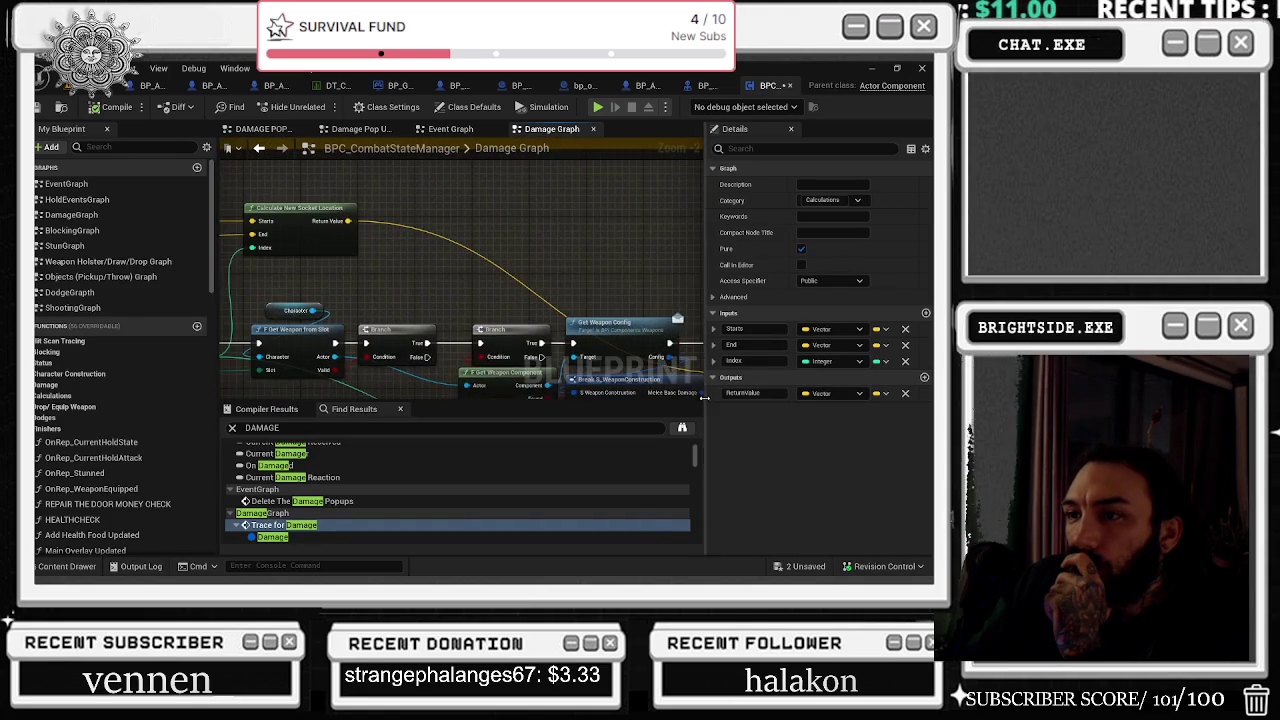
pyautogui.click(444, 240)
pyautogui.doubleClick(438, 236)
pyautogui.moveTo(433, 239)
pyautogui.mouseDown()
pyautogui.moveTo(698, 238)
pyautogui.moveTo(477, 230)
pyautogui.mouseUp()
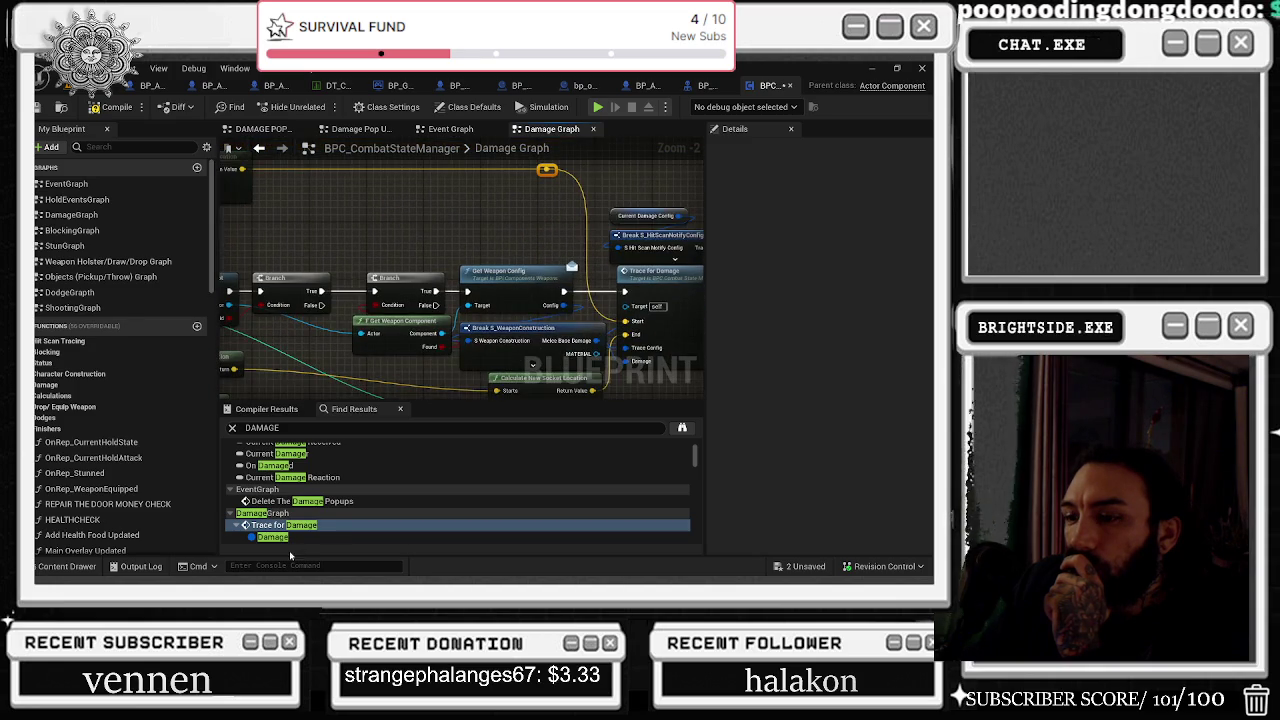
pyautogui.scroll(-1, 291, 538)
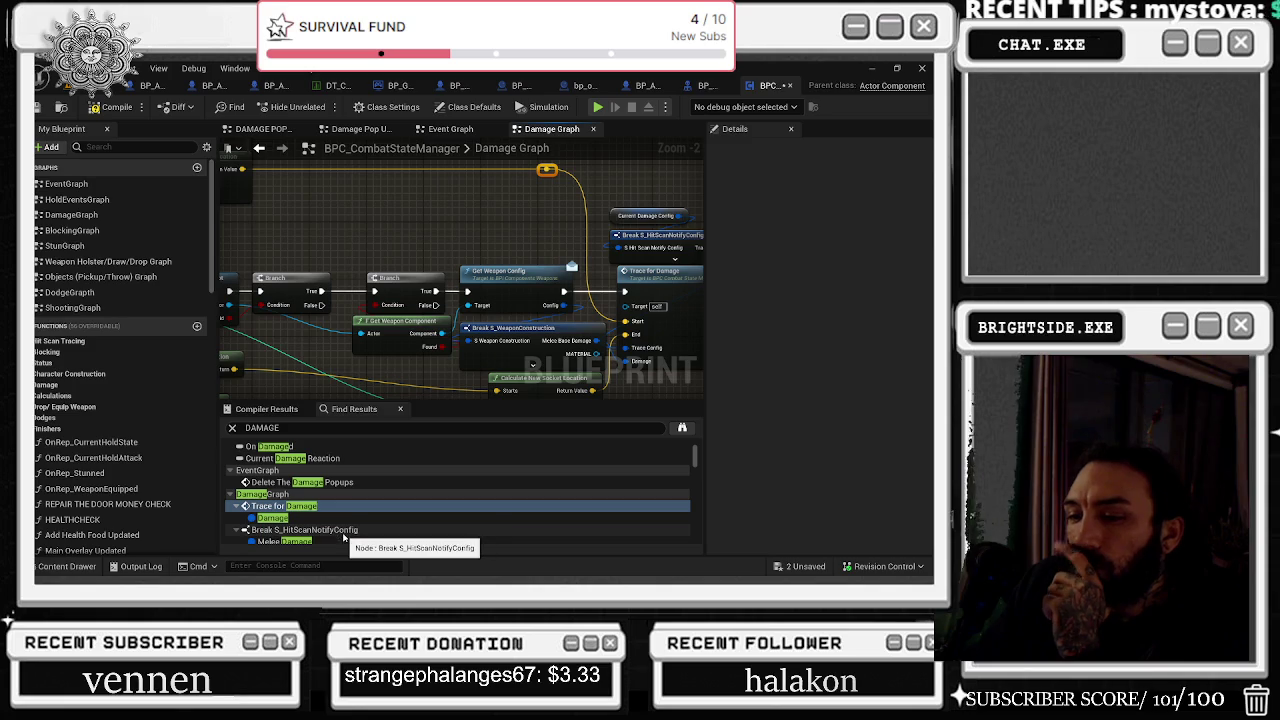
pyautogui.scroll(-2, 348, 505)
# Step: Jump to the Break S_HitScanNotifyConfig node and browse the remaining DAMAGE results
pyautogui.click(355, 492)
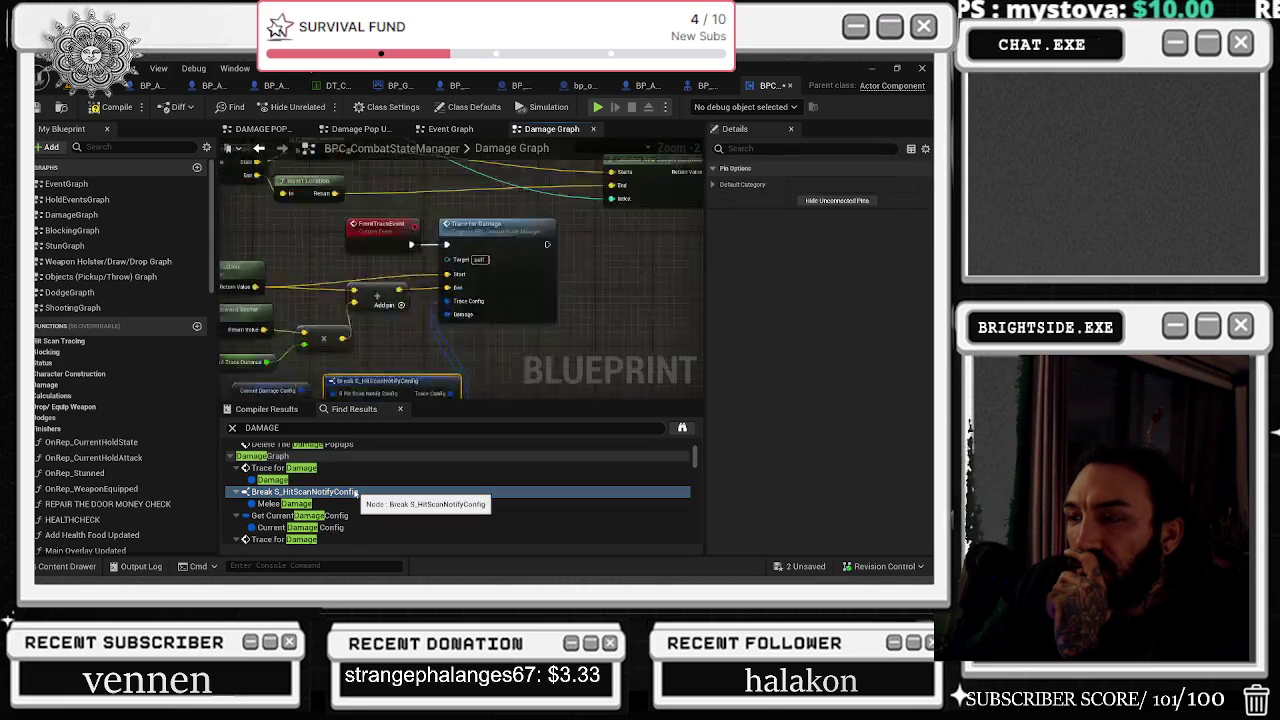
pyautogui.scroll(-1, 350, 510)
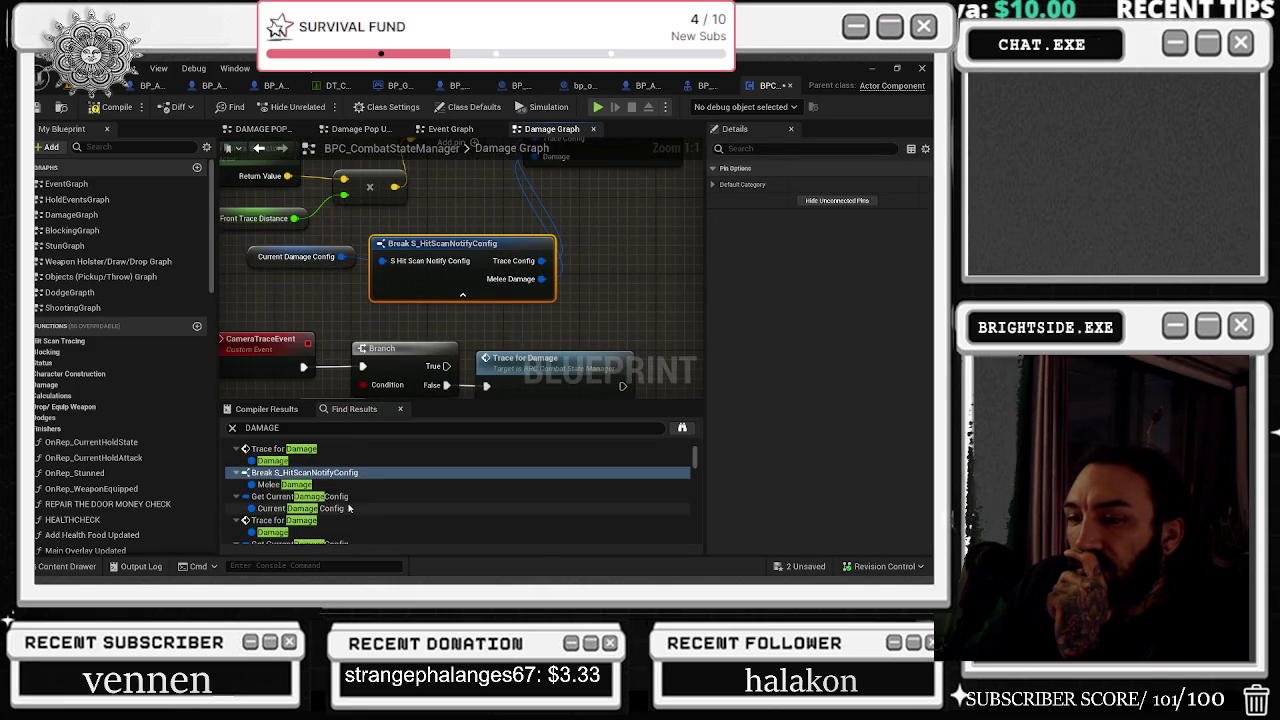
pyautogui.scroll(-3, 344, 528)
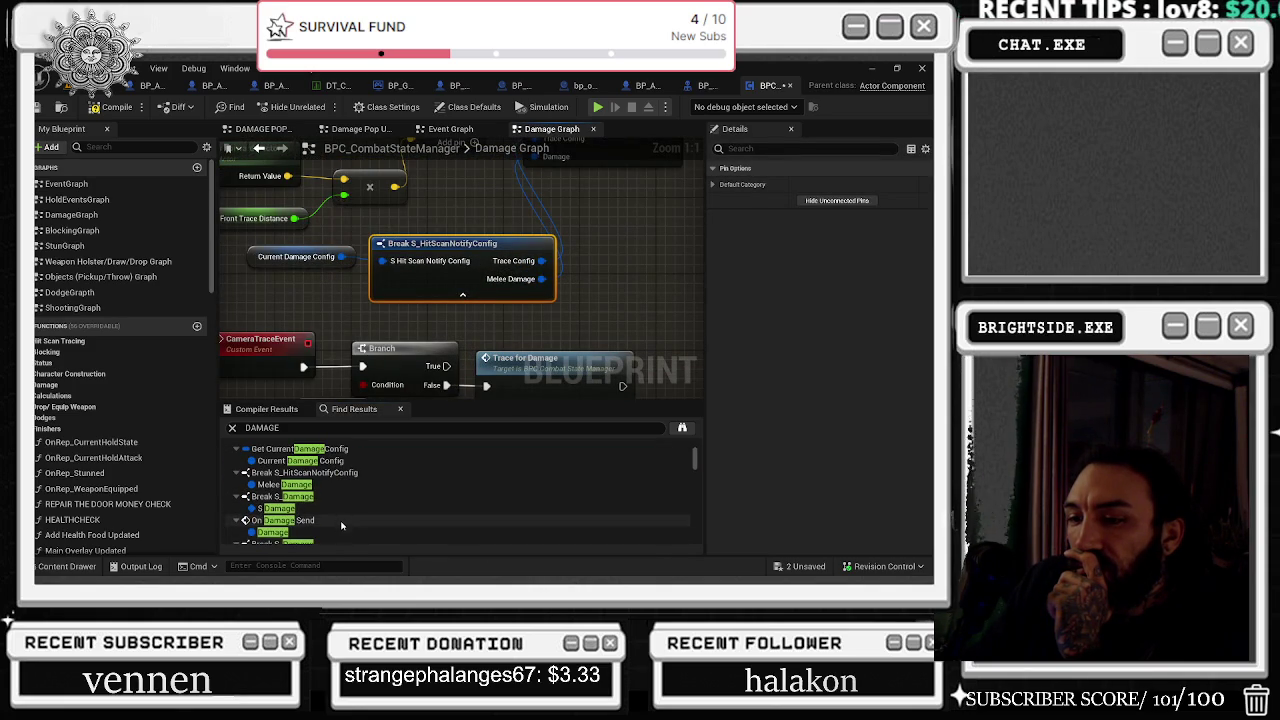
pyautogui.scroll(-4, 341, 518)
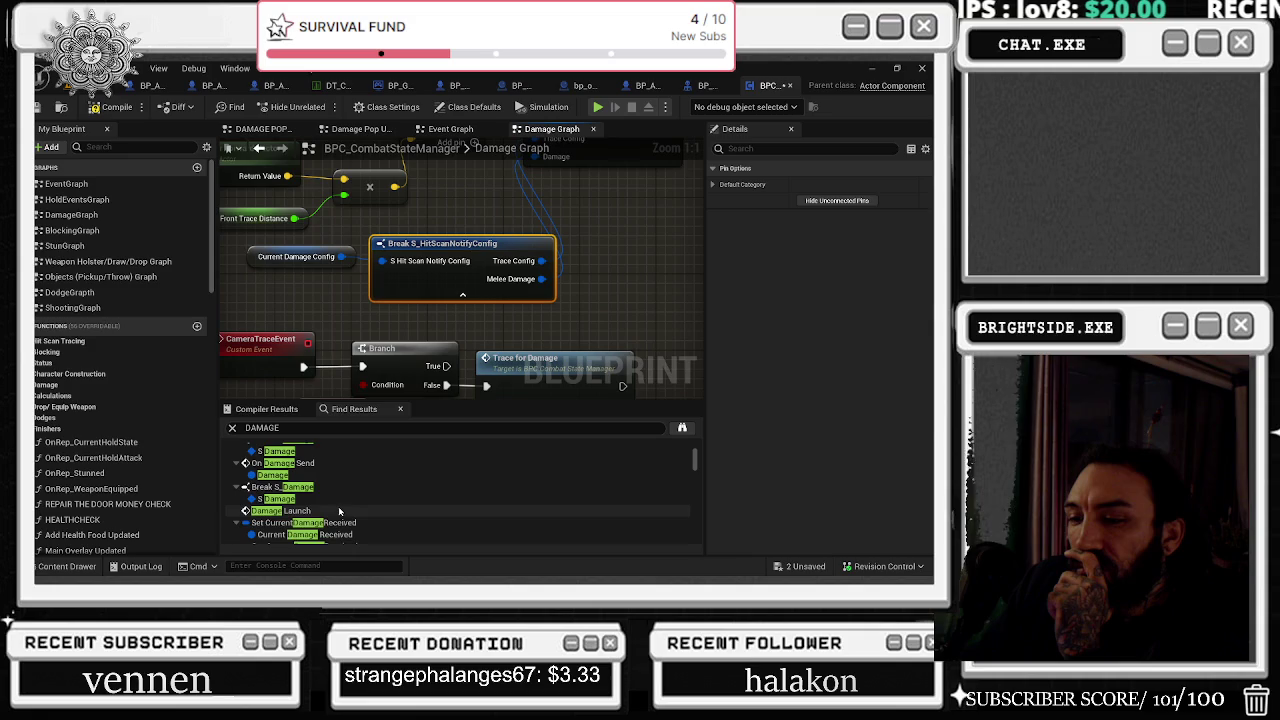
pyautogui.scroll(-1, 338, 510)
pyautogui.scroll(-1, 338, 511)
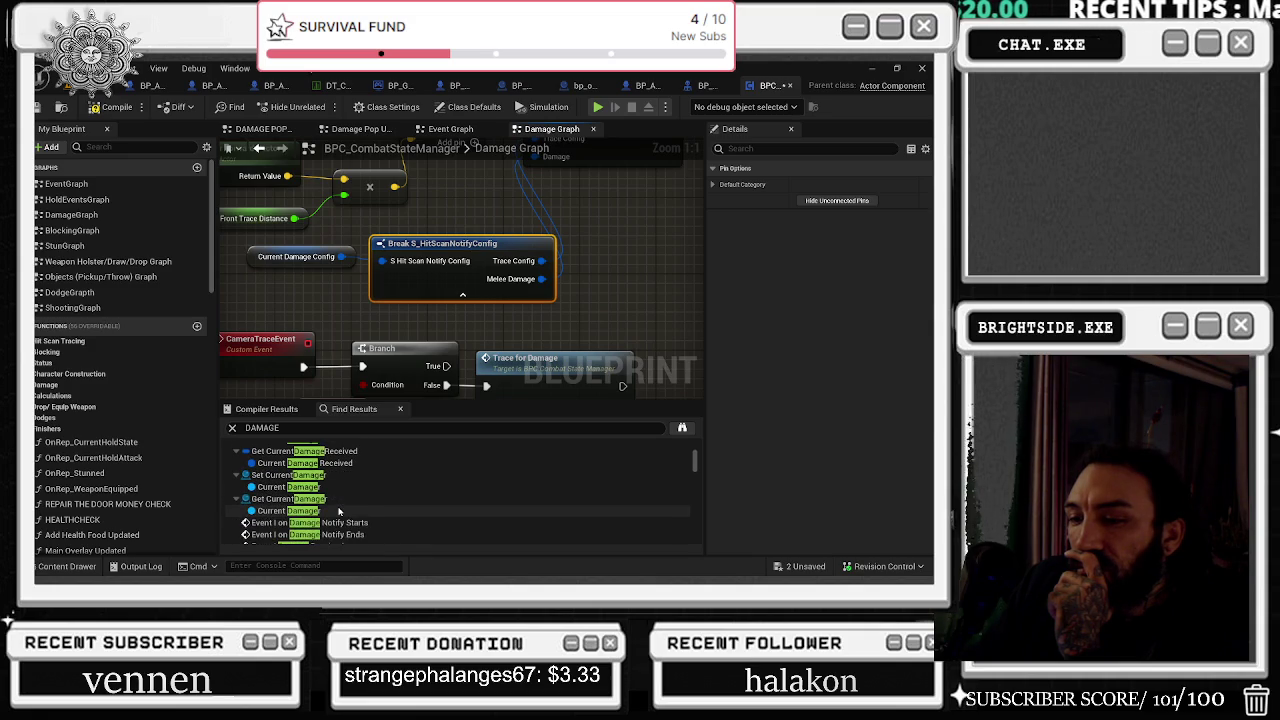
pyautogui.scroll(-1, 338, 511)
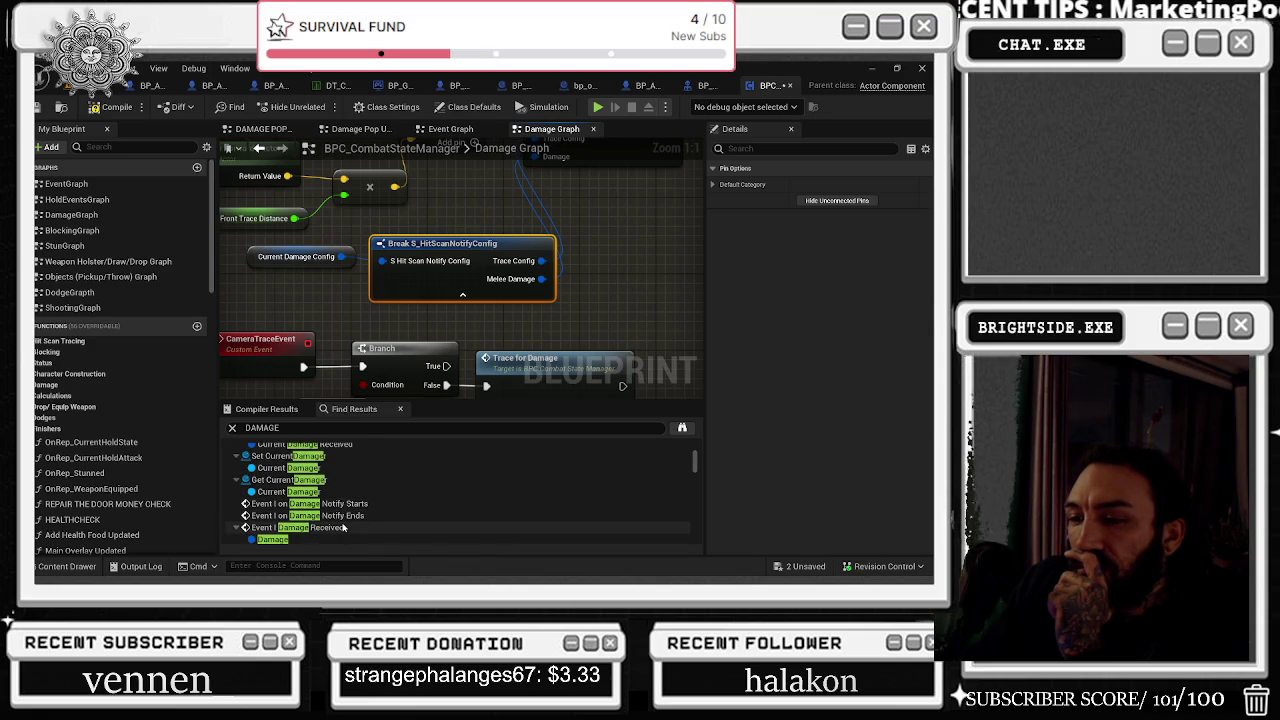
# Step: Jump to Event I on Damage Notify Starts and view its notify start logic
pyautogui.doubleClick(340, 504)
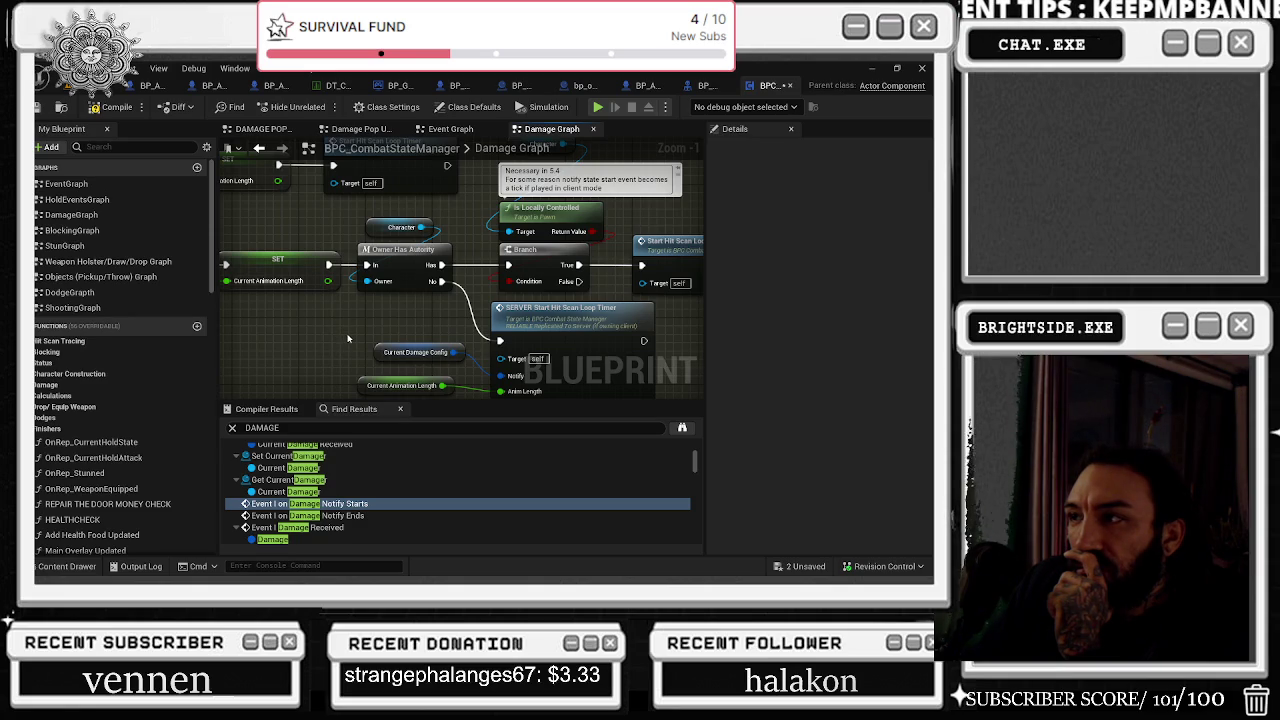
pyautogui.moveTo(346, 338); pyautogui.dragTo(220, 397)
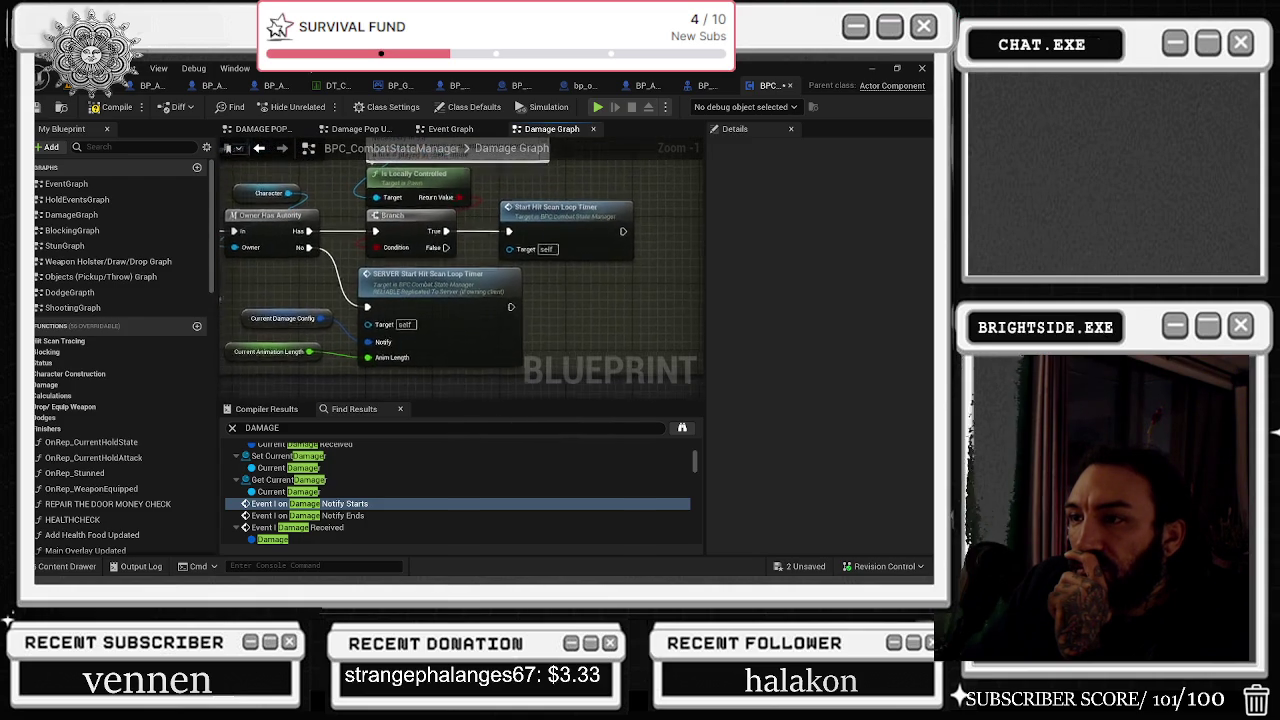
pyautogui.scroll(-1, 330, 500)
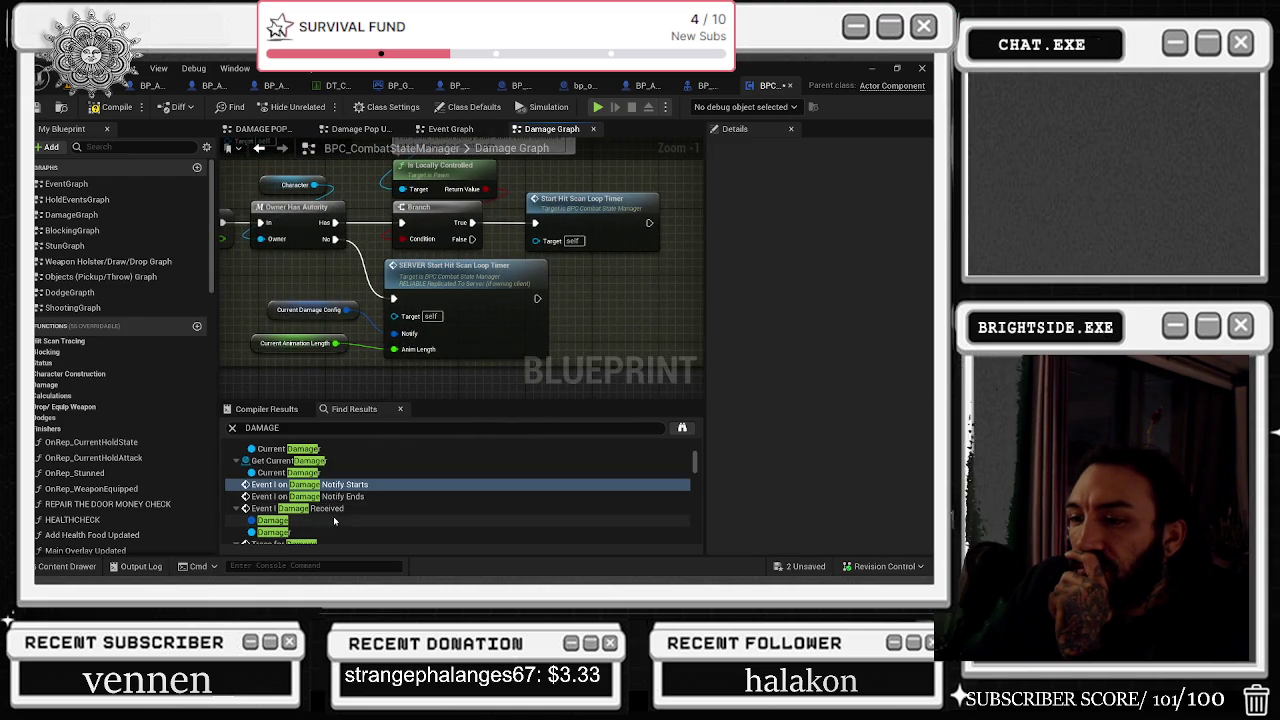
# Step: Follow the Event I Damage Received chain through Damage Popup, Set Health, Screen Blood Widget and Blood Decal
pyautogui.click(333, 508)
pyautogui.moveTo(320, 323); pyautogui.dragTo(270, 365)
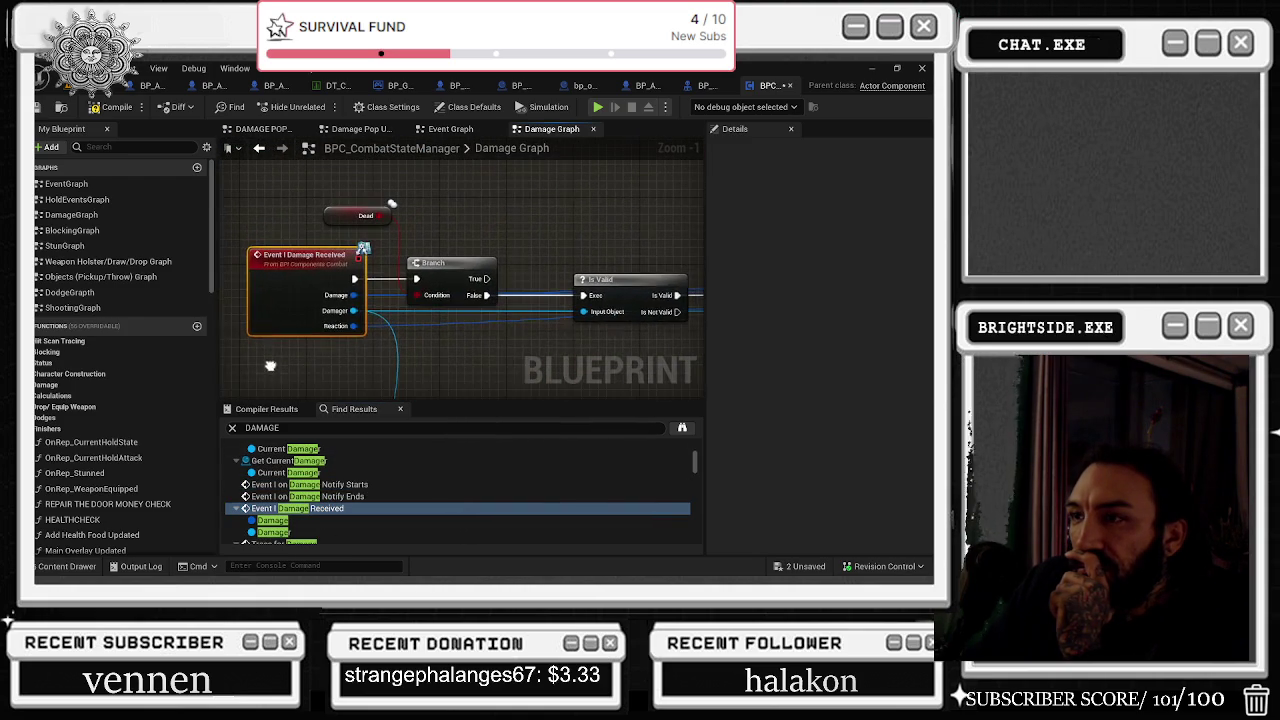
pyautogui.moveTo(532, 374); pyautogui.dragTo(274, 354)
pyautogui.moveTo(520, 370); pyautogui.dragTo(352, 350)
pyautogui.moveTo(585, 365)
pyautogui.mouseDown()
pyautogui.moveTo(415, 235)
pyautogui.moveTo(318, 325)
pyautogui.mouseUp()
pyautogui.scroll(-1, 415, 235)
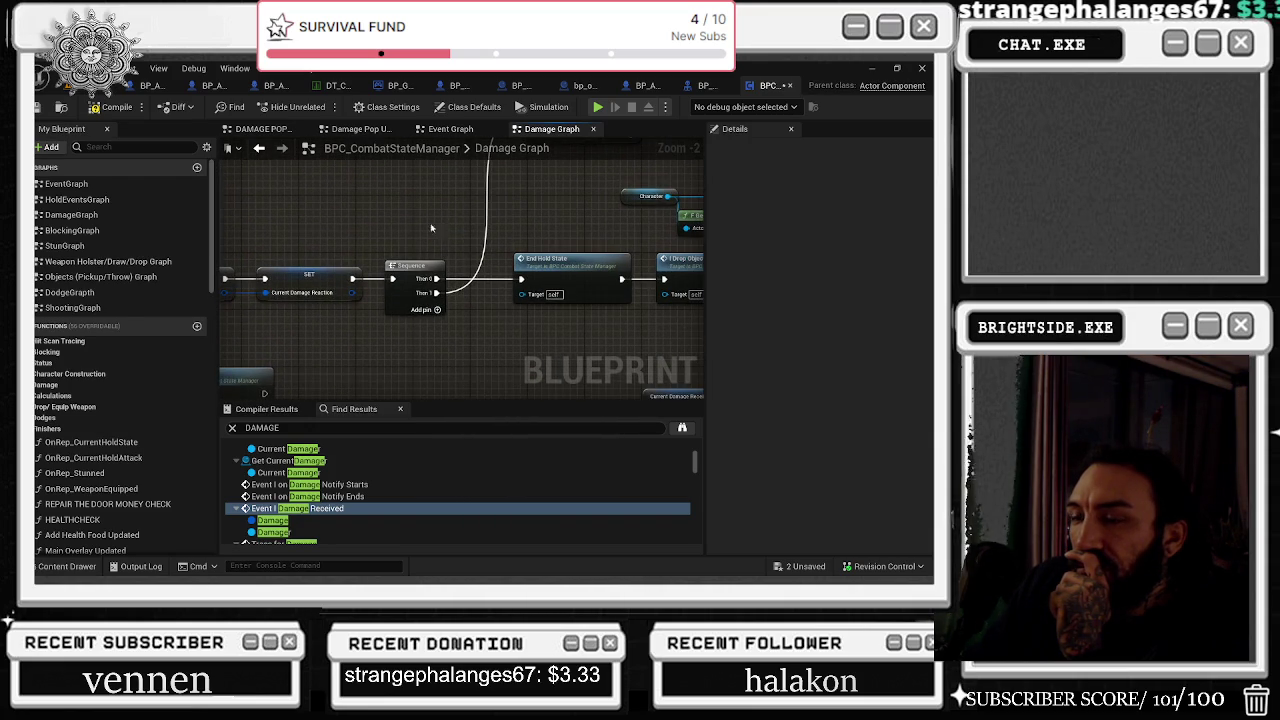
pyautogui.moveTo(431, 228); pyautogui.dragTo(267, 254)
pyautogui.moveTo(385, 264); pyautogui.dragTo(232, 260)
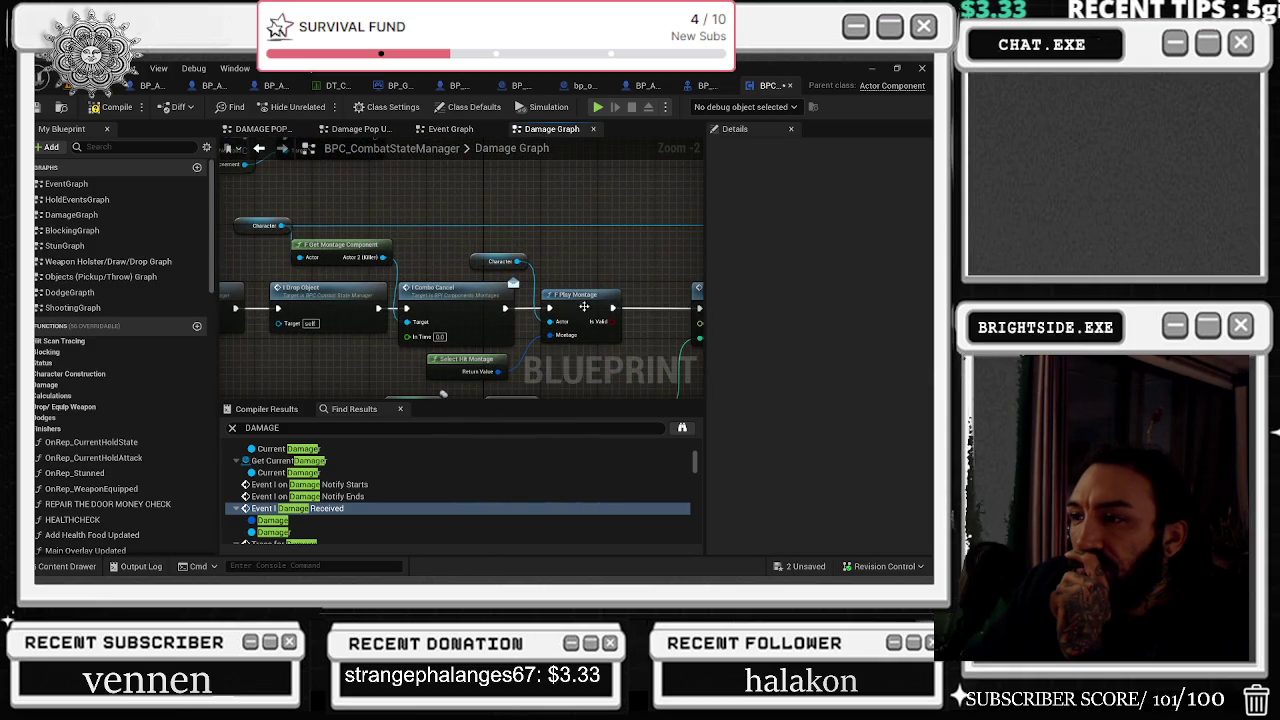
pyautogui.moveTo(590, 355); pyautogui.dragTo(311, 358)
pyautogui.moveTo(465, 280)
pyautogui.mouseDown()
pyautogui.moveTo(434, 251)
pyautogui.moveTo(84, 241)
pyautogui.mouseUp()
pyautogui.moveTo(483, 336)
pyautogui.mouseDown()
pyautogui.moveTo(310, 305)
pyautogui.moveTo(29, 332)
pyautogui.mouseUp()
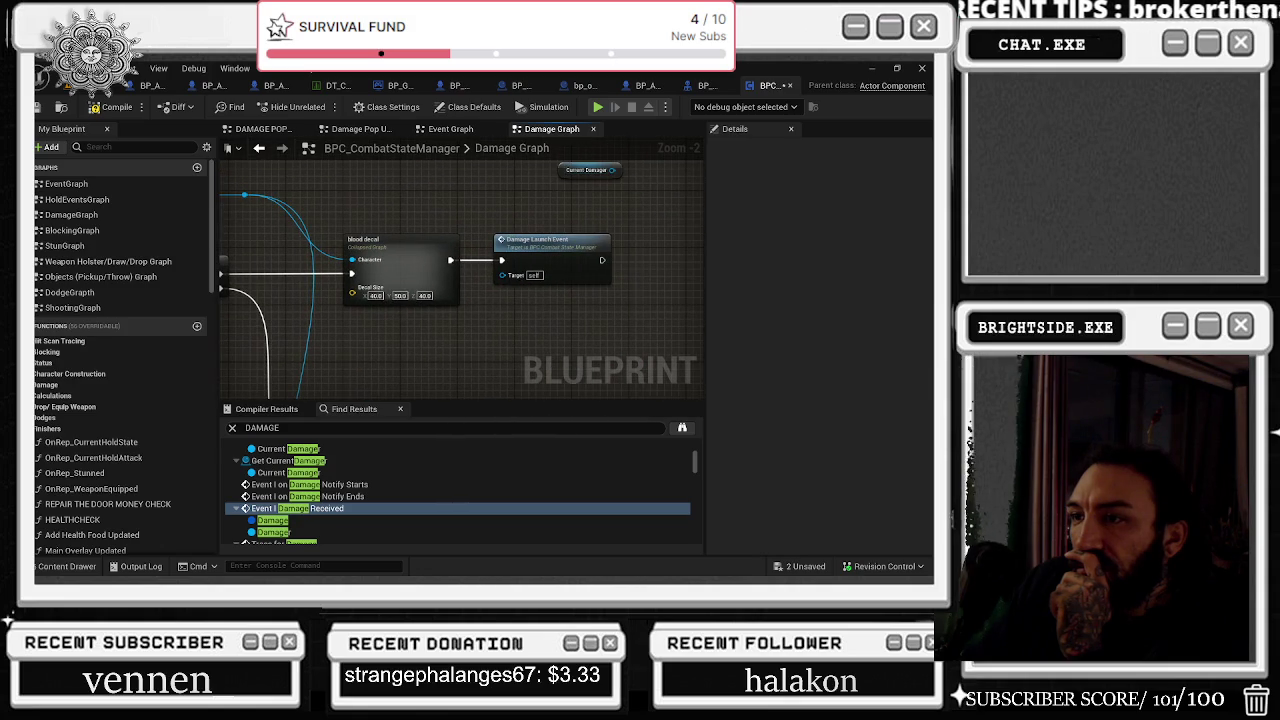
# Step: Pan back past the Branch, Is Valid and Damage Popup nodes to Event Damage Received
pyautogui.moveTo(450, 280)
pyautogui.mouseDown()
pyautogui.moveTo(370, 370)
pyautogui.moveTo(360, 480)
pyautogui.moveTo(424, 290)
pyautogui.moveTo(400, 320)
pyautogui.moveTo(440, 260)
pyautogui.moveTo(470, 270)
pyautogui.moveTo(462, 288)
pyautogui.moveTo(342, 265)
pyautogui.moveTo(459, 266)
pyautogui.moveTo(459, 322)
pyautogui.moveTo(321, 276)
pyautogui.moveTo(276, 102)
pyautogui.mouseUp()
pyautogui.moveTo(300, 300)
pyautogui.mouseDown()
pyautogui.moveTo(595, 262)
pyautogui.moveTo(600, 330)
pyautogui.moveTo(600, 268)
pyautogui.moveTo(520, 330)
pyautogui.moveTo(540, 300)
pyautogui.mouseUp()
pyautogui.scroll(-3, 640, 291)
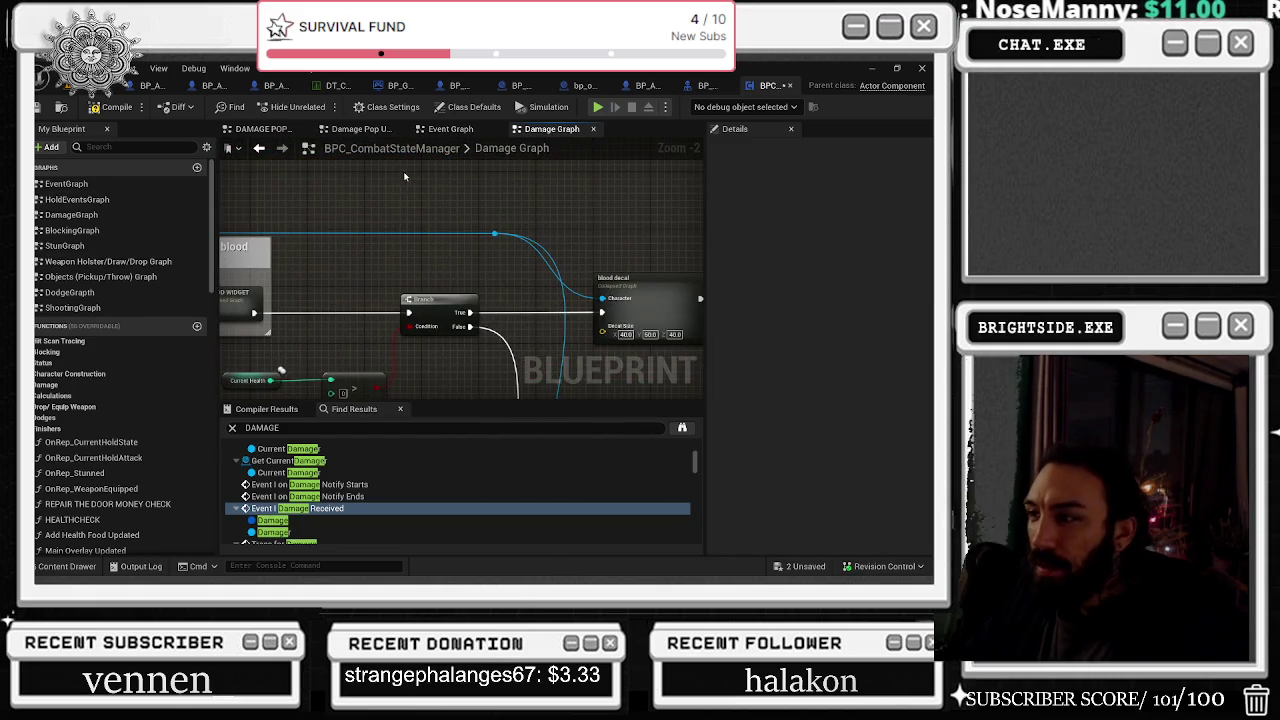
pyautogui.scroll(2, 366, 342)
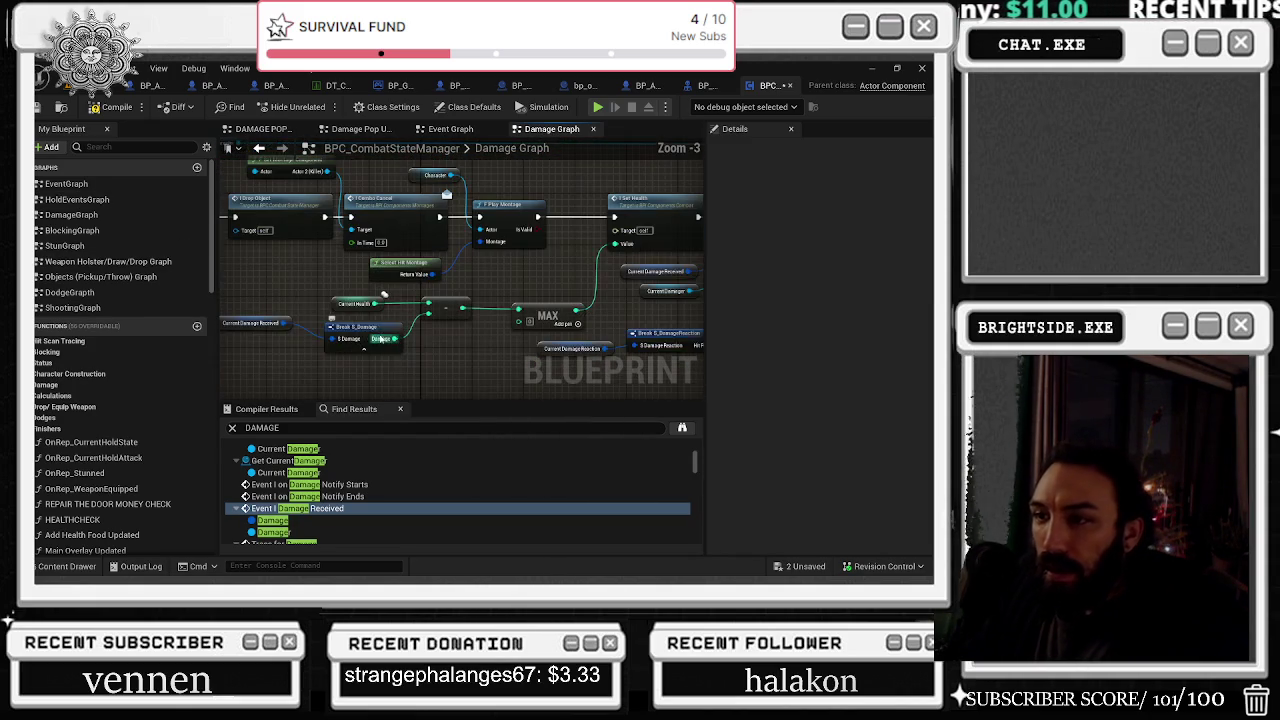
pyautogui.moveTo(294, 289)
pyautogui.mouseDown()
pyautogui.moveTo(552, 347)
pyautogui.moveTo(655, 353)
pyautogui.mouseUp()
pyautogui.moveTo(318, 290)
pyautogui.mouseDown()
pyautogui.moveTo(312, 214)
pyautogui.moveTo(340, 240)
pyautogui.moveTo(414, 229)
pyautogui.moveTo(360, 300)
pyautogui.moveTo(300, 280)
pyautogui.moveTo(208, 212)
pyautogui.moveTo(260, 235)
pyautogui.moveTo(475, 265)
pyautogui.mouseUp()
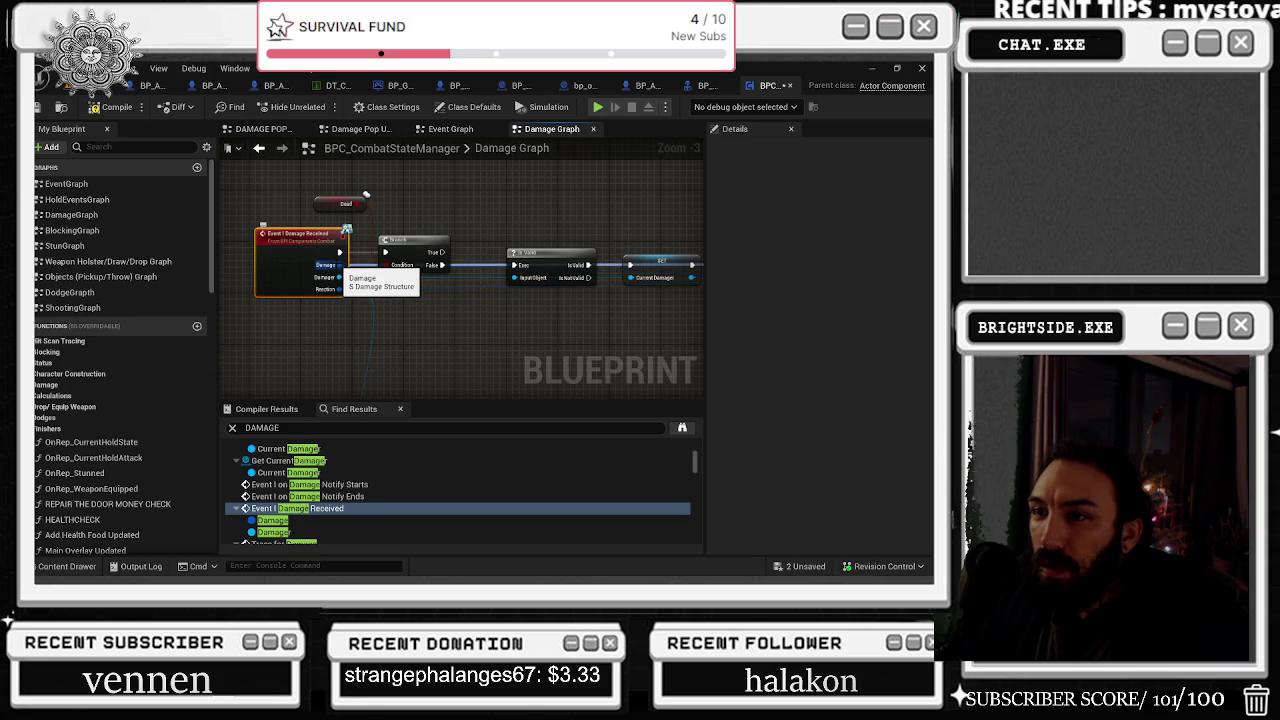
pyautogui.moveTo(380, 330); pyautogui.dragTo(405, 343)
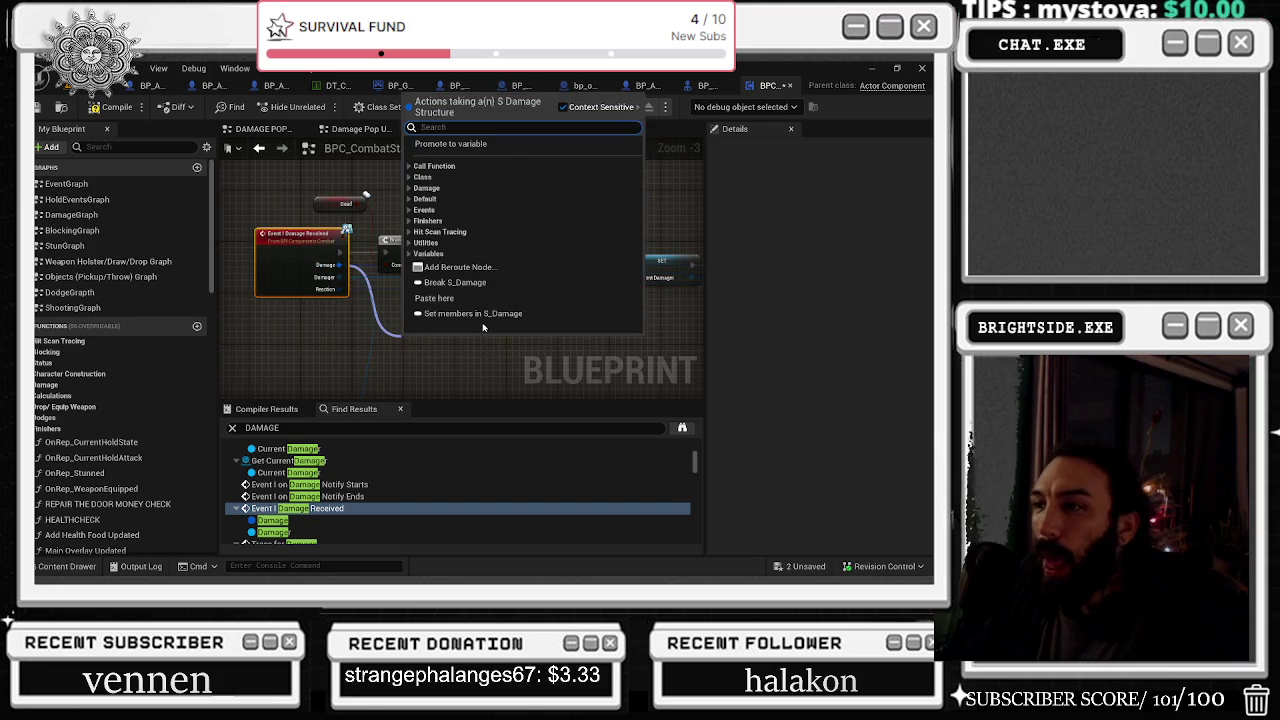
pyautogui.click(455, 282)
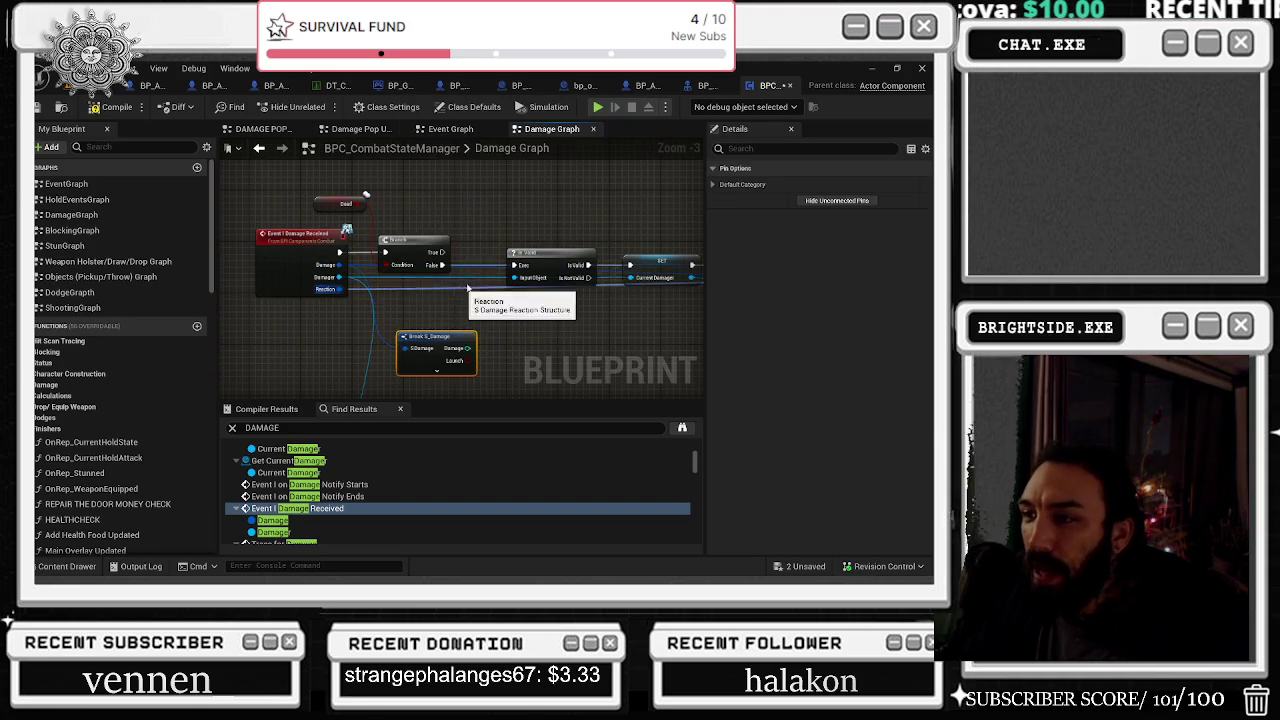
pyautogui.click(458, 372)
pyautogui.moveTo(540, 367); pyautogui.dragTo(500, 221)
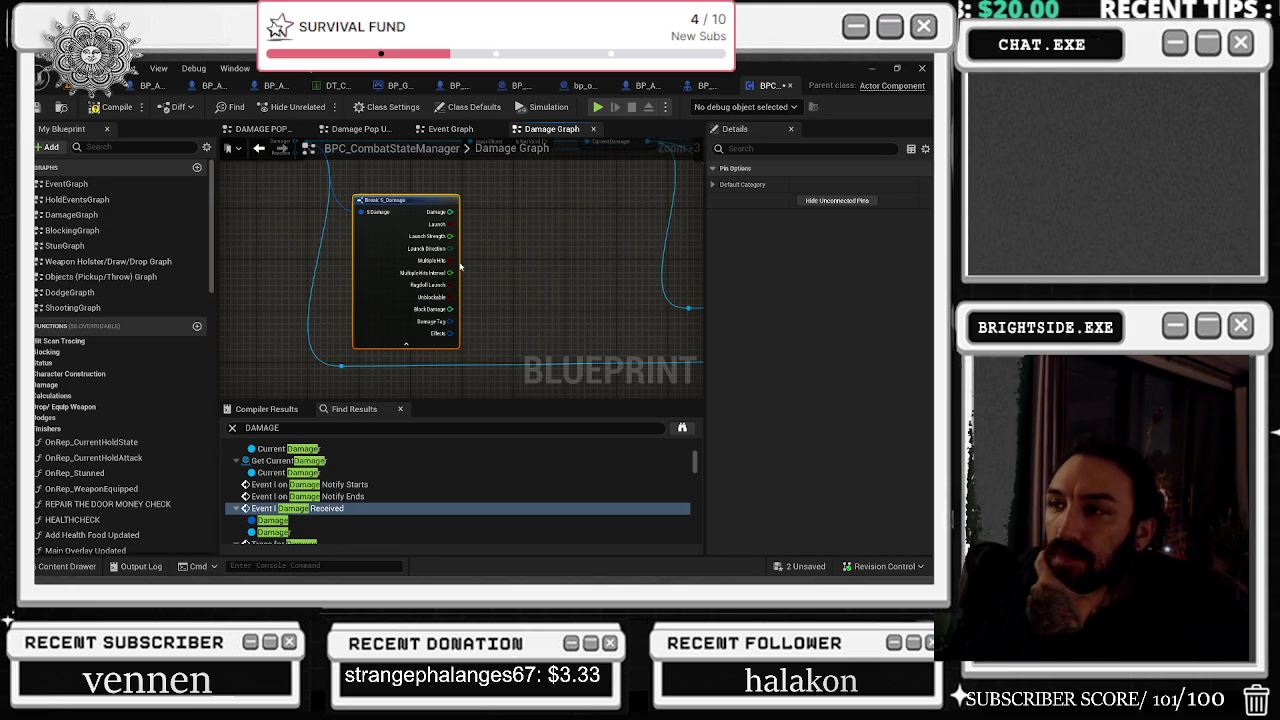
pyautogui.moveTo(454, 252); pyautogui.dragTo(458, 353)
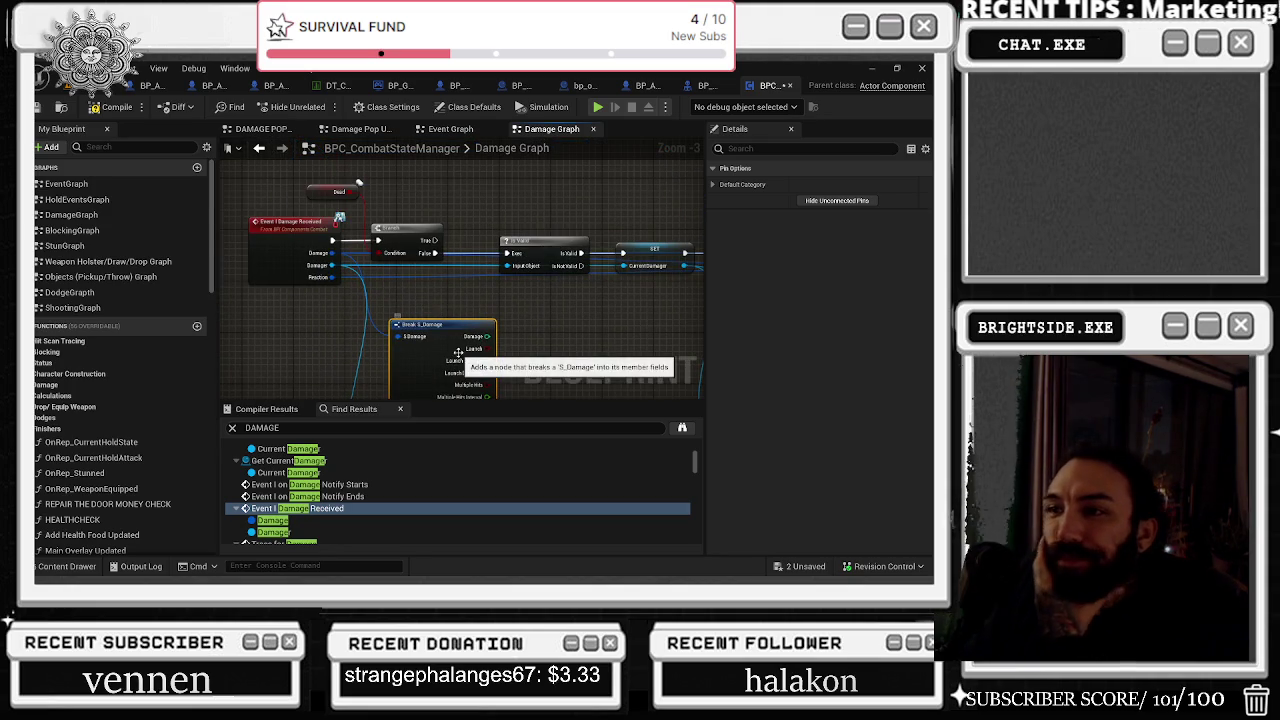
pyautogui.press('Delete')
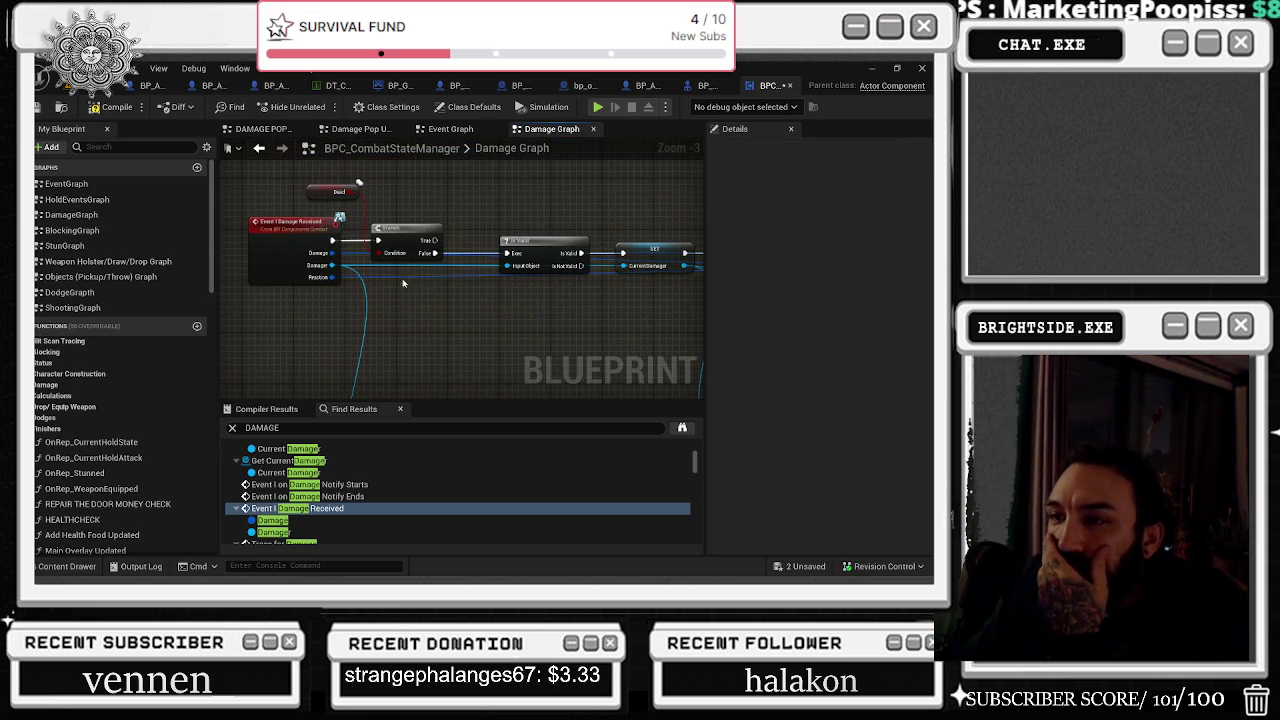
pyautogui.moveTo(333, 253); pyautogui.dragTo(406, 328)
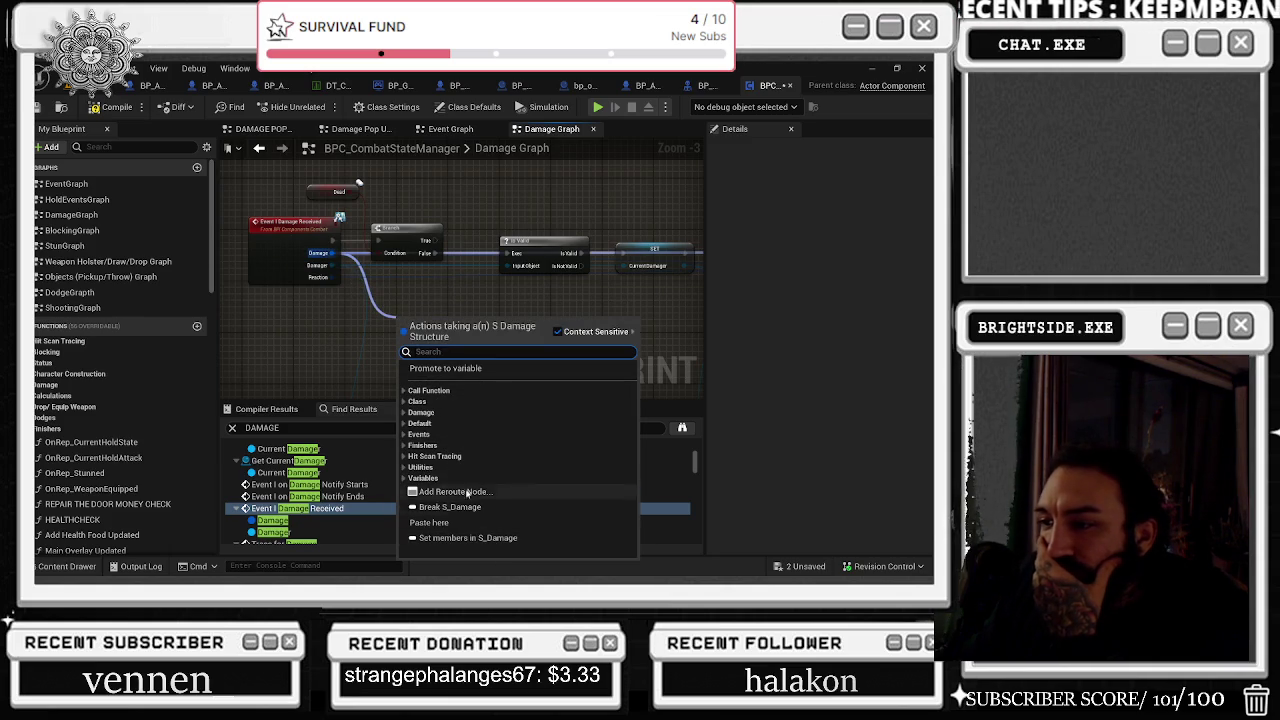
pyautogui.click(404, 479)
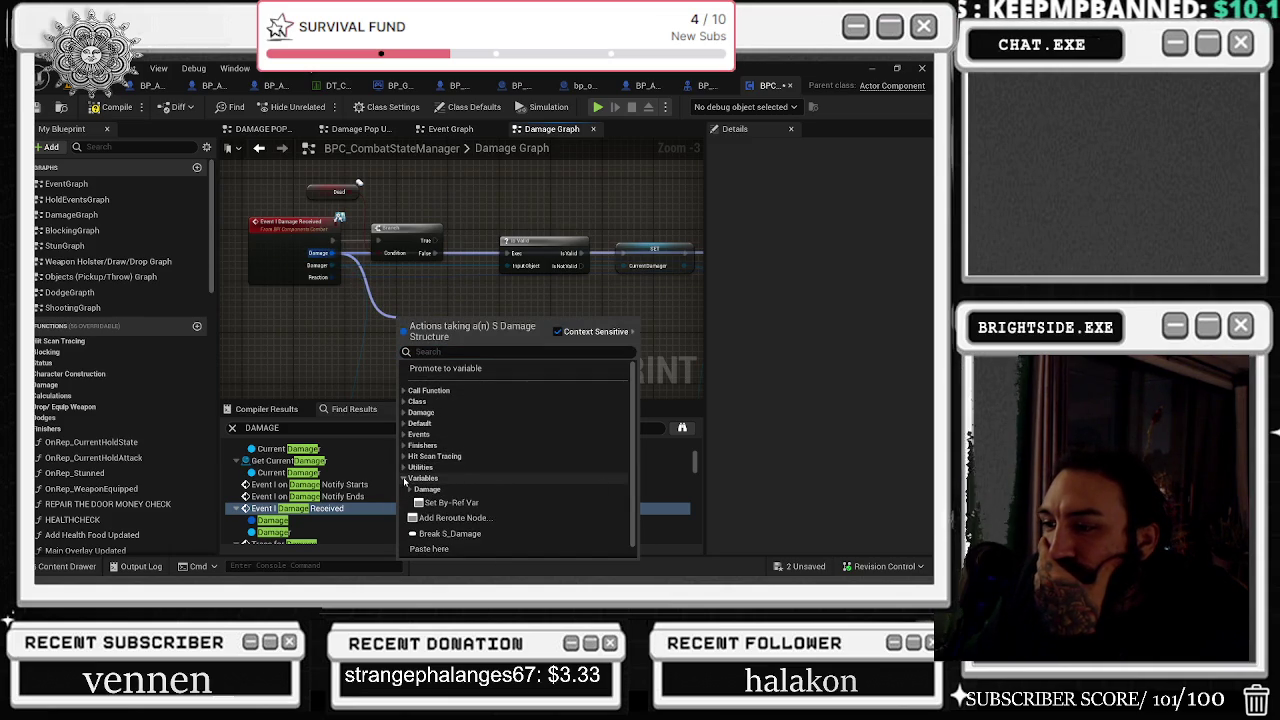
pyautogui.click(404, 479)
pyautogui.click(404, 457)
pyautogui.click(405, 457)
pyautogui.click(405, 435)
pyautogui.click(405, 435)
pyautogui.click(404, 424)
pyautogui.click(404, 424)
pyautogui.press('Escape')
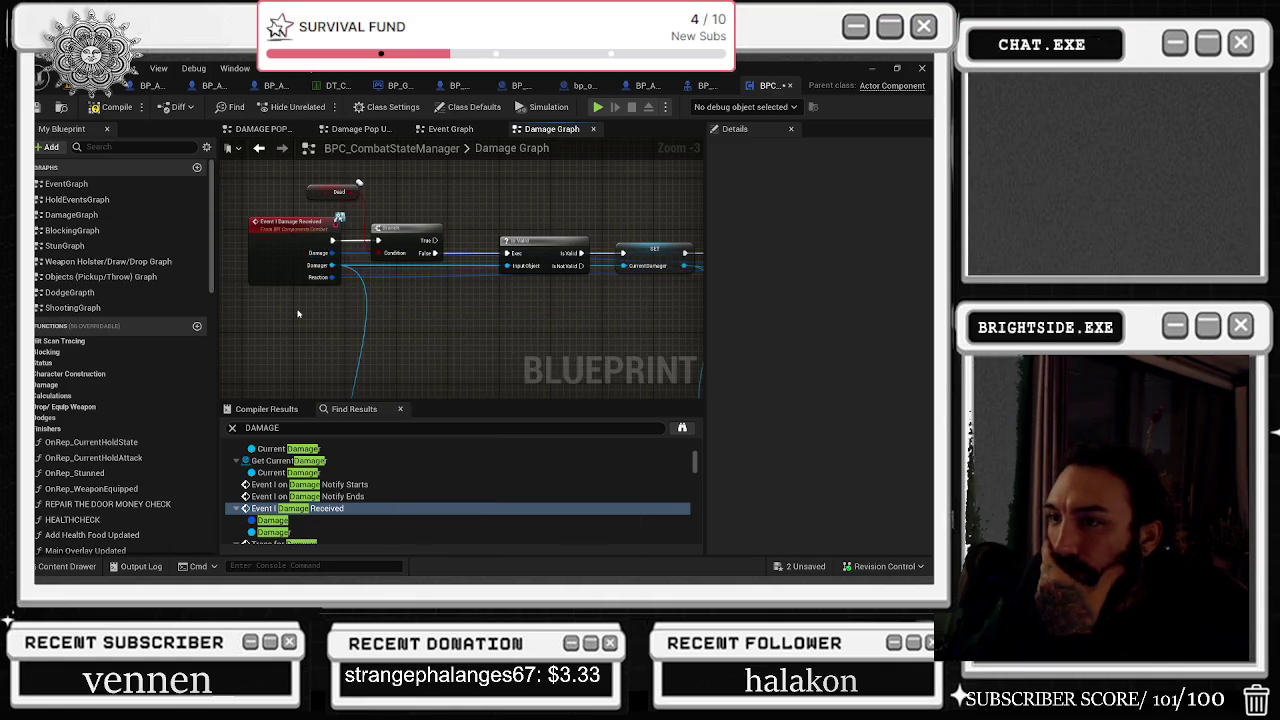
pyautogui.scroll(-4, 318, 297)
pyautogui.scroll(4, 390, 280)
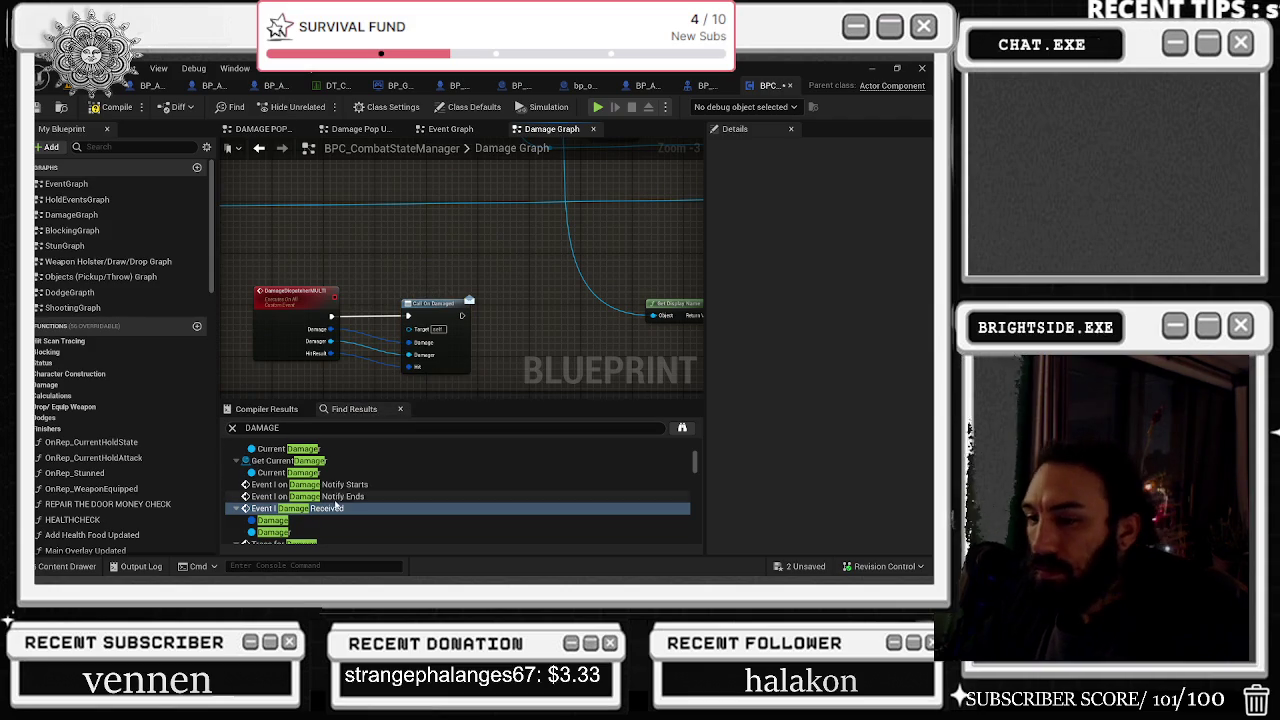
# Step: Jump to the Call On Damaged node, then select the Get All Weapons Sockets Location Loop result
pyautogui.scroll(-1, 336, 505)
pyautogui.scroll(-1, 335, 505)
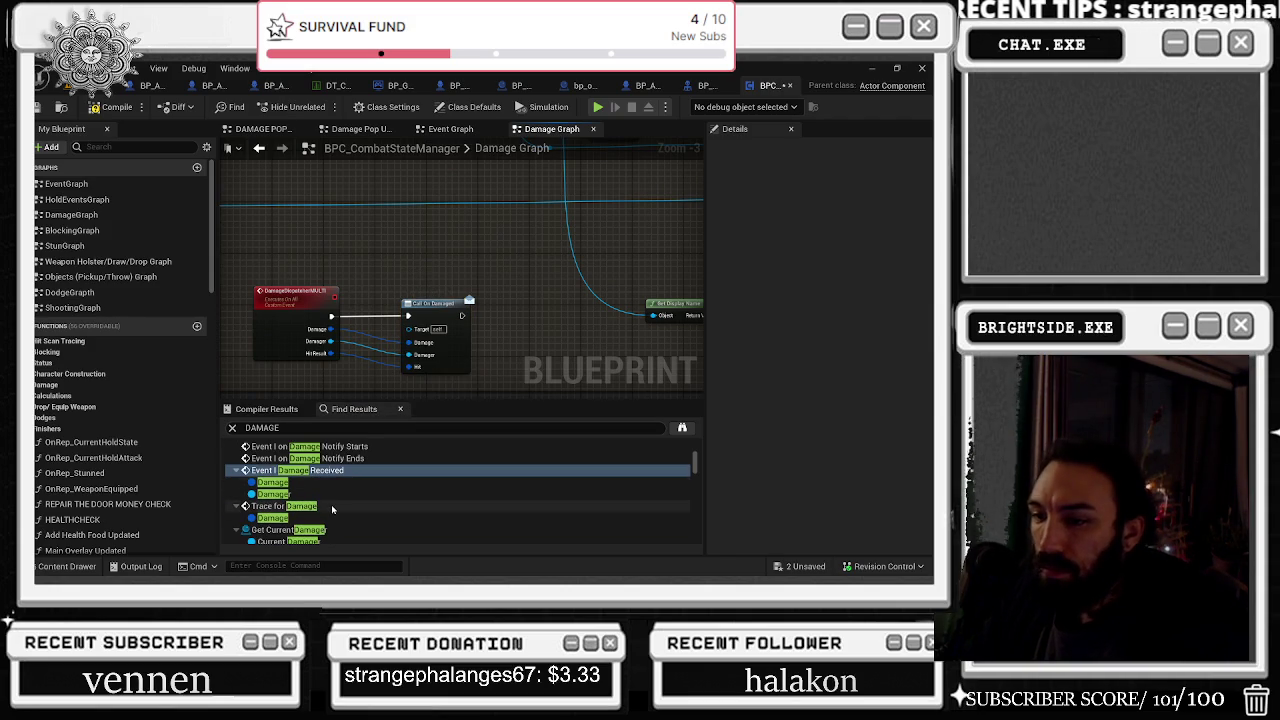
pyautogui.scroll(-1, 332, 509)
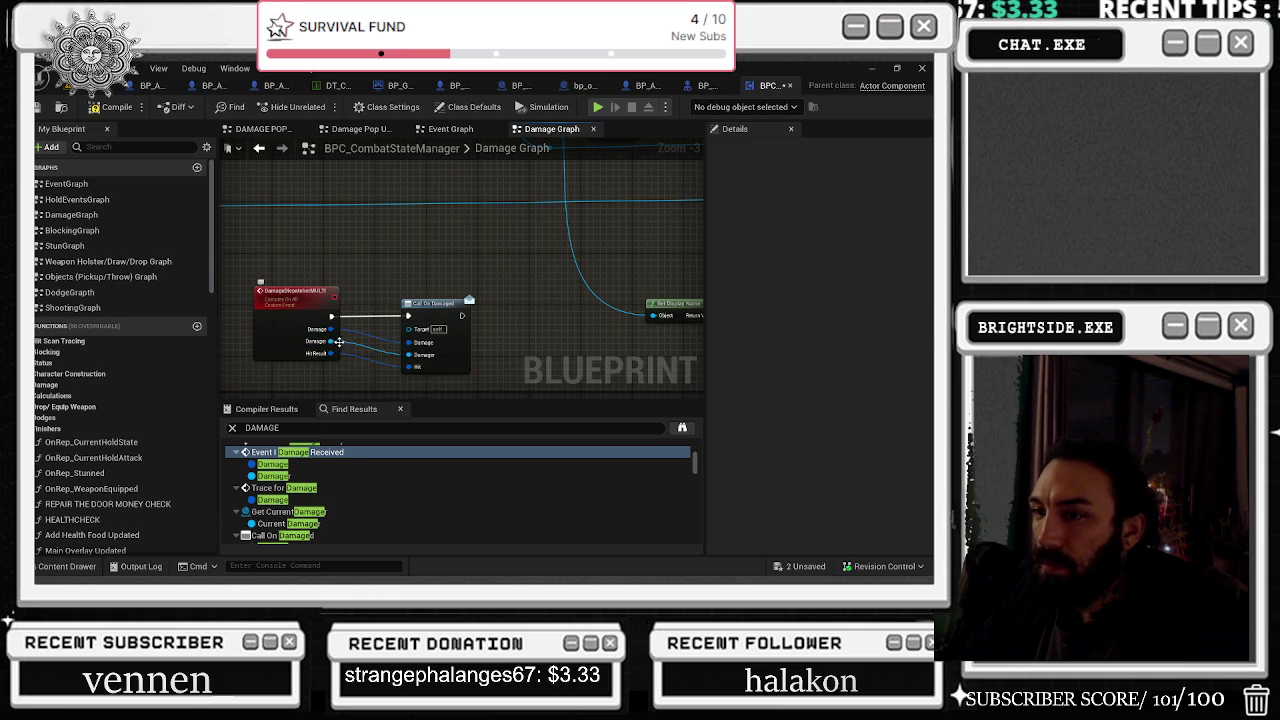
pyautogui.scroll(-2, 342, 497)
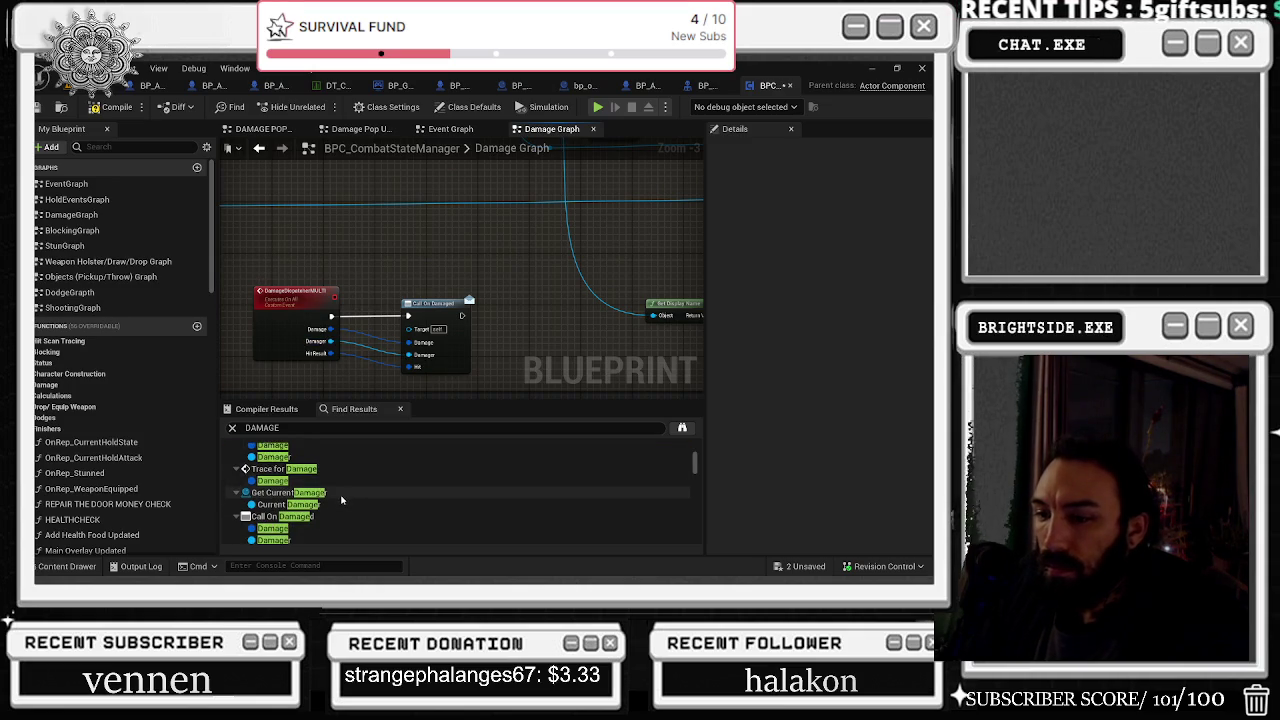
pyautogui.doubleClick(338, 497)
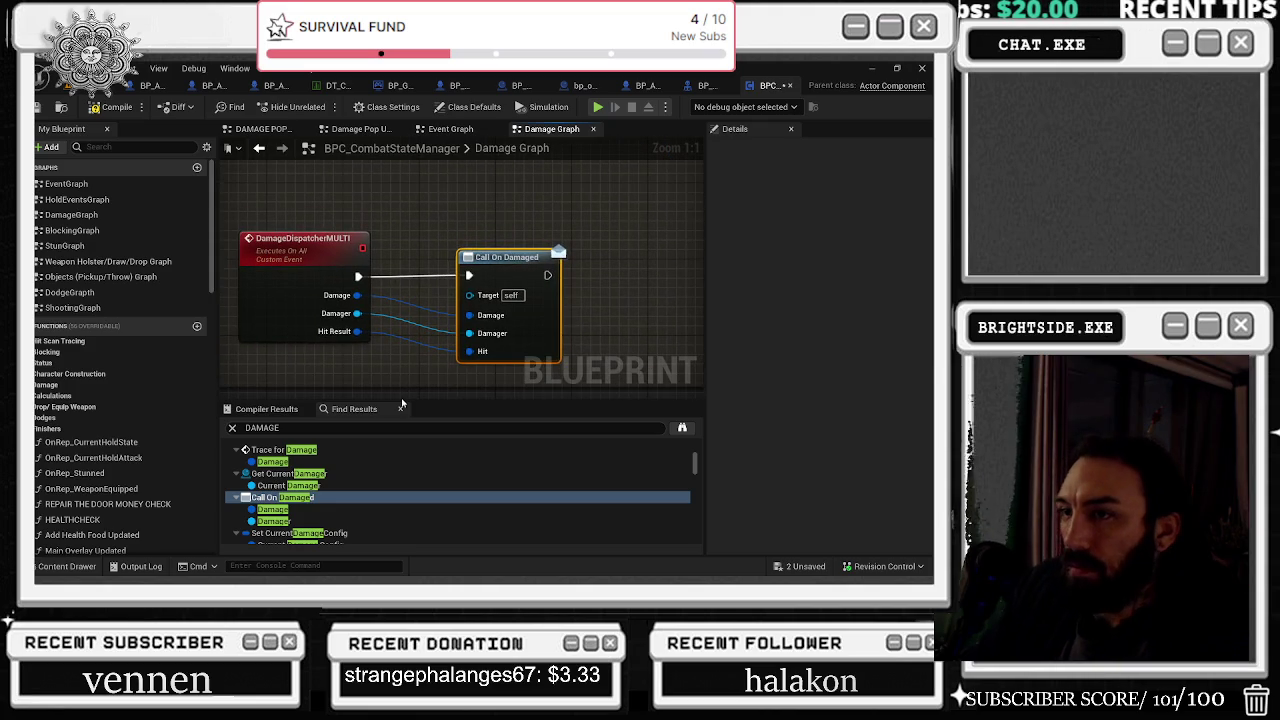
pyautogui.scroll(-2, 370, 500)
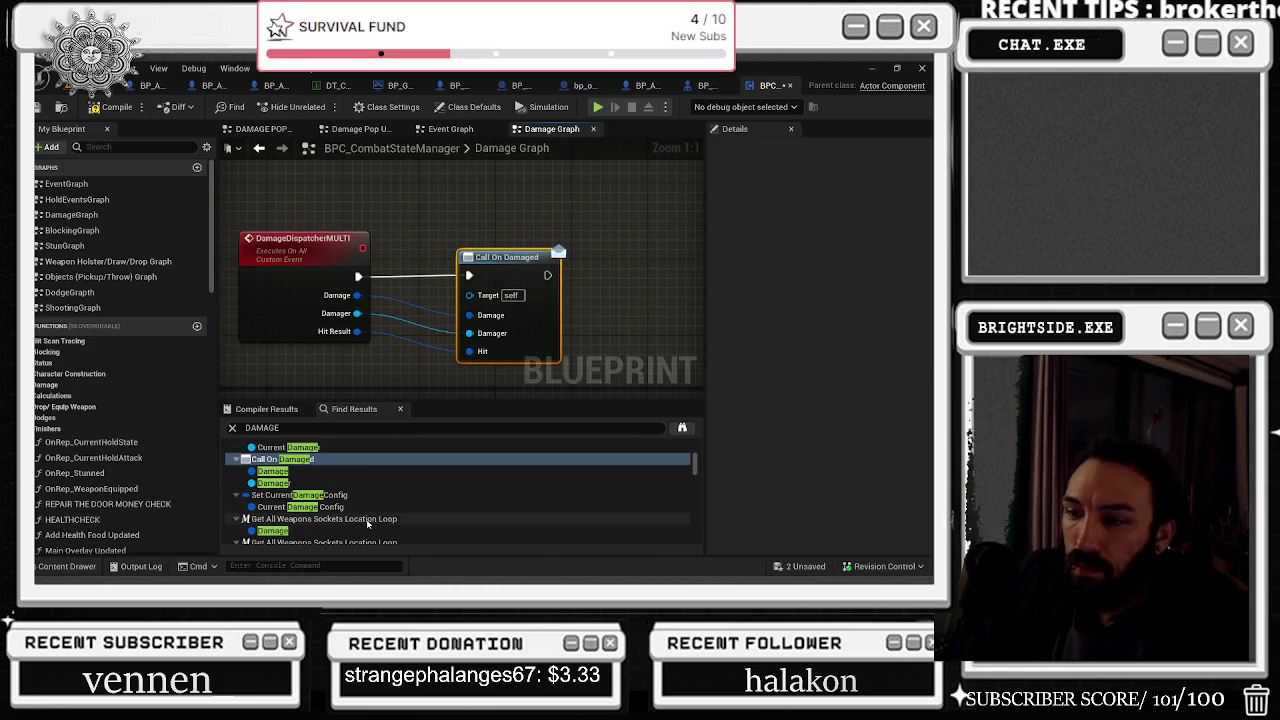
pyautogui.click(368, 519)
# Step: From Break S_HitScanNotifyConfig, pan to the Switch on E_HitScanTypes trace events and the Trace for Damage call
pyautogui.scroll(-3, 370, 512)
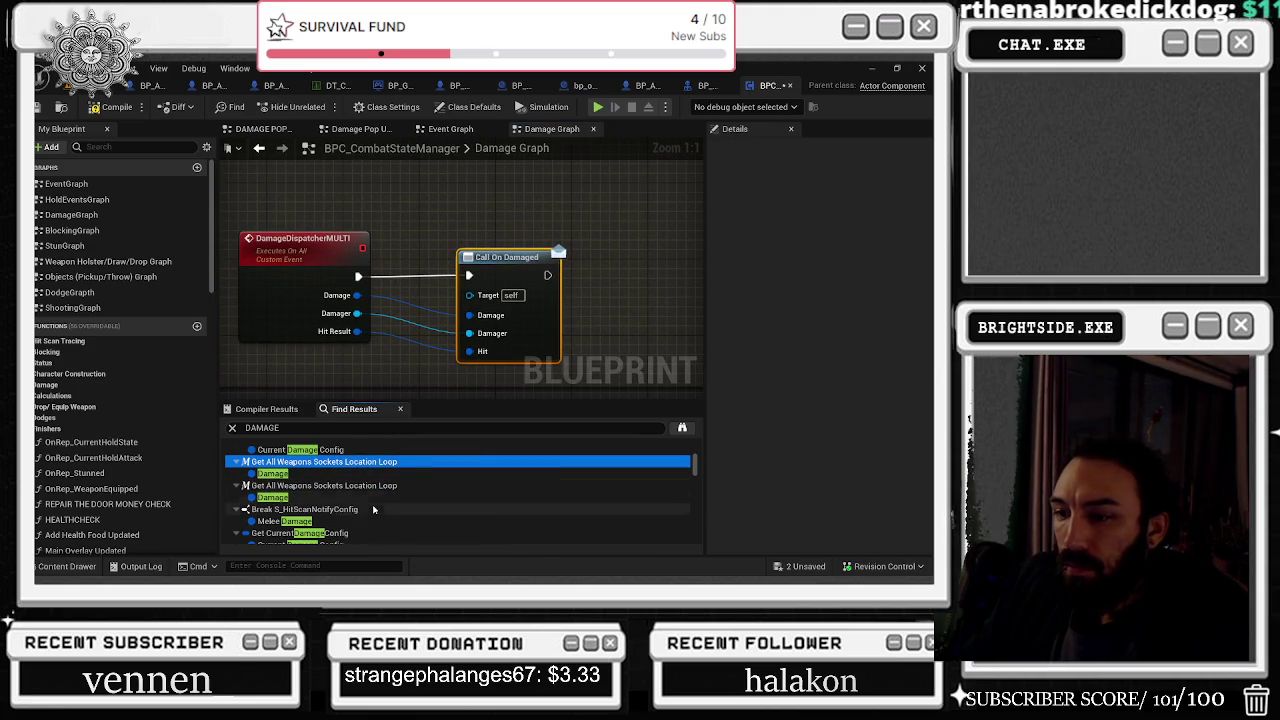
pyautogui.click(373, 509)
pyautogui.scroll(1, 414, 448)
pyautogui.moveTo(350, 260); pyautogui.dragTo(468, 304)
pyautogui.scroll(-2, 269, 276)
pyautogui.moveTo(269, 276)
pyautogui.mouseDown()
pyautogui.moveTo(180, 229)
pyautogui.moveTo(231, 136)
pyautogui.mouseUp()
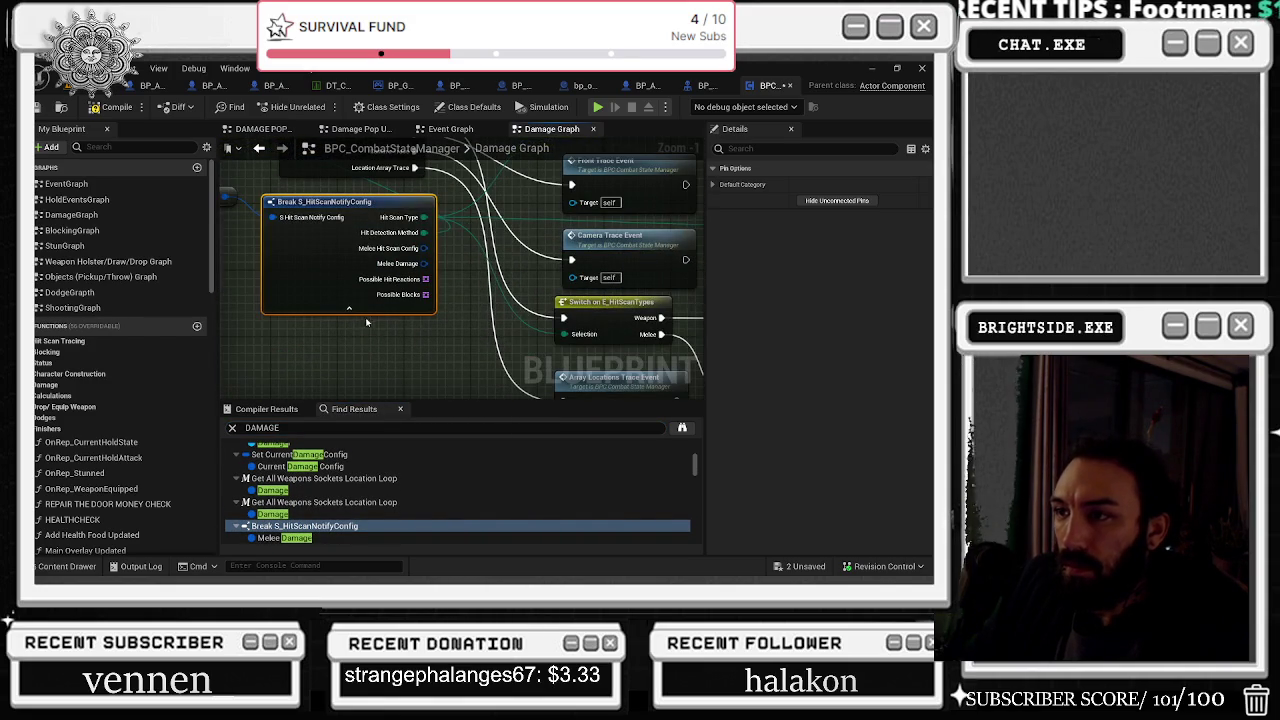
pyautogui.moveTo(476, 282)
pyautogui.mouseDown()
pyautogui.moveTo(474, 266)
pyautogui.moveTo(458, 318)
pyautogui.moveTo(468, 328)
pyautogui.moveTo(492, 290)
pyautogui.moveTo(428, 264)
pyautogui.moveTo(411, 228)
pyautogui.moveTo(489, 232)
pyautogui.mouseUp()
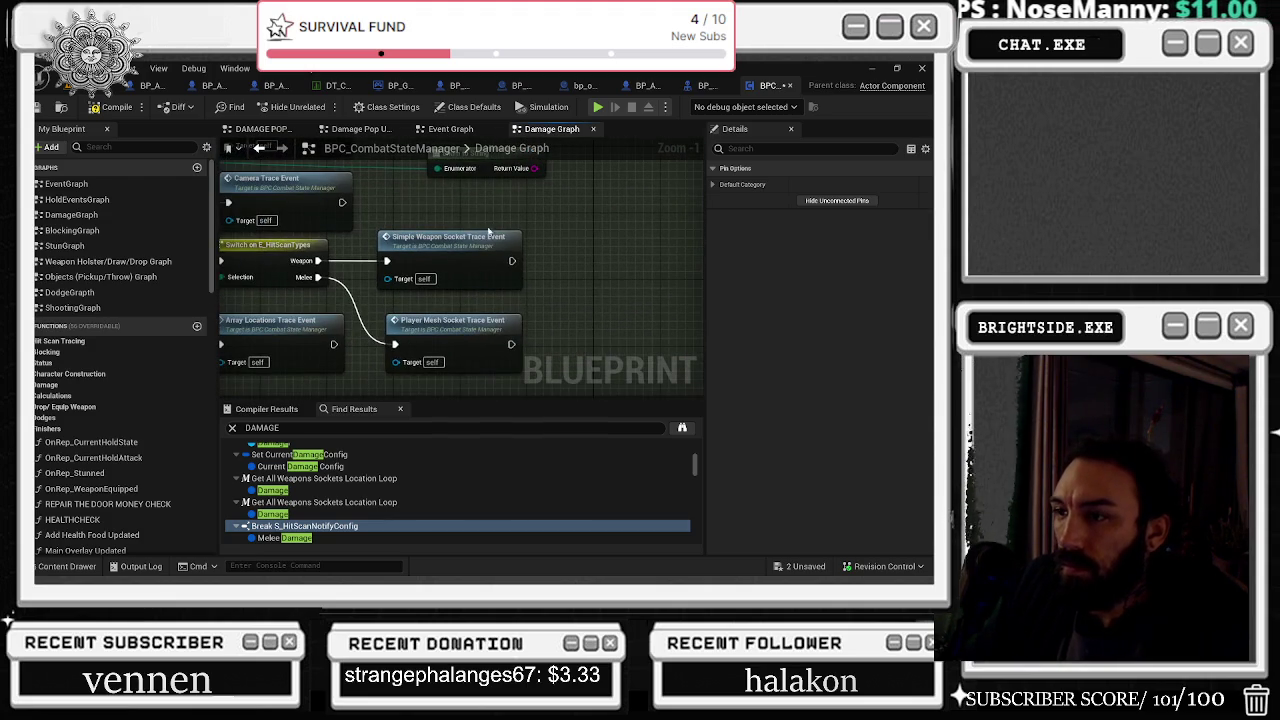
pyautogui.scroll(-3, 357, 500)
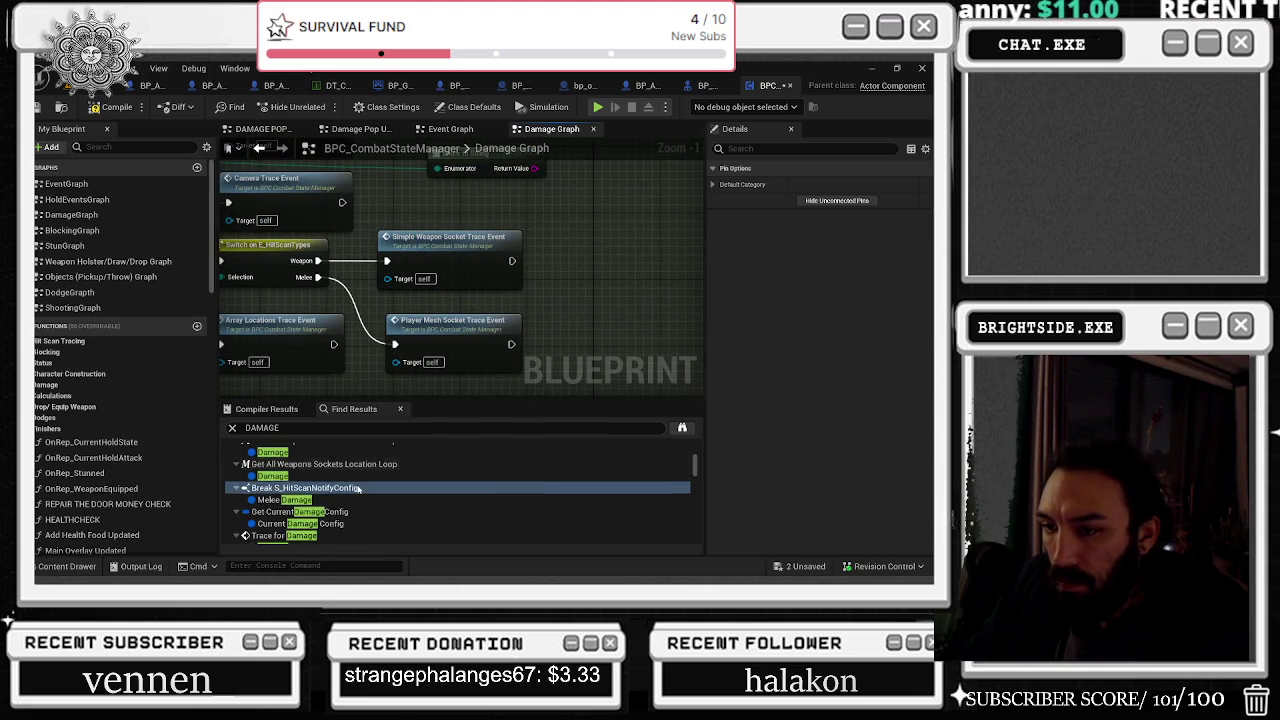
pyautogui.doubleClick(357, 516)
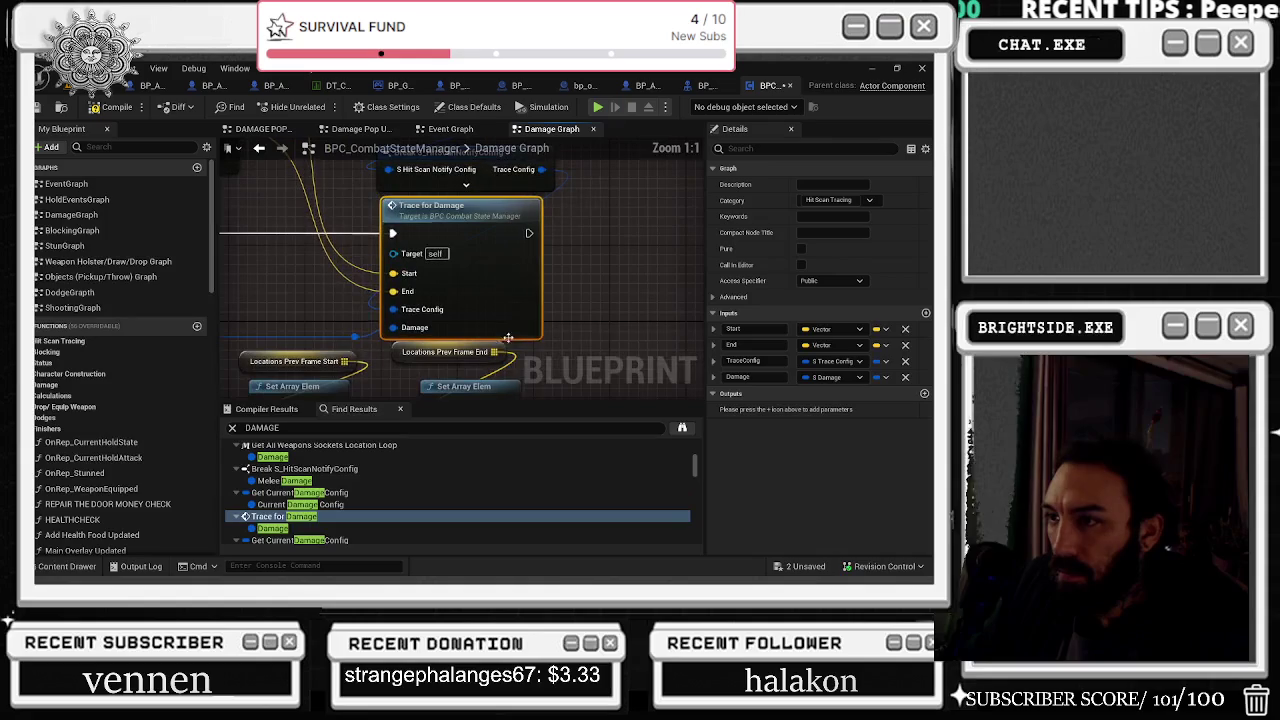
# Step: Look over the Set Array Elem and Calculate New Socket Location nodes around Trace for Damage
pyautogui.moveTo(546, 273)
pyautogui.mouseDown()
pyautogui.moveTo(610, 155)
pyautogui.moveTo(650, 205)
pyautogui.moveTo(694, 398)
pyautogui.mouseUp()
pyautogui.moveTo(494, 320)
pyautogui.mouseDown()
pyautogui.moveTo(578, 399)
pyautogui.moveTo(652, 400)
pyautogui.moveTo(413, 355)
pyautogui.mouseUp()
pyautogui.scroll(-3, 380, 480)
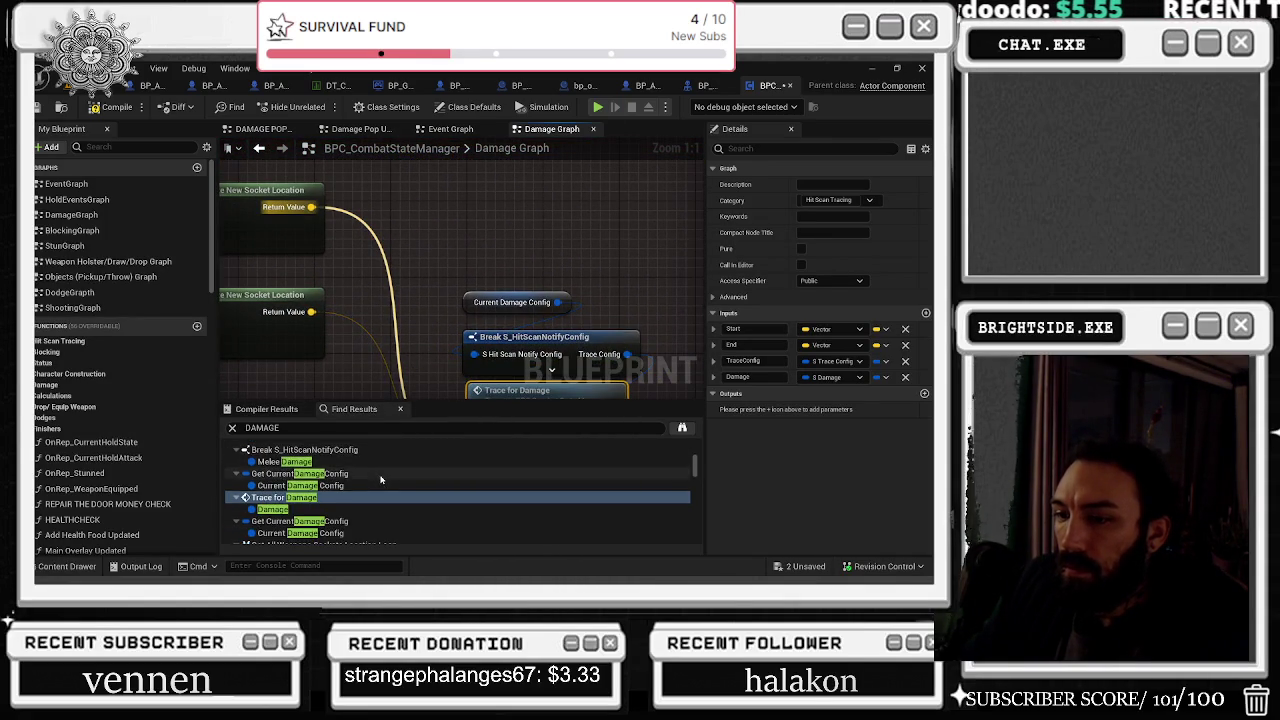
pyautogui.scroll(-2, 375, 505)
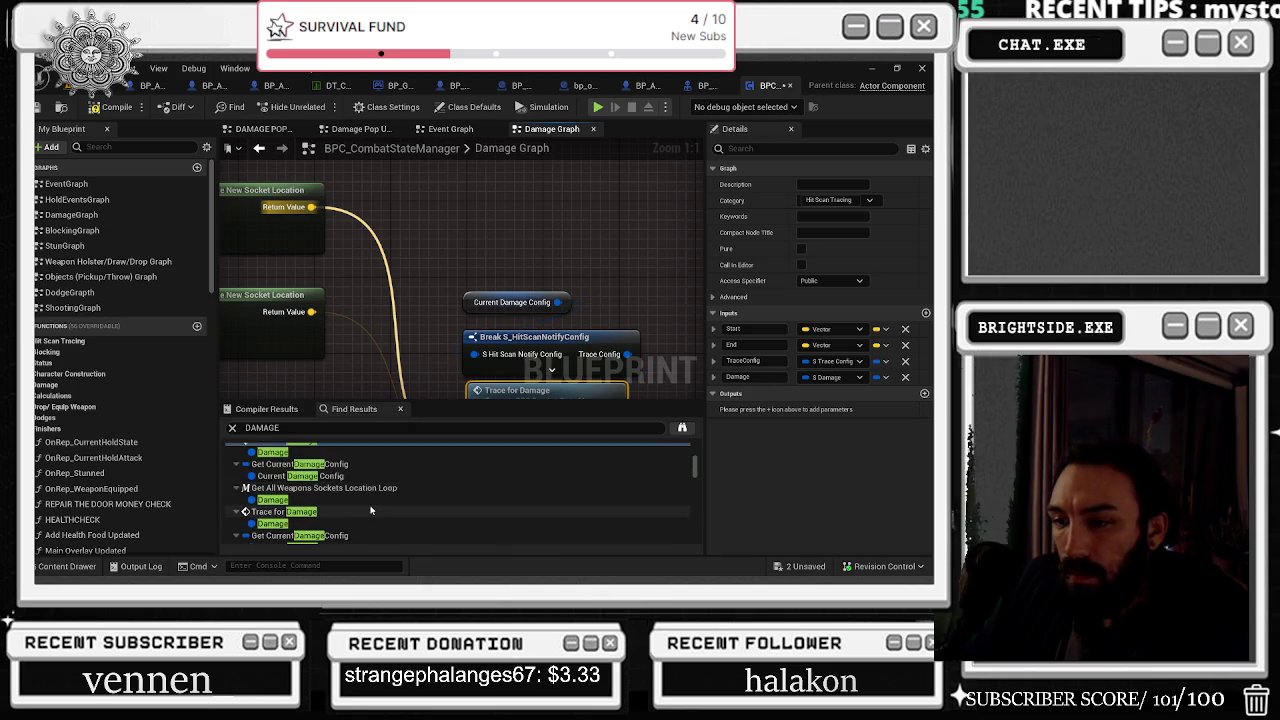
# Step: Check the next Trace for Damage call site, then jump to DamageLaunchEvent
pyautogui.click(355, 493)
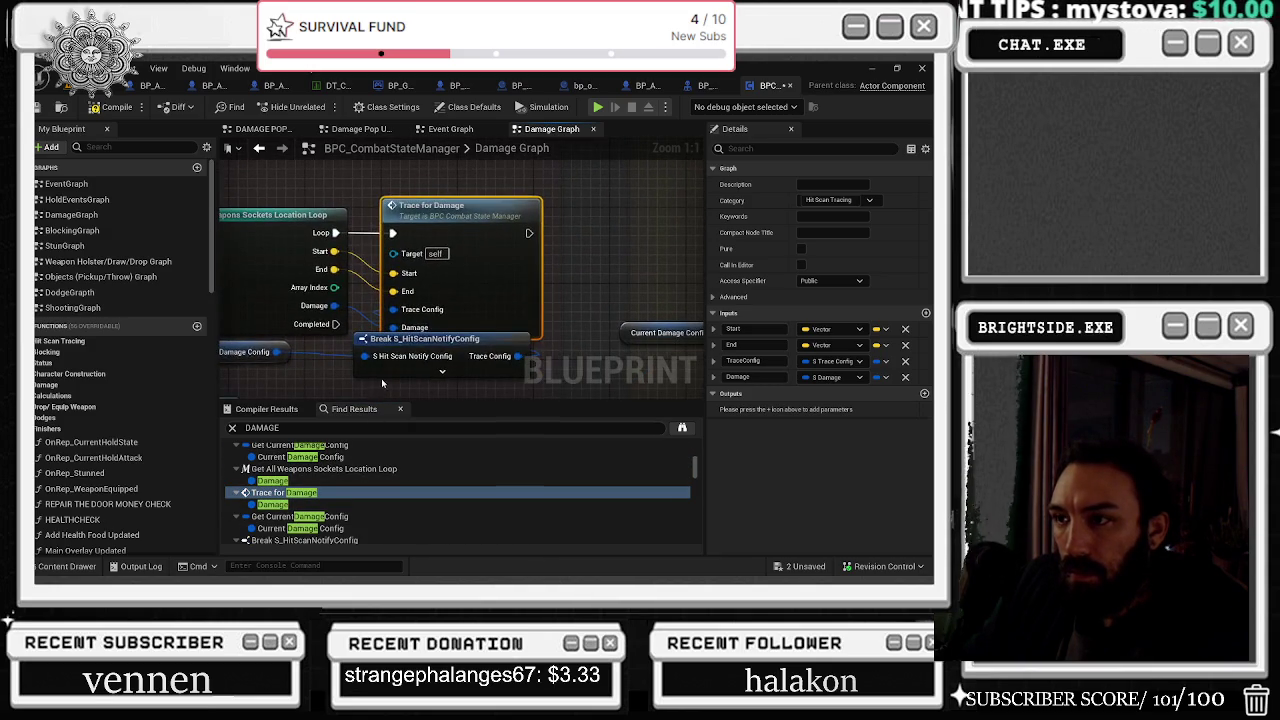
pyautogui.moveTo(340, 373)
pyautogui.mouseDown()
pyautogui.moveTo(370, 300)
pyautogui.moveTo(420, 261)
pyautogui.moveTo(396, 270)
pyautogui.mouseUp()
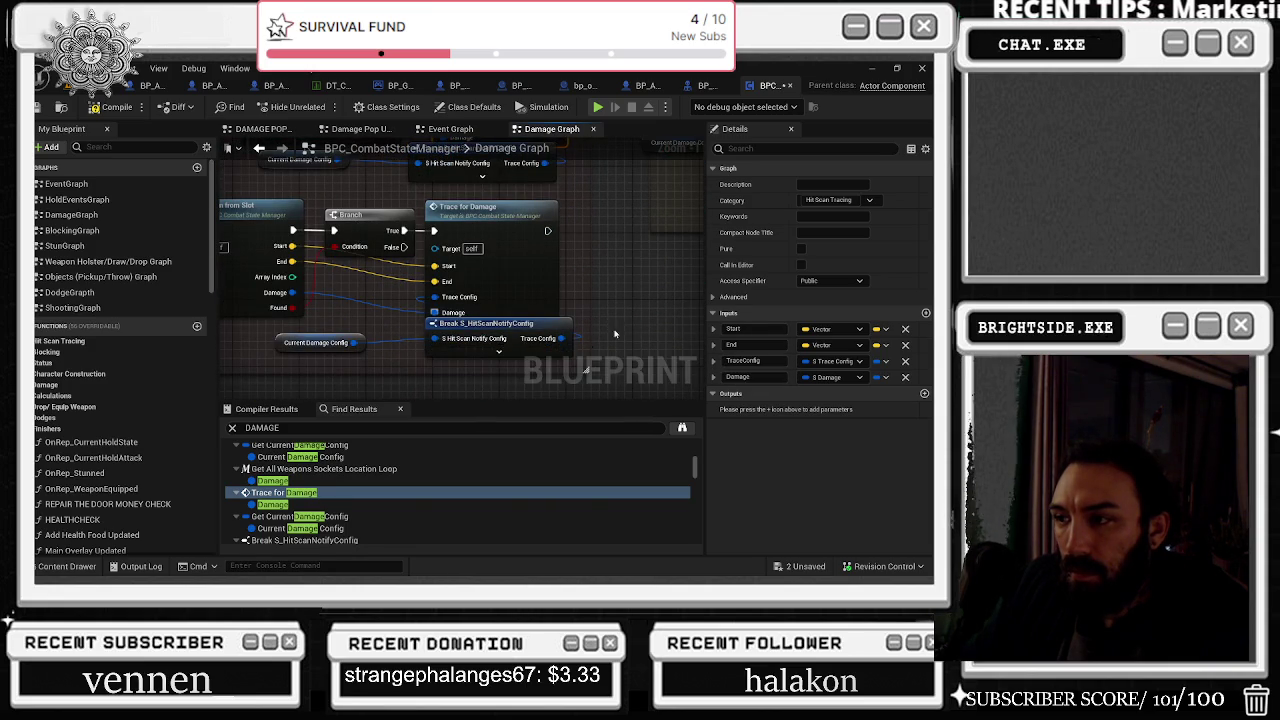
pyautogui.scroll(-3, 357, 486)
pyautogui.click(341, 532)
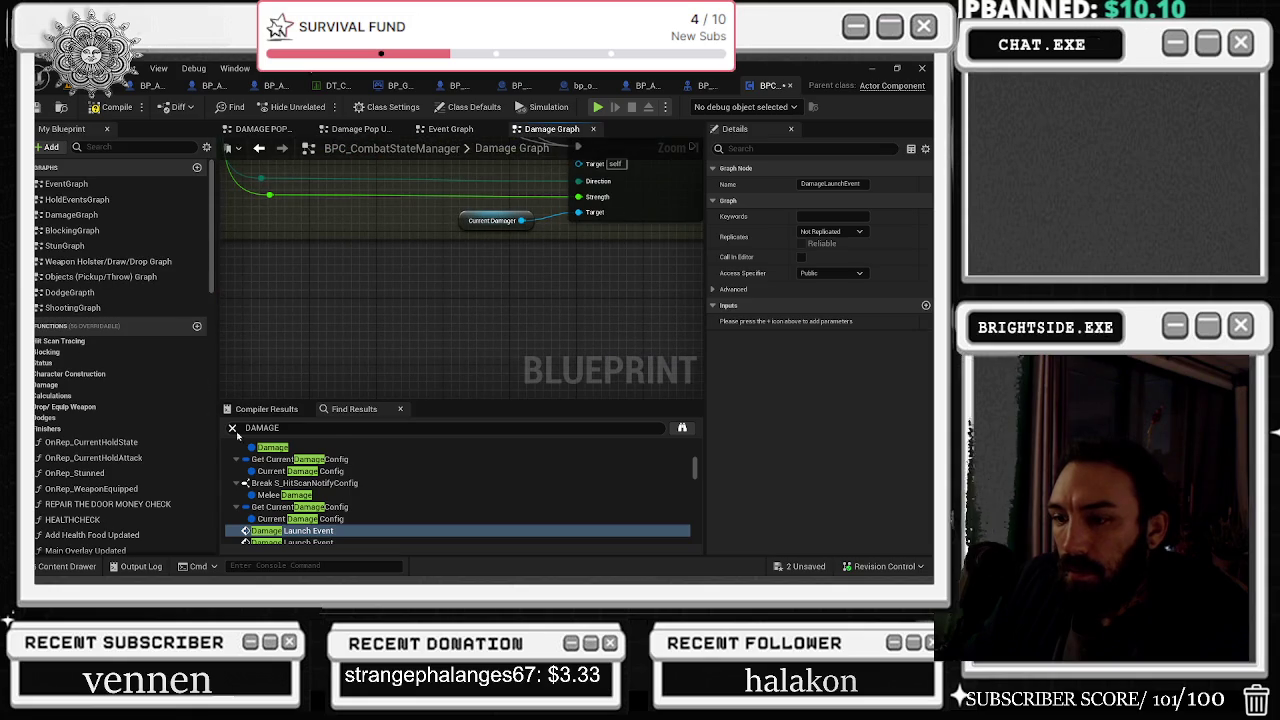
pyautogui.scroll(-3, 341, 534)
pyautogui.click(341, 522)
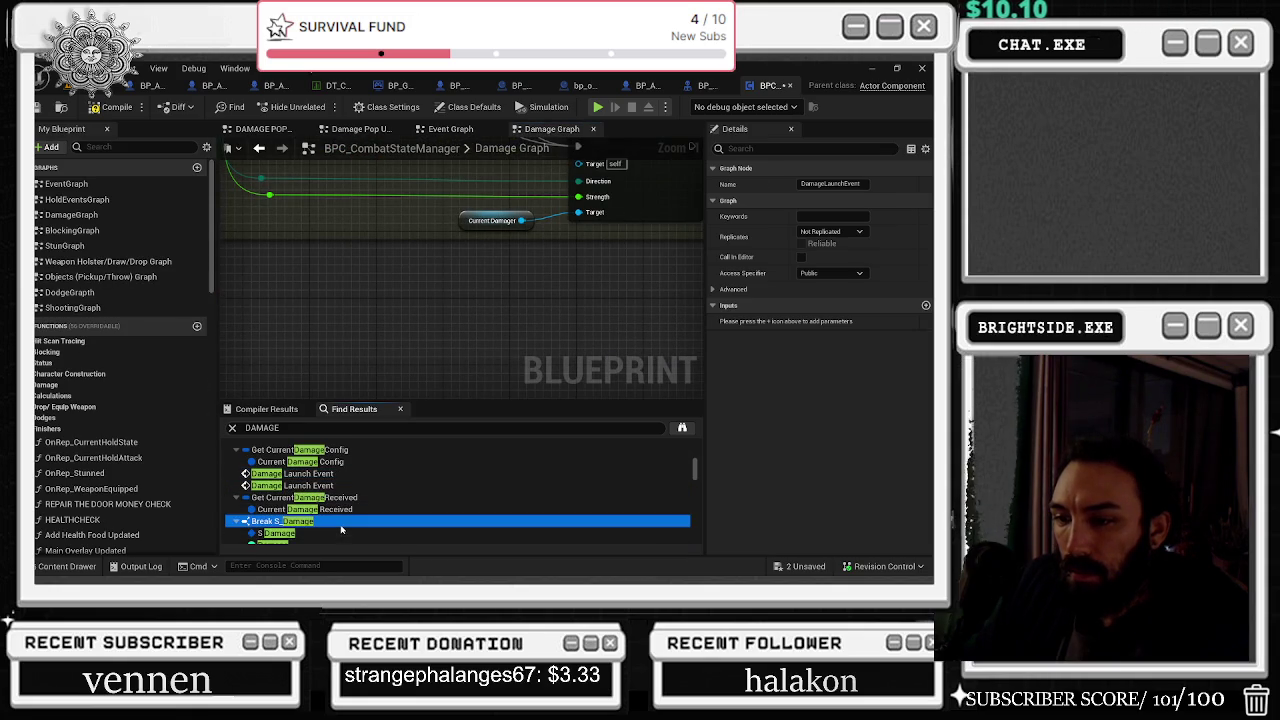
pyautogui.moveTo(460, 333)
pyautogui.mouseDown()
pyautogui.moveTo(465, 445)
pyautogui.moveTo(463, 327)
pyautogui.mouseUp()
pyautogui.scroll(5, 412, 448)
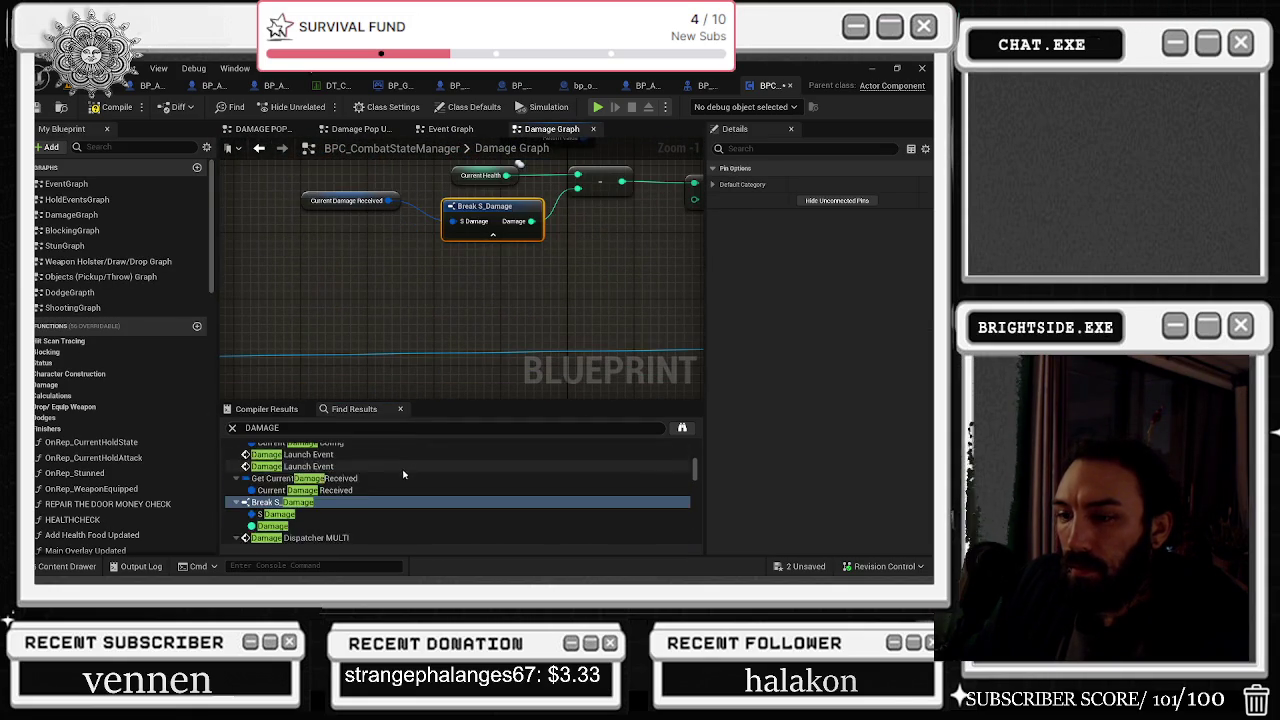
pyautogui.scroll(-5, 400, 490)
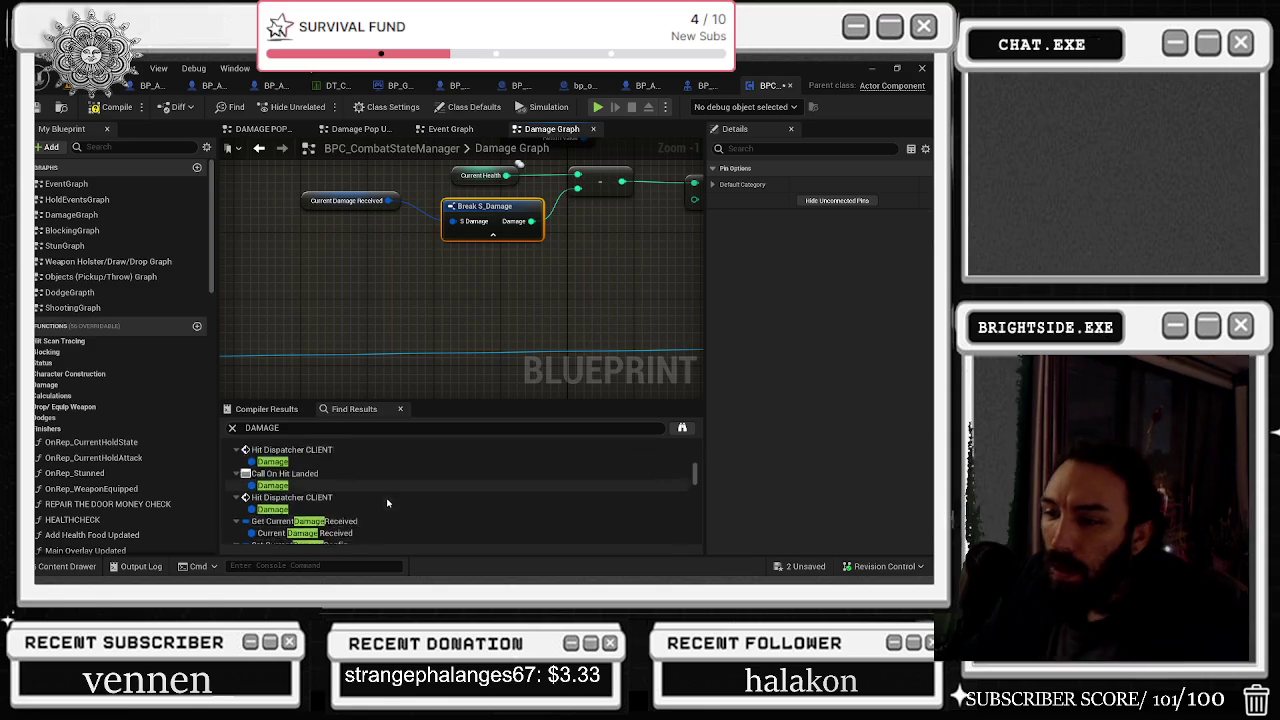
pyautogui.scroll(-3, 386, 500)
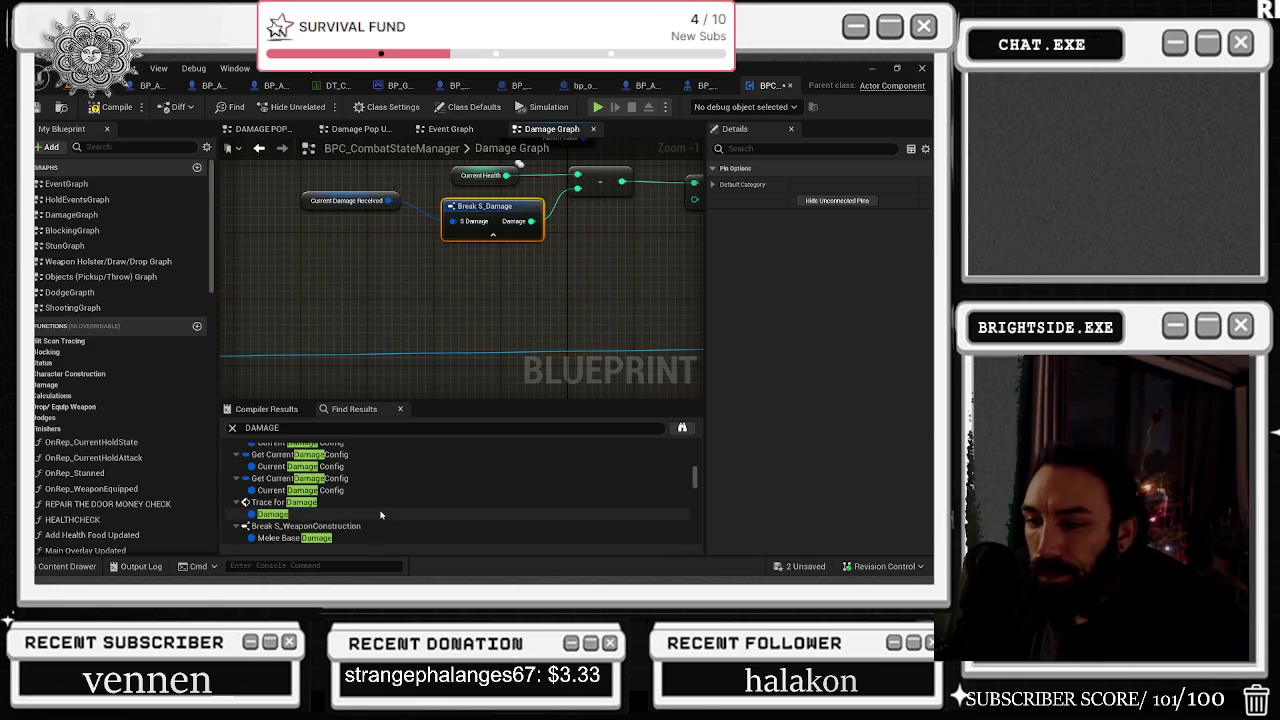
pyautogui.scroll(-2, 380, 514)
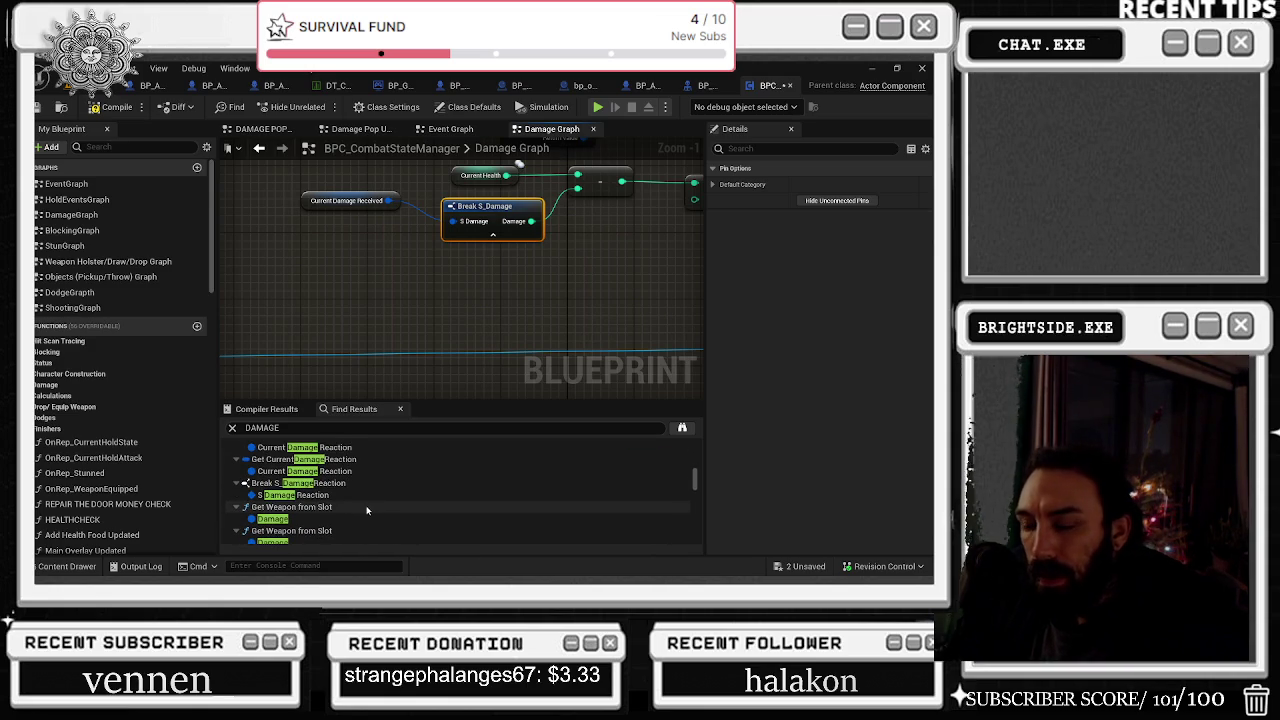
pyautogui.scroll(-1, 365, 510)
pyautogui.scroll(-1, 362, 513)
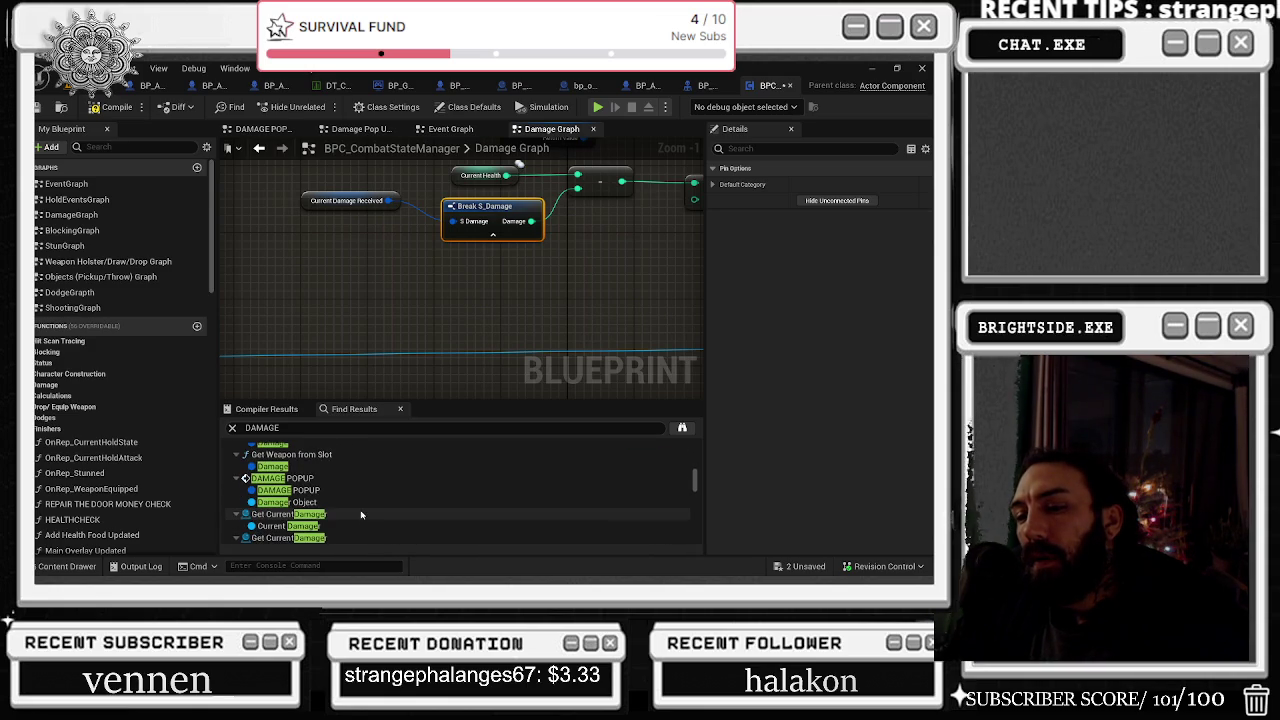
pyautogui.scroll(-1, 362, 514)
pyautogui.scroll(-4, 361, 515)
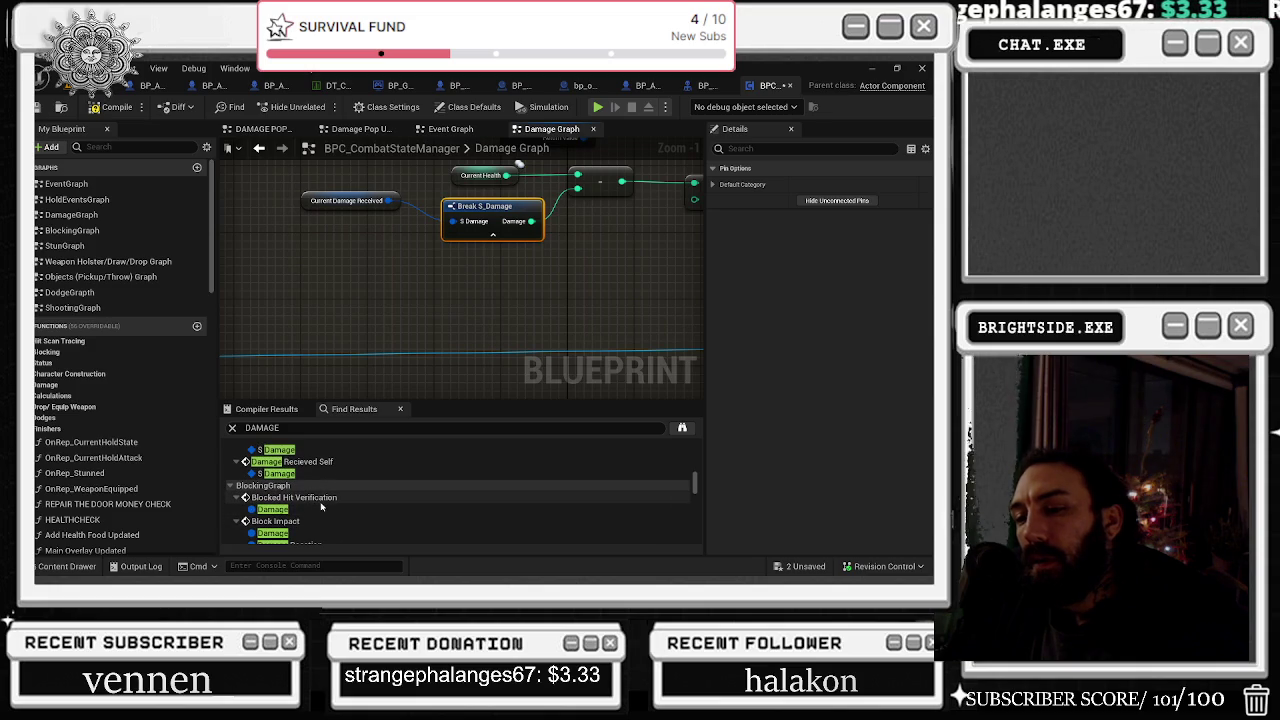
pyautogui.scroll(-1, 318, 509)
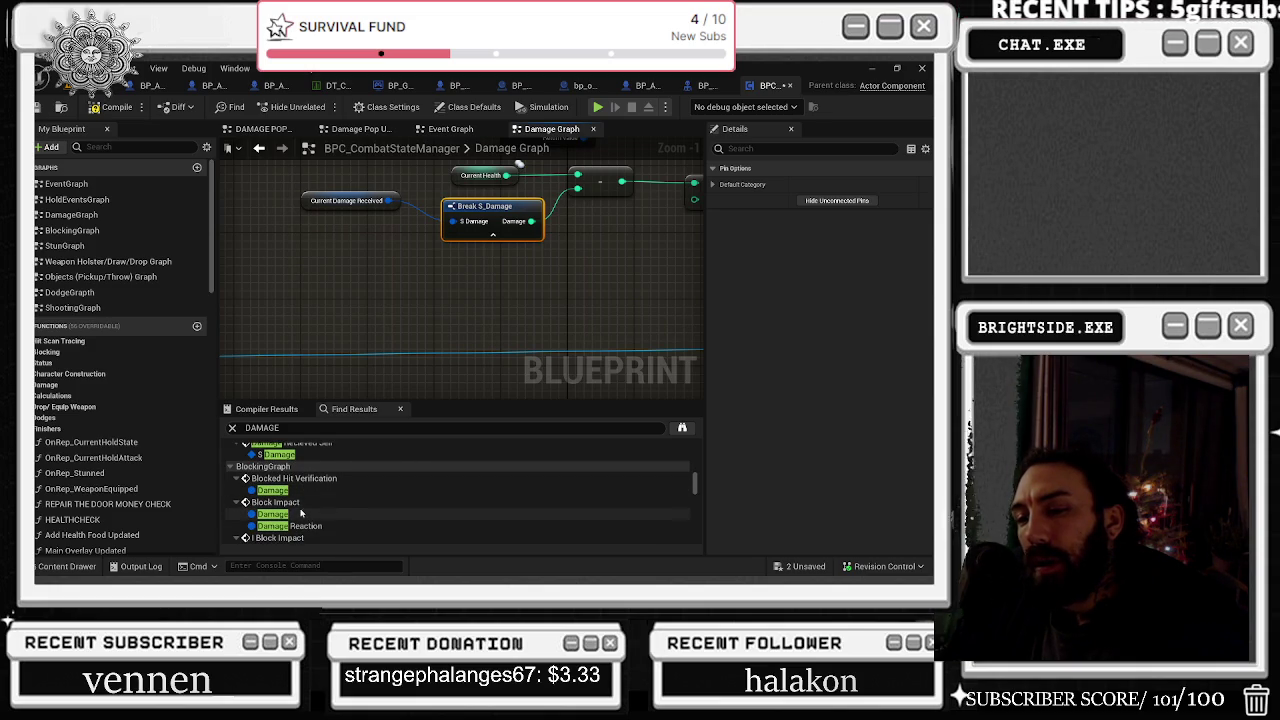
pyautogui.scroll(-1, 305, 507)
pyautogui.scroll(-4, 303, 507)
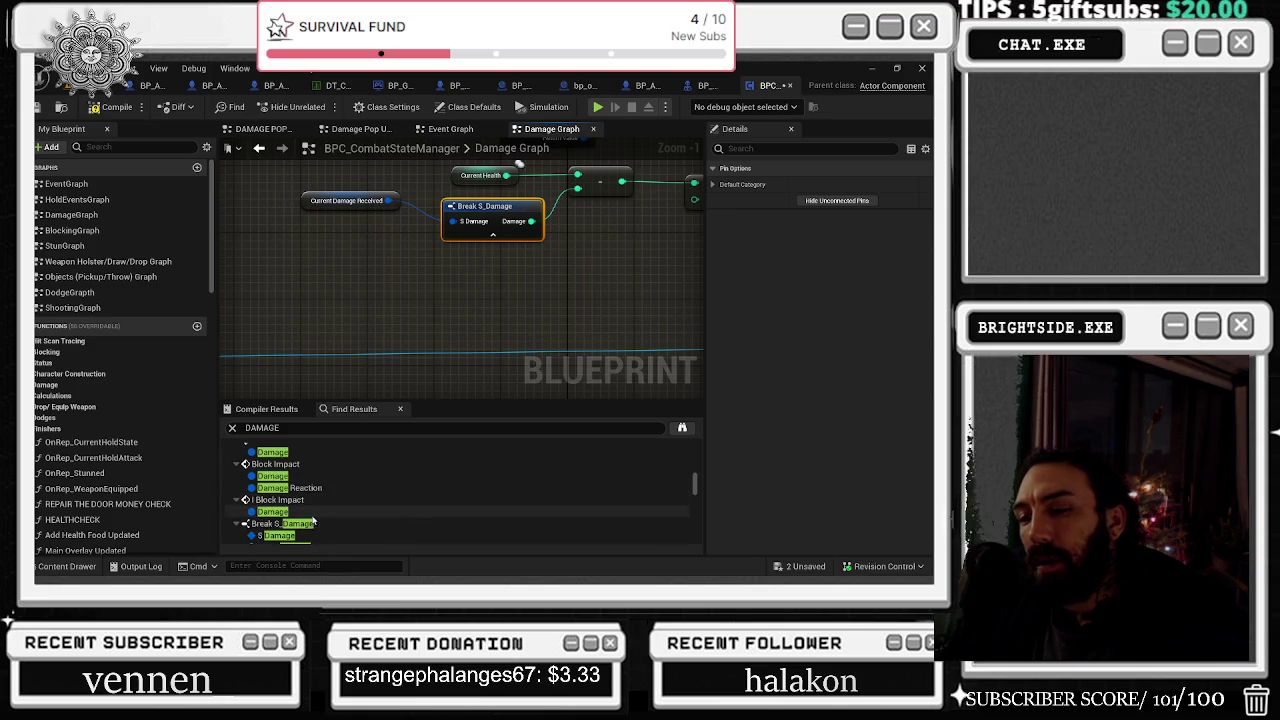
pyautogui.scroll(-3, 327, 505)
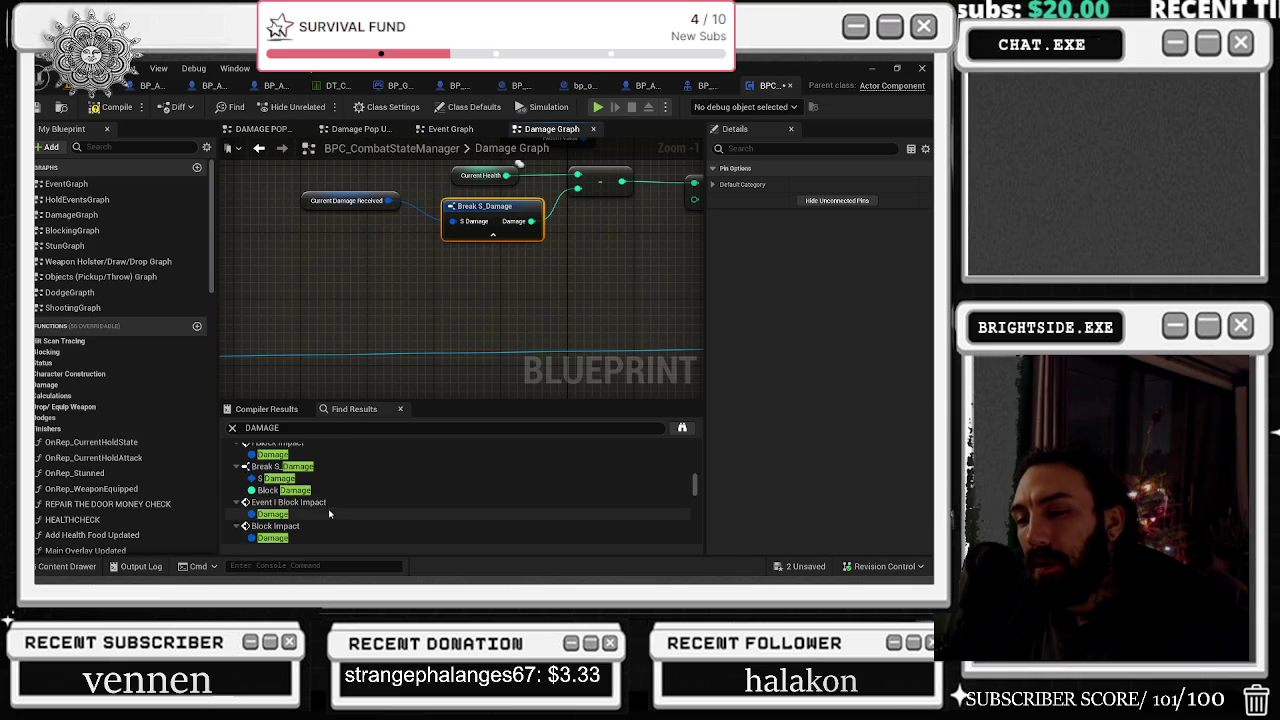
pyautogui.scroll(-1, 338, 507)
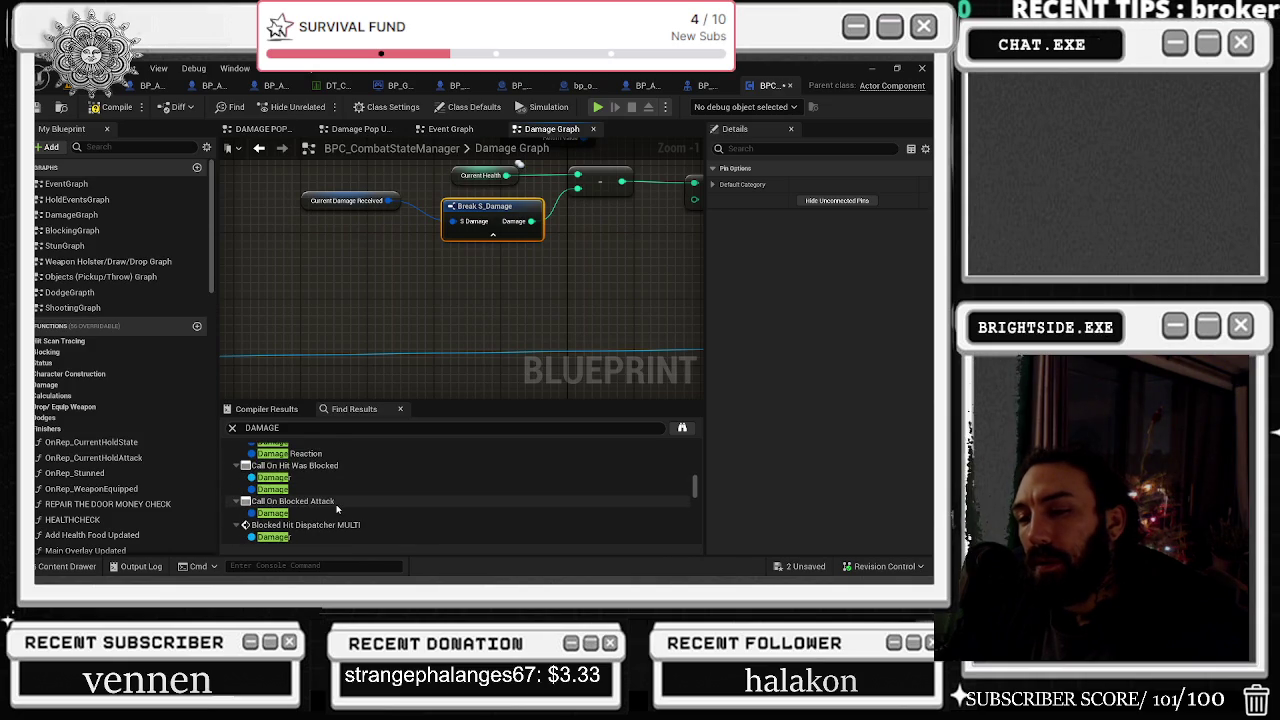
pyautogui.scroll(-3, 337, 508)
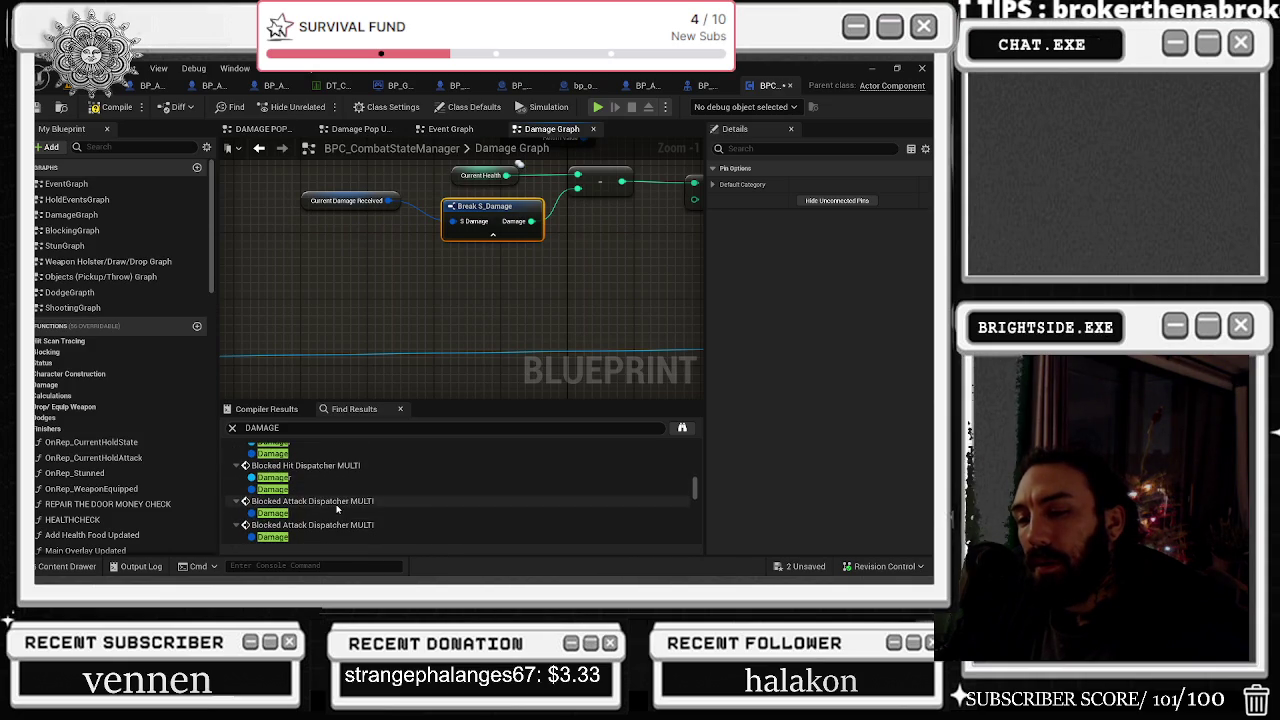
pyautogui.scroll(-2, 341, 508)
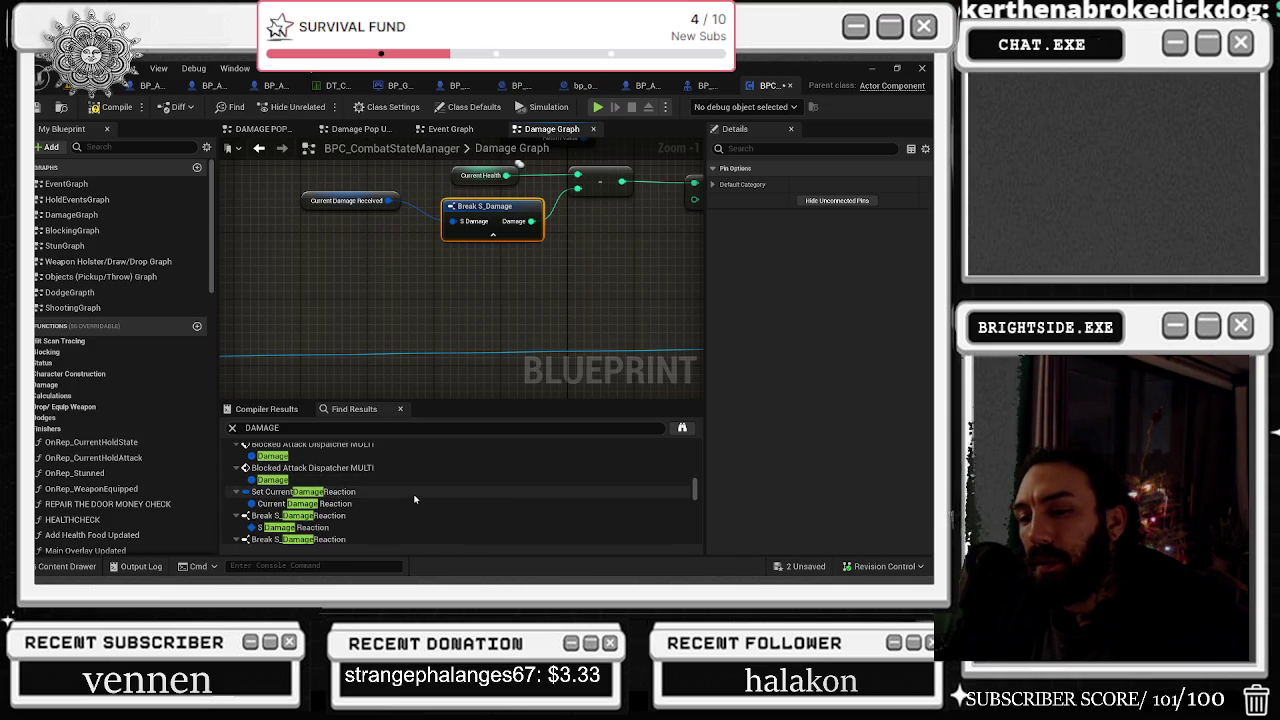
pyautogui.scroll(-2, 415, 498)
pyautogui.scroll(-1, 415, 498)
pyautogui.doubleClick(415, 491)
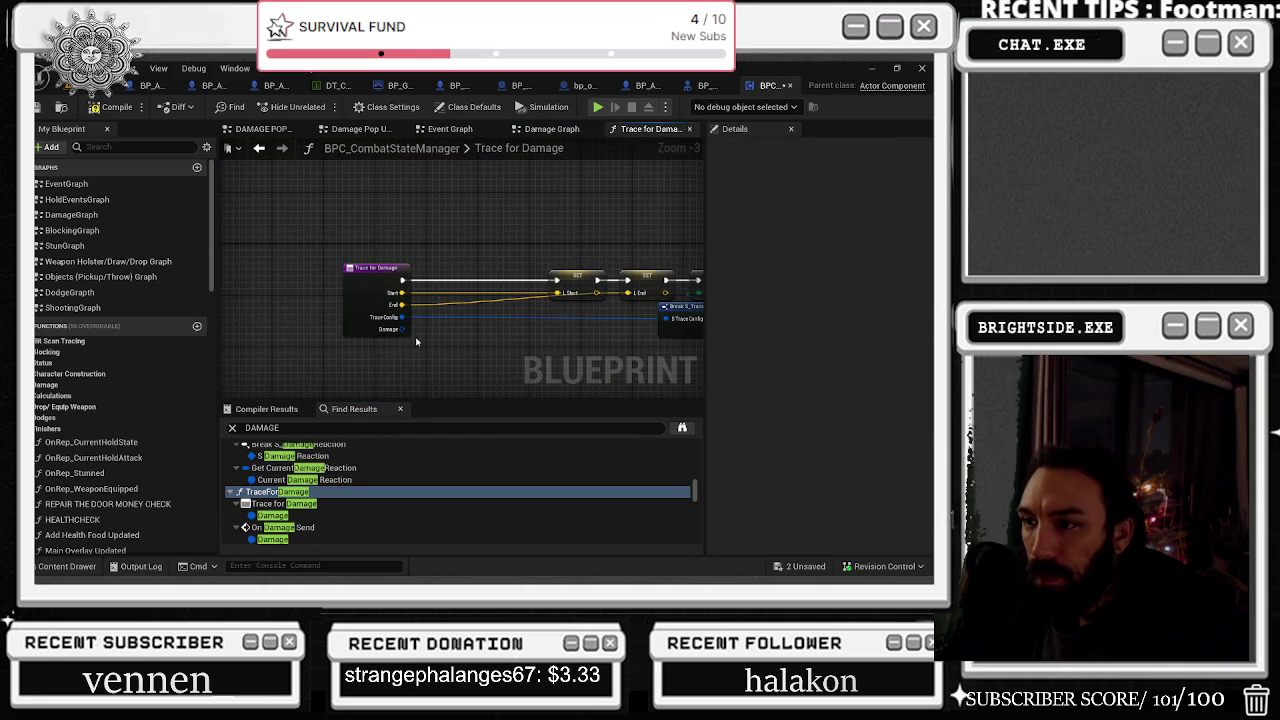
# Step: Survey the Multi Sphere Trace, Break Hit Result, S_DamageReaction, invincibility and friendly-fire checks
pyautogui.moveTo(488, 337)
pyautogui.mouseDown()
pyautogui.moveTo(225, 330)
pyautogui.moveTo(437, 318)
pyautogui.moveTo(582, 197)
pyautogui.mouseUp()
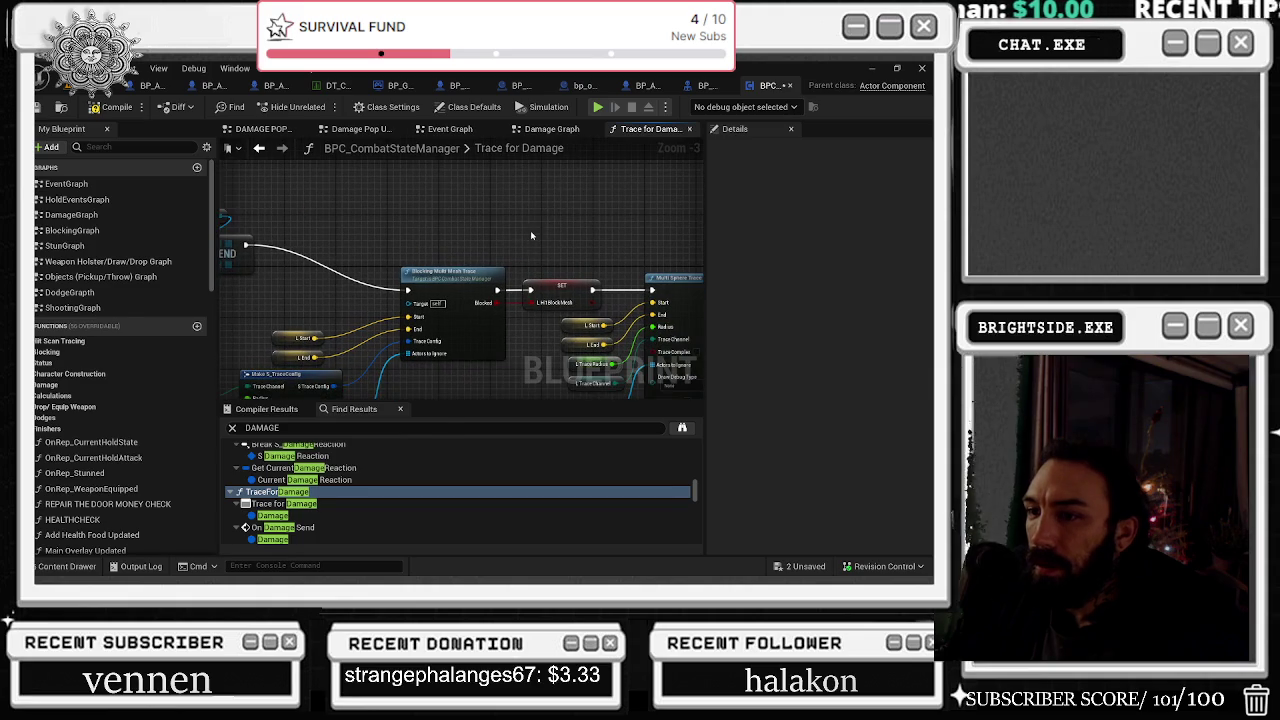
pyautogui.moveTo(524, 235); pyautogui.dragTo(233, 225)
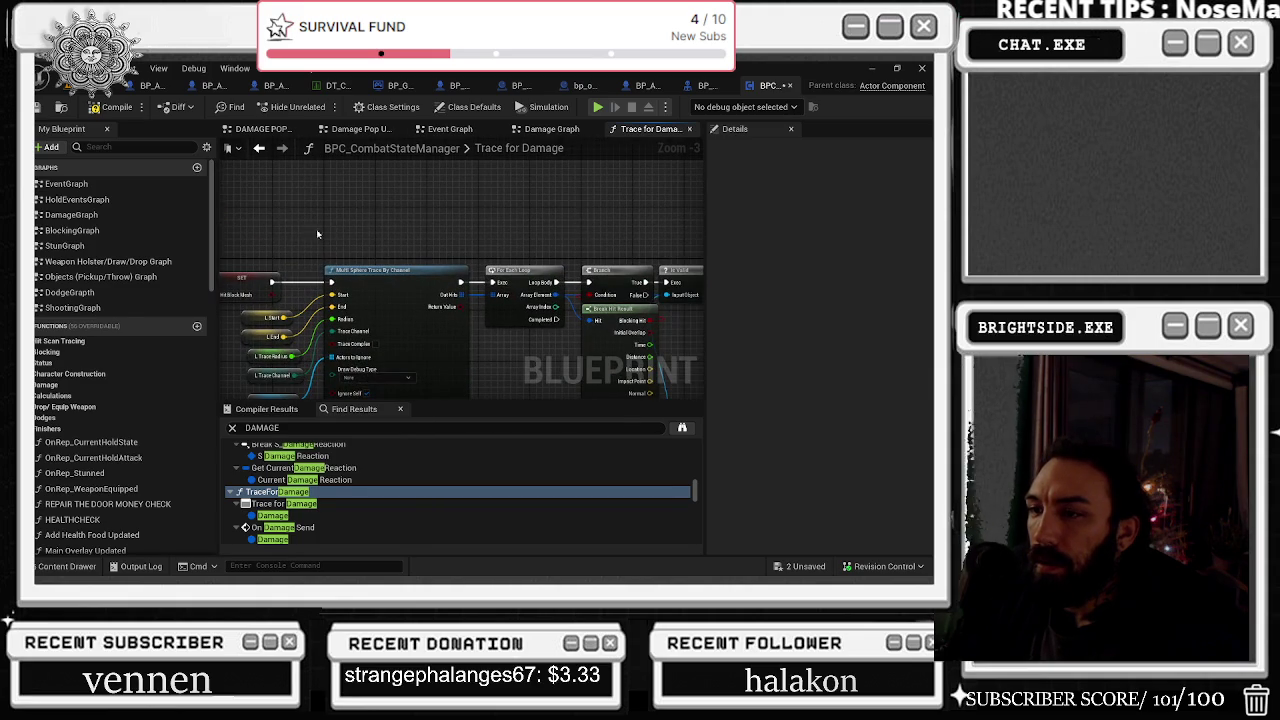
pyautogui.moveTo(626, 218); pyautogui.dragTo(306, 170)
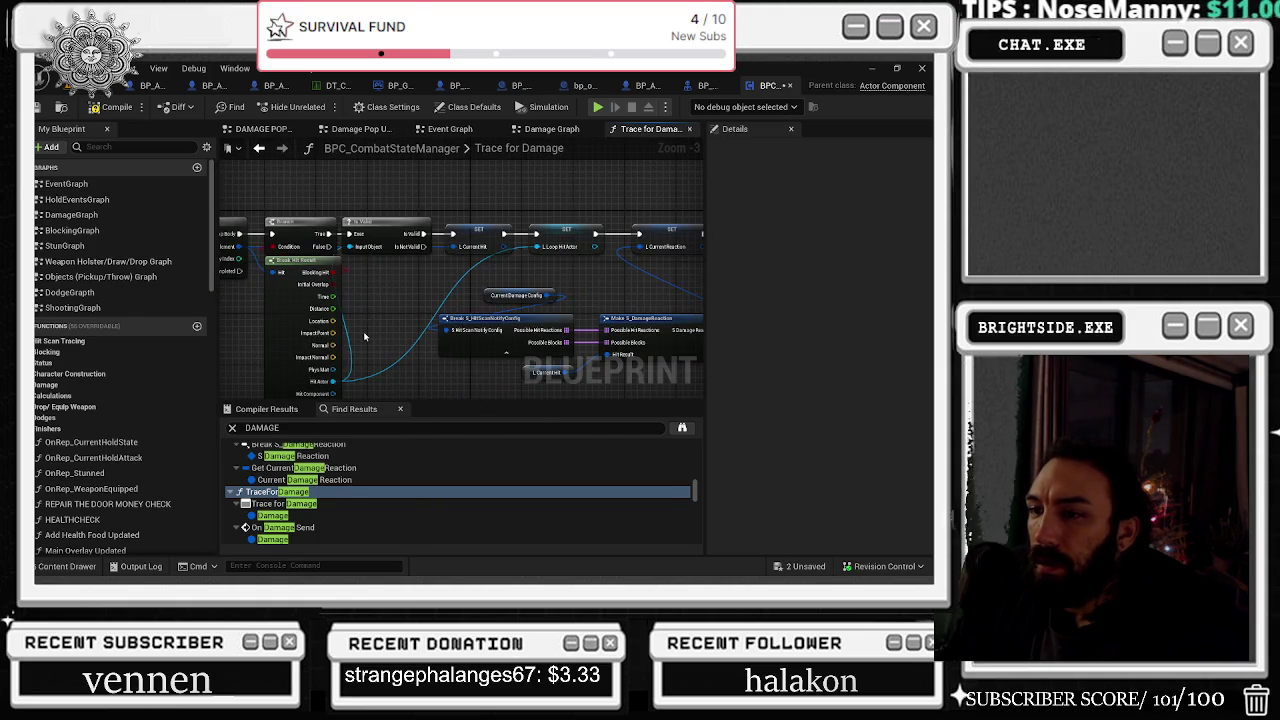
pyautogui.moveTo(376, 336); pyautogui.dragTo(9, 352)
pyautogui.moveTo(461, 328); pyautogui.dragTo(279, 320)
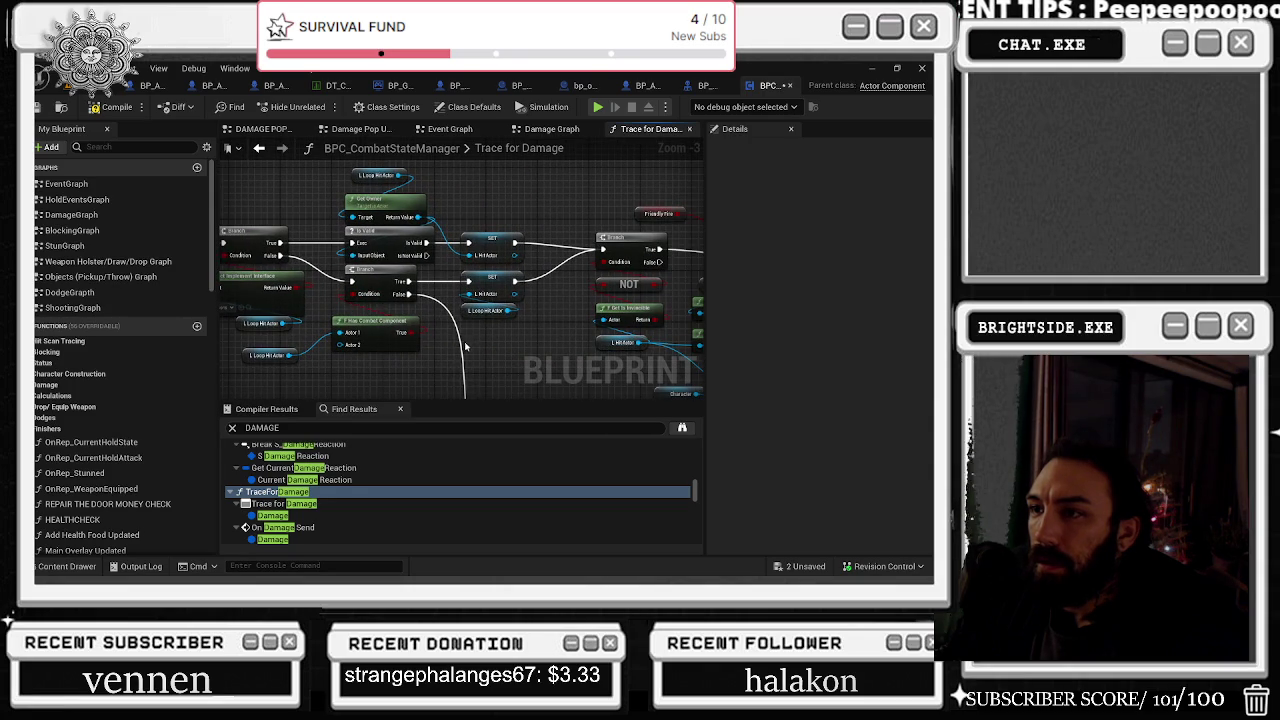
pyautogui.moveTo(463, 350); pyautogui.dragTo(220, 345)
pyautogui.moveTo(640, 345); pyautogui.dragTo(228, 365)
# Step: Nudge the Hit Actor and Get Combat Comp nodes, and move L Hit Block Mesh onto its row
pyautogui.click(379, 229)
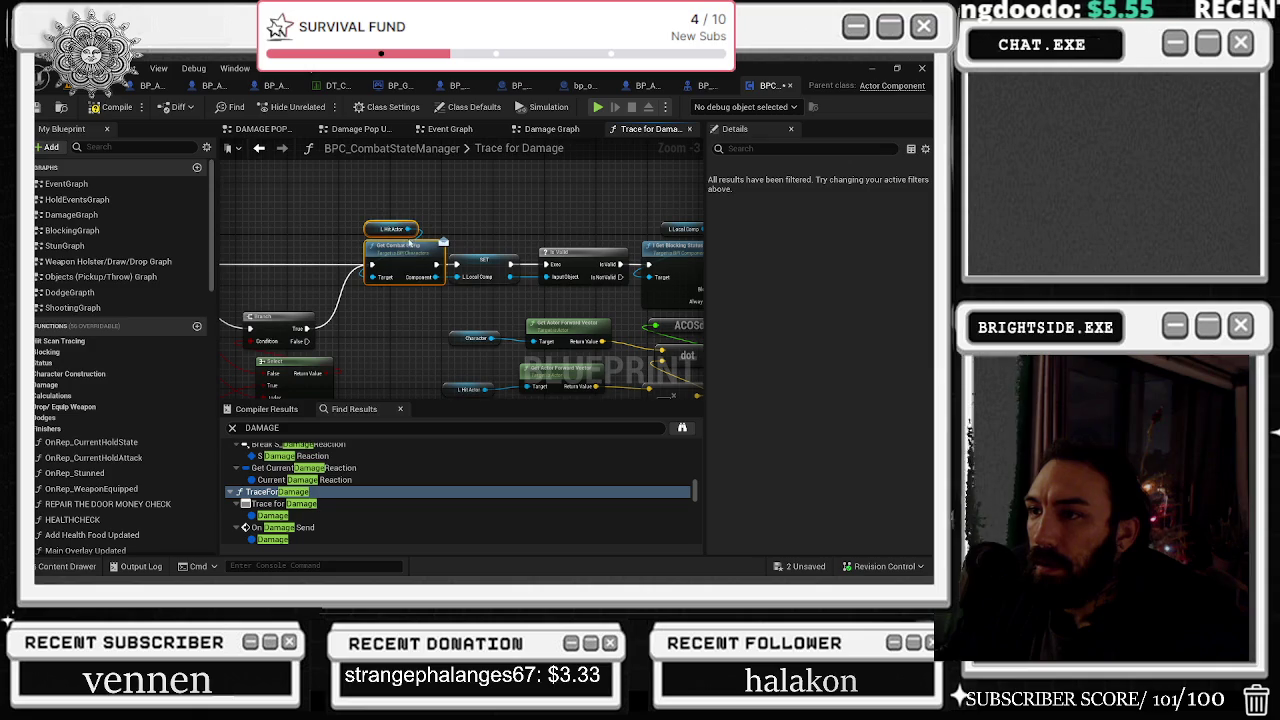
pyautogui.moveTo(379, 229); pyautogui.dragTo(366, 222)
pyautogui.click(479, 212)
pyautogui.click(404, 246)
pyautogui.moveTo(610, 230); pyautogui.dragTo(306, 226)
pyautogui.moveTo(430, 221); pyautogui.dragTo(380, 224)
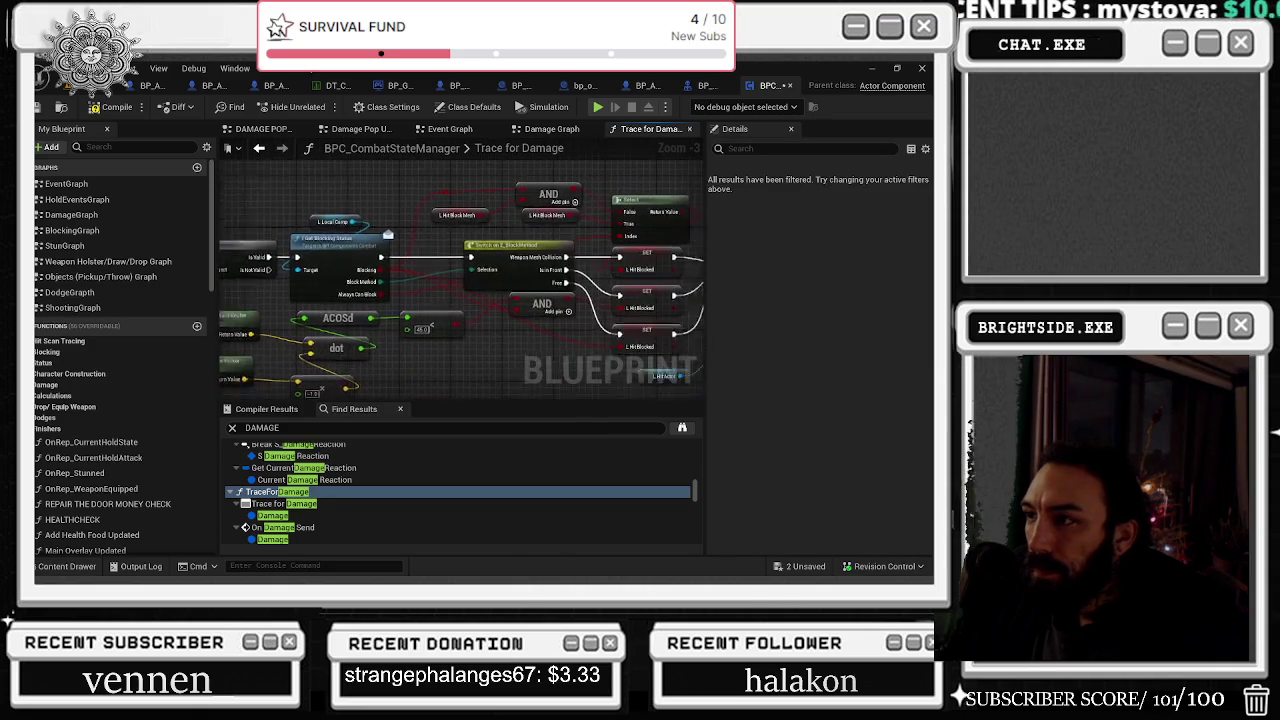
pyautogui.moveTo(431, 323); pyautogui.dragTo(395, 326)
pyautogui.moveTo(365, 218); pyautogui.dragTo(280, 246)
pyautogui.click(305, 222)
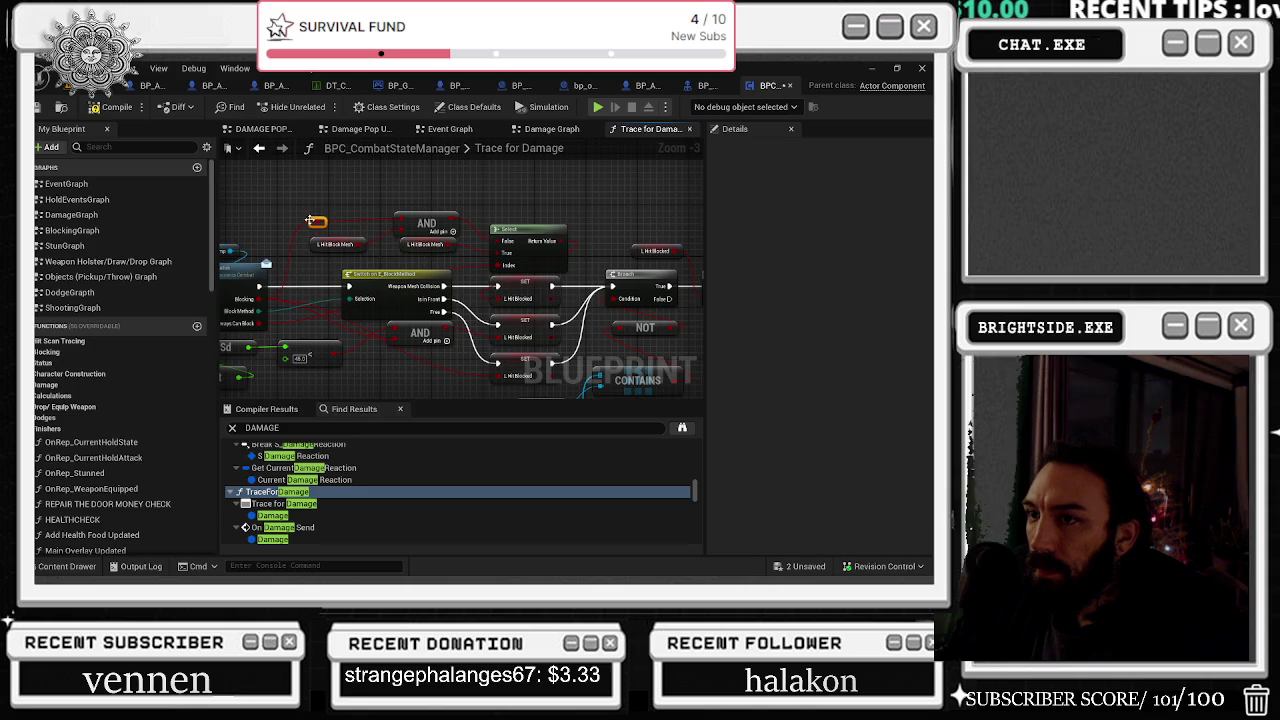
pyautogui.click(308, 251)
pyautogui.moveTo(308, 251)
pyautogui.mouseDown()
pyautogui.moveTo(328, 200)
pyautogui.moveTo(234, 223)
pyautogui.mouseUp()
# Step: Inspect the NOT/CONTAINS checks, ADDUNIQUE, Damage Received and camera shake nodes
pyautogui.moveTo(358, 197)
pyautogui.mouseDown()
pyautogui.moveTo(273, 196)
pyautogui.moveTo(292, 214)
pyautogui.moveTo(277, 246)
pyautogui.moveTo(456, 232)
pyautogui.mouseUp()
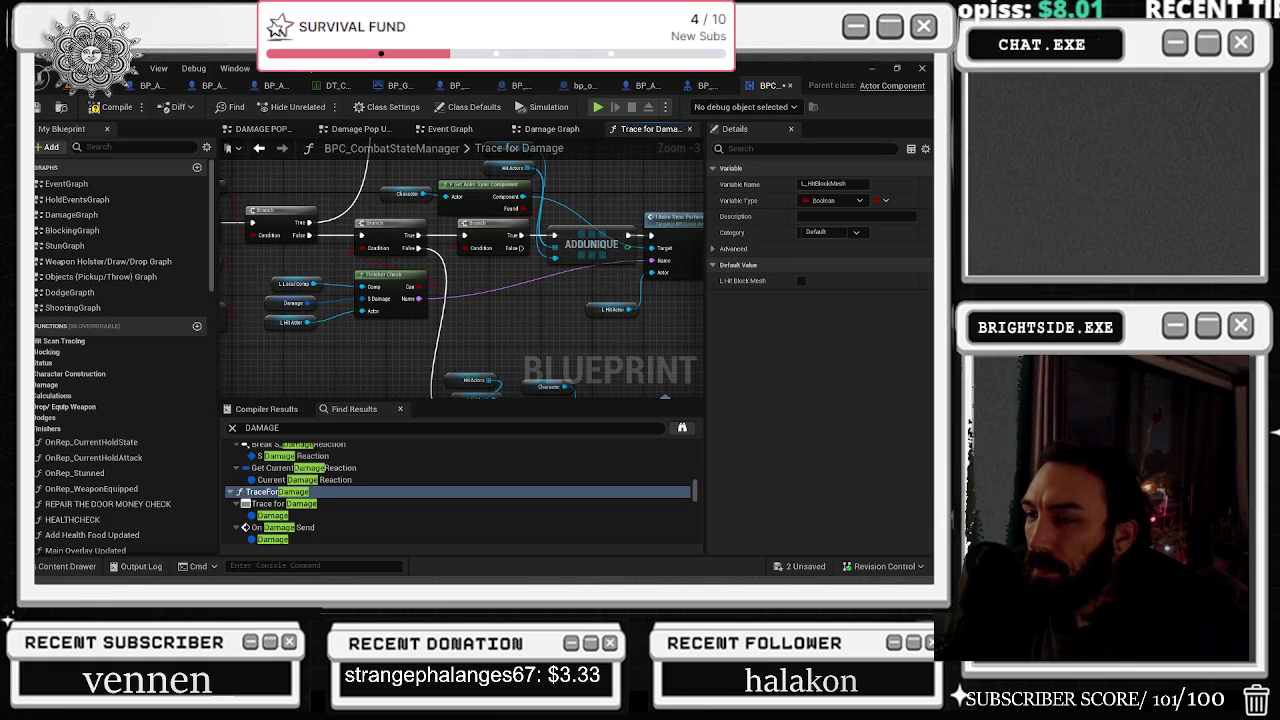
pyautogui.moveTo(500, 250); pyautogui.dragTo(318, 344)
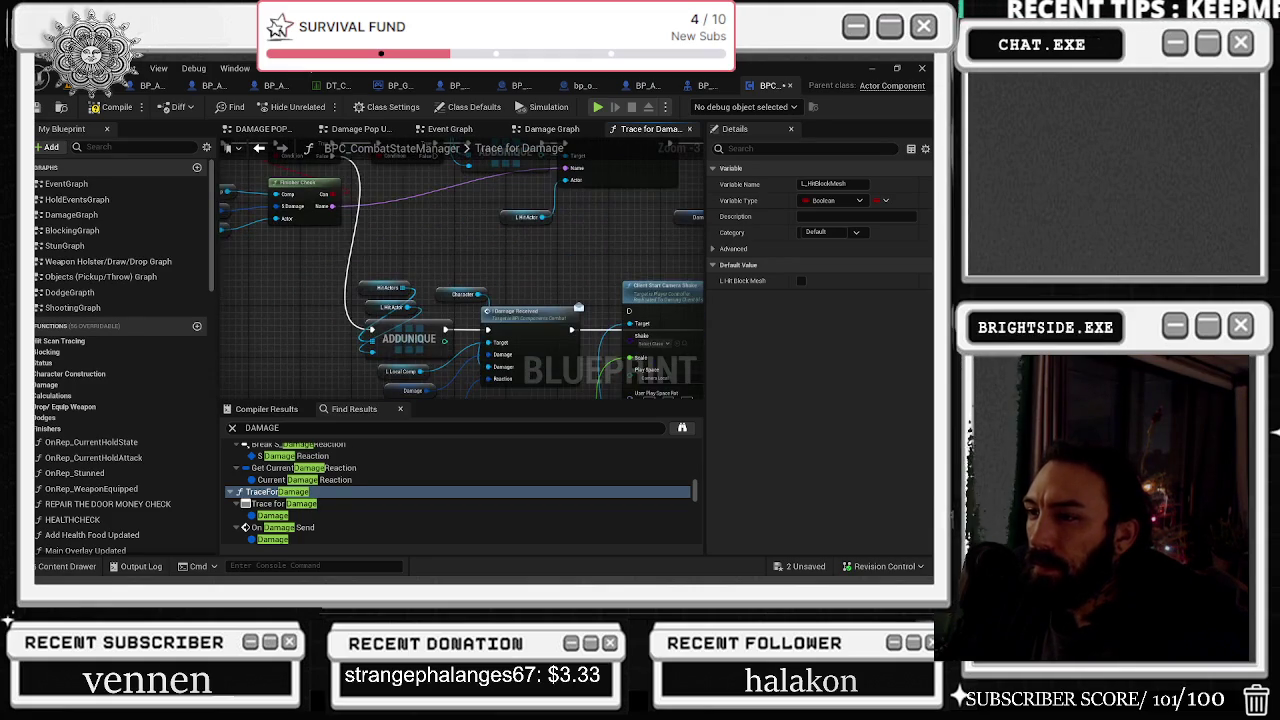
pyautogui.moveTo(577, 297)
pyautogui.mouseDown()
pyautogui.moveTo(511, 286)
pyautogui.moveTo(302, 205)
pyautogui.moveTo(298, 242)
pyautogui.moveTo(436, 278)
pyautogui.moveTo(663, 249)
pyautogui.moveTo(457, 231)
pyautogui.mouseUp()
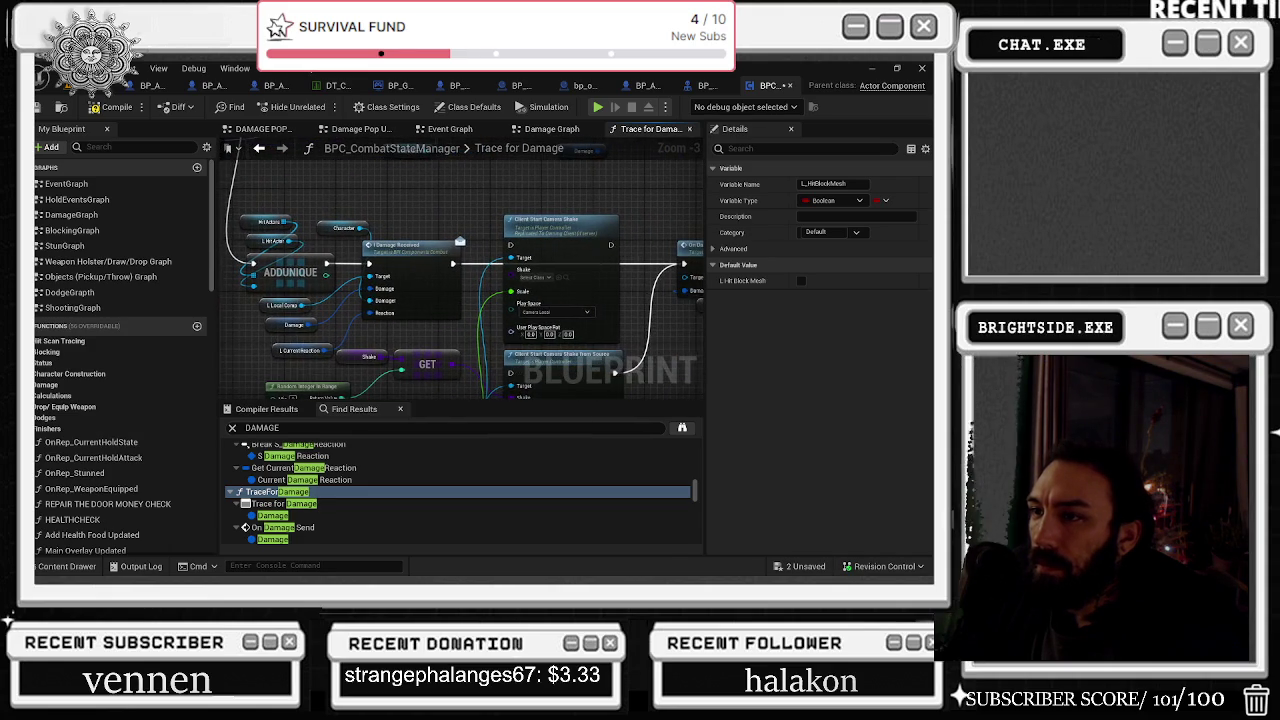
pyautogui.click(457, 231)
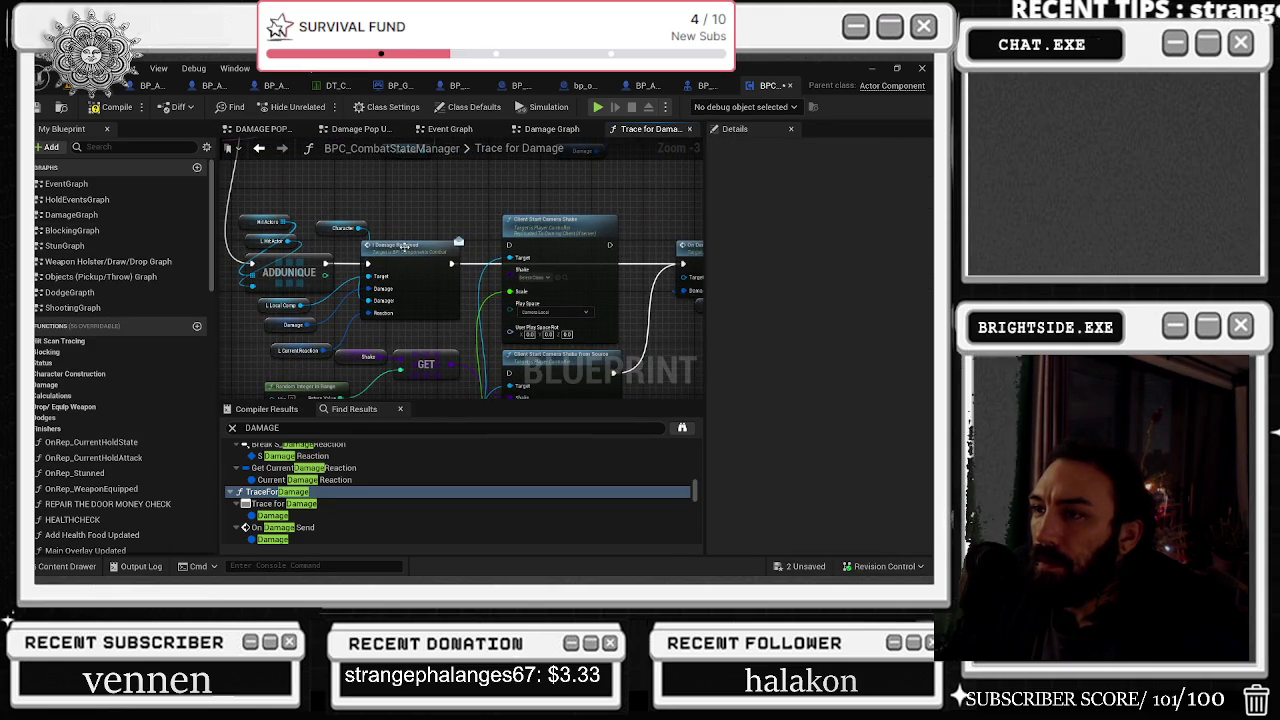
# Step: Peek at the I Damage Received interface, then close the vending machine and Spaghetti_trex blueprints
pyautogui.doubleClick(405, 251)
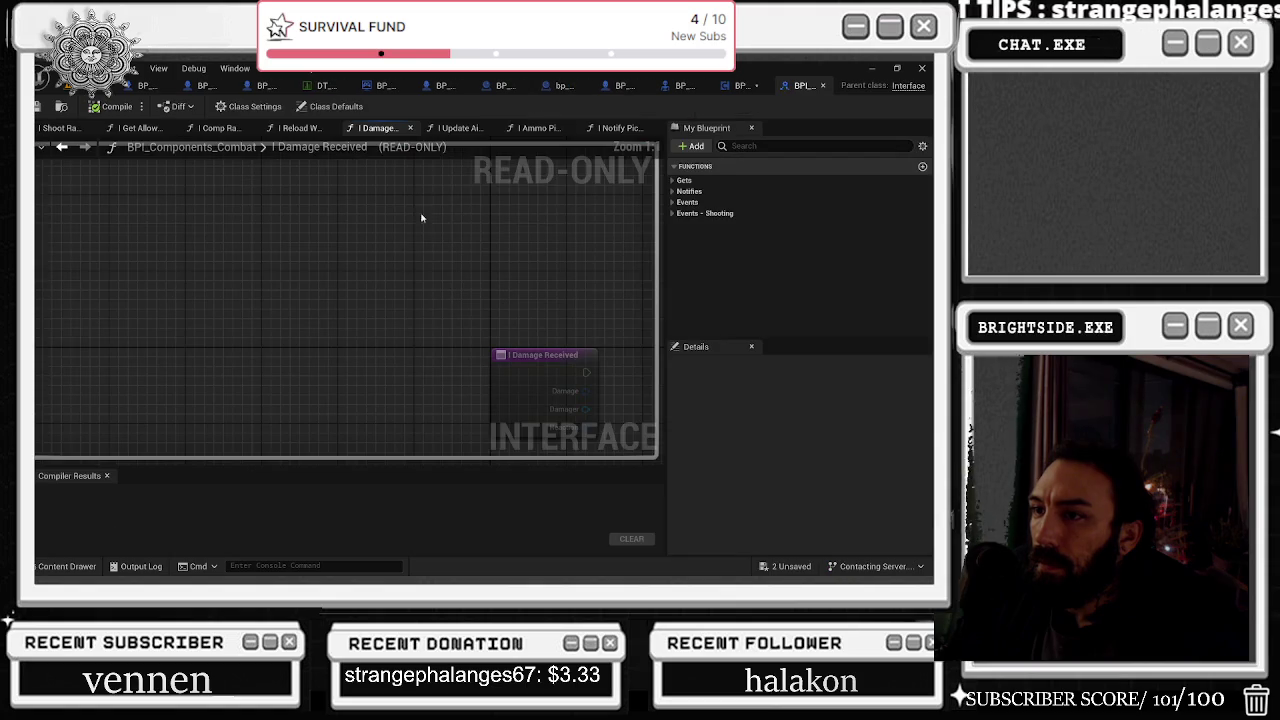
pyautogui.click(824, 87)
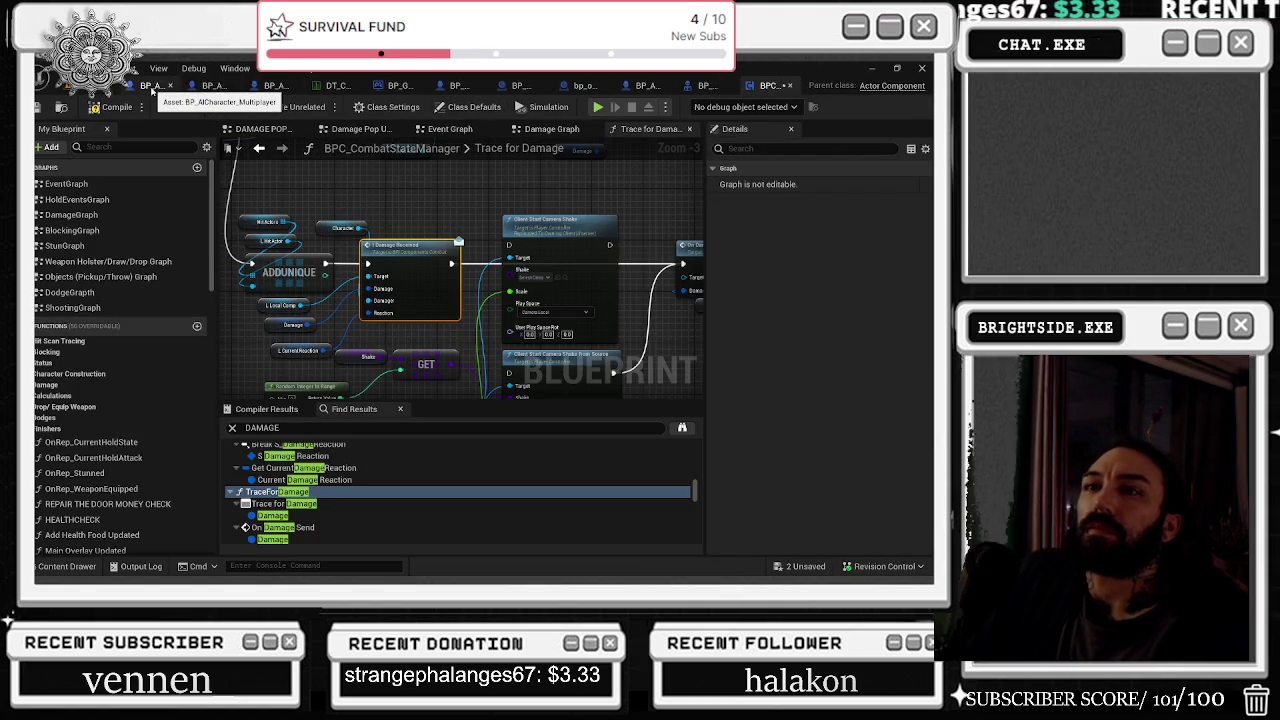
pyautogui.click(216, 88)
pyautogui.hotkey('ctrl', 's')
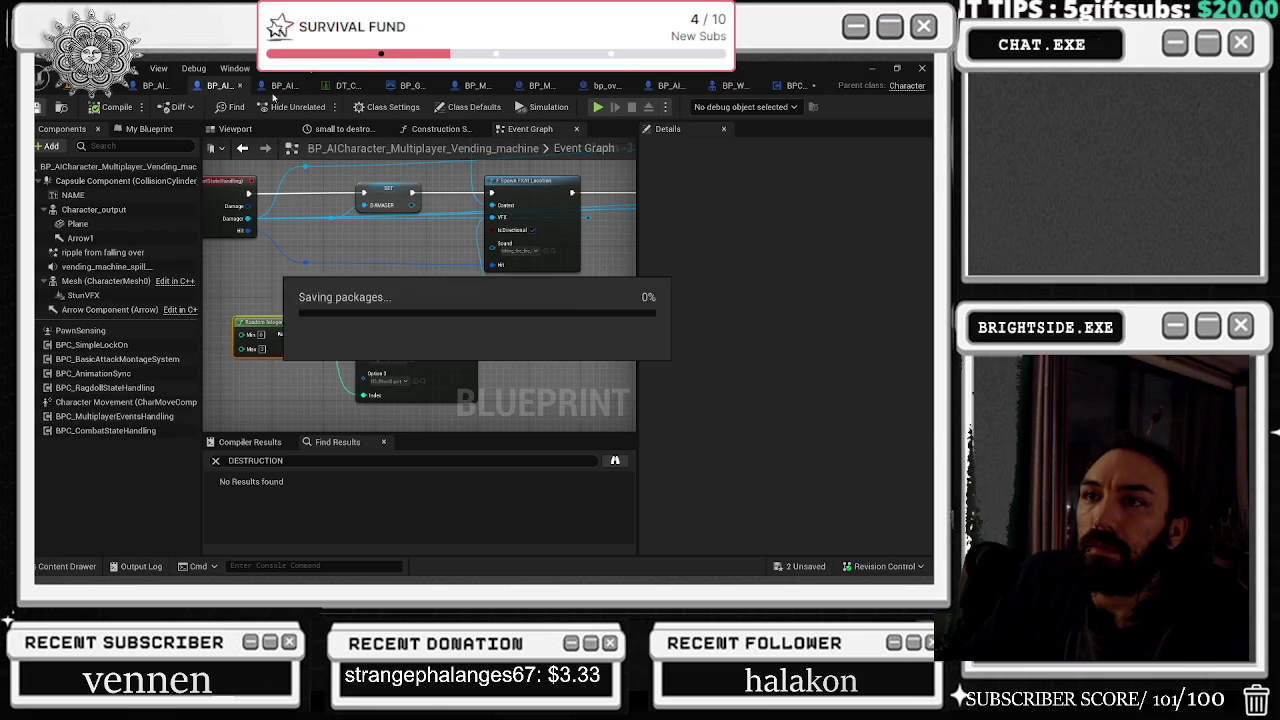
pyautogui.click(239, 86)
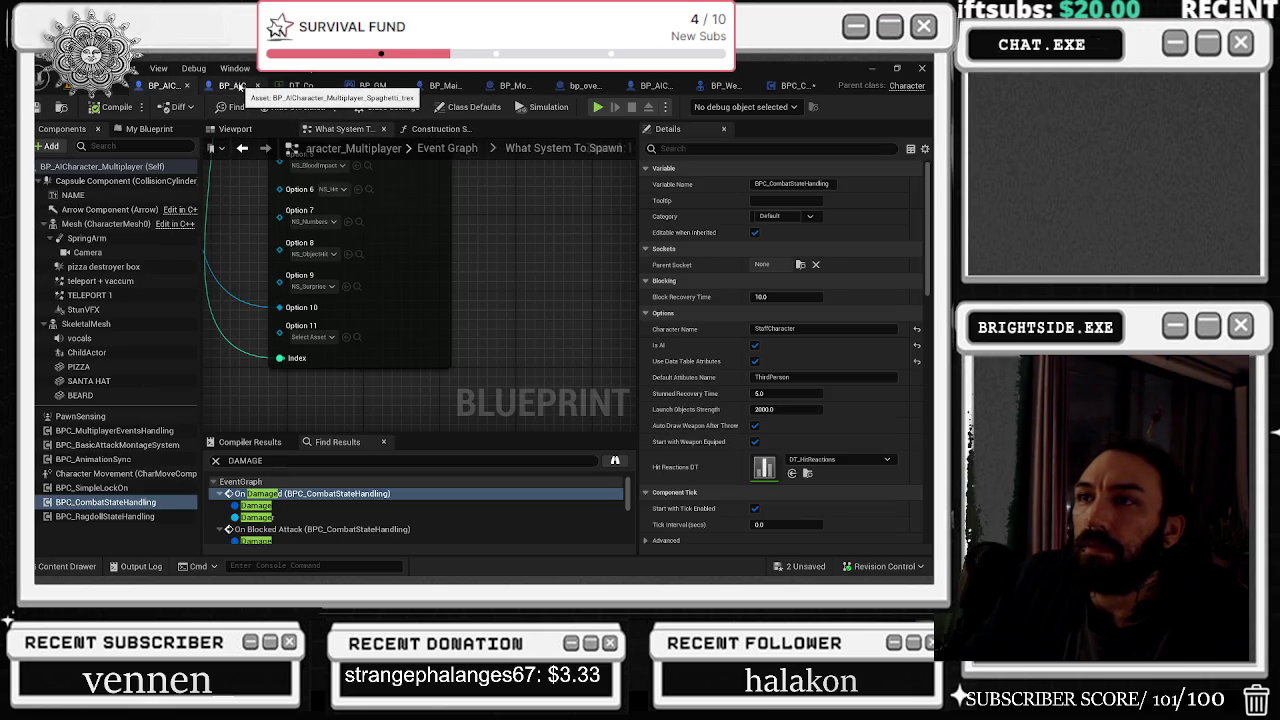
pyautogui.click(239, 86)
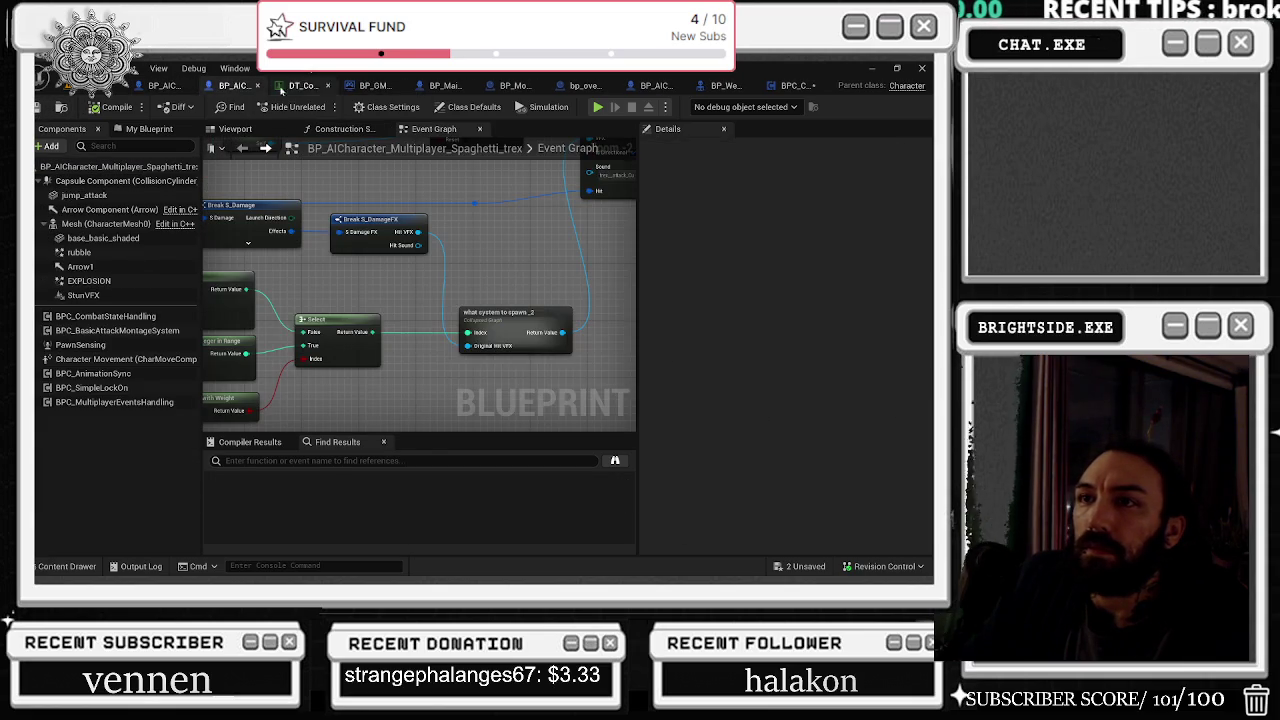
pyautogui.click(259, 88)
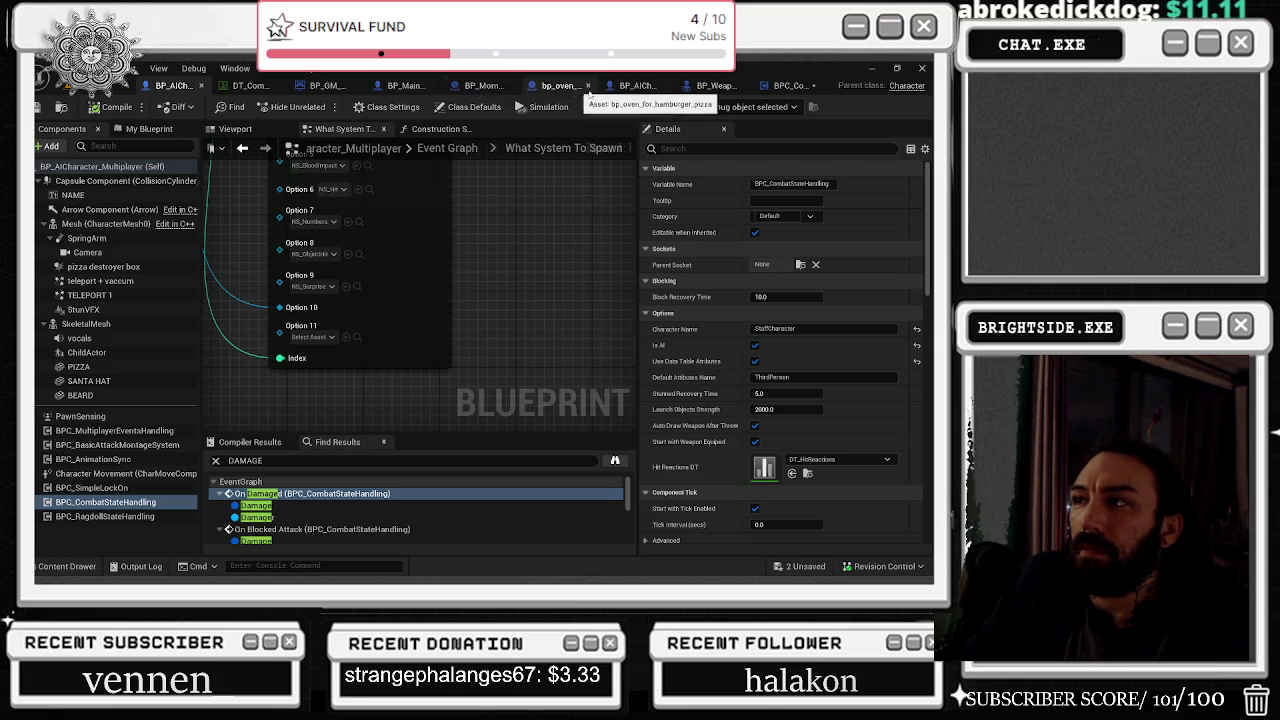
# Step: Close the boss character blueprint and return to BPC_CombatStateManager's Trace for Damage graph
pyautogui.click(644, 88)
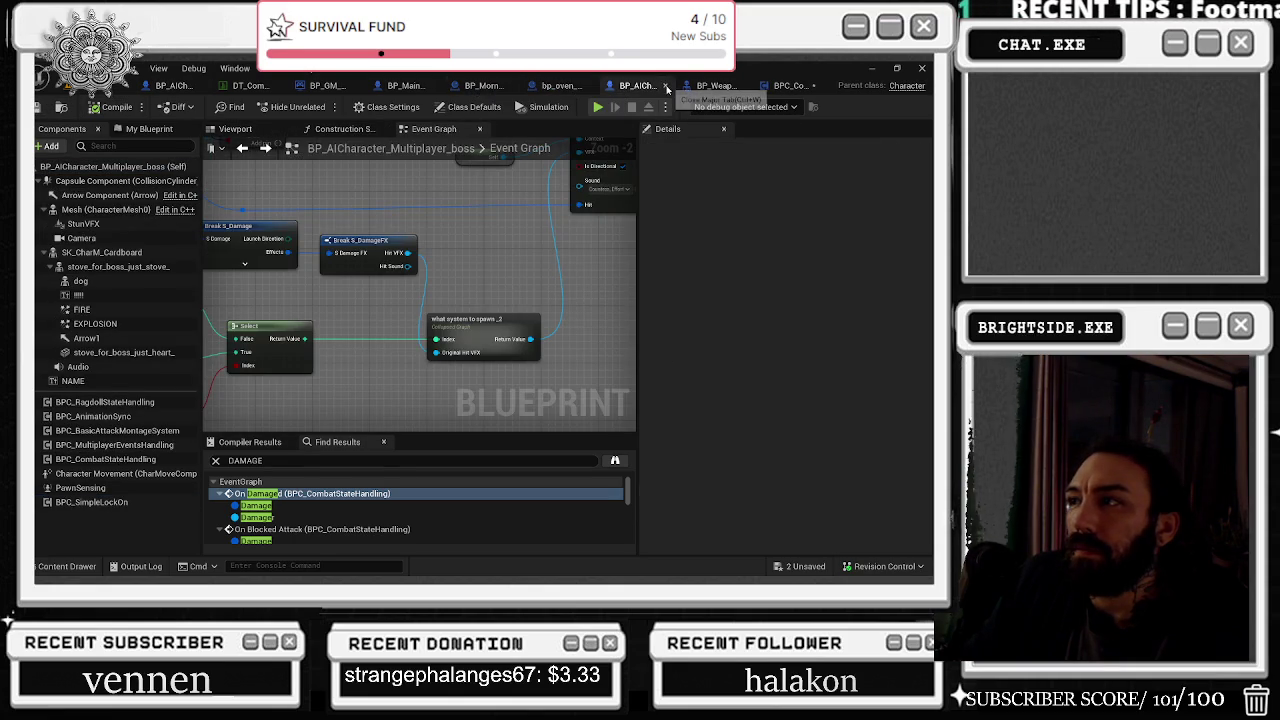
pyautogui.click(665, 85)
pyautogui.click(716, 87)
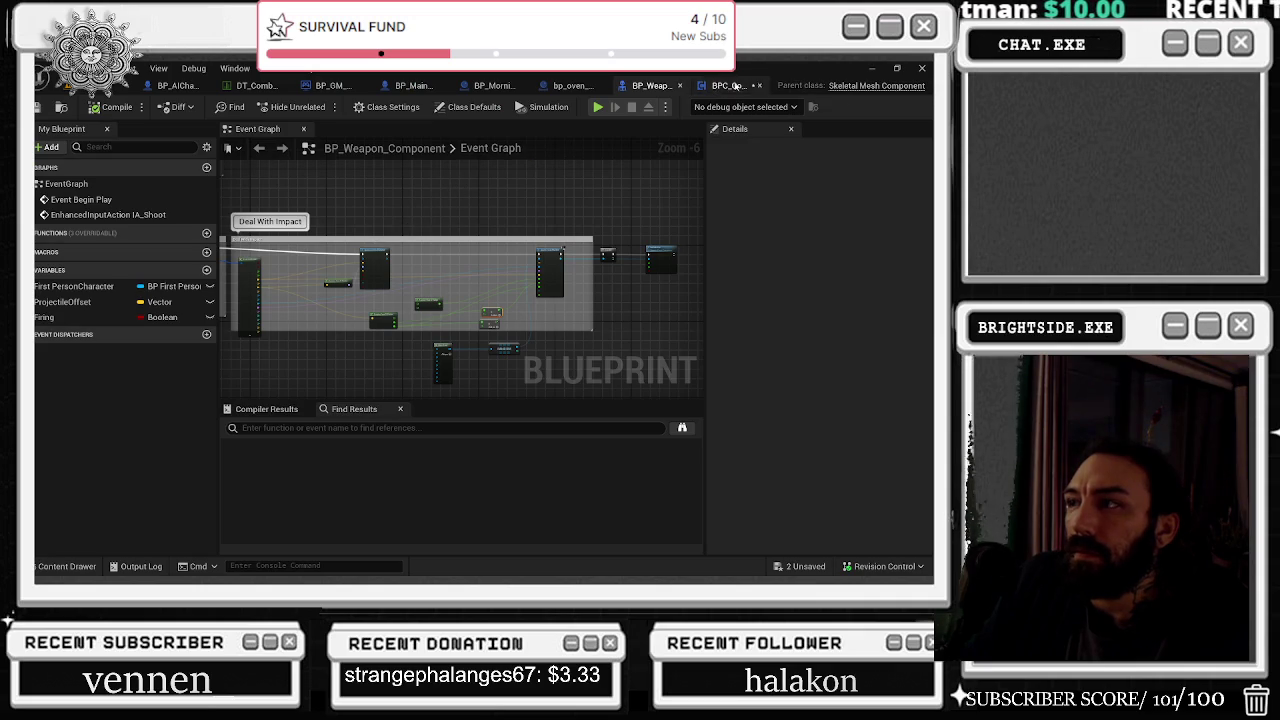
pyautogui.click(722, 86)
pyautogui.scroll(-4, 513, 222)
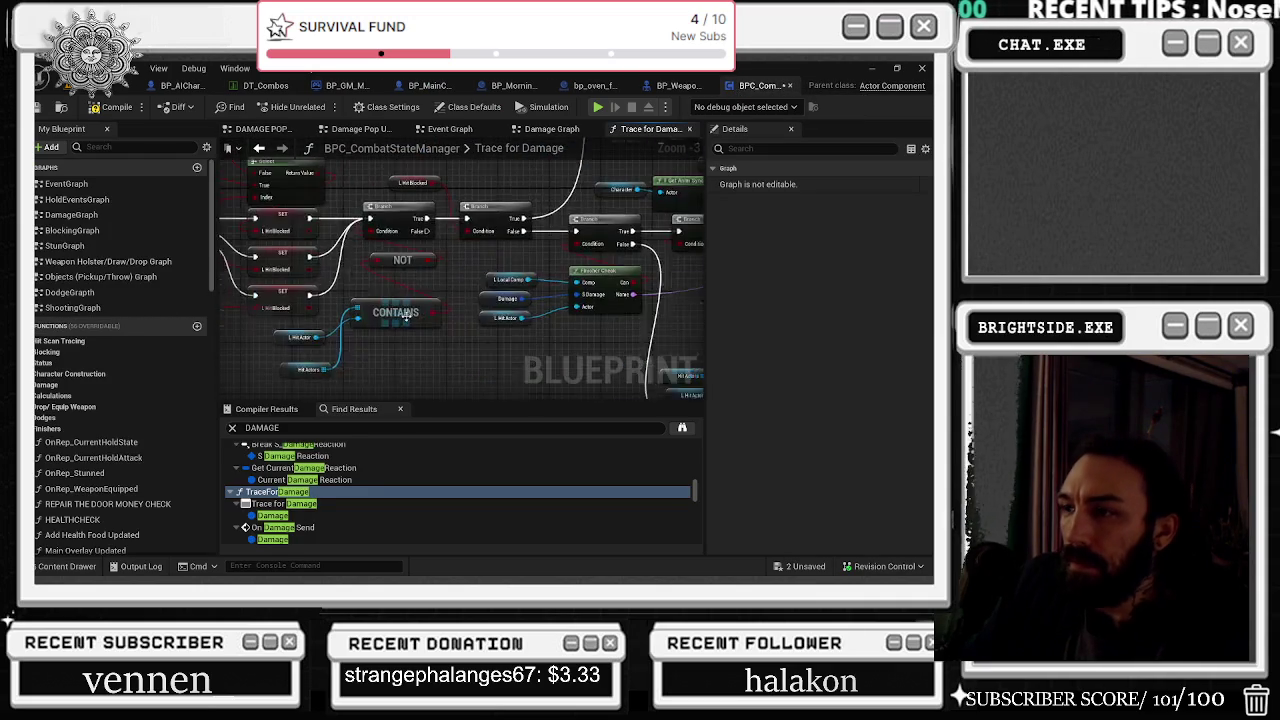
pyautogui.moveTo(514, 345)
pyautogui.mouseDown()
pyautogui.moveTo(306, 305)
pyautogui.moveTo(371, 291)
pyautogui.moveTo(387, 349)
pyautogui.mouseUp()
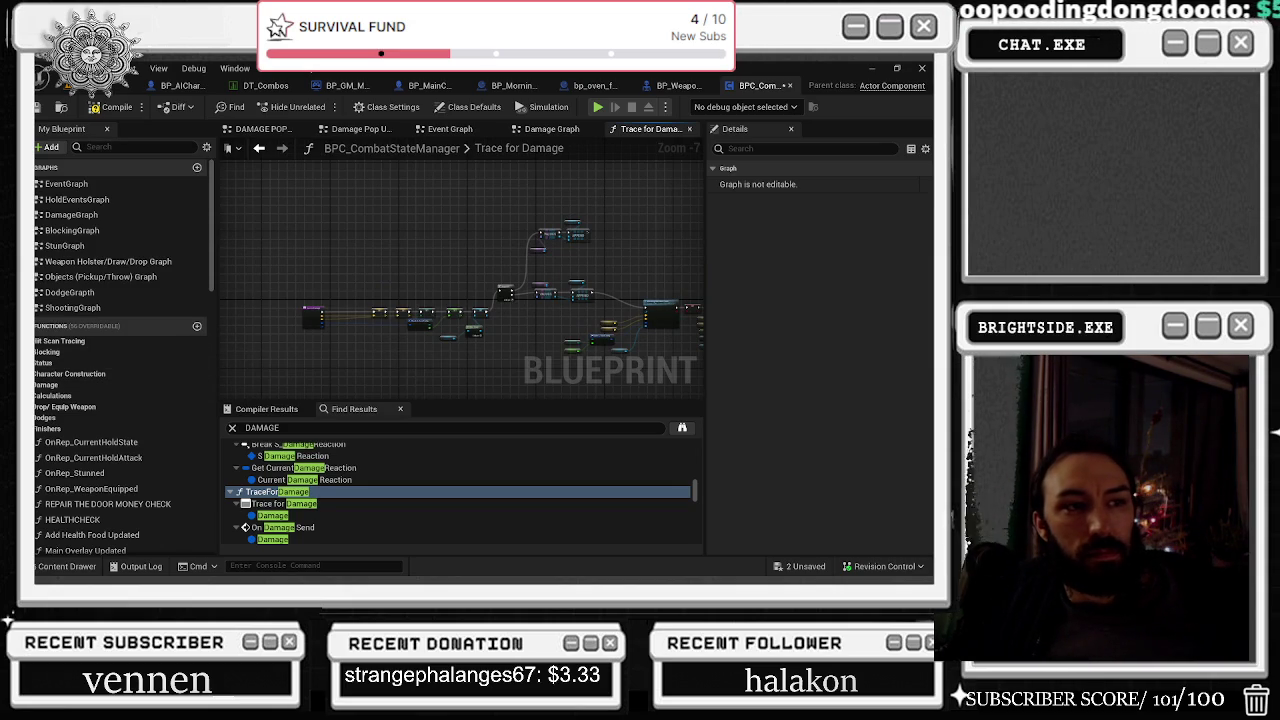
pyautogui.scroll(5, 338, 303)
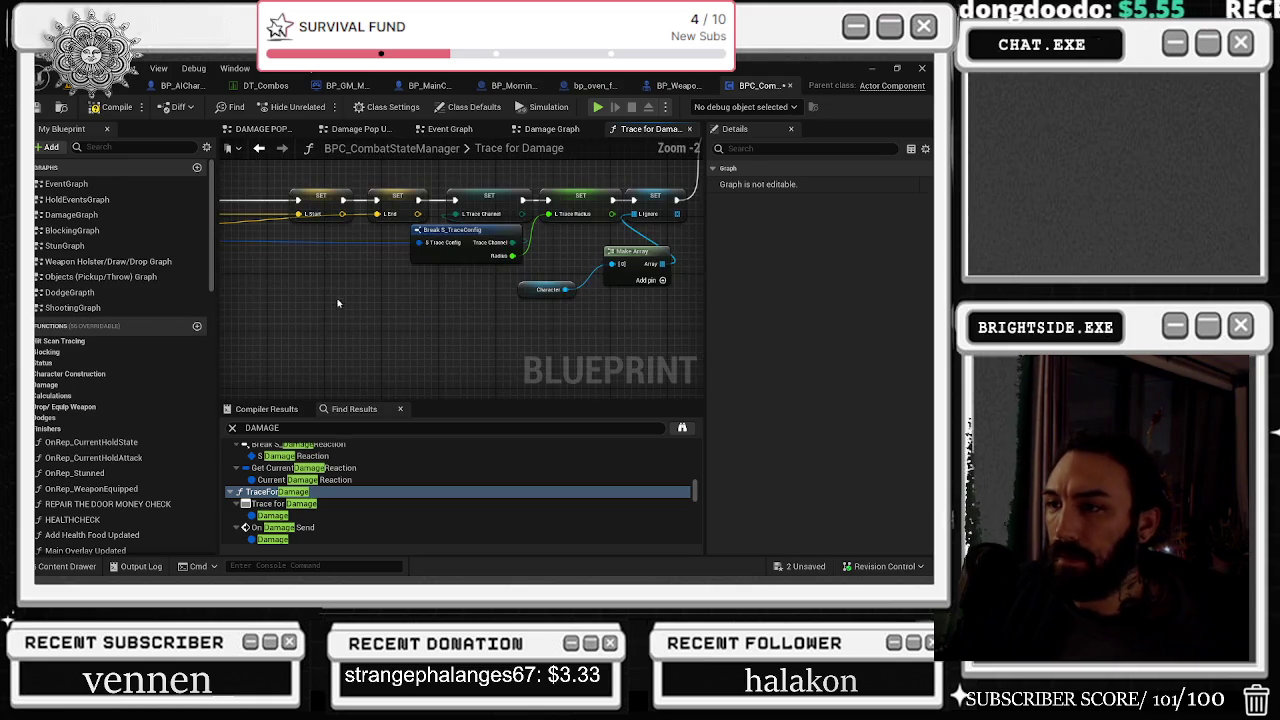
pyautogui.moveTo(355, 297)
pyautogui.mouseDown()
pyautogui.moveTo(551, 363)
pyautogui.moveTo(300, 337)
pyautogui.moveTo(357, 271)
pyautogui.moveTo(330, 260)
pyautogui.mouseUp()
pyautogui.moveTo(645, 310)
pyautogui.mouseDown()
pyautogui.moveTo(312, 333)
pyautogui.moveTo(333, 321)
pyautogui.moveTo(295, 345)
pyautogui.moveTo(336, 357)
pyautogui.mouseUp()
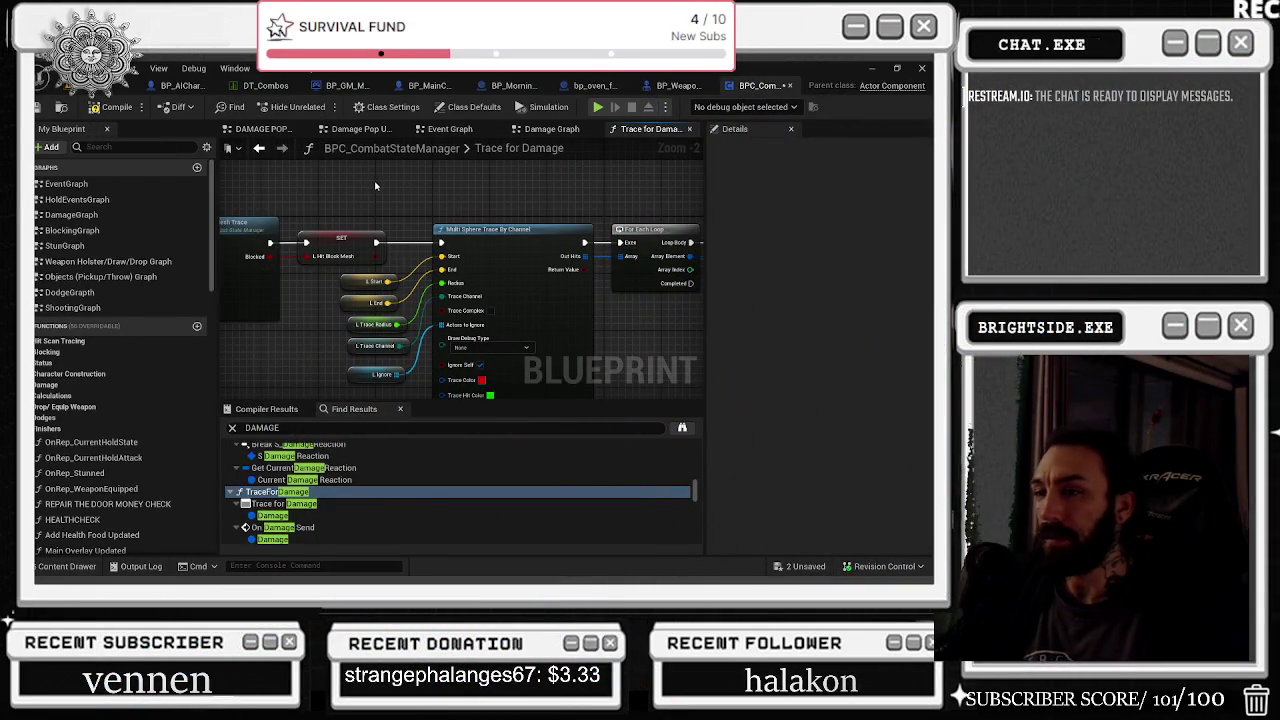
# Step: Place Blocking Multi Mesh Trace and SET L_HitBlockMesh beside Multi Sphere Trace By Channel, cancelling an accidental rename
pyautogui.moveTo(372, 181); pyautogui.dragTo(568, 184)
pyautogui.moveTo(481, 235); pyautogui.dragTo(538, 231)
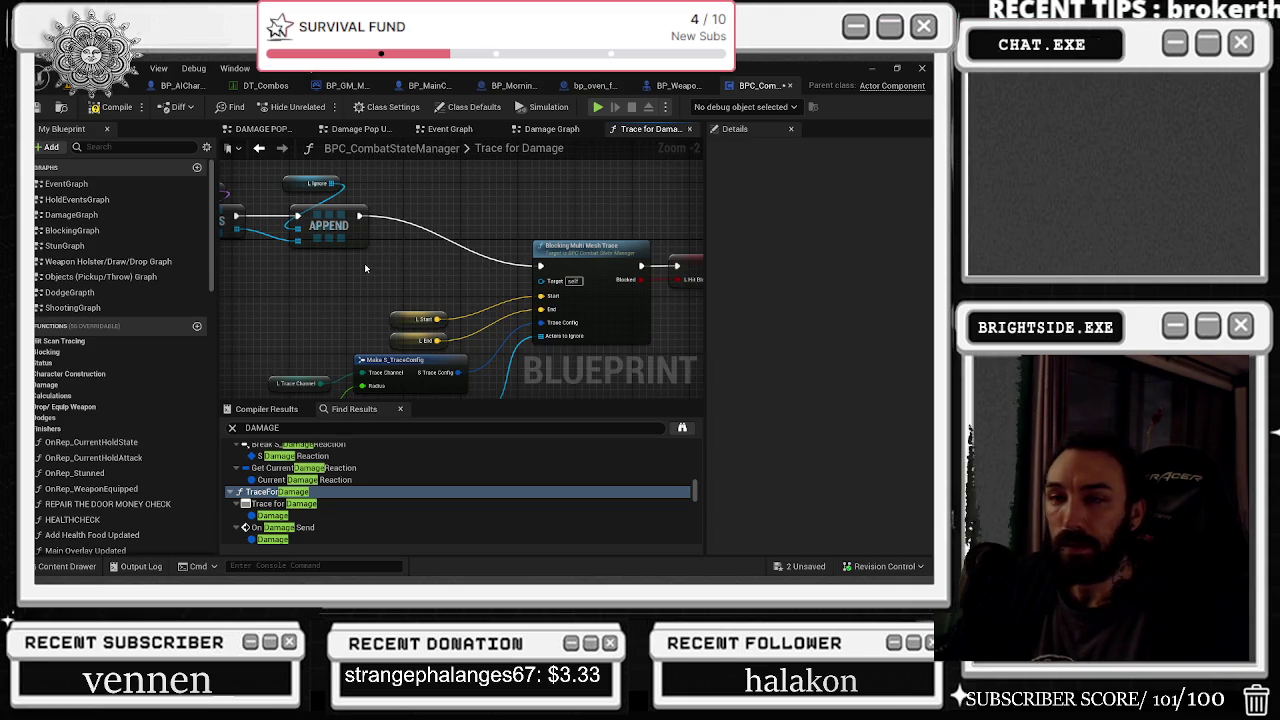
pyautogui.moveTo(365, 268); pyautogui.dragTo(247, 300)
pyautogui.moveTo(461, 262); pyautogui.dragTo(446, 211)
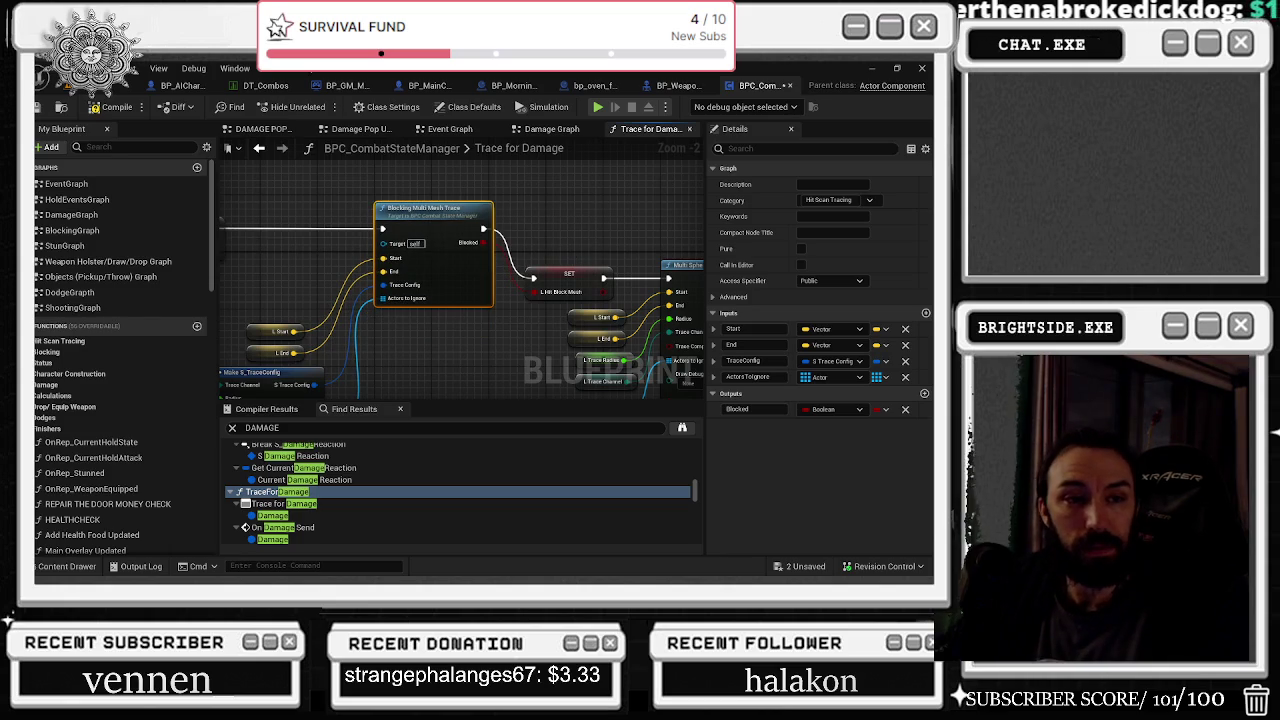
pyautogui.moveTo(580, 272)
pyautogui.mouseDown()
pyautogui.moveTo(588, 224)
pyautogui.moveTo(503, 211)
pyautogui.mouseUp()
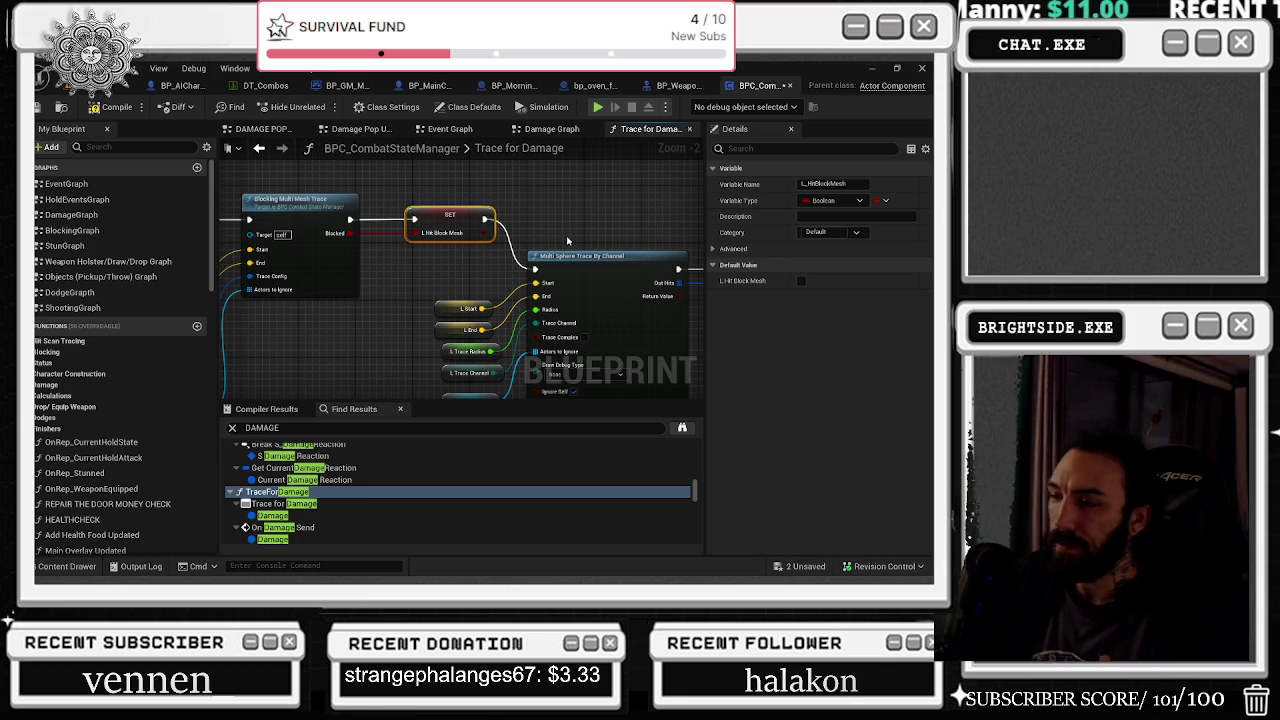
pyautogui.moveTo(567, 241)
pyautogui.mouseDown()
pyautogui.moveTo(408, 308)
pyautogui.moveTo(418, 293)
pyautogui.mouseUp()
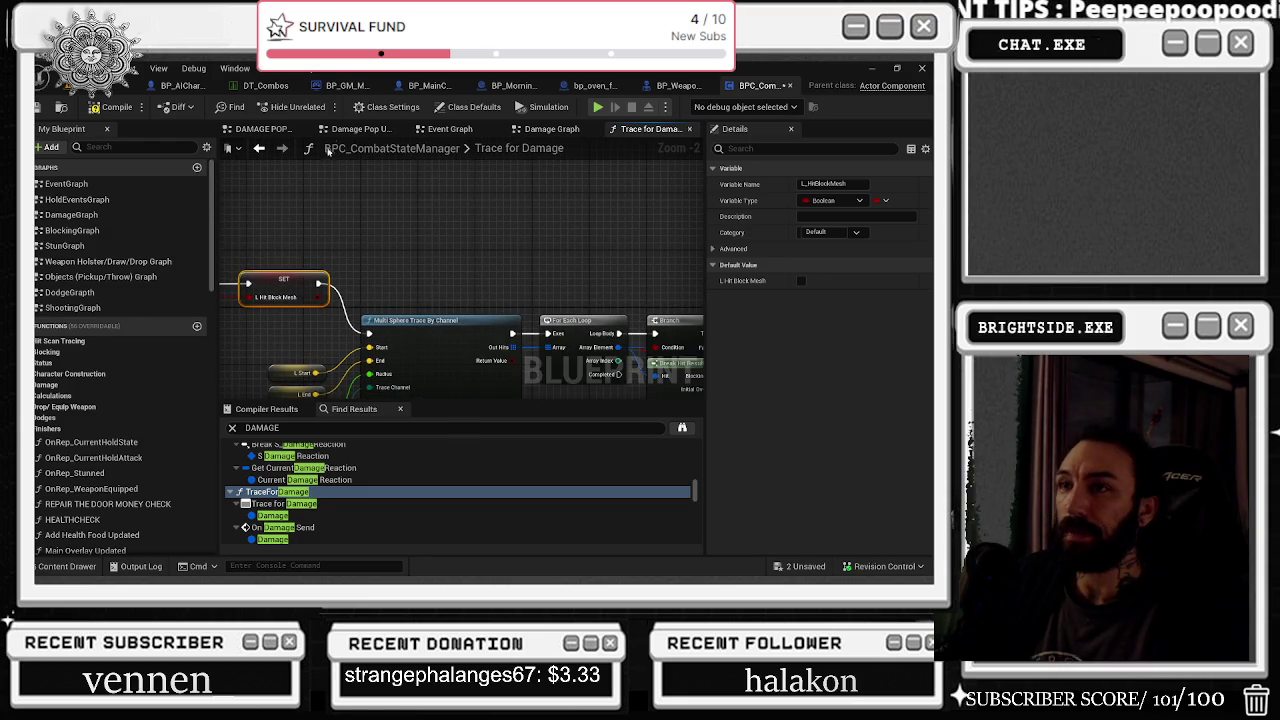
pyautogui.doubleClick(506, 147)
pyautogui.press('Escape')
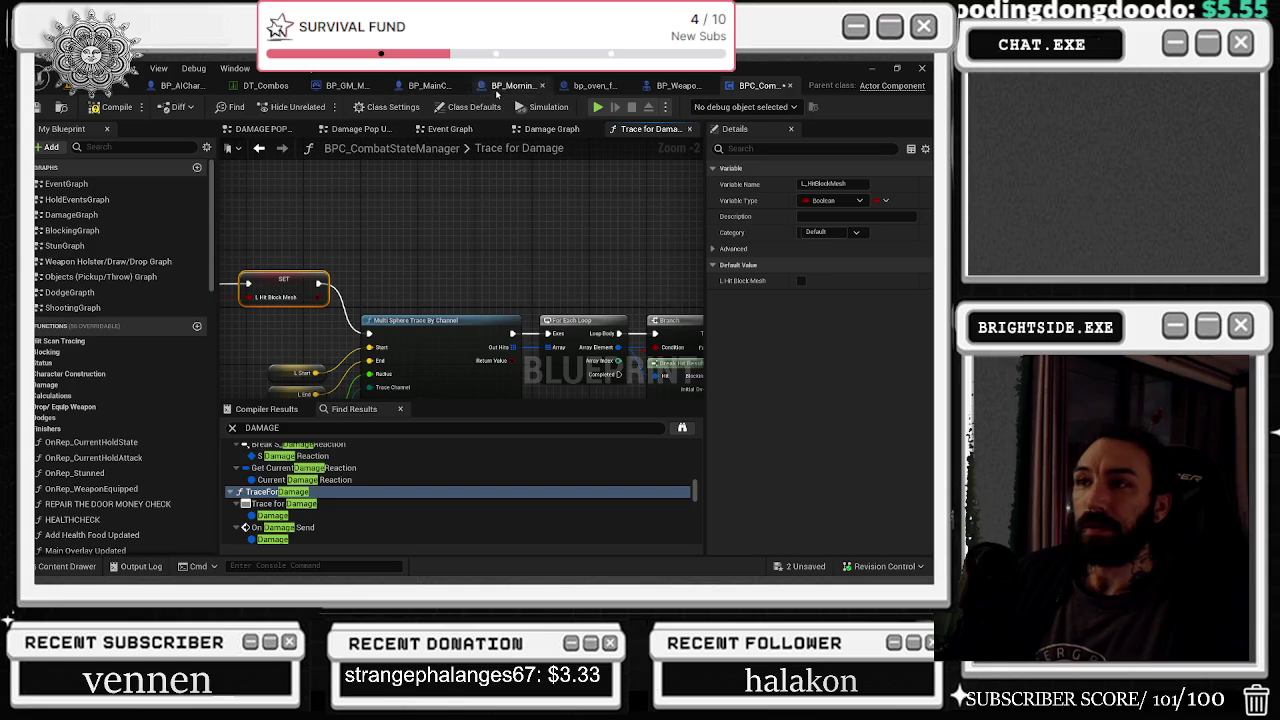
# Step: Search BP_MainCharacter for 'BLOCK', closing the Task Manager that opened by accident
pyautogui.click(432, 85)
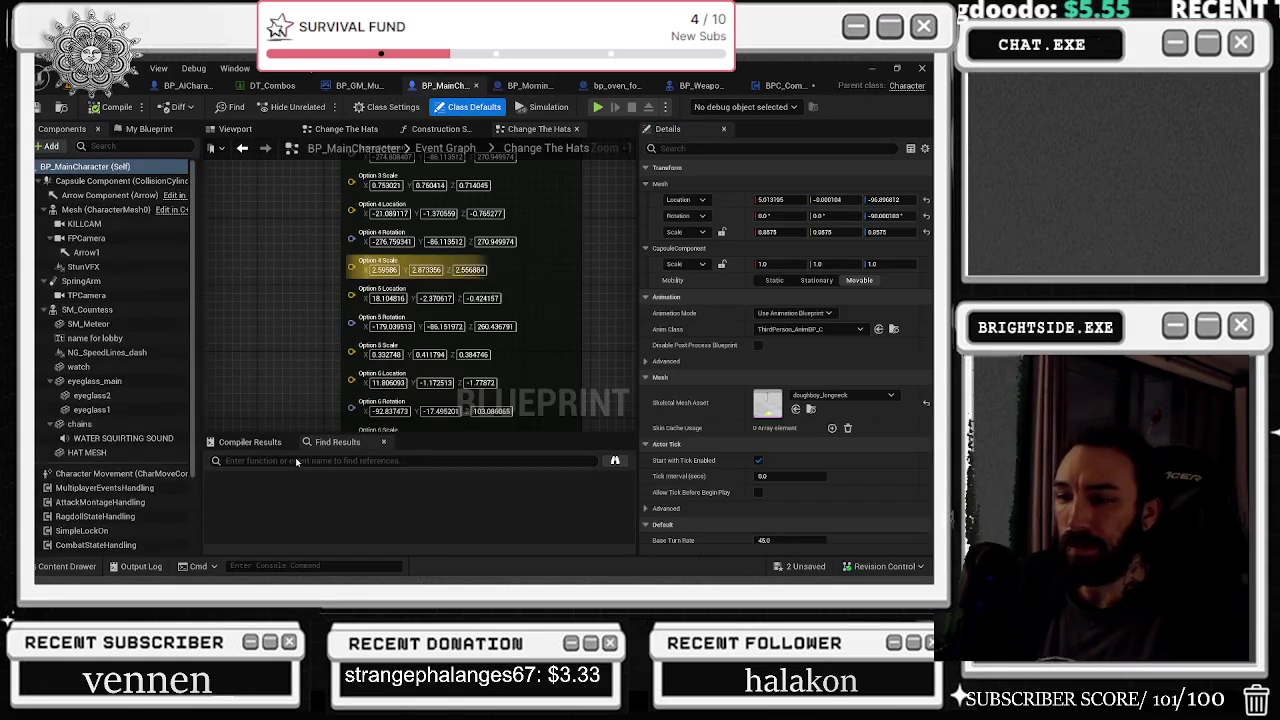
pyautogui.click(295, 457)
pyautogui.write('BLOCK')
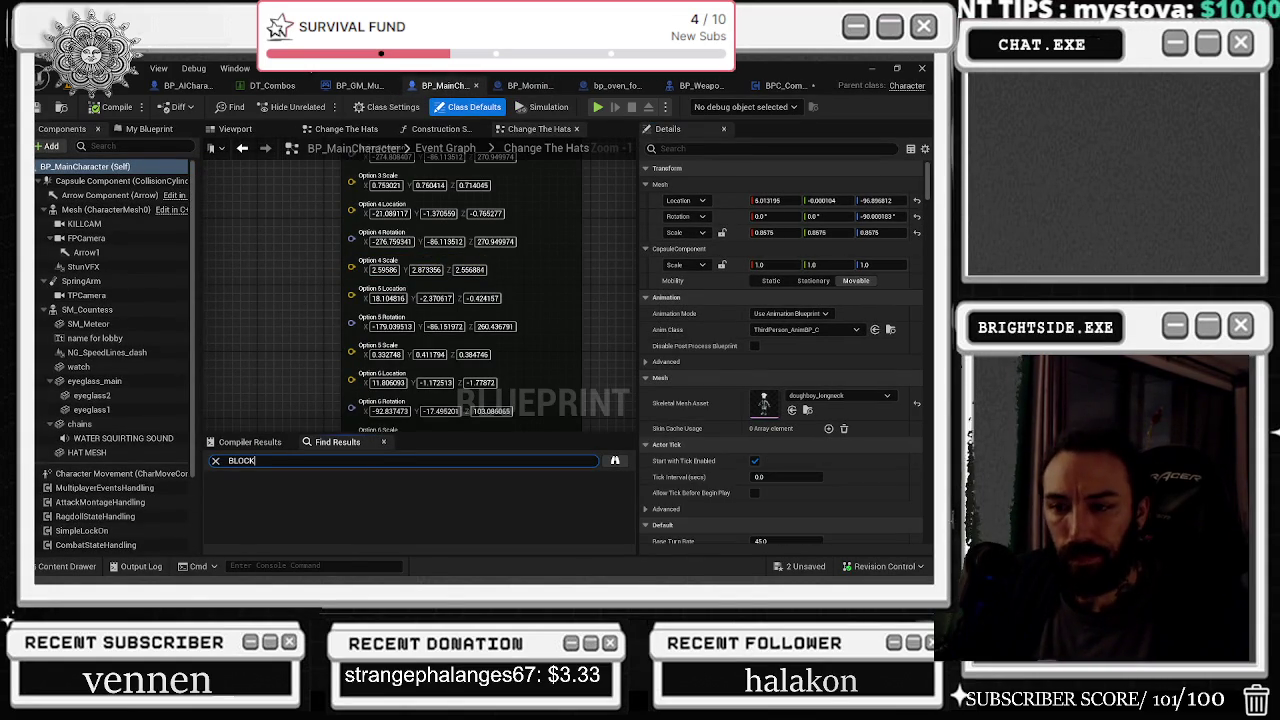
pyautogui.press('Return')
pyautogui.hotkey('ctrl', 'shift', 'Escape')
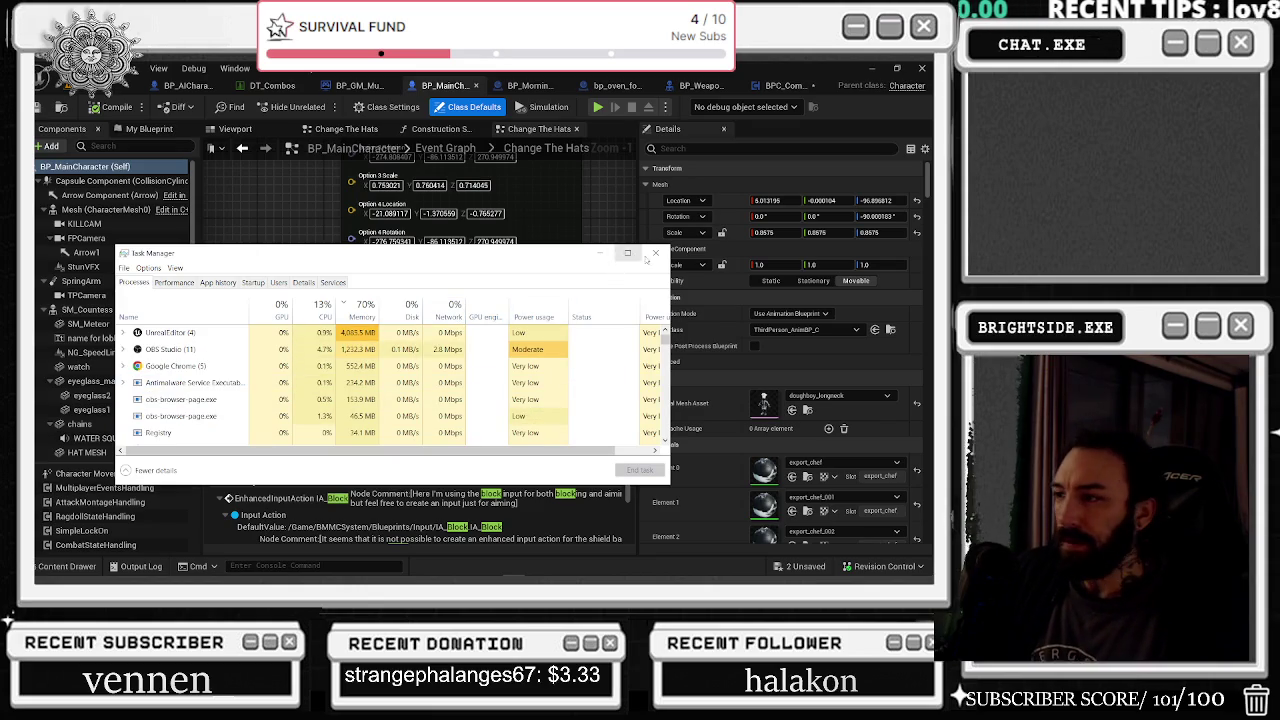
pyautogui.click(655, 252)
# Step: Review the IA_Block event and its OR logic, then return to Trace for Damage
pyautogui.click(330, 498)
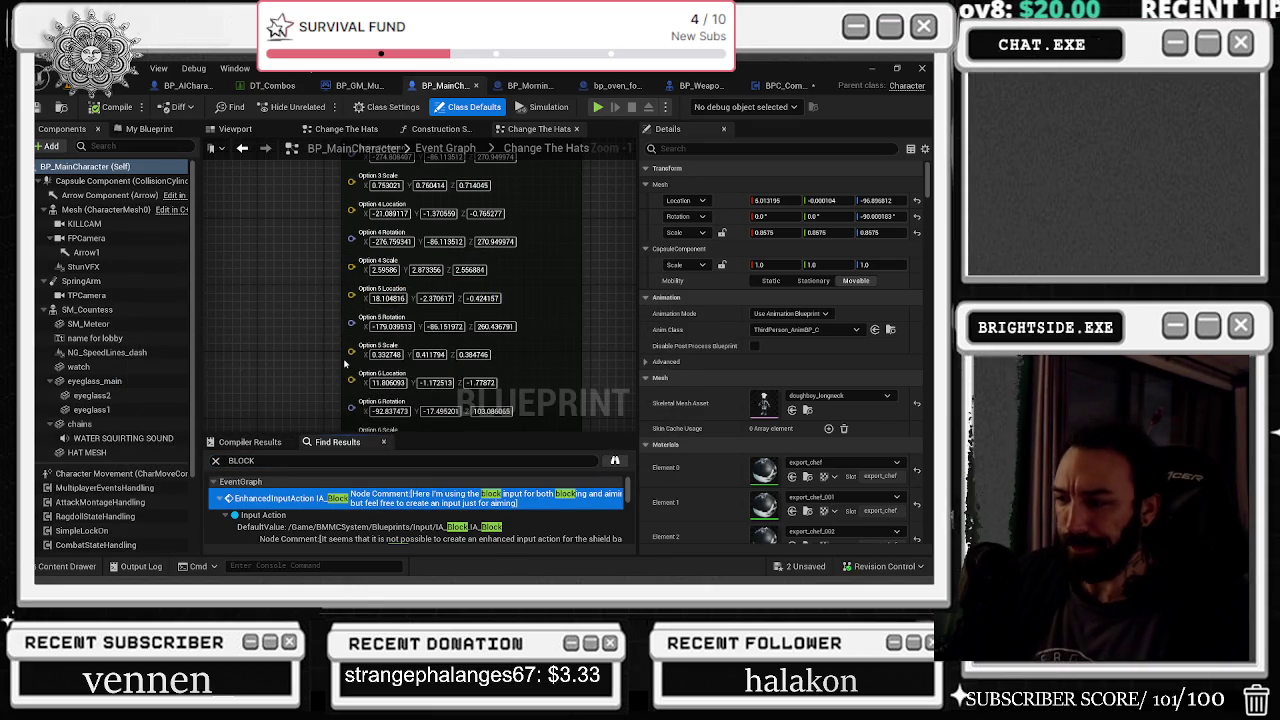
pyautogui.doubleClick(330, 498)
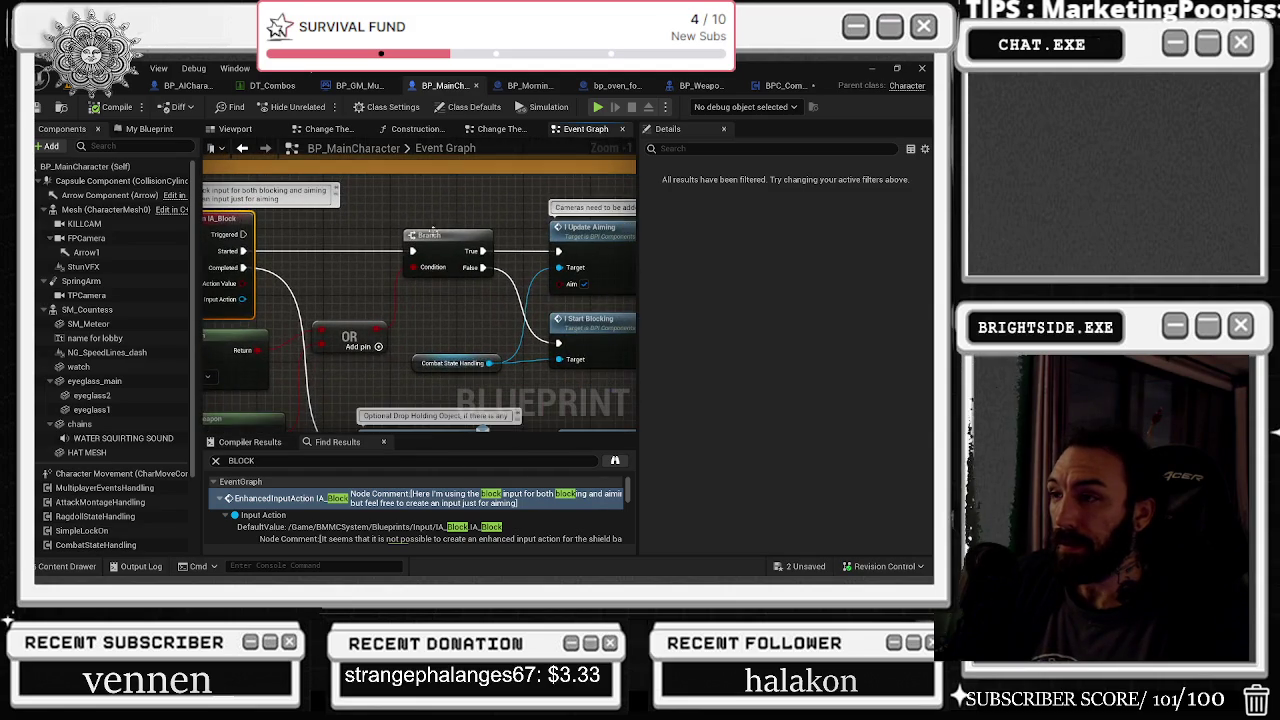
pyautogui.moveTo(355, 374)
pyautogui.mouseDown()
pyautogui.moveTo(555, 262)
pyautogui.moveTo(444, 277)
pyautogui.moveTo(398, 307)
pyautogui.moveTo(411, 200)
pyautogui.mouseUp()
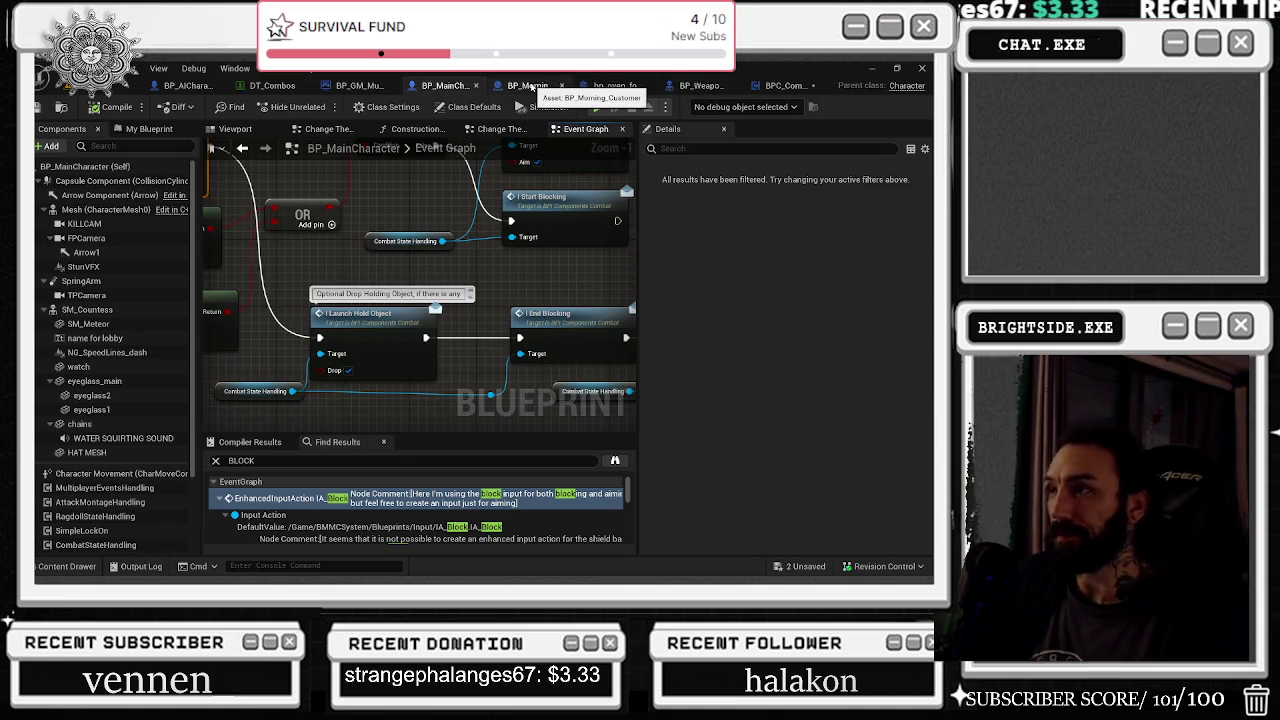
pyautogui.click(780, 85)
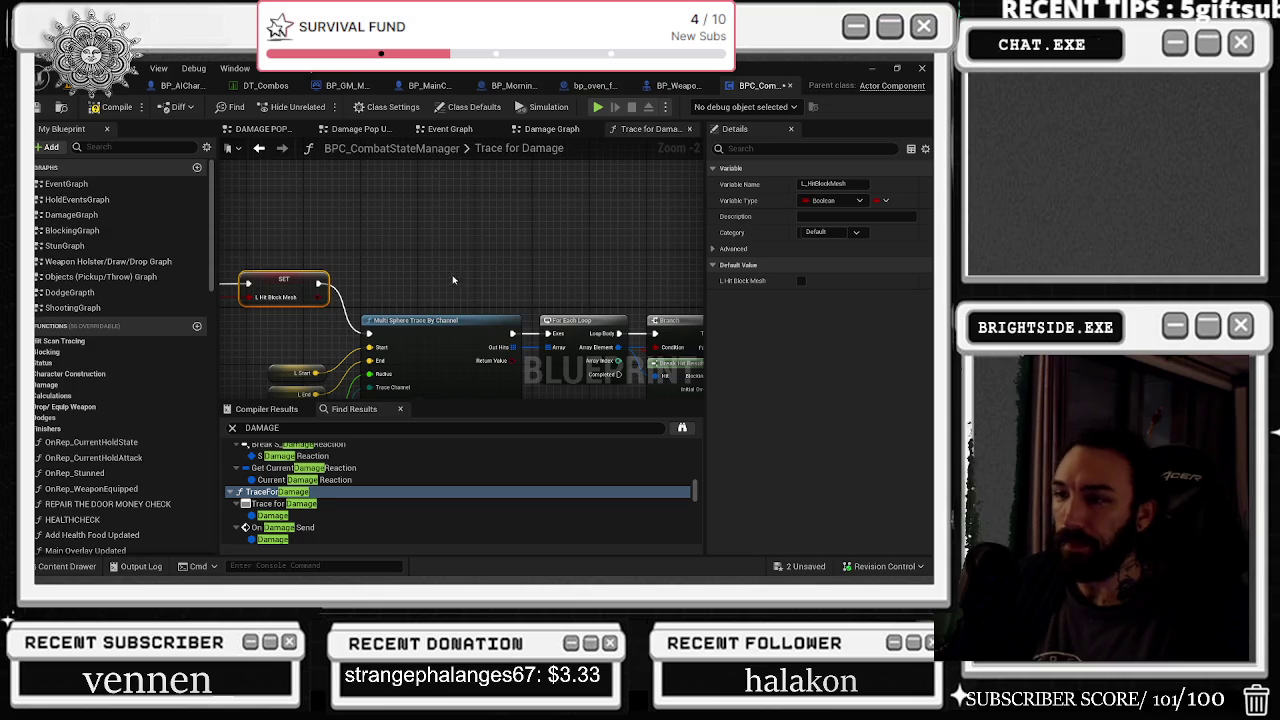
# Step: Move the Break Hit Result node left and reposition the Loop Hit Actor and Get Owner nodes
pyautogui.moveTo(463, 278)
pyautogui.mouseDown()
pyautogui.moveTo(432, 214)
pyautogui.moveTo(441, 164)
pyautogui.moveTo(212, 155)
pyautogui.mouseUp()
pyautogui.moveTo(322, 248)
pyautogui.mouseDown()
pyautogui.moveTo(305, 271)
pyautogui.moveTo(257, 284)
pyautogui.mouseUp()
pyautogui.moveTo(412, 328)
pyautogui.mouseDown()
pyautogui.moveTo(460, 296)
pyautogui.moveTo(457, 213)
pyautogui.mouseUp()
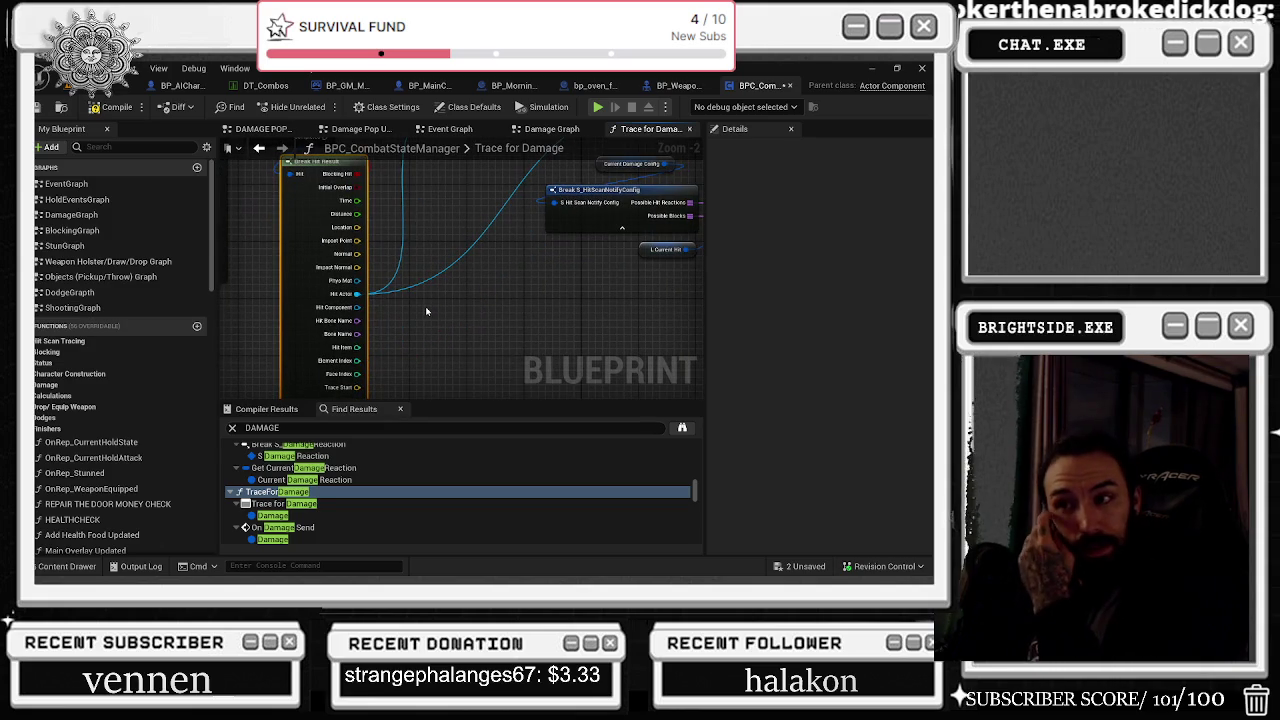
pyautogui.moveTo(408, 324); pyautogui.dragTo(222, 466)
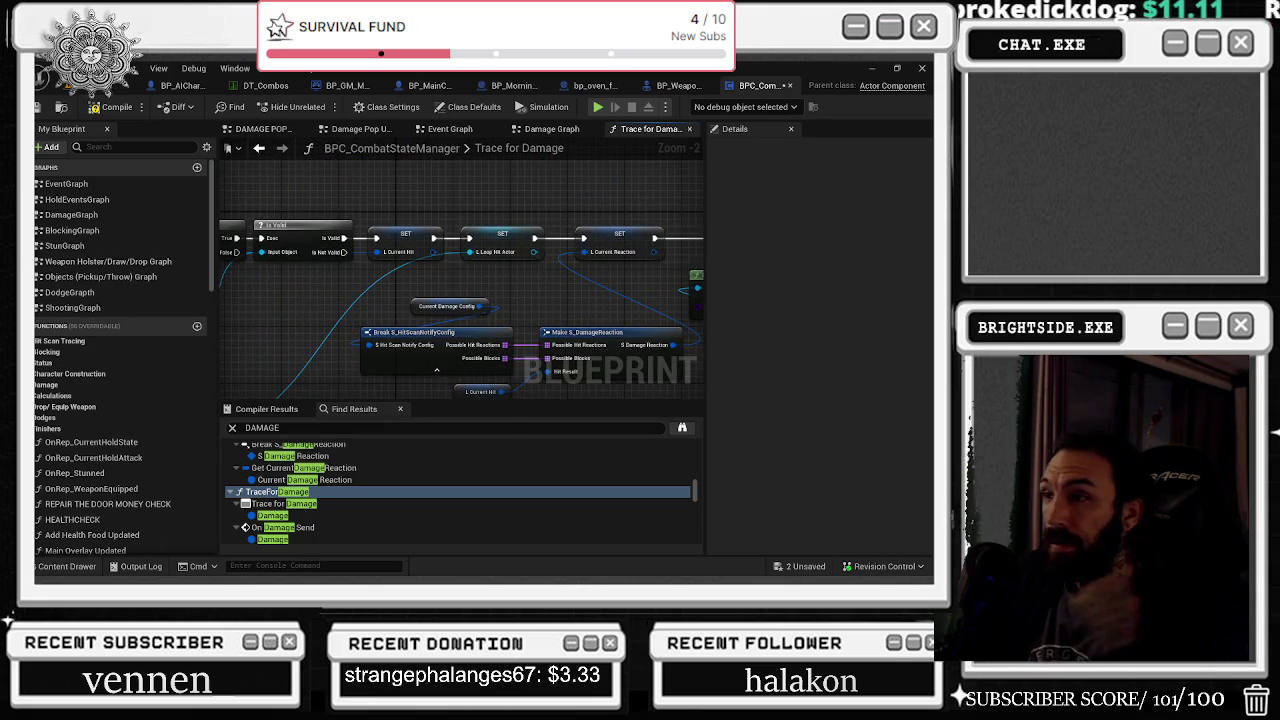
pyautogui.moveTo(460, 300); pyautogui.dragTo(372, 276)
pyautogui.moveTo(320, 407); pyautogui.dragTo(228, 400)
pyautogui.moveTo(448, 272); pyautogui.dragTo(160, 303)
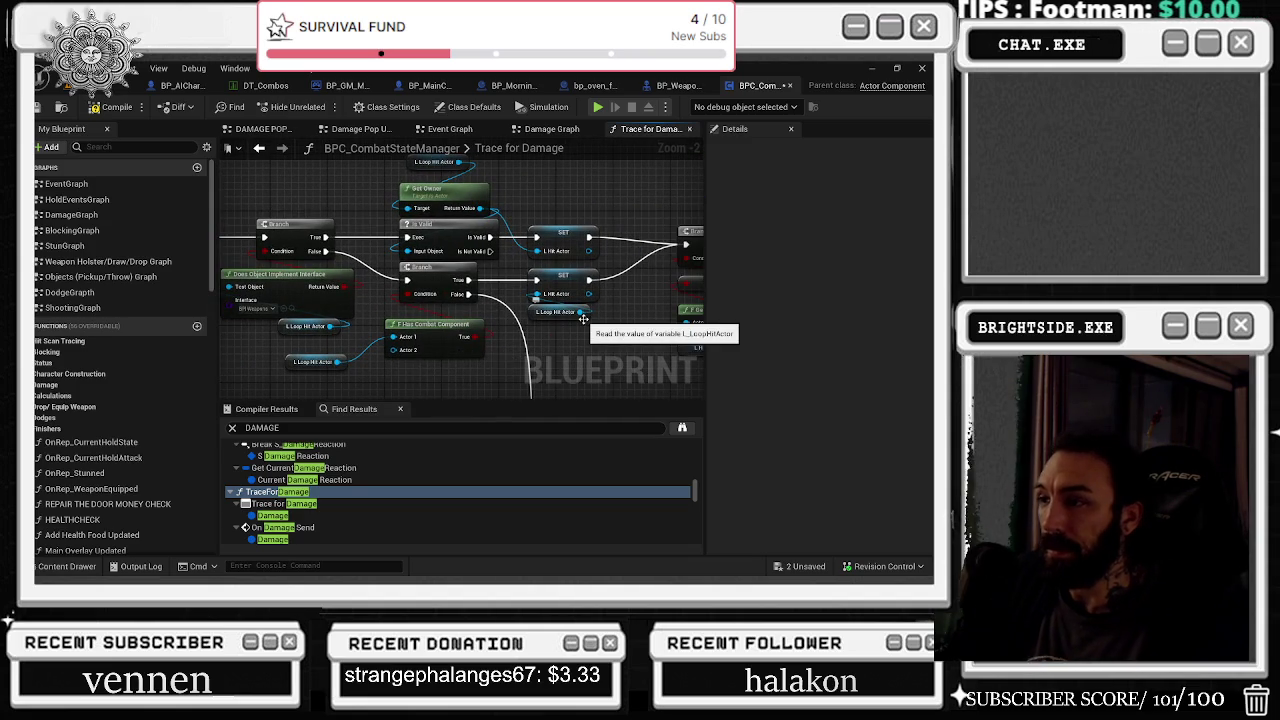
pyautogui.moveTo(565, 347); pyautogui.dragTo(622, 347)
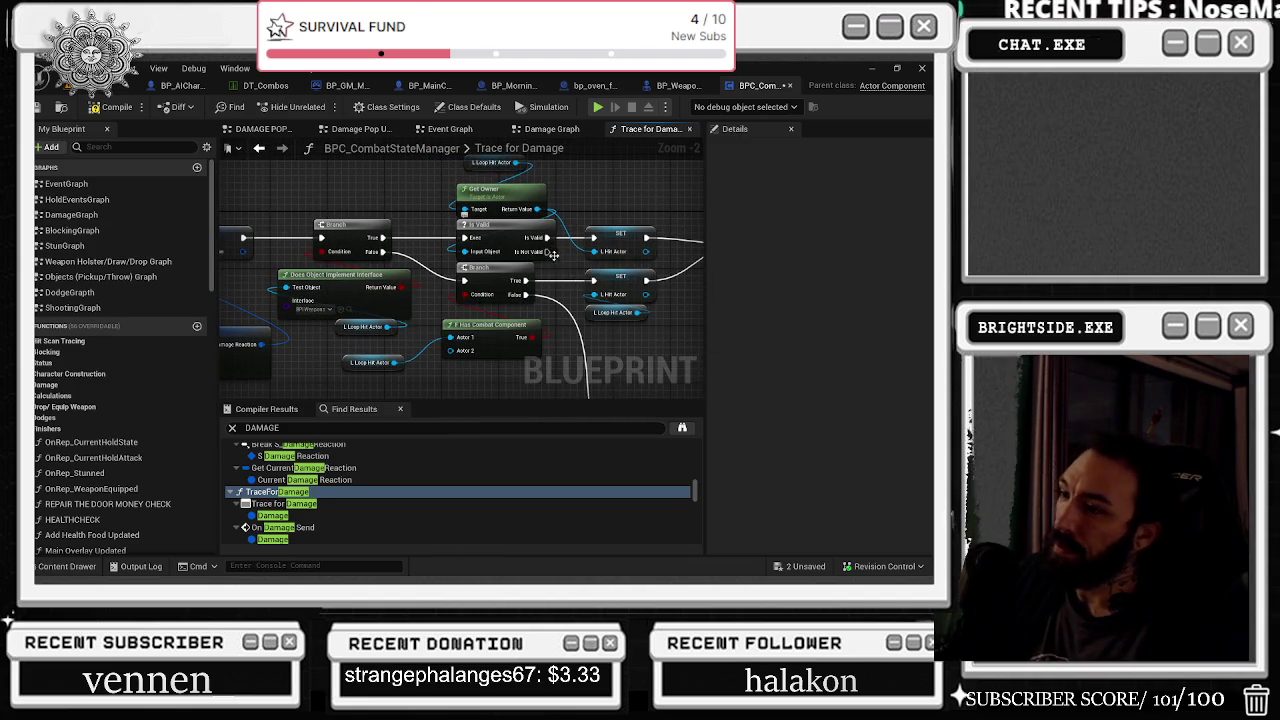
pyautogui.moveTo(607, 349); pyautogui.dragTo(517, 395)
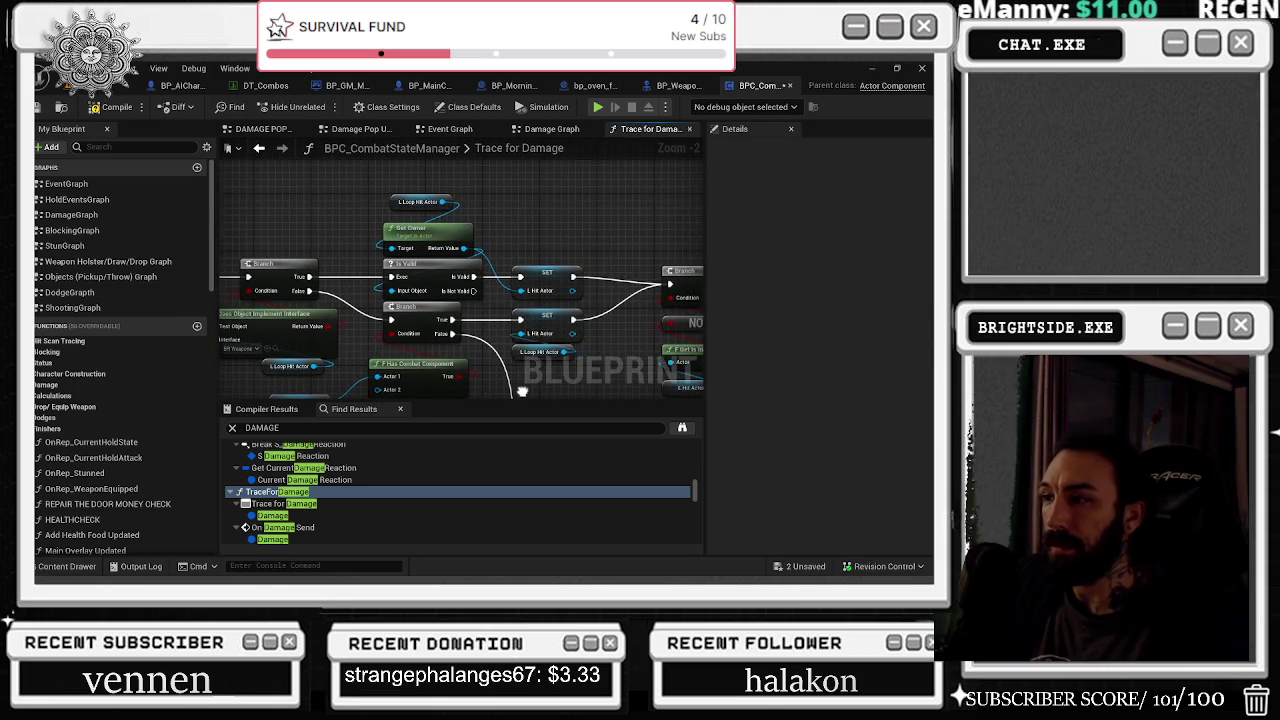
pyautogui.moveTo(406, 181)
pyautogui.mouseDown()
pyautogui.moveTo(430, 240)
pyautogui.moveTo(355, 221)
pyautogui.mouseUp()
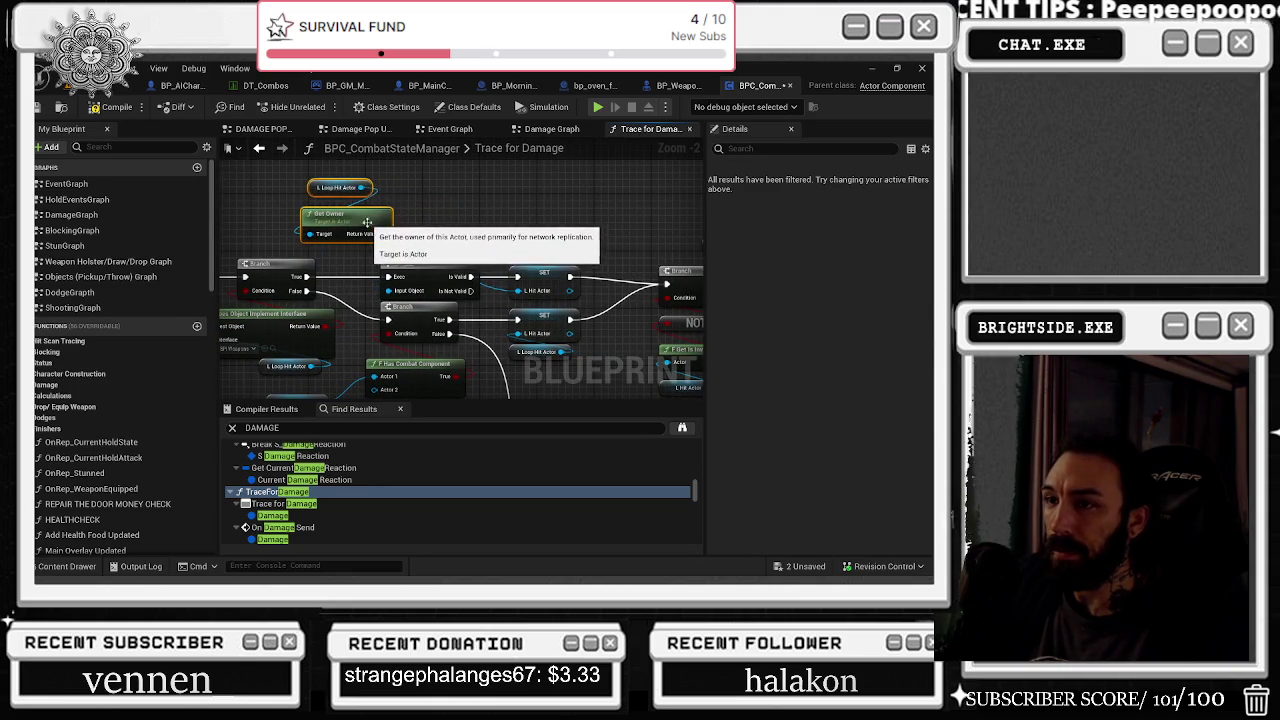
pyautogui.click(423, 191)
# Step: Shift the Friendly Fire Branch, NOT and Get Is Invincible nodes to the left
pyautogui.moveTo(562, 289); pyautogui.dragTo(392, 284)
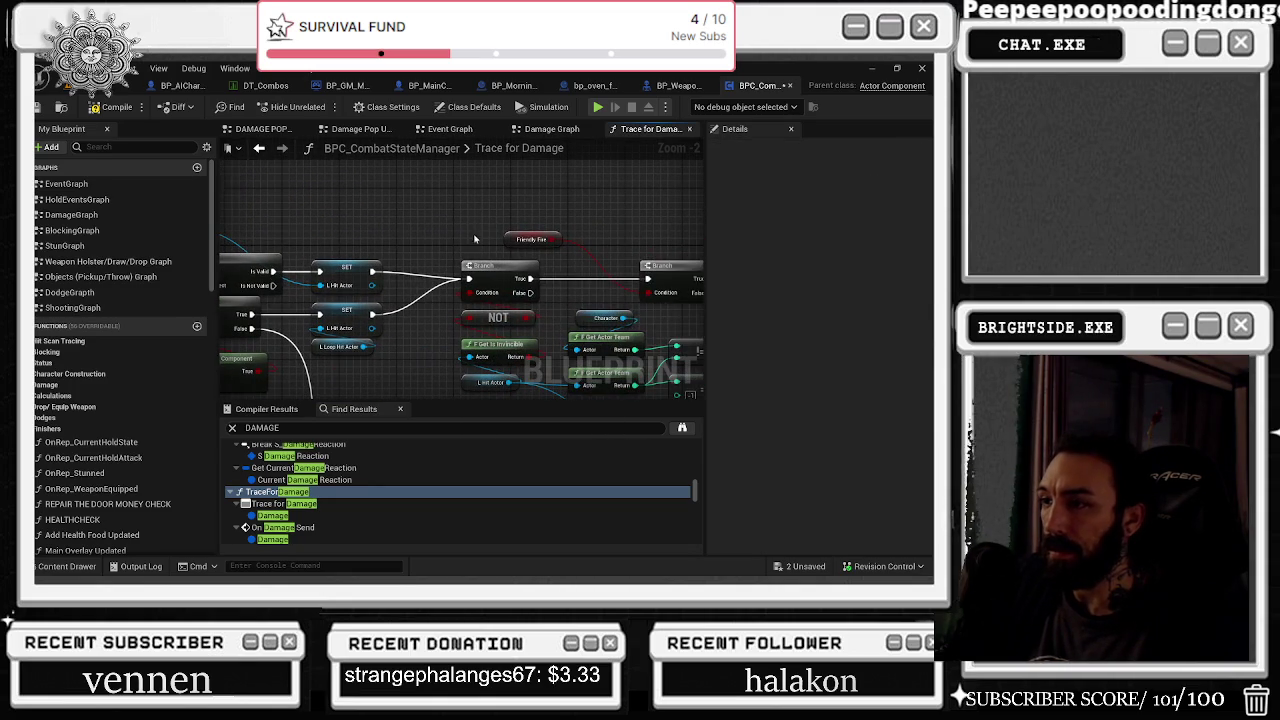
pyautogui.moveTo(456, 343); pyautogui.dragTo(434, 295)
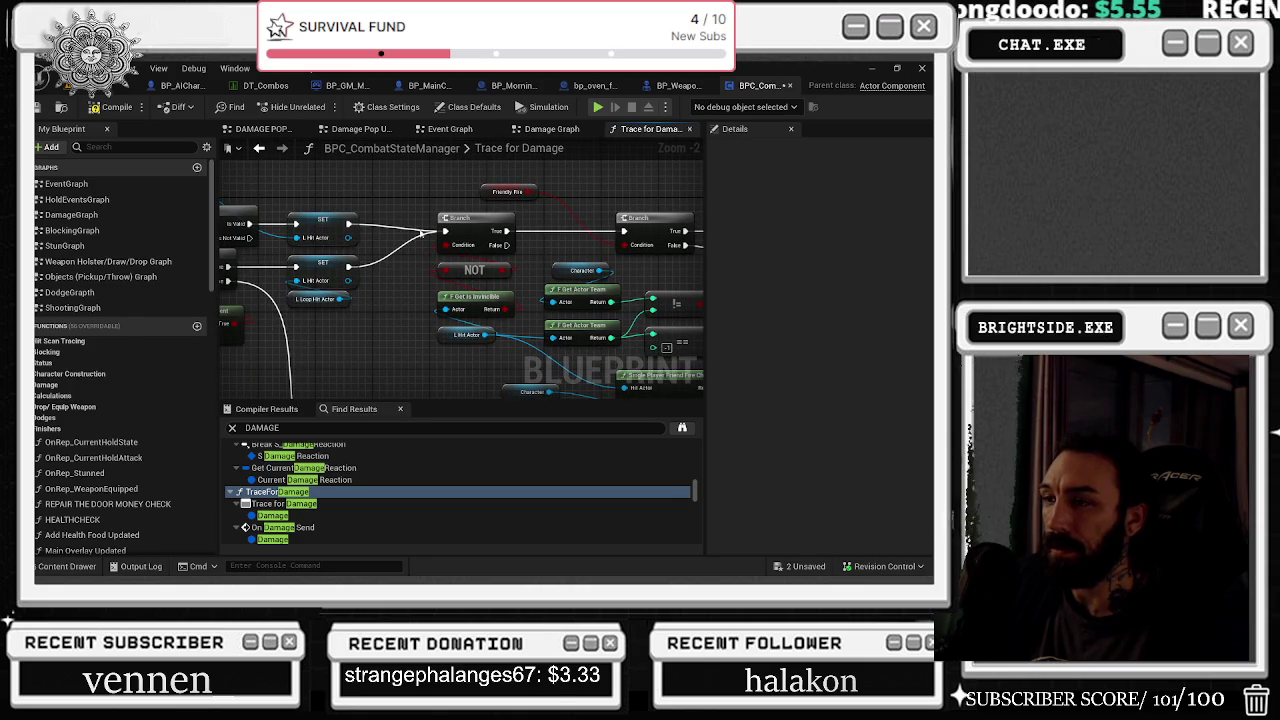
pyautogui.moveTo(425, 232); pyautogui.dragTo(455, 350)
pyautogui.moveTo(466, 231)
pyautogui.mouseDown()
pyautogui.moveTo(418, 224)
pyautogui.moveTo(268, 248)
pyautogui.mouseUp()
pyautogui.click(384, 214)
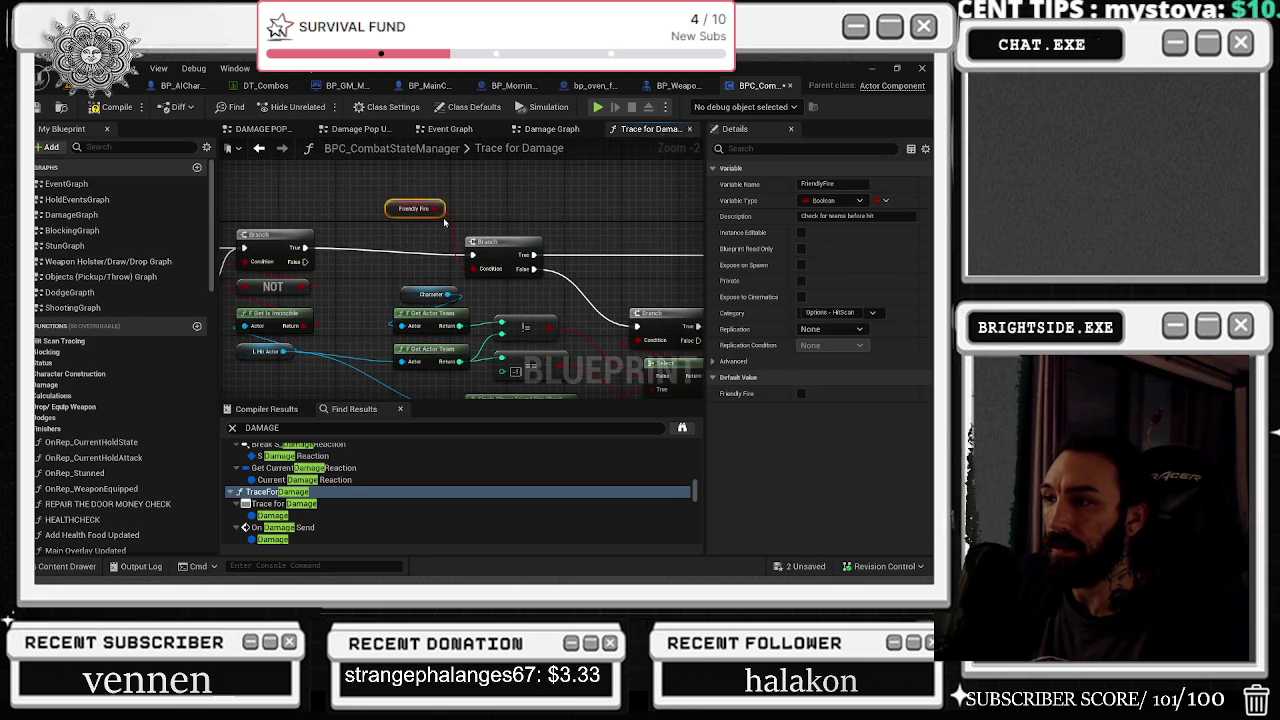
pyautogui.scroll(-5, 445, 222)
pyautogui.moveTo(414, 184)
pyautogui.mouseDown()
pyautogui.moveTo(698, 332)
pyautogui.moveTo(572, 381)
pyautogui.moveTo(472, 262)
pyautogui.mouseUp()
pyautogui.press('Home')
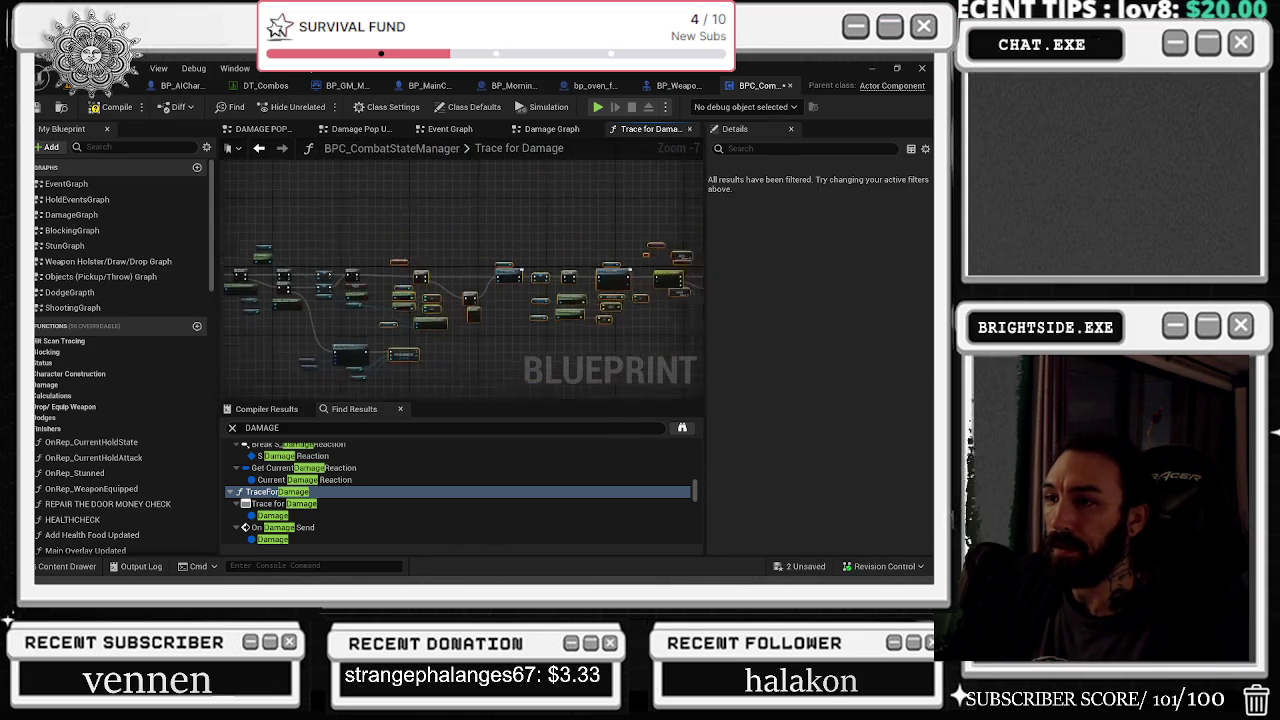
# Step: Move the right-hand group right, ADDUNIQUE left and Has Combat Component down, then show BP_Weapon_Component
pyautogui.moveTo(453, 313)
pyautogui.mouseDown()
pyautogui.moveTo(550, 318)
pyautogui.moveTo(510, 313)
pyautogui.mouseUp()
pyautogui.scroll(3, 382, 268)
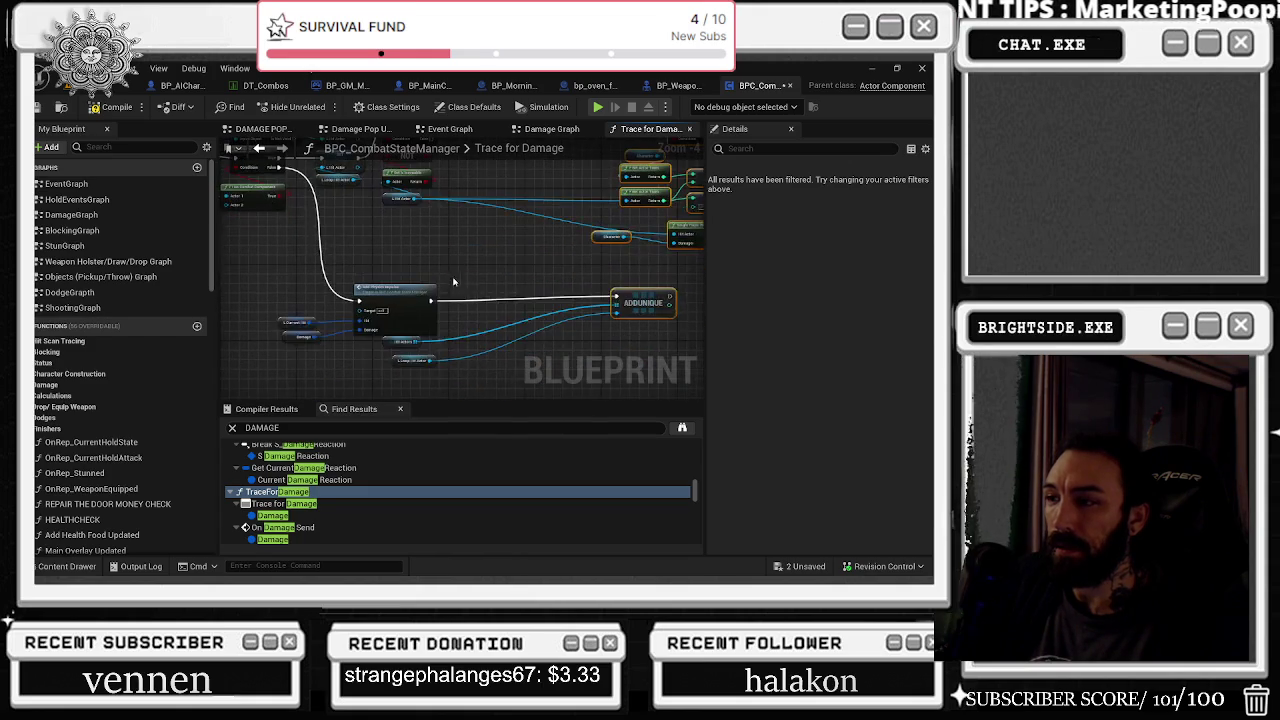
pyautogui.moveTo(637, 342); pyautogui.dragTo(493, 343)
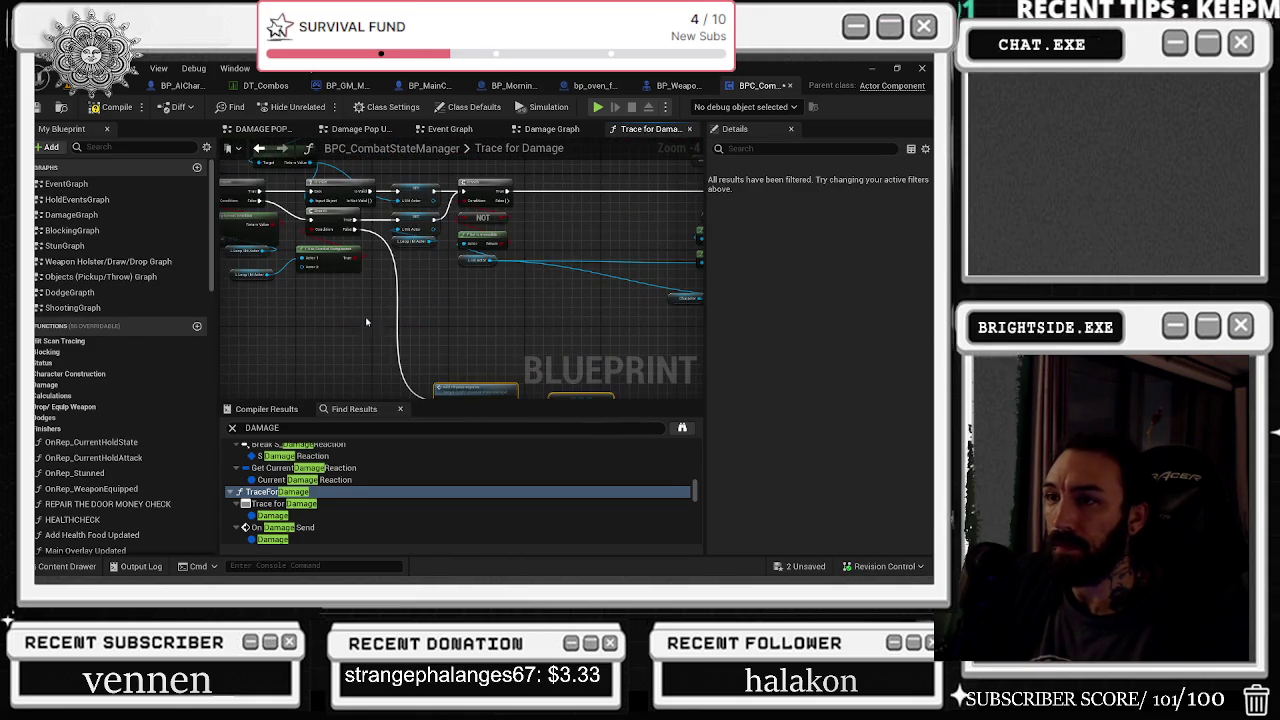
pyautogui.scroll(1, 352, 321)
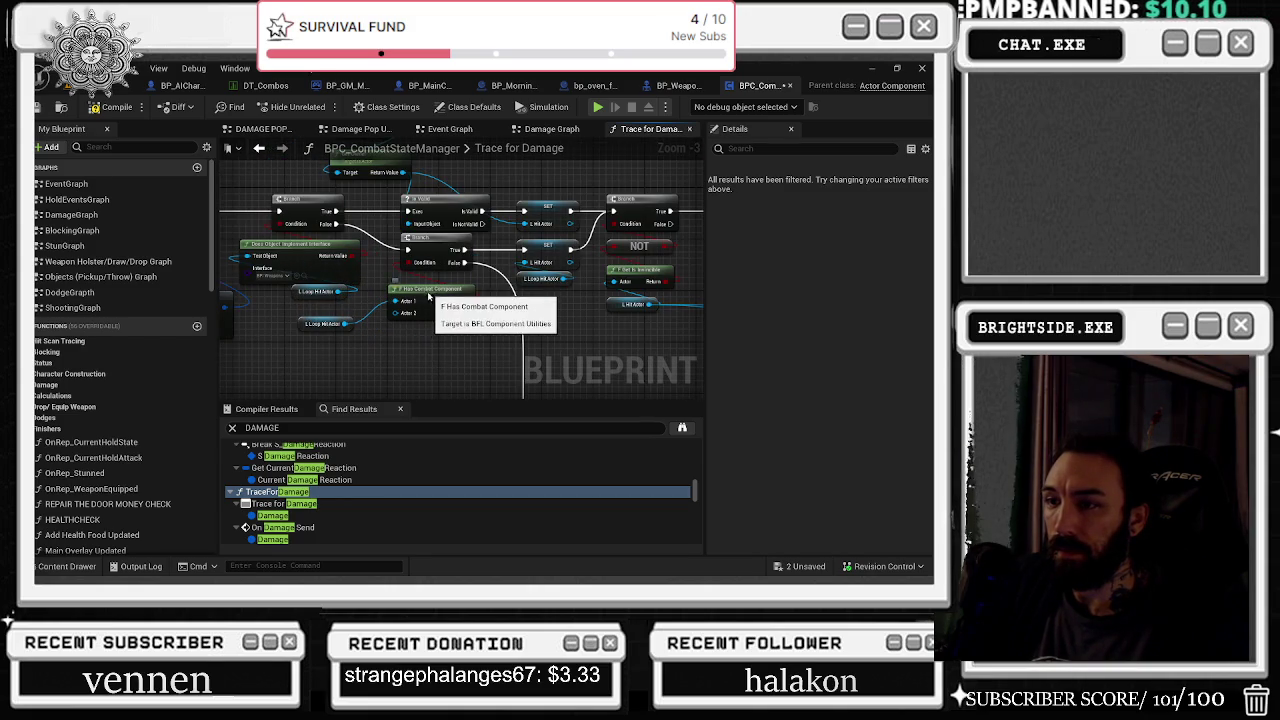
pyautogui.moveTo(438, 299); pyautogui.dragTo(423, 311)
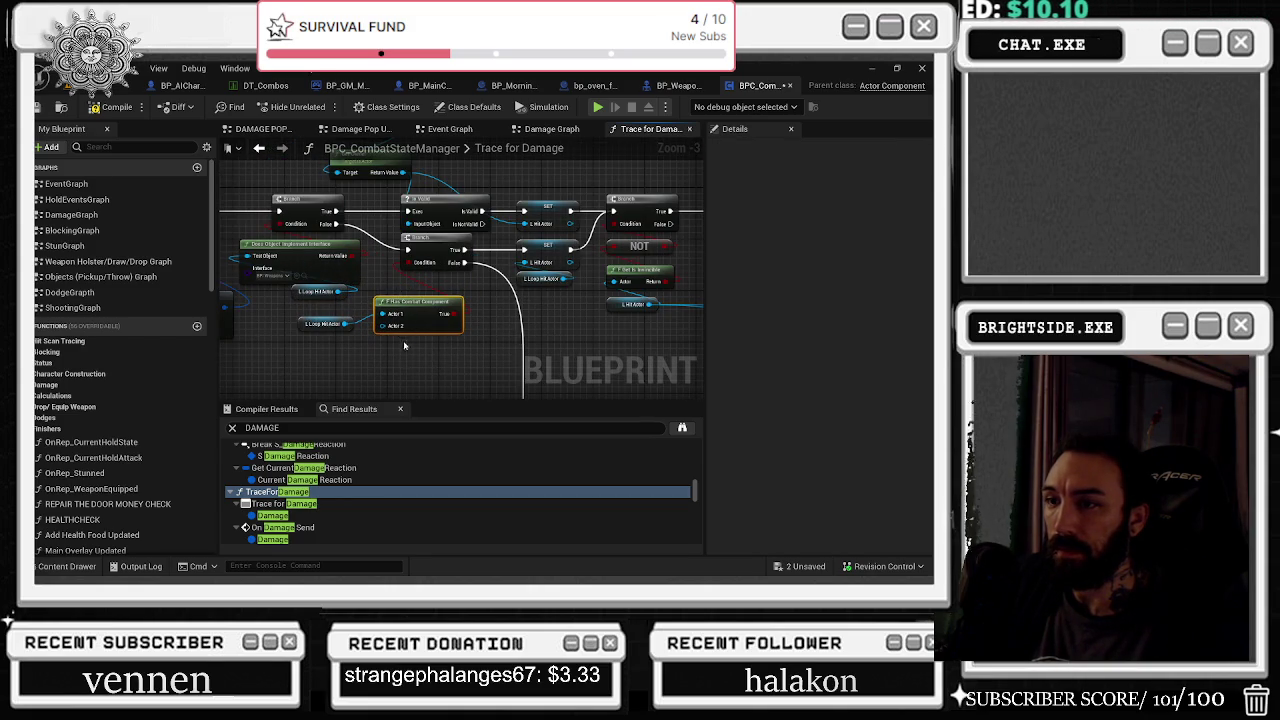
pyautogui.moveTo(359, 341); pyautogui.dragTo(345, 325)
pyautogui.scroll(-3, 294, 300)
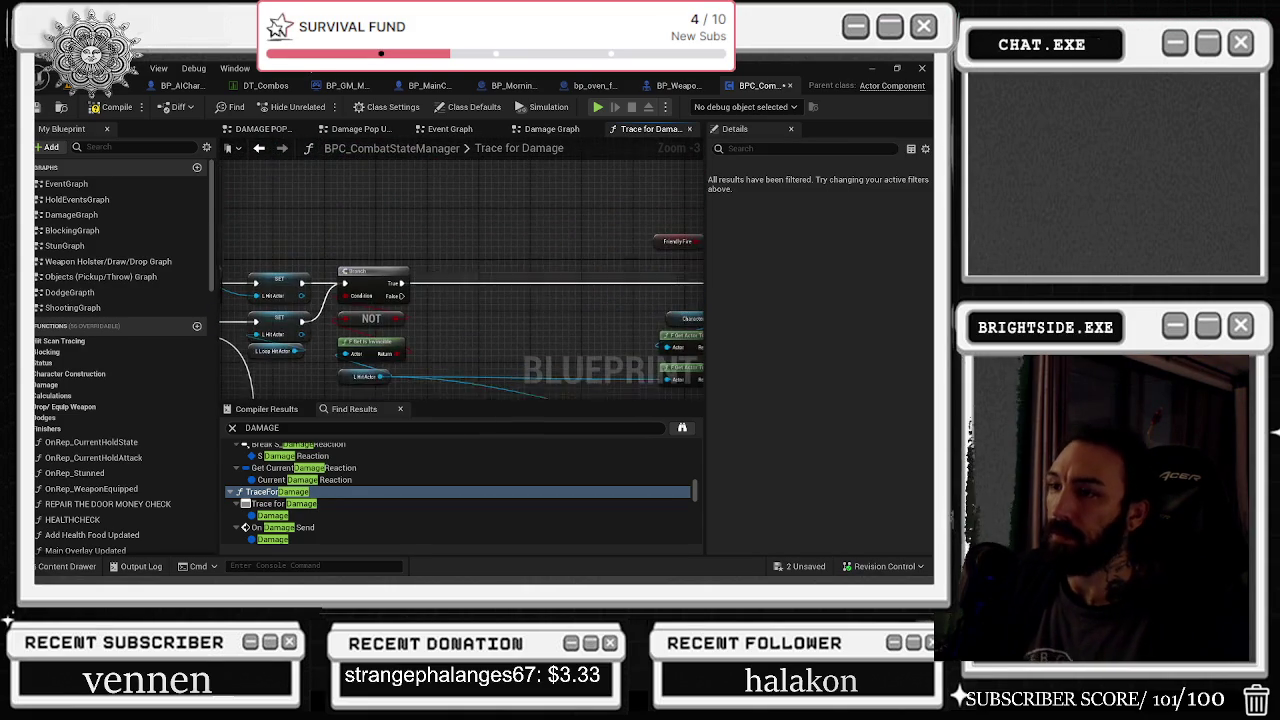
pyautogui.click(684, 90)
pyautogui.scroll(4, 609, 291)
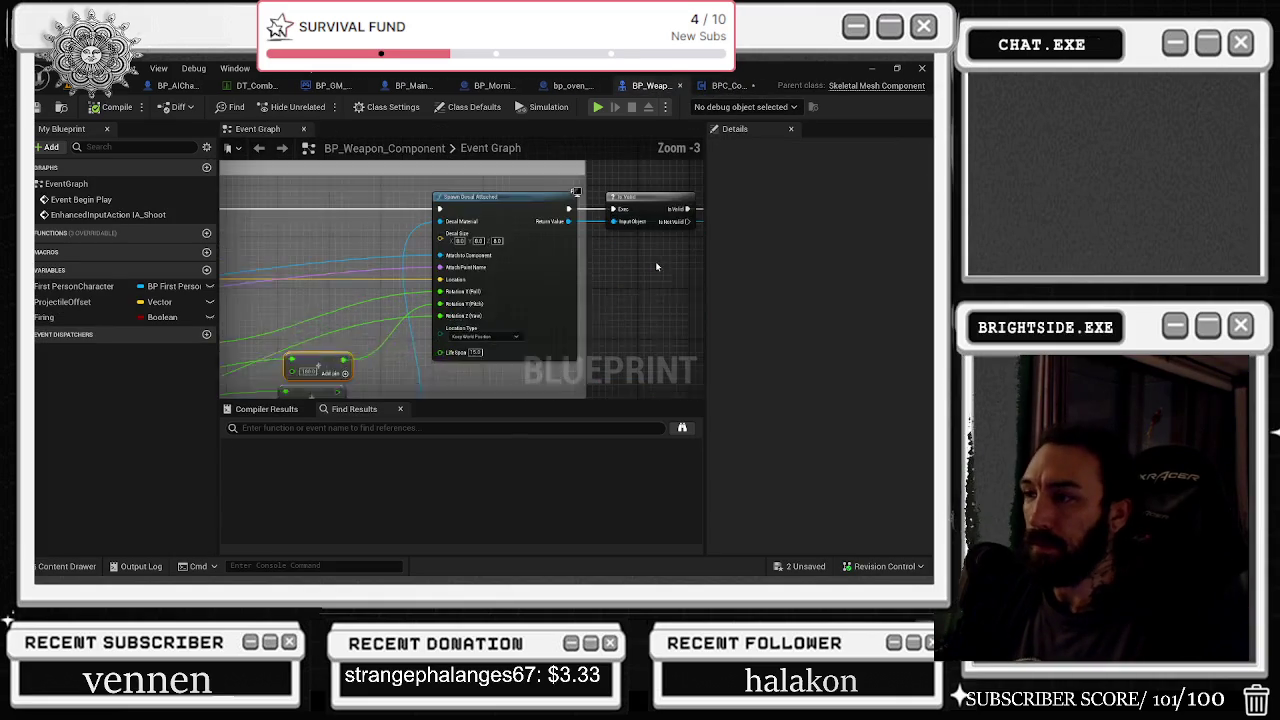
# Step: Reposition the Random Float in Range node near Spawn Decal Attached in BP_Weapon_Component
pyautogui.moveTo(598, 288)
pyautogui.mouseDown()
pyautogui.moveTo(689, 274)
pyautogui.moveTo(681, 255)
pyautogui.mouseUp()
pyautogui.scroll(-2, 541, 185)
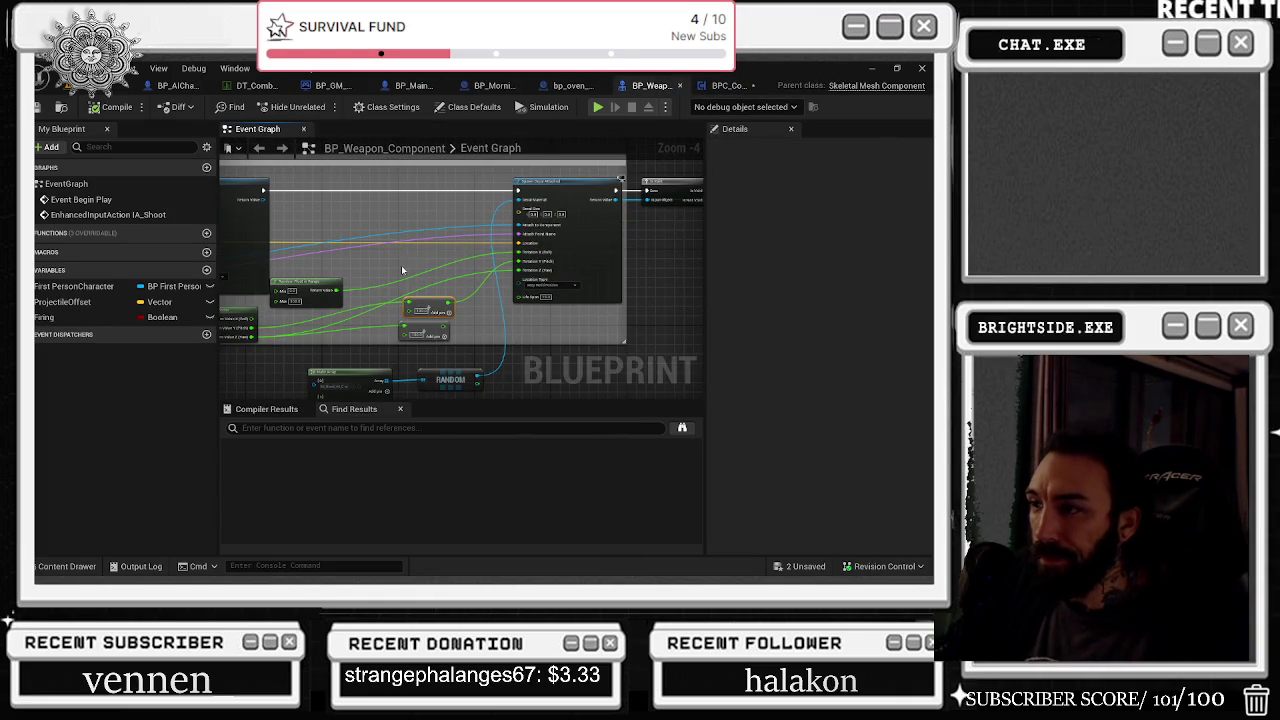
pyautogui.moveTo(401, 265); pyautogui.dragTo(489, 277)
pyautogui.moveTo(410, 290)
pyautogui.mouseDown()
pyautogui.moveTo(465, 277)
pyautogui.moveTo(517, 305)
pyautogui.mouseUp()
pyautogui.scroll(1, 491, 243)
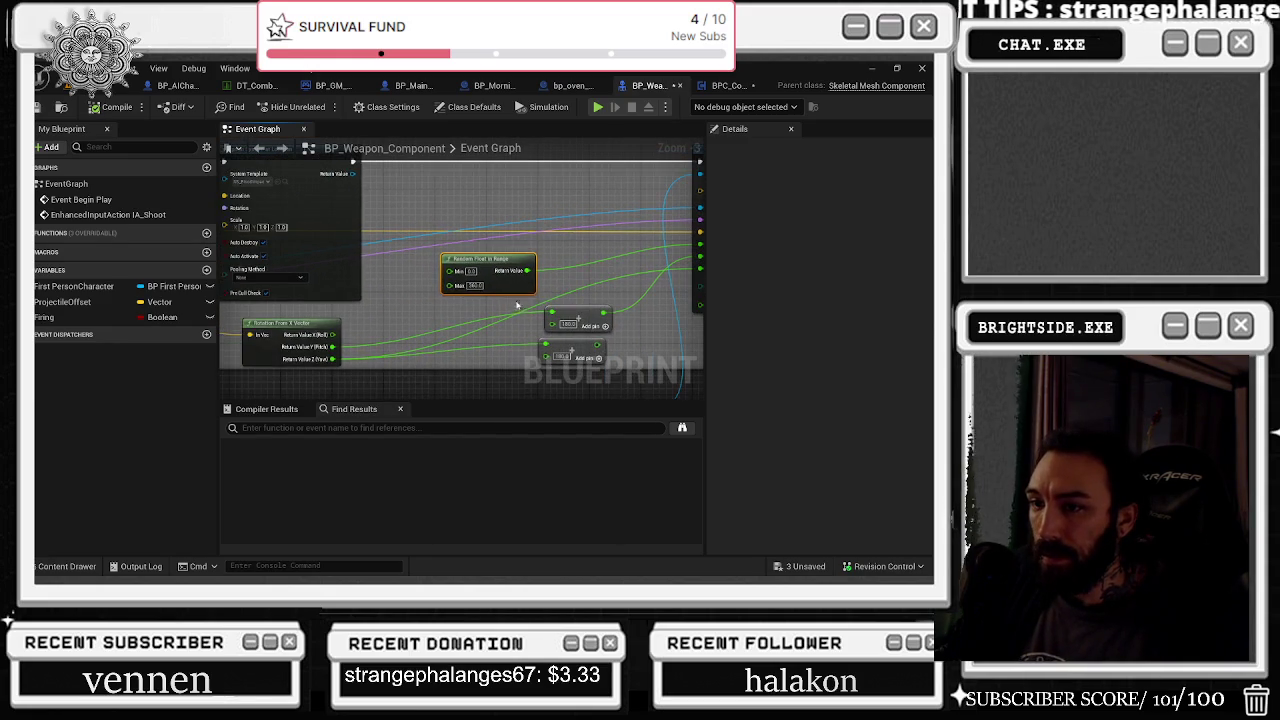
# Step: Inspect the Break Hit Result, Rotation From X Vector and spawn nodes, then return to Trace for Damage
pyautogui.moveTo(414, 325); pyautogui.dragTo(650, 360)
pyautogui.moveTo(500, 300); pyautogui.dragTo(391, 273)
pyautogui.scroll(-1, 391, 273)
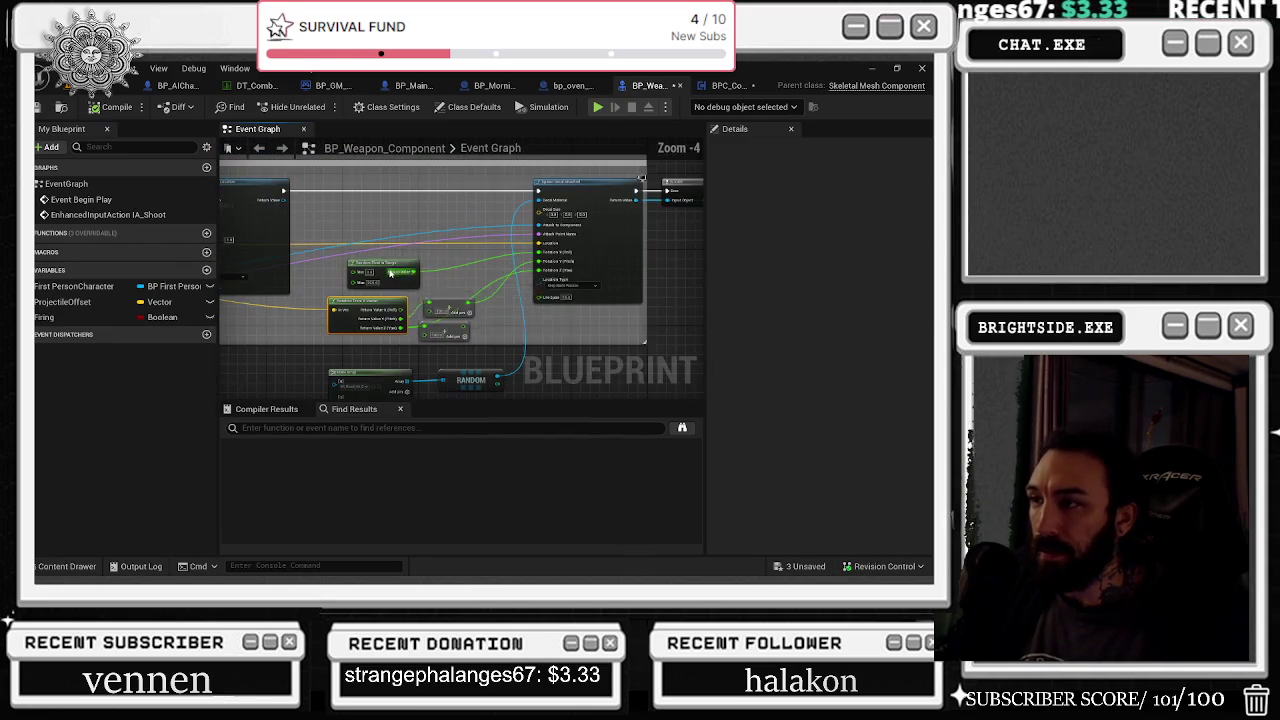
pyautogui.moveTo(461, 291)
pyautogui.mouseDown()
pyautogui.moveTo(560, 300)
pyautogui.moveTo(602, 323)
pyautogui.moveTo(595, 308)
pyautogui.moveTo(388, 402)
pyautogui.mouseUp()
pyautogui.scroll(1, 448, 292)
pyautogui.moveTo(473, 271)
pyautogui.mouseDown()
pyautogui.moveTo(520, 320)
pyautogui.moveTo(655, 388)
pyautogui.moveTo(434, 251)
pyautogui.moveTo(560, 255)
pyautogui.moveTo(262, 398)
pyautogui.moveTo(470, 240)
pyautogui.moveTo(504, 238)
pyautogui.moveTo(418, 243)
pyautogui.moveTo(392, 229)
pyautogui.mouseUp()
pyautogui.click(722, 85)
# Step: Collapse the selected Spawn Decal Attached chain with Ctrl+Shift+C and name it SPAWN BLOOD DECAL
pyautogui.scroll(-5, 480, 176)
pyautogui.scroll(3, 483, 270)
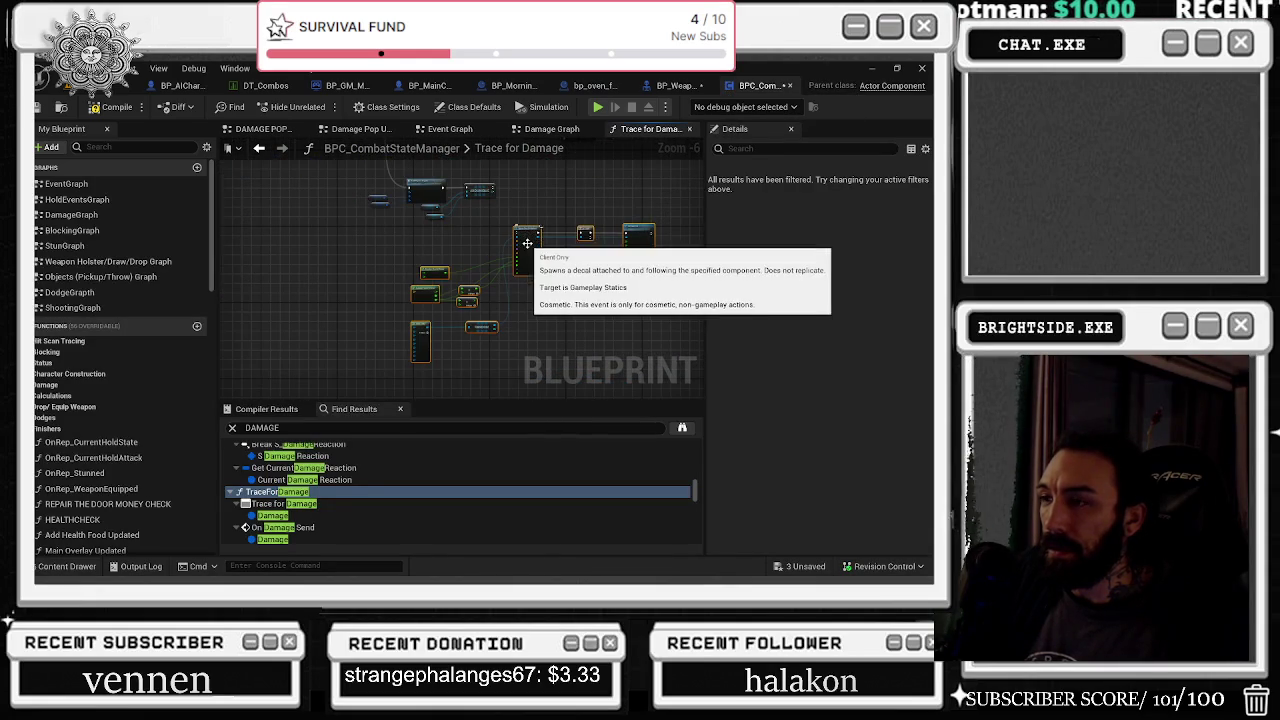
pyautogui.scroll(5, 530, 233)
pyautogui.scroll(-3, 562, 218)
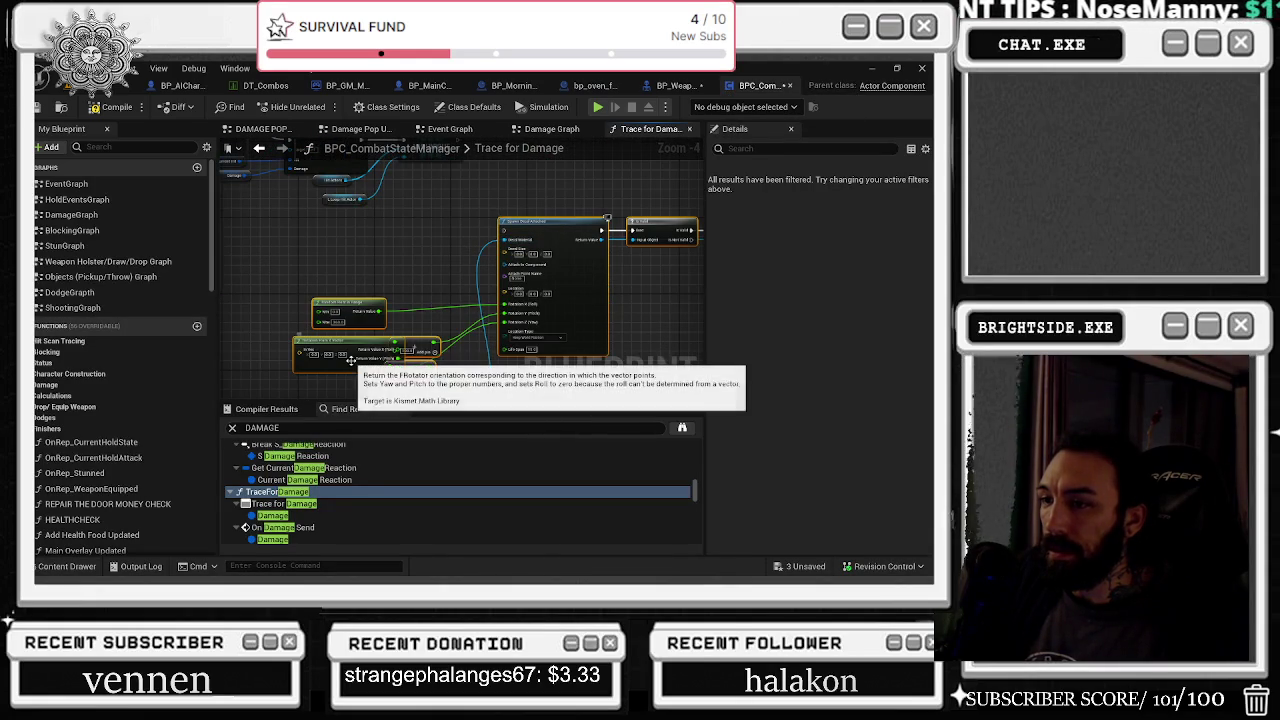
pyautogui.moveTo(555, 218); pyautogui.dragTo(307, 242)
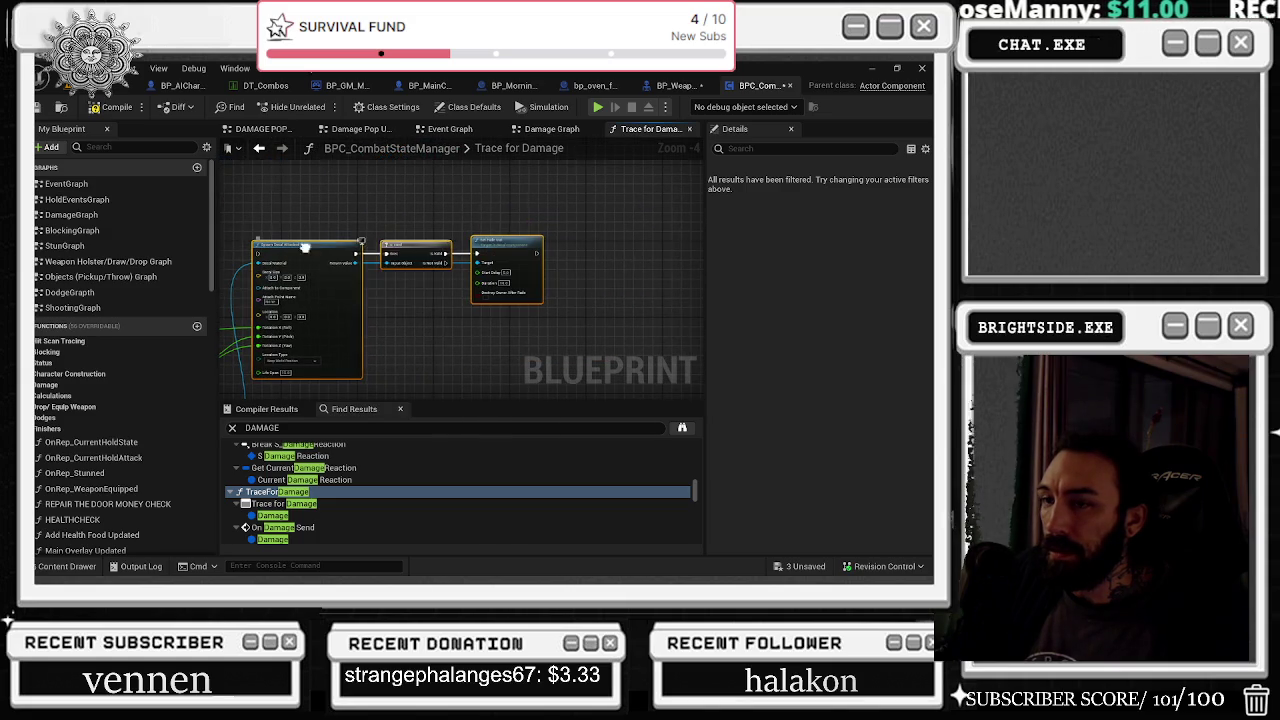
pyautogui.rightClick(305, 245)
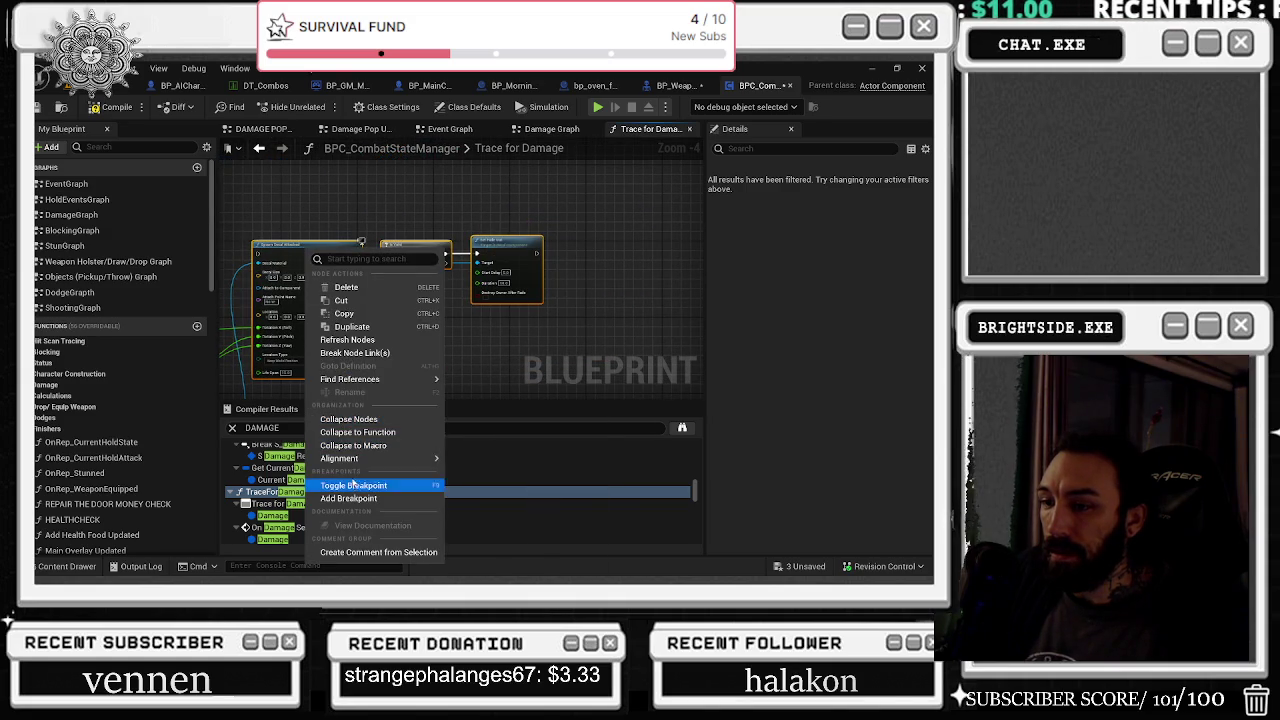
pyautogui.press('Escape')
pyautogui.hotkey('ctrl', 'shift', 'c')
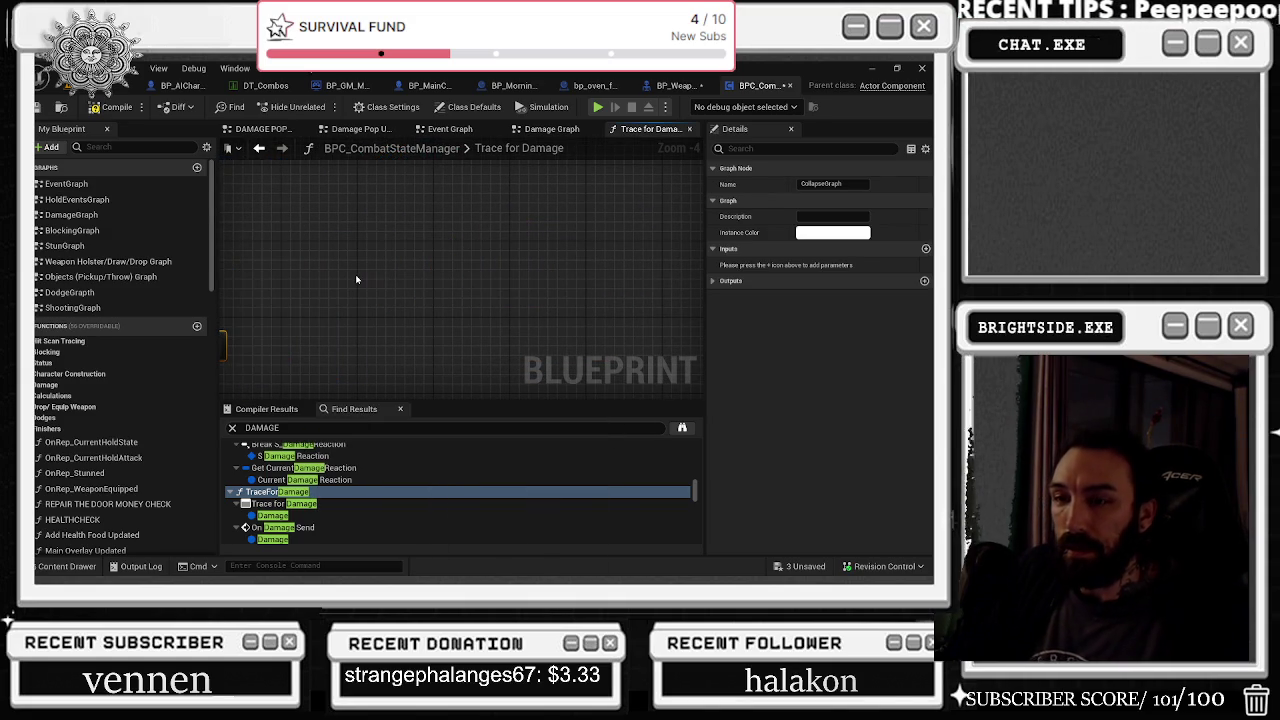
pyautogui.write('SPAWN DECAL')
pyautogui.press('Return')
pyautogui.press('Home')
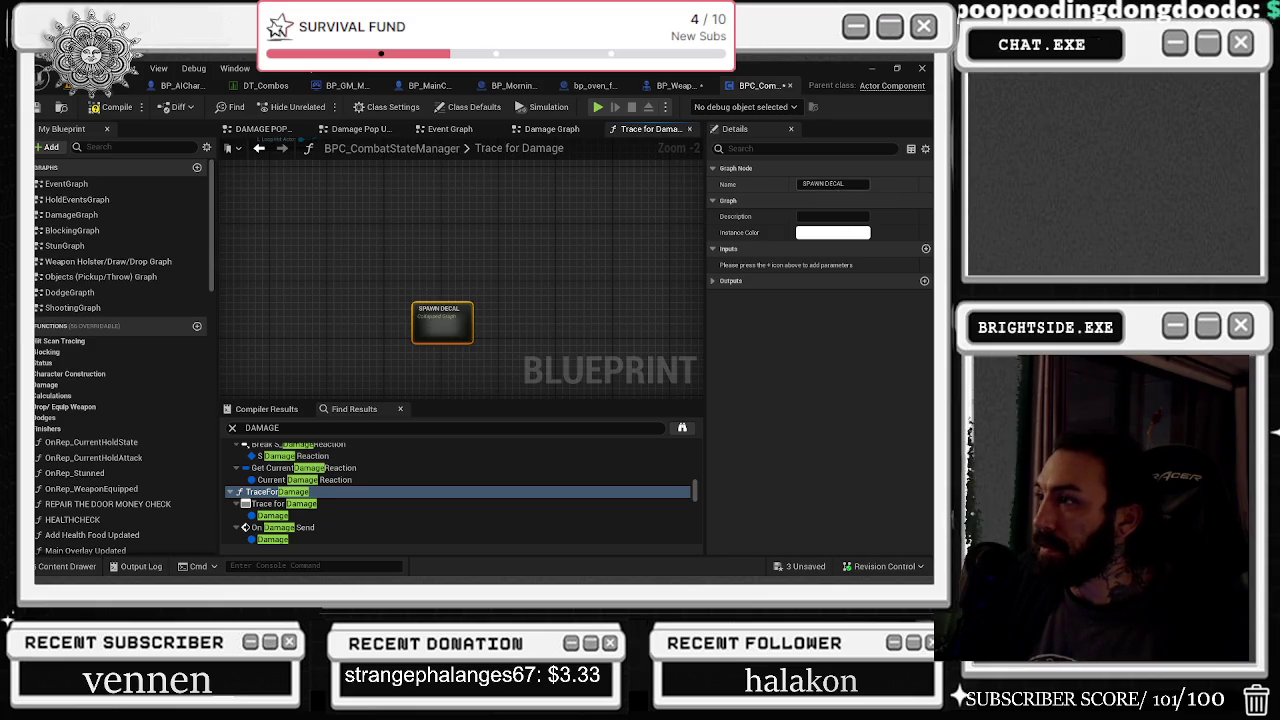
pyautogui.press('Return')
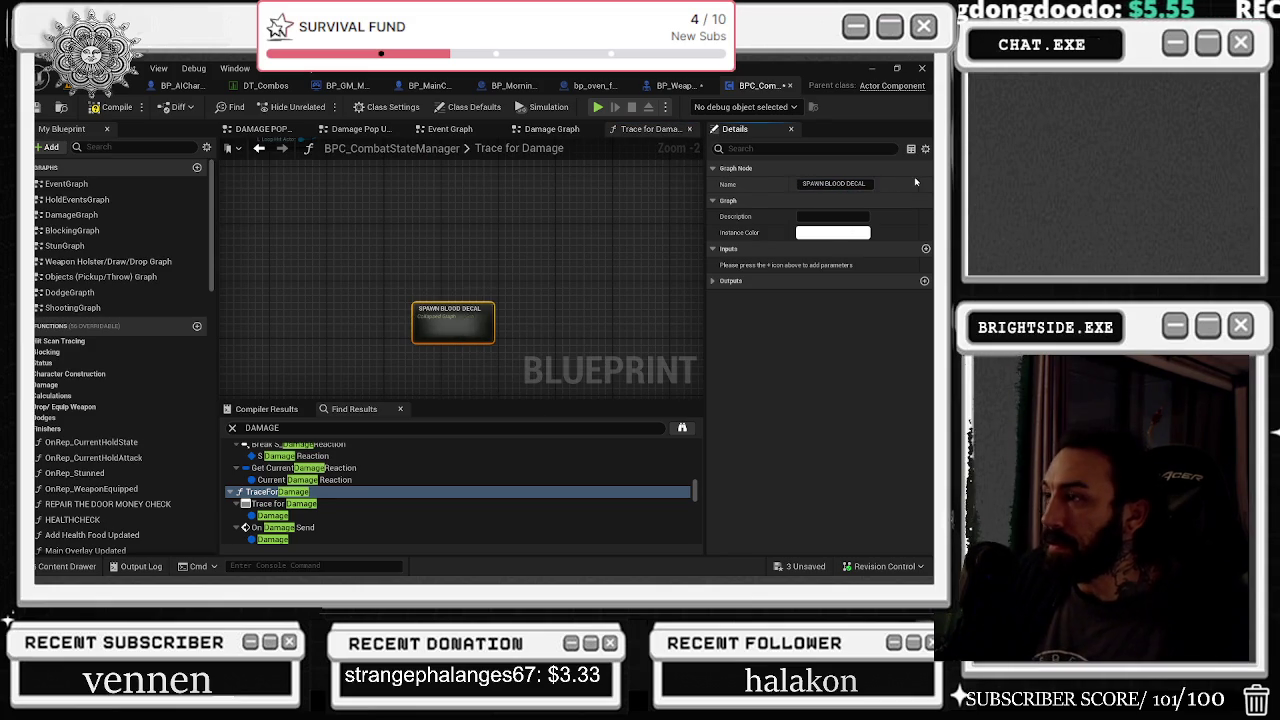
pyautogui.scroll(-4, 496, 366)
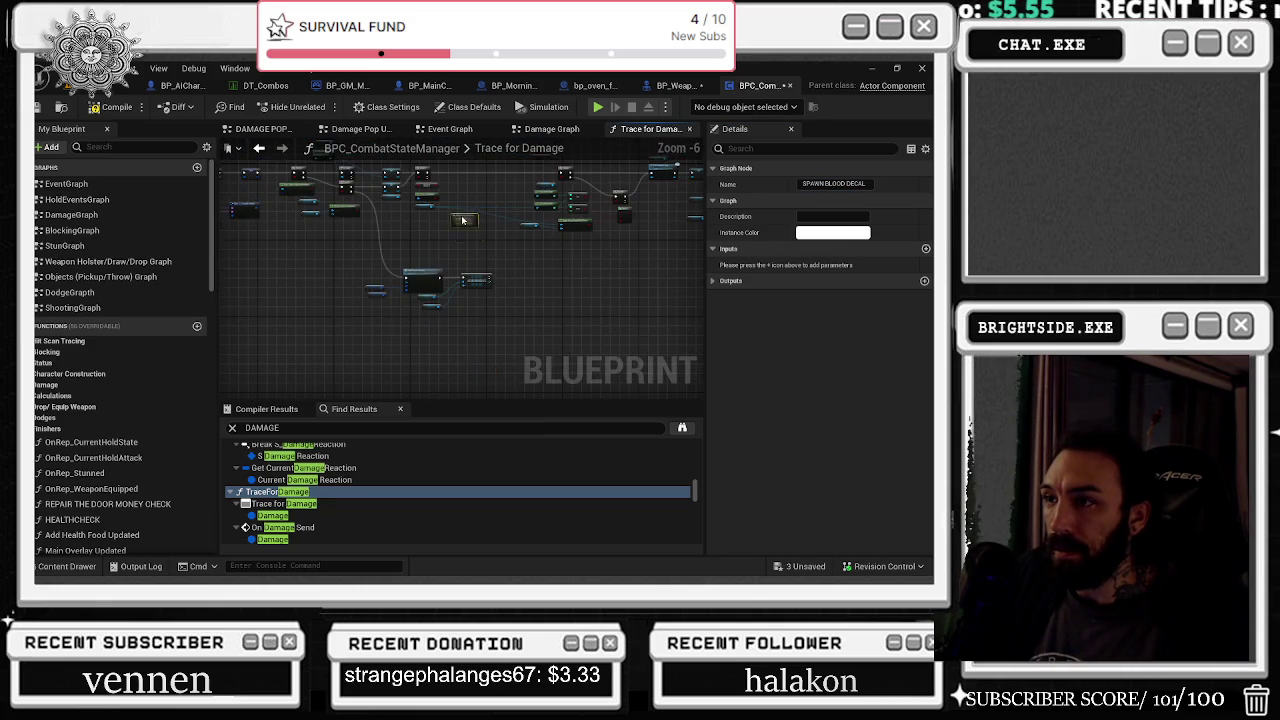
# Step: Deselect the collapsed node and slide the L Hit Actor getter left beside SPAWN BLOOD DECAL
pyautogui.scroll(2, 470, 230)
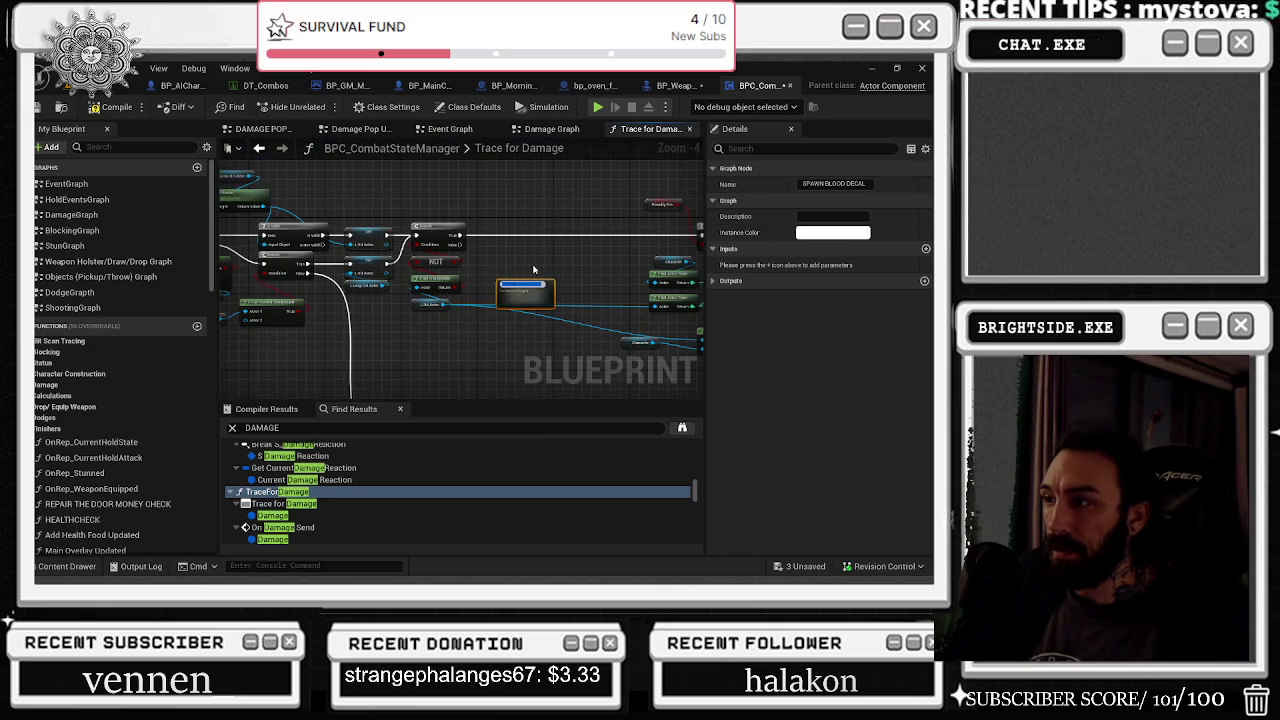
pyautogui.click(528, 257)
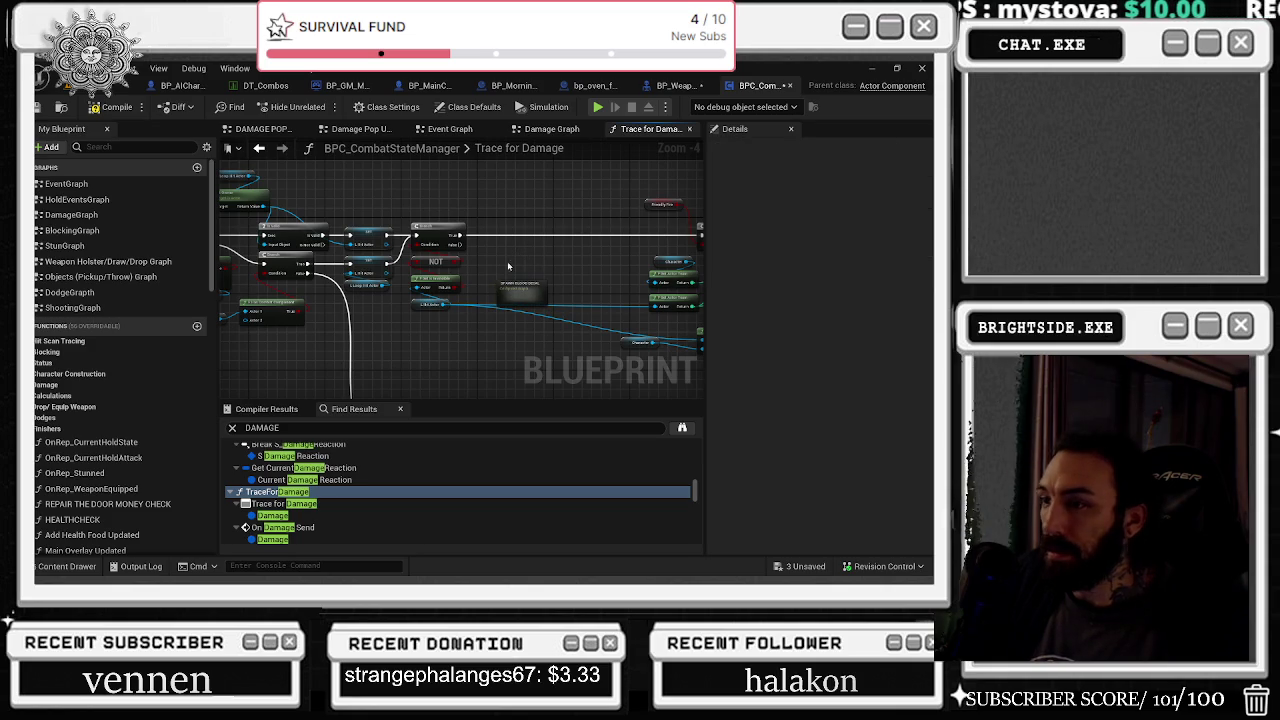
pyautogui.scroll(2, 401, 334)
pyautogui.moveTo(419, 291); pyautogui.dragTo(373, 291)
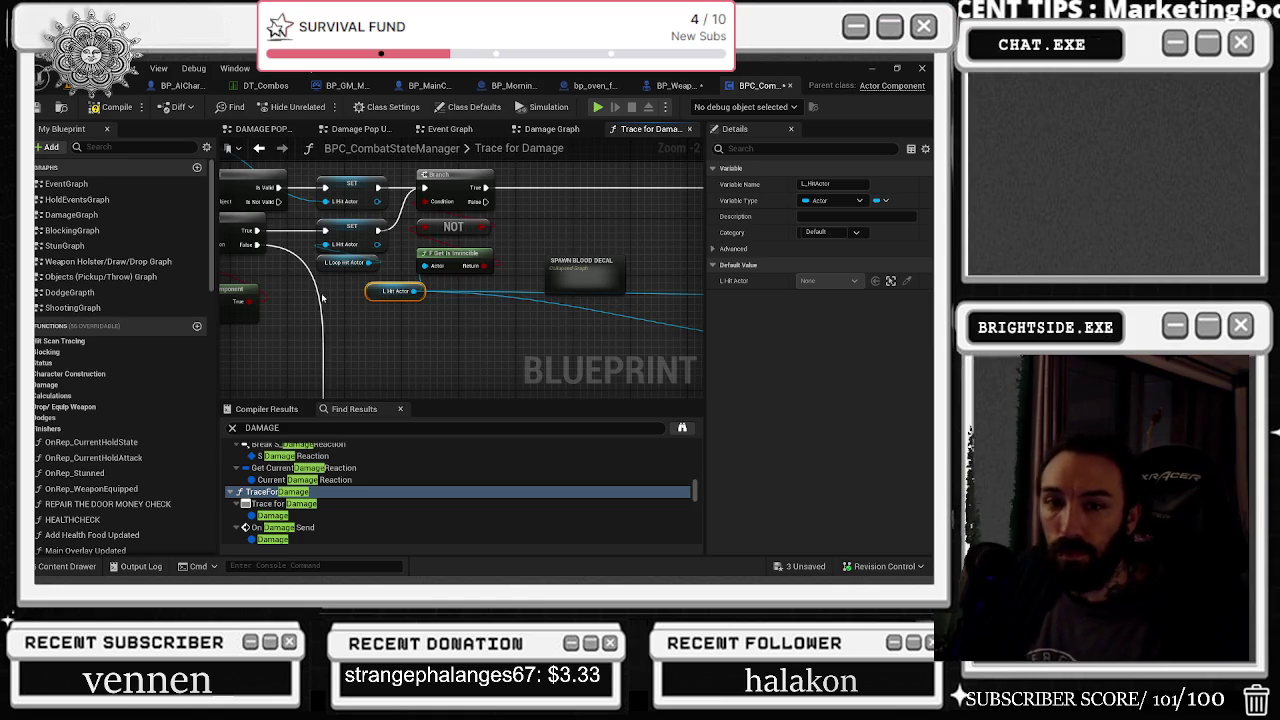
pyautogui.moveTo(350, 316); pyautogui.dragTo(478, 331)
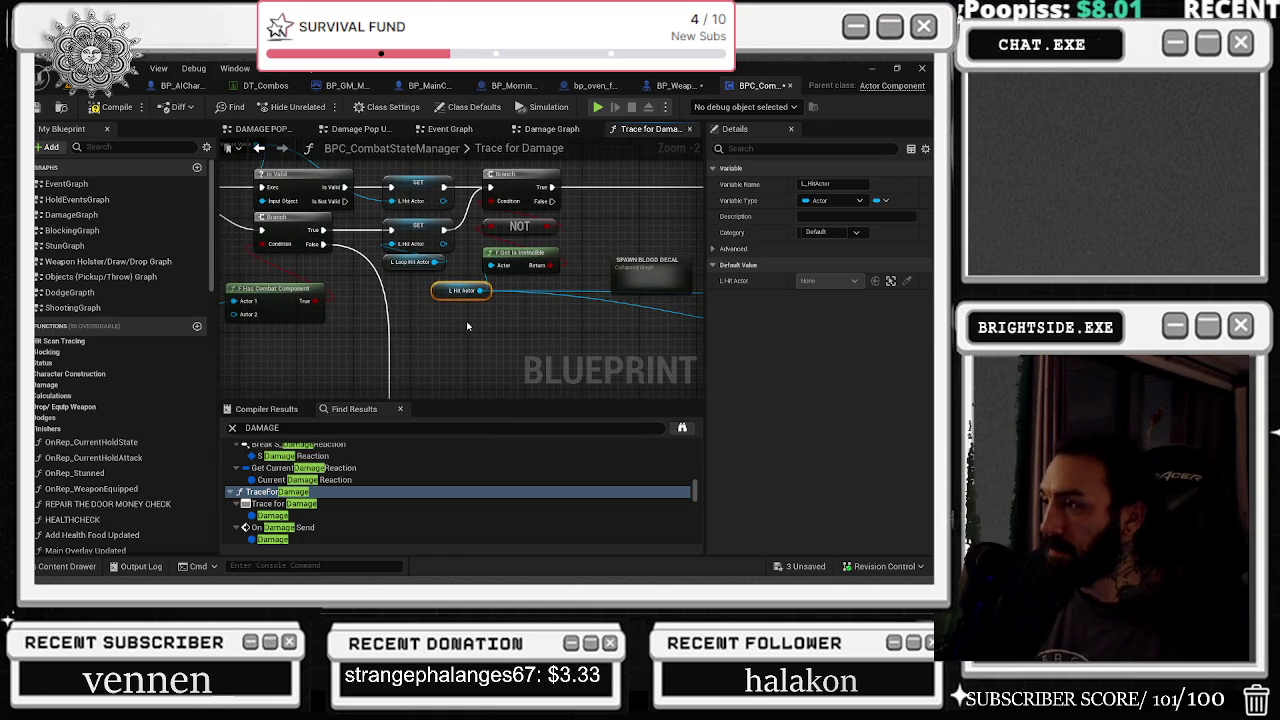
pyautogui.moveTo(467, 326); pyautogui.dragTo(605, 350)
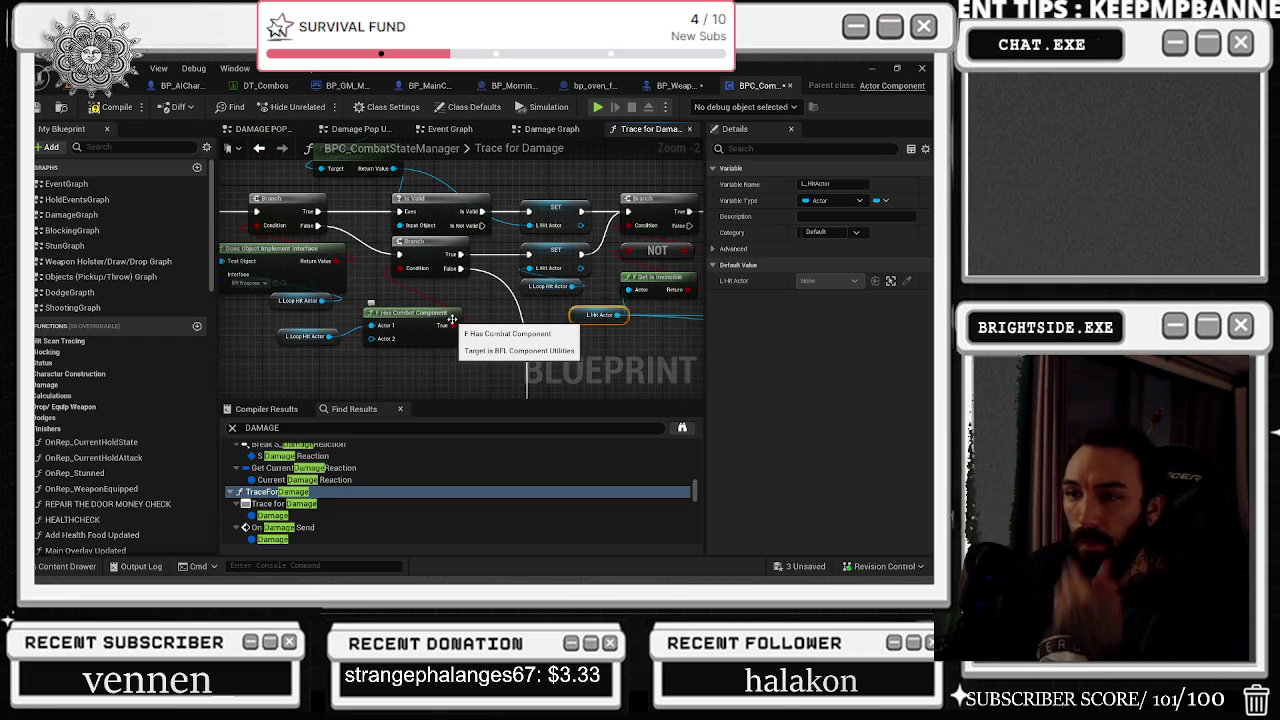
pyautogui.moveTo(452, 319); pyautogui.dragTo(167, 306)
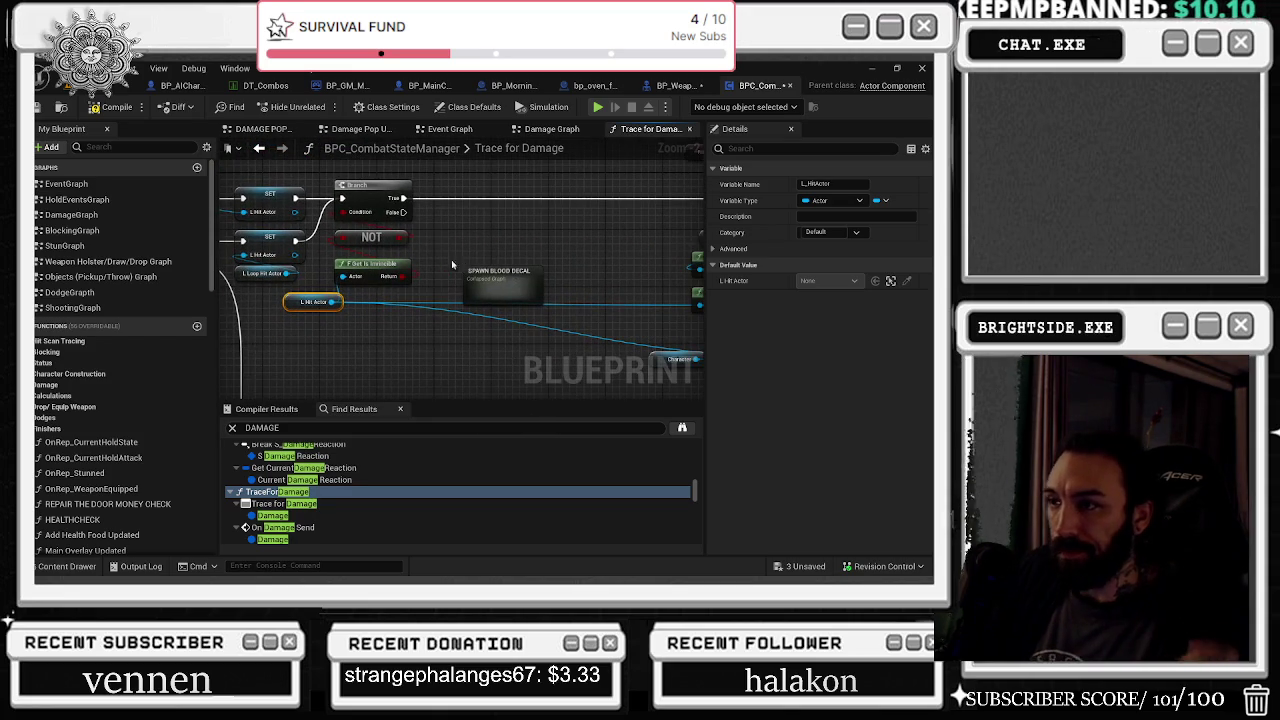
# Step: Check BP_Weapon_Component's Break Hit Result wiring, then open SPAWN BLOOD DECAL and arrange its Inputs node
pyautogui.click(672, 85)
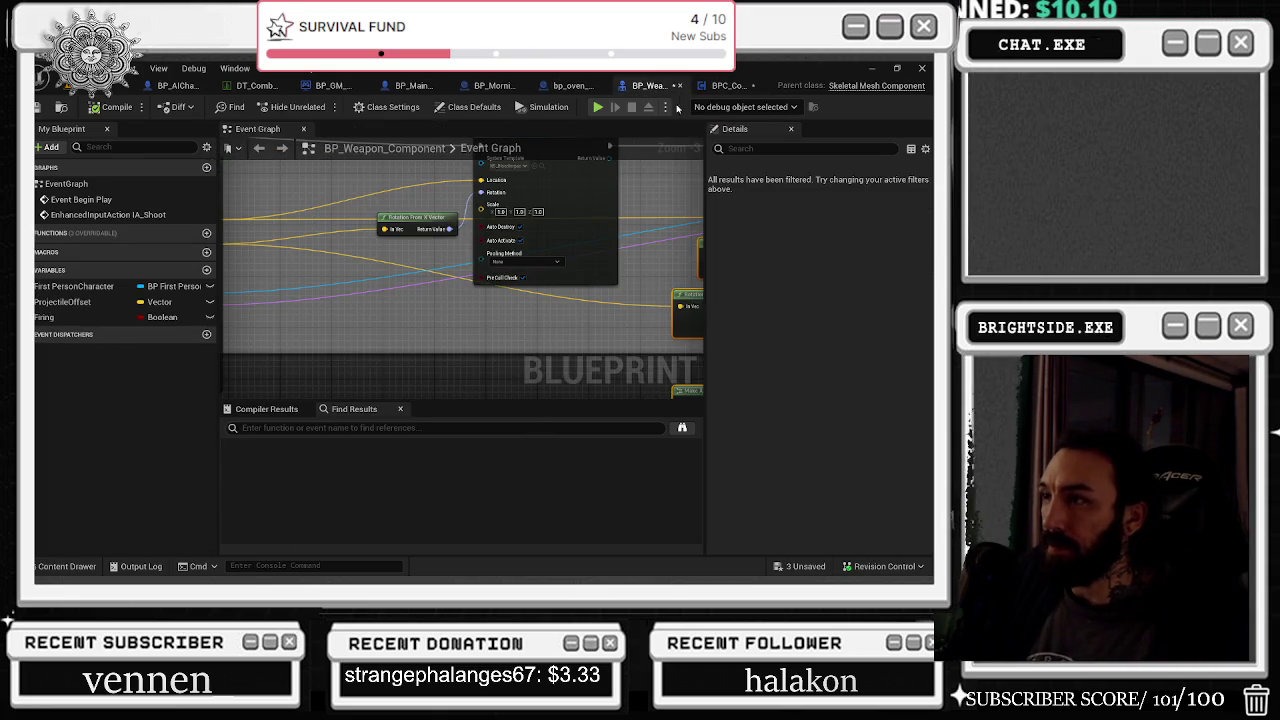
pyautogui.moveTo(448, 304)
pyautogui.mouseDown()
pyautogui.moveTo(528, 362)
pyautogui.moveTo(571, 357)
pyautogui.moveTo(557, 348)
pyautogui.mouseUp()
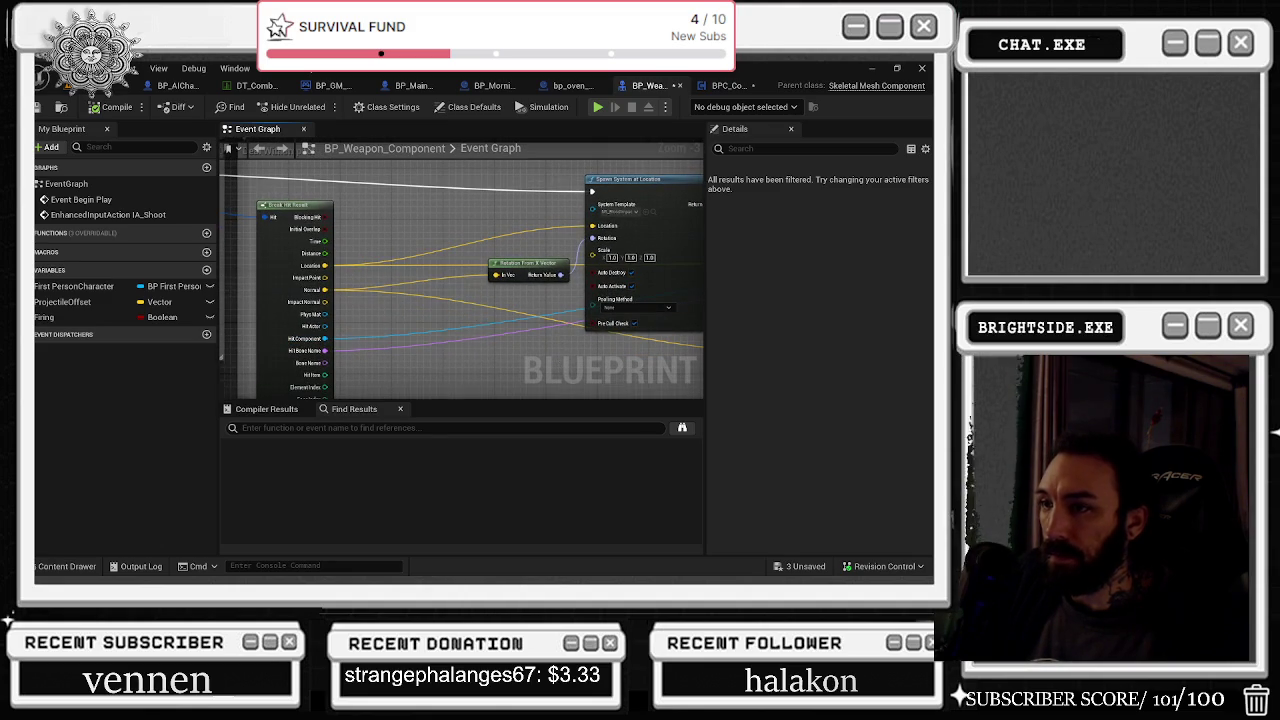
pyautogui.click(718, 85)
pyautogui.doubleClick(514, 281)
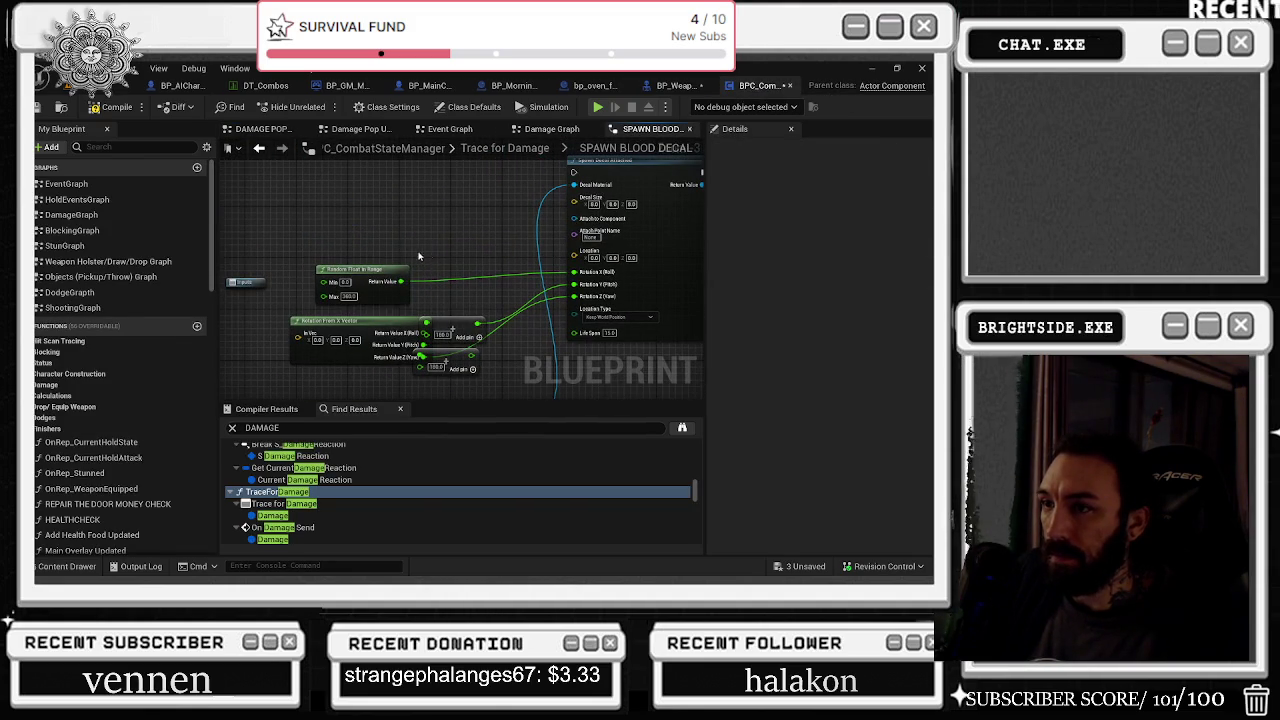
pyautogui.moveTo(246, 283); pyautogui.dragTo(285, 198)
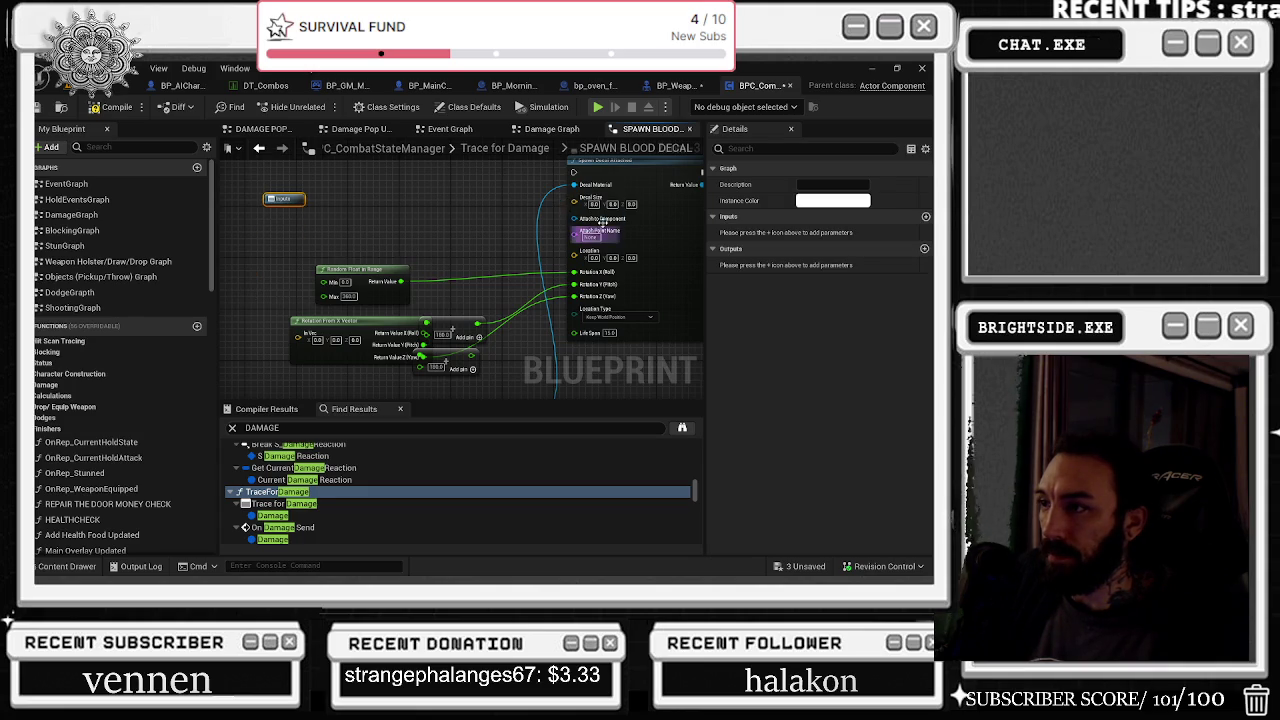
pyautogui.moveTo(380, 246); pyautogui.dragTo(414, 258)
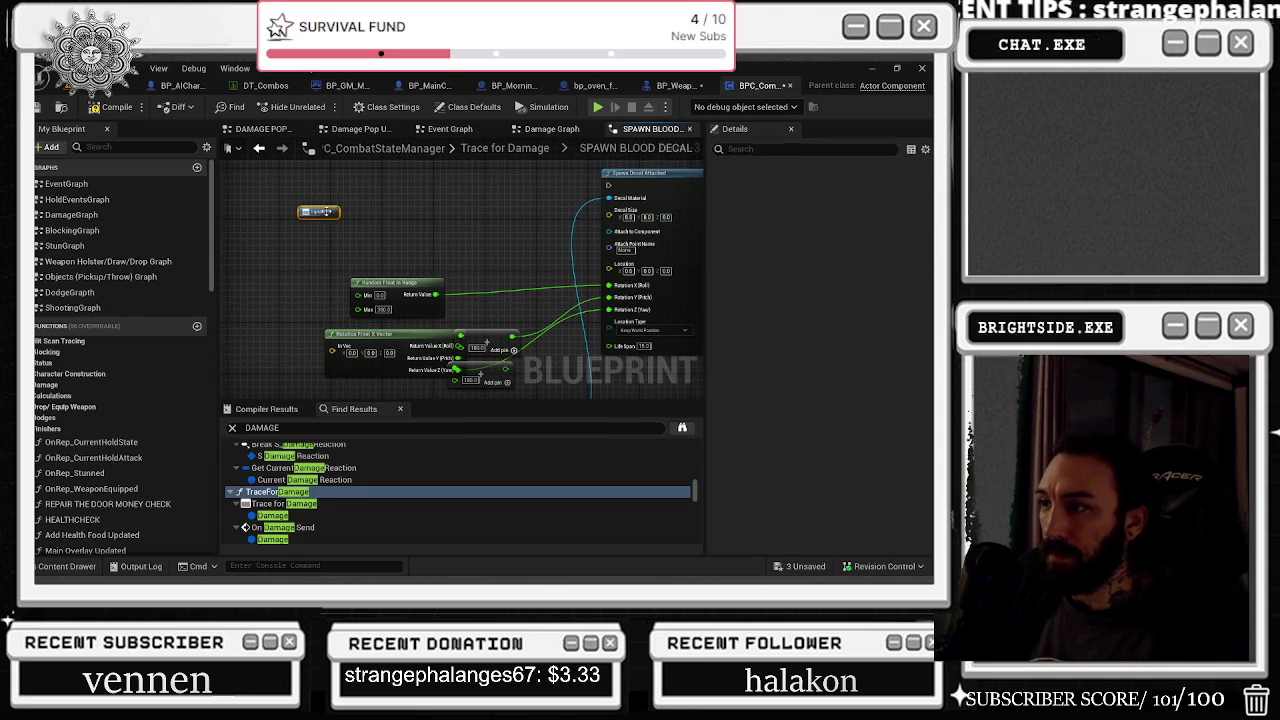
pyautogui.click(326, 211)
# Step: Expose Attach to Component and Rotation From X Vector's In Vec as collapsed-graph inputs
pyautogui.moveTo(603, 231); pyautogui.dragTo(328, 218)
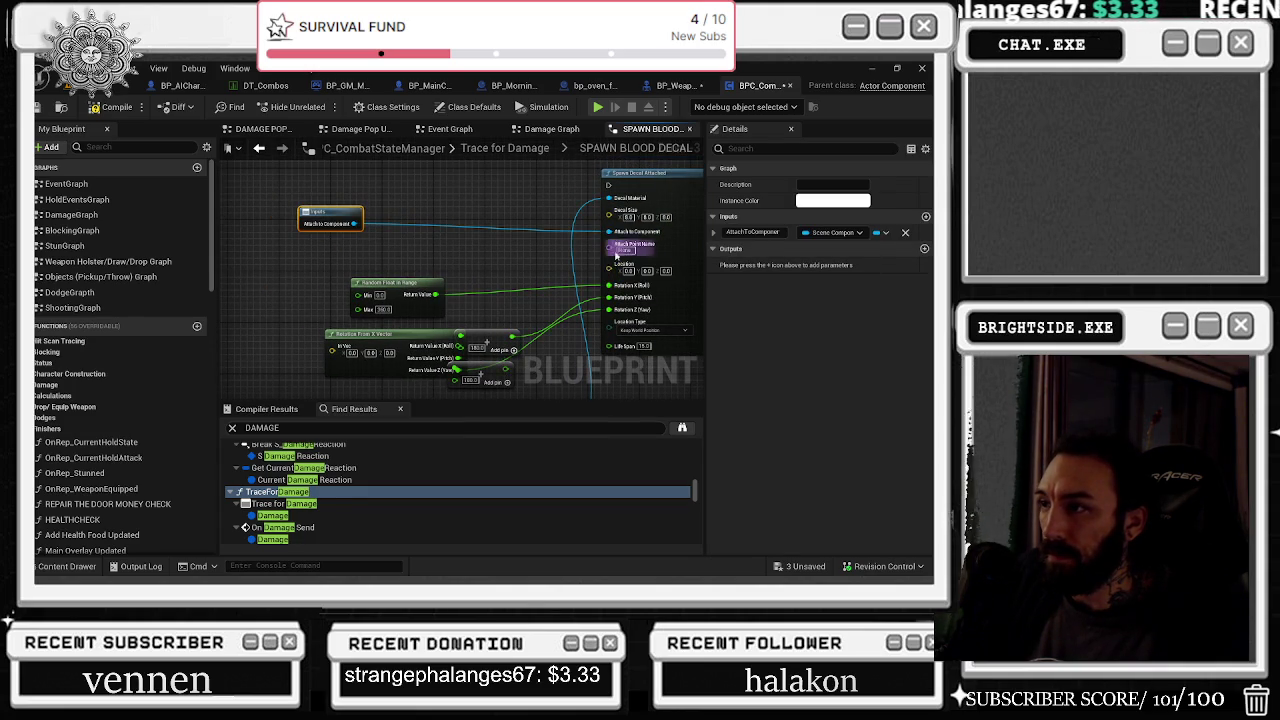
pyautogui.moveTo(358, 275); pyautogui.dragTo(344, 268)
pyautogui.moveTo(372, 334)
pyautogui.mouseDown()
pyautogui.moveTo(326, 334)
pyautogui.moveTo(312, 250)
pyautogui.moveTo(323, 237)
pyautogui.mouseUp()
pyautogui.moveTo(288, 350)
pyautogui.mouseDown()
pyautogui.moveTo(312, 275)
pyautogui.moveTo(346, 240)
pyautogui.moveTo(333, 233)
pyautogui.mouseUp()
# Step: Expose the decal Location and Attach Point Name as inputs, then return to Trace for Damage
pyautogui.click(665, 85)
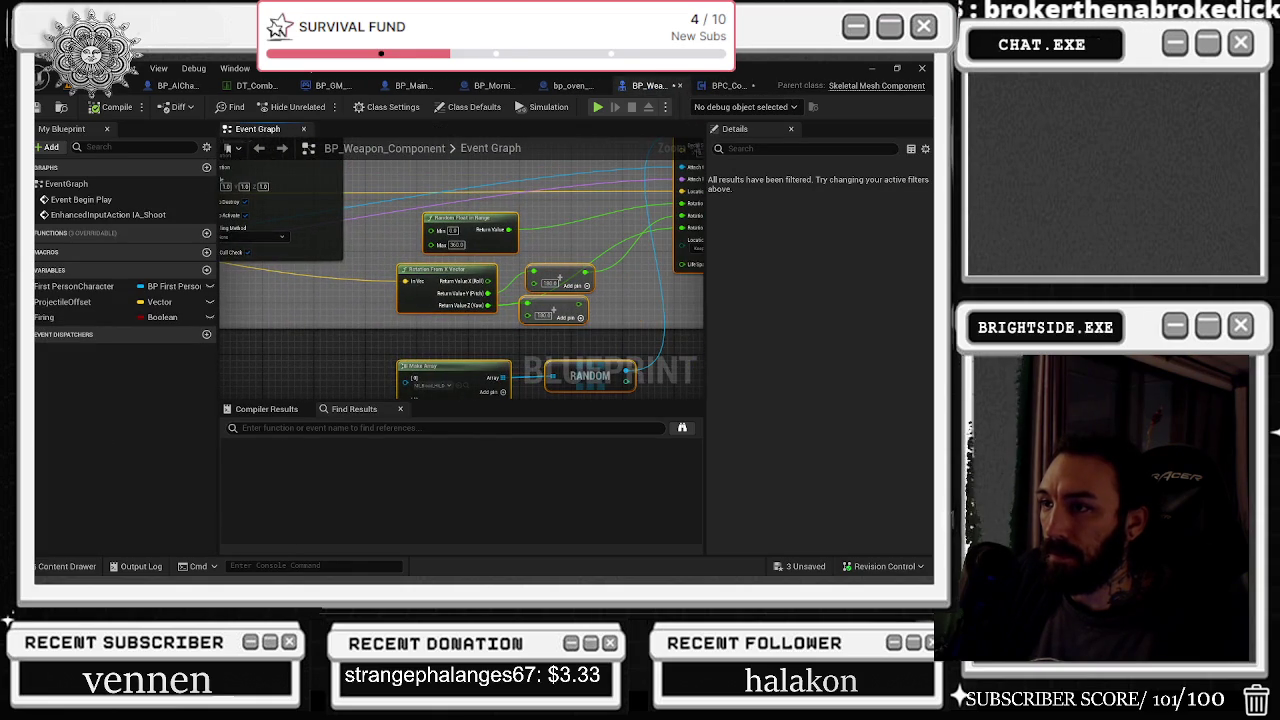
pyautogui.moveTo(449, 316)
pyautogui.mouseDown()
pyautogui.moveTo(337, 300)
pyautogui.moveTo(451, 321)
pyautogui.moveTo(420, 323)
pyautogui.moveTo(455, 343)
pyautogui.moveTo(417, 349)
pyautogui.moveTo(443, 354)
pyautogui.mouseUp()
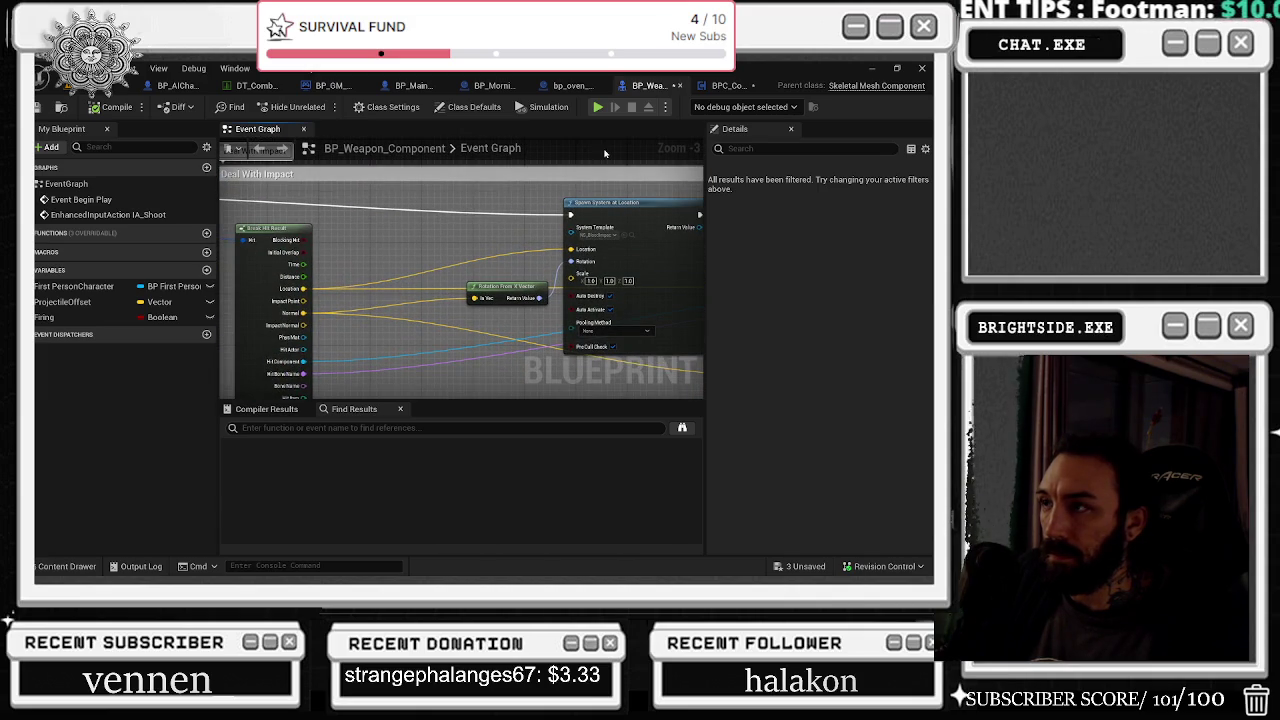
pyautogui.click(727, 84)
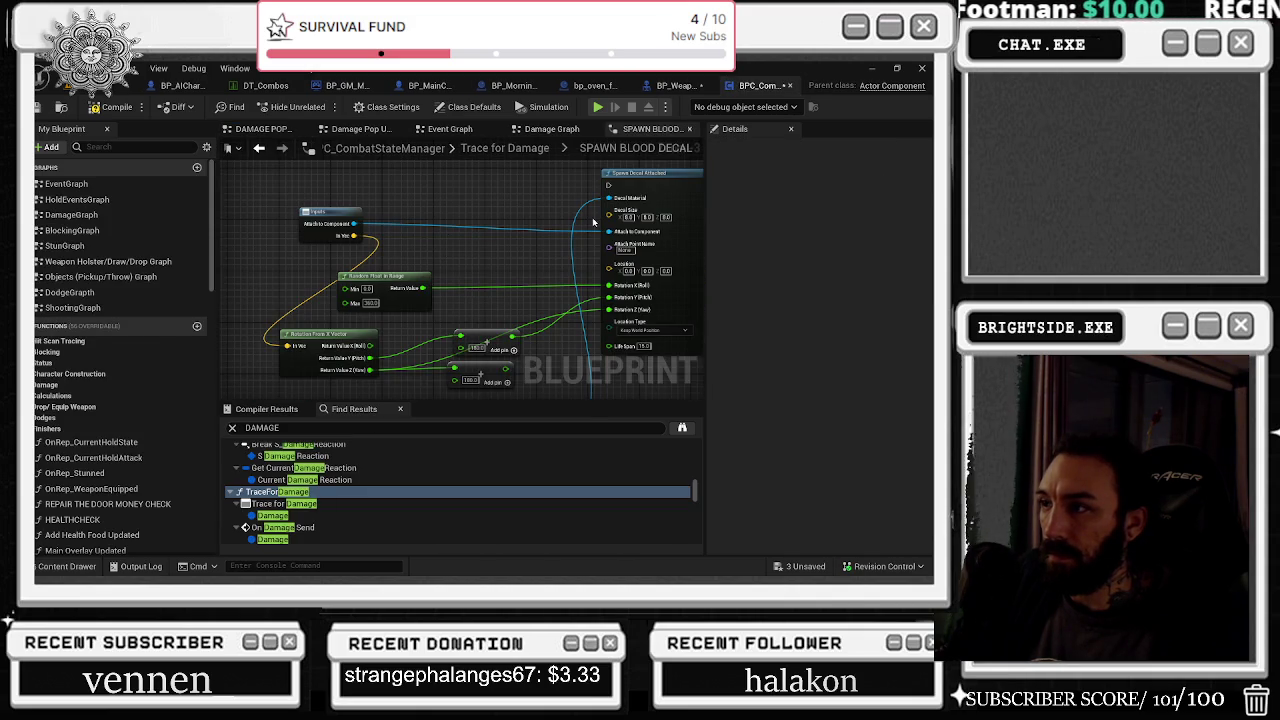
pyautogui.moveTo(616, 271)
pyautogui.mouseDown()
pyautogui.moveTo(343, 220)
pyautogui.moveTo(240, 218)
pyautogui.mouseUp()
pyautogui.moveTo(623, 246); pyautogui.dragTo(260, 256)
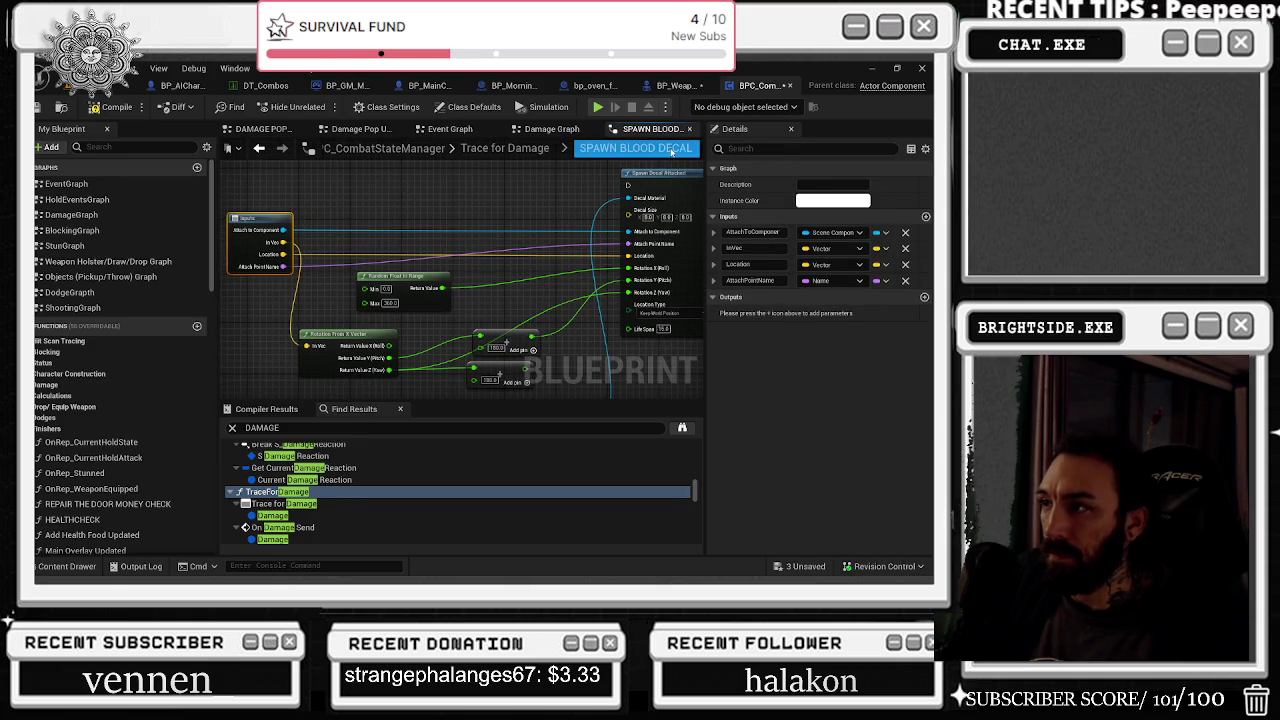
pyautogui.click(670, 85)
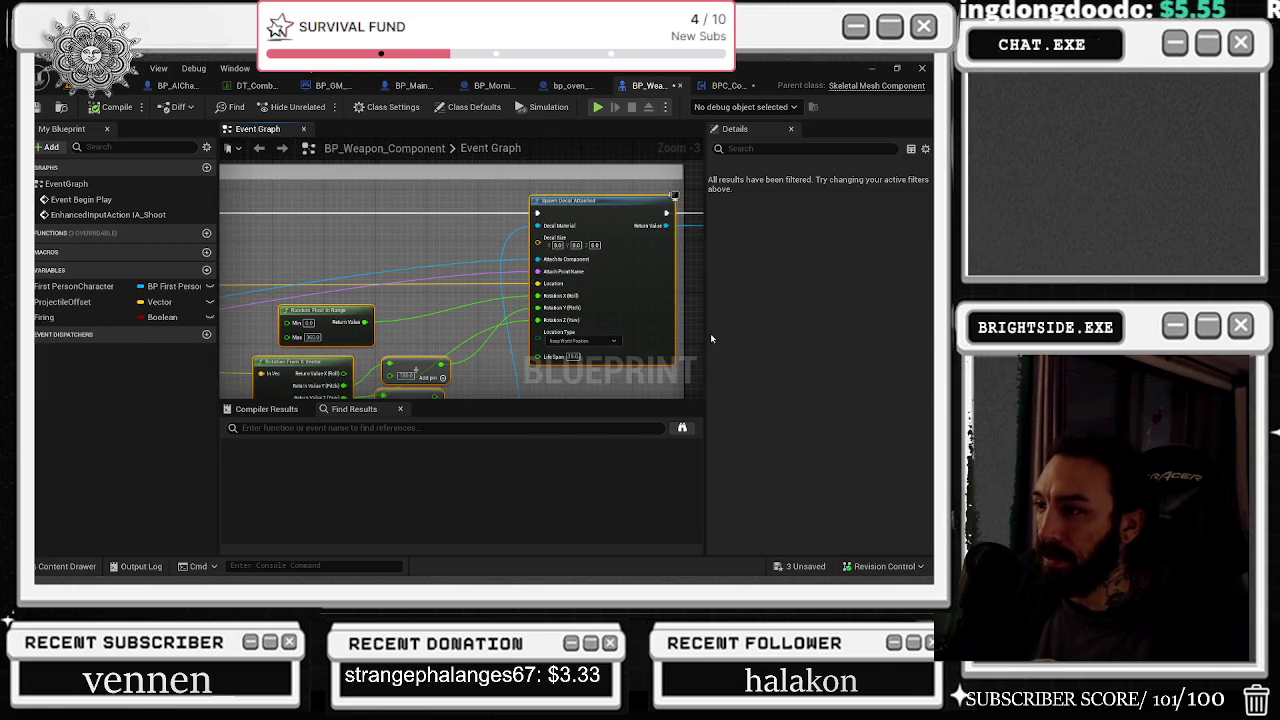
pyautogui.click(730, 87)
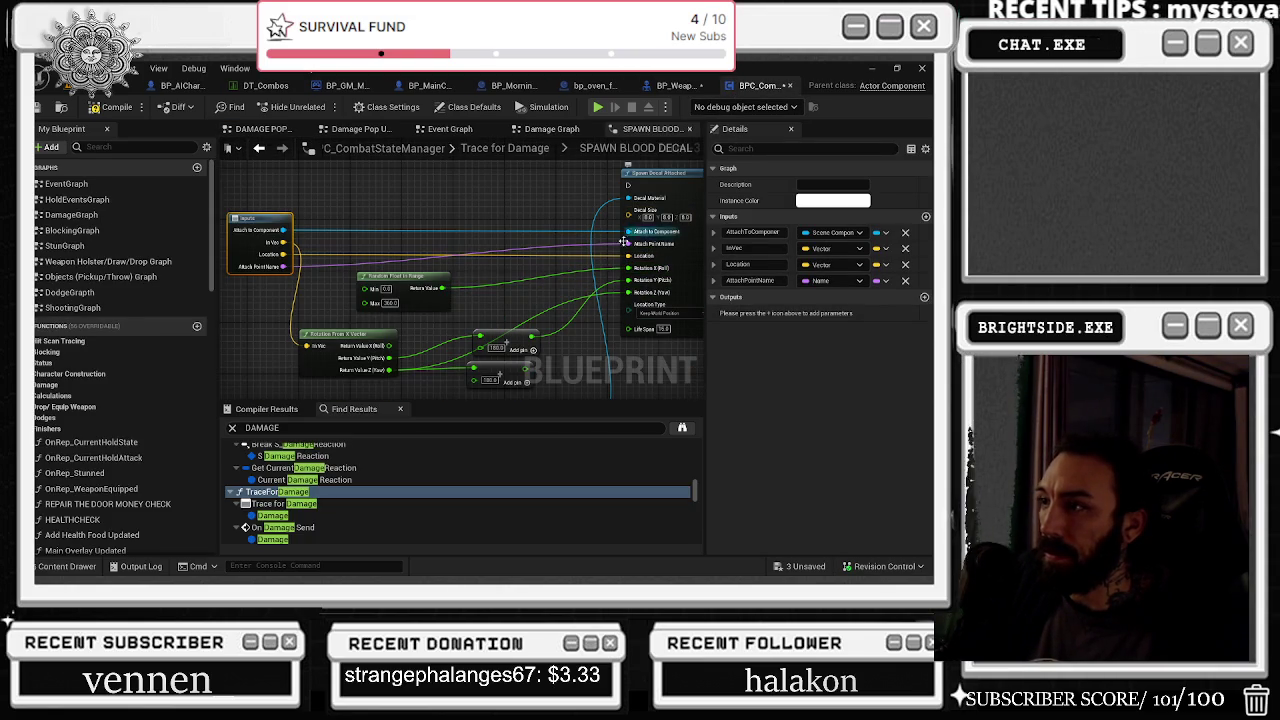
pyautogui.moveTo(450, 258)
pyautogui.mouseDown()
pyautogui.moveTo(413, 170)
pyautogui.moveTo(337, 179)
pyautogui.mouseUp()
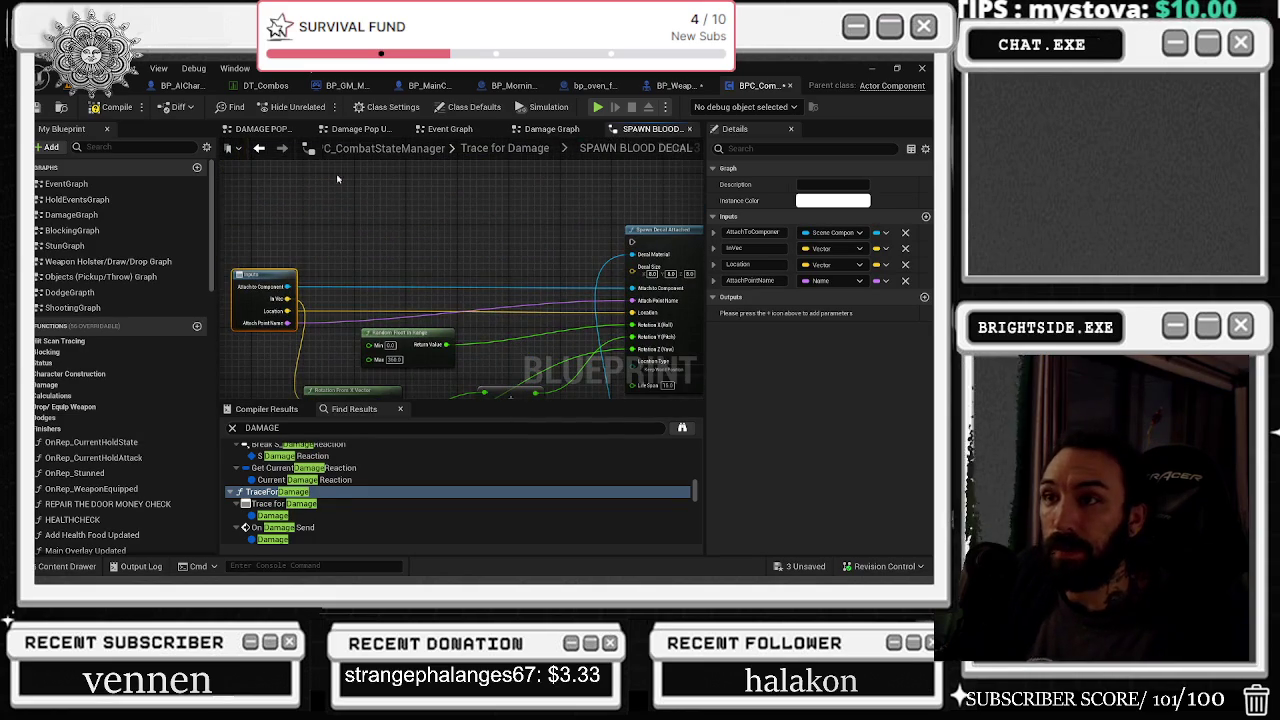
pyautogui.click(260, 149)
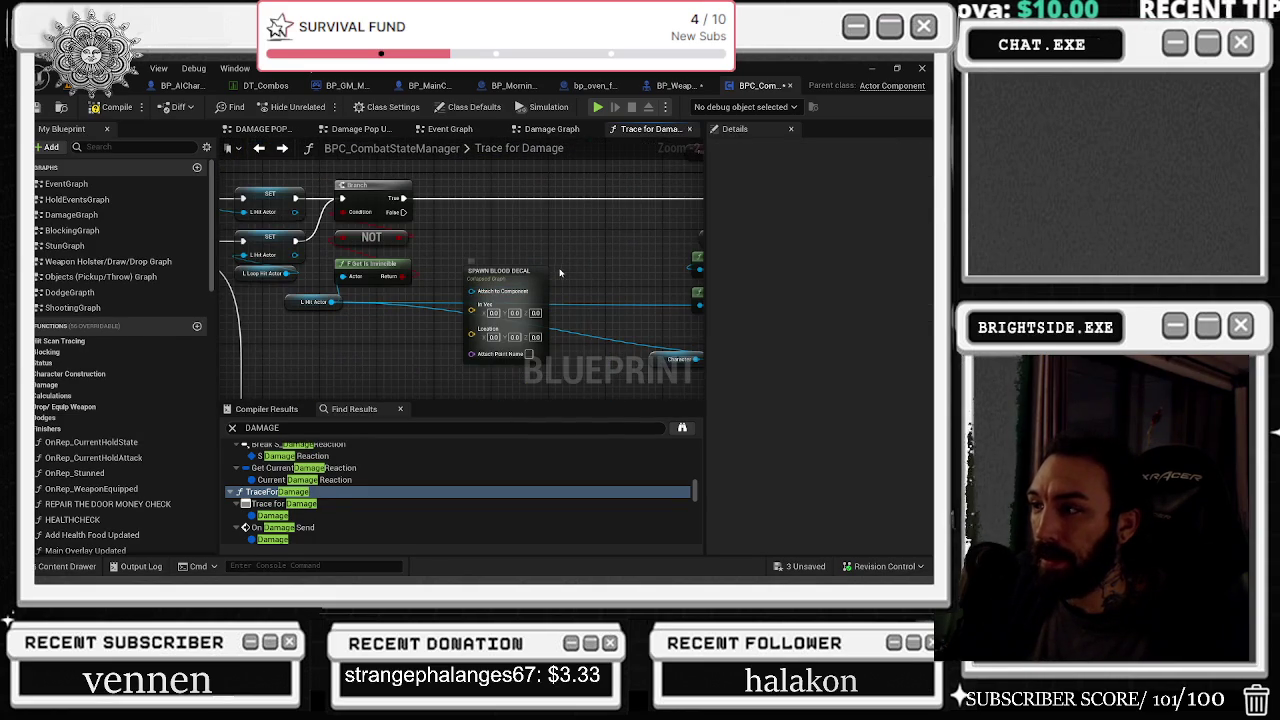
# Step: Wire an execution pin to the collapsed graph's Inputs node and nudge SPAWN BLOOD DECAL into place
pyautogui.scroll(-2, 560, 268)
pyautogui.moveTo(560, 265)
pyautogui.mouseDown()
pyautogui.moveTo(346, 252)
pyautogui.moveTo(409, 300)
pyautogui.mouseUp()
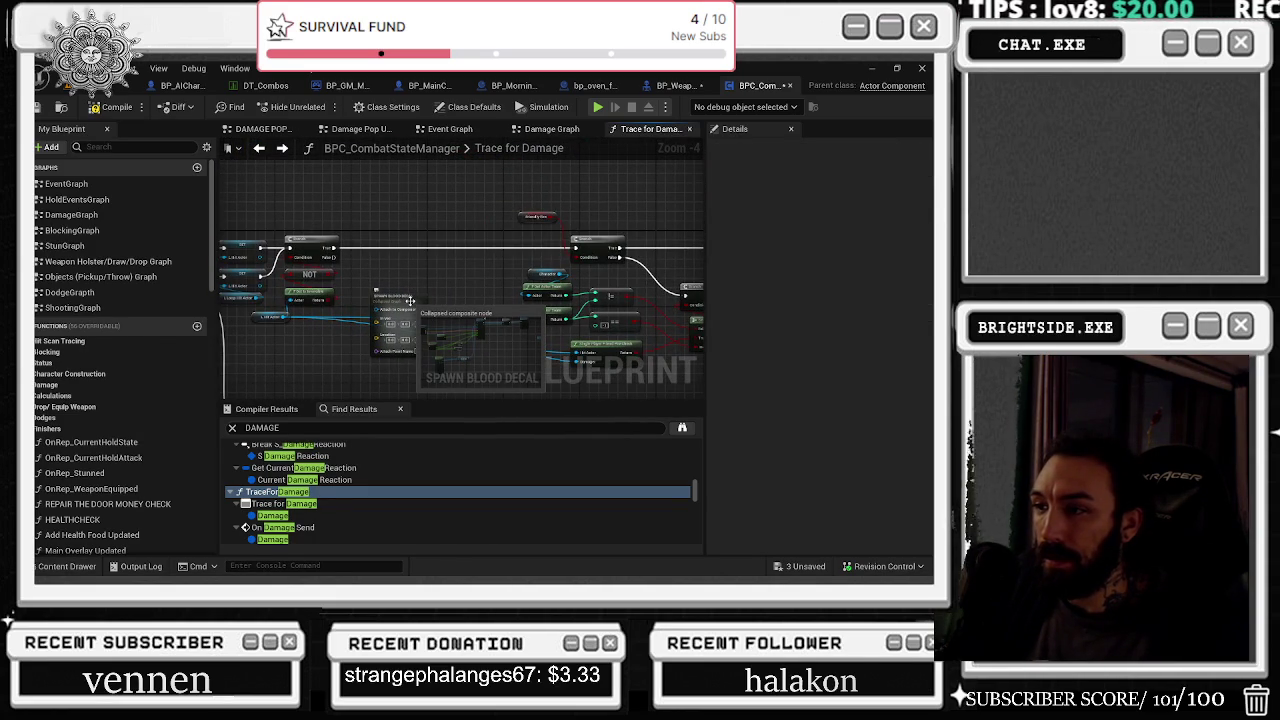
pyautogui.doubleClick(409, 300)
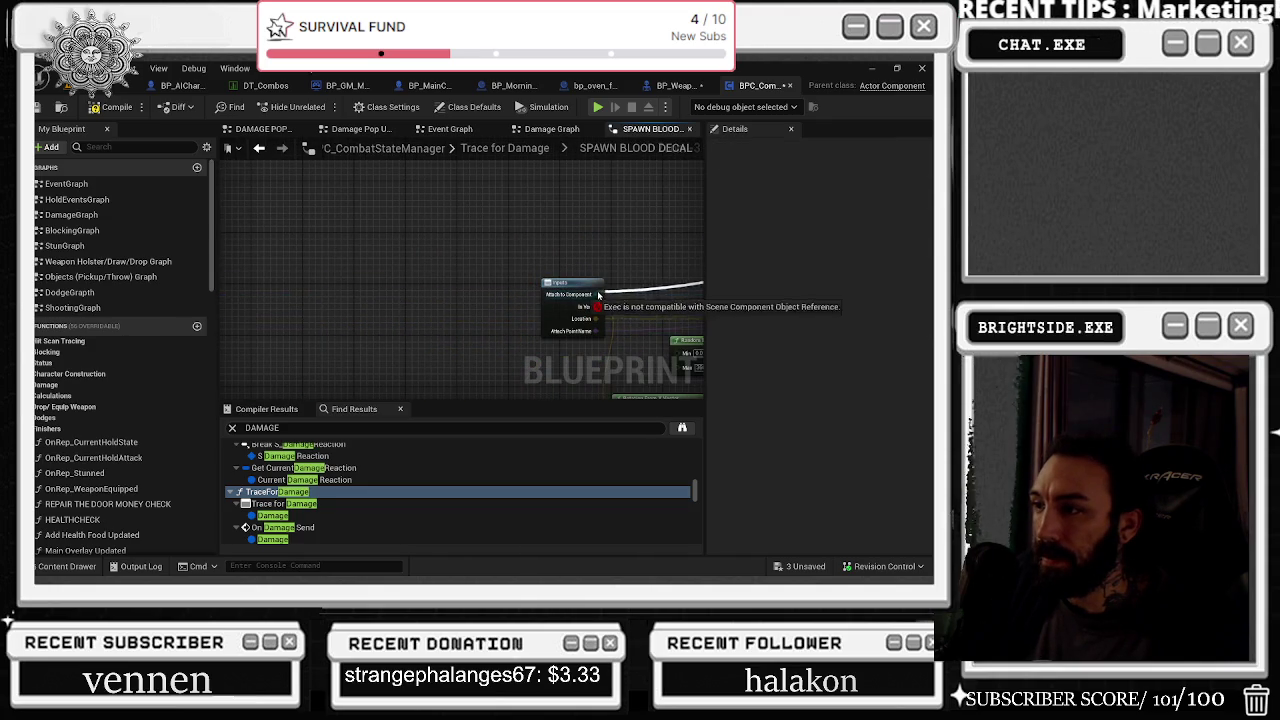
pyautogui.moveTo(596, 294)
pyautogui.mouseDown()
pyautogui.moveTo(546, 220)
pyautogui.moveTo(523, 270)
pyautogui.moveTo(455, 309)
pyautogui.moveTo(497, 325)
pyautogui.mouseUp()
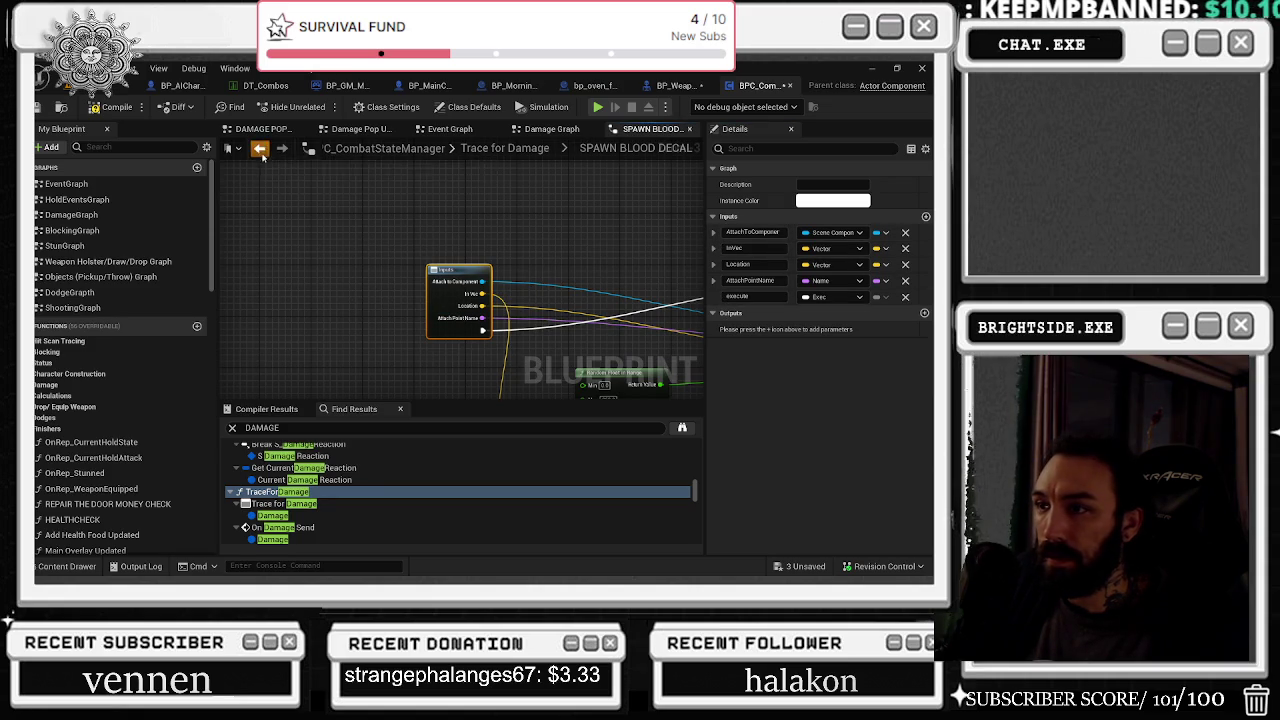
pyautogui.click(261, 151)
pyautogui.moveTo(373, 279)
pyautogui.mouseDown()
pyautogui.moveTo(395, 295)
pyautogui.moveTo(440, 230)
pyautogui.moveTo(444, 186)
pyautogui.mouseUp()
pyautogui.moveTo(421, 260); pyautogui.dragTo(454, 266)
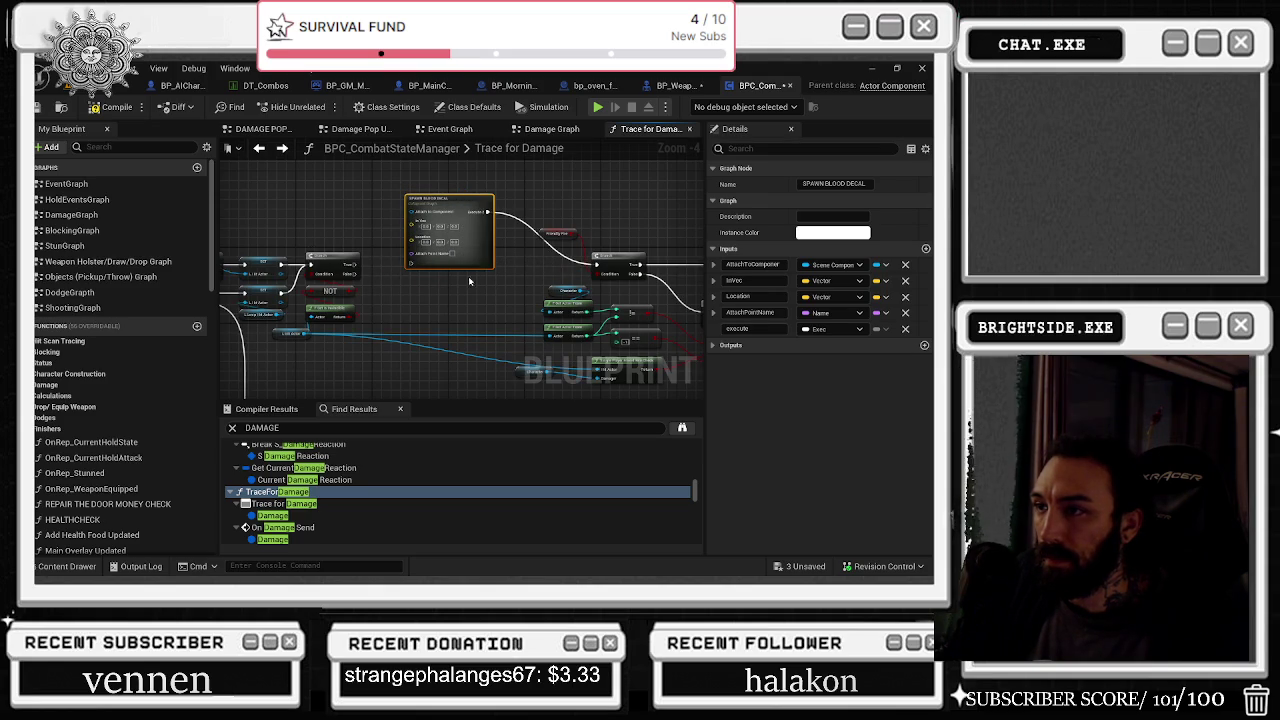
# Step: Name the collapsed graph's output Execute 2, then reselect SPAWN BLOOD DECAL in Trace for Damage
pyautogui.doubleClick(449, 215)
pyautogui.scroll(3, 610, 202)
pyautogui.moveTo(553, 323)
pyautogui.mouseDown()
pyautogui.moveTo(545, 245)
pyautogui.moveTo(556, 280)
pyautogui.mouseUp()
pyautogui.press('Escape')
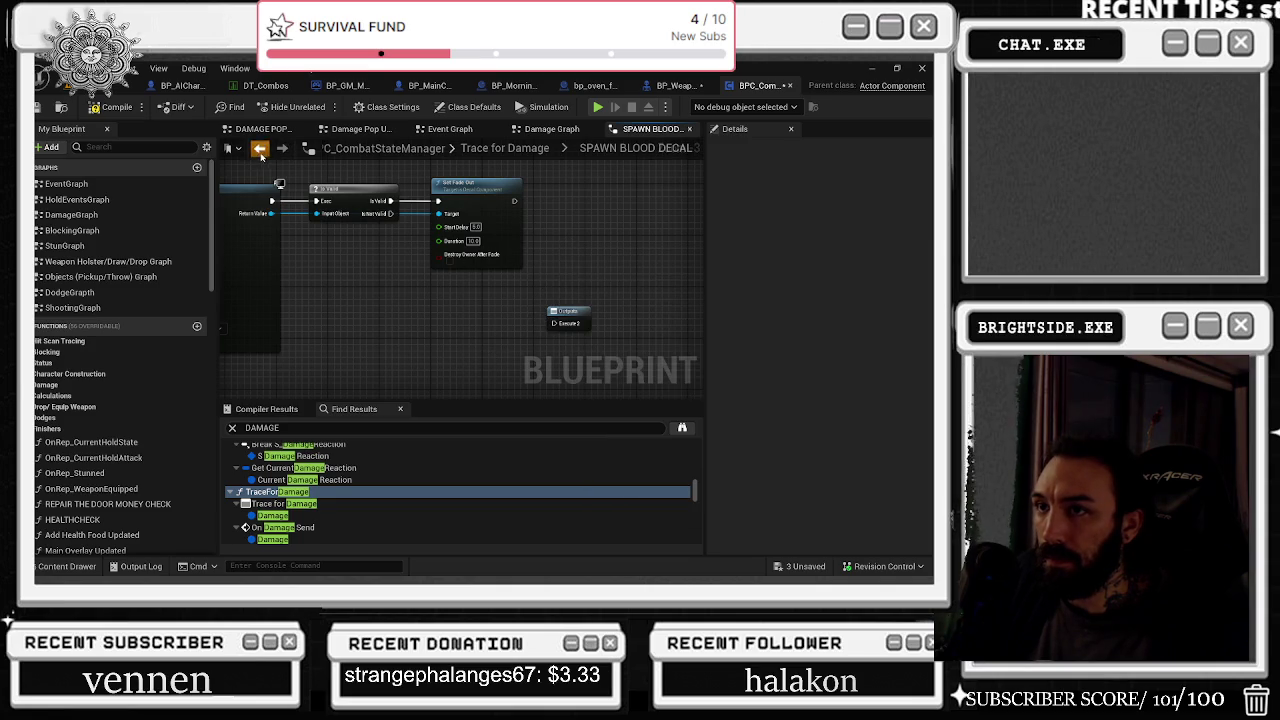
pyautogui.click(260, 150)
pyautogui.click(459, 196)
pyautogui.moveTo(380, 236)
pyautogui.mouseDown()
pyautogui.moveTo(370, 280)
pyautogui.moveTo(395, 238)
pyautogui.moveTo(432, 298)
pyautogui.moveTo(408, 303)
pyautogui.moveTo(425, 305)
pyautogui.moveTo(405, 345)
pyautogui.moveTo(440, 300)
pyautogui.moveTo(480, 294)
pyautogui.moveTo(488, 192)
pyautogui.moveTo(560, 200)
pyautogui.moveTo(487, 191)
pyautogui.moveTo(410, 254)
pyautogui.moveTo(620, 268)
pyautogui.moveTo(596, 267)
pyautogui.mouseUp()
pyautogui.click(480, 208)
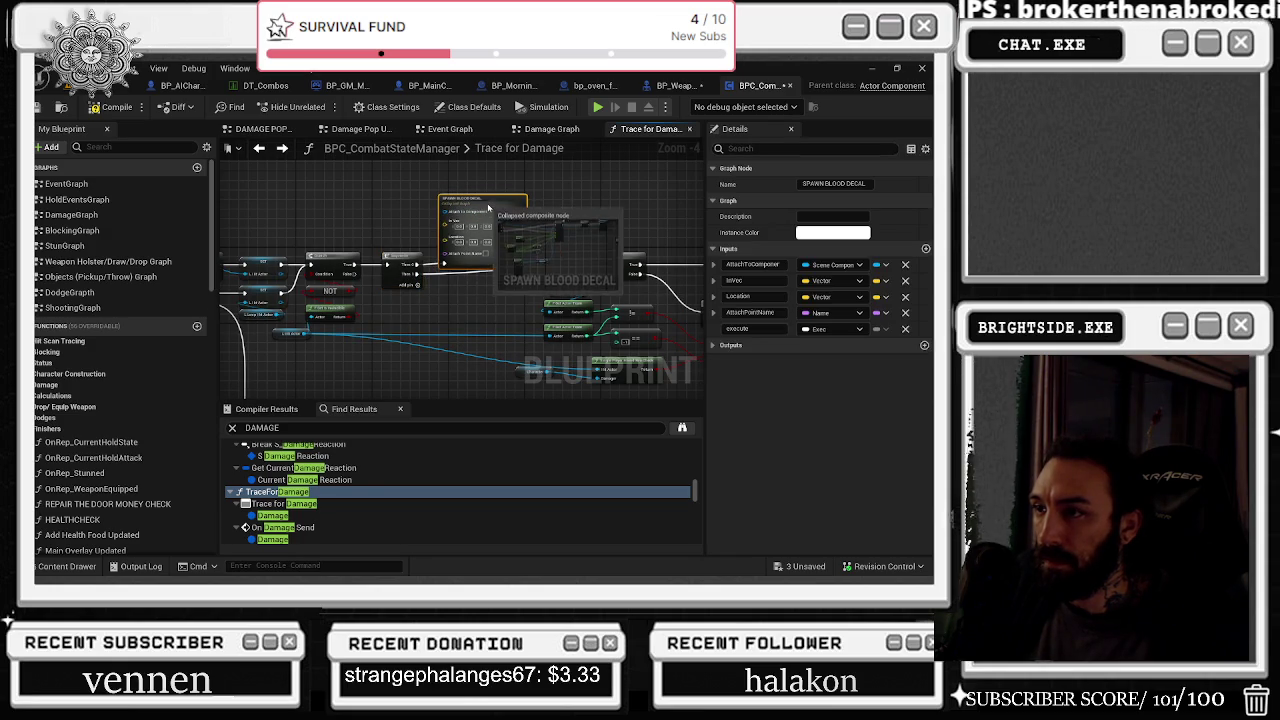
# Step: Wire Break Hit Result's hit Location into the SPAWN BLOOD DECAL node
pyautogui.scroll(2, 479, 216)
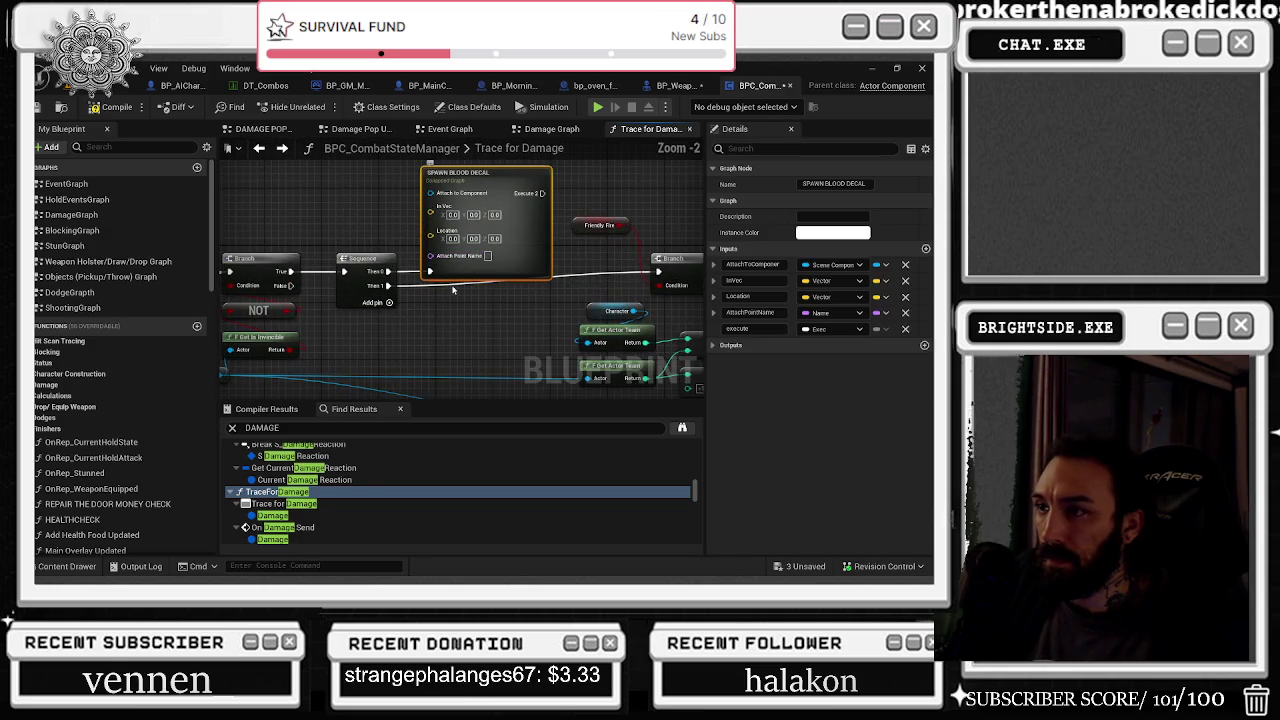
pyautogui.click(594, 296)
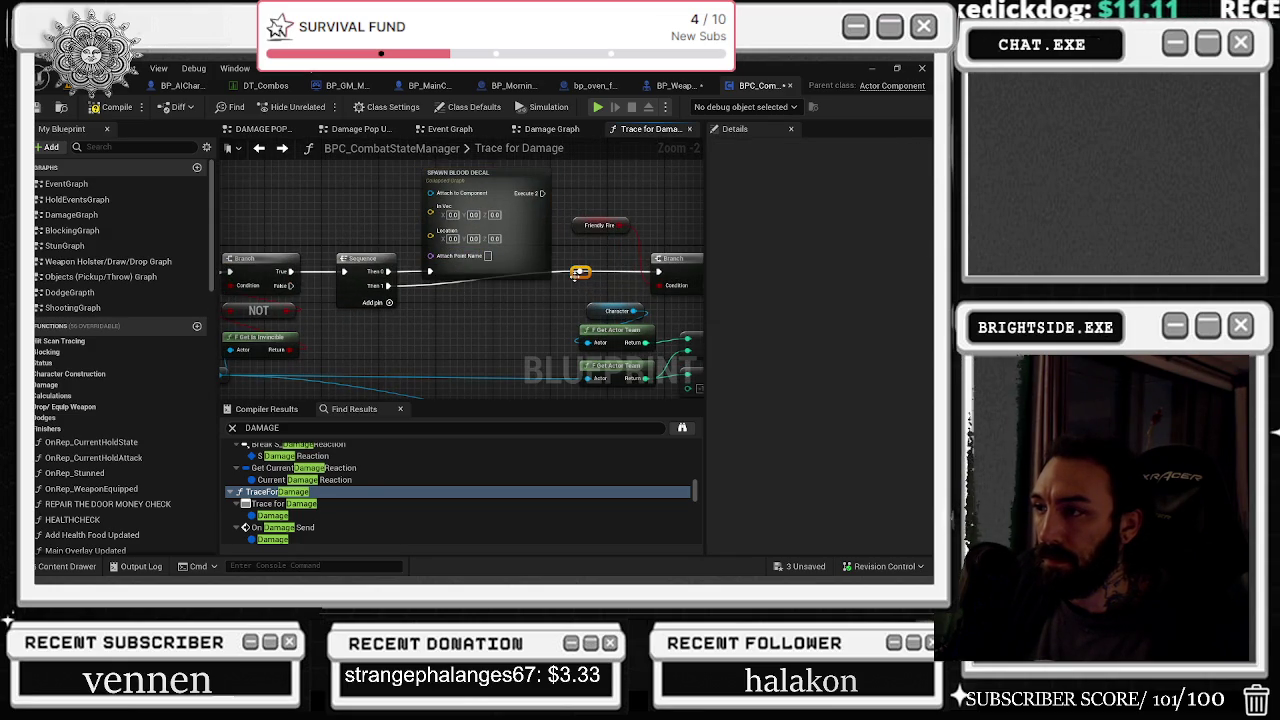
pyautogui.moveTo(516, 347); pyautogui.dragTo(504, 379)
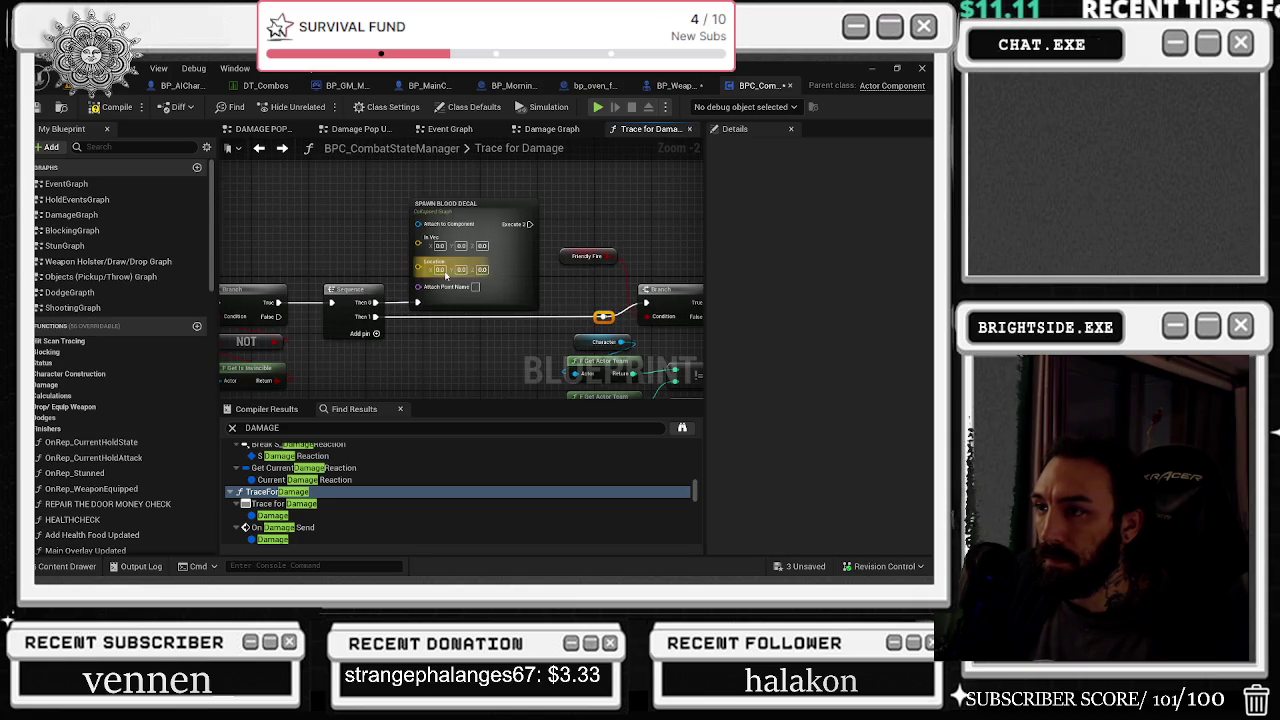
pyautogui.moveTo(409, 378)
pyautogui.mouseDown()
pyautogui.moveTo(440, 330)
pyautogui.moveTo(424, 208)
pyautogui.moveTo(409, 264)
pyautogui.mouseUp()
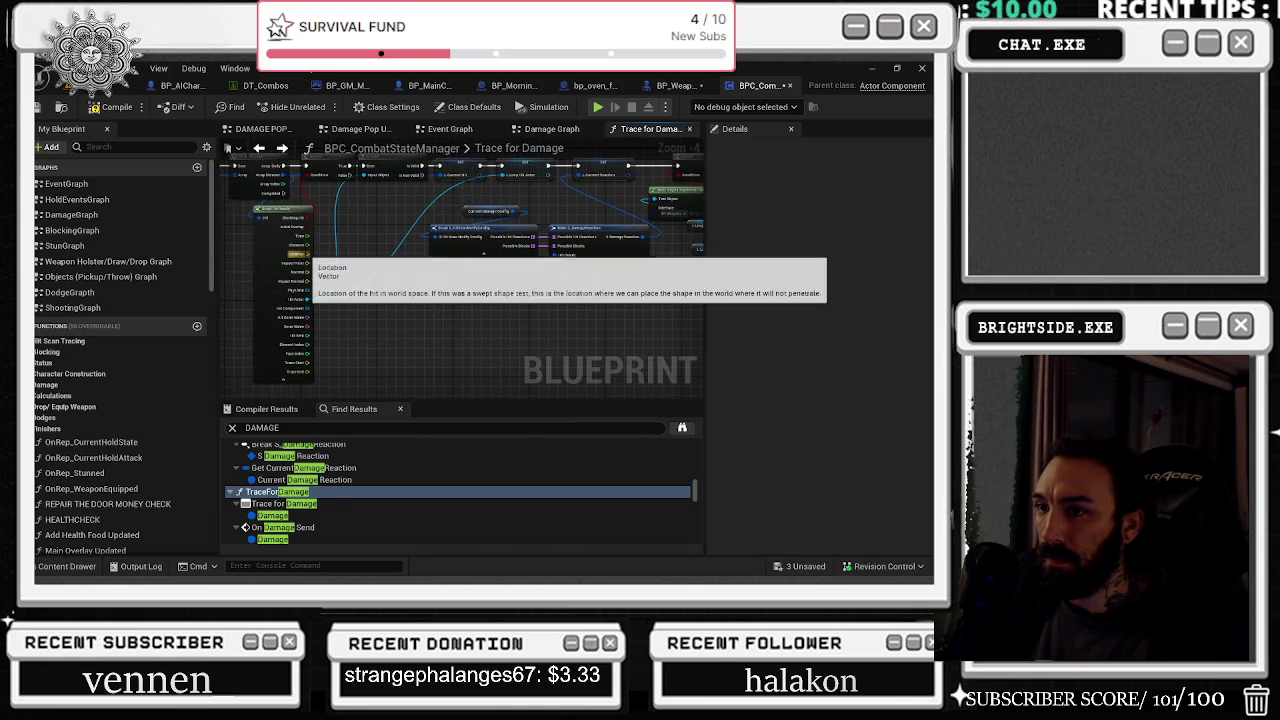
pyautogui.moveTo(316, 258)
pyautogui.mouseDown()
pyautogui.moveTo(722, 230)
pyautogui.moveTo(634, 181)
pyautogui.moveTo(515, 250)
pyautogui.moveTo(558, 252)
pyautogui.mouseUp()
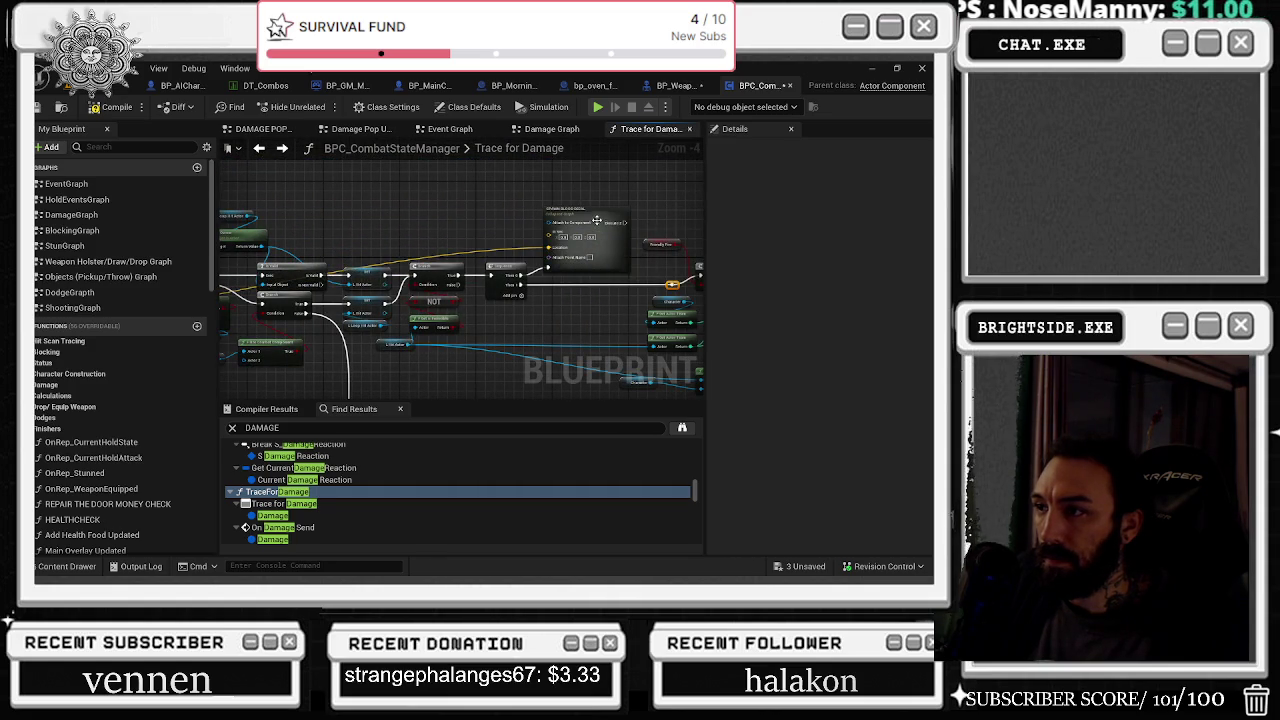
pyautogui.scroll(3, 365, 310)
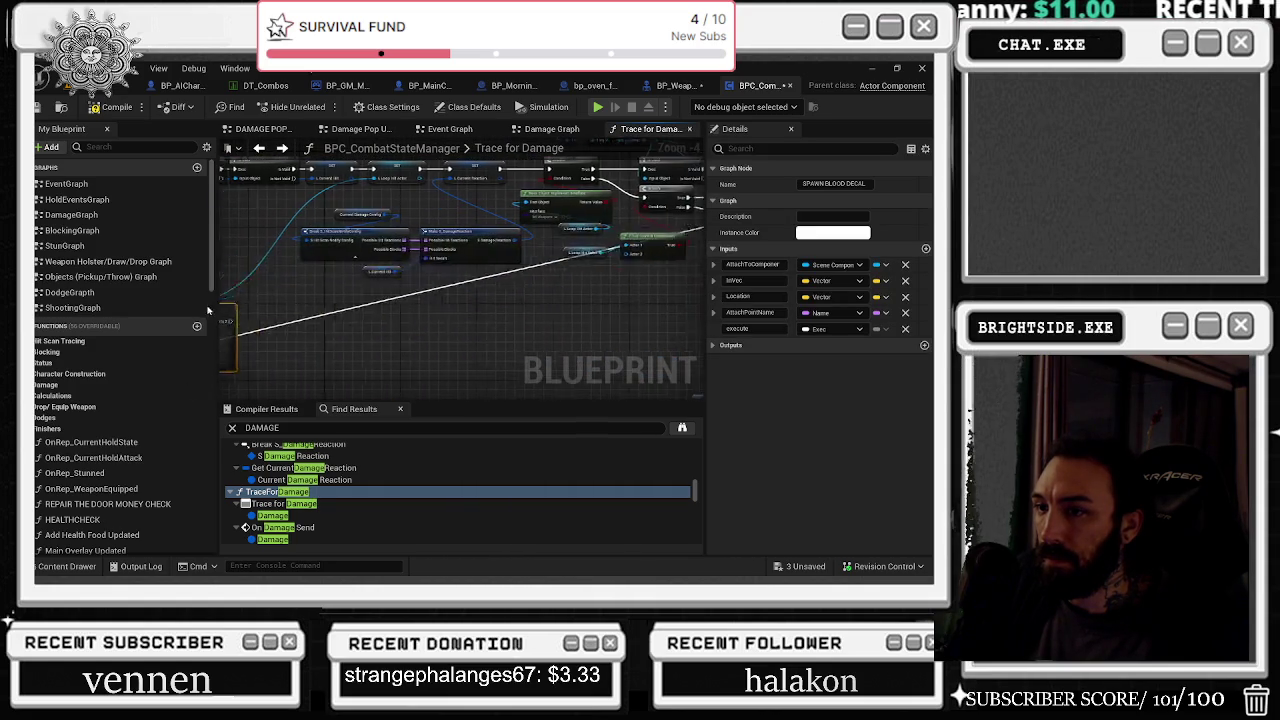
pyautogui.moveTo(365, 310)
pyautogui.mouseDown()
pyautogui.moveTo(379, 264)
pyautogui.moveTo(490, 305)
pyautogui.moveTo(465, 335)
pyautogui.moveTo(456, 310)
pyautogui.moveTo(477, 313)
pyautogui.moveTo(465, 365)
pyautogui.mouseUp()
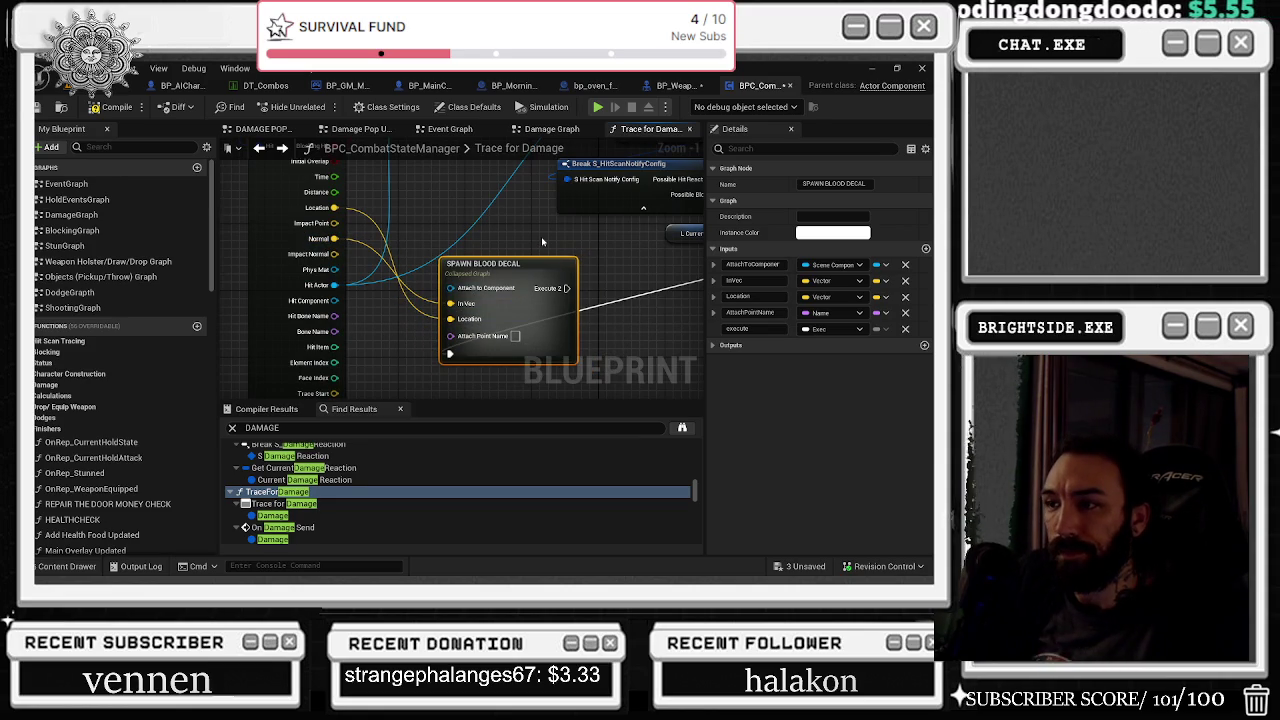
# Step: Connect Bone Name to Attach Point Name, matching the weapon component's wiring, and tidy the node
pyautogui.moveTo(516, 268)
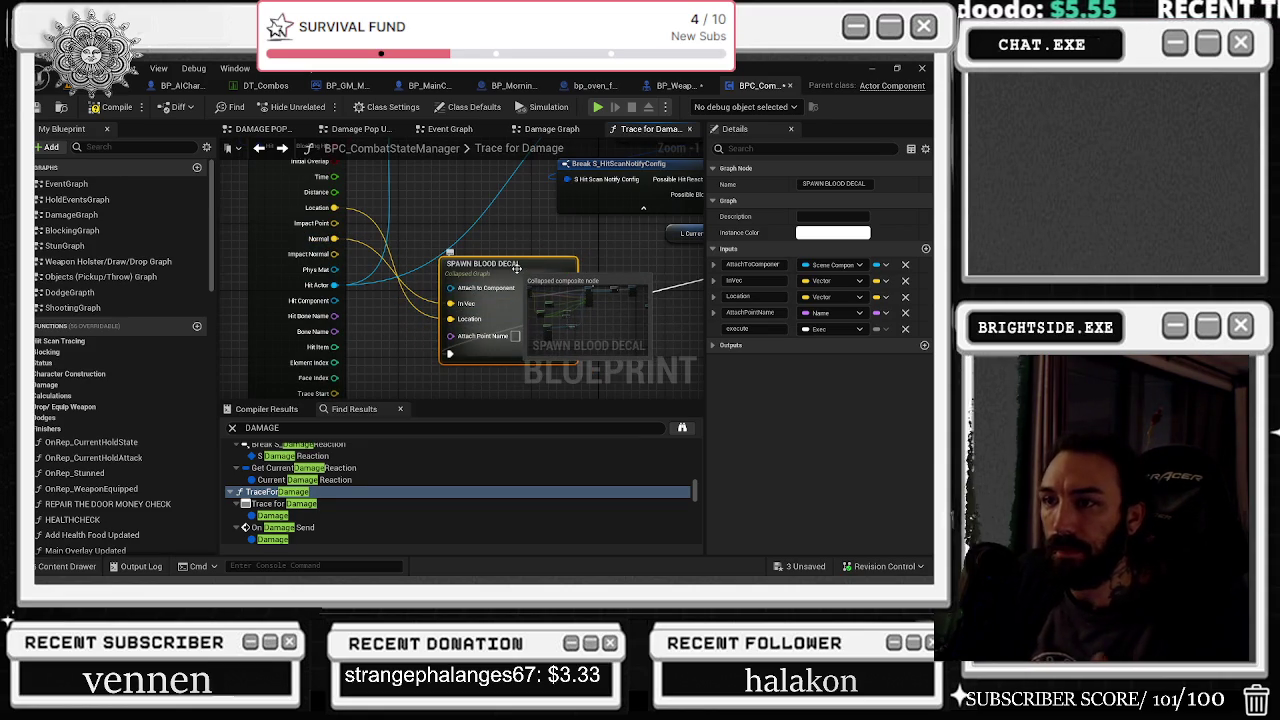
pyautogui.click(676, 86)
pyautogui.moveTo(453, 234); pyautogui.dragTo(620, 260)
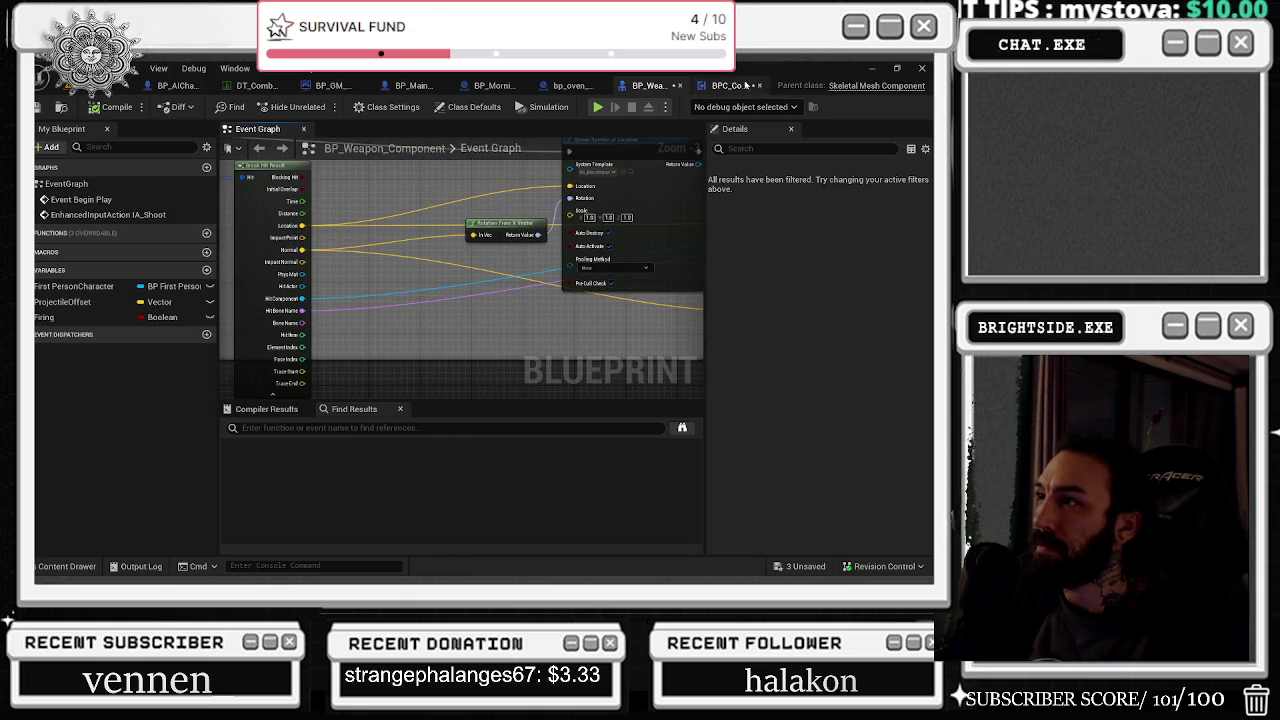
pyautogui.click(745, 85)
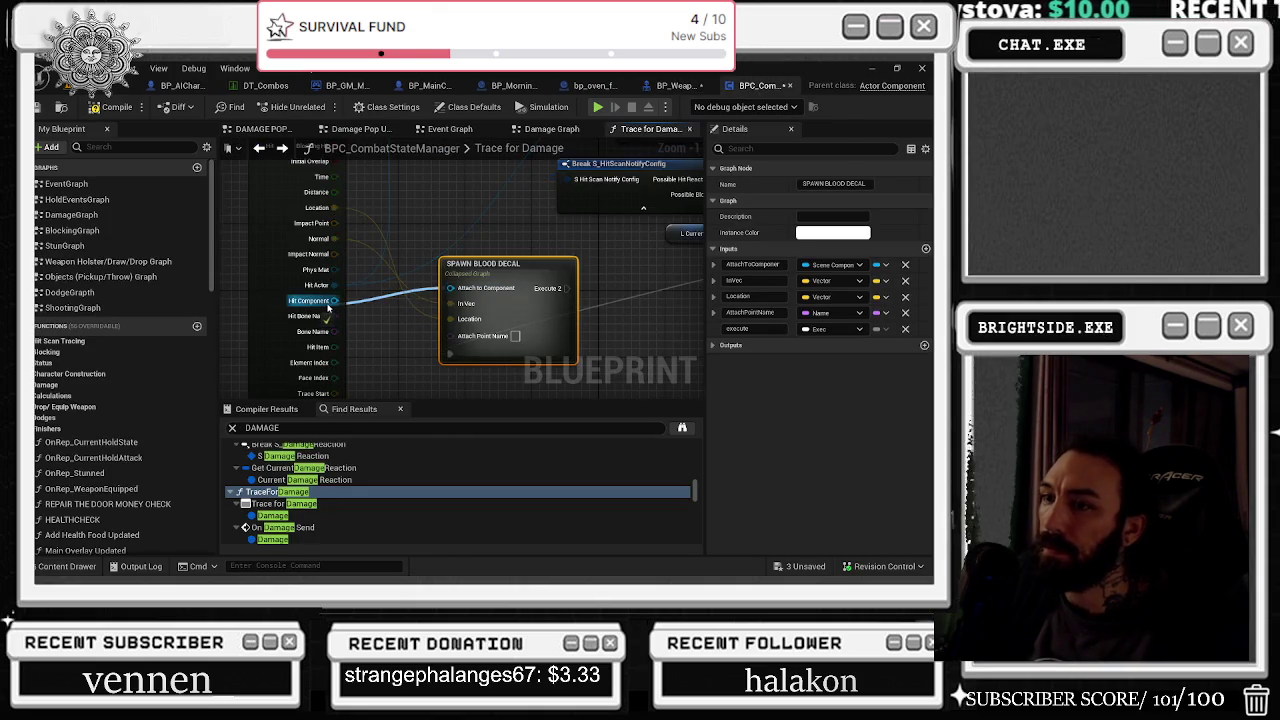
pyautogui.moveTo(450, 336); pyautogui.dragTo(335, 332)
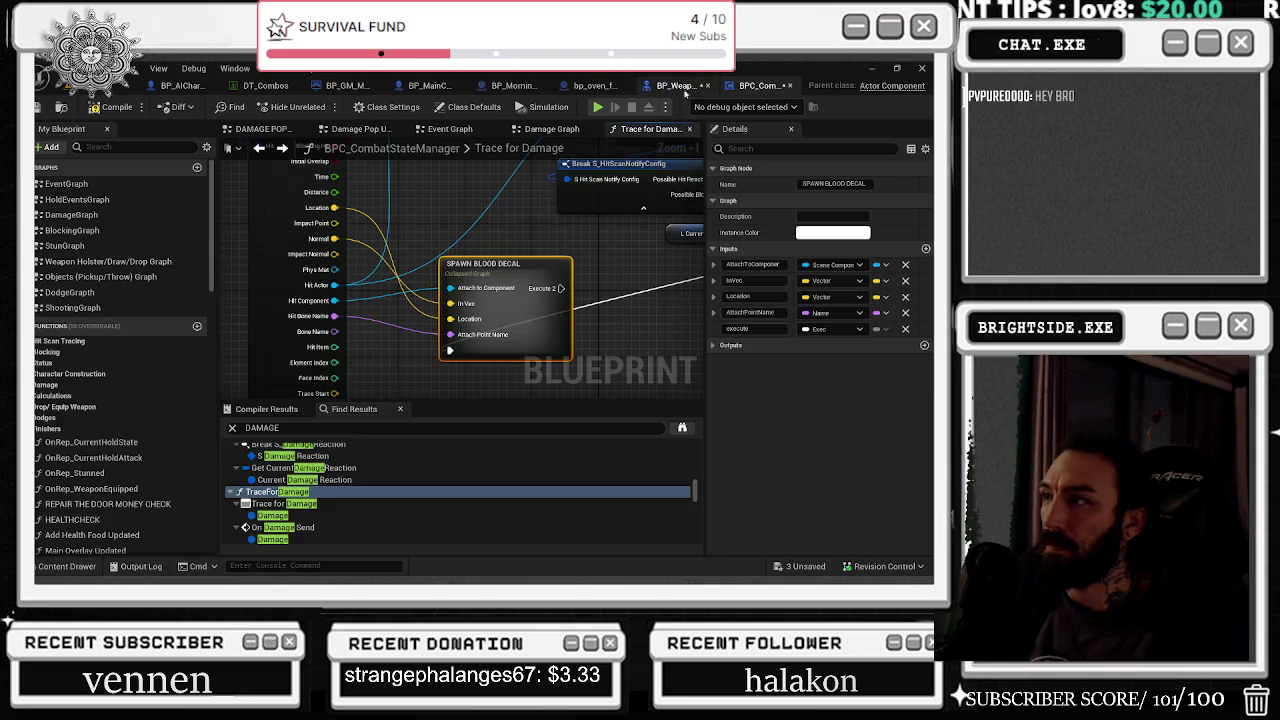
pyautogui.click(685, 92)
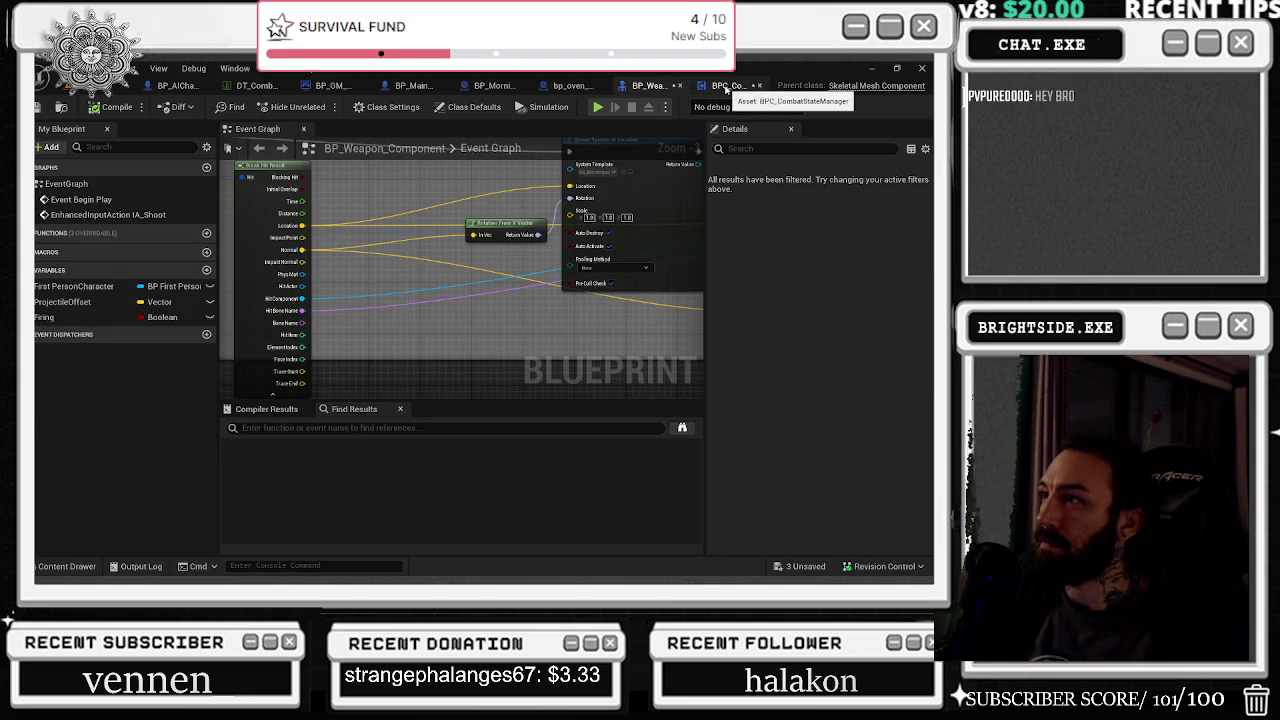
pyautogui.click(728, 86)
pyautogui.scroll(-5, 536, 242)
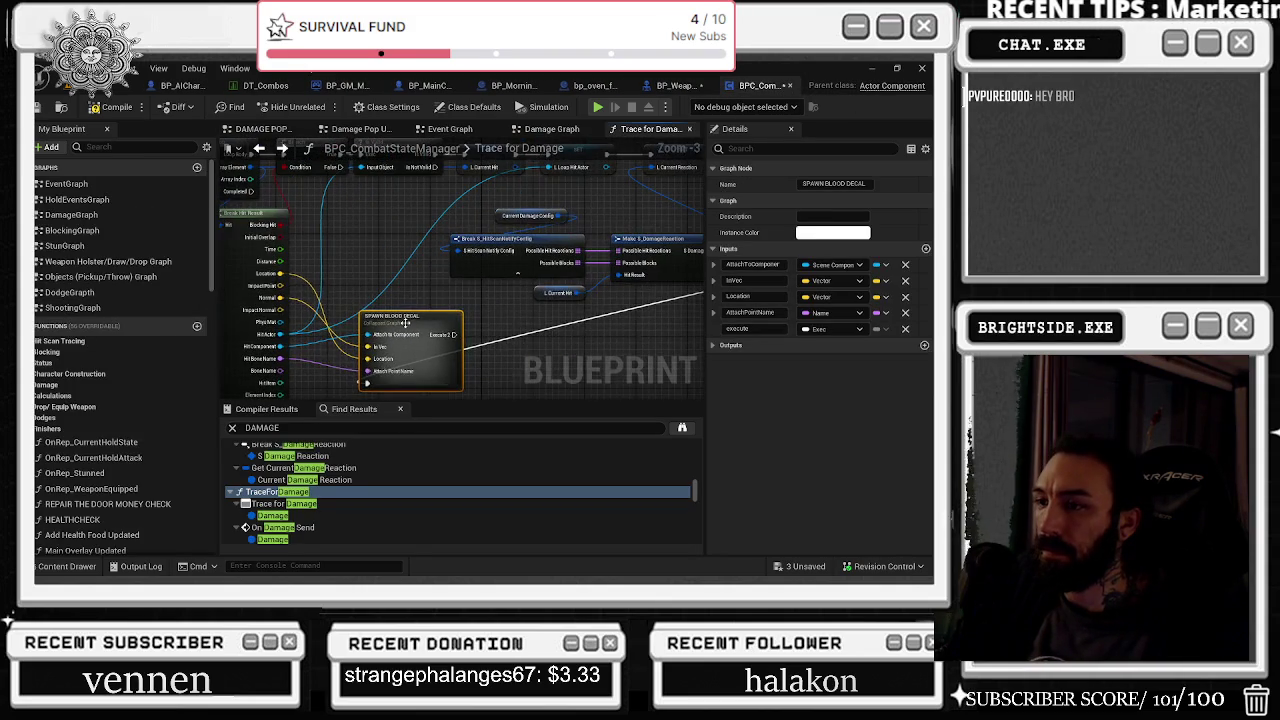
pyautogui.moveTo(674, 287); pyautogui.dragTo(614, 302)
pyautogui.scroll(4, 614, 302)
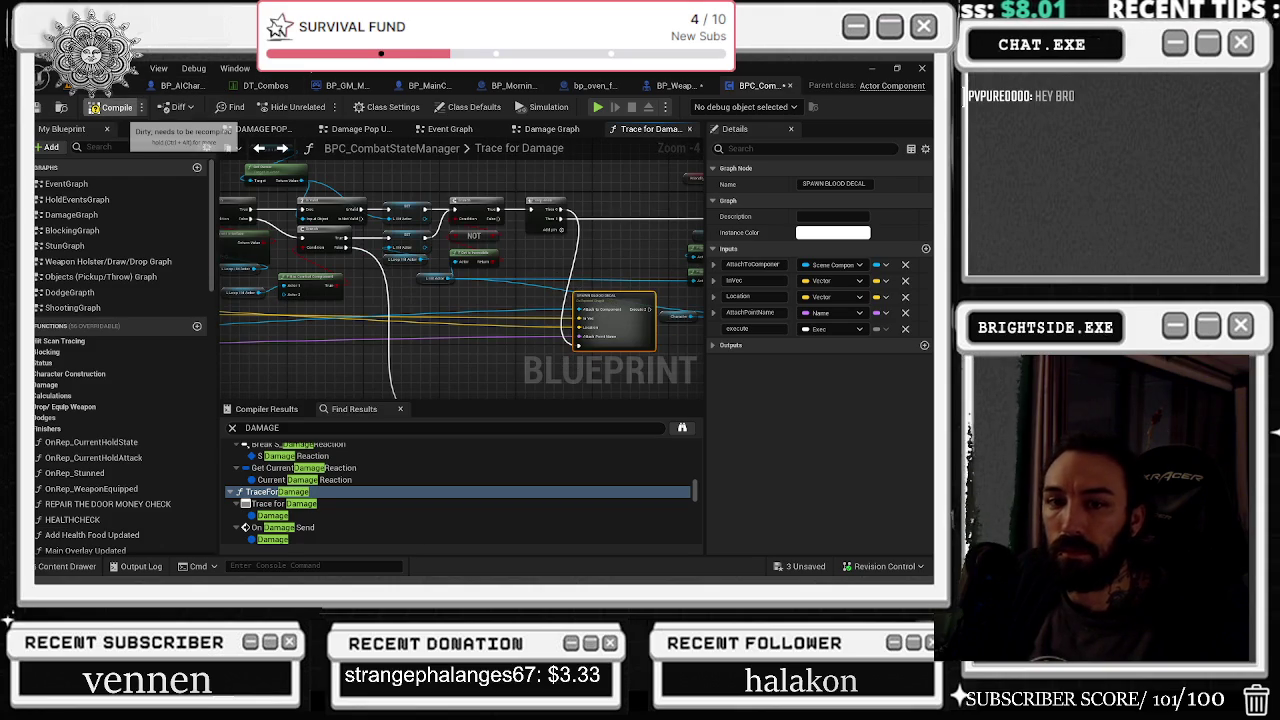
# Step: Compile and save the blueprint, then save all modified assets
pyautogui.click(93, 108)
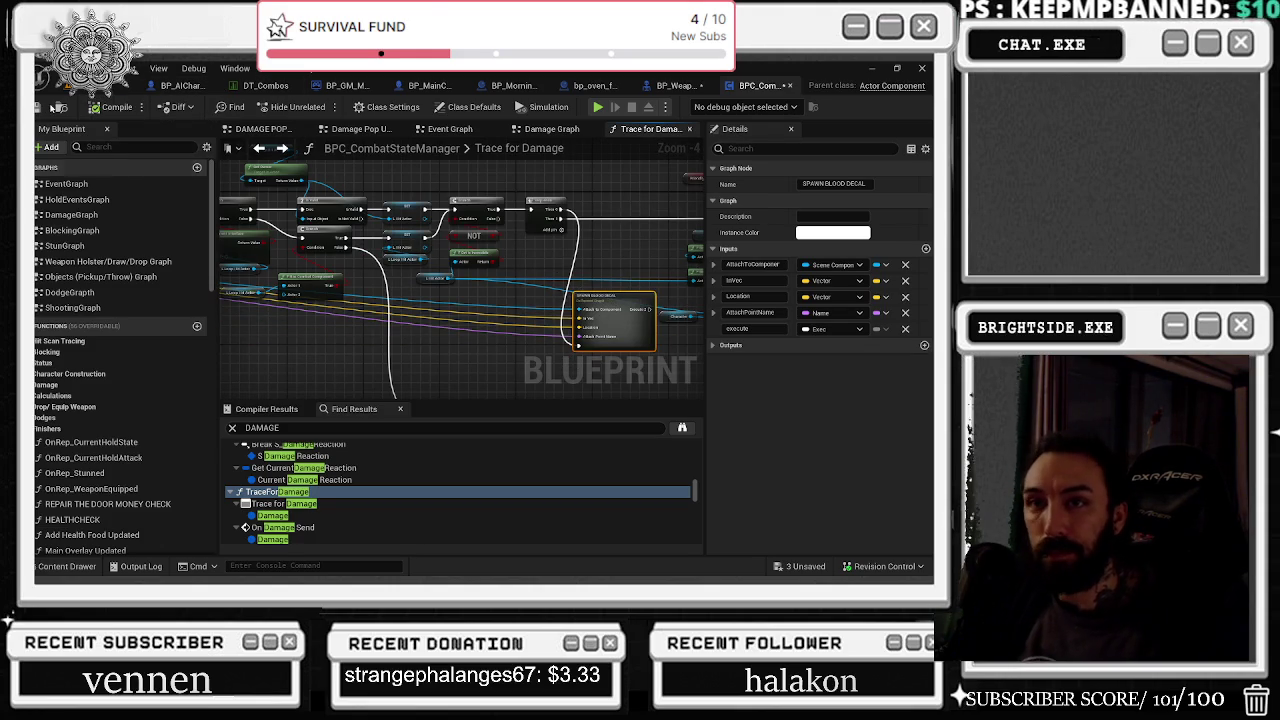
pyautogui.click(38, 107)
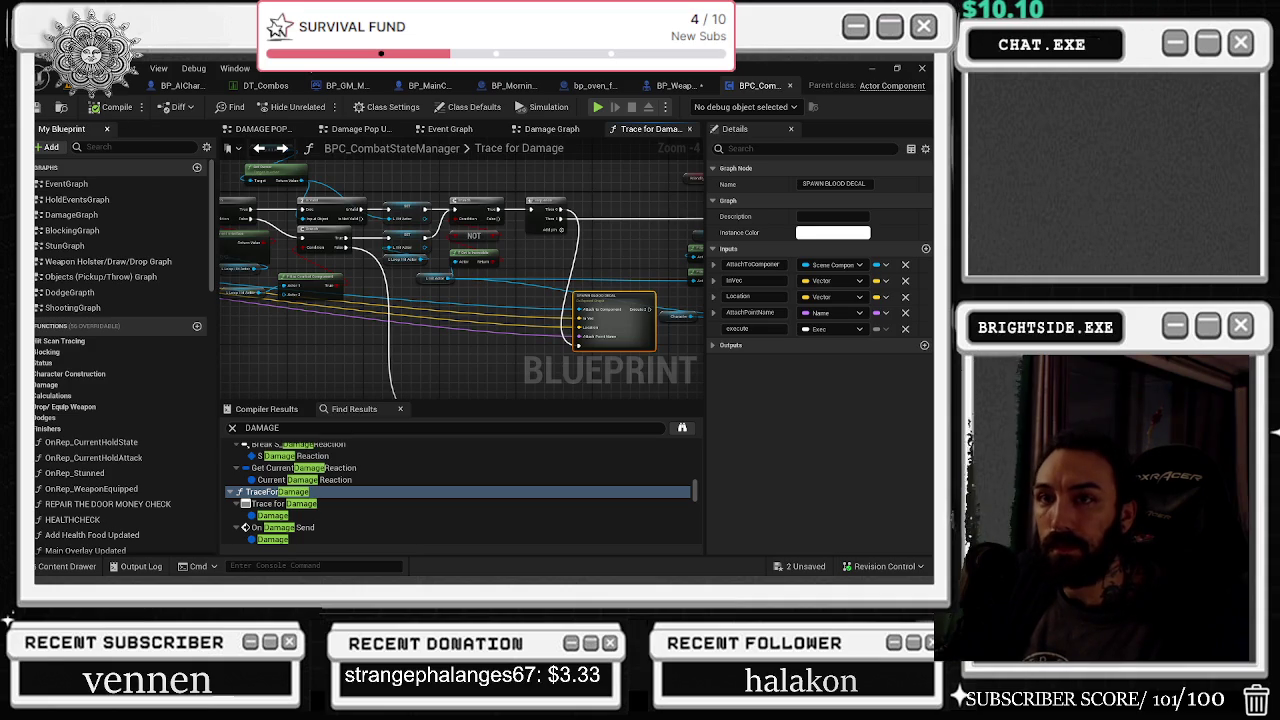
pyautogui.hotkey('ctrl', 'shift', 's')
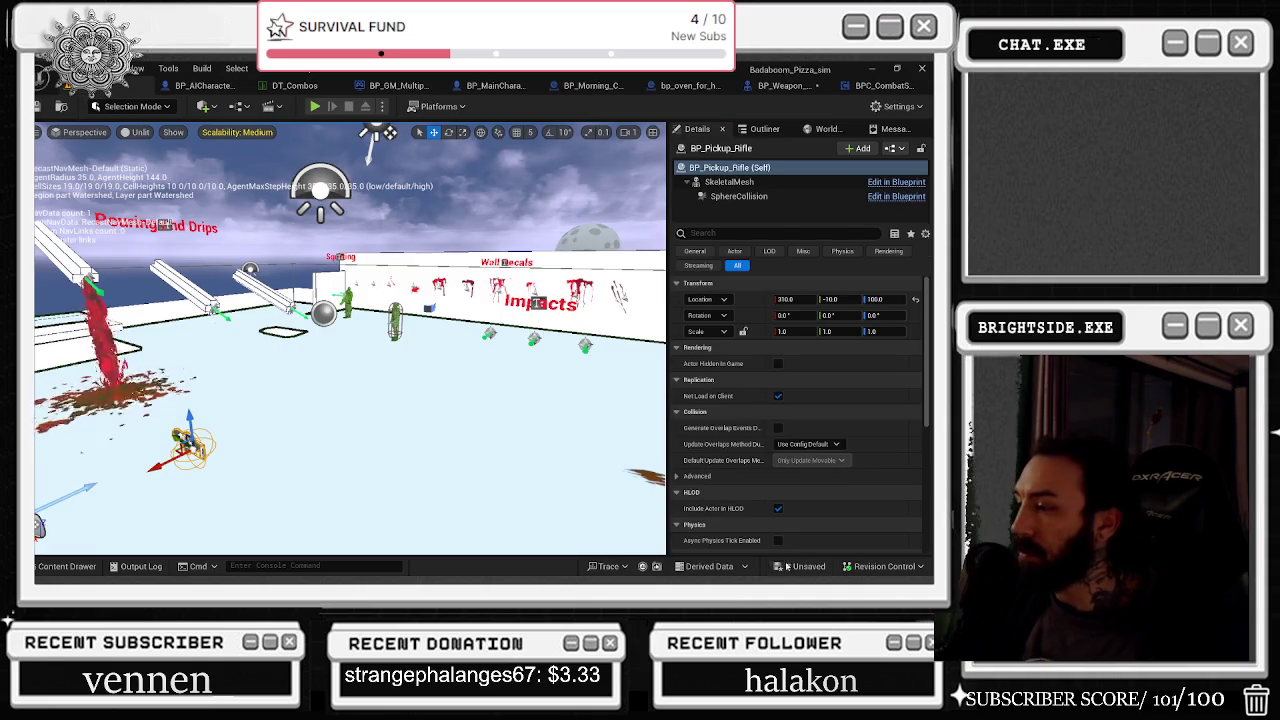
# Step: Finish saving the remaining assets and open Basketball_Level from the Levels folder
pyautogui.click(566, 457)
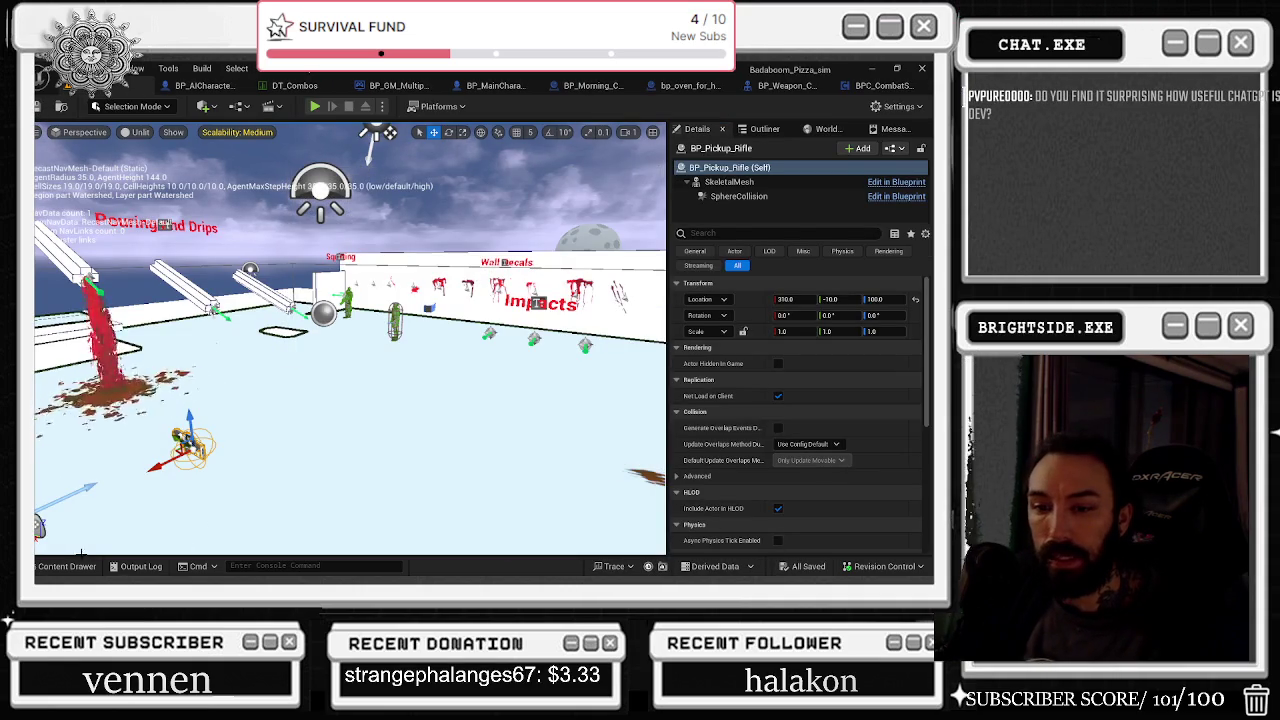
pyautogui.click(67, 566)
pyautogui.click(61, 409)
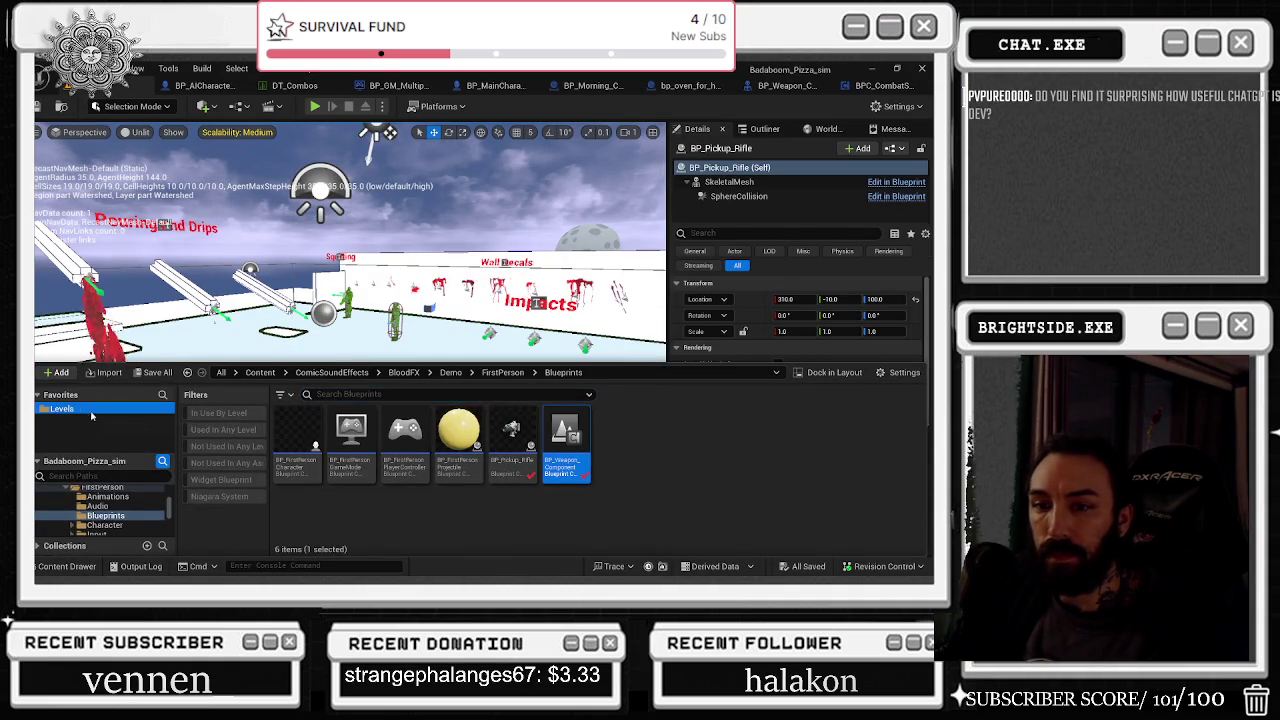
pyautogui.doubleClick(370, 440)
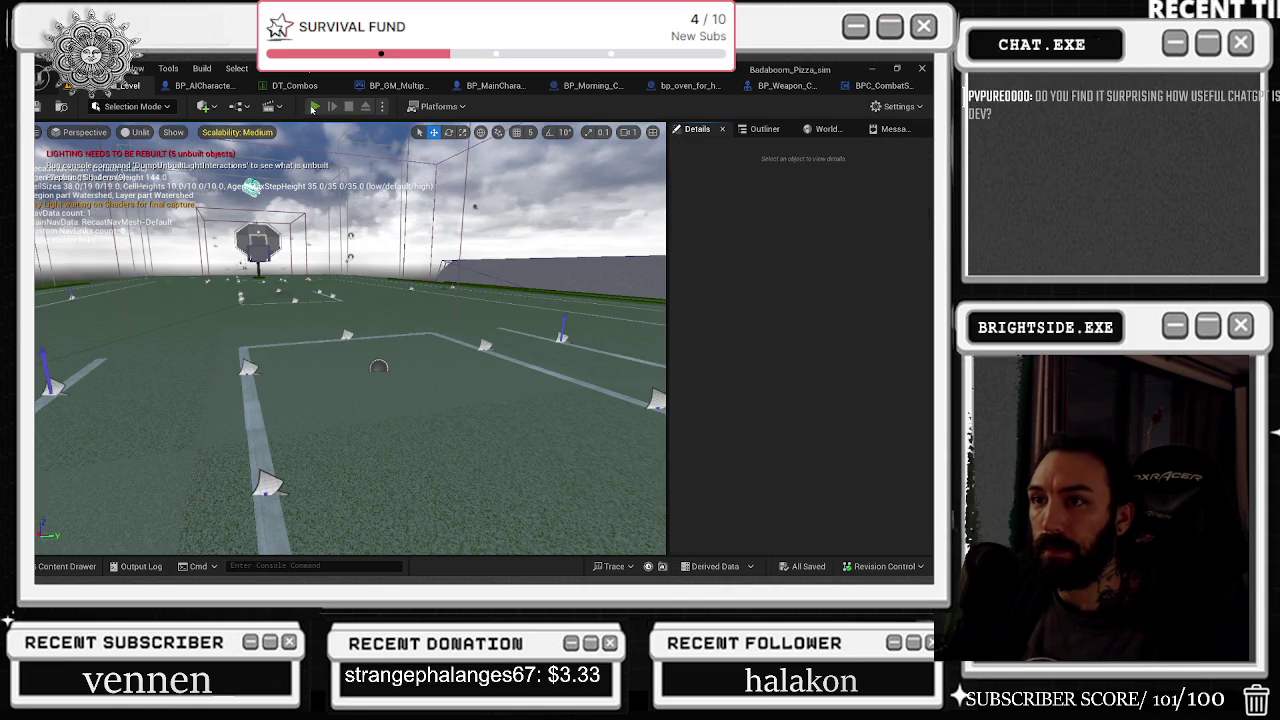
# Step: Play-test the level, walking toward the red-team enemies, then stop the session
pyautogui.click(314, 106)
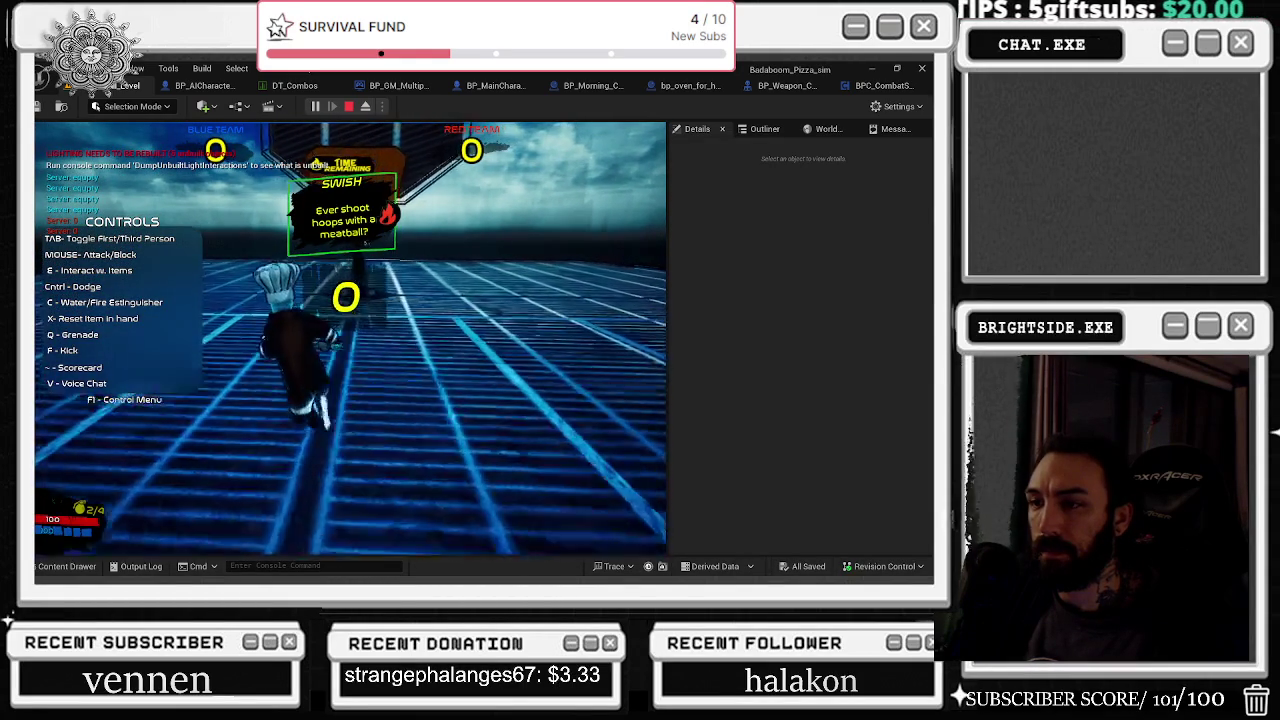
pyautogui.press('w')
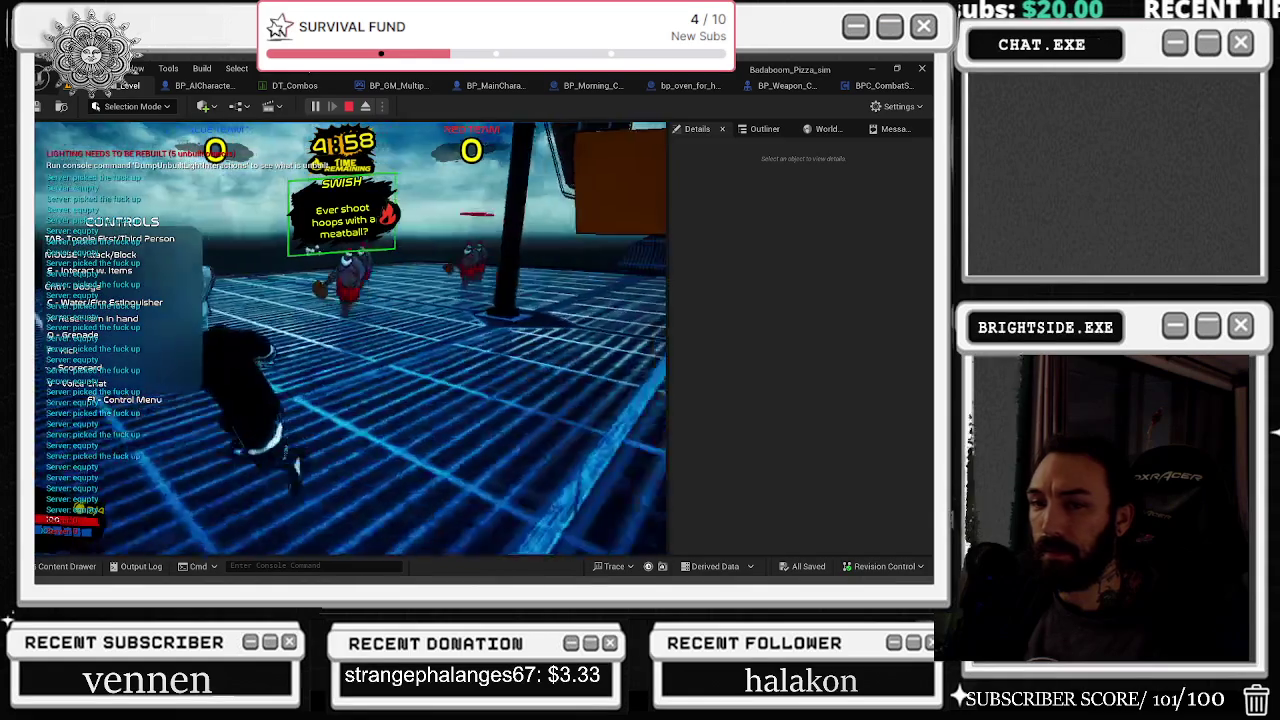
pyautogui.press('w')
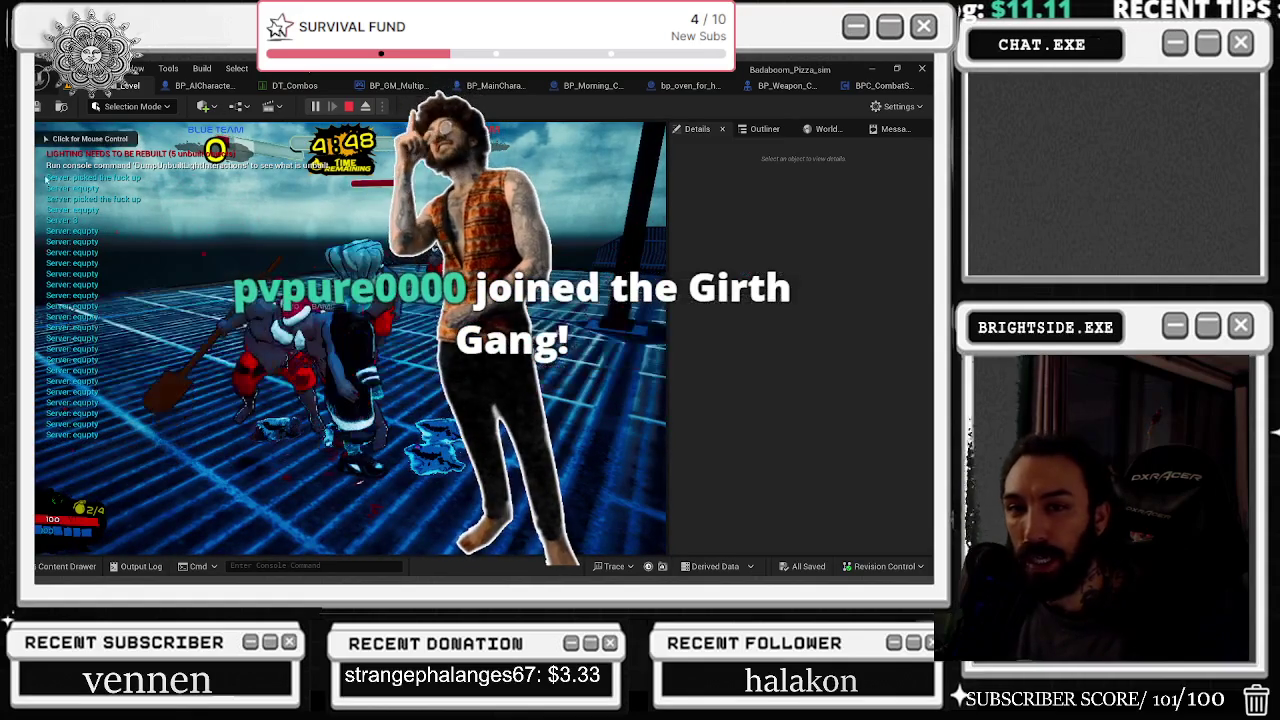
pyautogui.press('Escape')
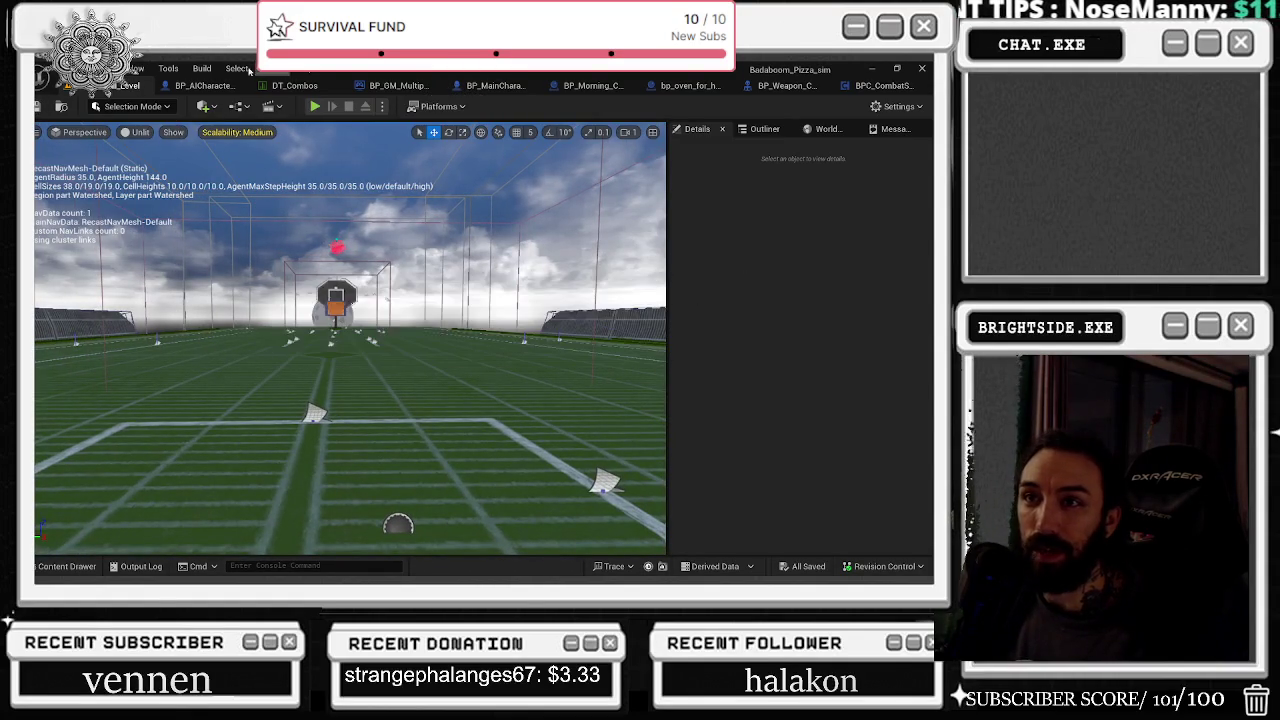
# Step: Inspect BP_AICharacter's damage event graph, then return to BPC_CombatStateManager's Trace for Damage
pyautogui.click(208, 86)
pyautogui.scroll(-5, 580, 283)
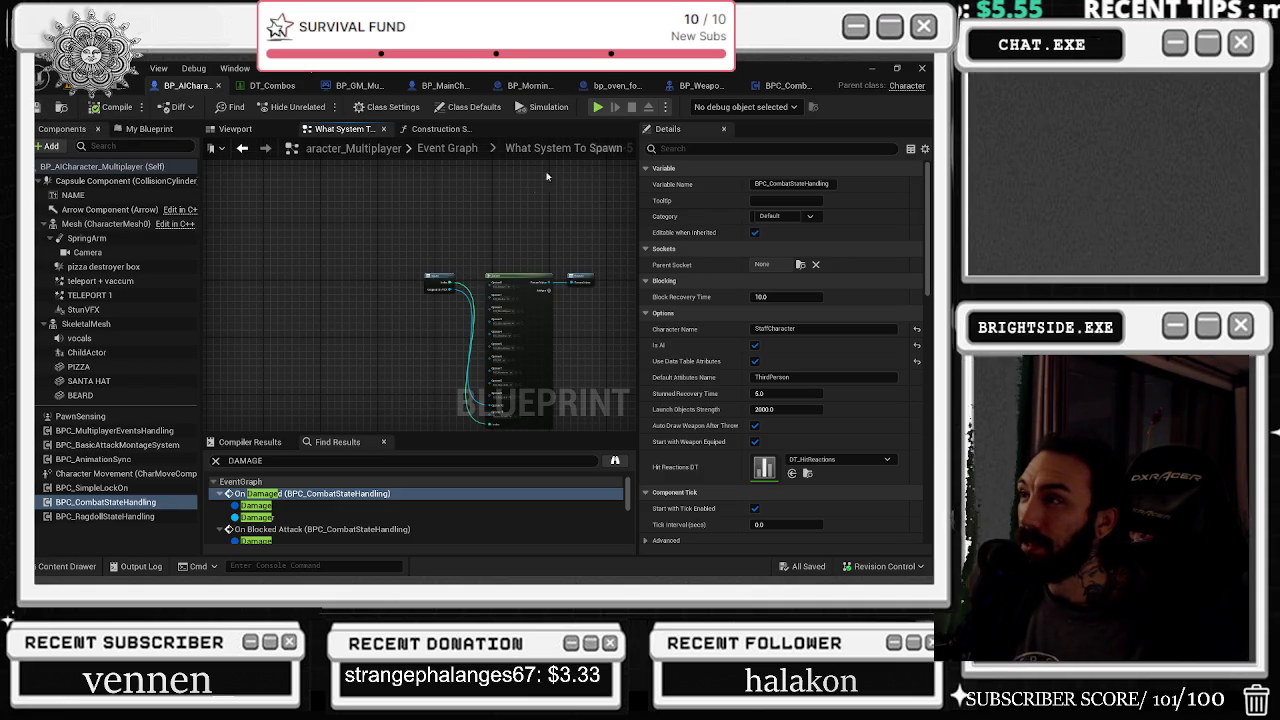
pyautogui.click(807, 86)
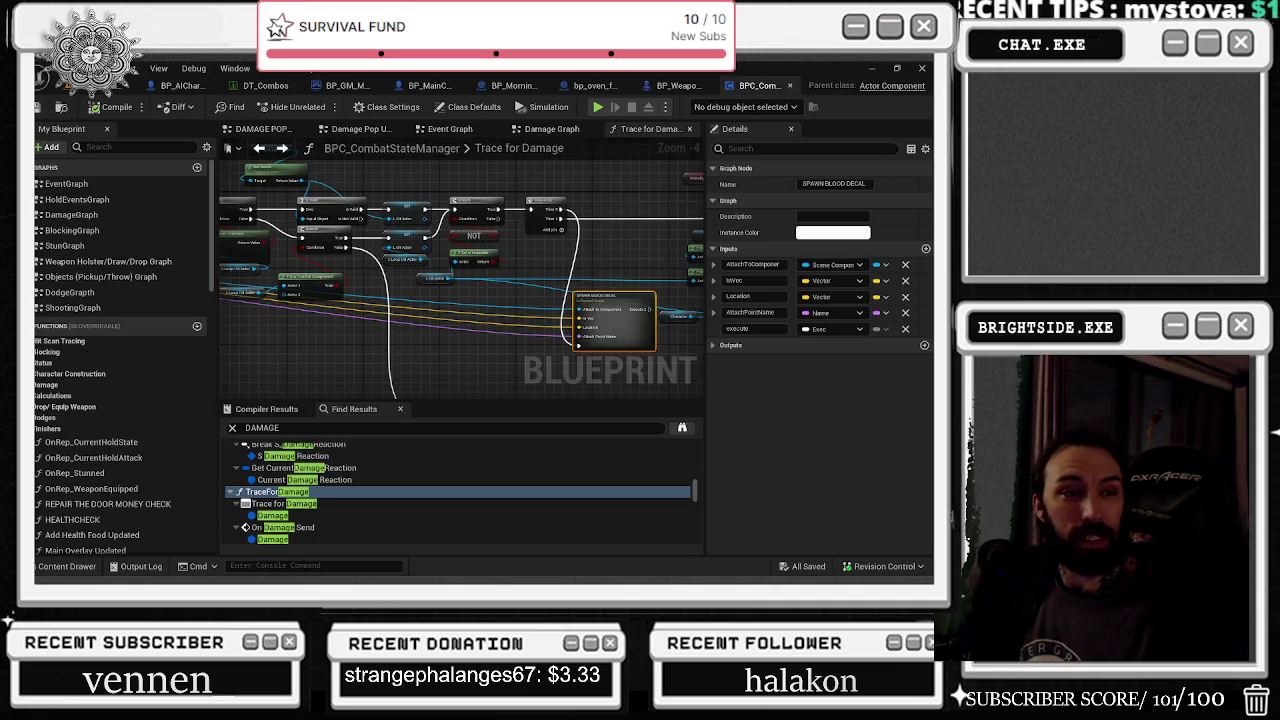